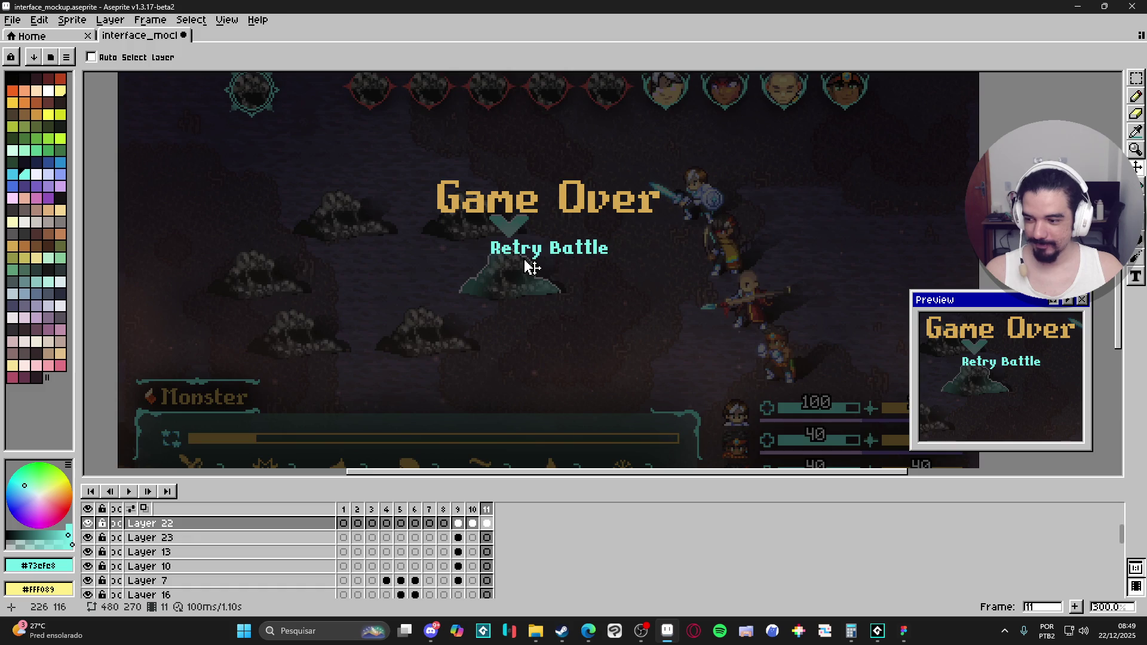
Add a text line reading 'Load last save' directly below Retry Battle.
scroll(531, 268, "up", 2)
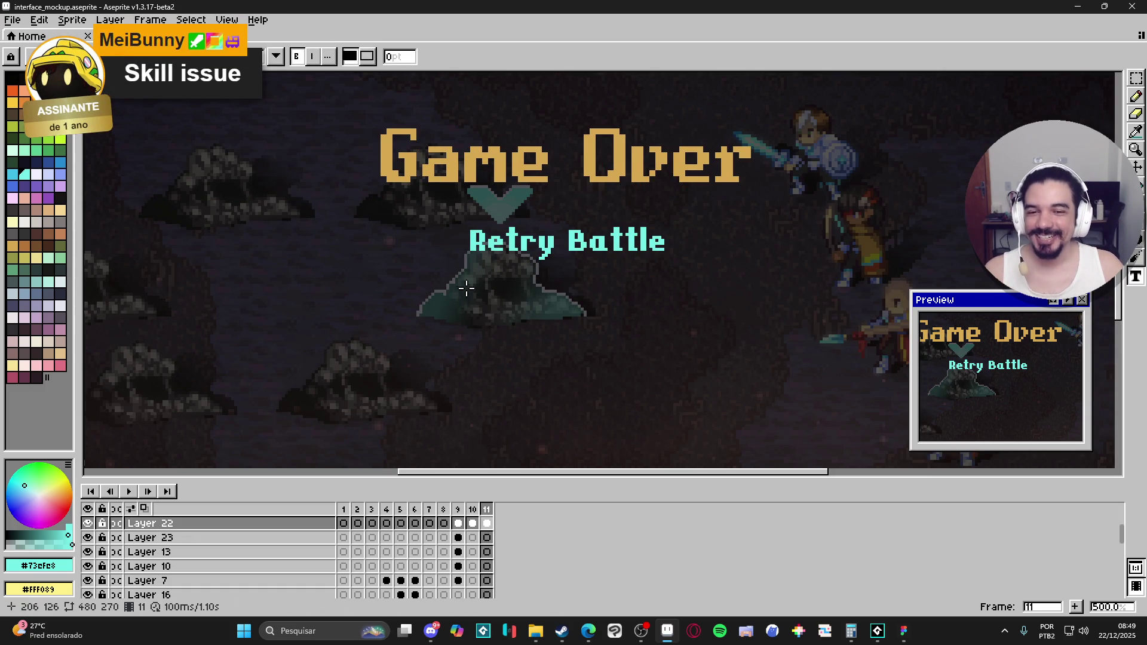
scroll(469, 295, "up", 1)
scroll(472, 307, "down", 1)
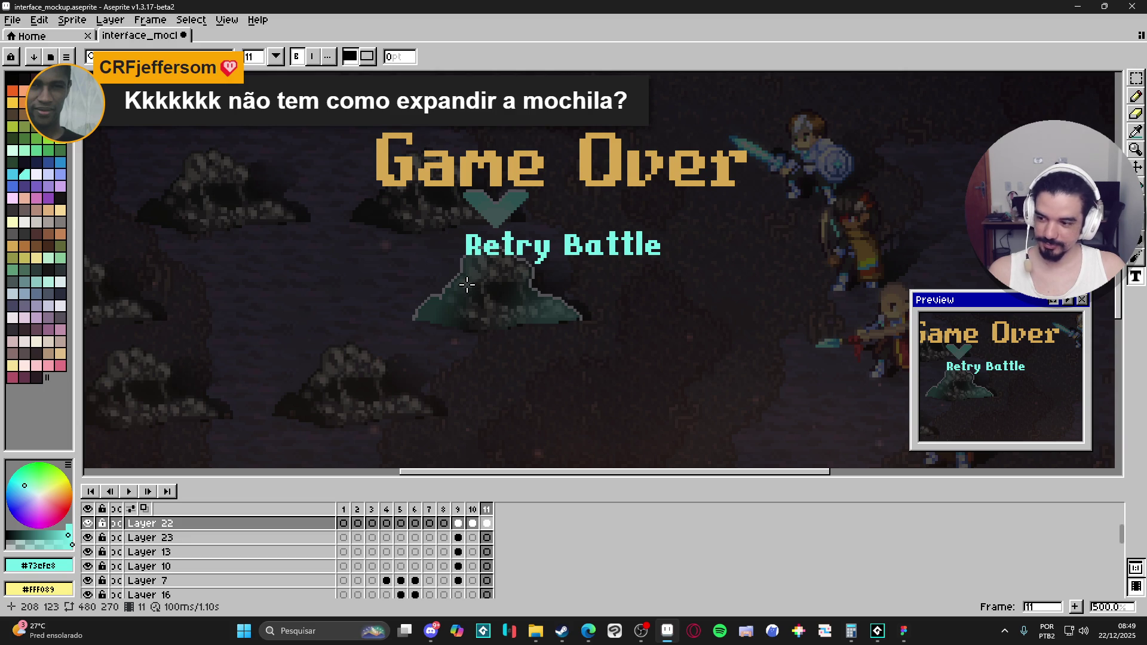
left_click(431, 630)
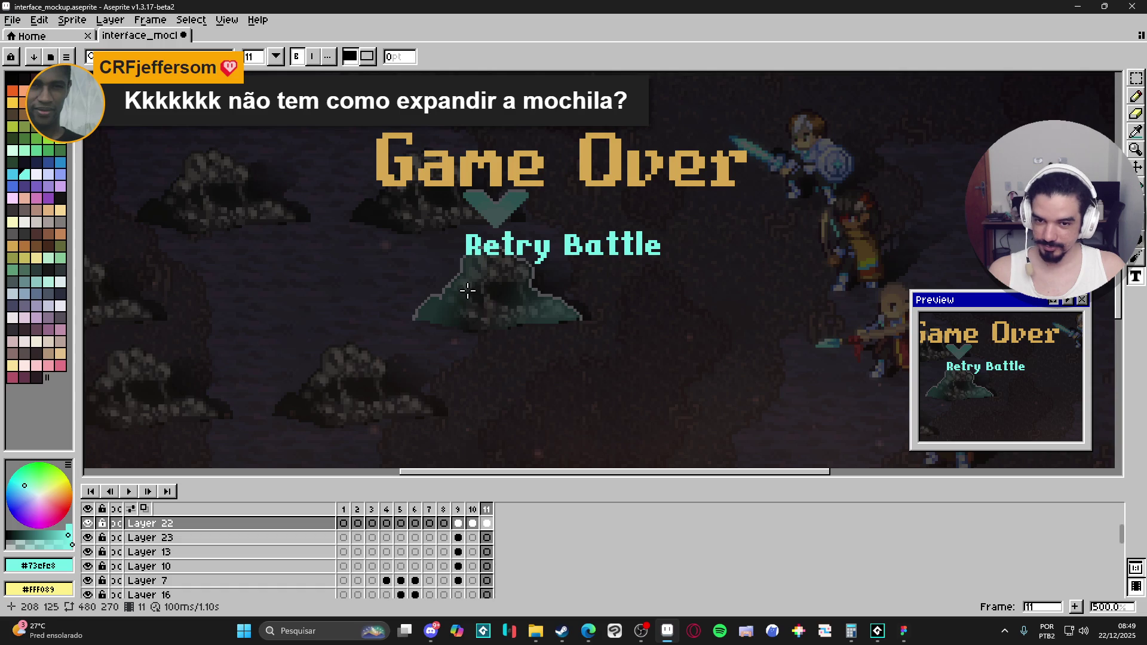
left_click_drag(467, 288, 596, 320)
type("Lo")
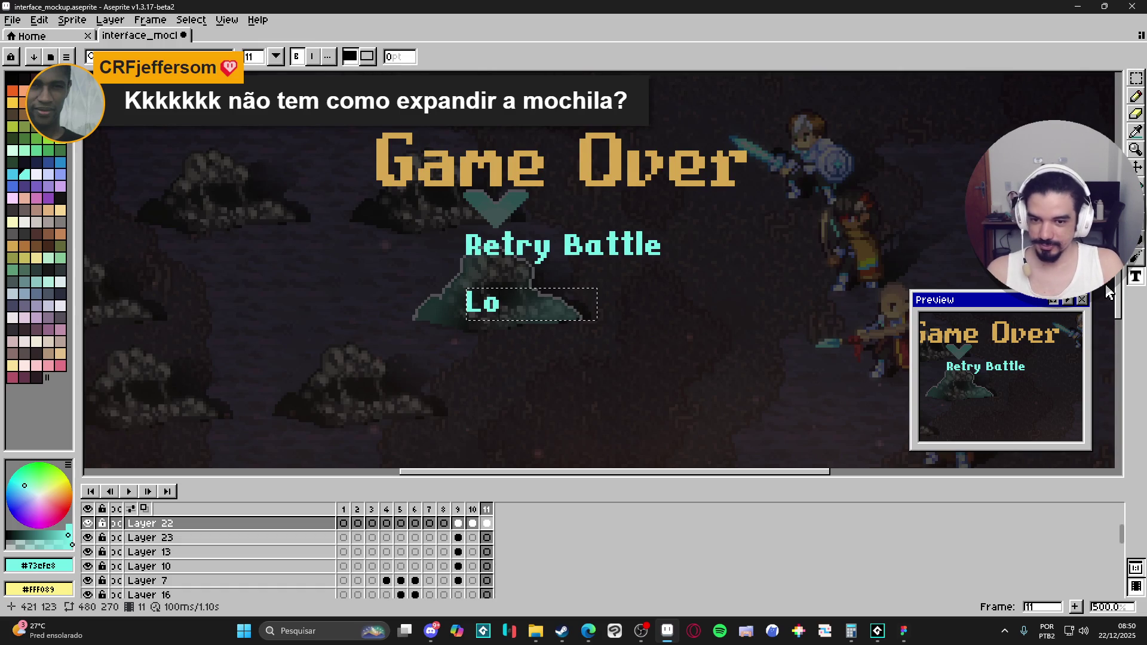
type("ad Last")
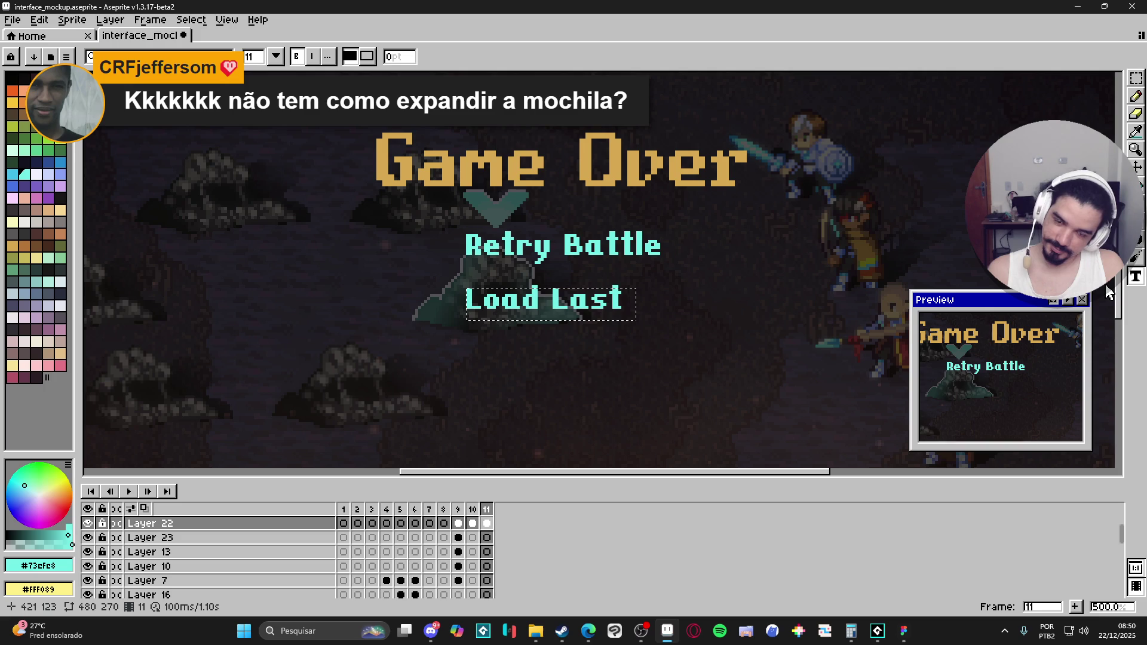
key("BackSpace")
key("BackSpace")
key("BackSpace")
type("last")
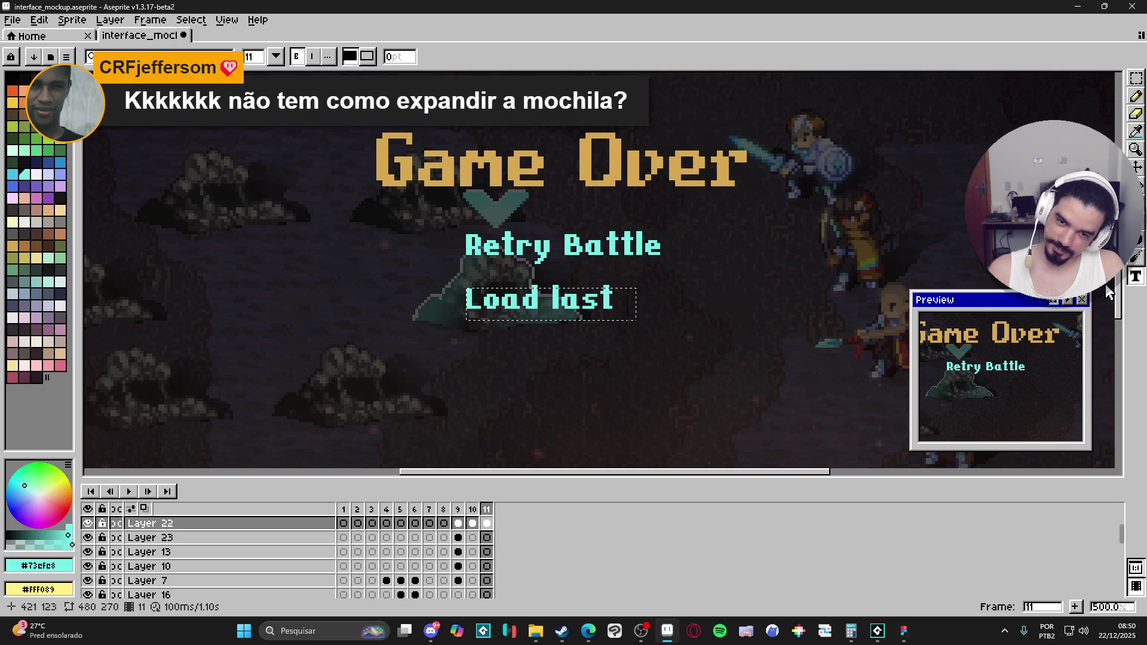
type(" save")
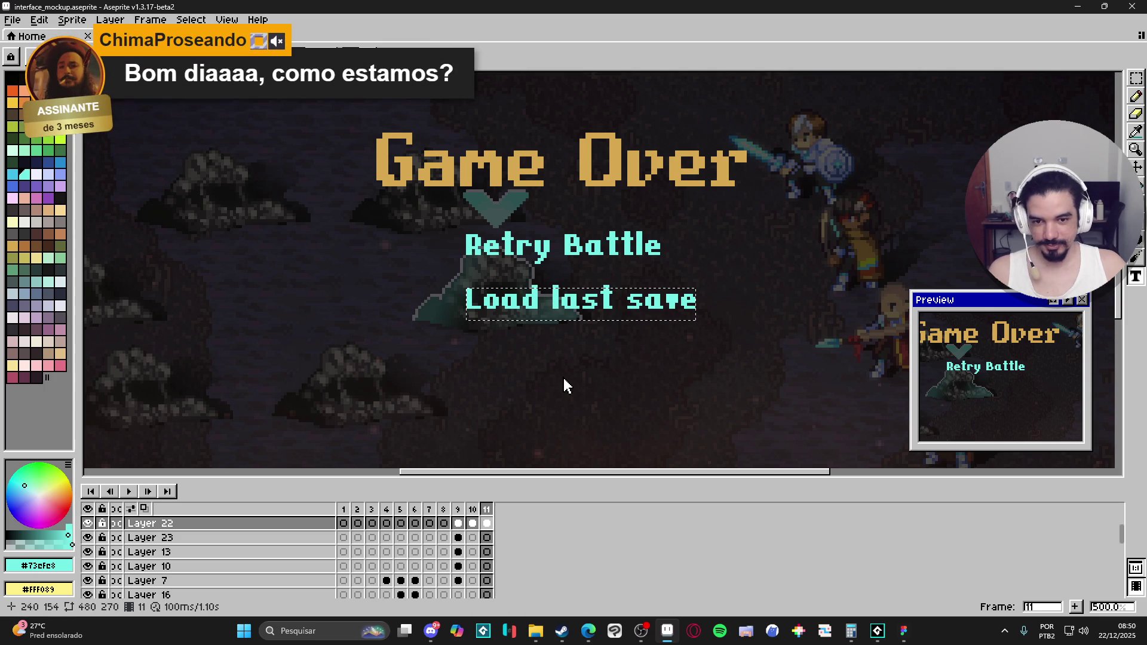
key("Return")
scroll(564, 380, "down", 2)
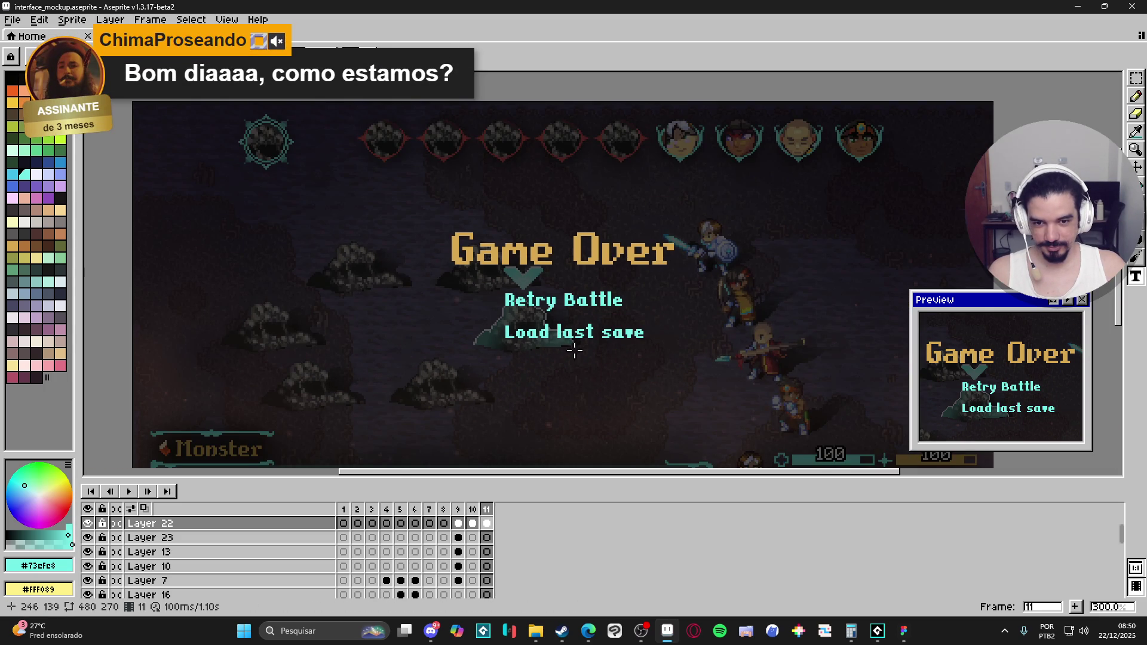
Reframe the canvas view and pick the Rectangular Marquee tool.
scroll(574, 351, "up", 2)
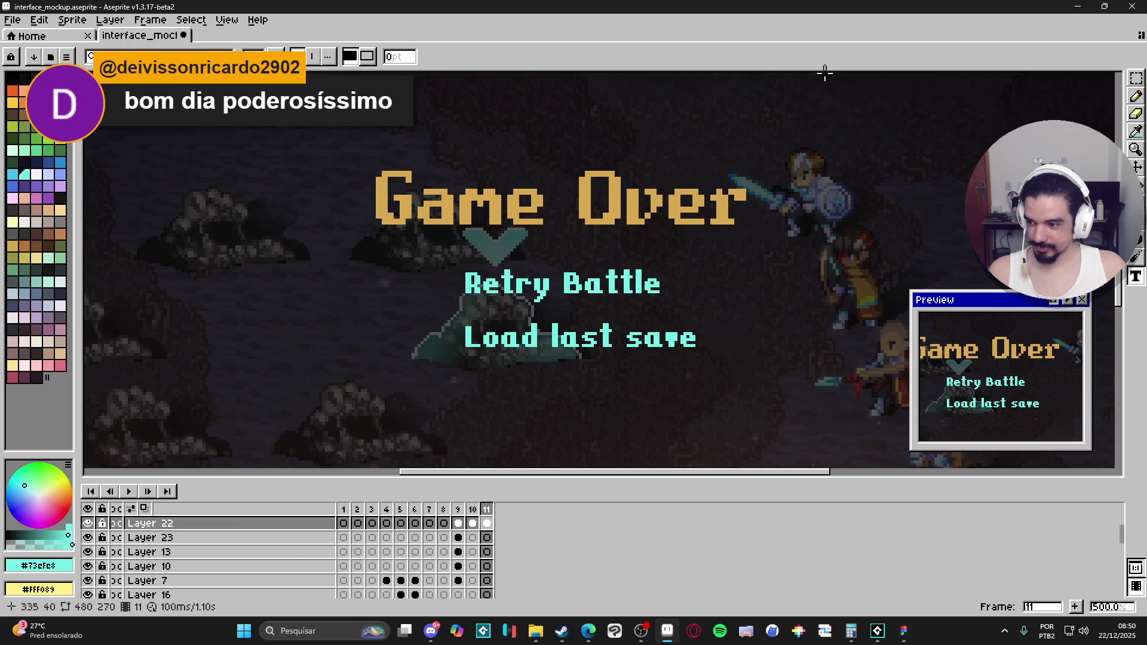
key("alt+Tab")
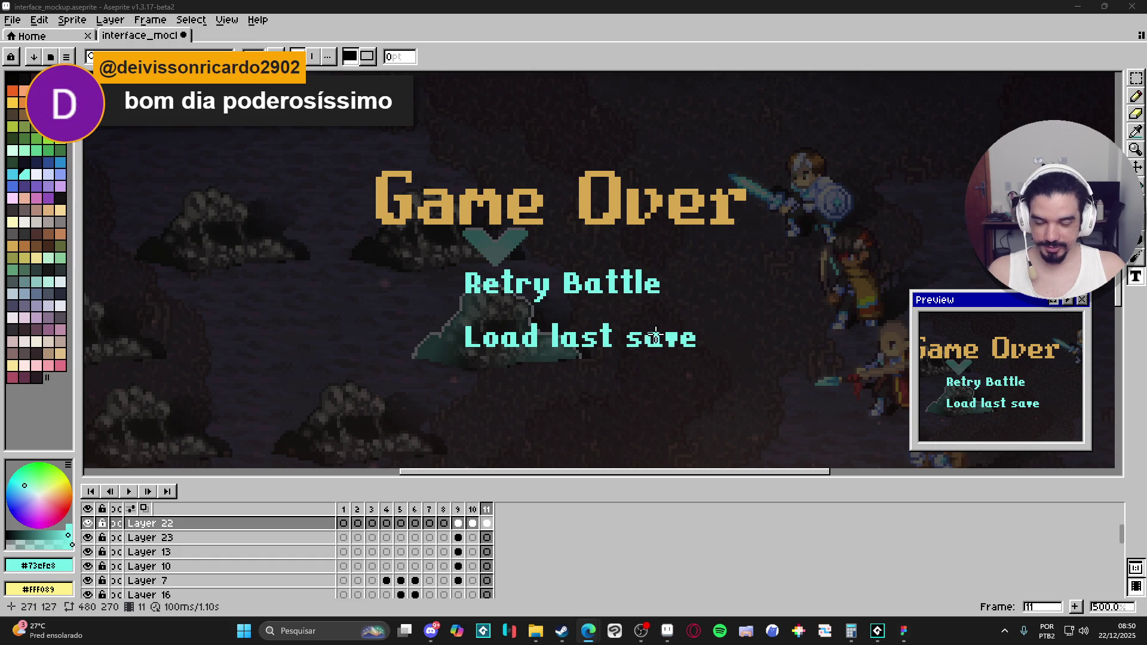
left_click_drag(656, 336, 660, 330)
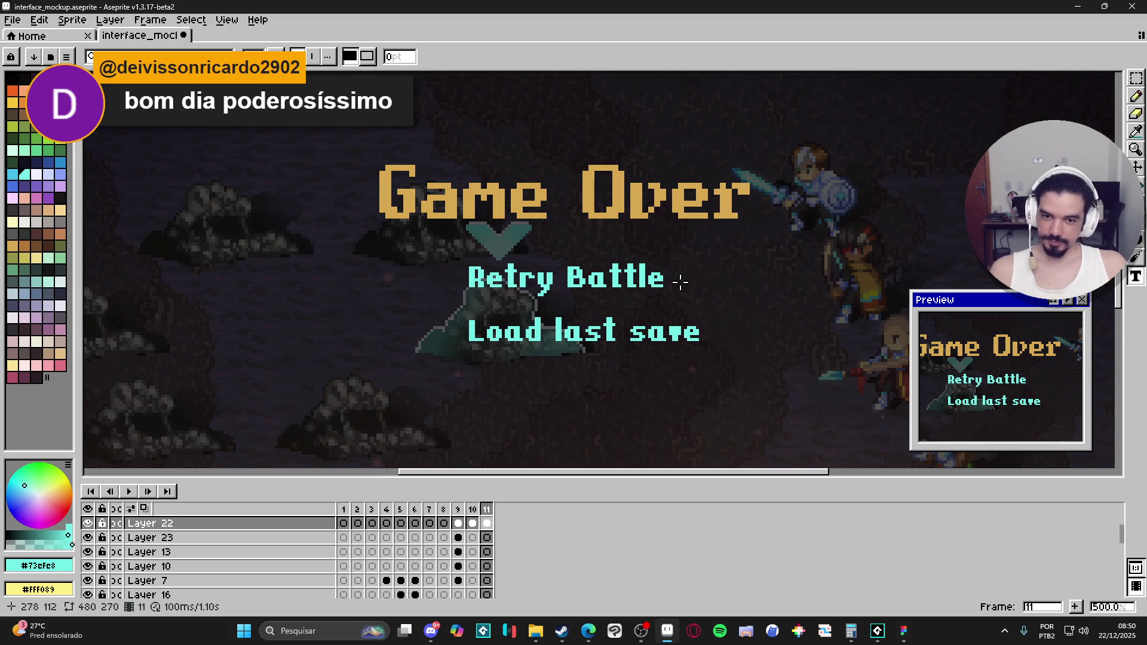
scroll(680, 282, "down", 2)
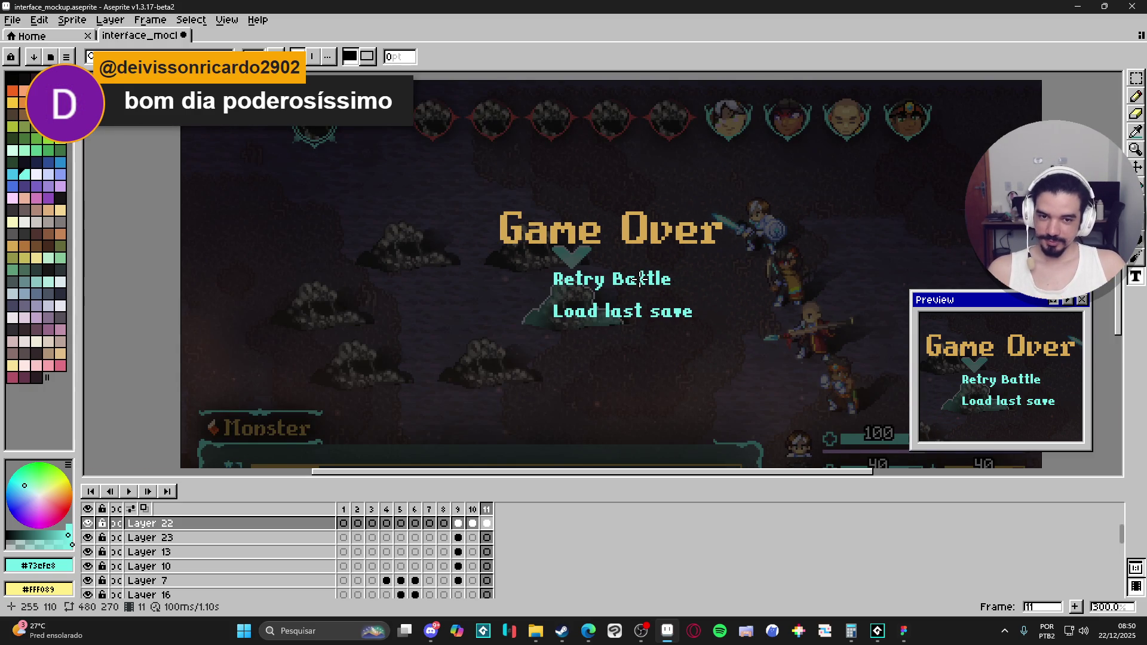
scroll(640, 279, "down", 2)
scroll(640, 279, "up", 2)
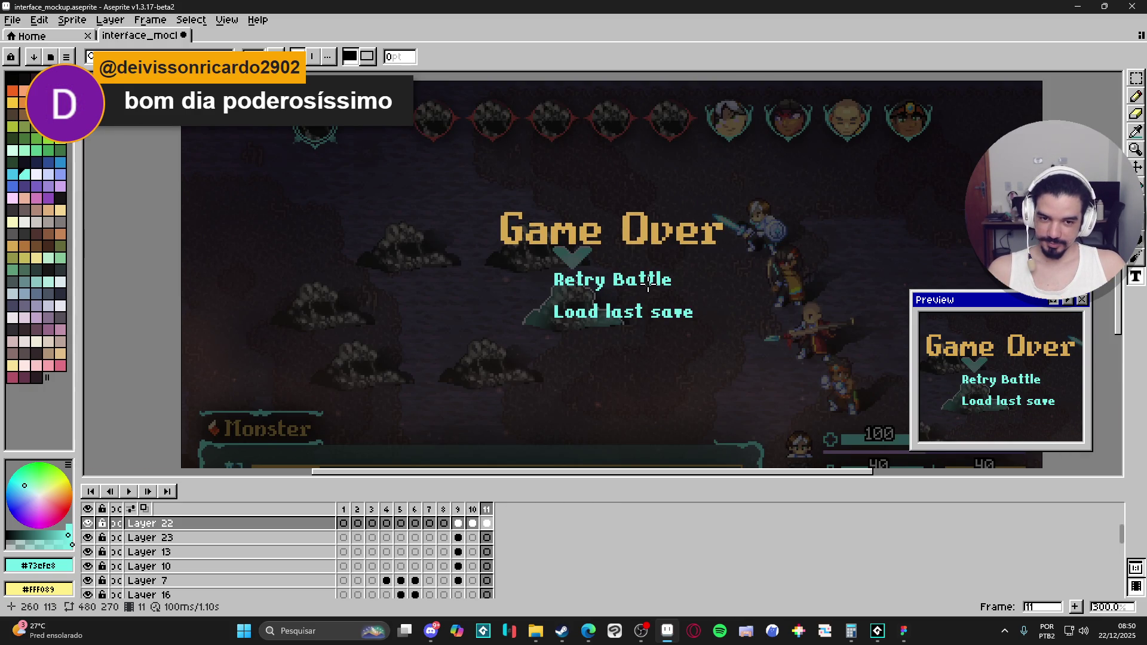
left_click(1140, 81)
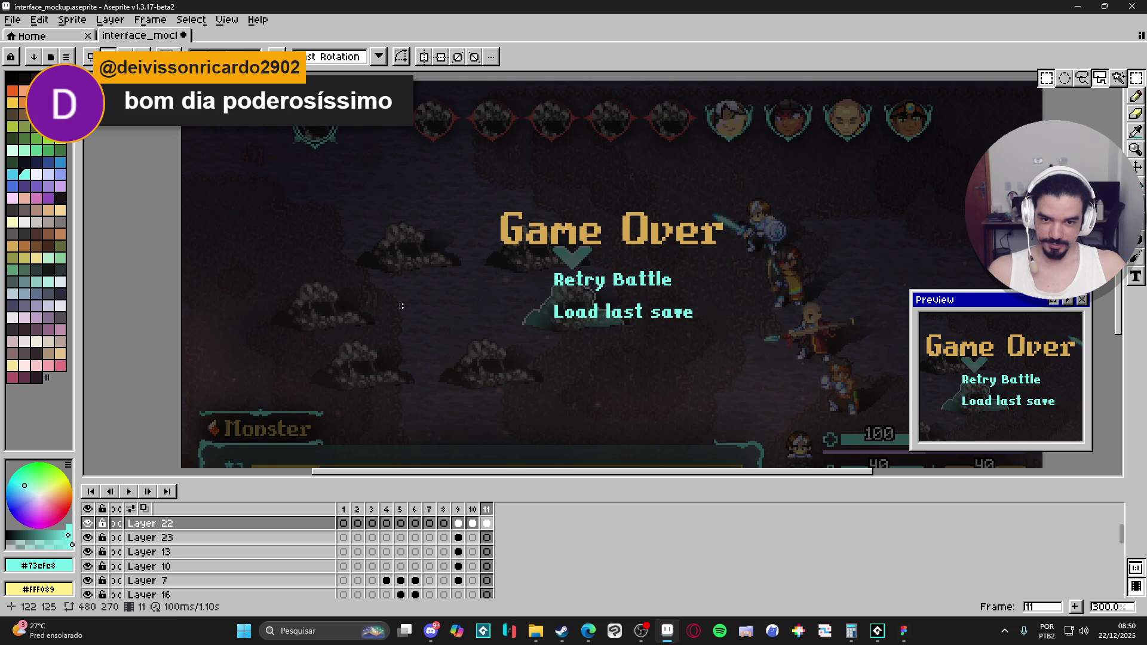
Select and delete the Retry Battle text.
scroll(568, 301, "up", 2)
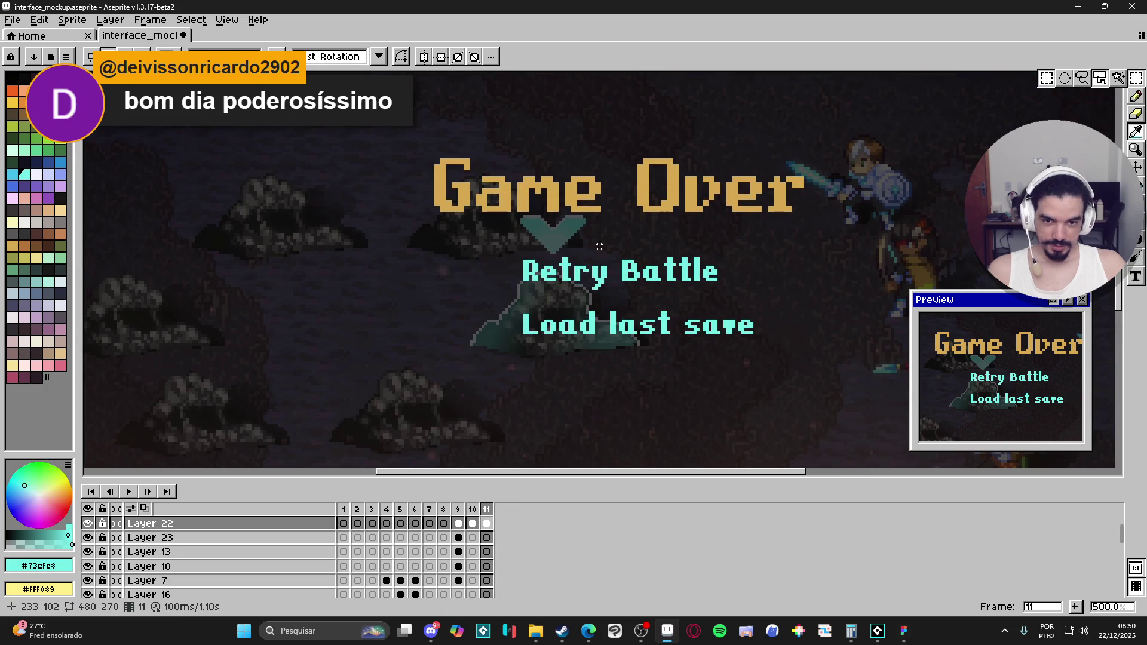
left_click_drag(467, 240, 811, 291)
key("Delete")
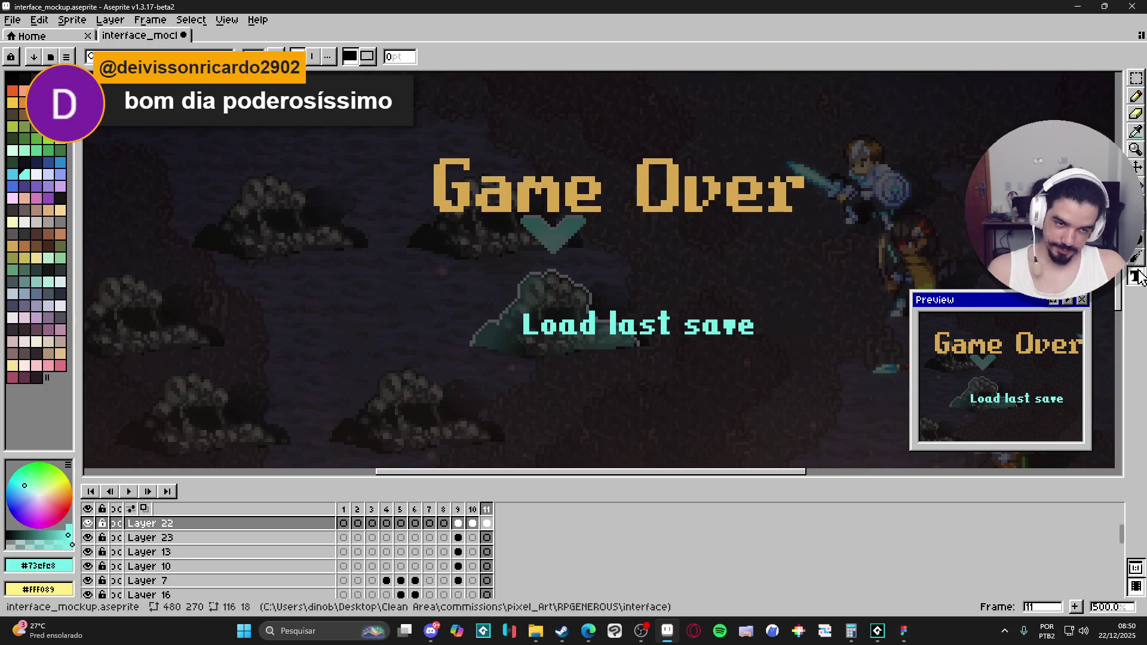
Type 'Retry last battle' in a new text box where Retry Battle was.
left_click_drag(512, 260, 642, 292)
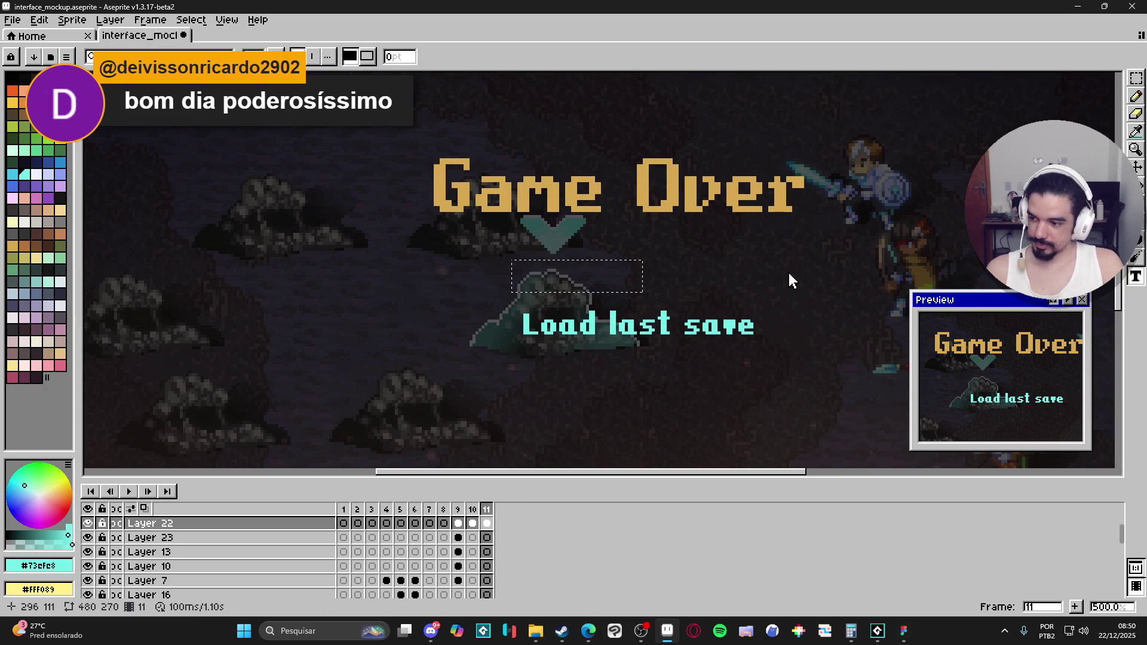
type("Retry Las")
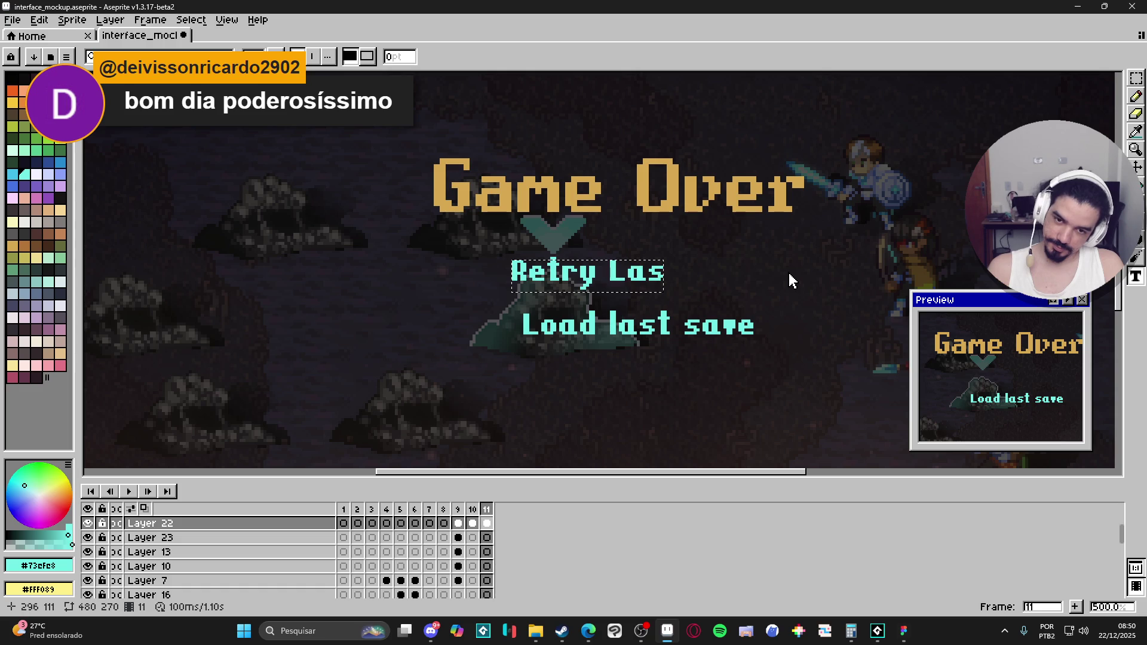
type("t")
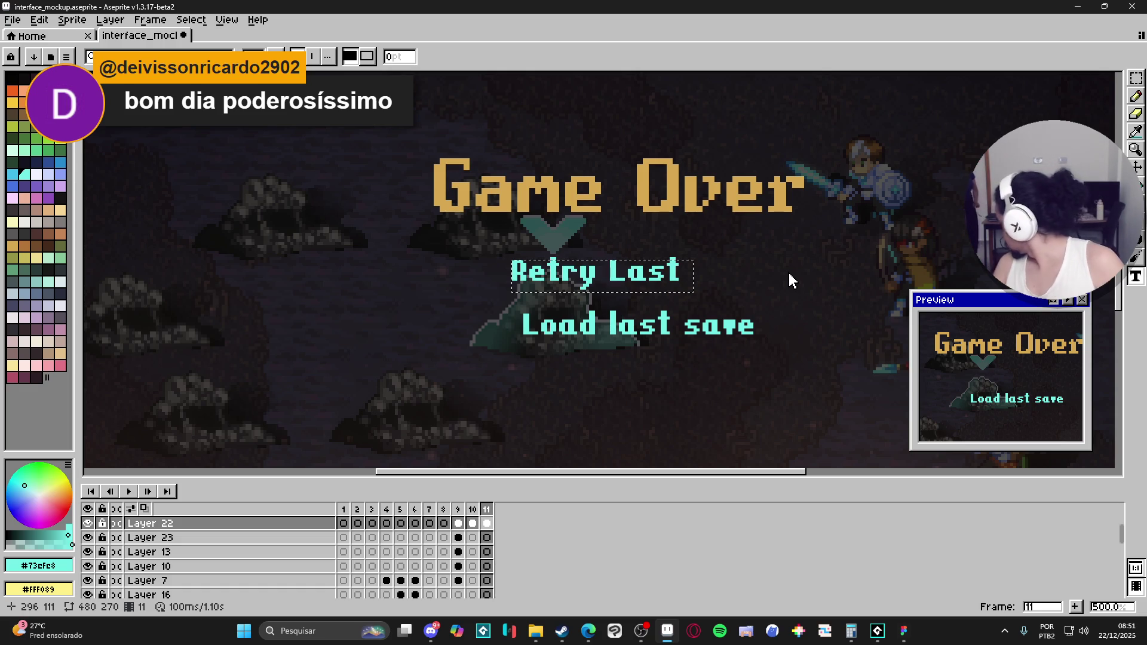
type(" B")
key("BackSpace")
type("ba")
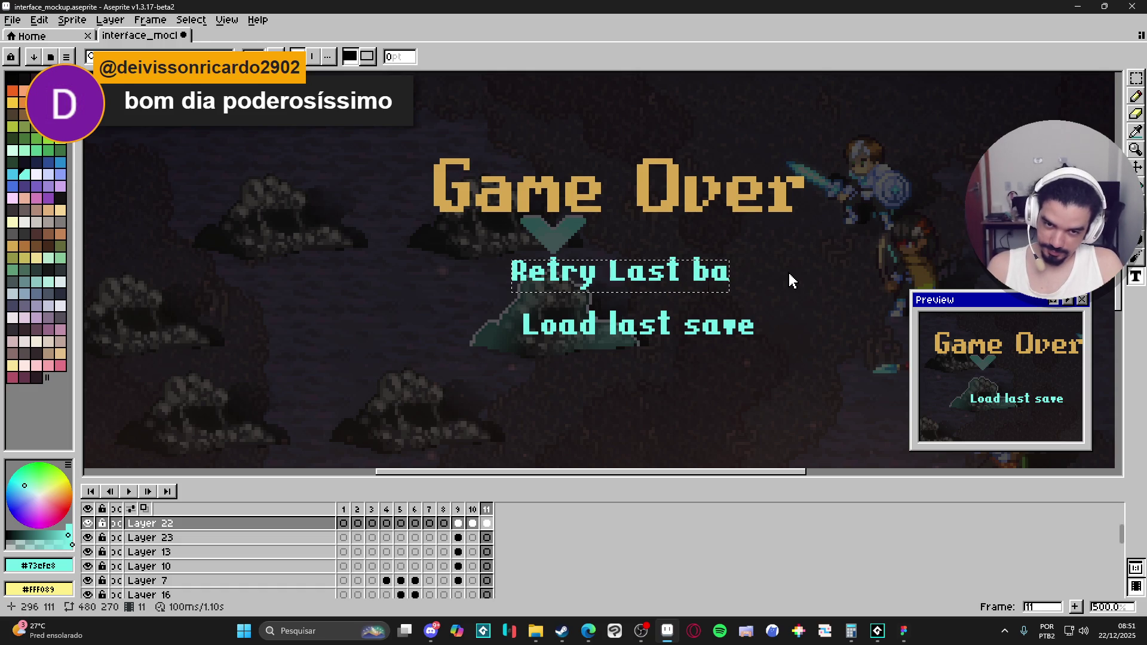
key("BackSpace")
key("BackSpace")
key("BackSpace")
type("last")
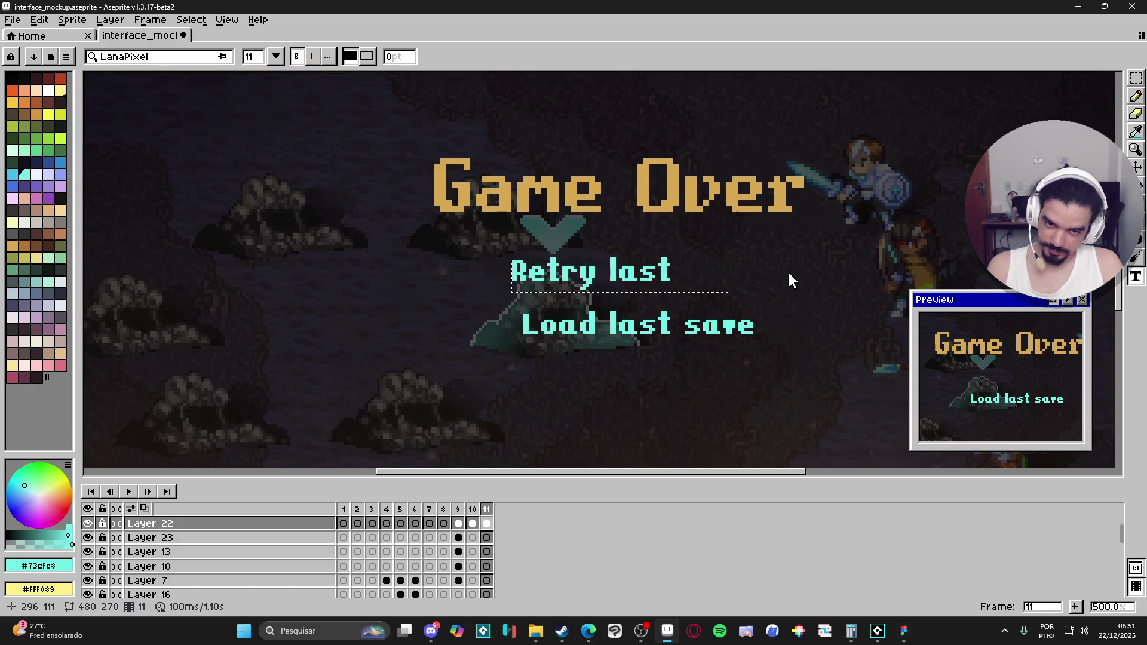
type(" battle")
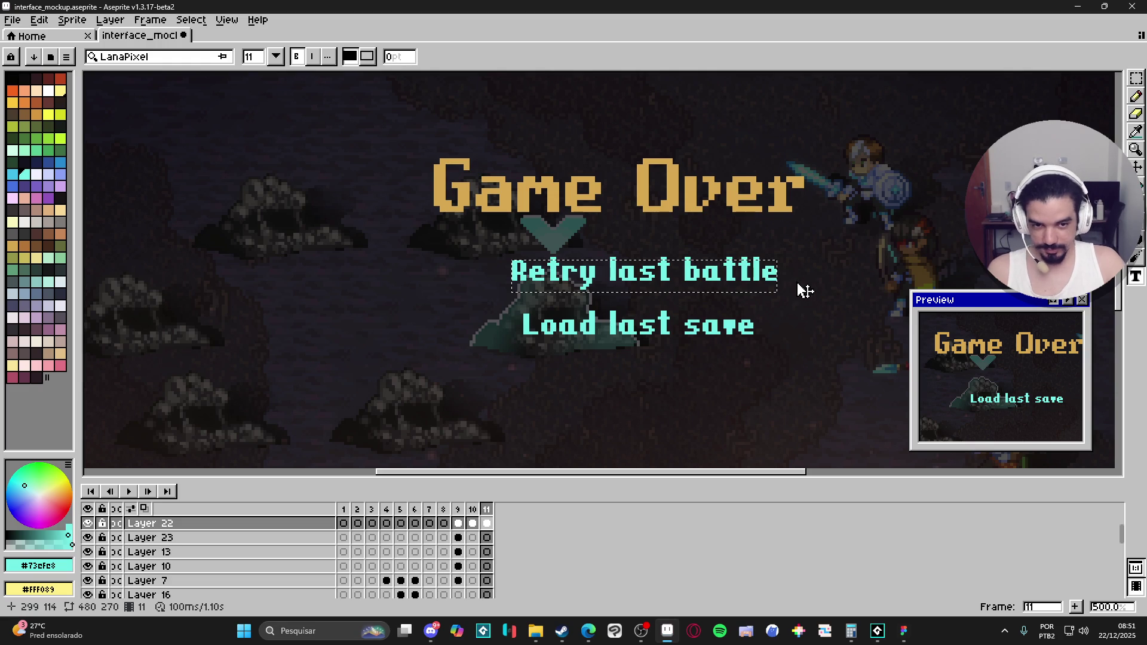
key("Return")
key("shift+q")
scroll(449, 255, "down", 2)
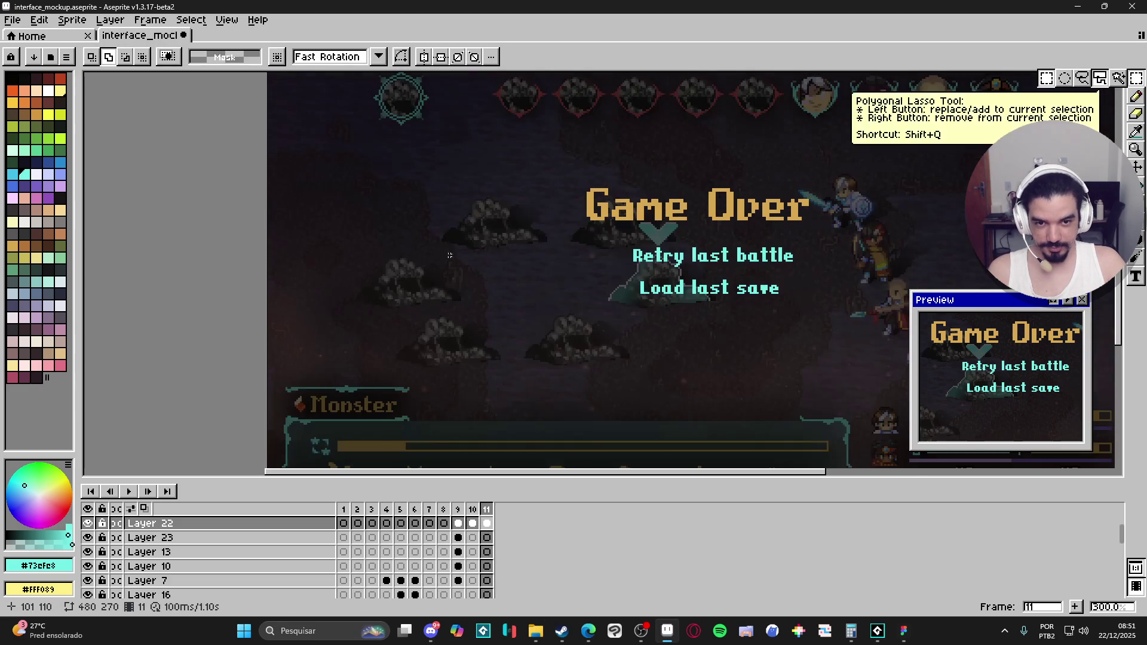
scroll(449, 255, "down", 1)
Shift the two option lines 16 px to the left.
left_click_drag(287, 240, 970, 299)
key("Left")
key("Left")
key("Left")
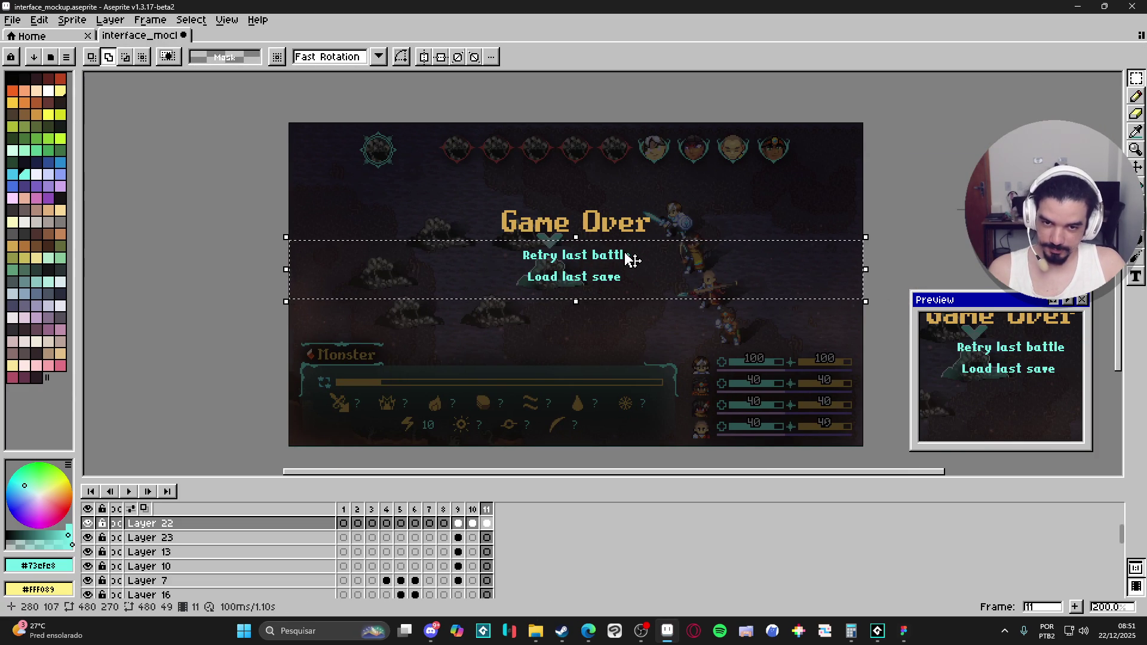
key("Return")
Move the whole Game Over block about 66 px down.
mouse_move(470, 184)
left_mouse_down()
mouse_move(664, 274)
mouse_move(763, 337)
left_mouse_up()
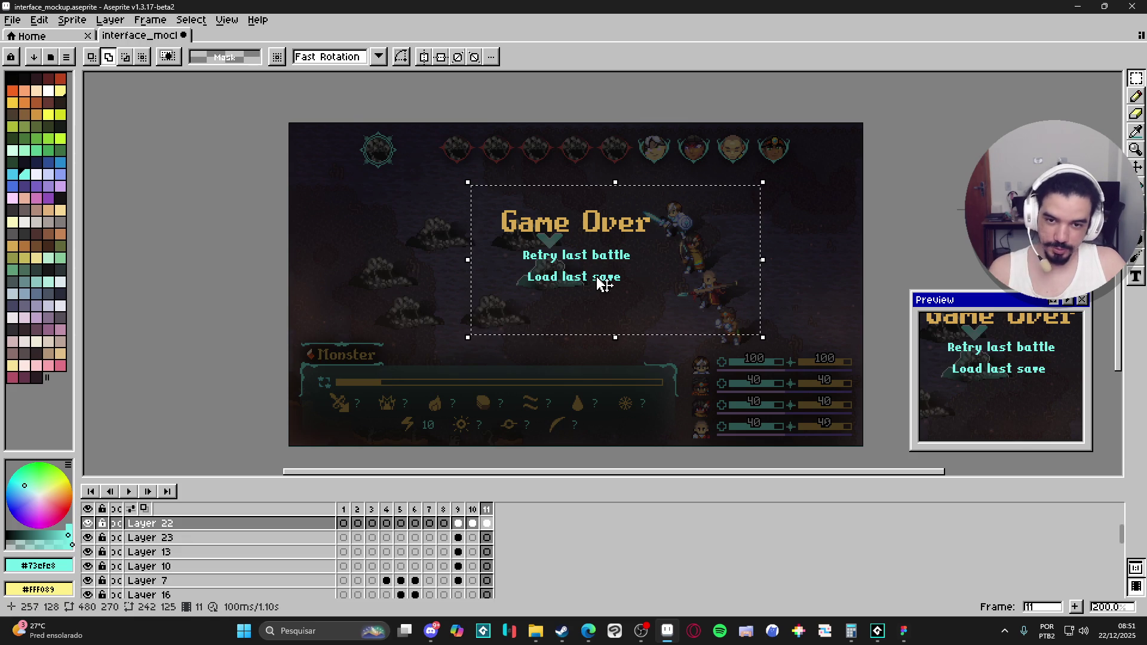
key("ctrl+d")
key("ctrl+a")
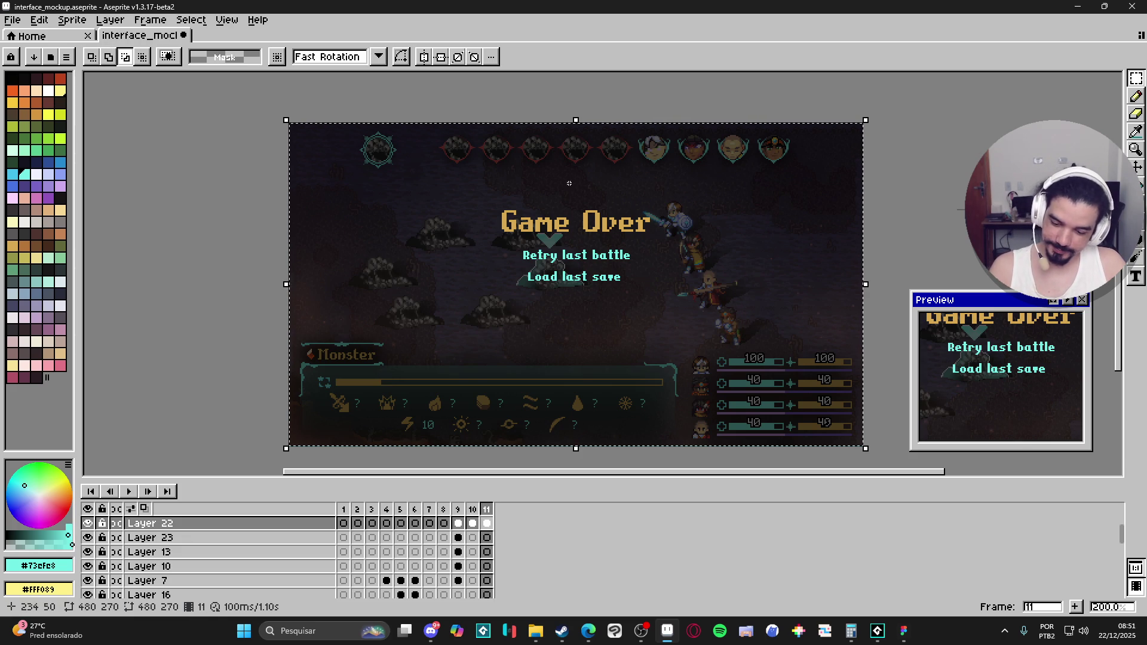
left_click_drag(569, 183, 569, 223)
key("Return")
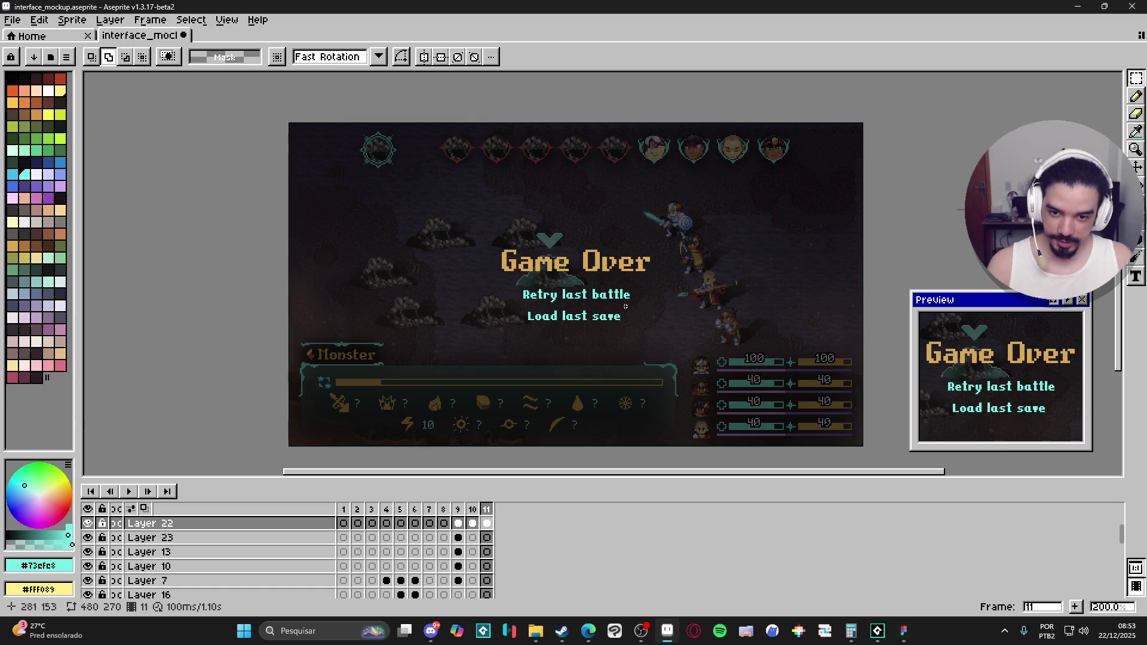
scroll(582, 315, "up", 1)
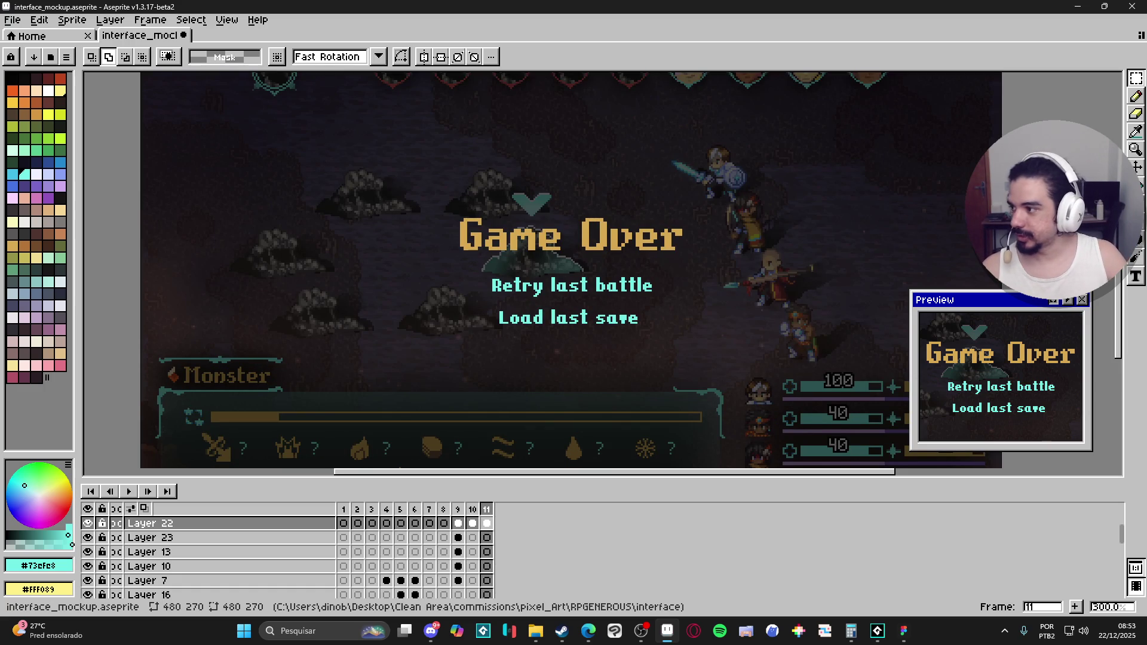
Search images for 'rpg game over screen' and preview the purple butterfly result.
left_click(589, 630)
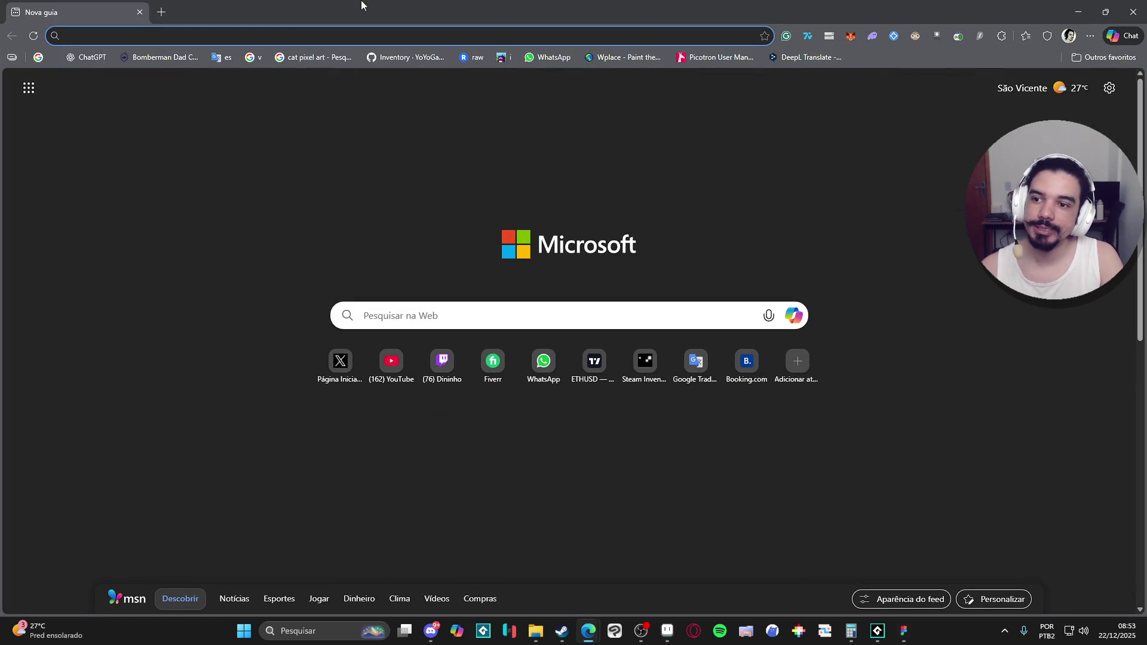
type("rpg game o")
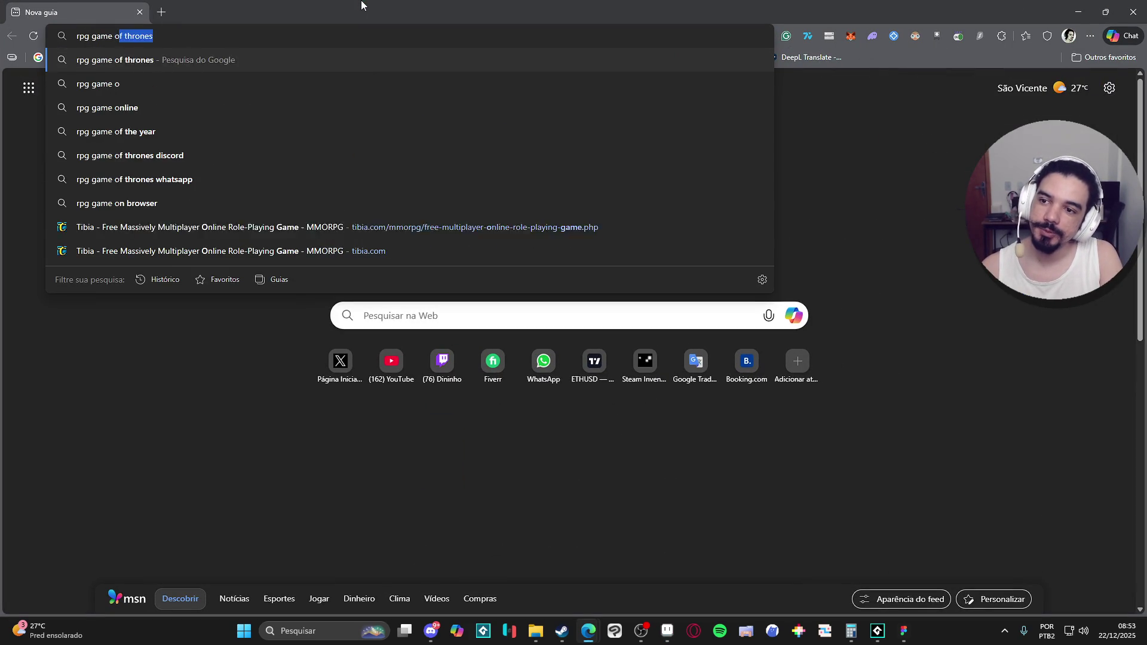
type("ver screen")
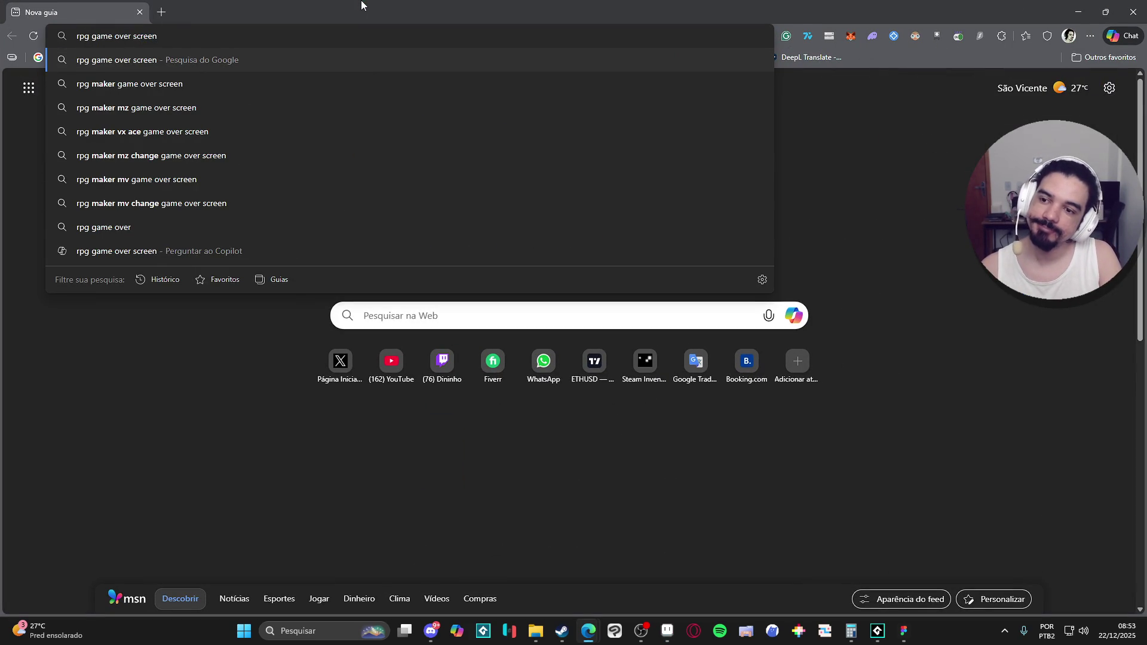
key("Return")
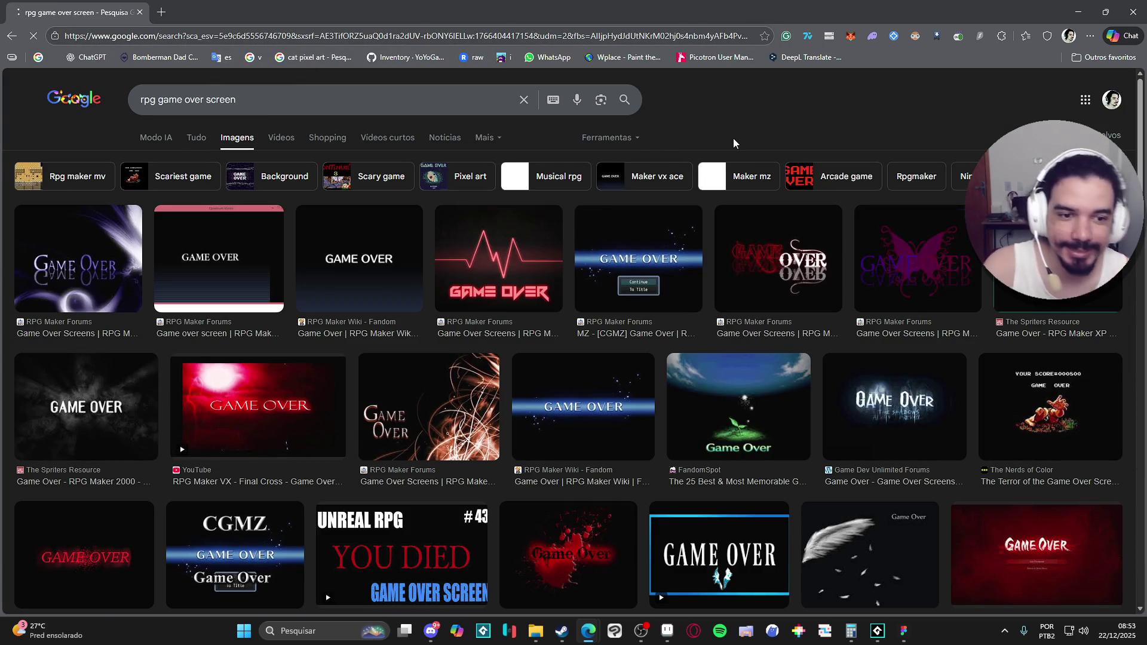
left_click(920, 290)
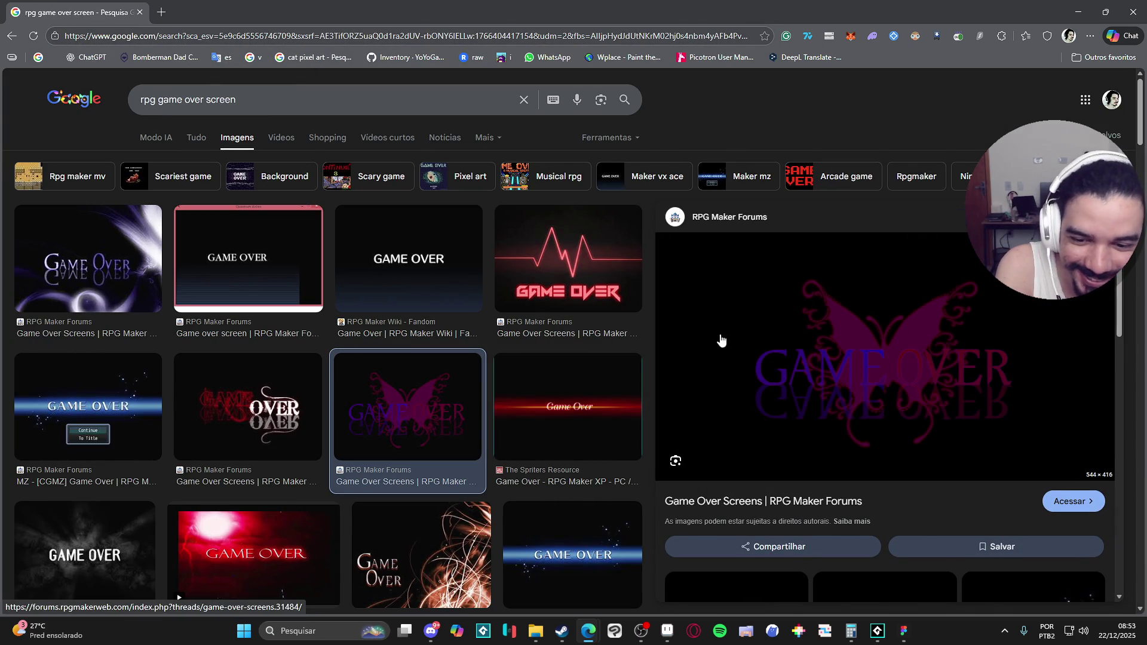
key("Escape")
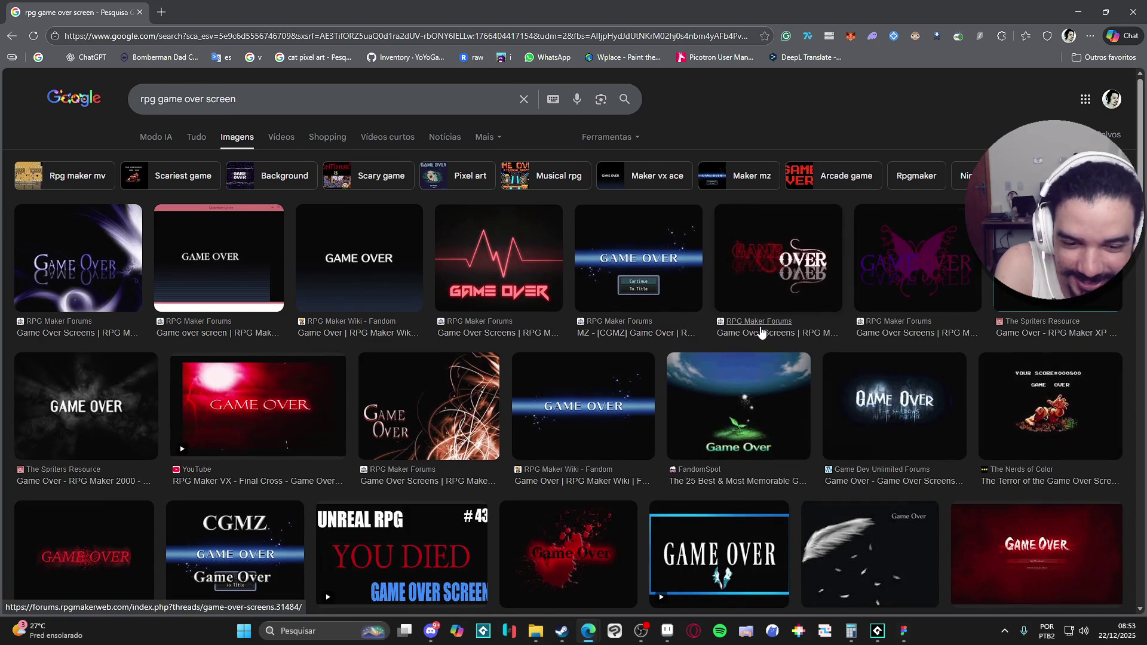
Scroll further and preview the grey Game Over image from RPG Maker Press.
scroll(761, 326, "down", 4)
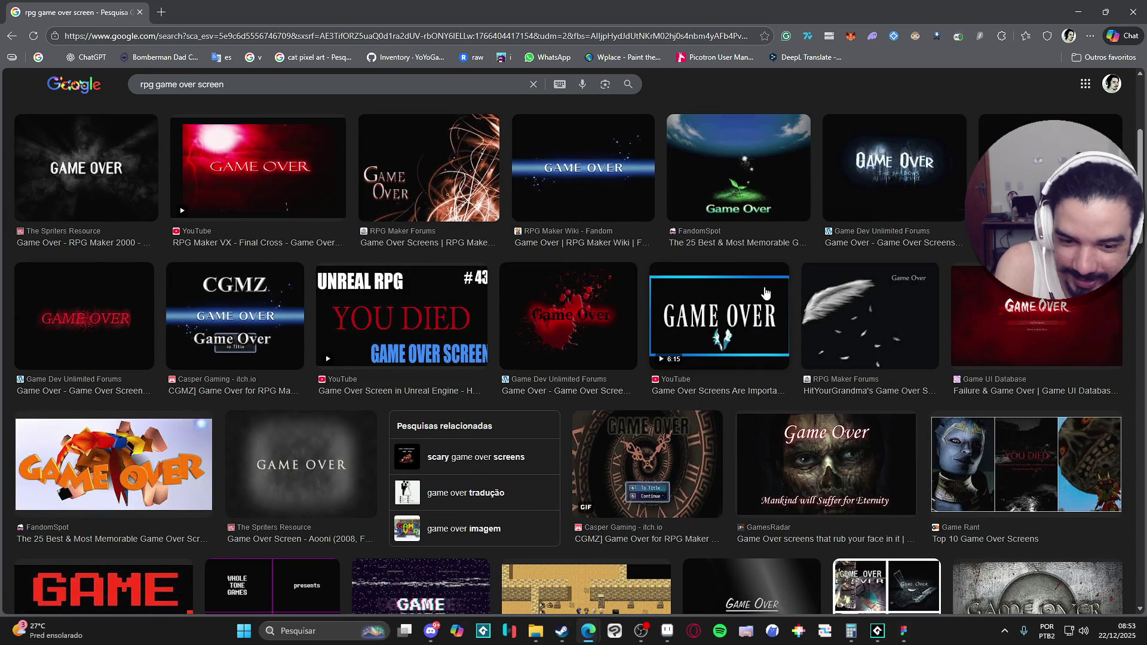
scroll(765, 292, "down", 5)
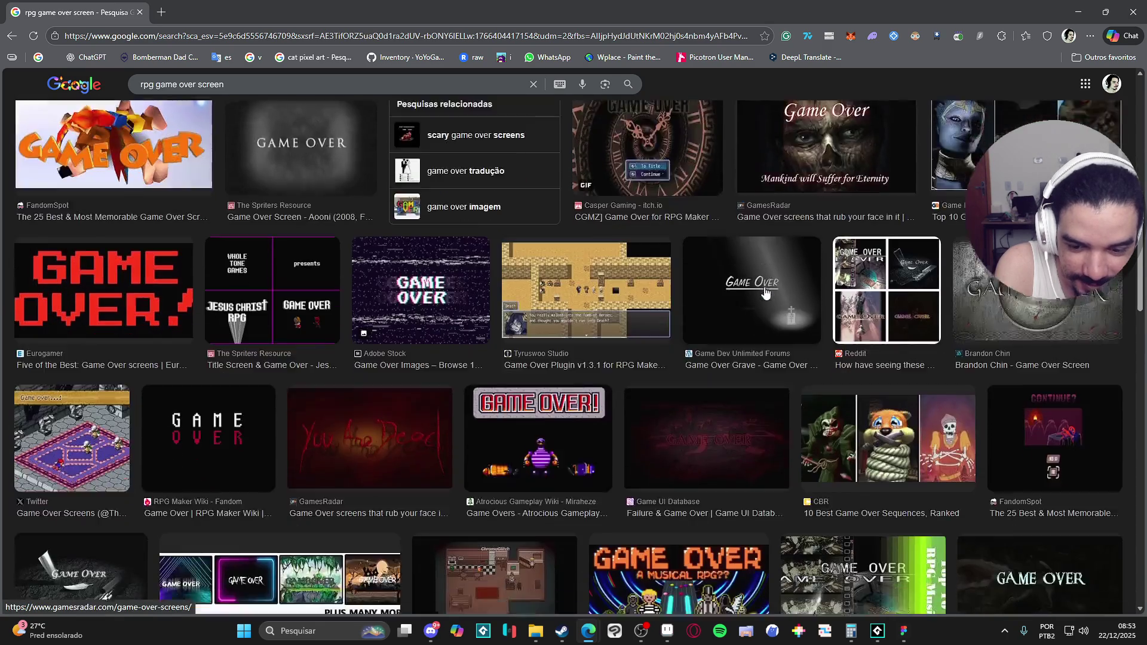
scroll(765, 293, "down", 2)
scroll(765, 291, "down", 2)
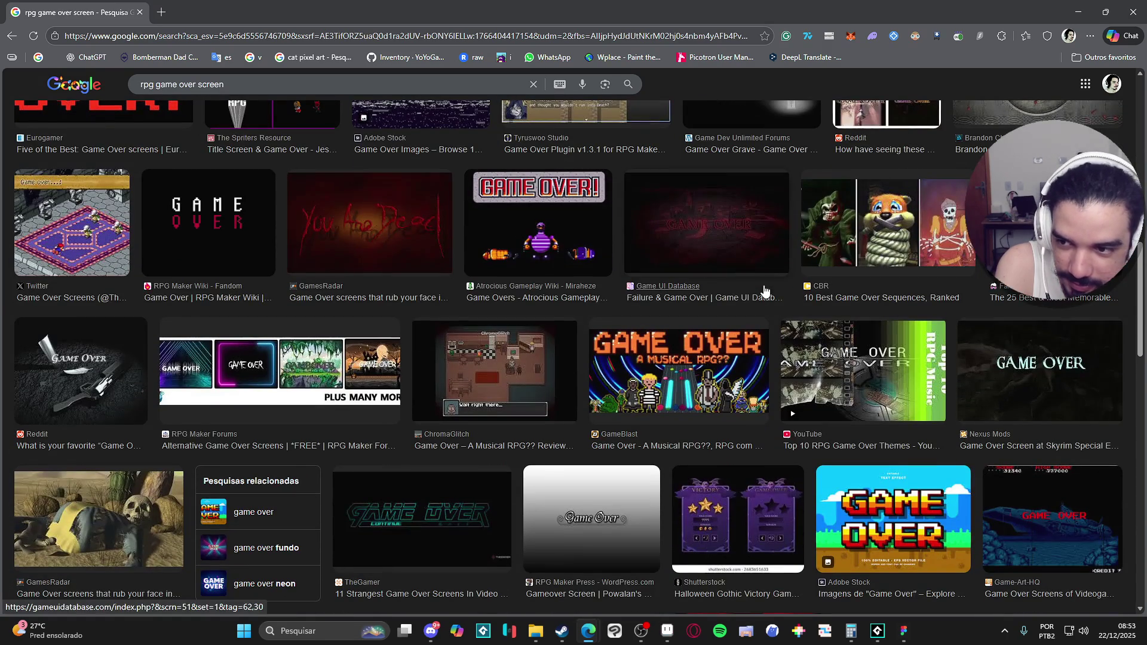
scroll(764, 291, "down", 3)
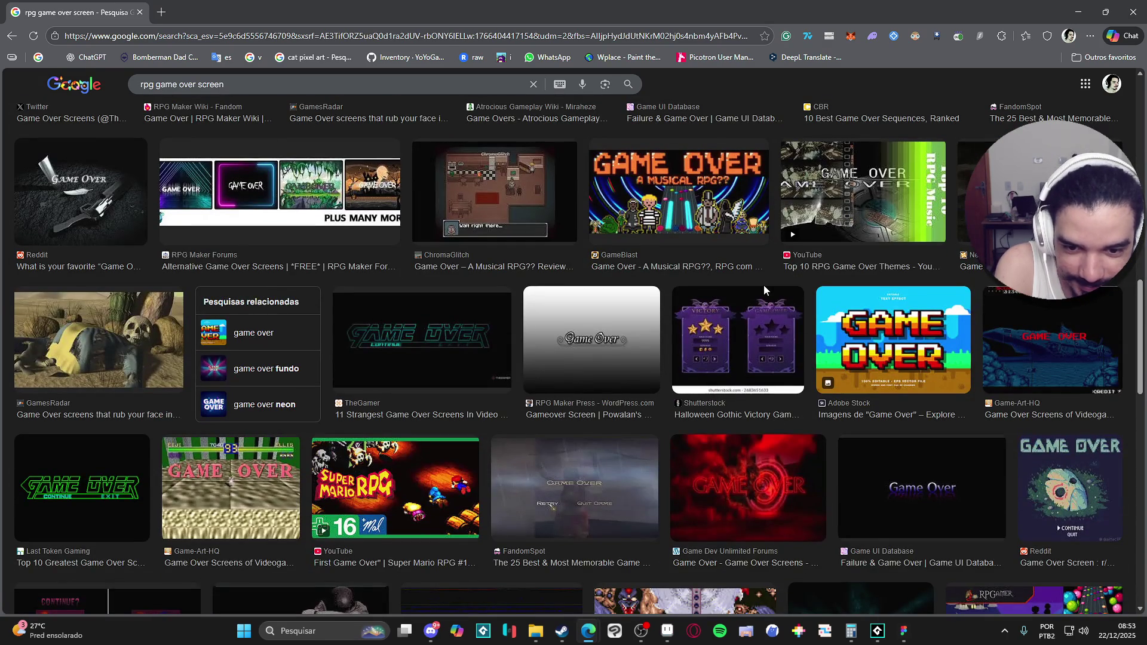
left_click(609, 307)
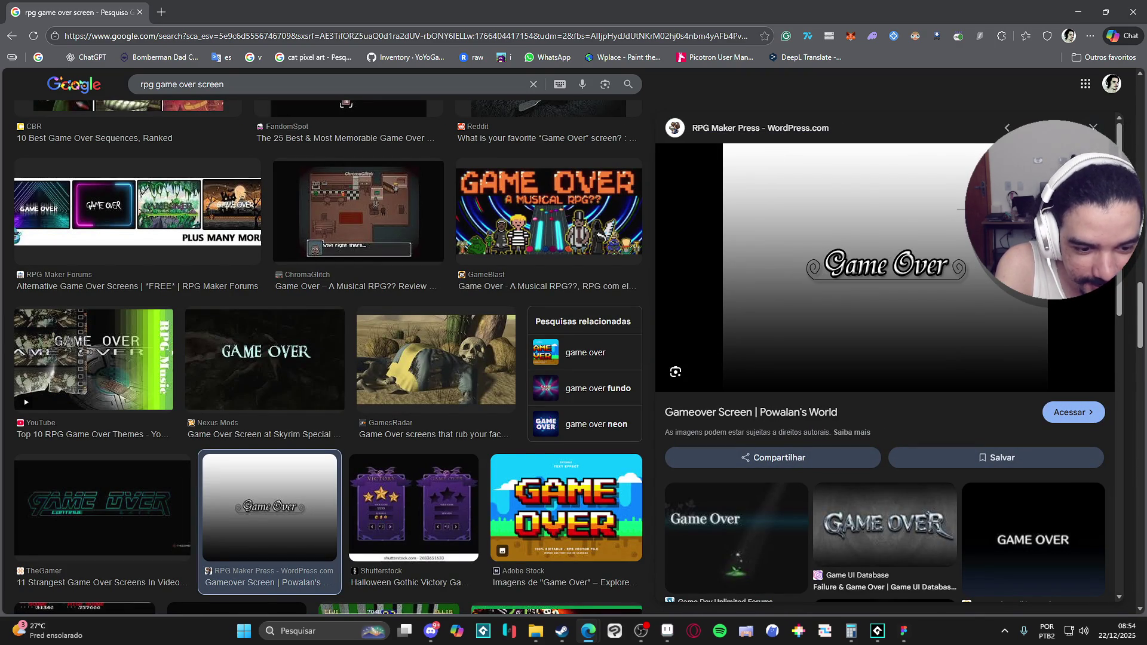
left_click(1093, 127)
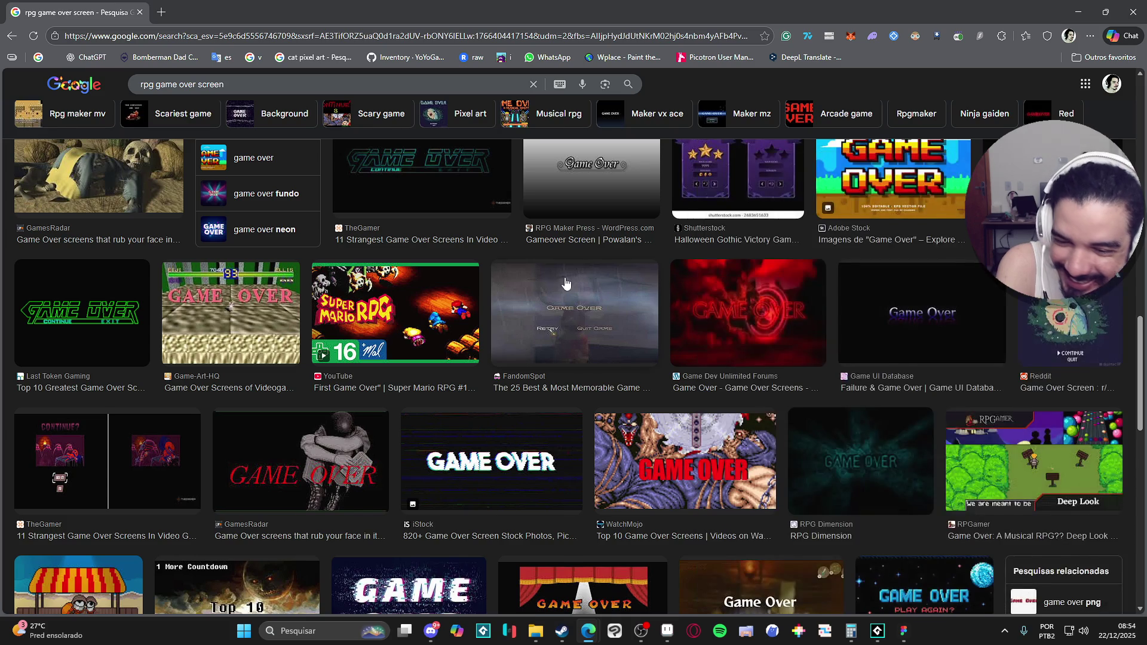
Browse more results, then return to the Aseprite mockup.
scroll(567, 292, "down", 3)
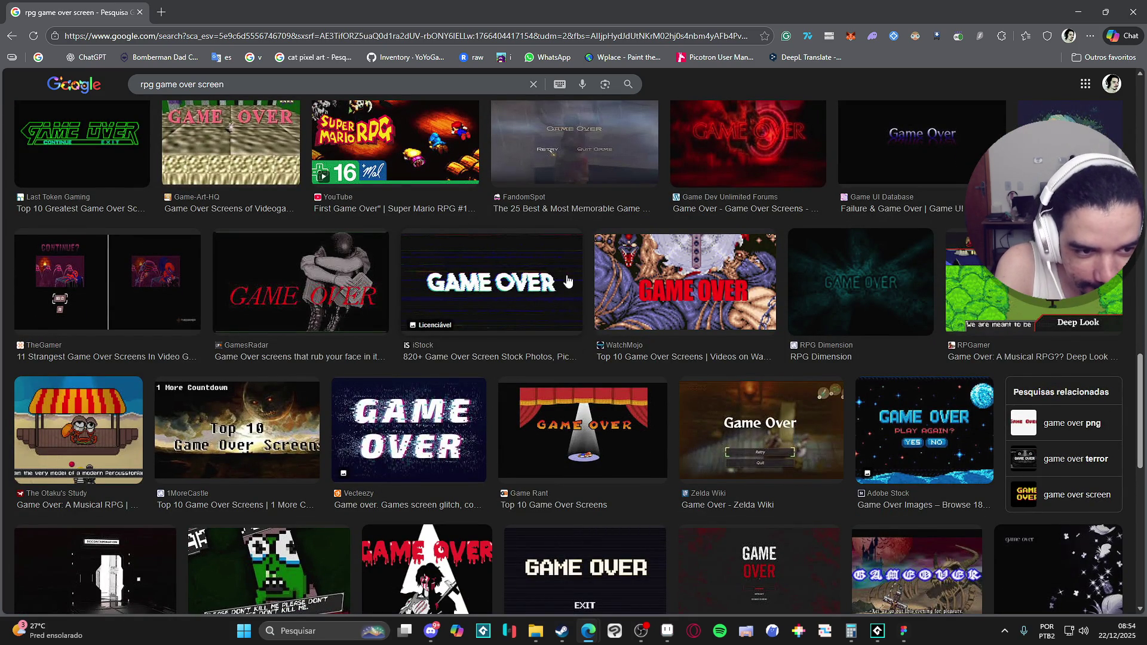
scroll(567, 281, "down", 3)
scroll(572, 281, "down", 3)
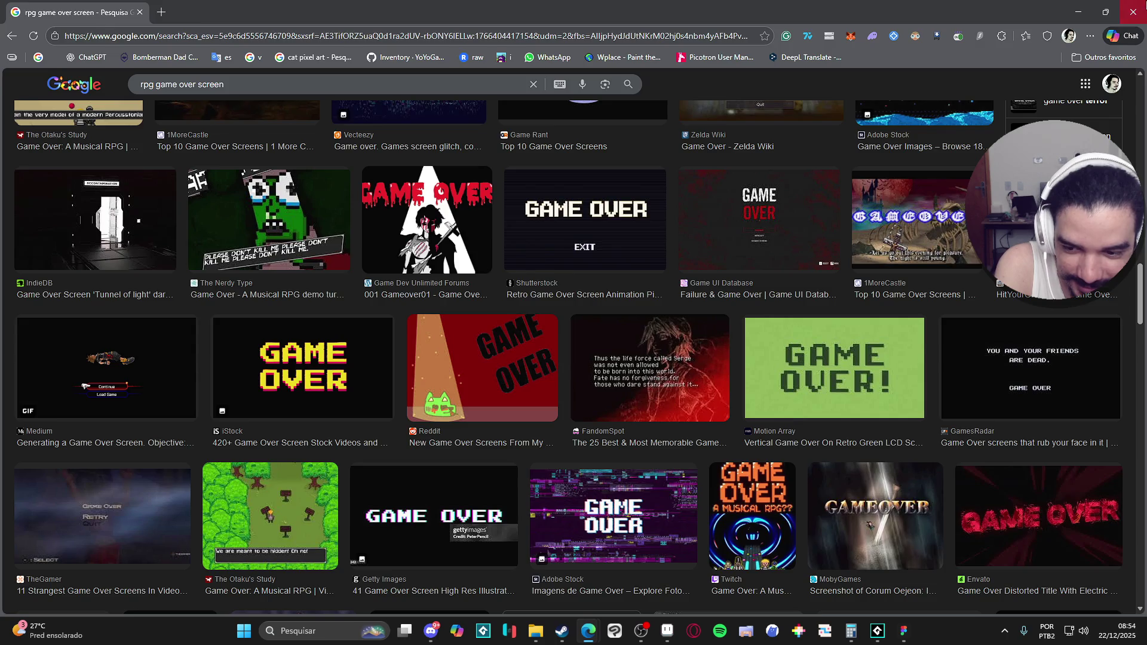
key("alt+Tab")
scroll(570, 278, "down", 1)
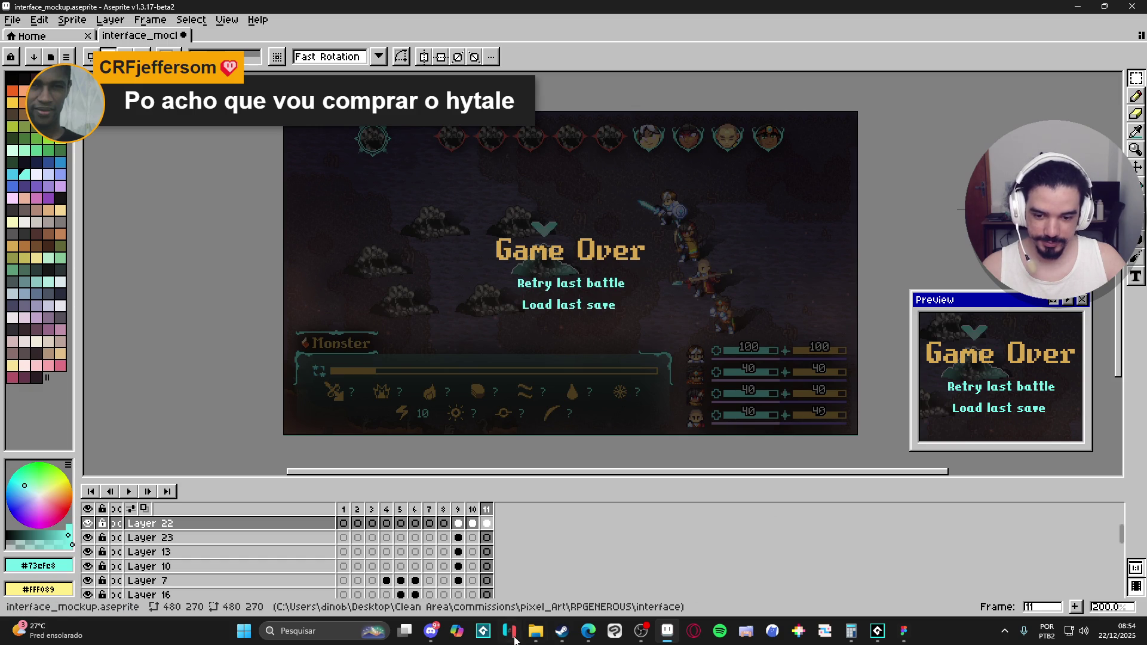
left_click(434, 634)
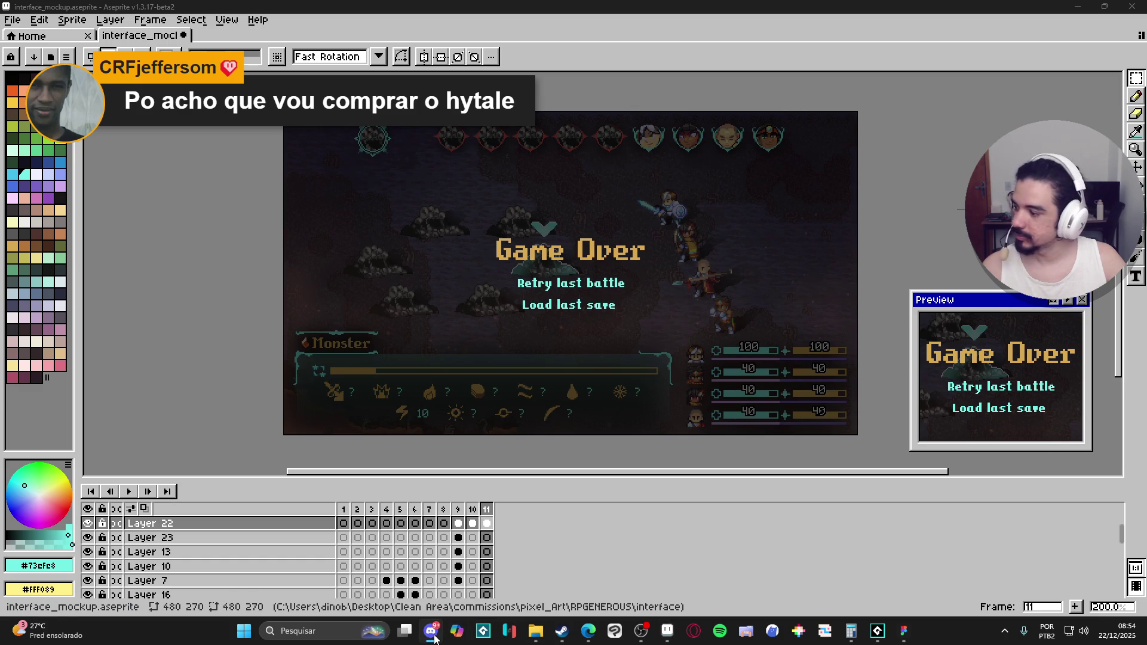
mouse_move(665, 630)
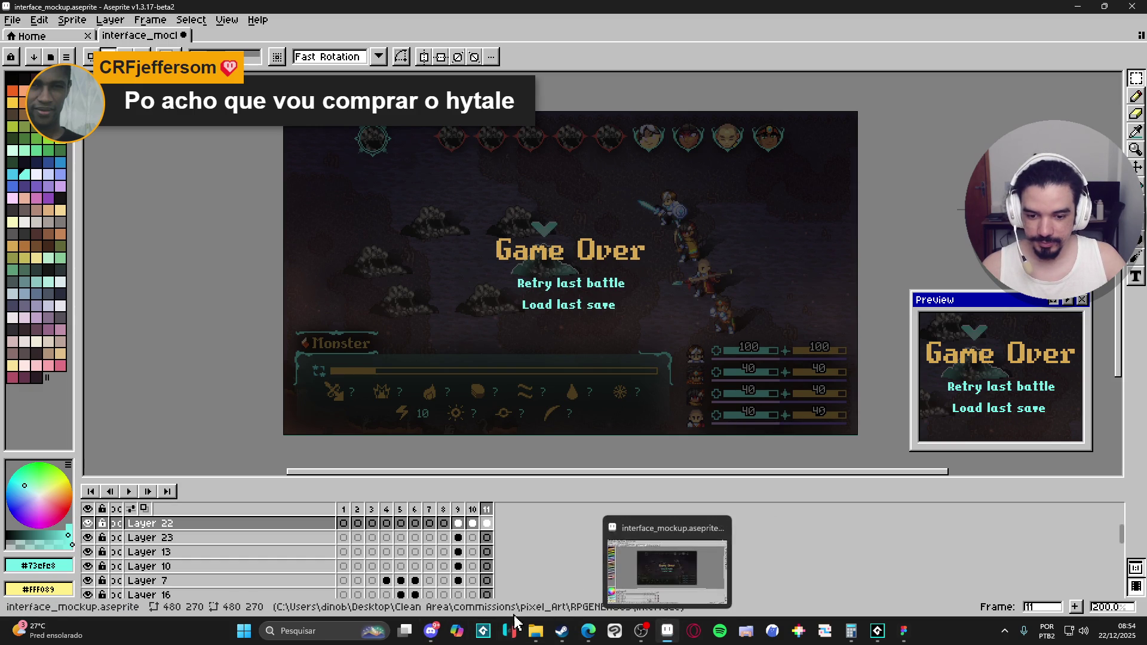
In a new maximised Edge window, search 'chained echoes game over' and show image results.
left_click(588, 630)
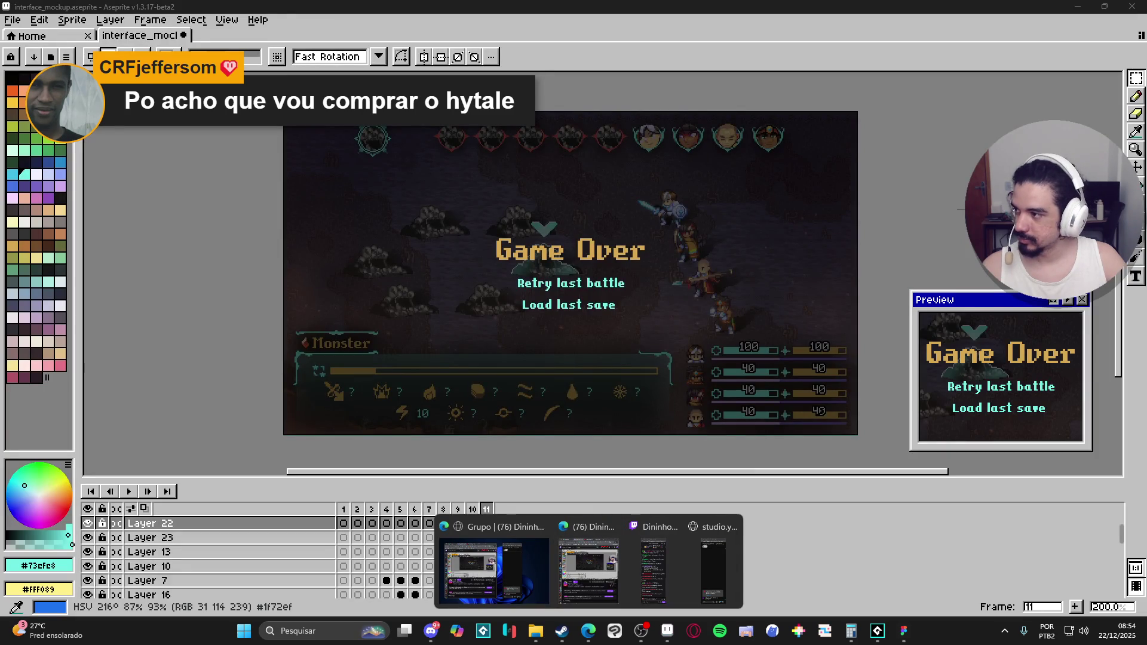
middle_click(588, 630)
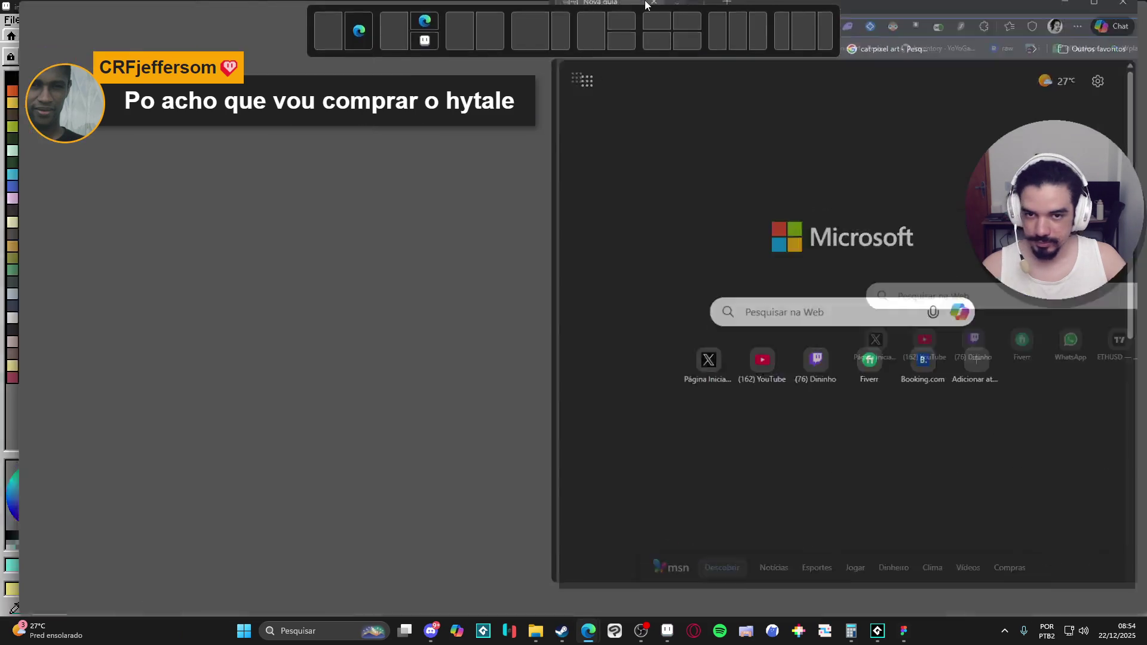
left_click_drag(644, 60, 644, 2)
type("chained ec")
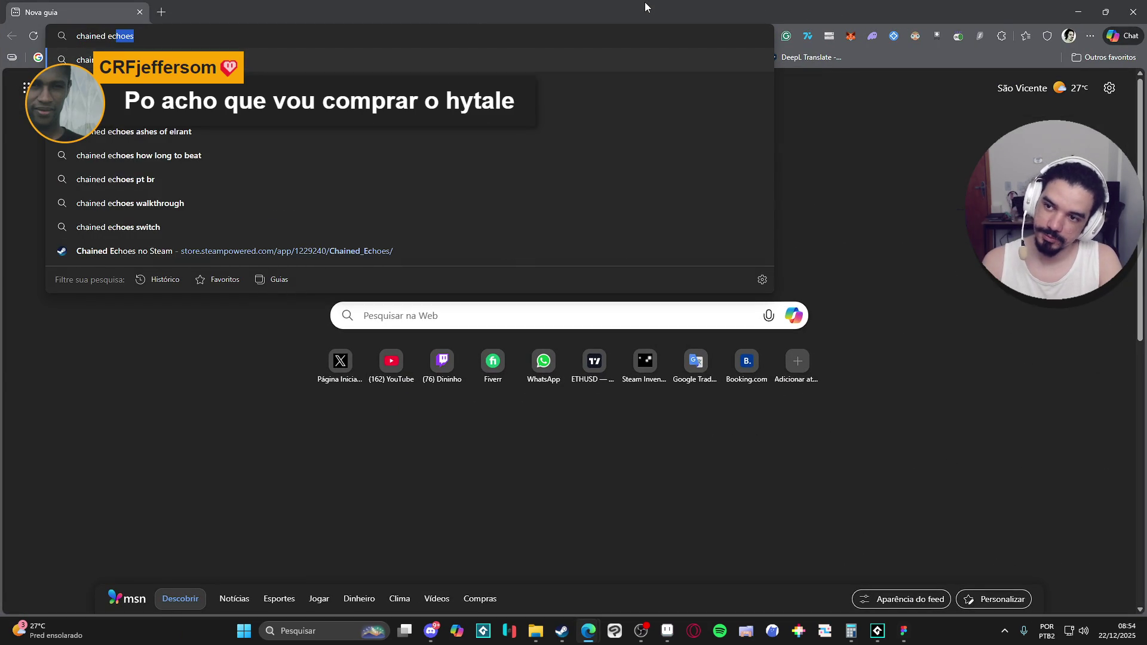
type("hoes game over")
key("Return")
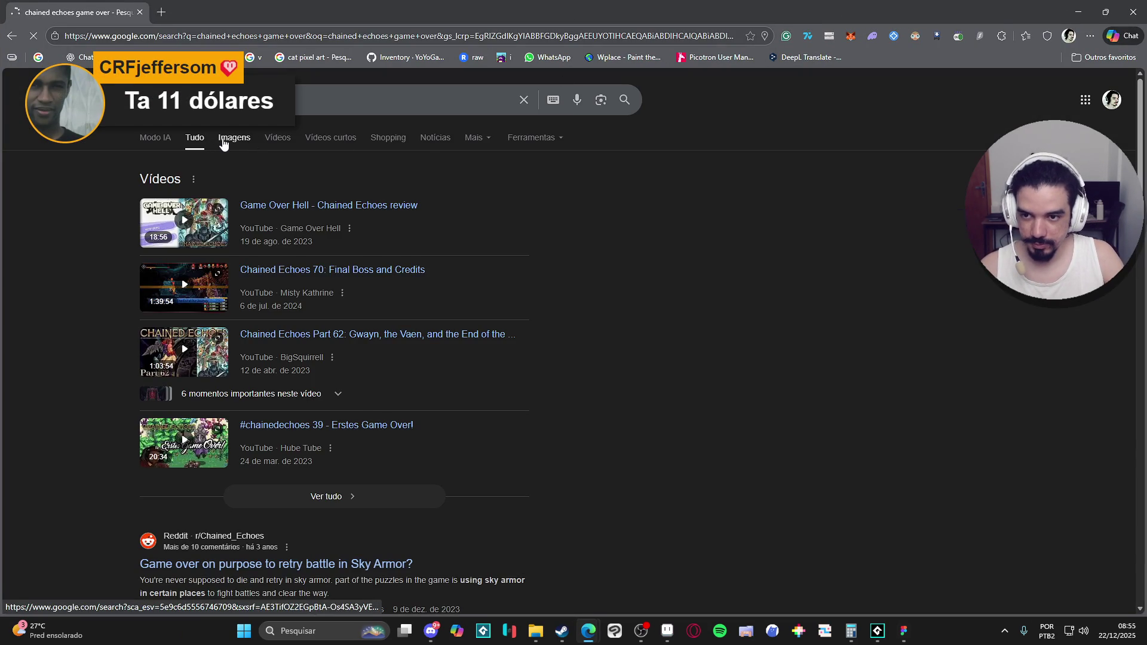
left_click(234, 139)
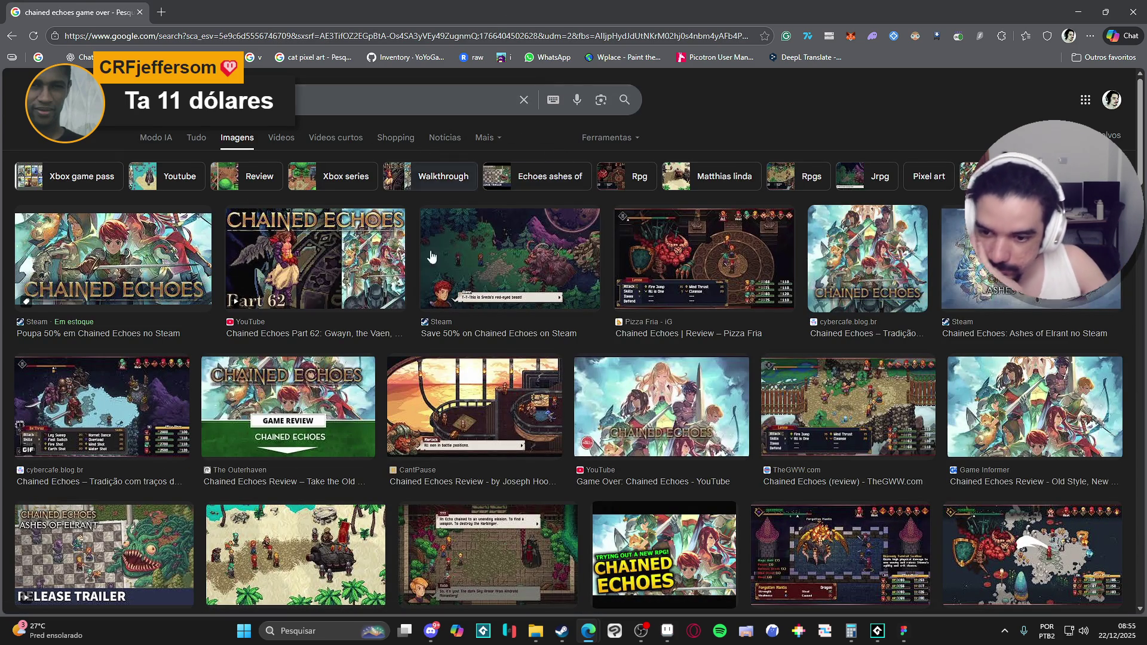
Refine the search to 'chained echoes game over screen', then go back.
scroll(551, 346, "down", 4)
scroll(564, 343, "down", 3)
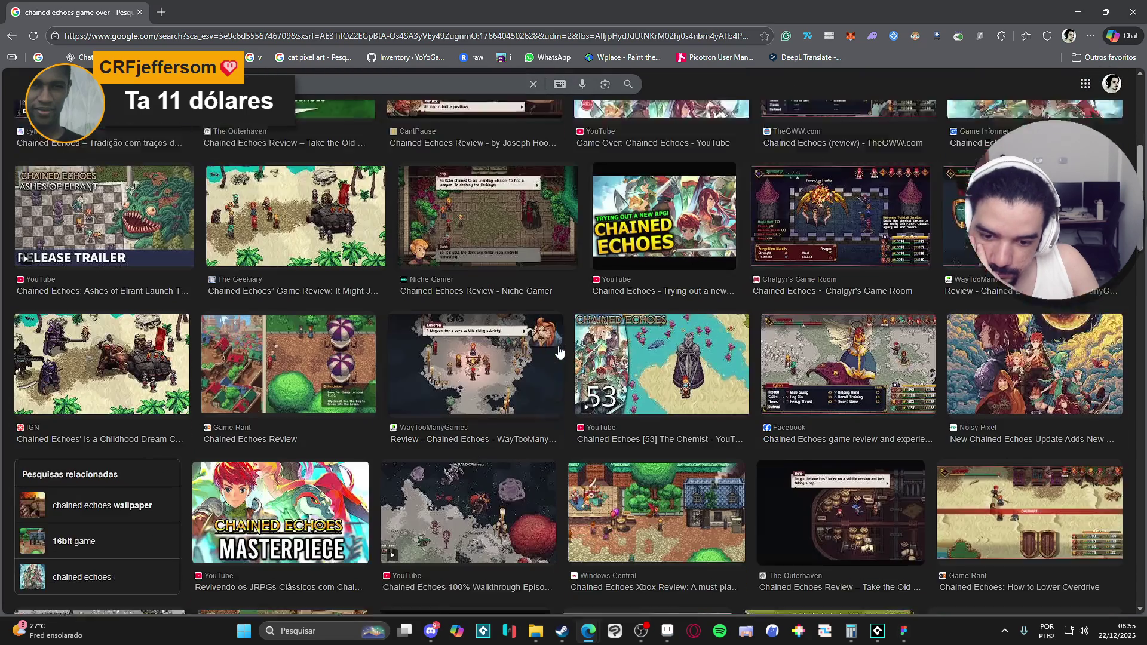
scroll(567, 342, "down", 3)
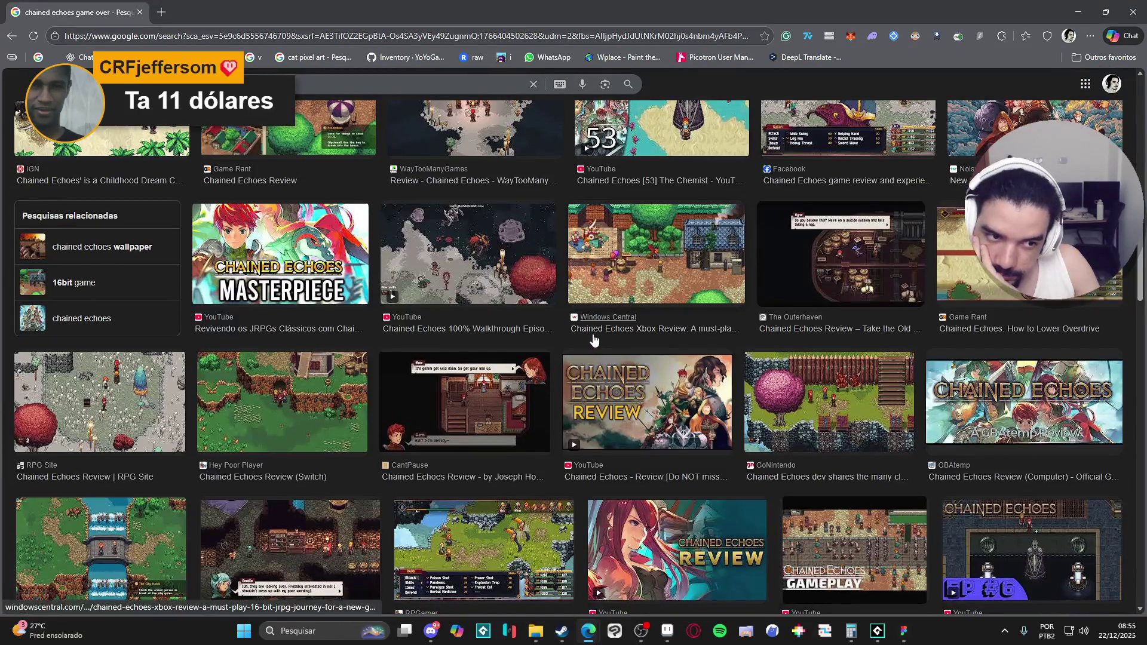
scroll(599, 338, "up", 10)
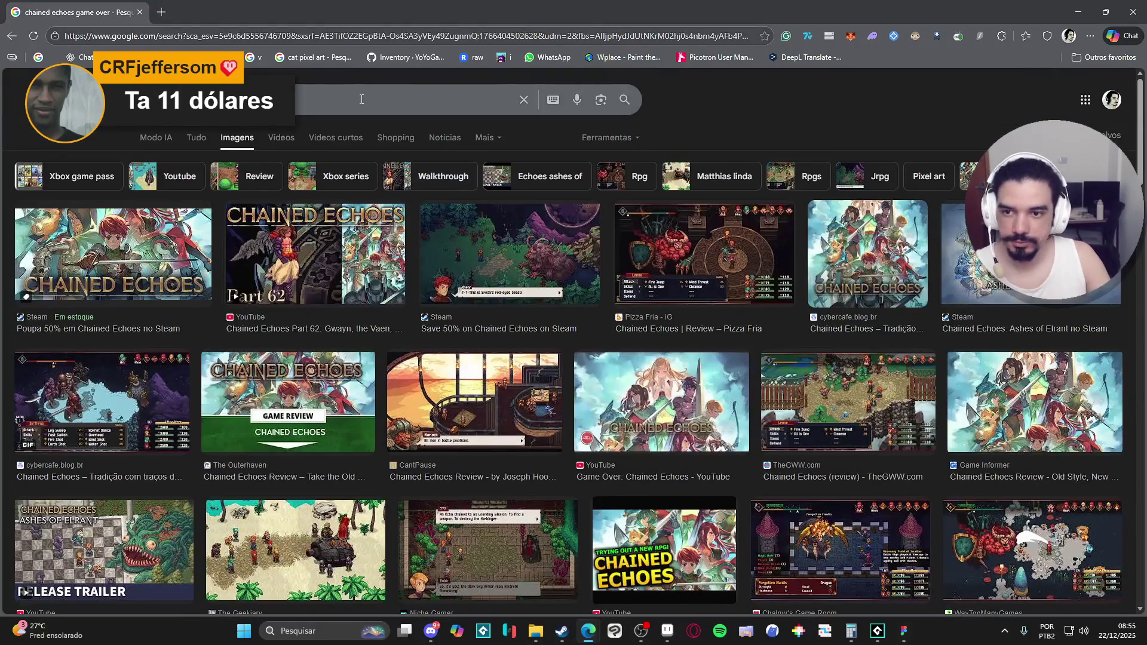
left_click(360, 99)
type("screen")
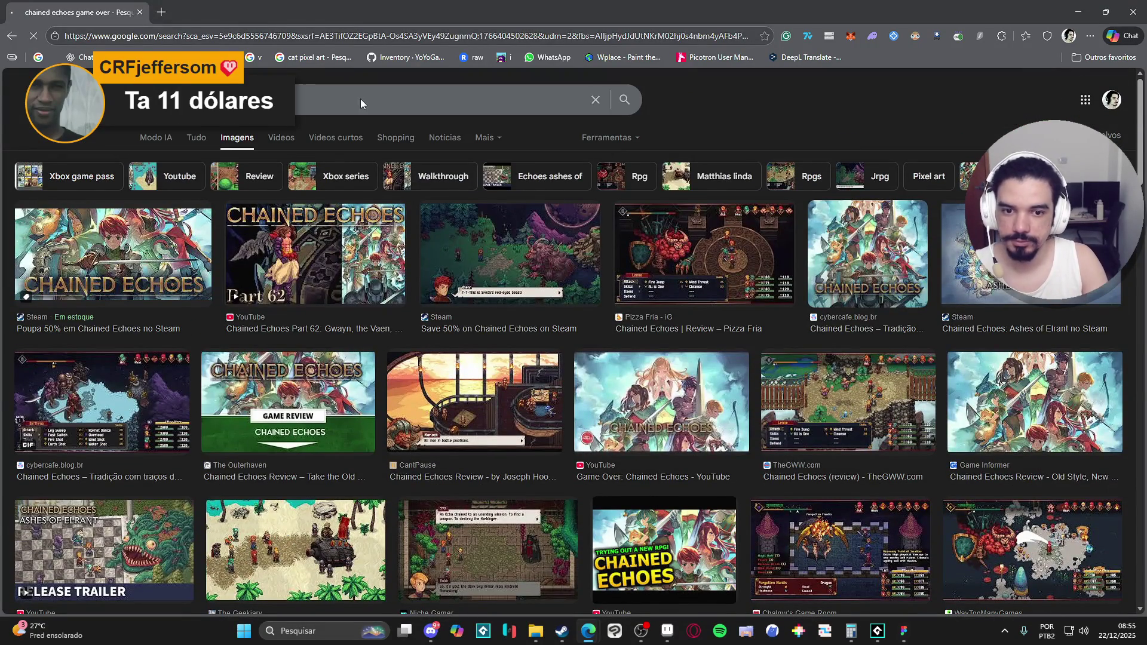
key("Return")
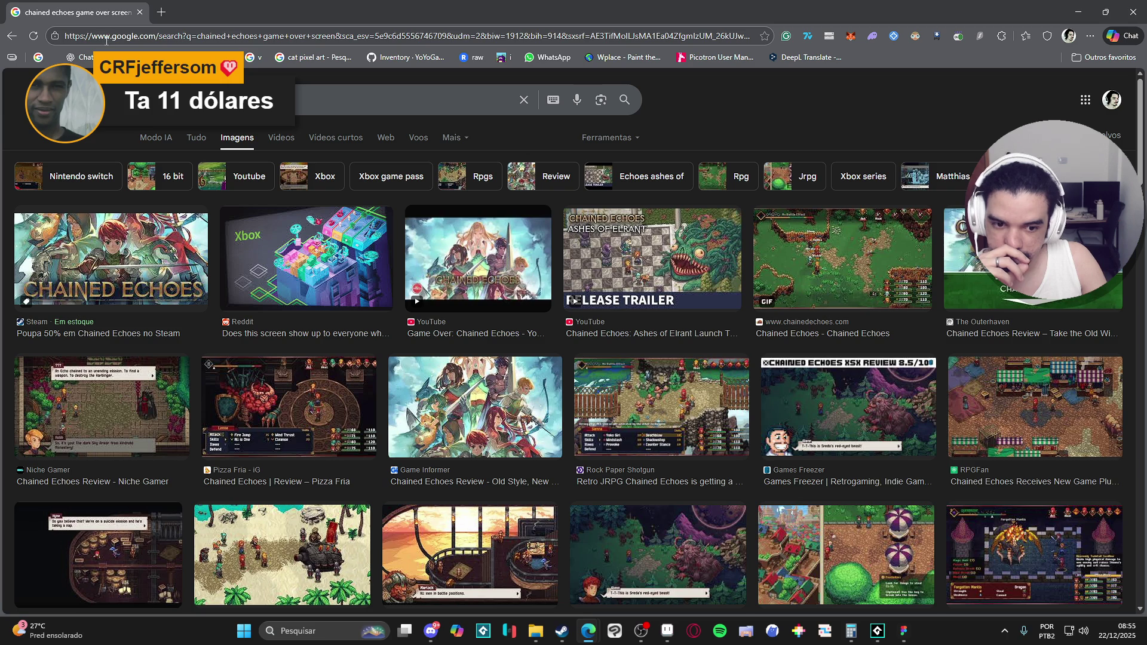
left_click(17, 38)
Play the muted Chained Echoes review video, skipping to around 4:39 and beyond.
left_click(17, 38)
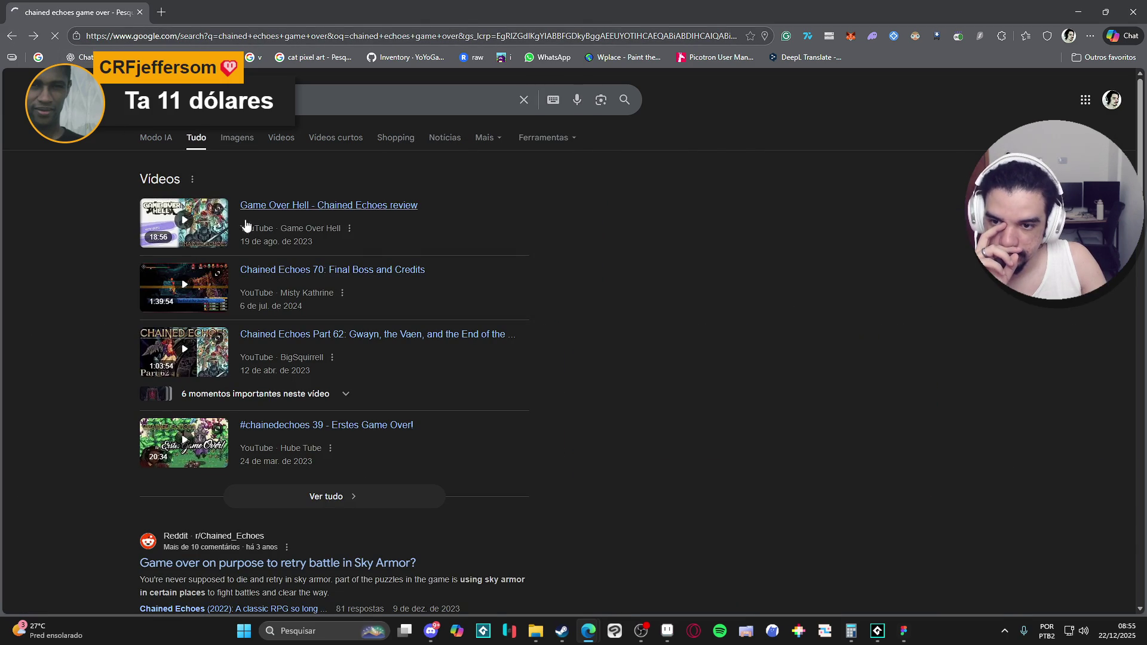
left_click(184, 222)
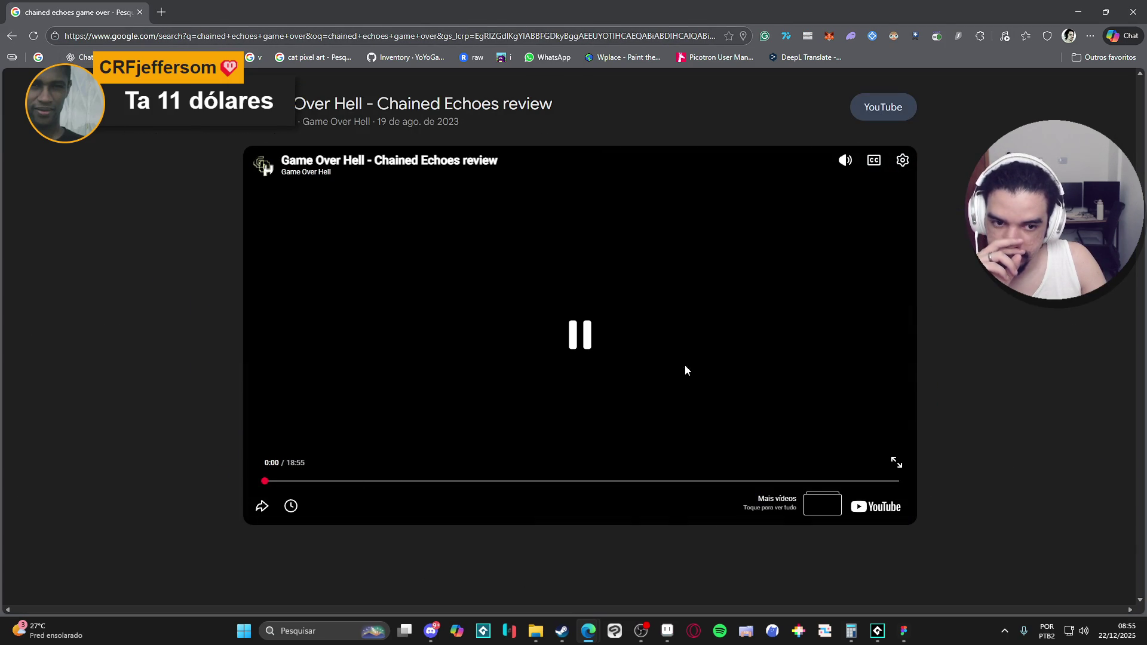
left_click(438, 443)
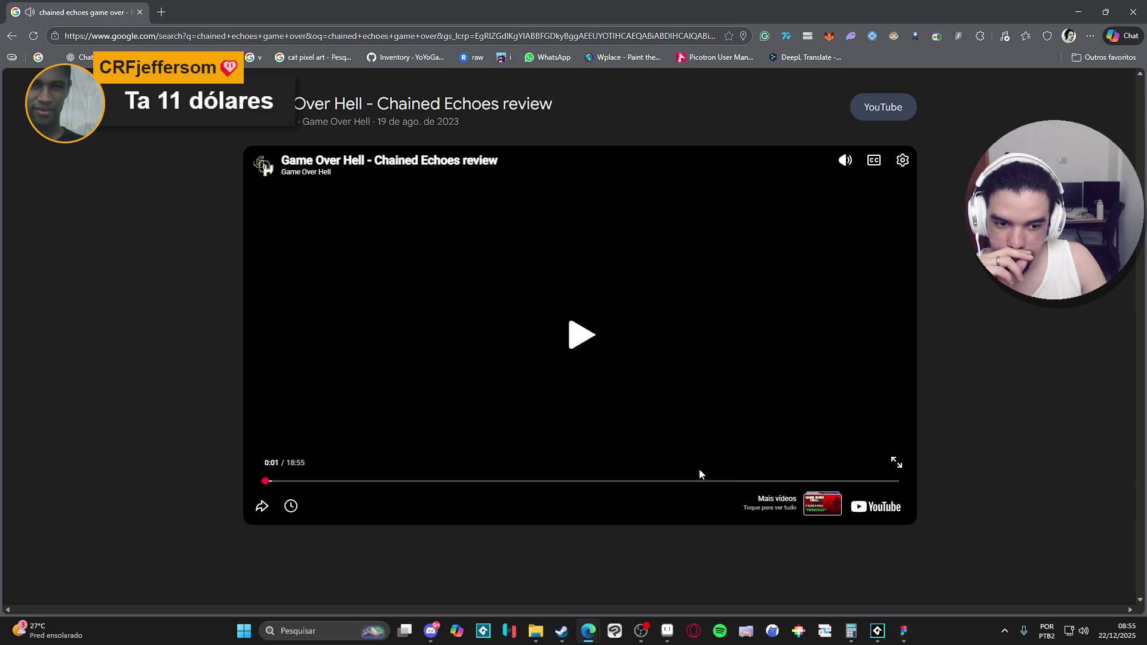
left_click(844, 160)
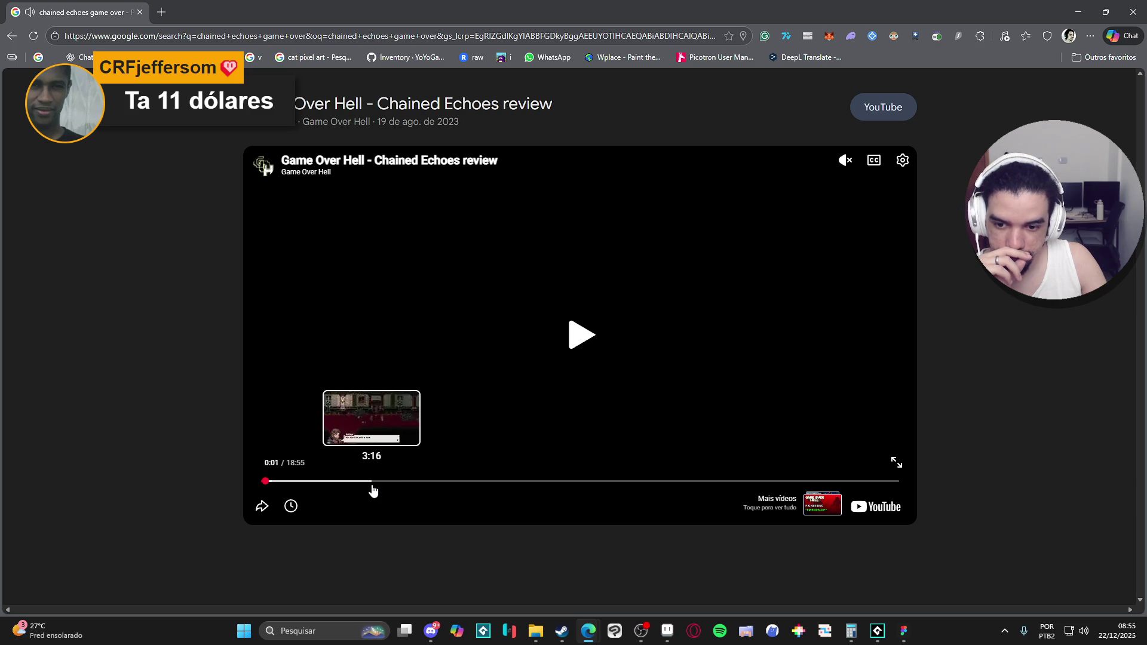
left_click(420, 486)
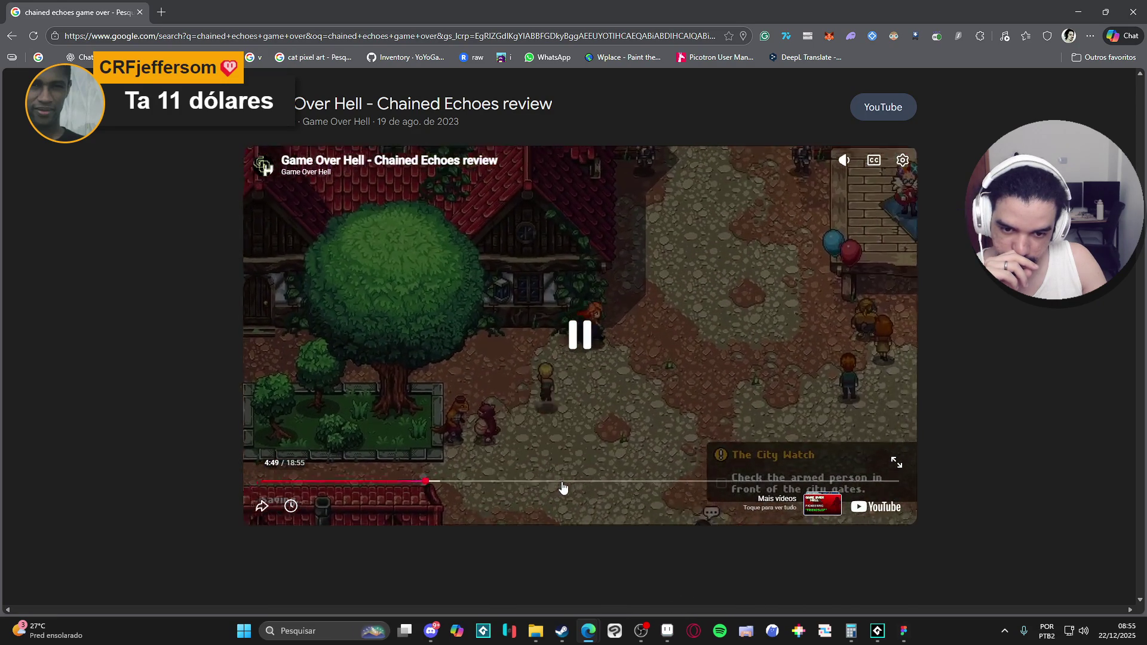
left_click(562, 484)
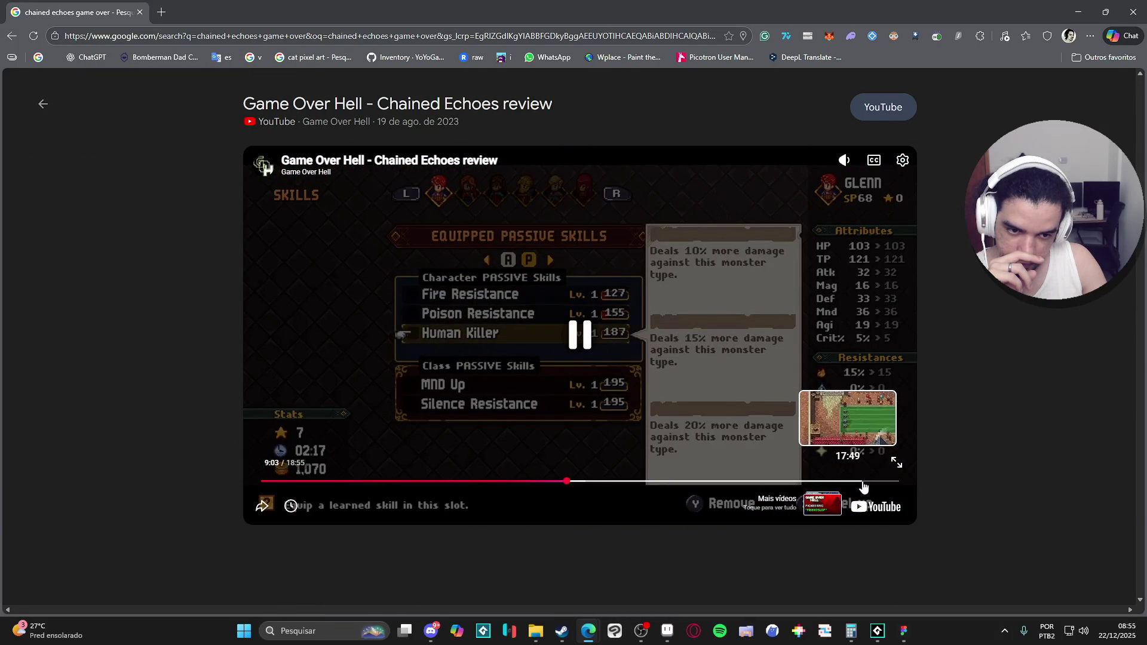
Close the video preview, scroll the results, and return to Aseprite.
left_click(21, 38)
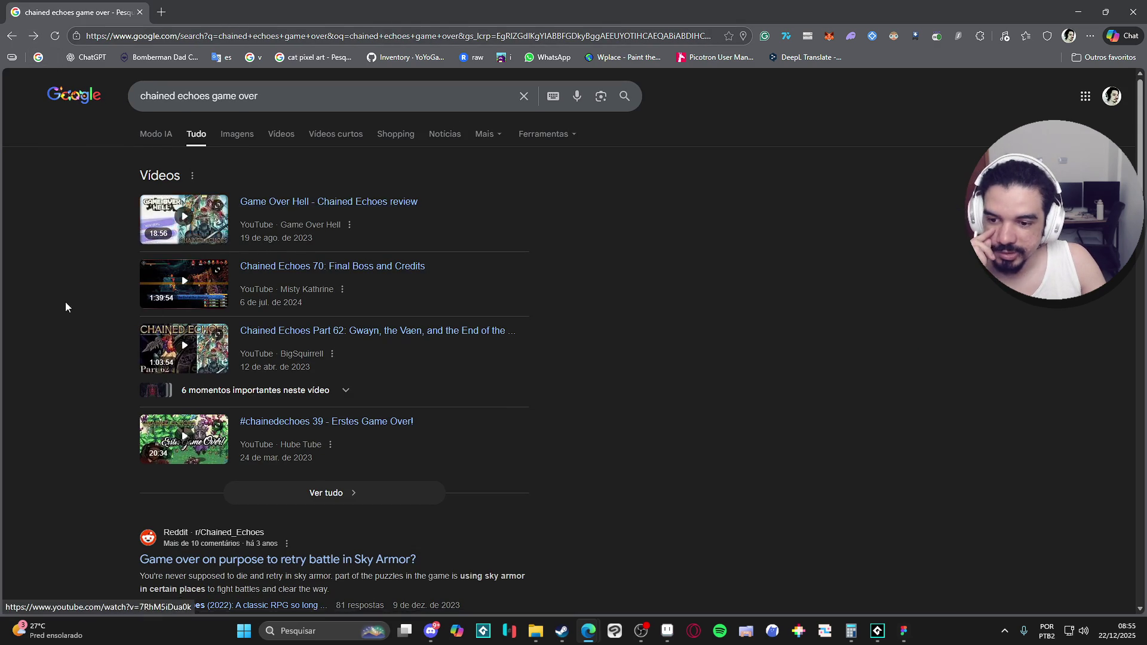
scroll(66, 303, "down", 5)
scroll(97, 287, "down", 9)
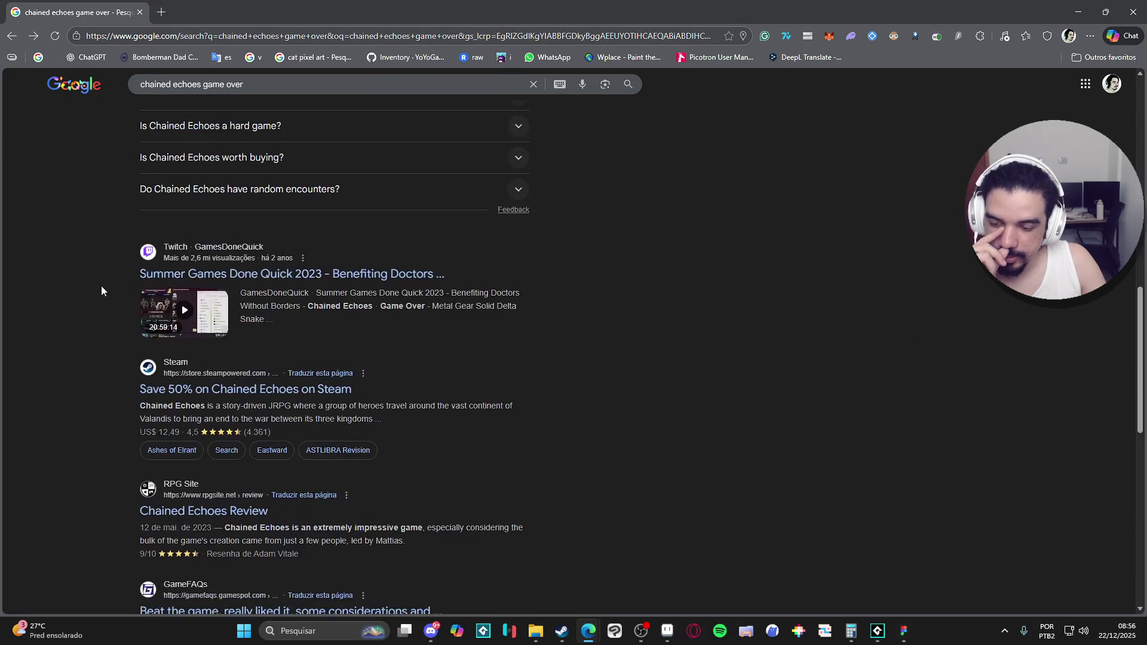
scroll(102, 290, "down", 5)
scroll(657, 244, "down", 4)
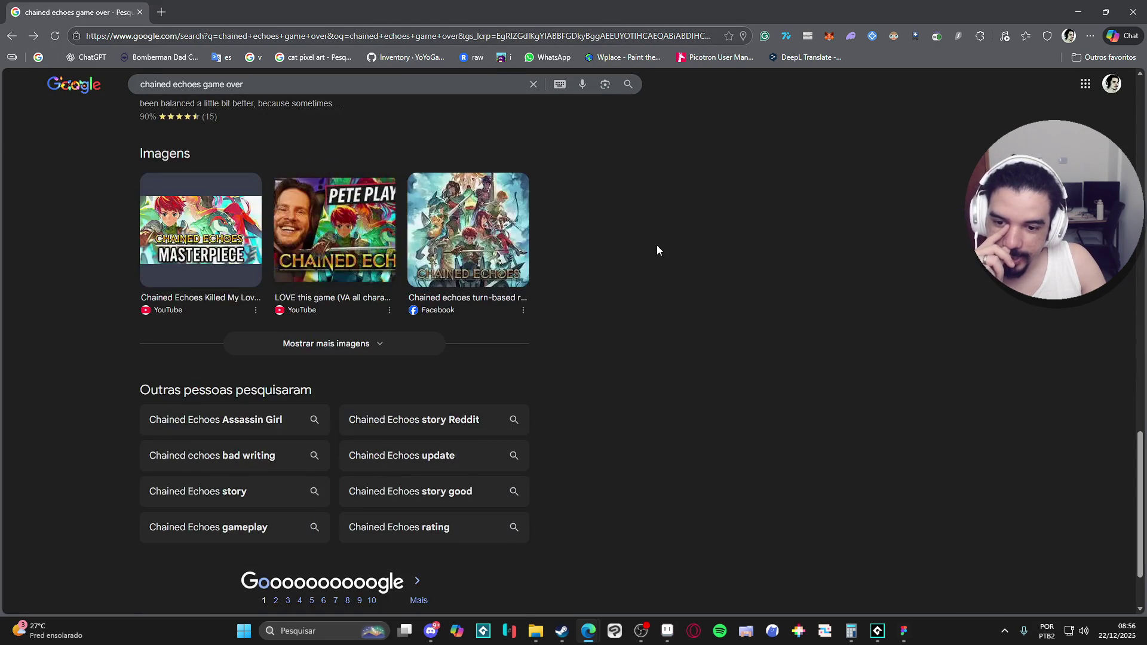
scroll(662, 242, "down", 2)
key("alt+Tab")
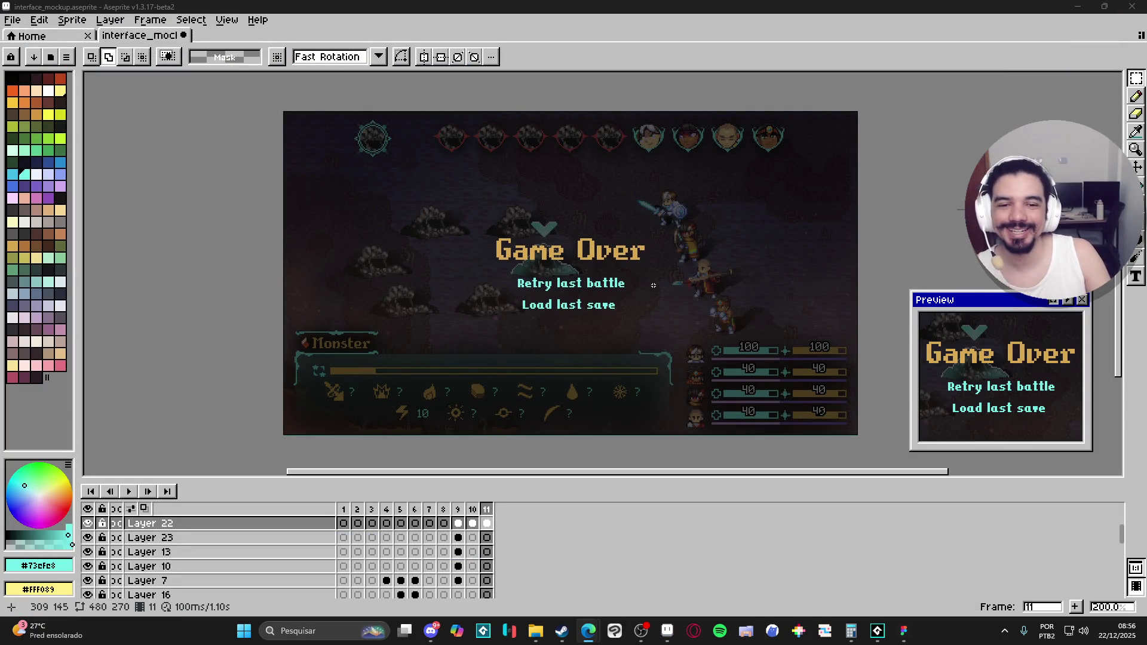
Look over the Spritalis frames in Figma, including the Save/Load menu, then return to Aseprite.
left_click(904, 632)
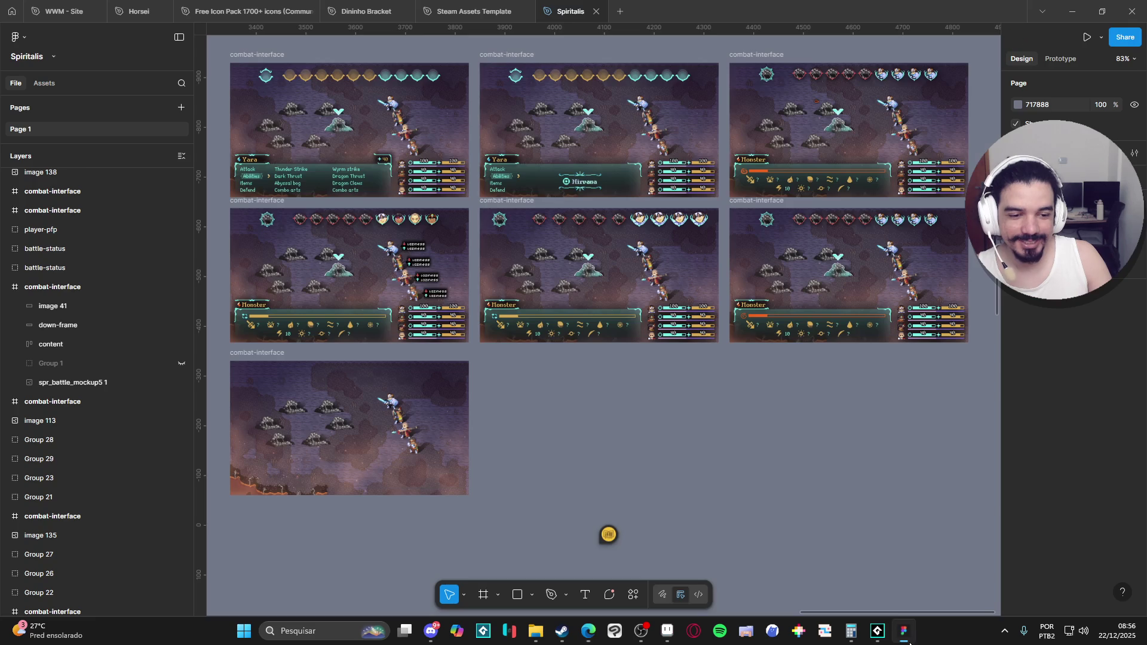
scroll(717, 464, "down", 10)
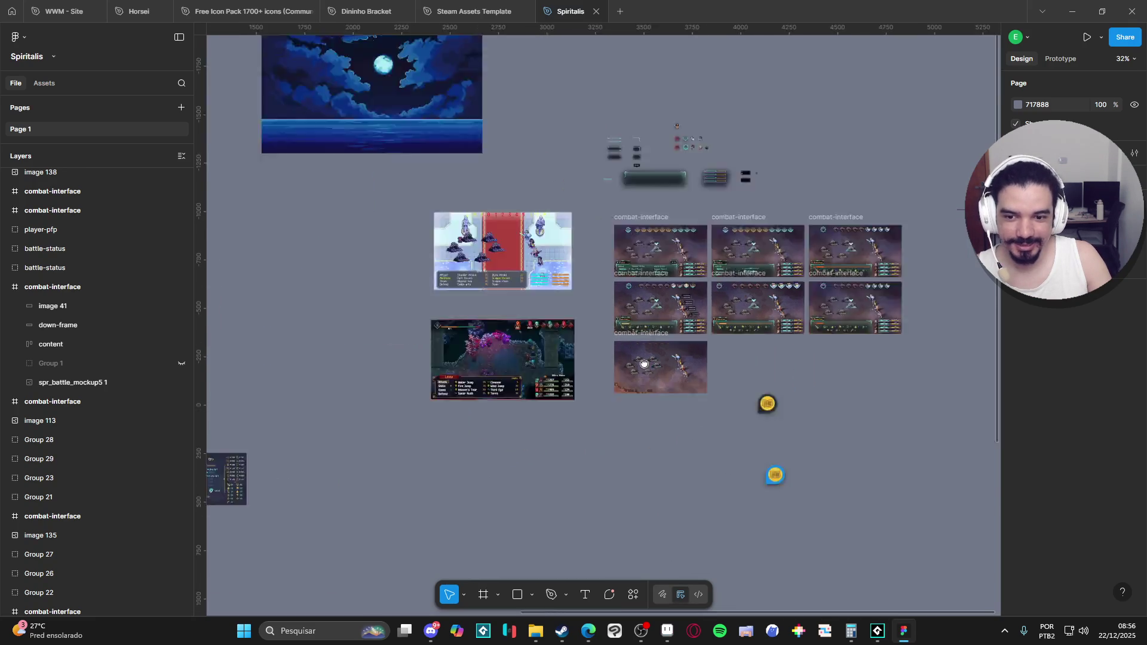
scroll(617, 261, "up", 6)
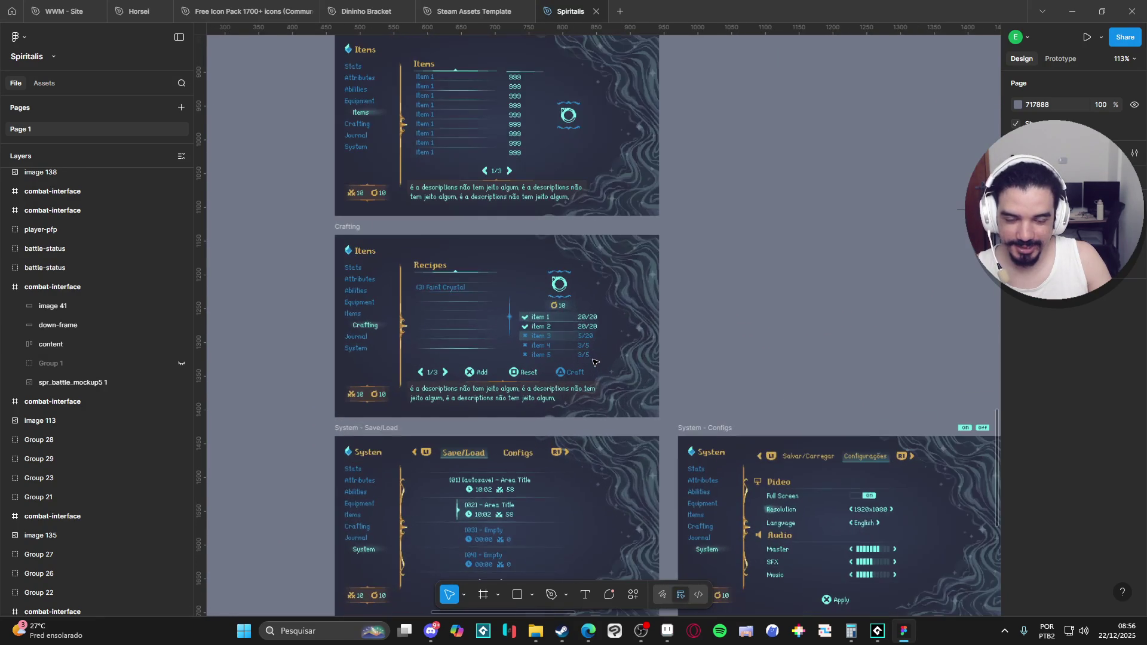
scroll(669, 412, "down", 1)
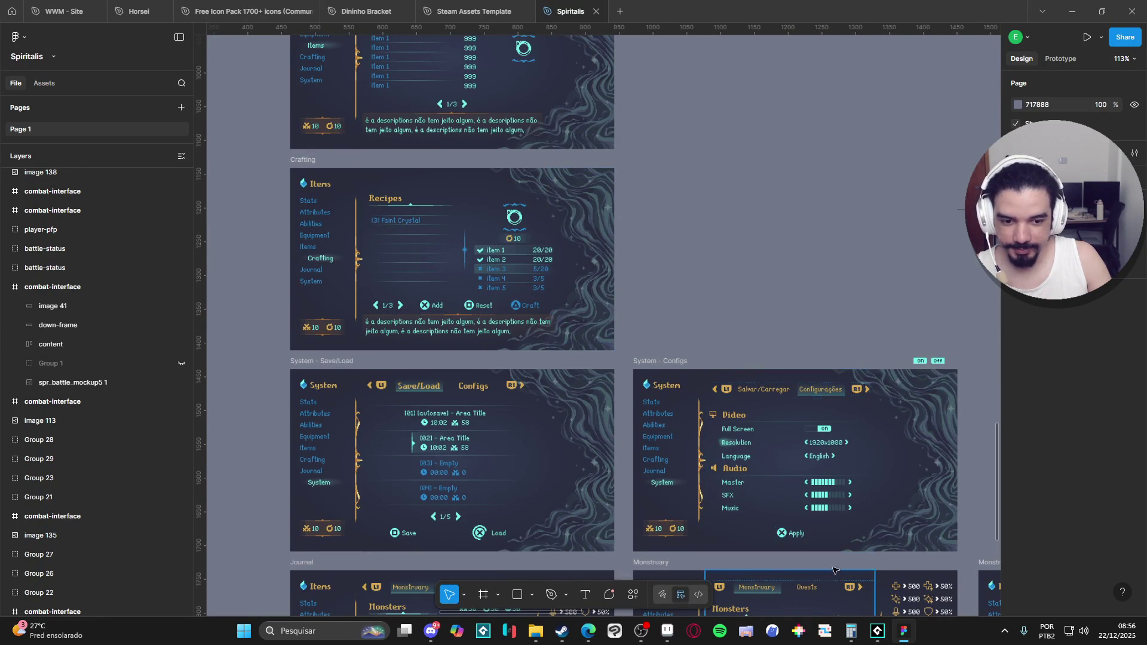
scroll(557, 445, "right", 1)
left_click_drag(557, 445, 499, 350)
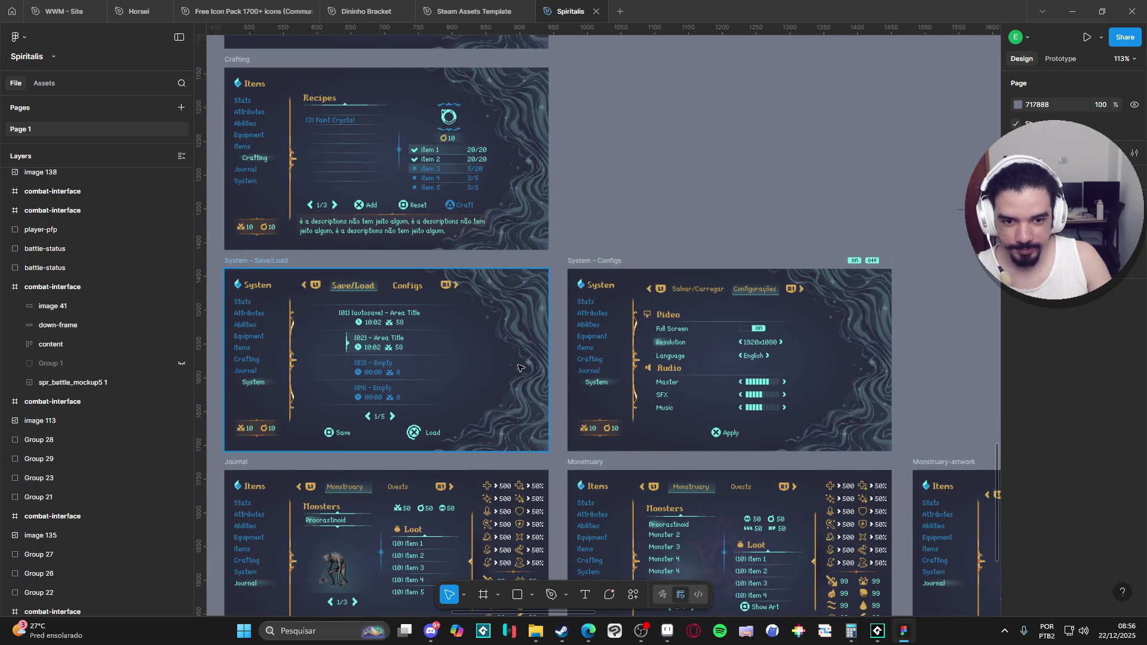
scroll(502, 369, "down", 1)
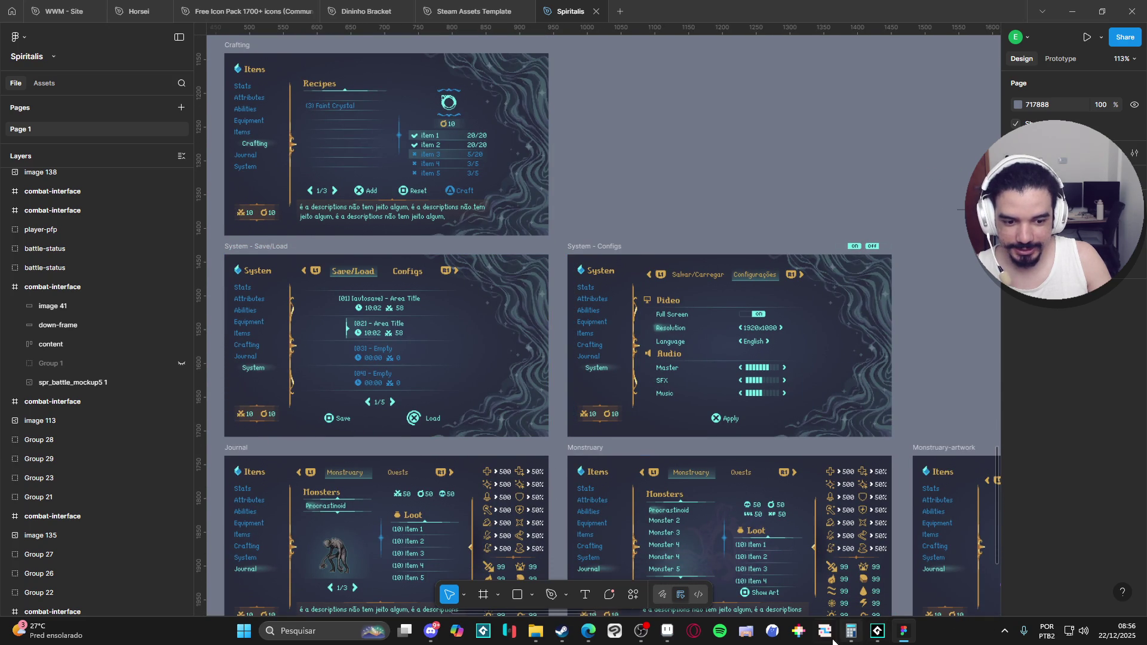
left_click(676, 638)
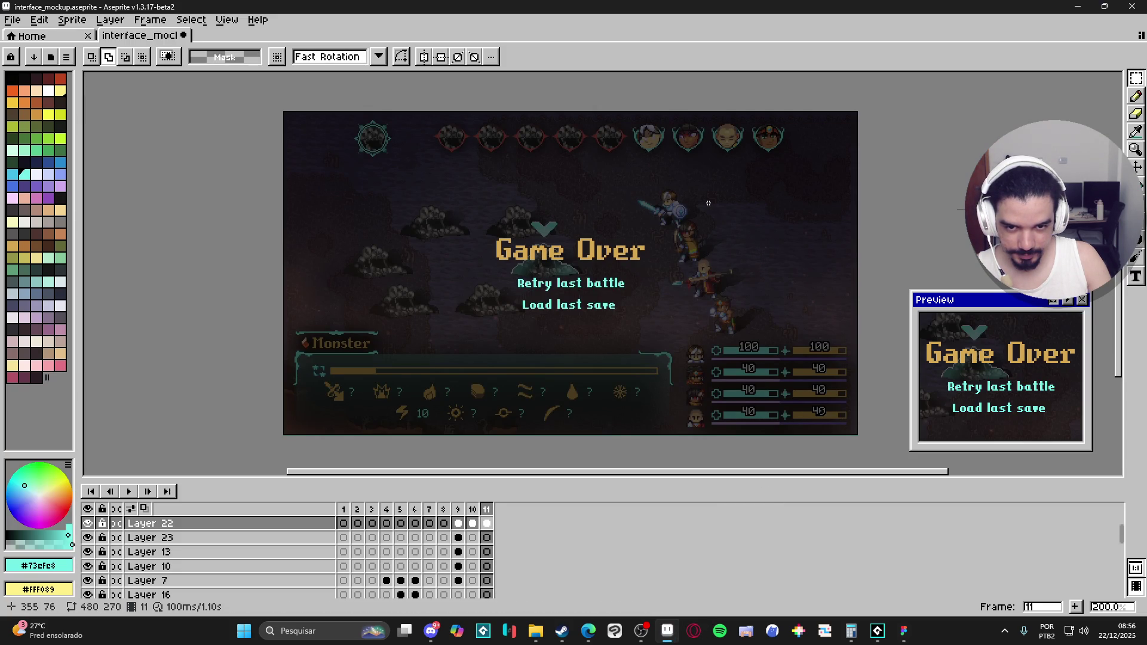
Go to frame 1 and pick the layer holding the gold divider.
scroll(572, 246, "up", 2)
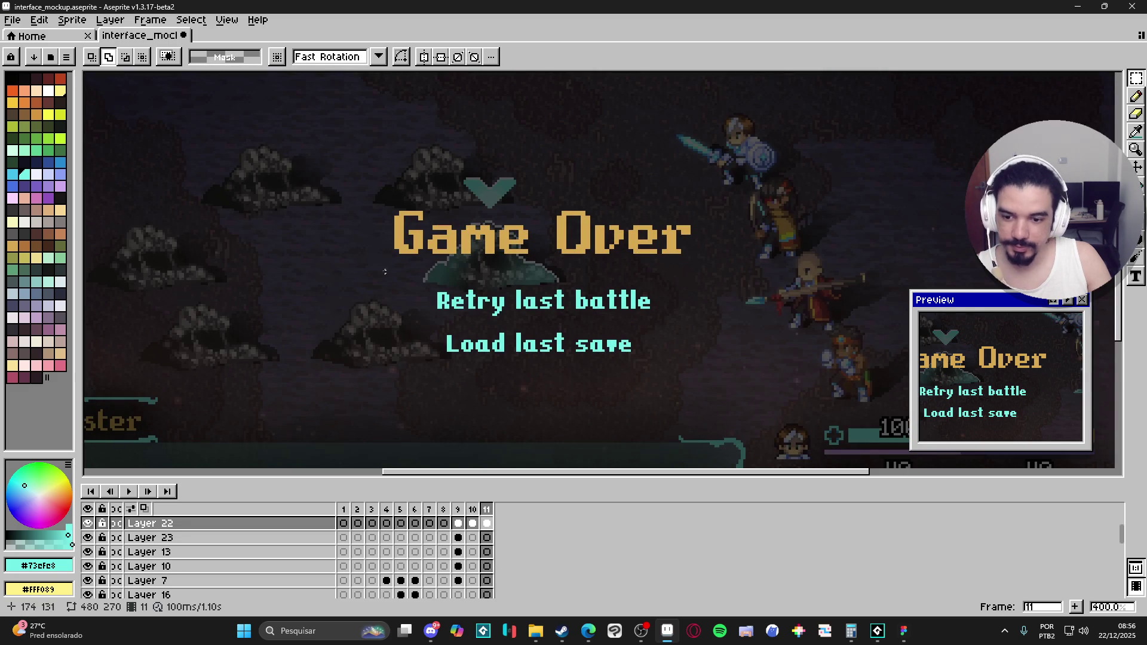
left_click(357, 511)
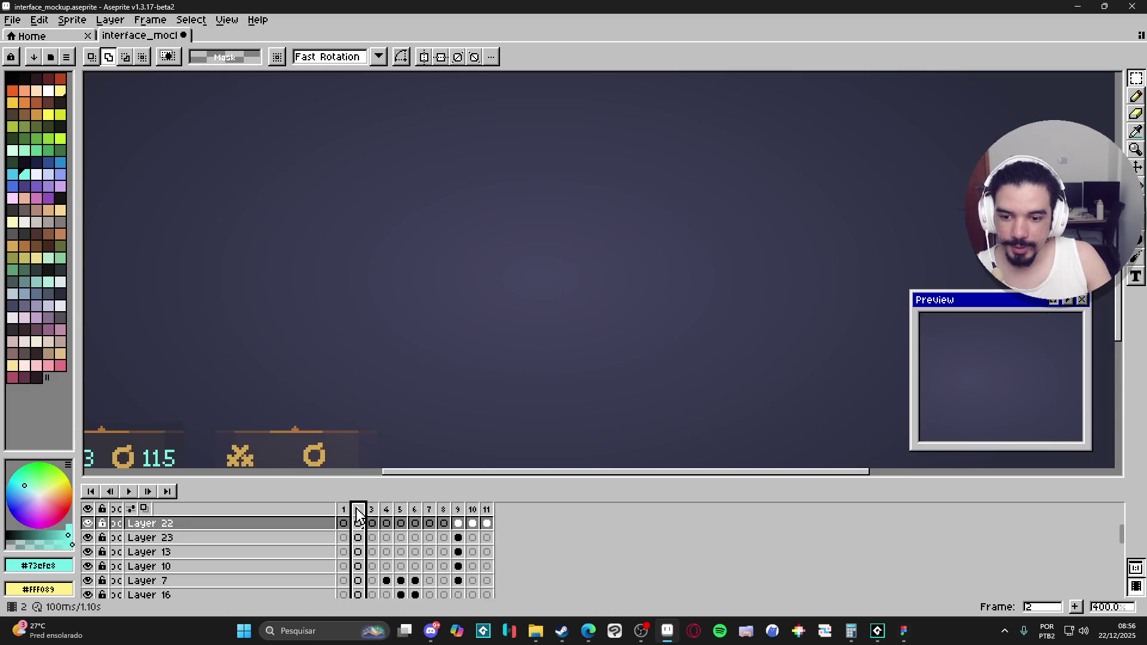
left_click(344, 511)
scroll(487, 337, "down", 6)
scroll(486, 337, "up", 7)
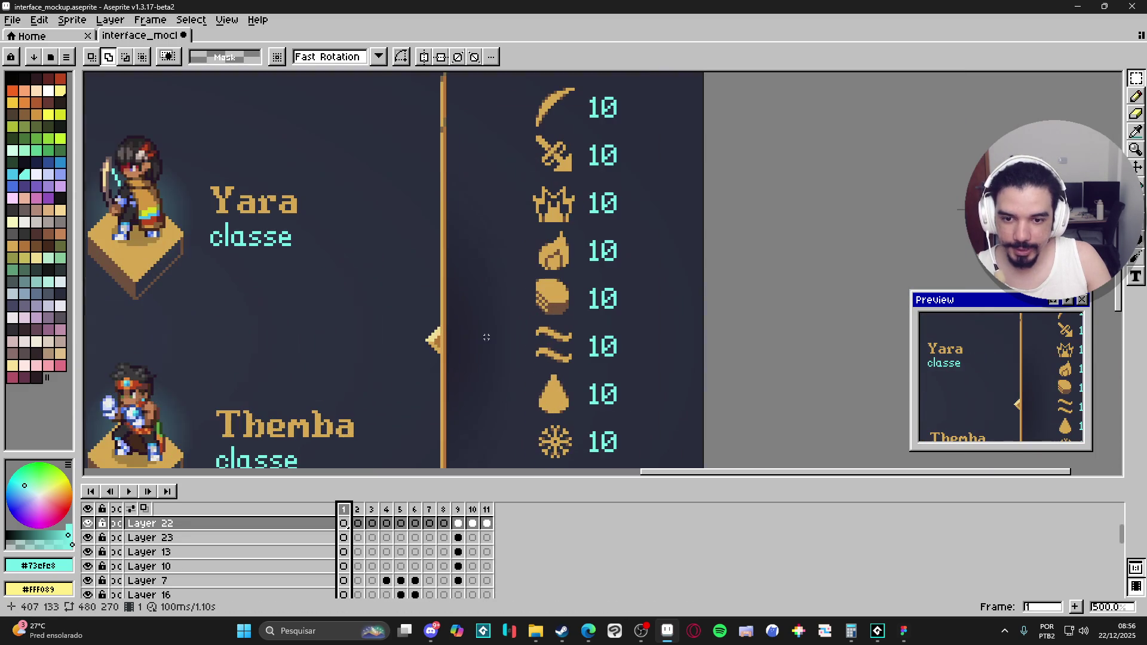
key("v")
left_click(445, 350, "ctrl")
scroll(445, 349, "down", 2)
scroll(447, 272, "down", 1)
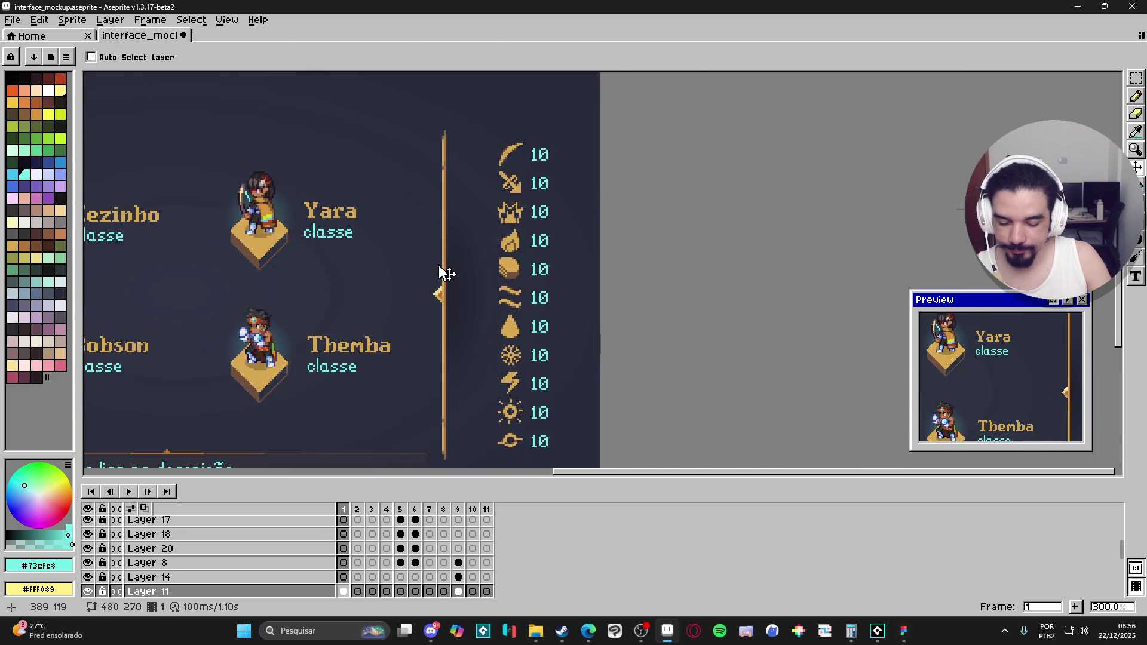
Select the vertical gold divider bar and copy it.
key("m")
scroll(447, 273, "down", 2)
scroll(455, 79, "up", 1)
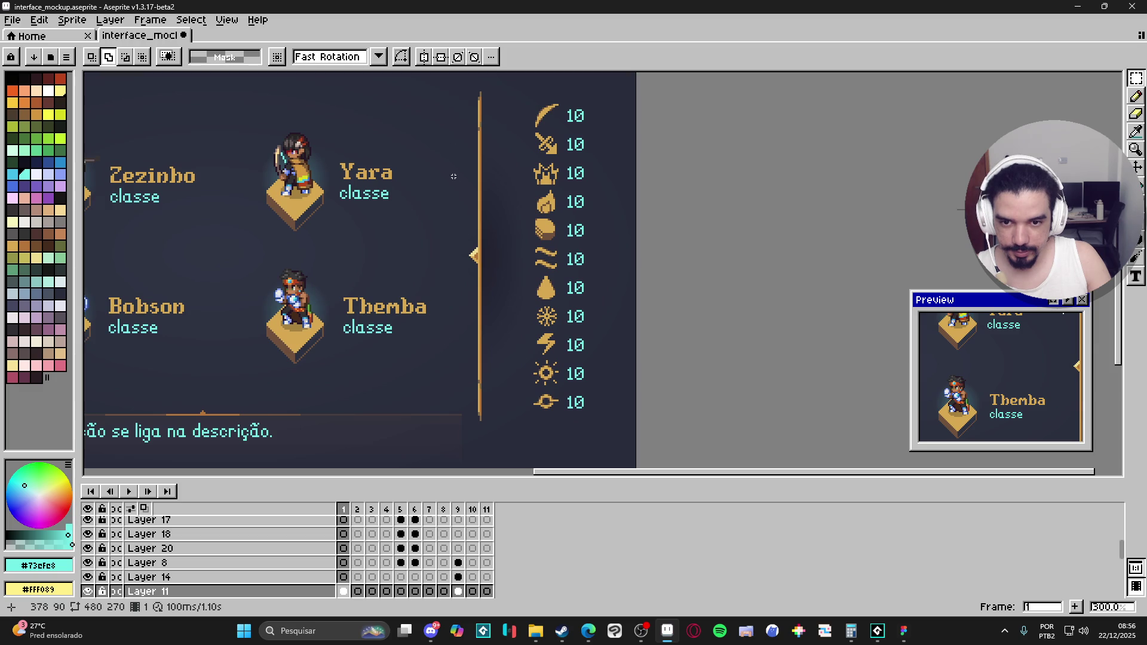
left_click_drag(453, 176, 505, 339)
key("ctrl+d")
Paste the divider onto Layer 23 in the Game Over frame 11.
key("Left")
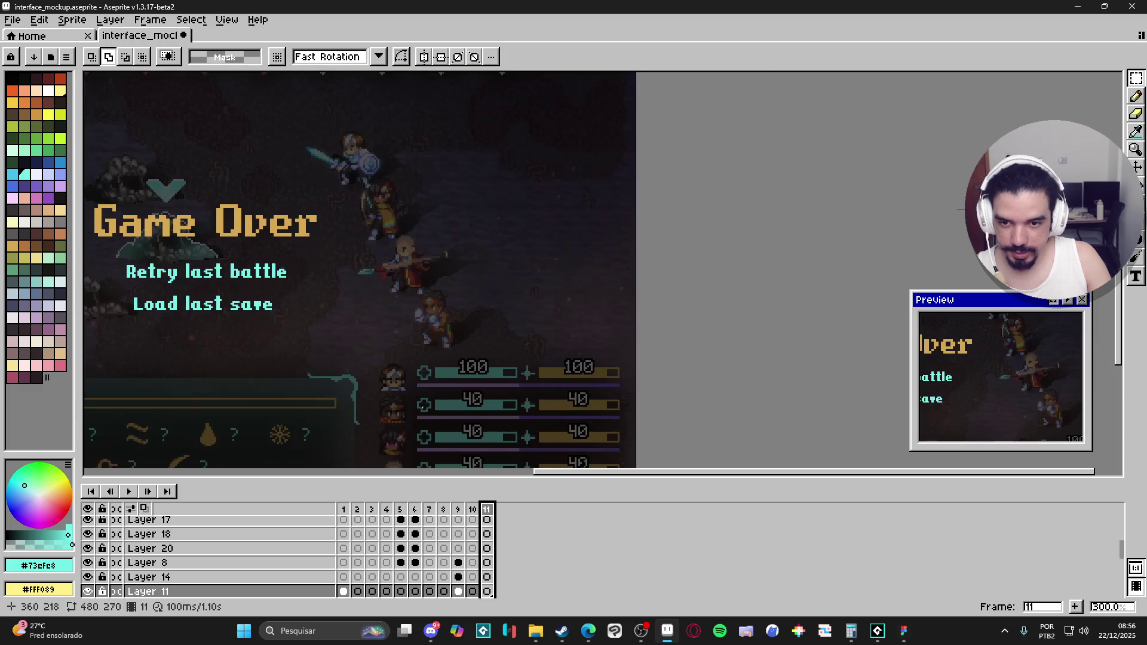
left_click_drag(236, 215, 363, 206)
key("v")
left_click(374, 215, "ctrl")
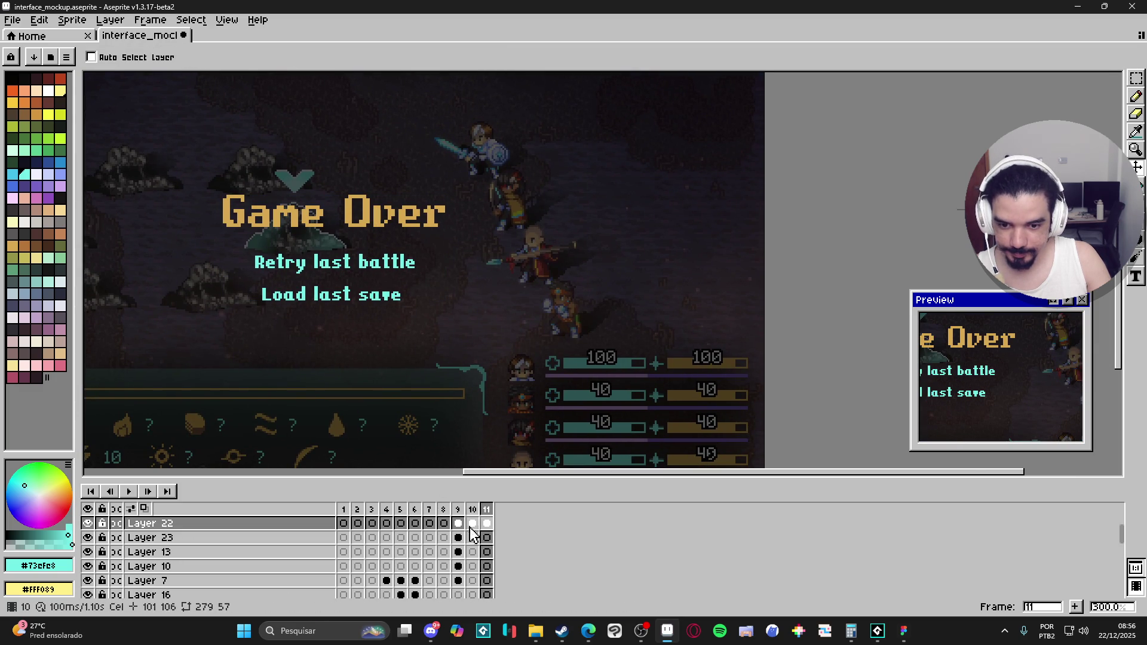
left_click(486, 537)
key("ctrl+v")
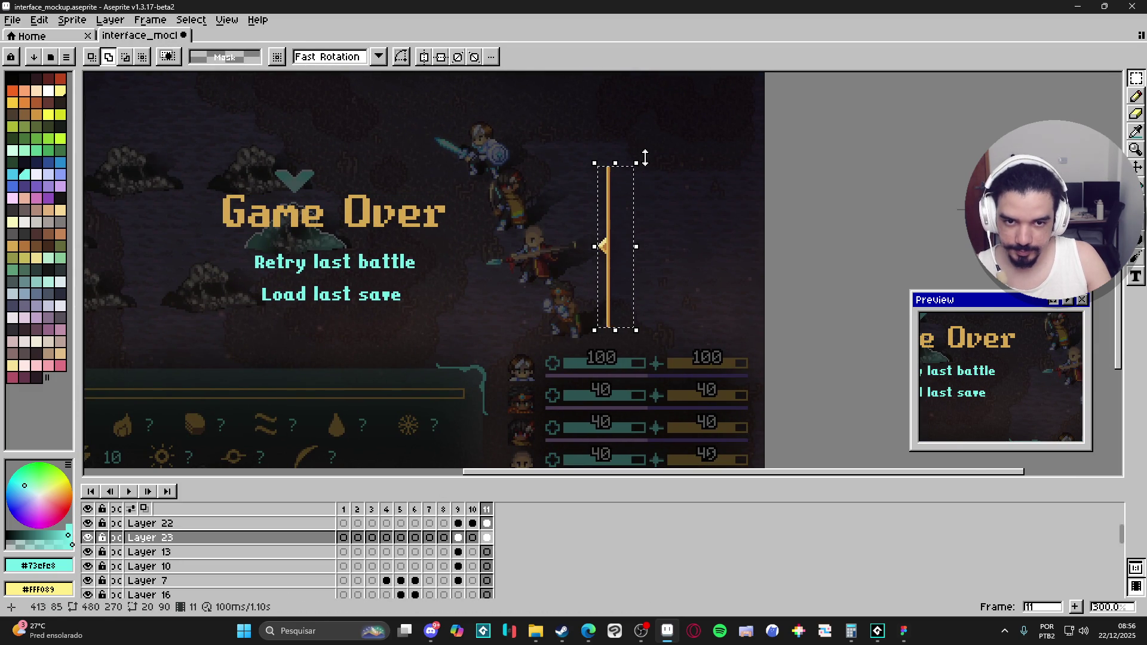
Rotate the bar 90° under the title and nudge the title up 3 px.
mouse_move(645, 157)
left_mouse_down()
mouse_move(525, 141)
mouse_move(475, 170)
left_mouse_up()
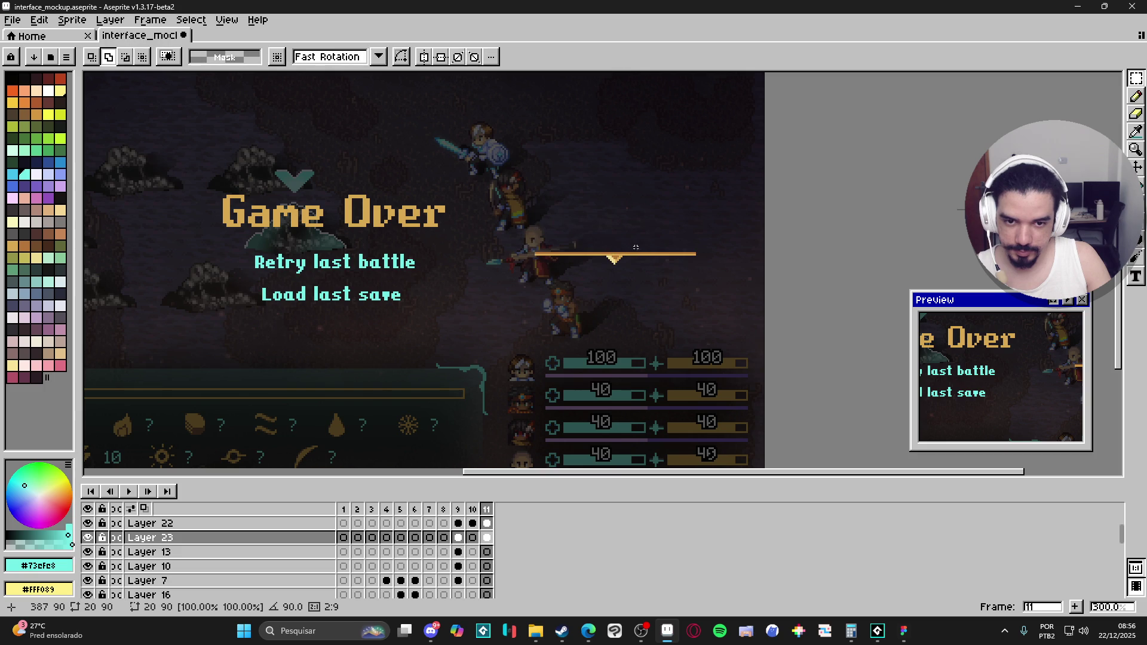
key("Return")
left_click_drag(635, 247, 621, 246)
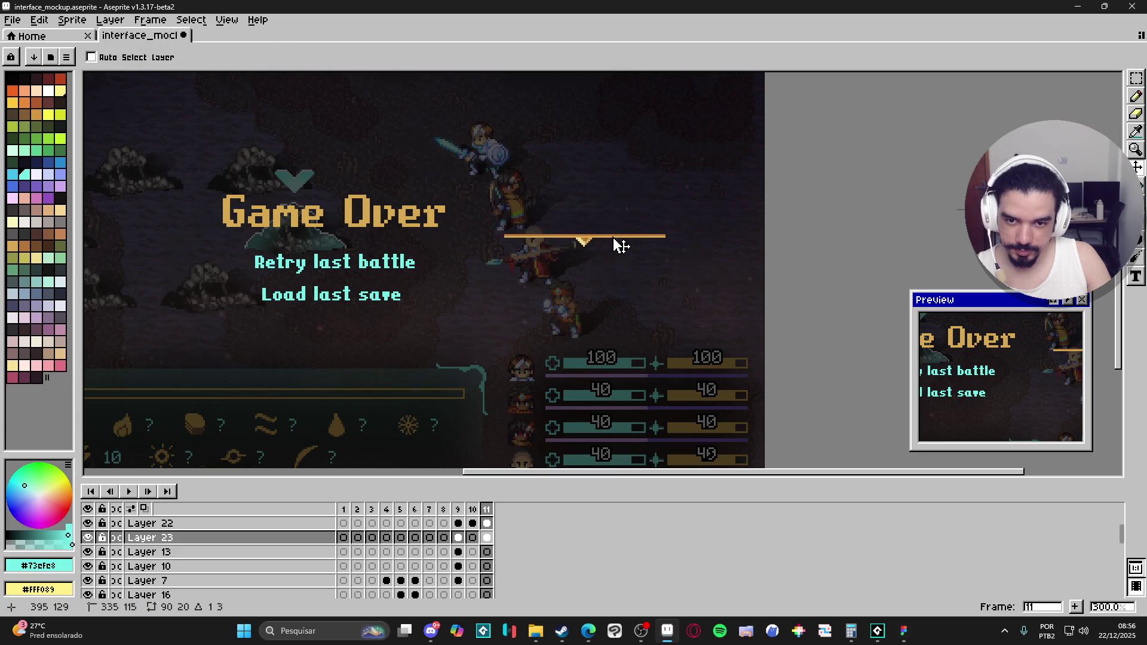
key("ctrl+z")
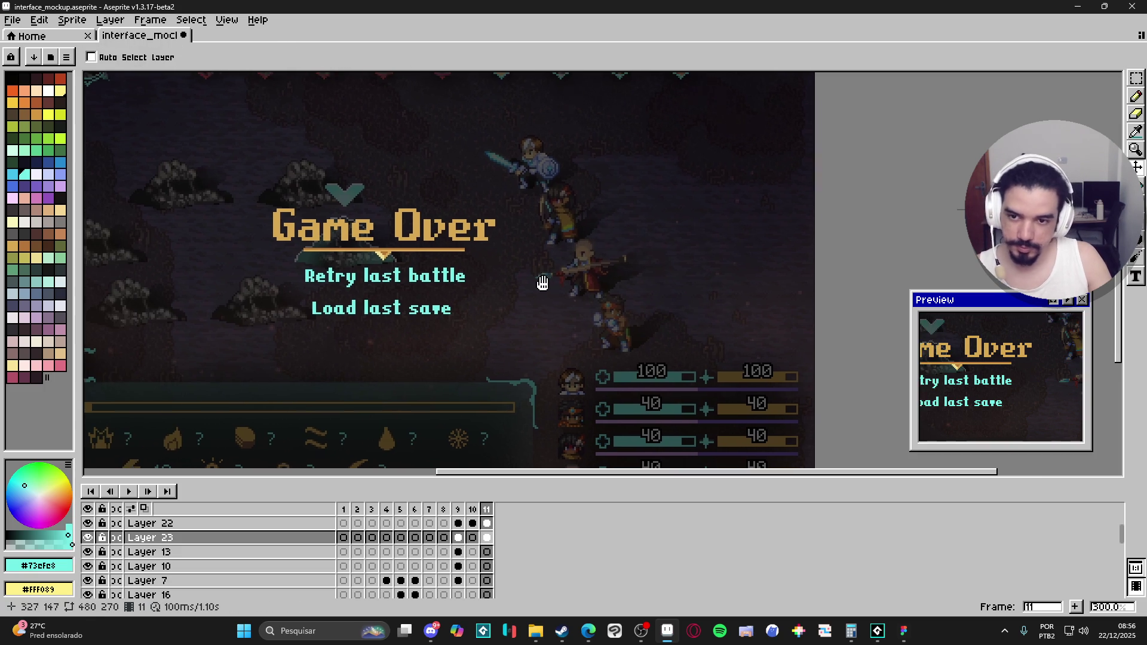
scroll(487, 269, "down", 1)
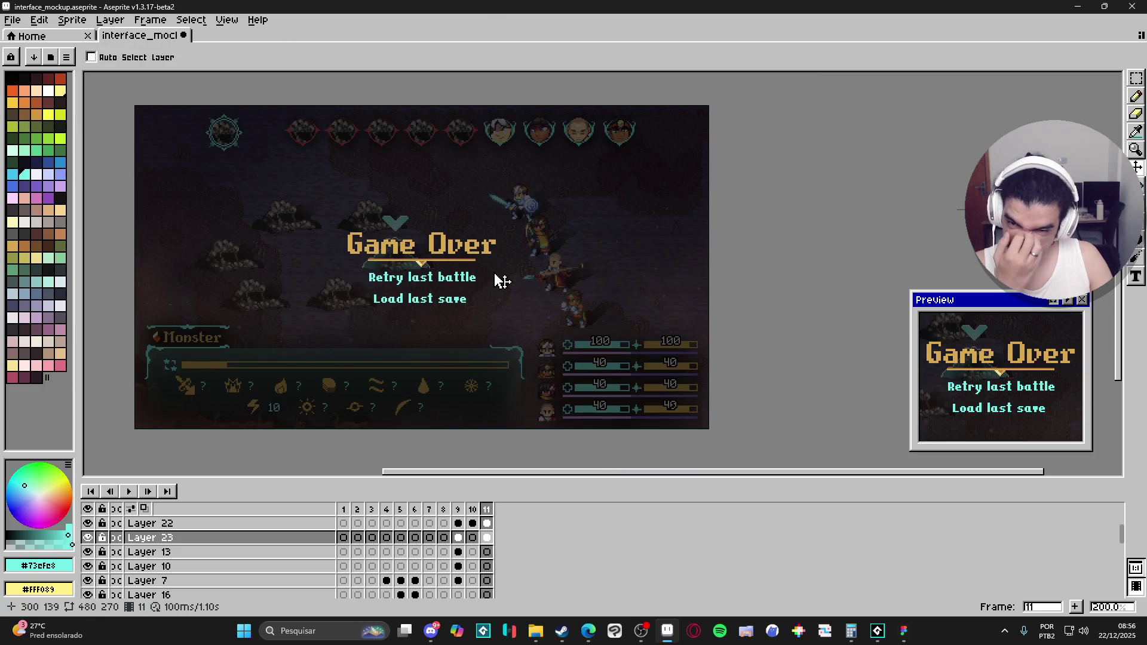
scroll(457, 258, "up", 2)
left_click_drag(455, 255, 451, 246)
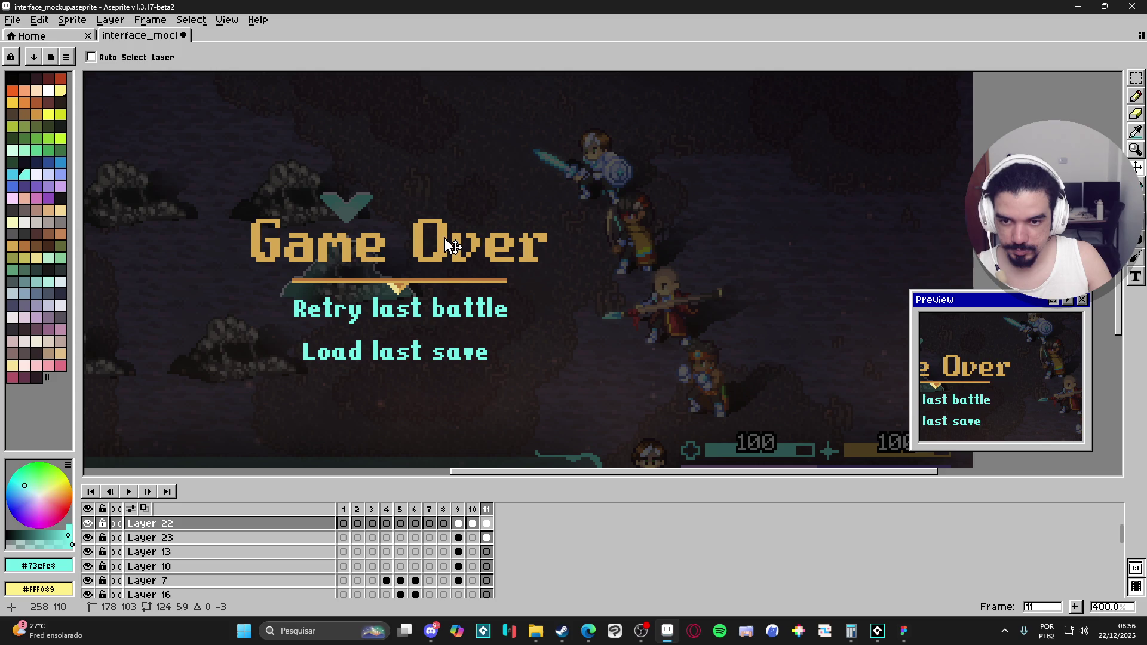
Move the Retry and Load options down below the divider.
key("m")
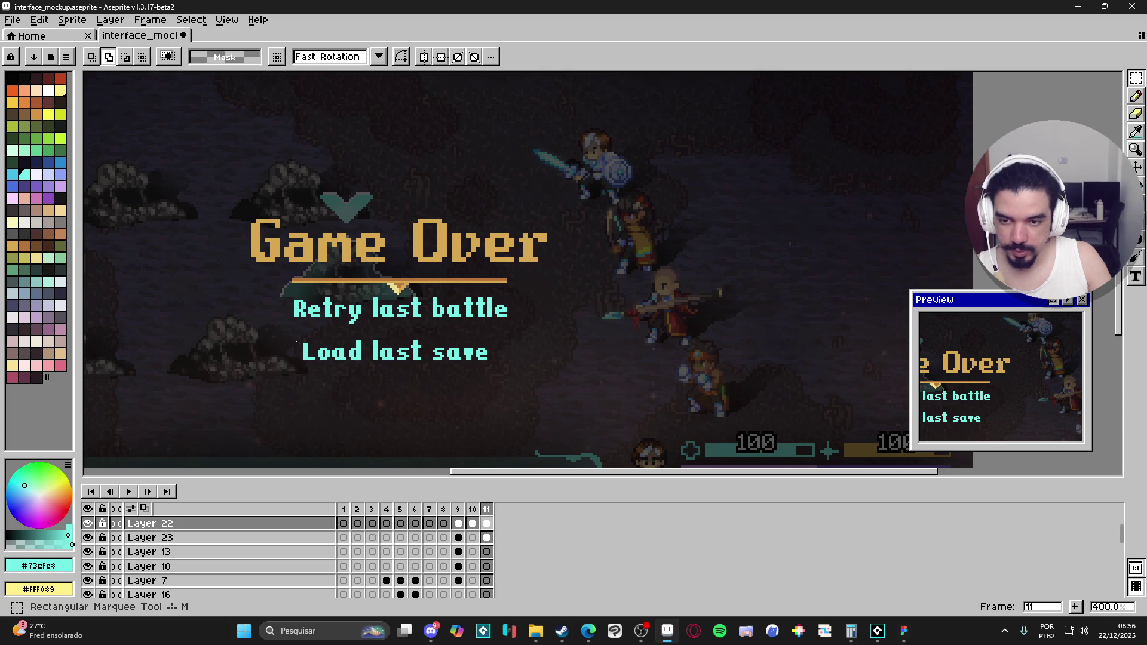
left_click_drag(253, 289, 574, 428)
left_click_drag(464, 369, 464, 388)
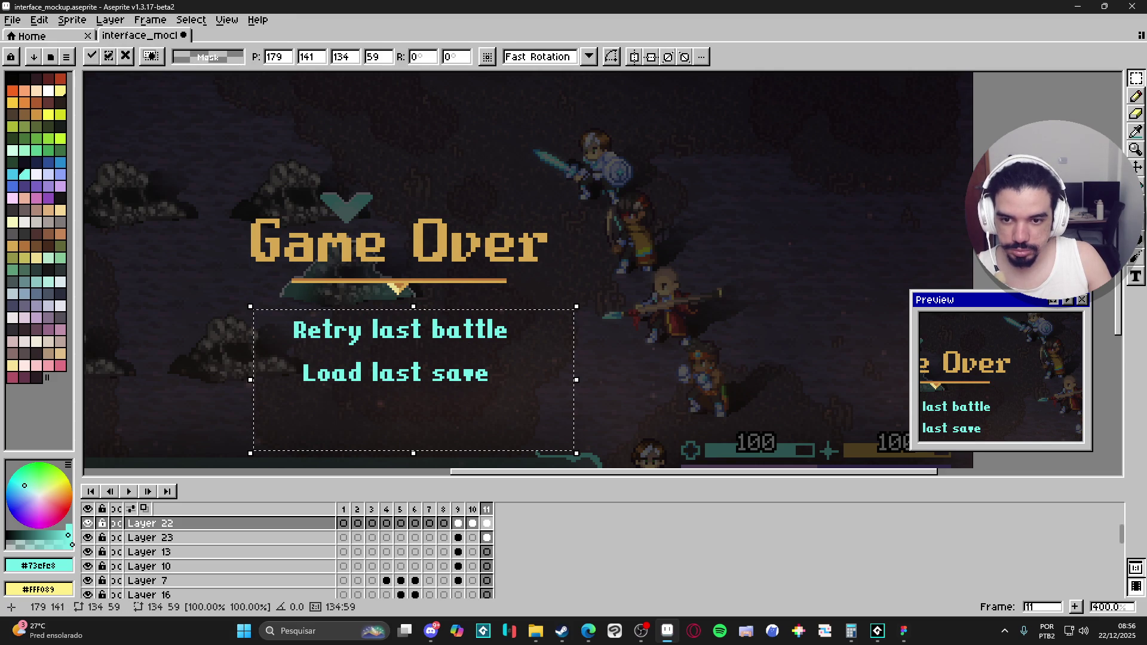
key("i")
Sample the divider's gold and repaint the bar's top row with it.
scroll(492, 307, "down", 3)
scroll(491, 307, "up", 4)
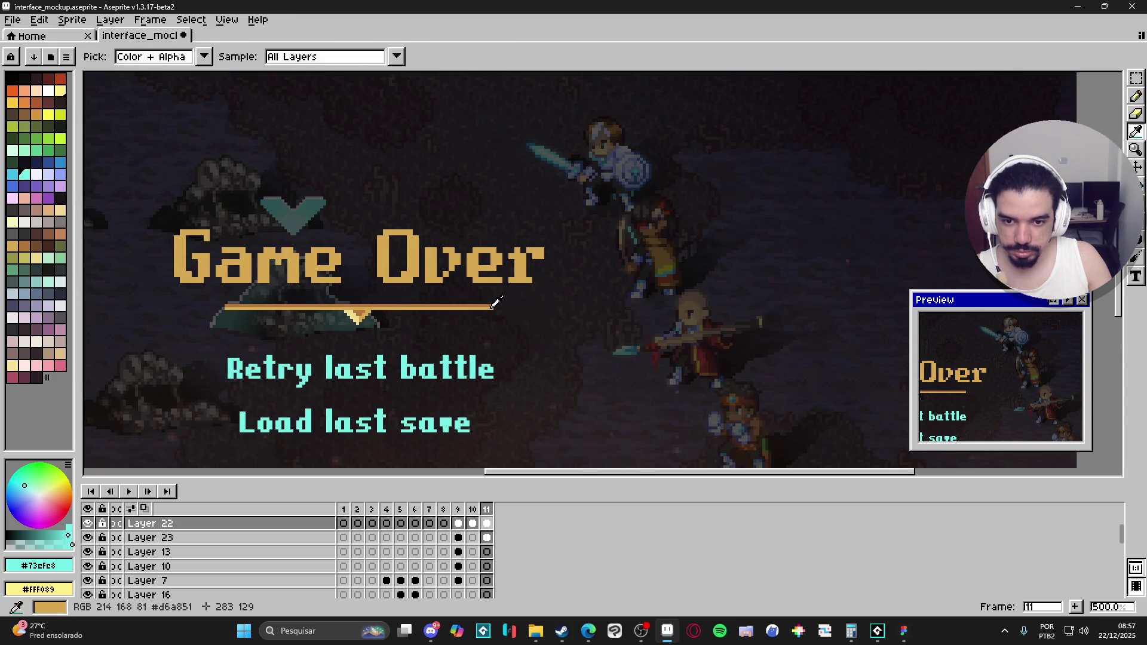
left_click(491, 307)
key("b")
scroll(367, 308, "up", 2)
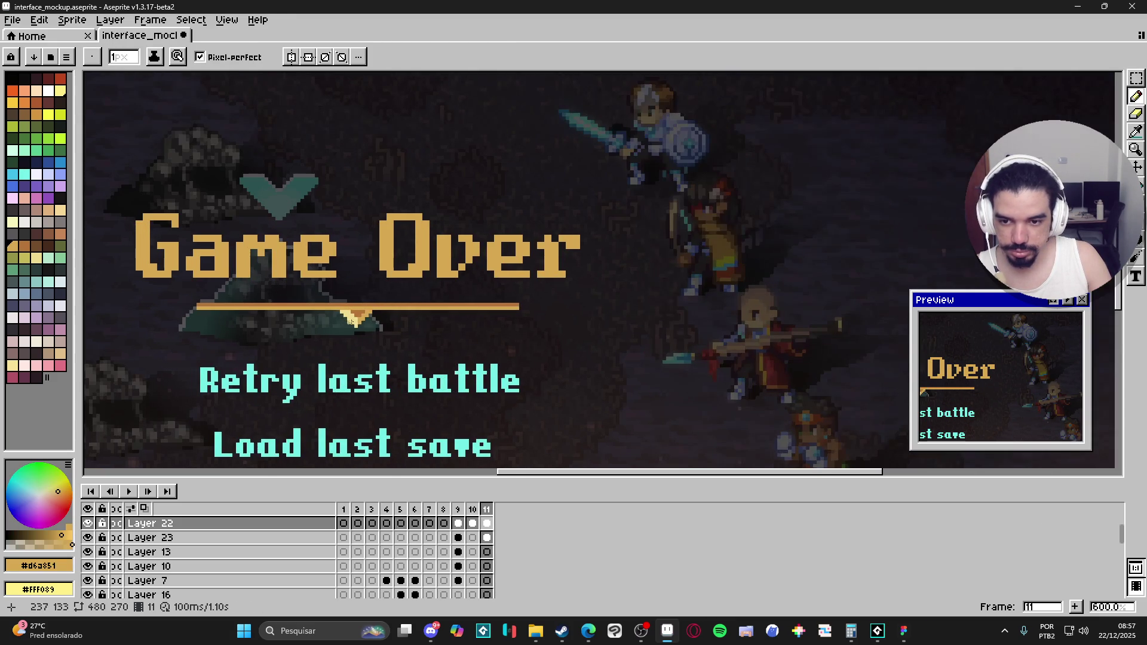
key("i")
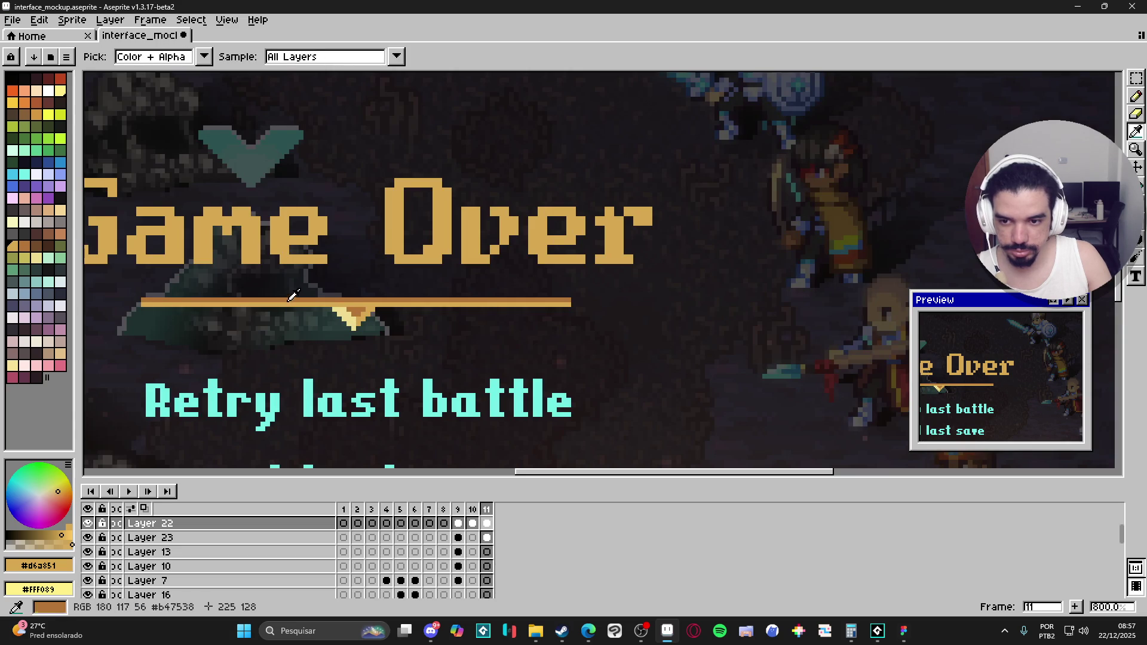
key("b")
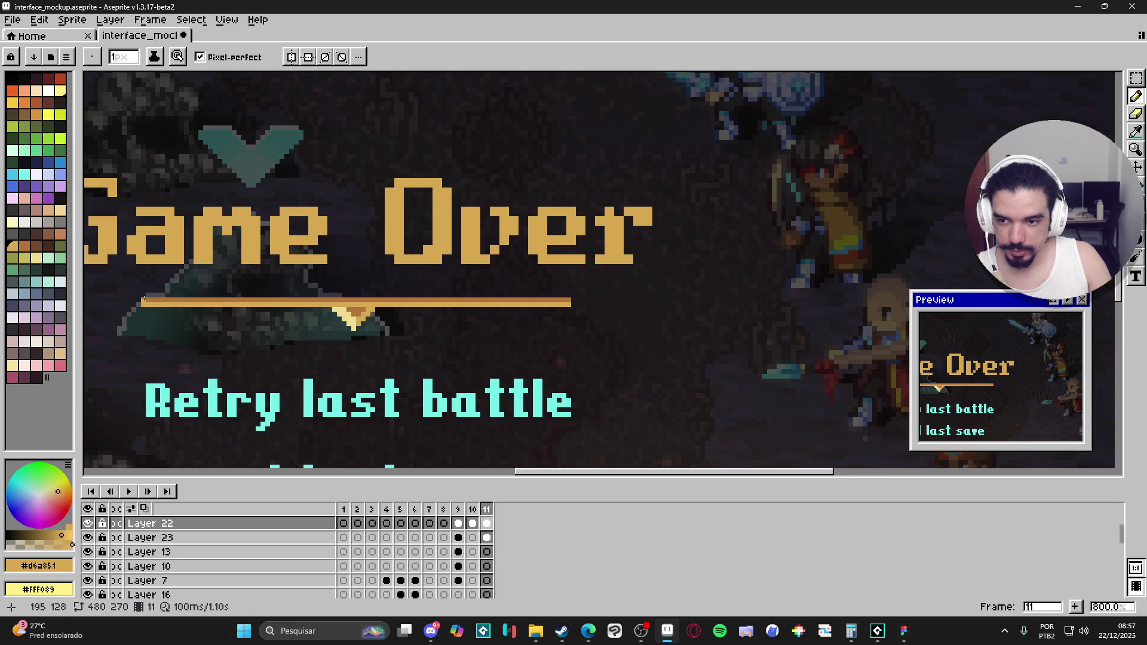
left_click_drag(143, 301, 333, 301)
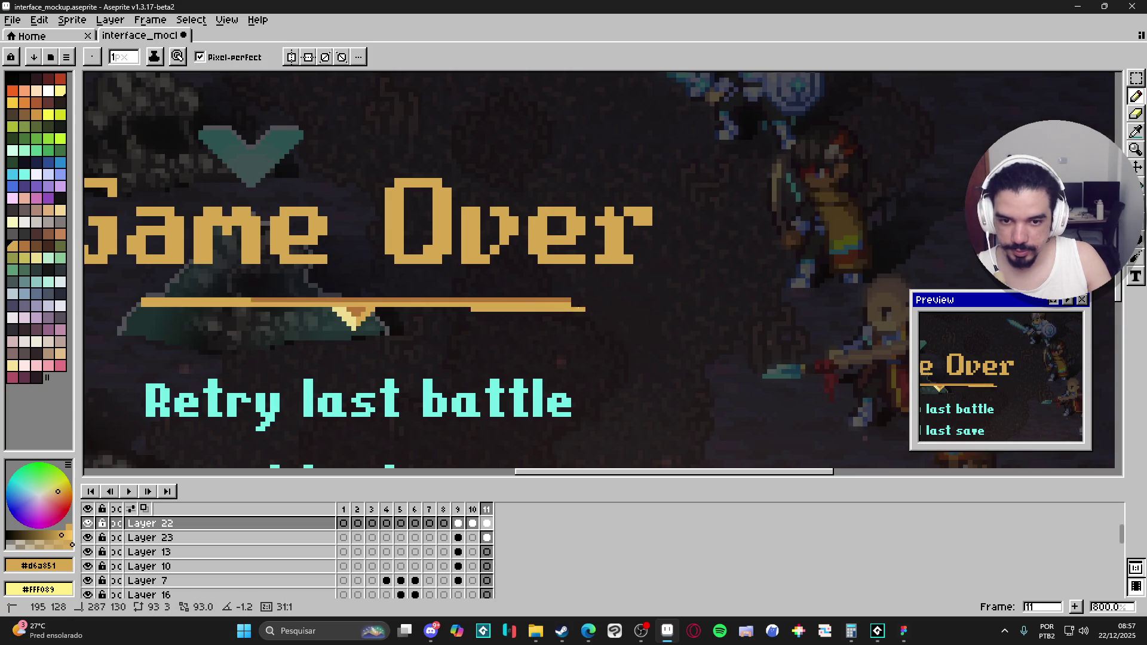
Paint the bar's lower row in darker brown #b47538.
left_click(357, 312, "alt")
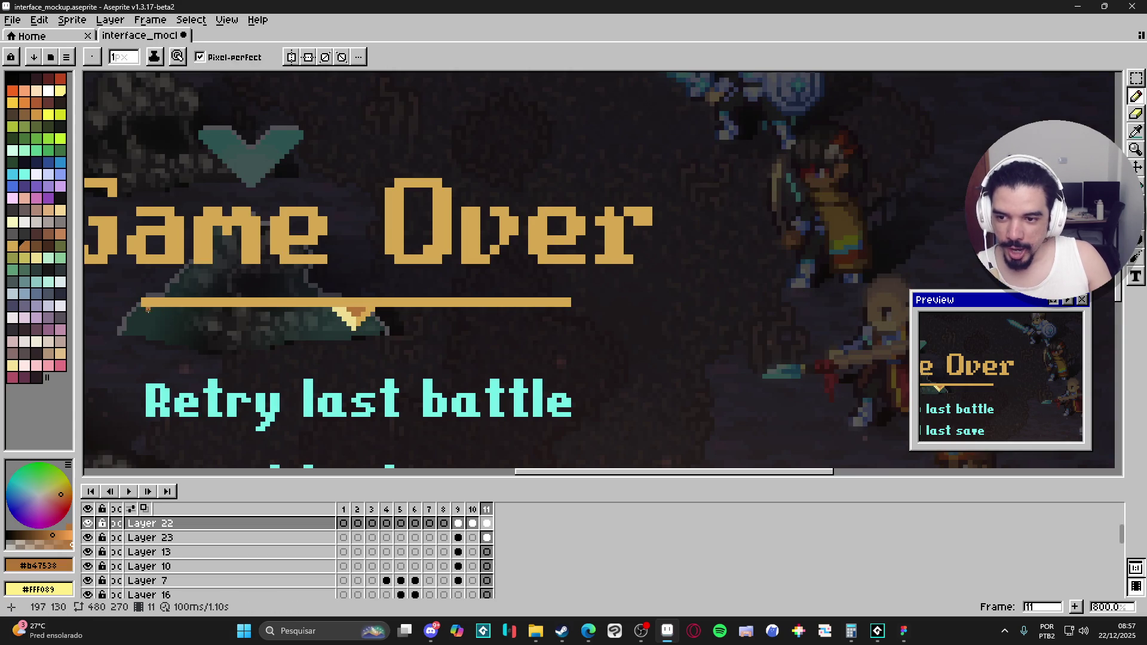
left_click_drag(146, 305, 572, 304)
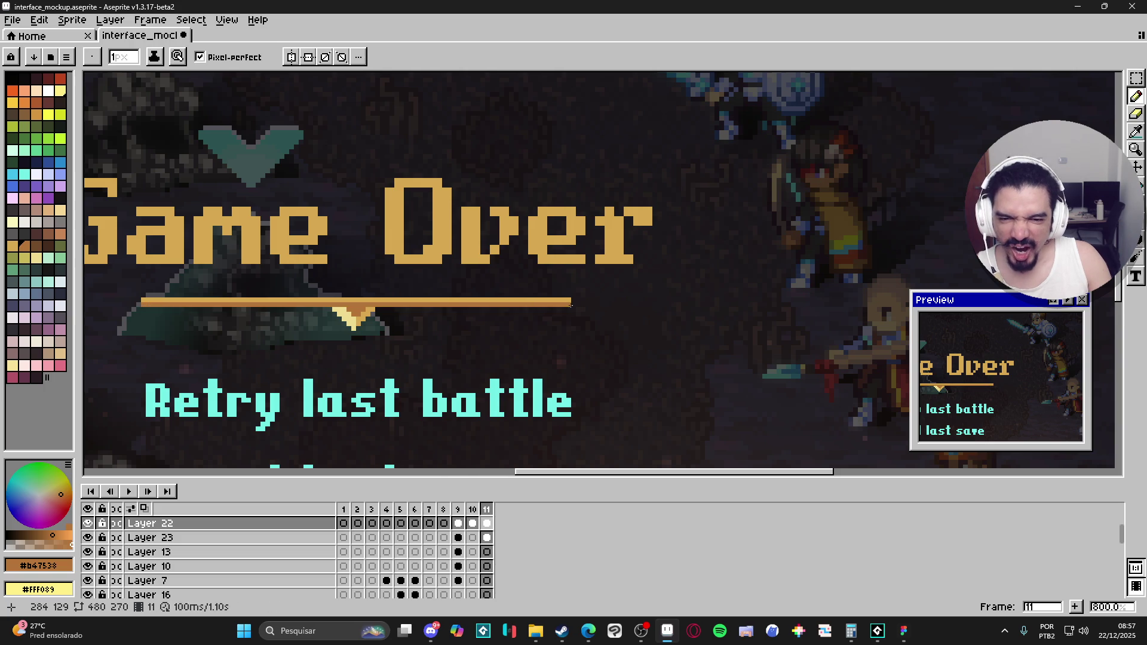
scroll(409, 338, "down", 2)
scroll(410, 338, "up", 1)
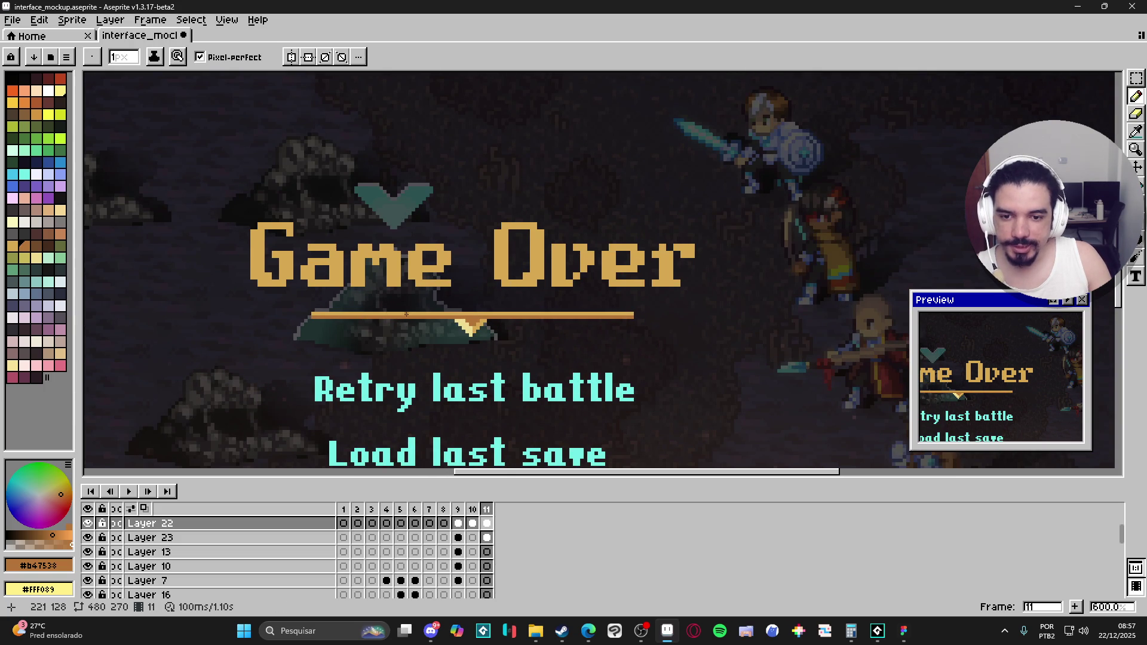
scroll(352, 302, "up", 1)
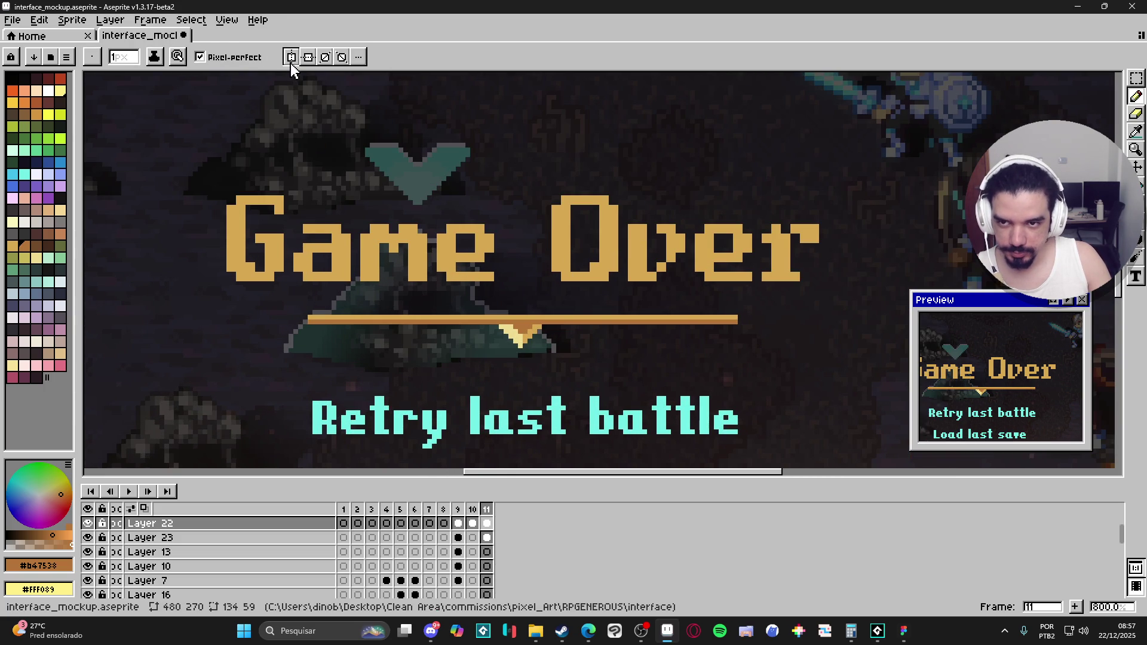
Turn on vertical symmetry, select the divider bar, and undo the accidental content move.
left_click(291, 56)
key("m")
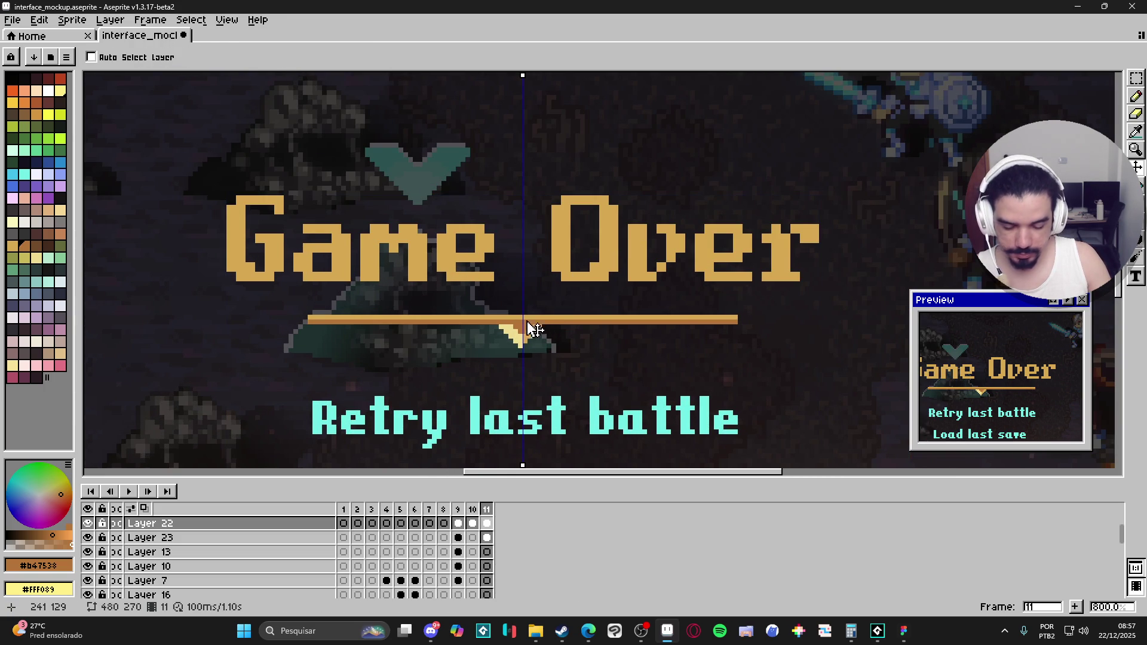
left_click_drag(238, 294, 759, 361)
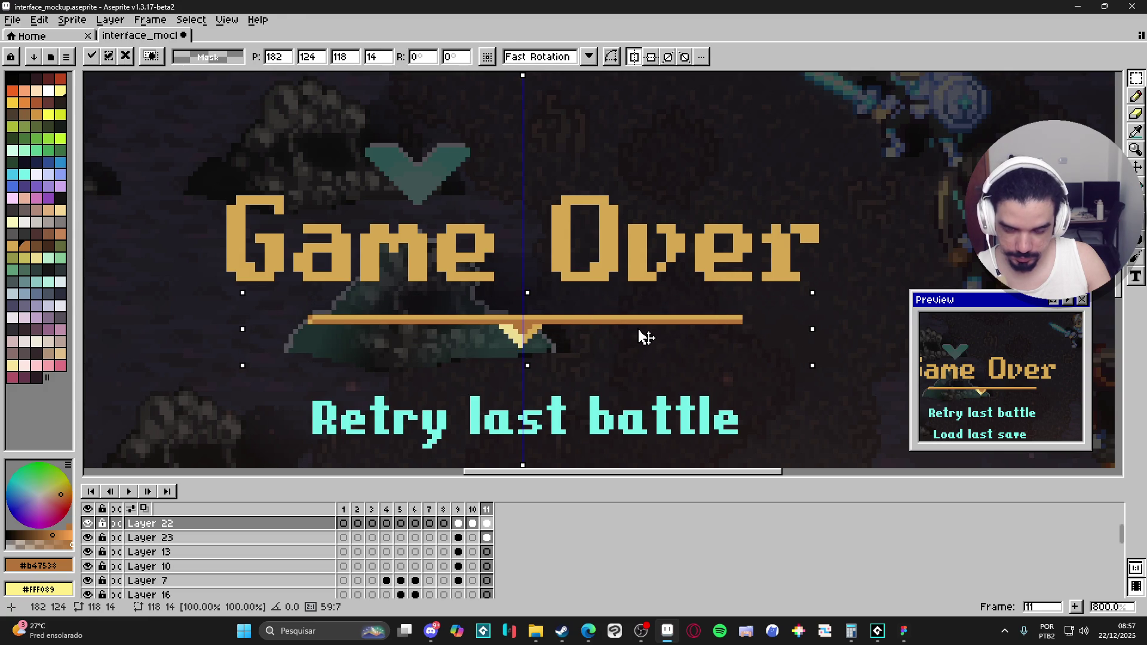
key("ctrl+d")
key("v")
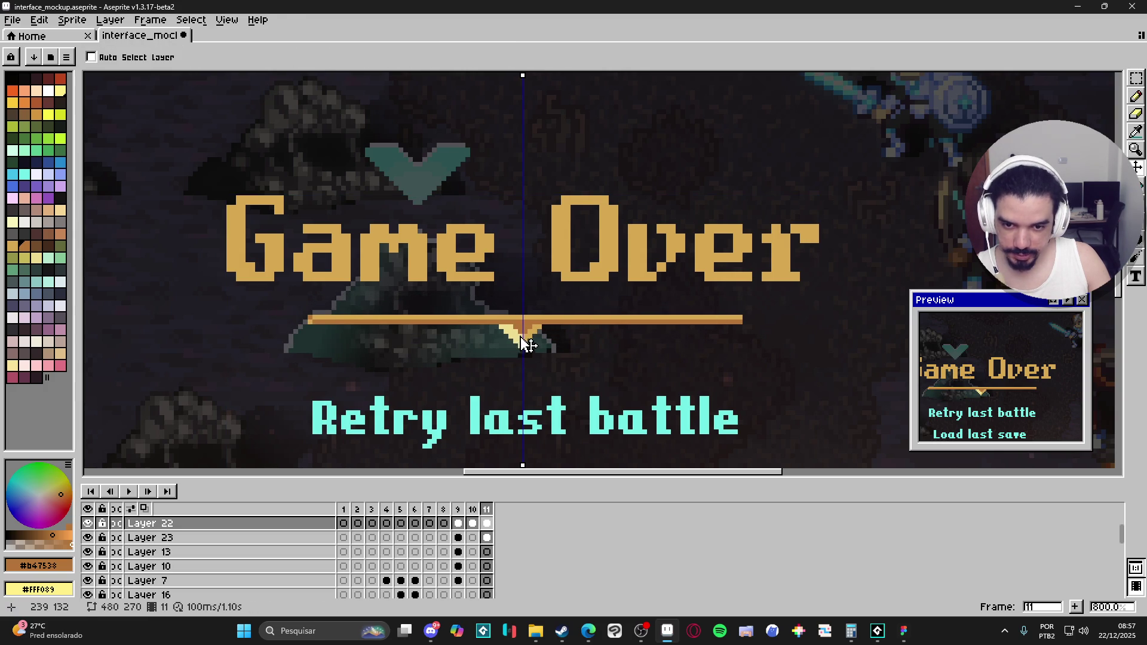
mouse_move(520, 335)
left_mouse_down()
mouse_move(538, 340)
mouse_move(542, 325)
mouse_move(583, 319)
mouse_move(752, 328)
mouse_move(798, 357)
left_mouse_up()
key("ctrl+z")
key("ctrl+z")
Clear the selection around the divider, make Layer 23 active, and return to the Pencil.
key("m")
key("ctrl+d")
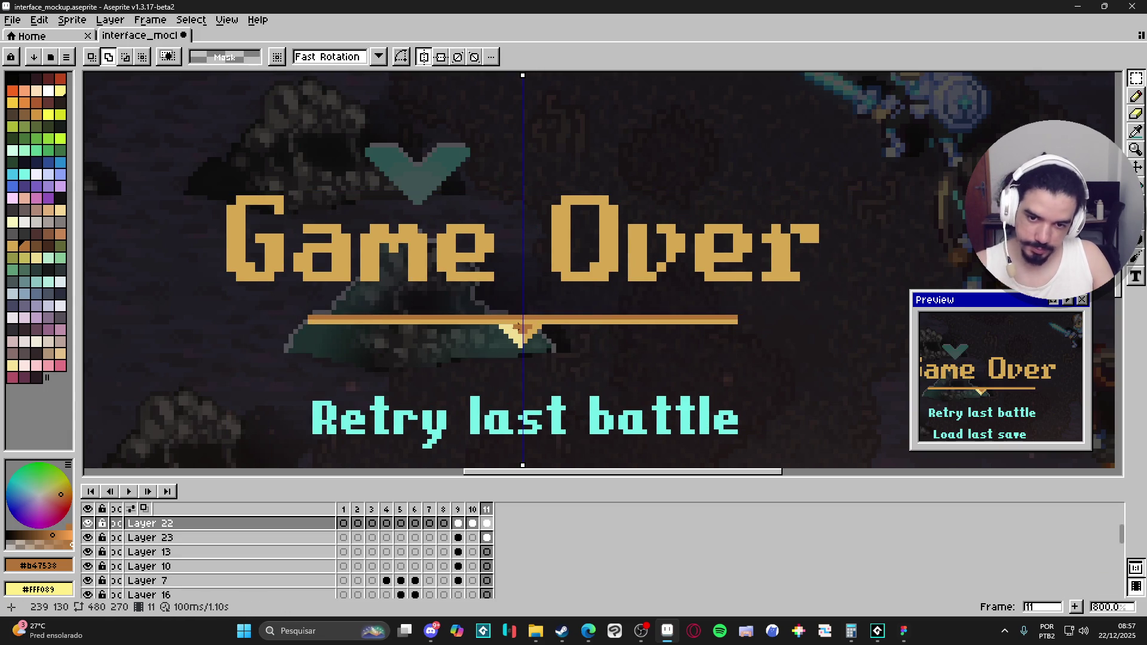
key("v")
left_click(520, 334)
key("b")
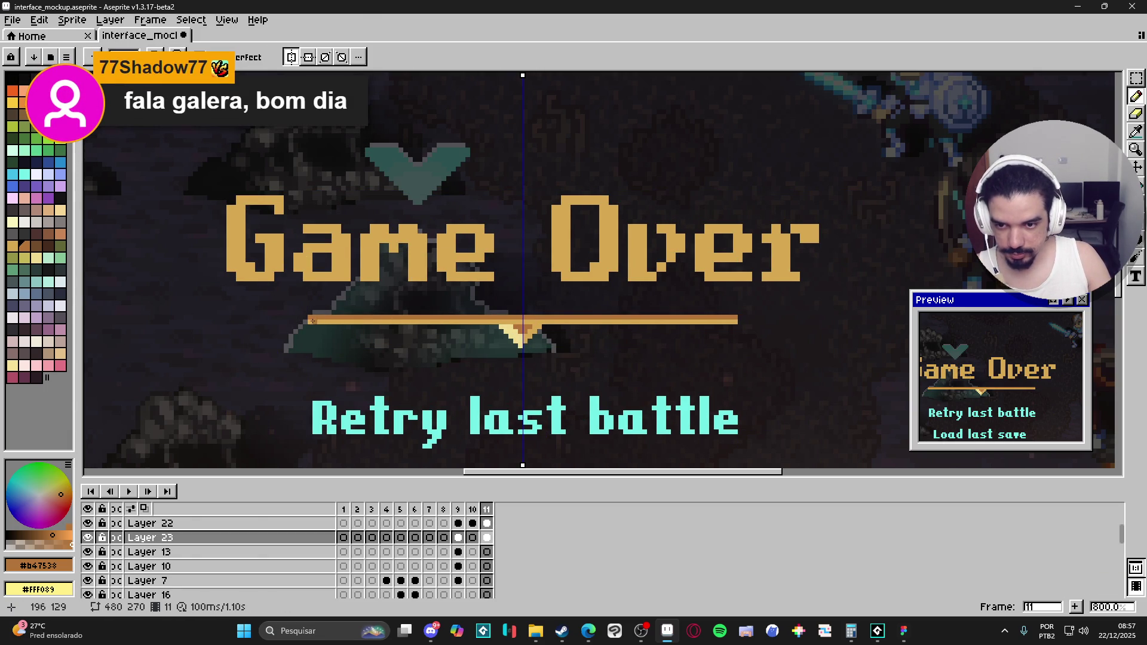
key("ctrl+z")
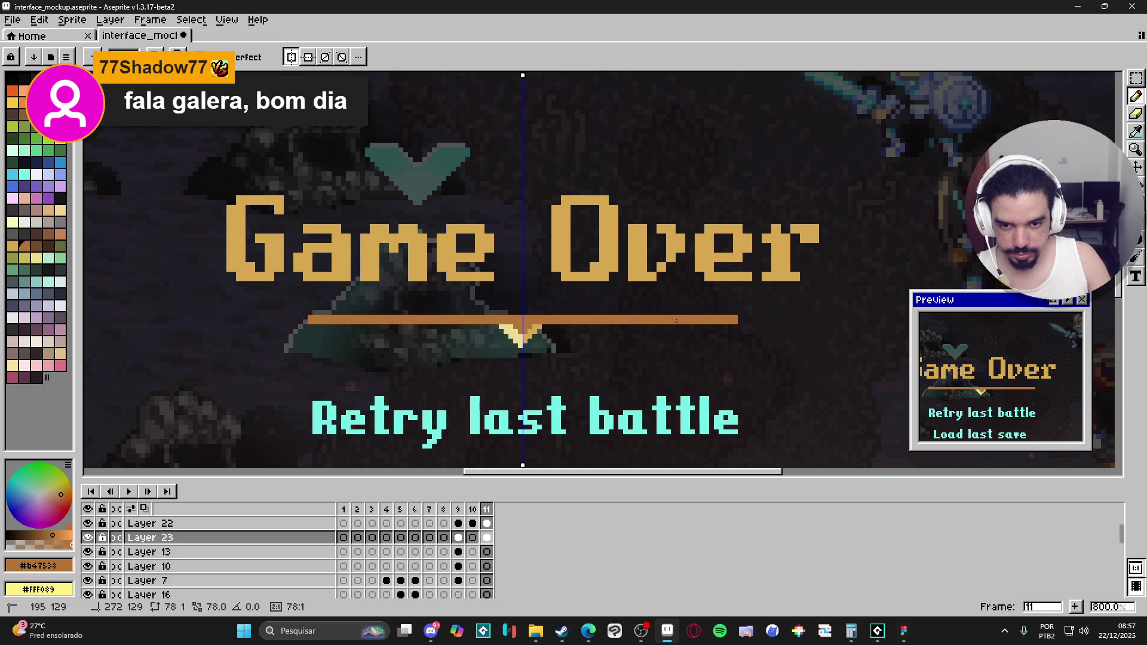
Draw mirrored gold and brown #b47538 lines extending the divider past both ends.
left_click(534, 328, "alt")
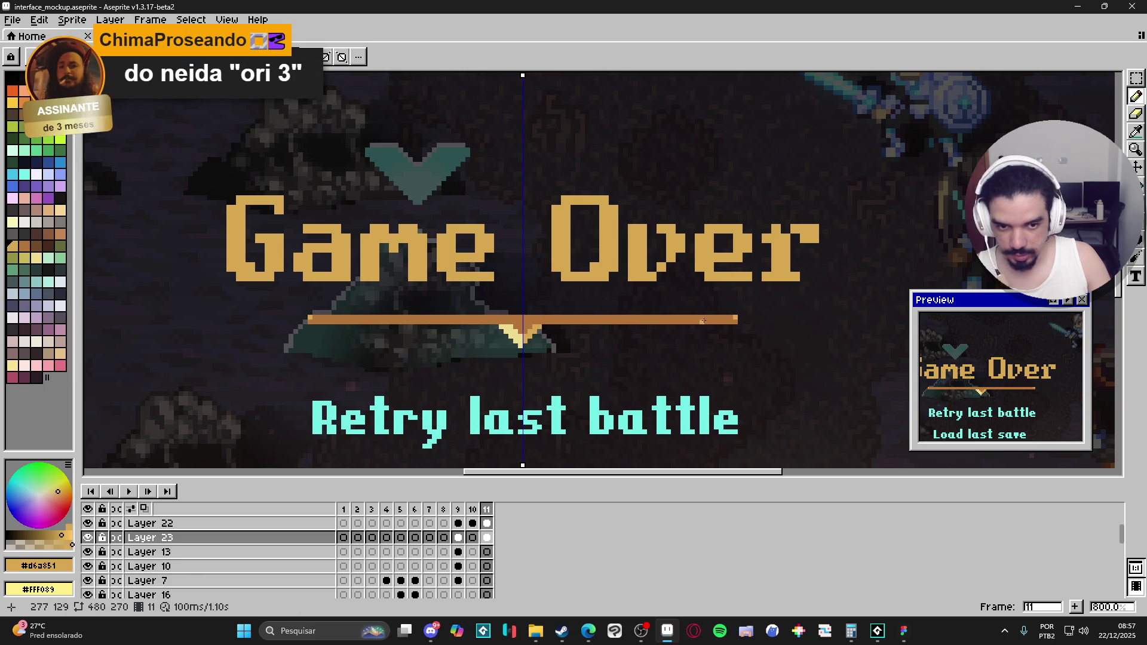
left_click(715, 318, "shift")
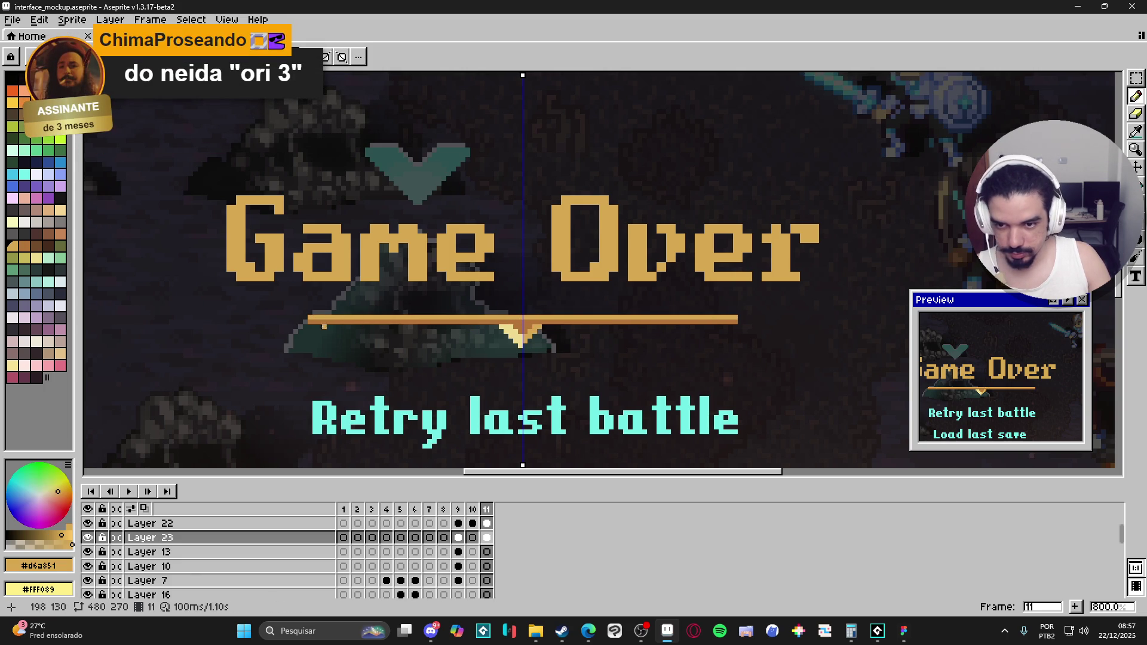
left_click(309, 321, "alt")
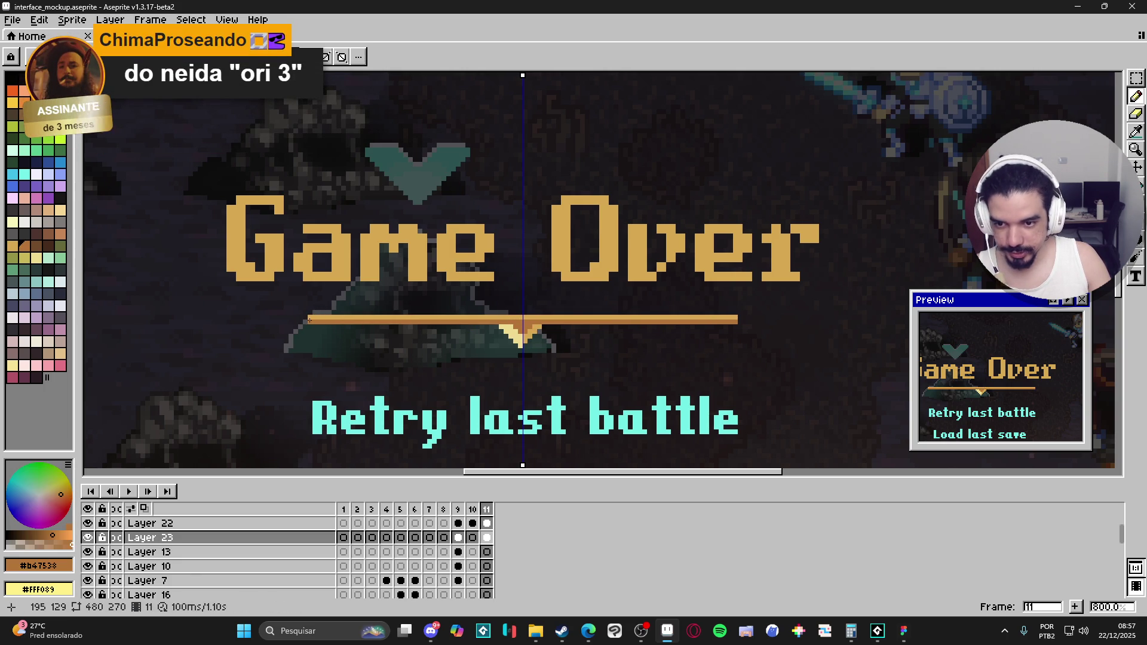
left_click(188, 317, "shift")
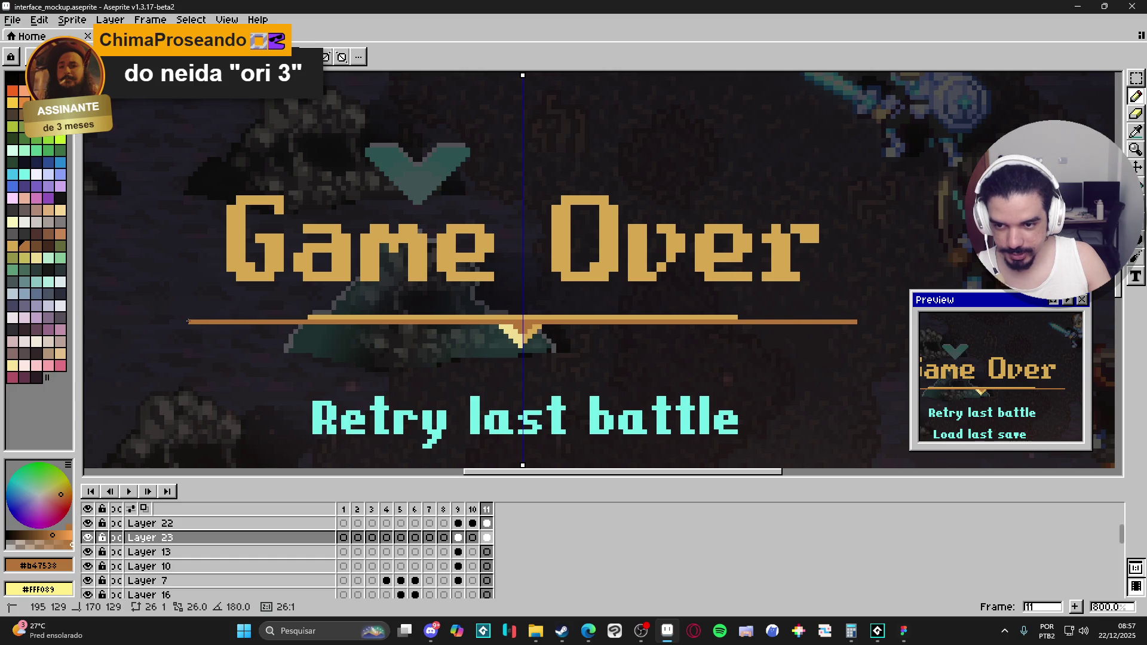
left_click(314, 315, "alt")
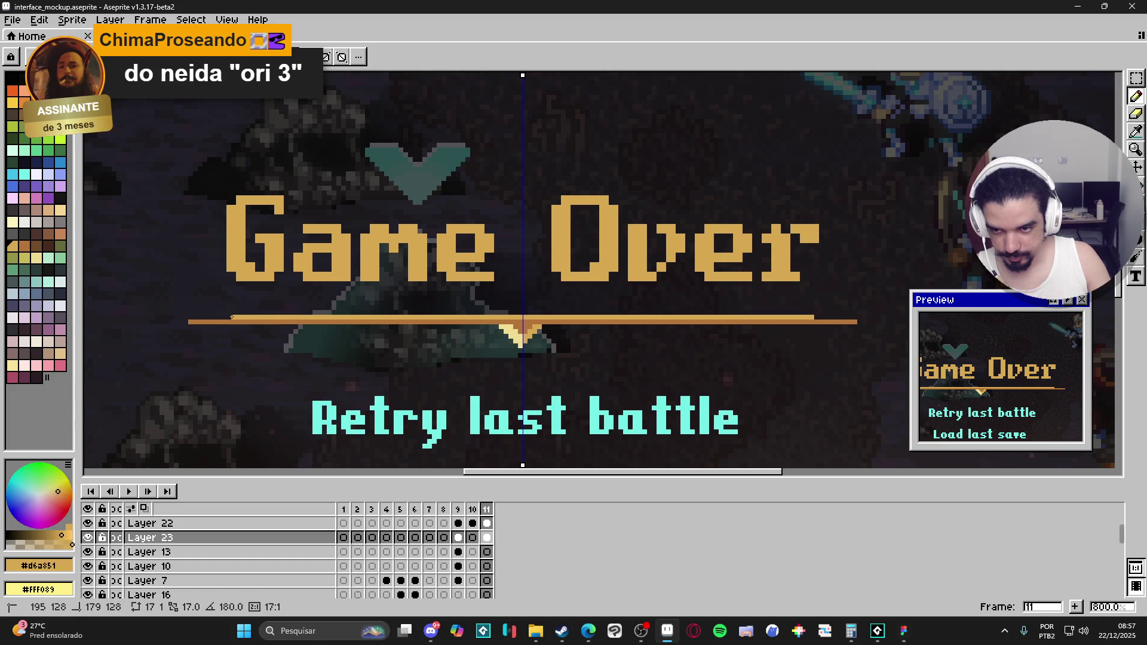
scroll(242, 314, "down", 3)
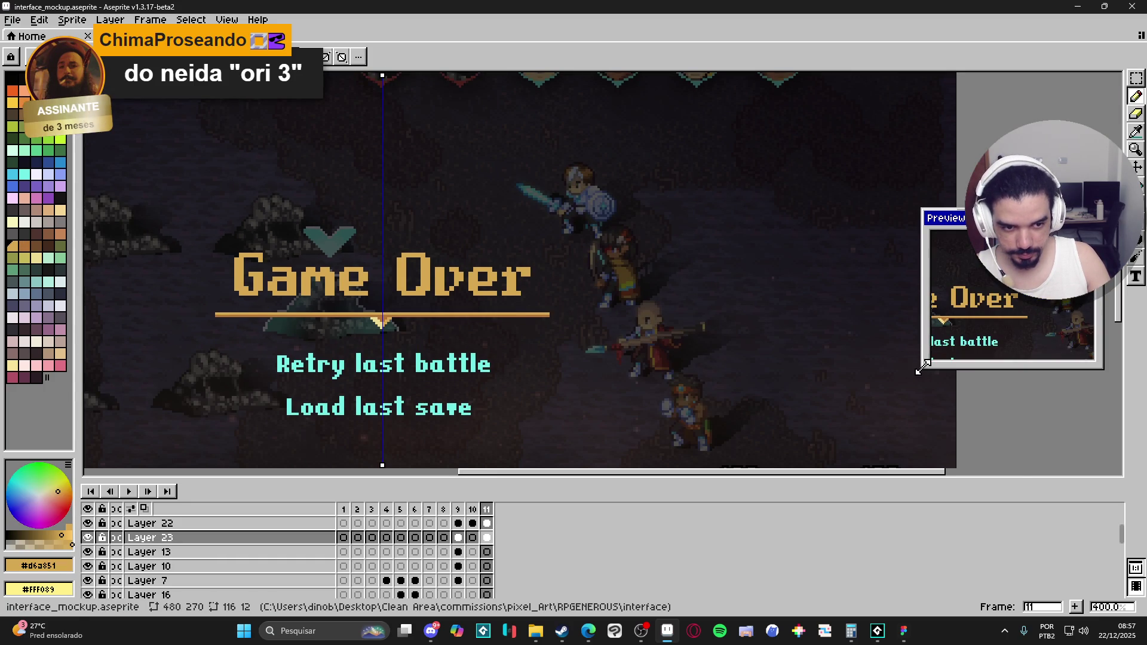
Enlarge the Preview window to show the whole scene and move it further right.
left_click_drag(987, 305, 936, 348)
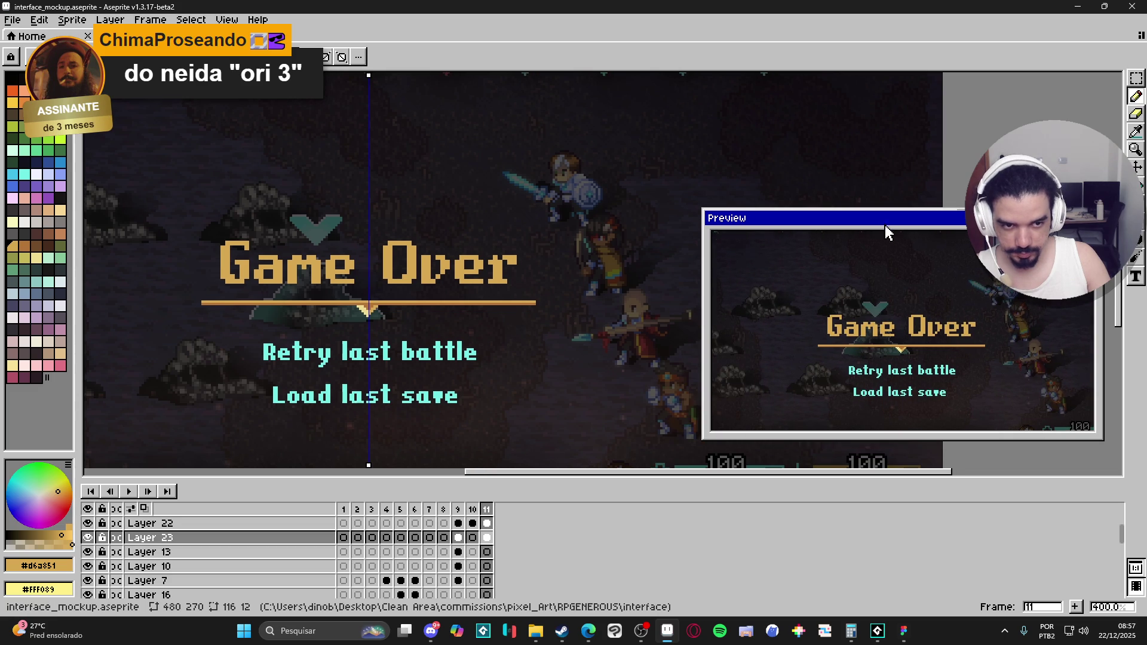
left_click_drag(885, 226, 937, 231)
scroll(444, 295, "down", 2)
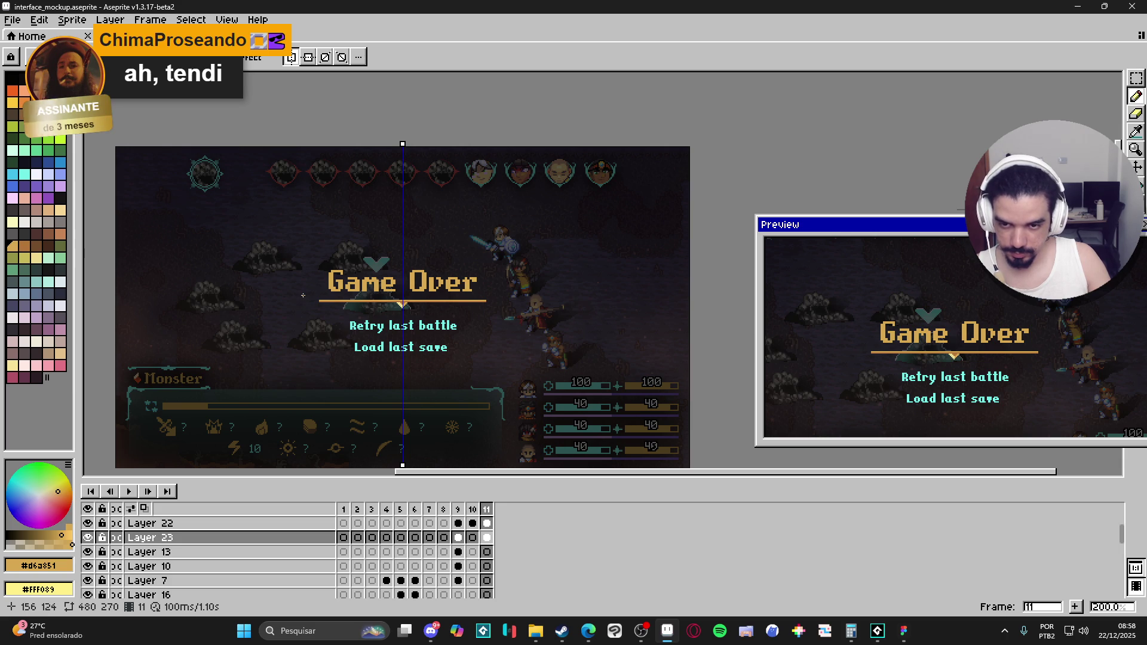
Switch to Figma and back, then reselect frame 11 with Game Over.
key("alt+Tab")
key("alt+Tab")
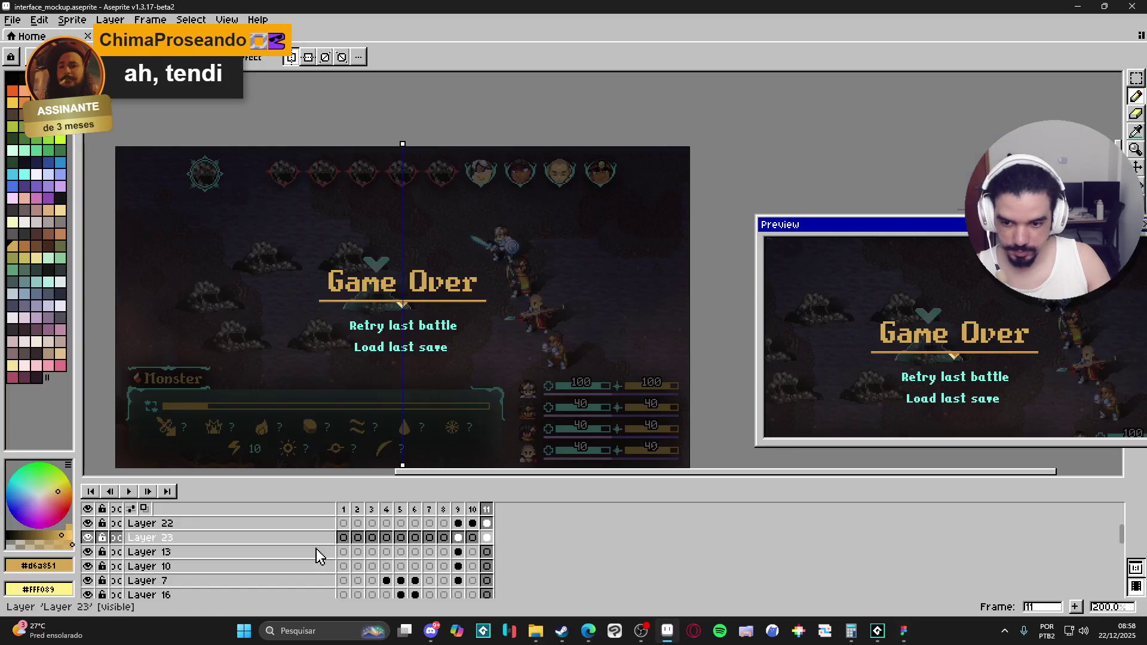
left_click(344, 509)
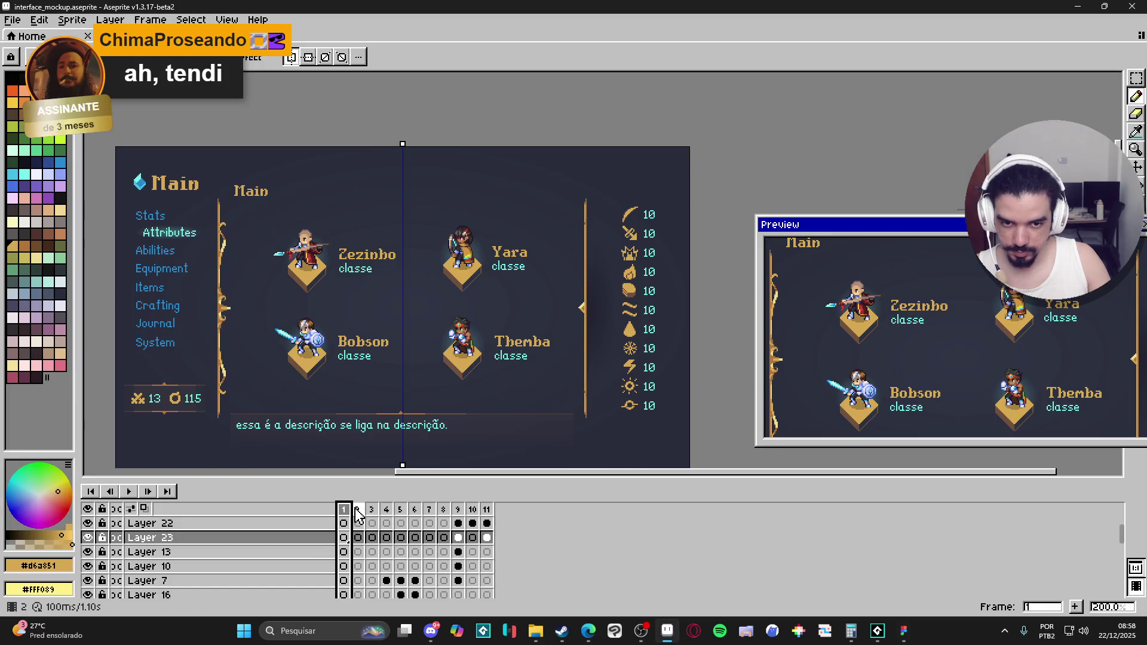
left_click(486, 509)
scroll(338, 303, "up", 3)
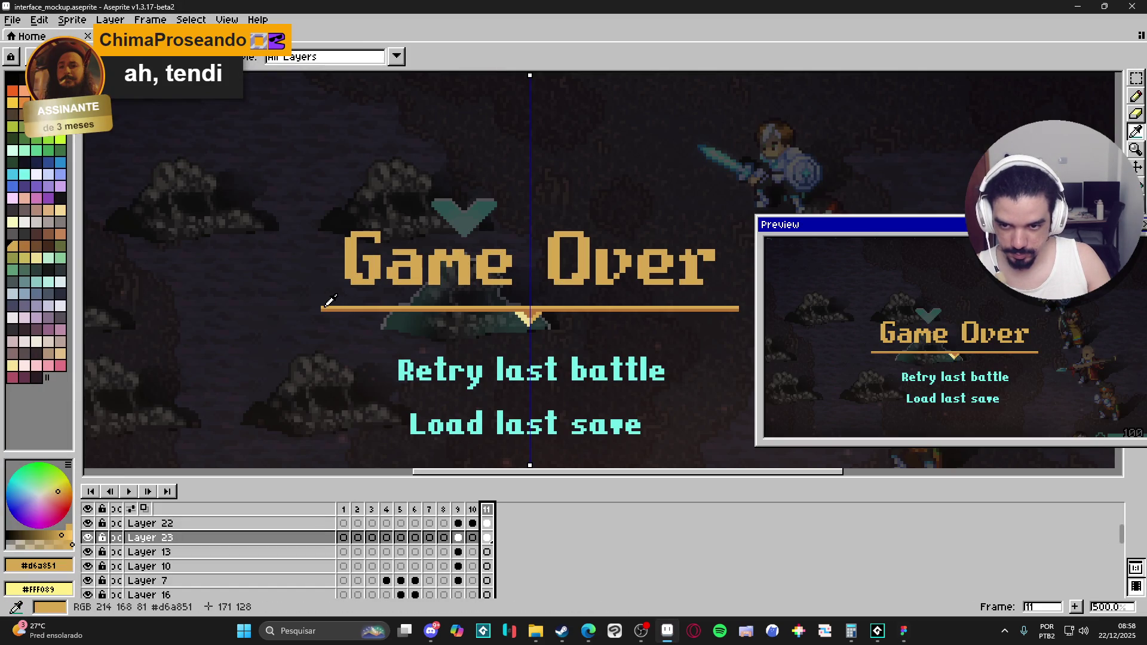
Extend the gold line outward on both sides and repaint its left top row in brown.
left_click(311, 308, "shift")
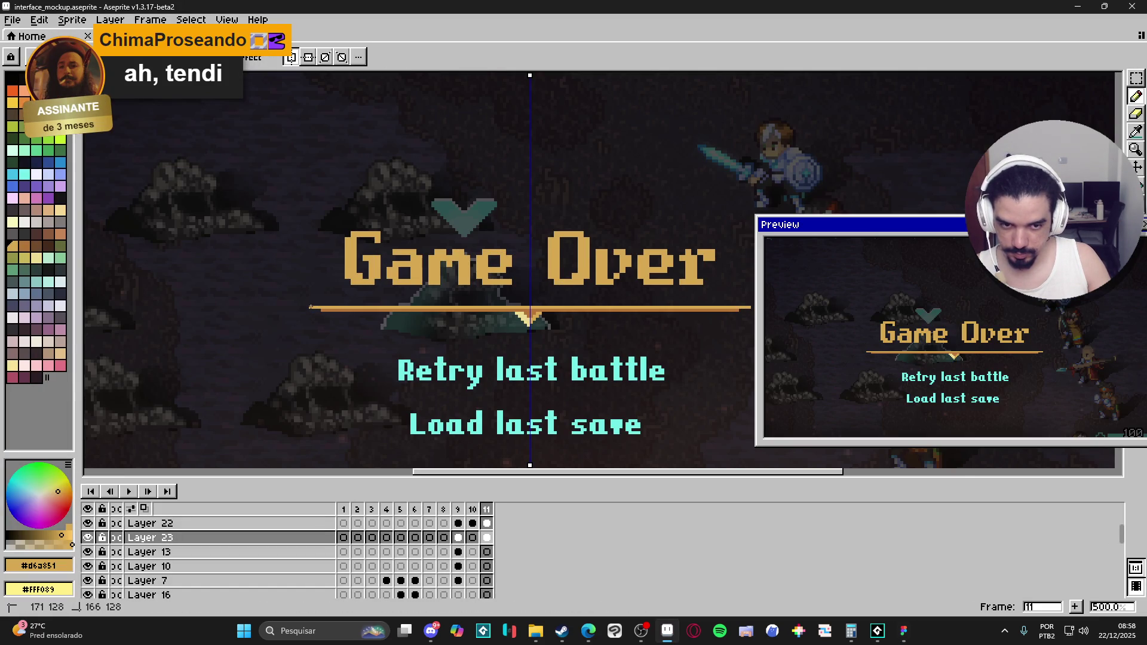
scroll(311, 308, "down", 2)
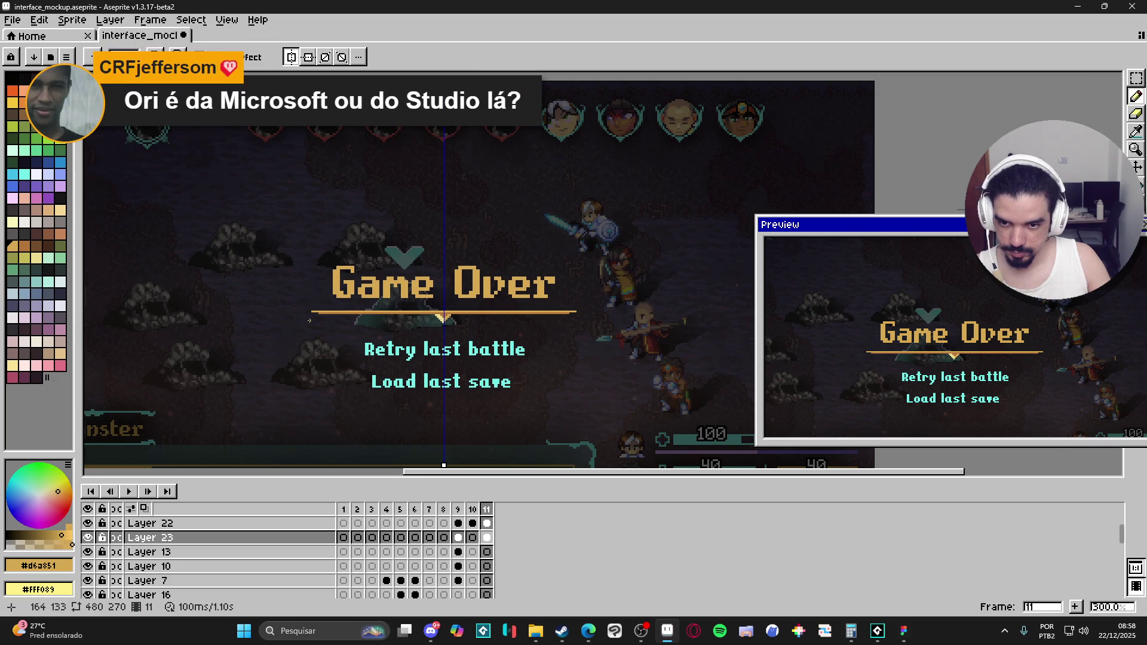
scroll(309, 321, "up", 6)
left_click(296, 303, "alt")
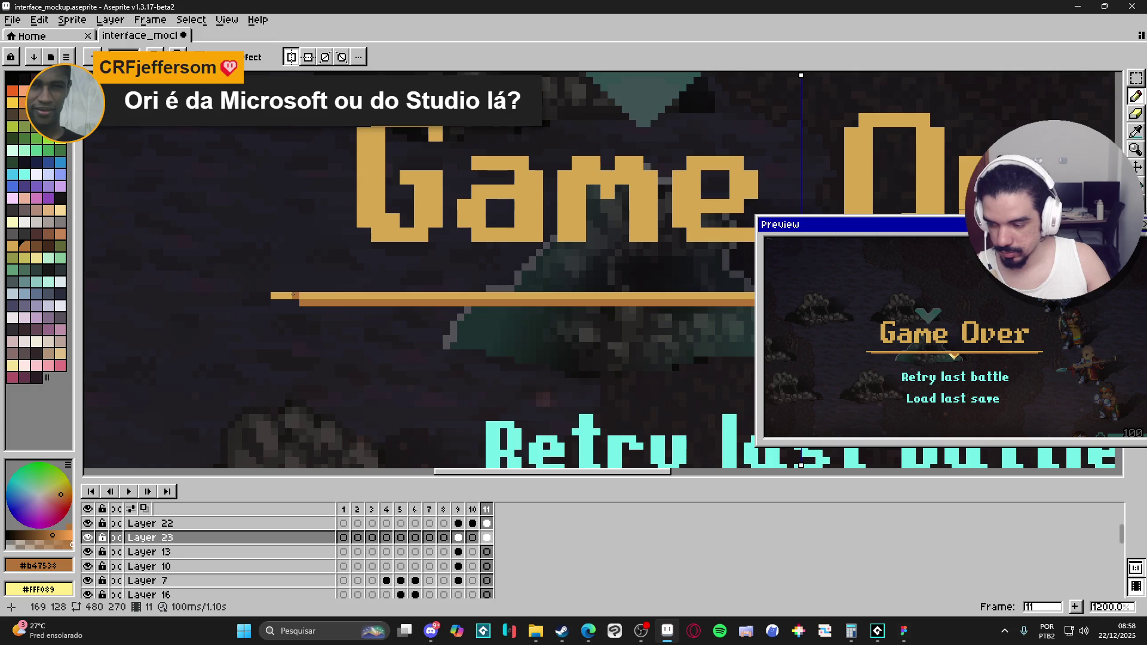
scroll(292, 295, "up", 1)
left_click_drag(266, 295, 324, 295)
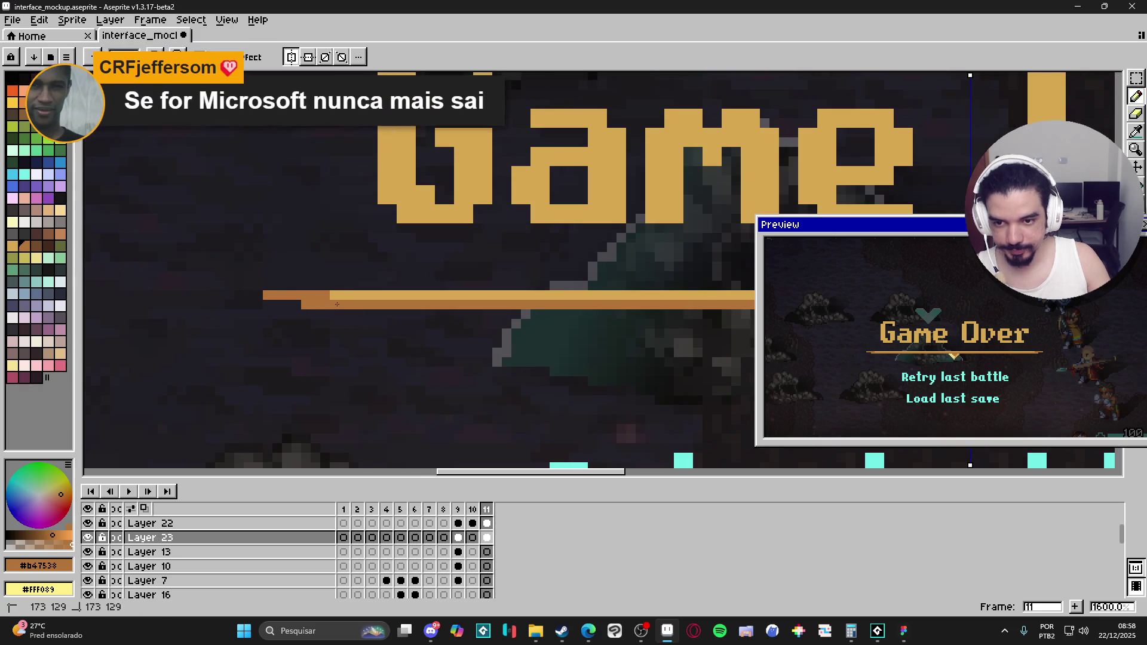
scroll(311, 304, "down", 4)
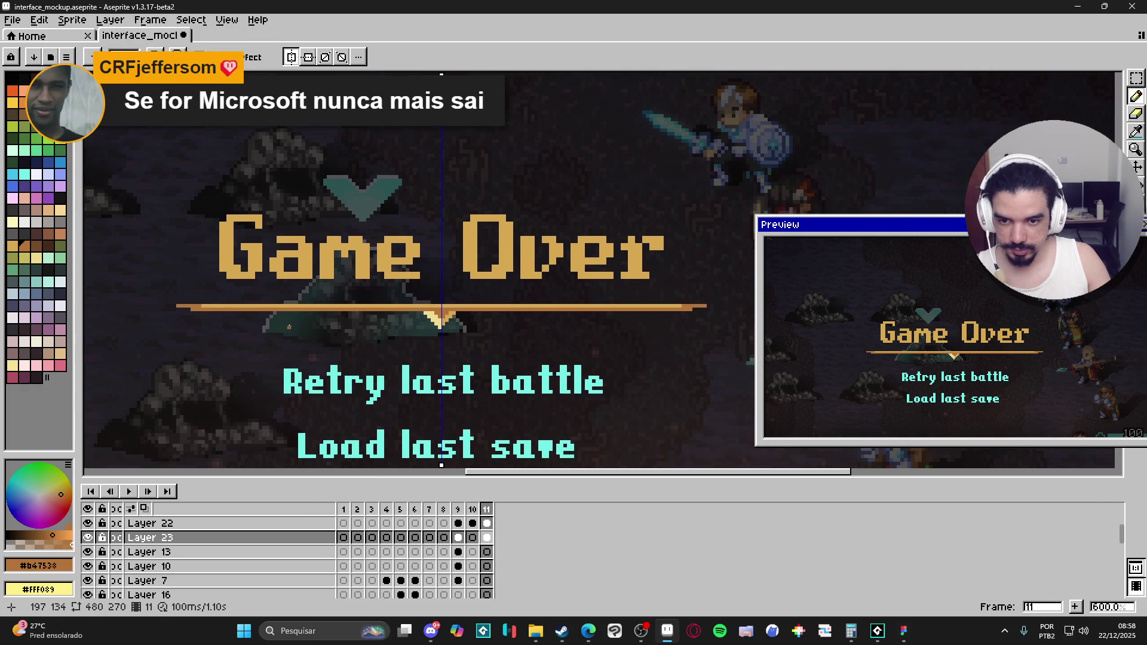
scroll(289, 327, "down", 1)
scroll(405, 335, "up", 4)
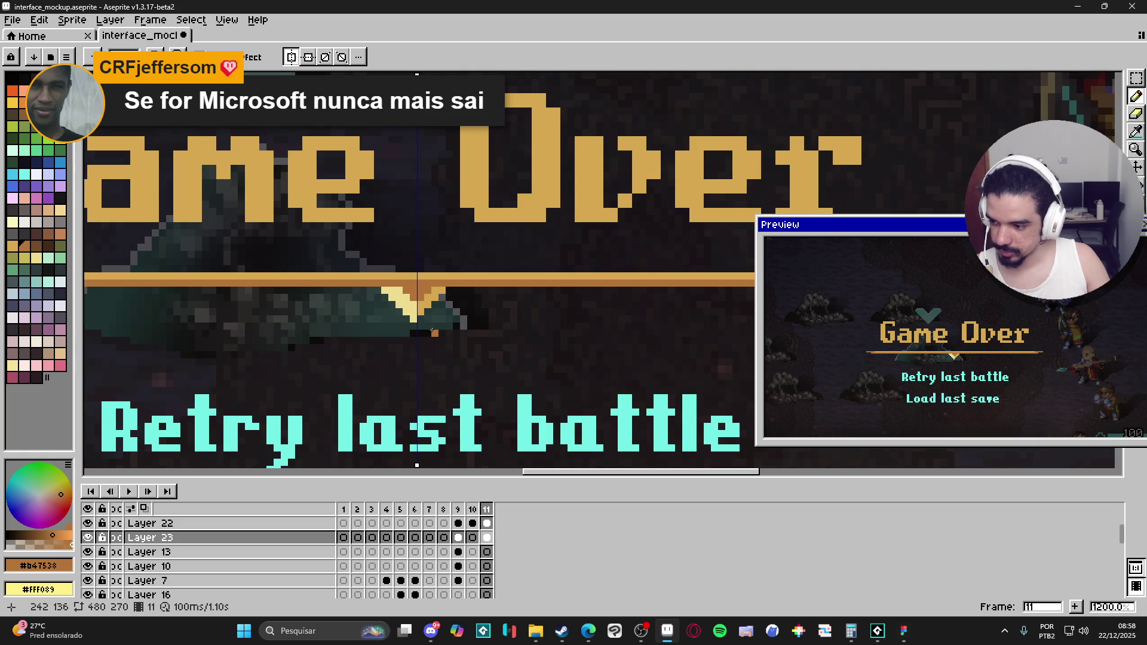
scroll(420, 318, "down", 4)
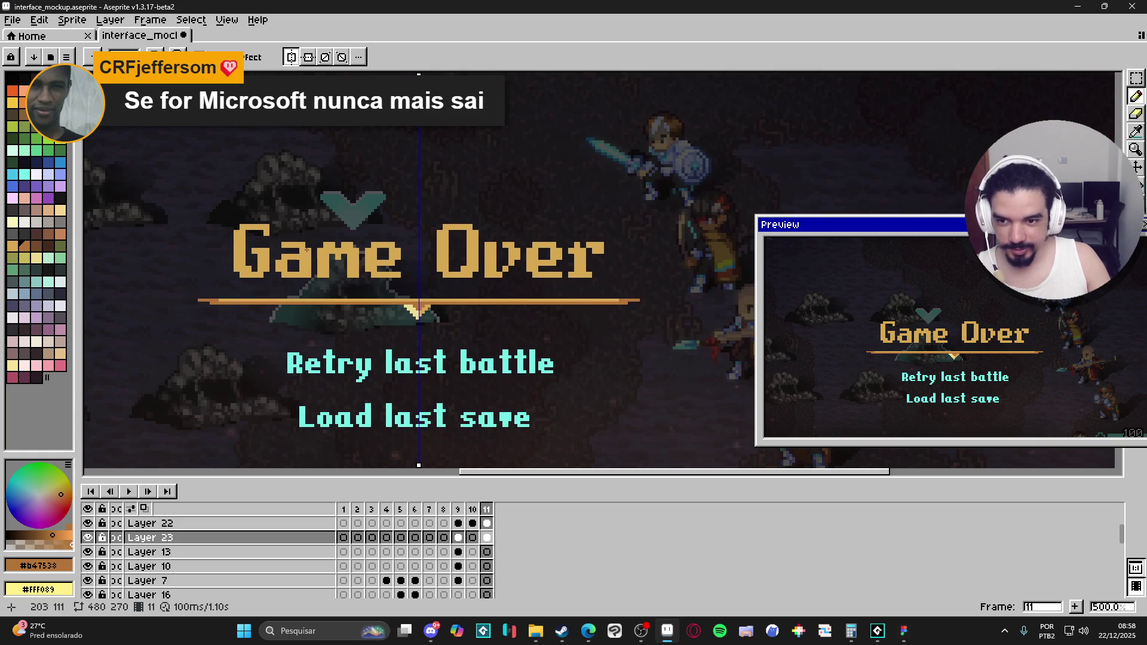
scroll(230, 272, "up", 2)
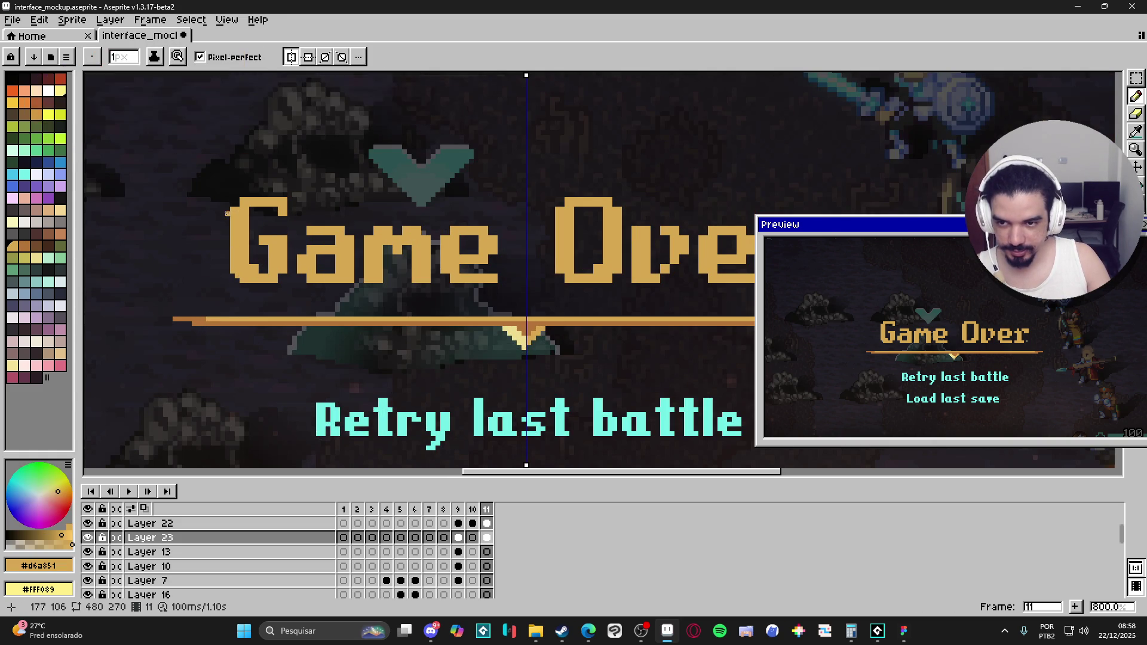
scroll(261, 209, "down", 3)
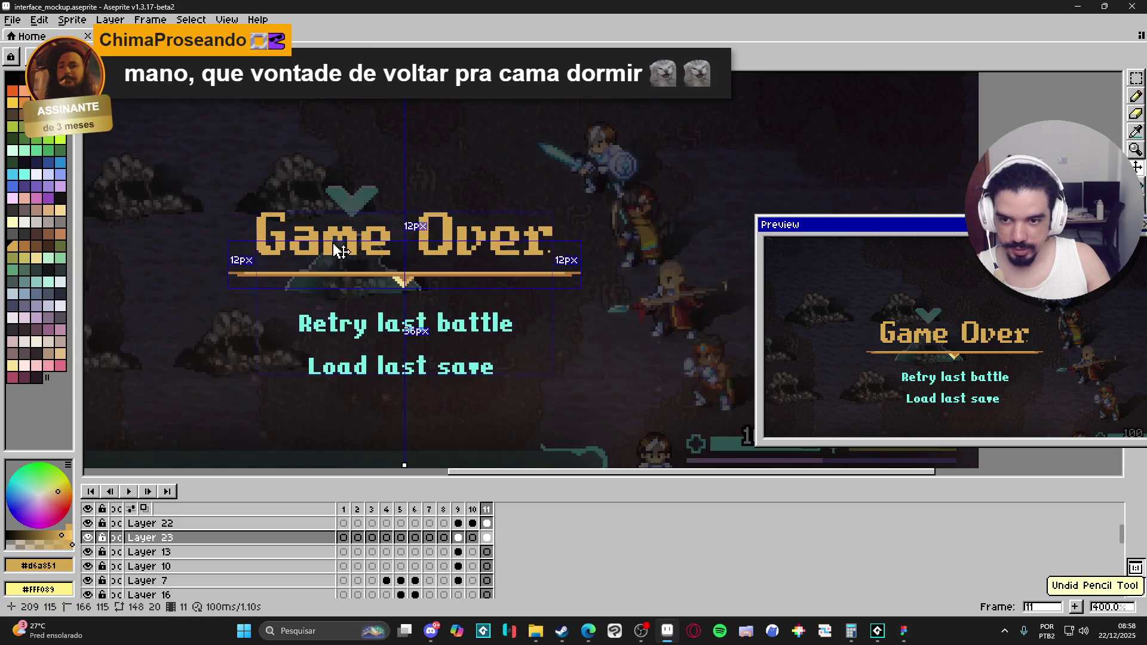
Make Layer 22 active and marquee-select the Retry last battle text.
left_click_drag(382, 263, 398, 274)
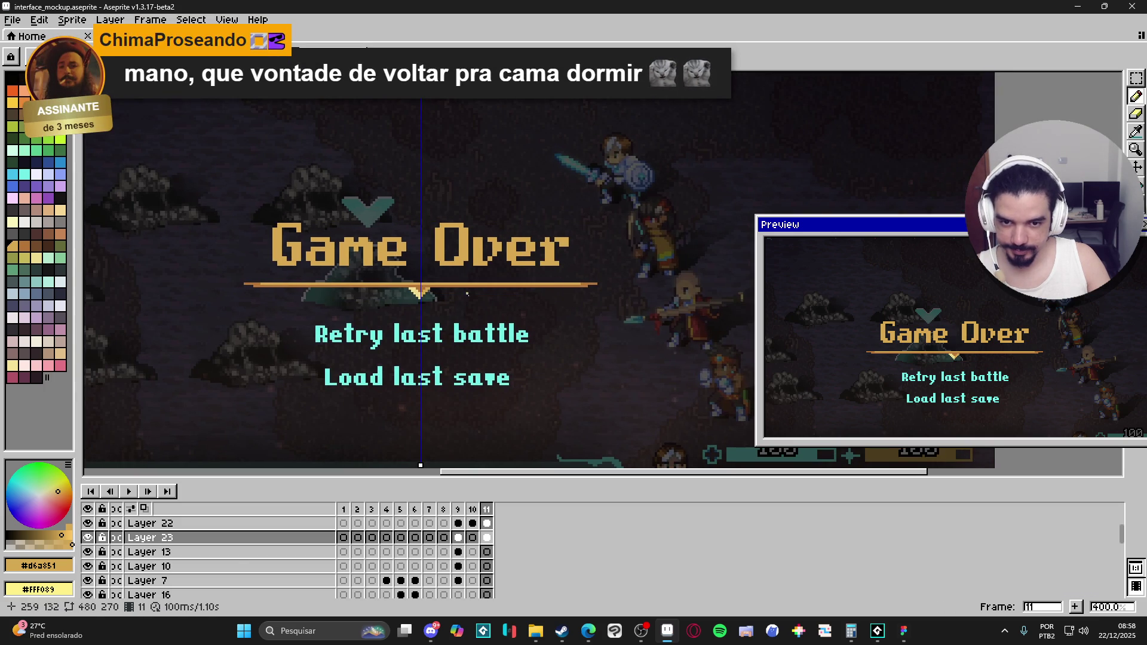
scroll(467, 293, "down", 1)
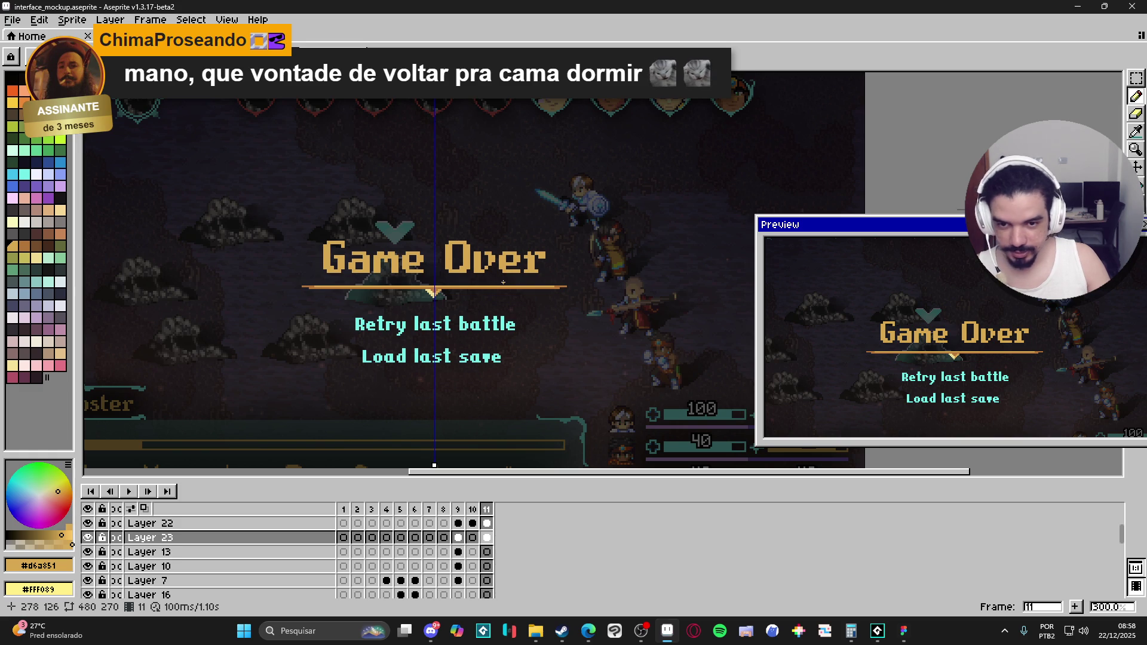
scroll(502, 281, "down", 1)
scroll(505, 284, "up", 3)
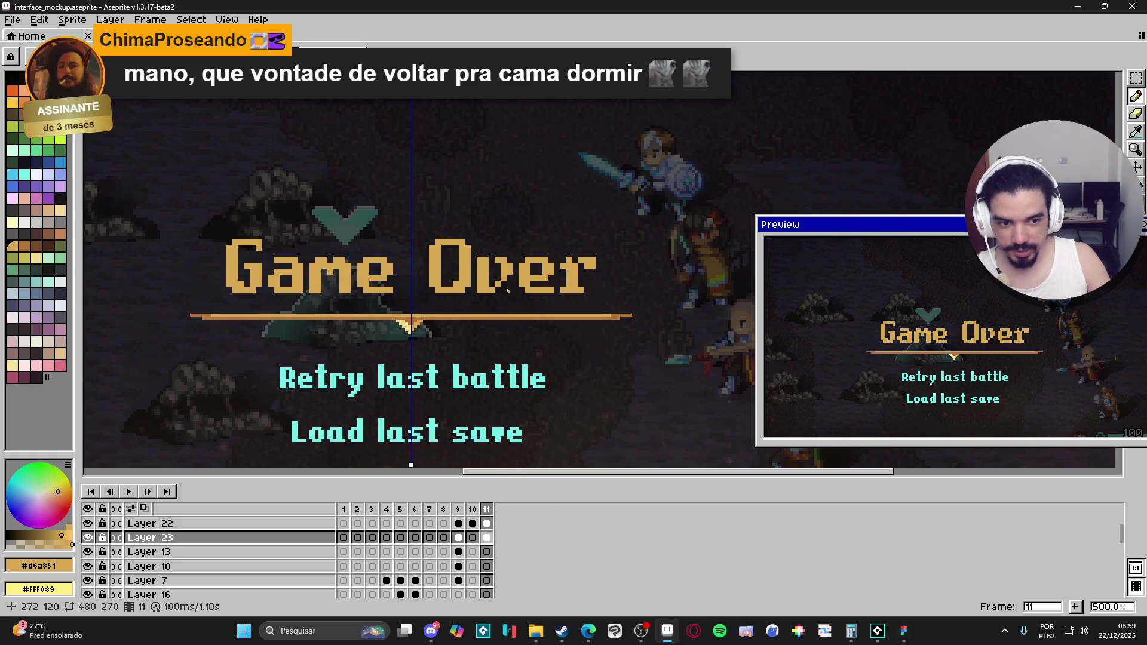
scroll(507, 291, "down", 2)
scroll(495, 334, "up", 2)
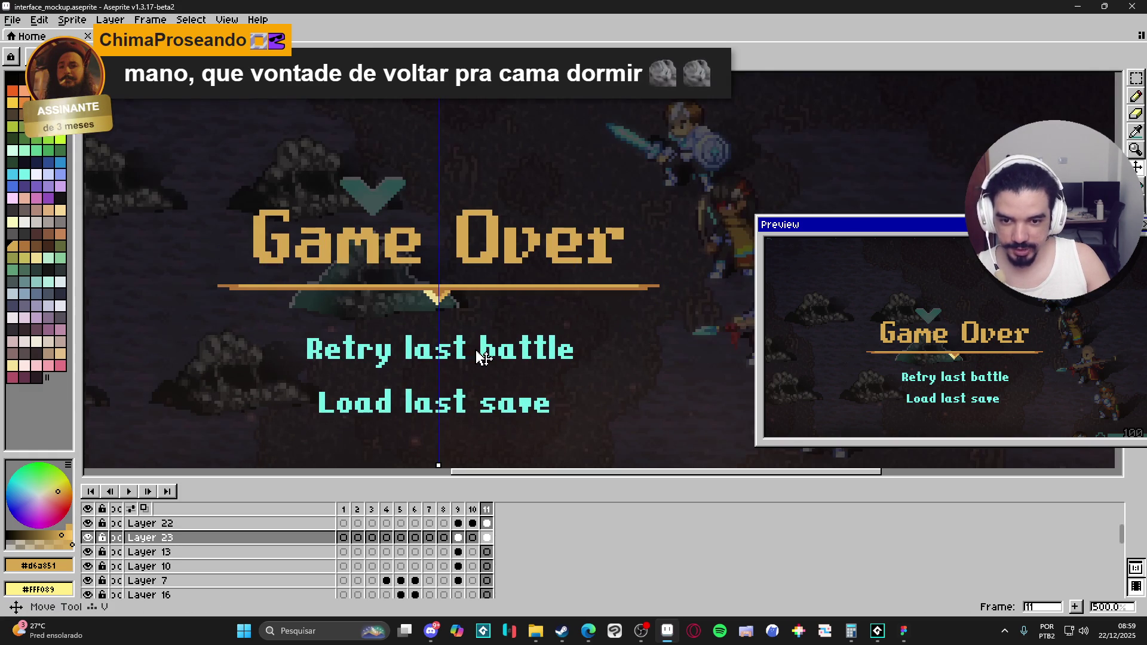
key("alt+Up")
key("u")
mouse_move(270, 327)
left_mouse_down()
mouse_move(607, 380)
mouse_move(637, 374)
left_mouse_up()
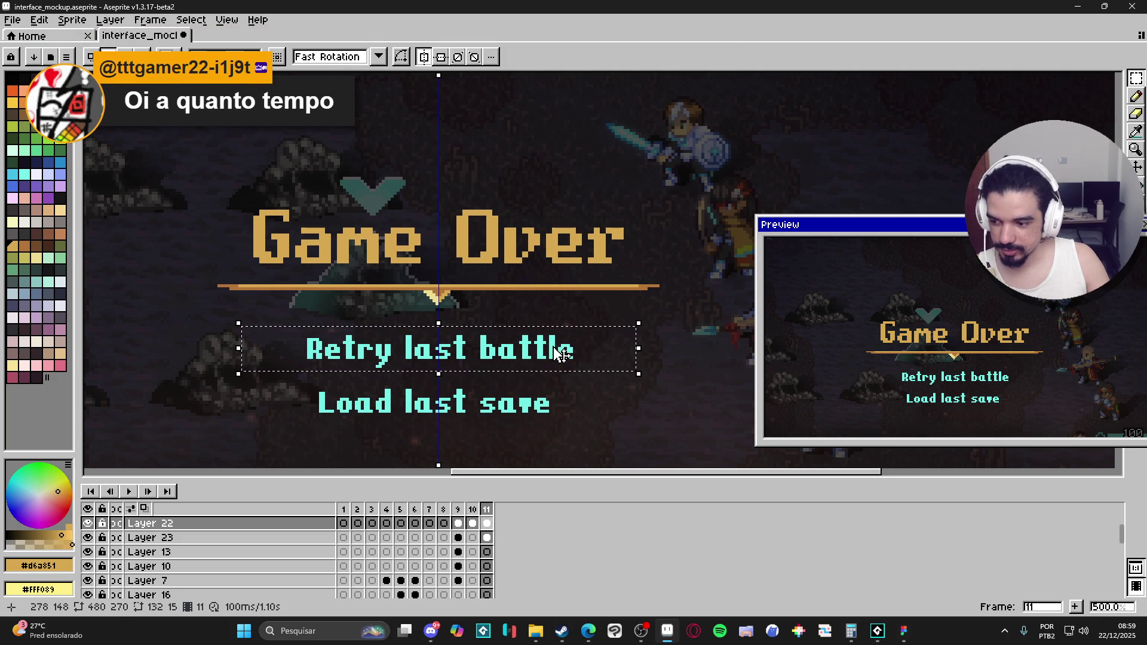
Deselect Retry last battle, then zoom out and pan to view the whole mockup.
scroll(565, 358, "down", 1)
key("ctrl+d")
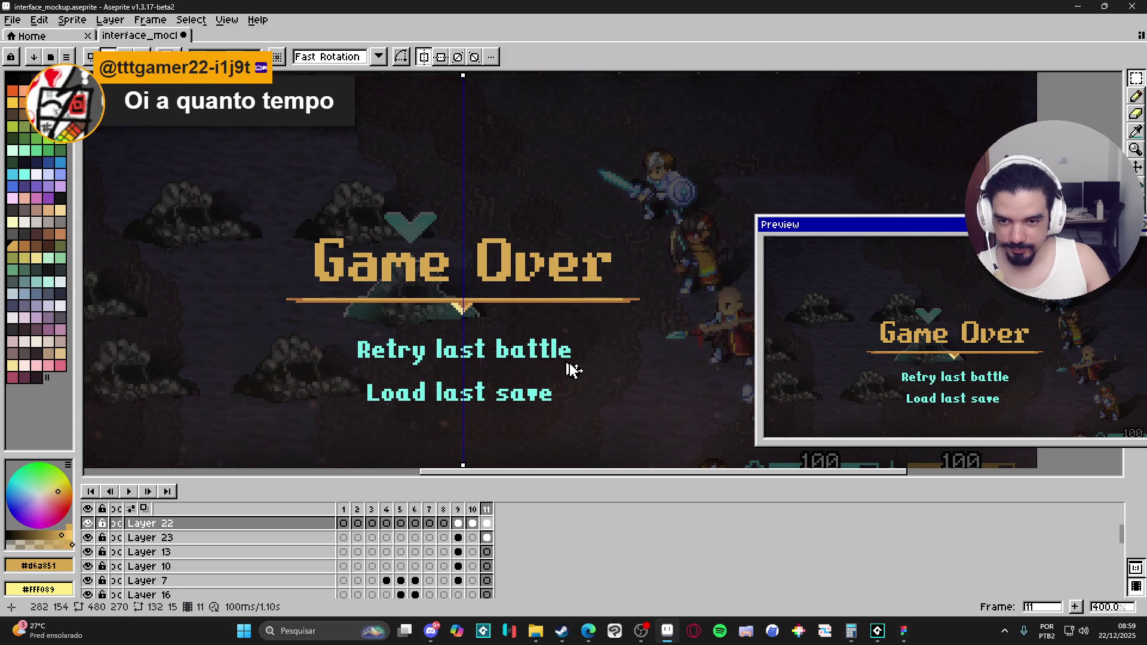
scroll(520, 377, "down", 2)
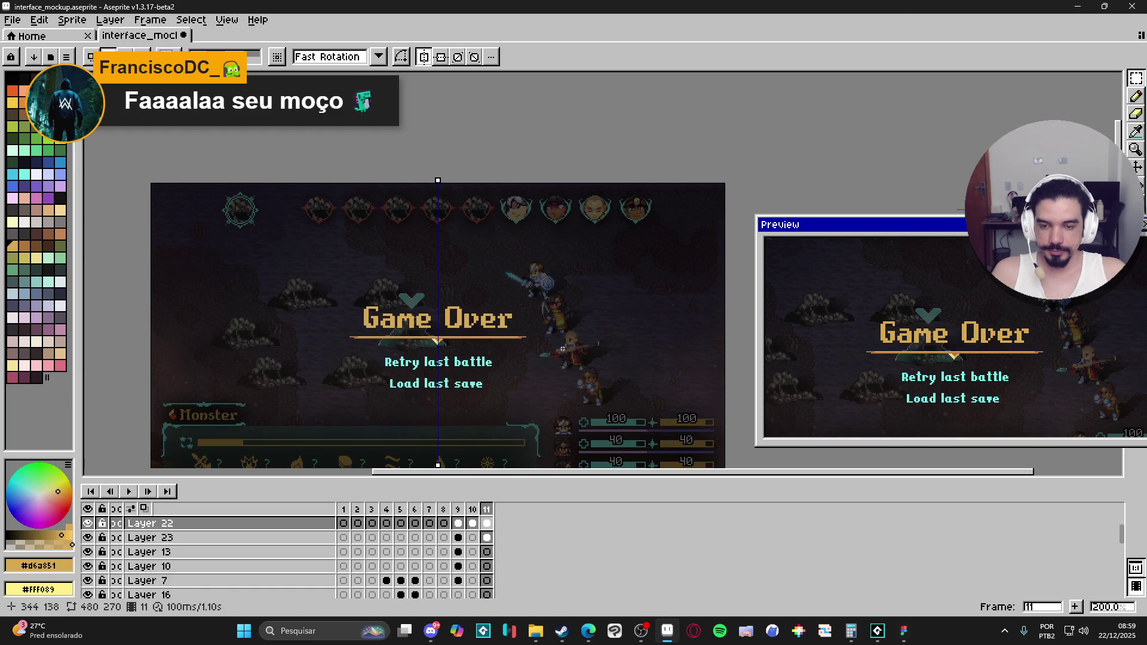
mouse_move(470, 411)
left_mouse_down()
mouse_move(507, 385)
mouse_move(507, 341)
left_mouse_up()
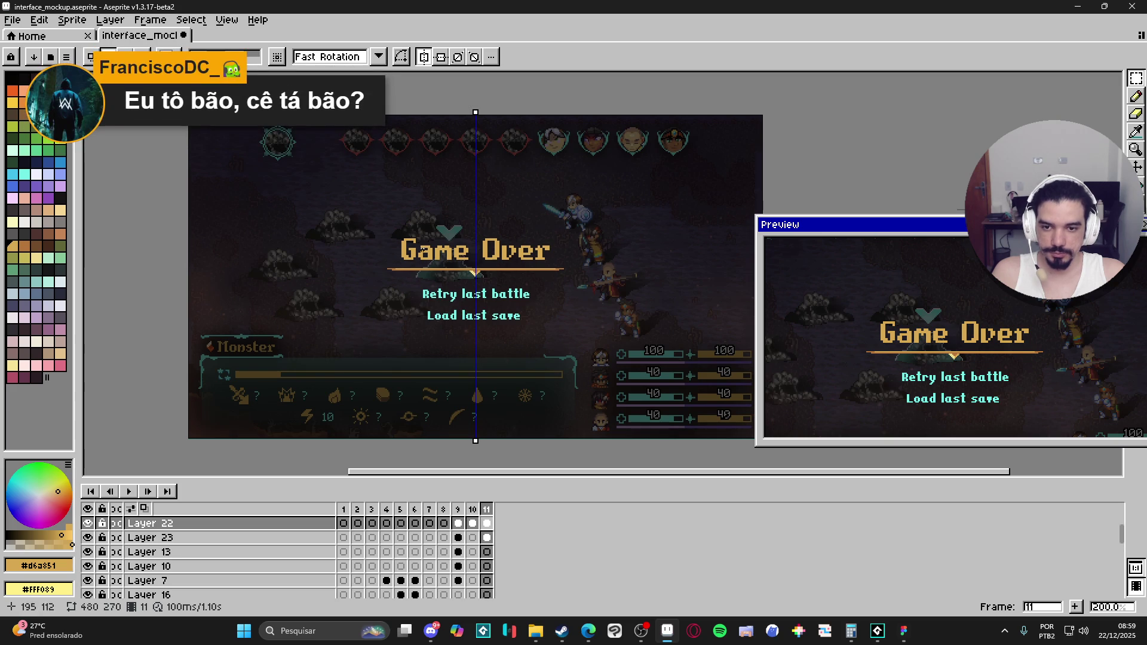
left_click(345, 512)
left_click(362, 512)
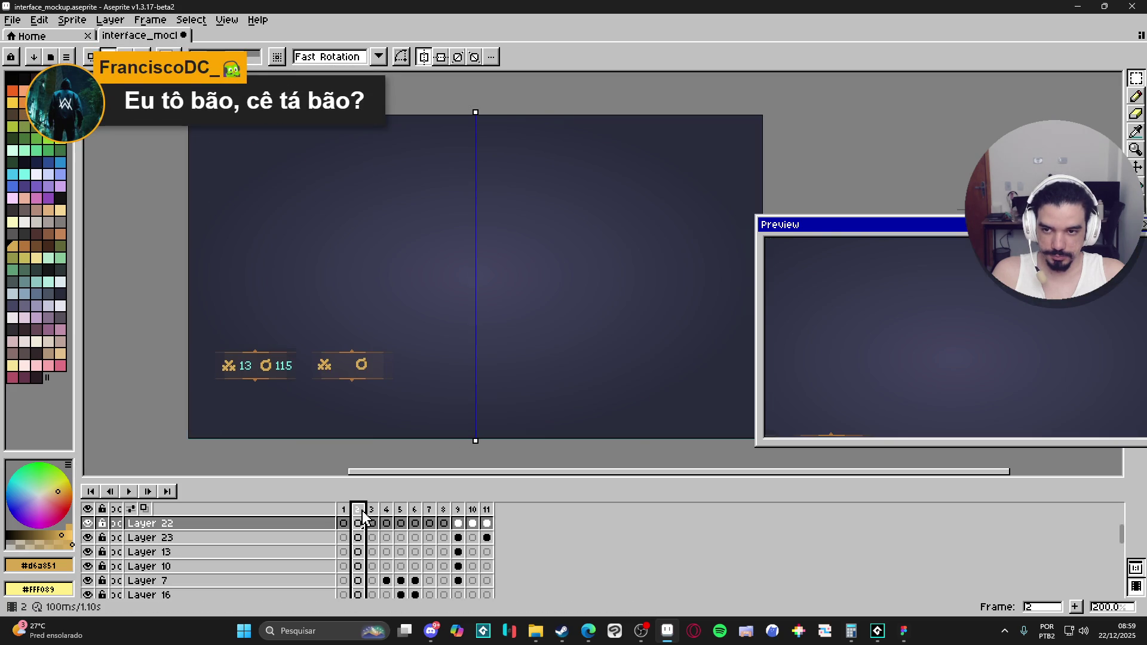
left_click(373, 522)
left_click(388, 522)
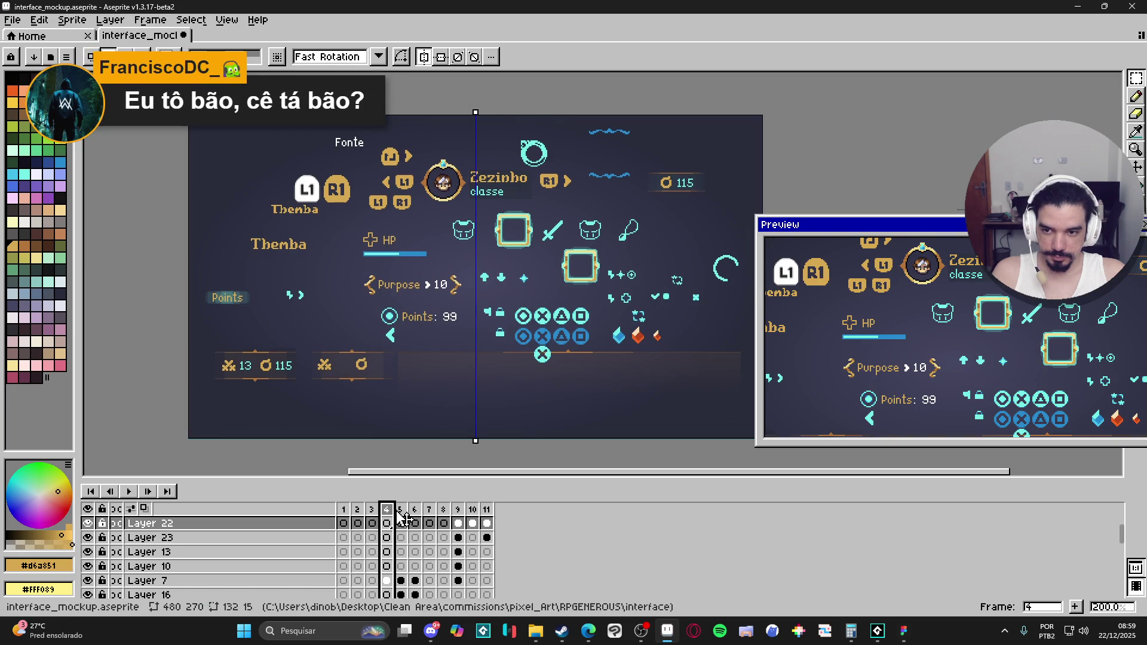
left_click(404, 518)
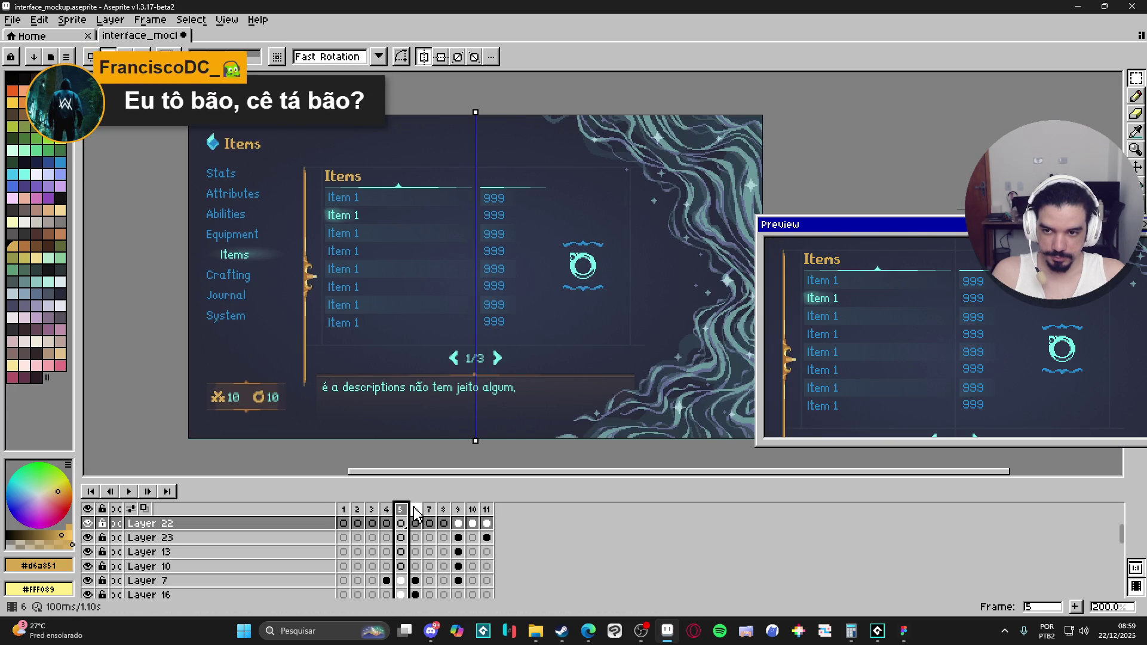
left_click(416, 513)
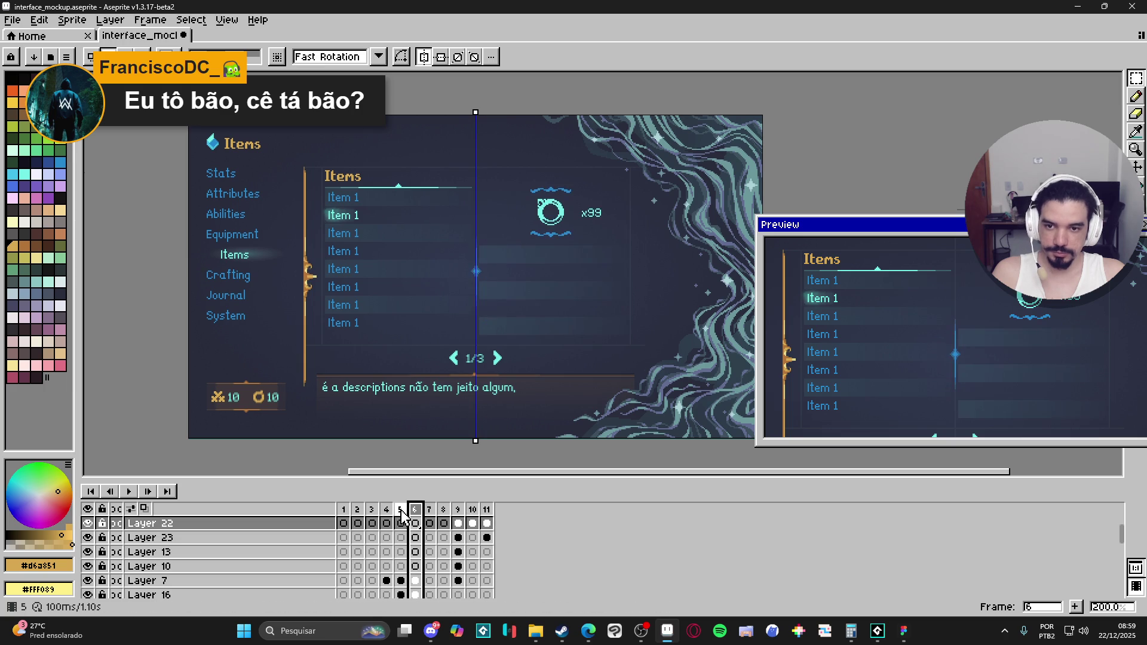
scroll(319, 220, "up", 4)
left_click_drag(319, 220, 470, 239)
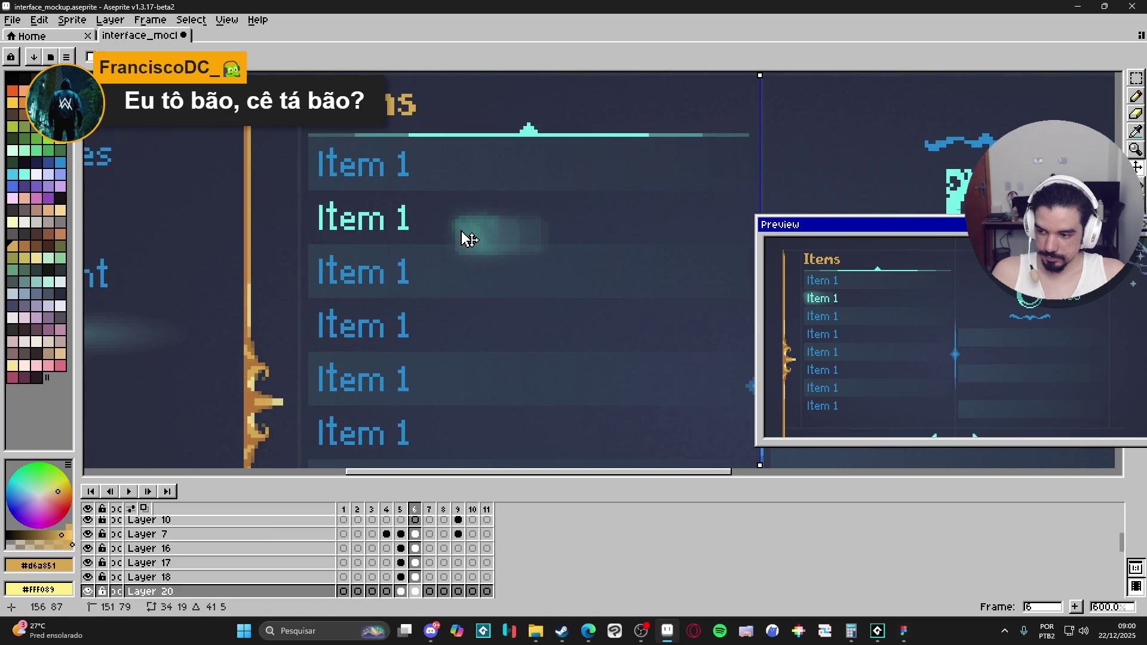
key("ctrl+z")
scroll(456, 273, "down", 1)
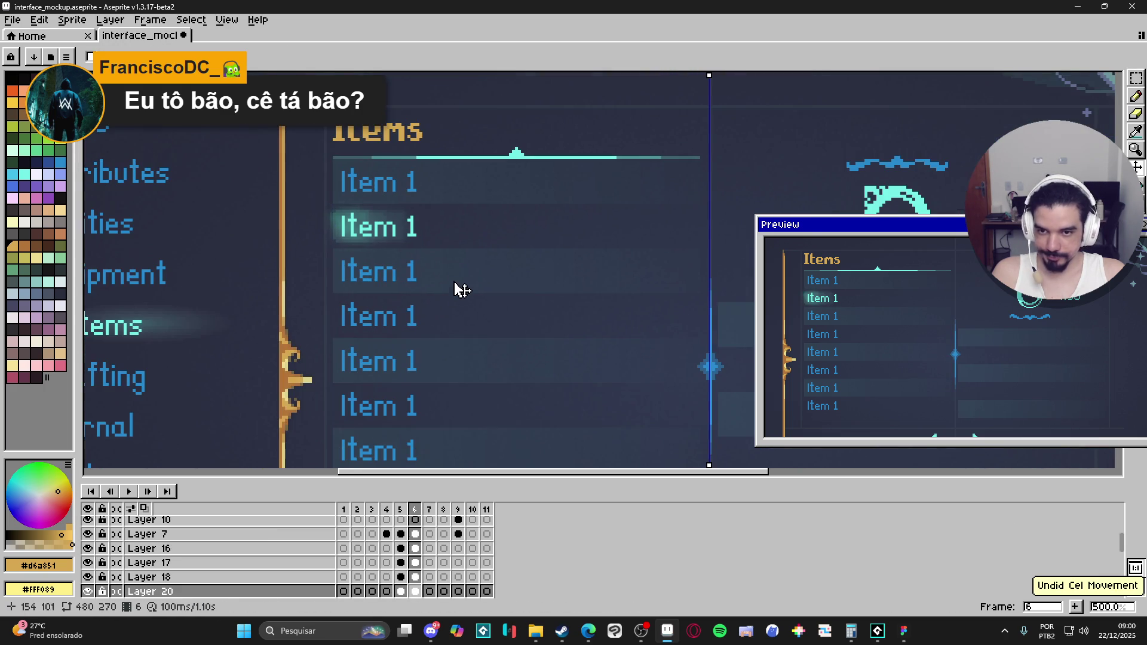
left_click(429, 510)
scroll(466, 418, "down", 2)
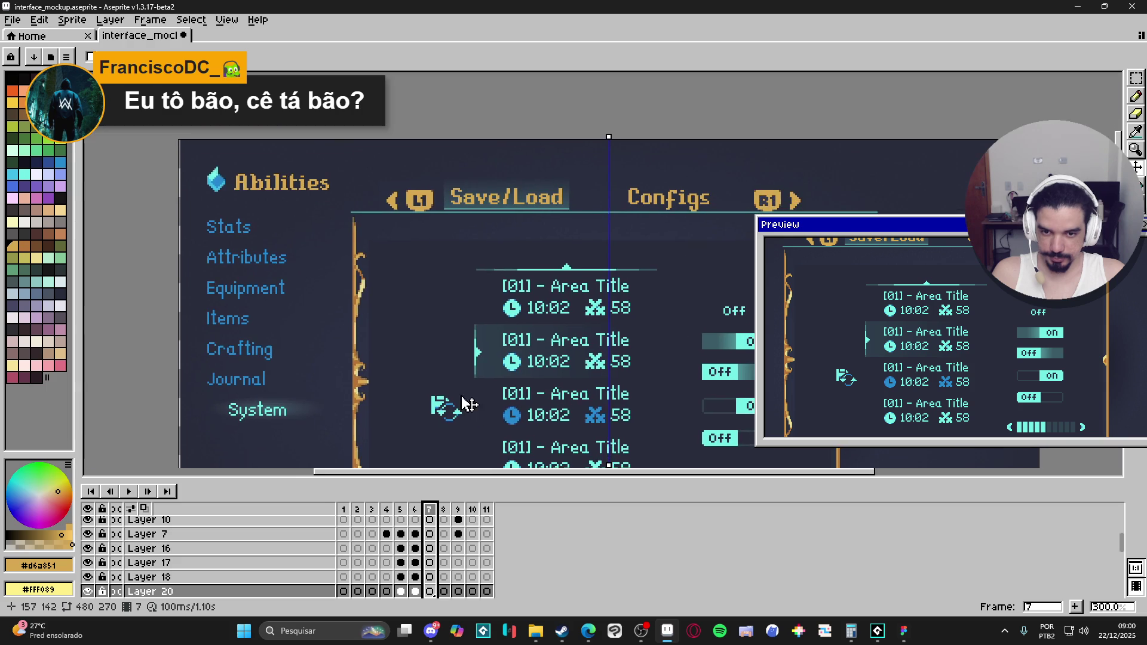
left_click_drag(379, 417, 309, 345)
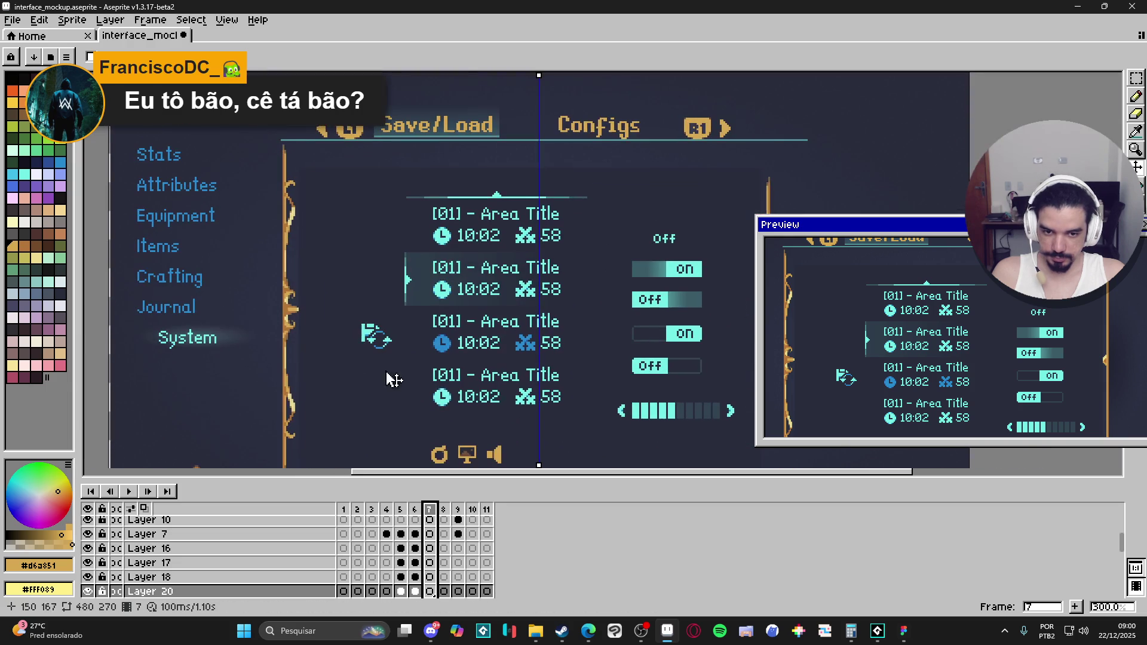
left_click(445, 509)
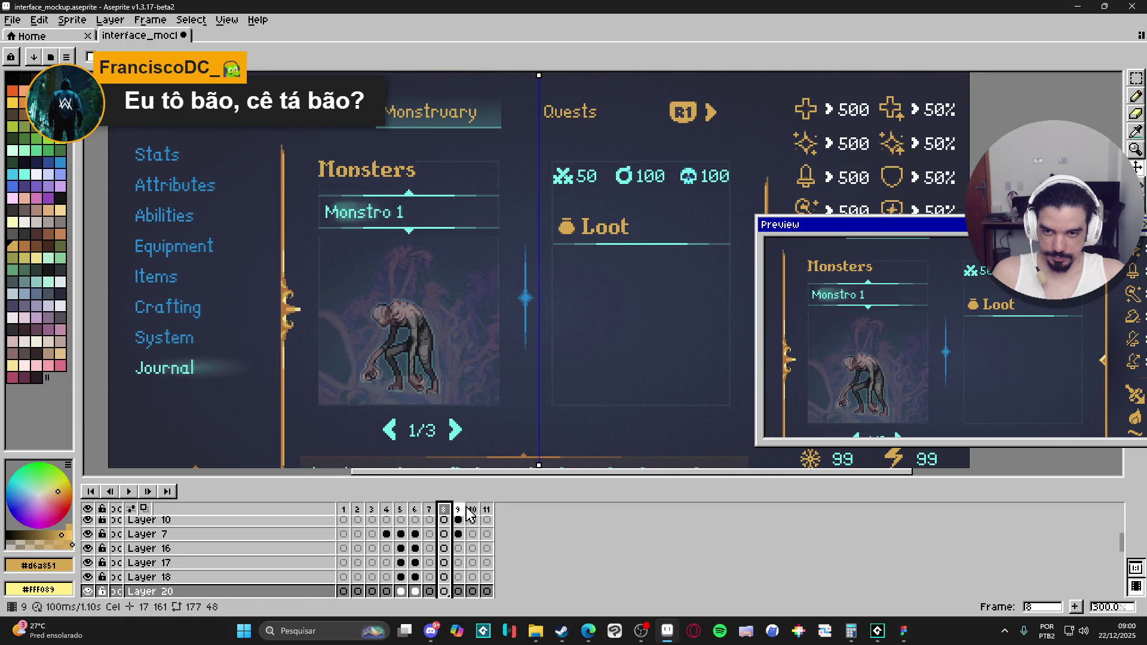
left_click(458, 509)
left_click(444, 509)
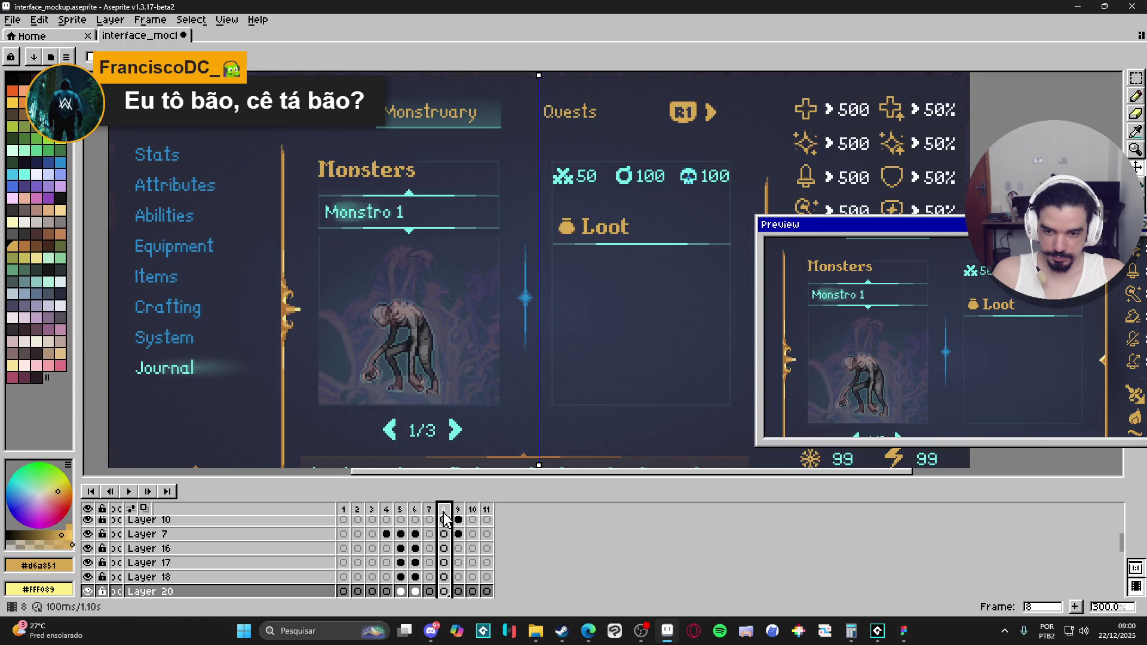
scroll(364, 212, "up", 1)
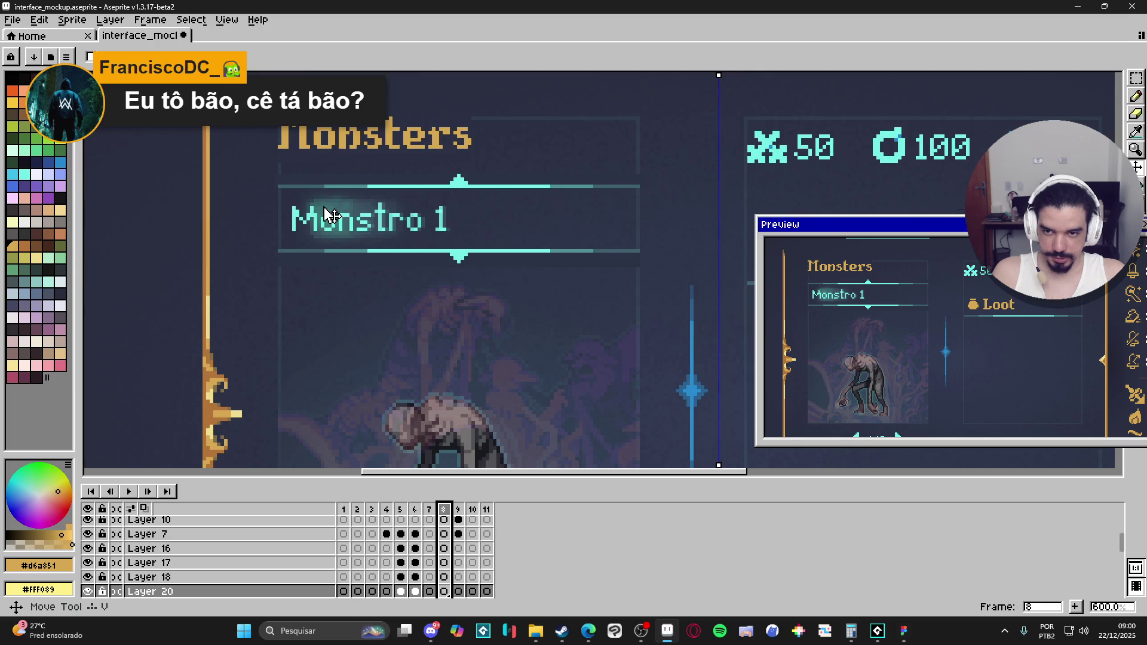
scroll(328, 221, "down", 1)
scroll(366, 348, "down", 1)
scroll(364, 348, "up", 1)
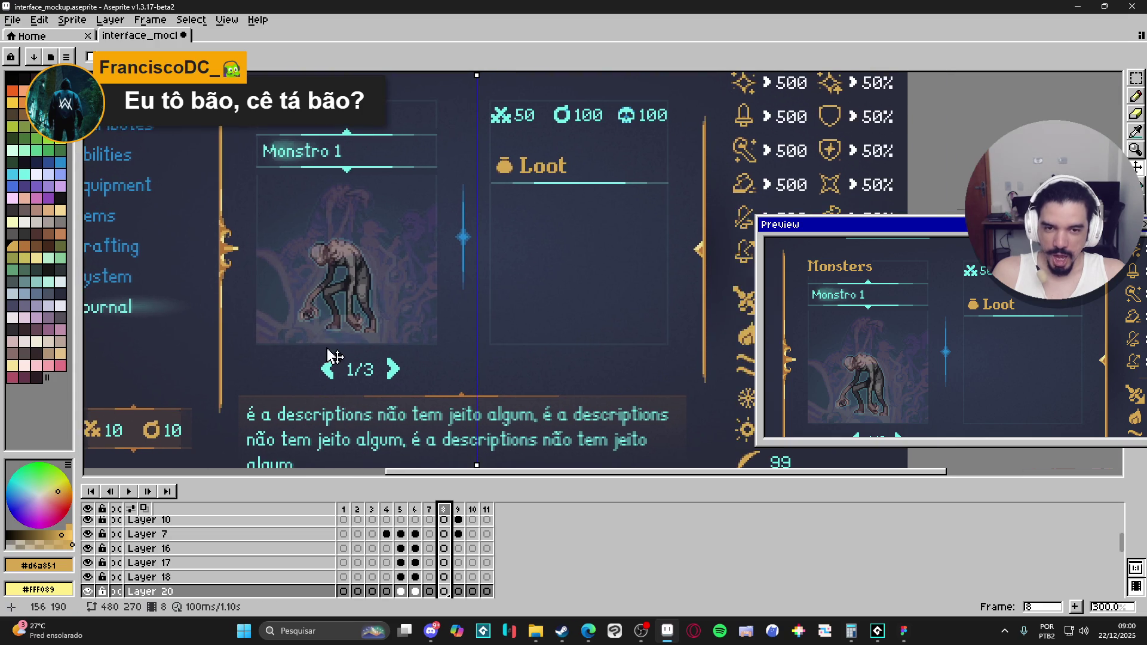
left_click(457, 512)
scroll(266, 366, "down", 1)
scroll(266, 366, "up", 1)
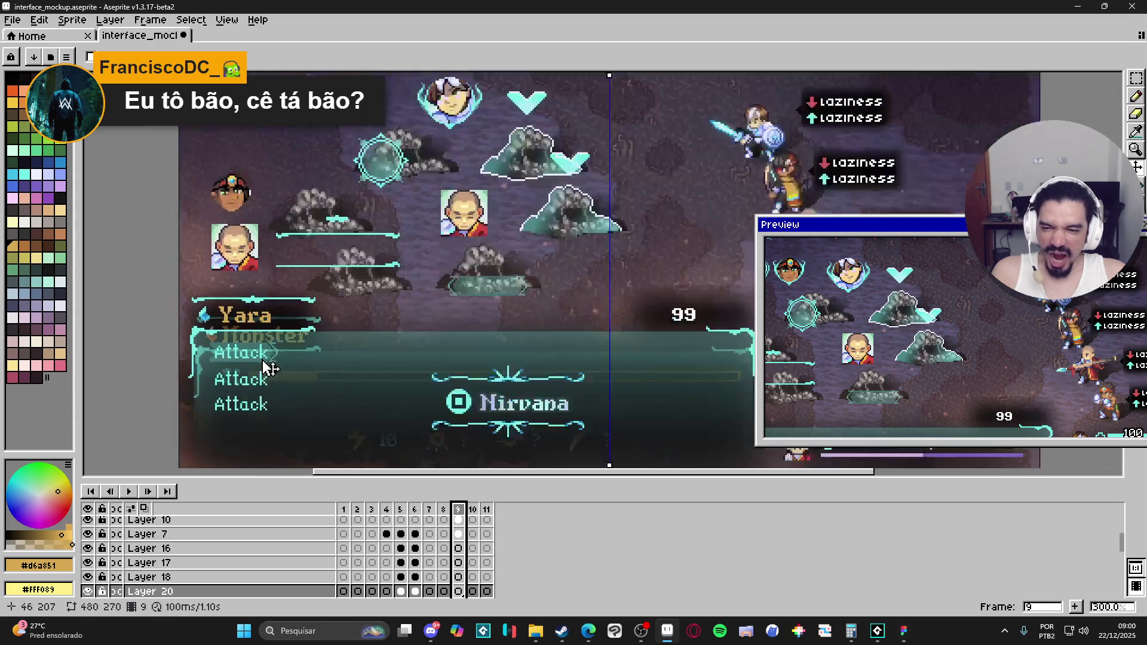
scroll(266, 366, "up", 1)
left_click(277, 367, "ctrl")
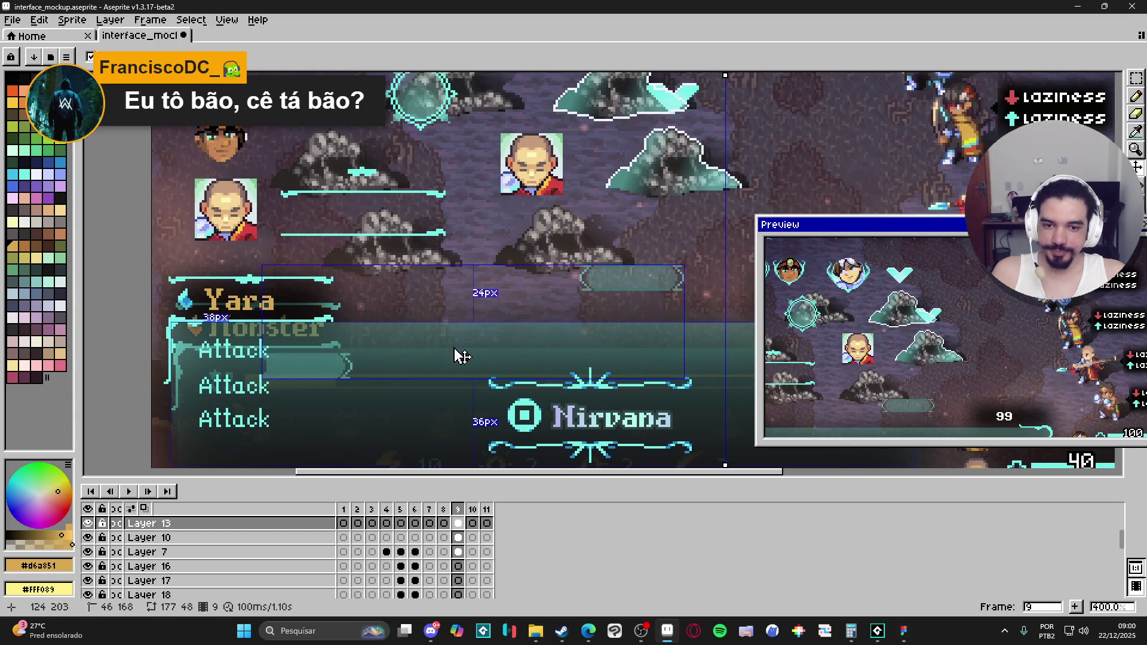
scroll(477, 322, "up", 1)
key("ctrl+t")
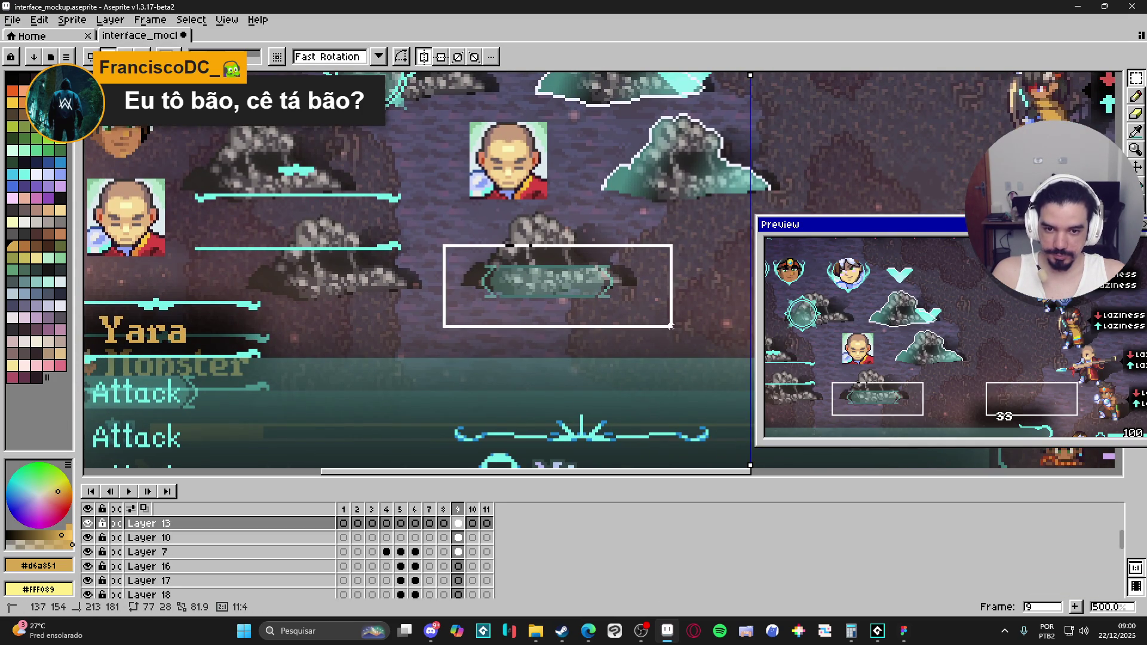
scroll(414, 370, "down", 2)
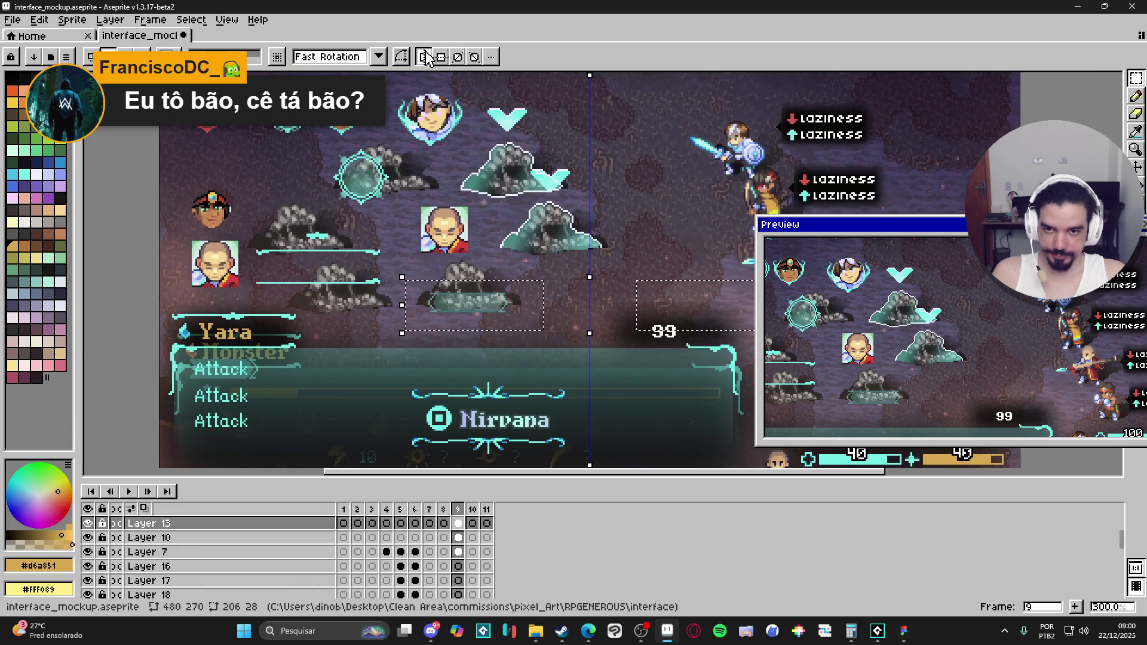
key("ctrl+d")
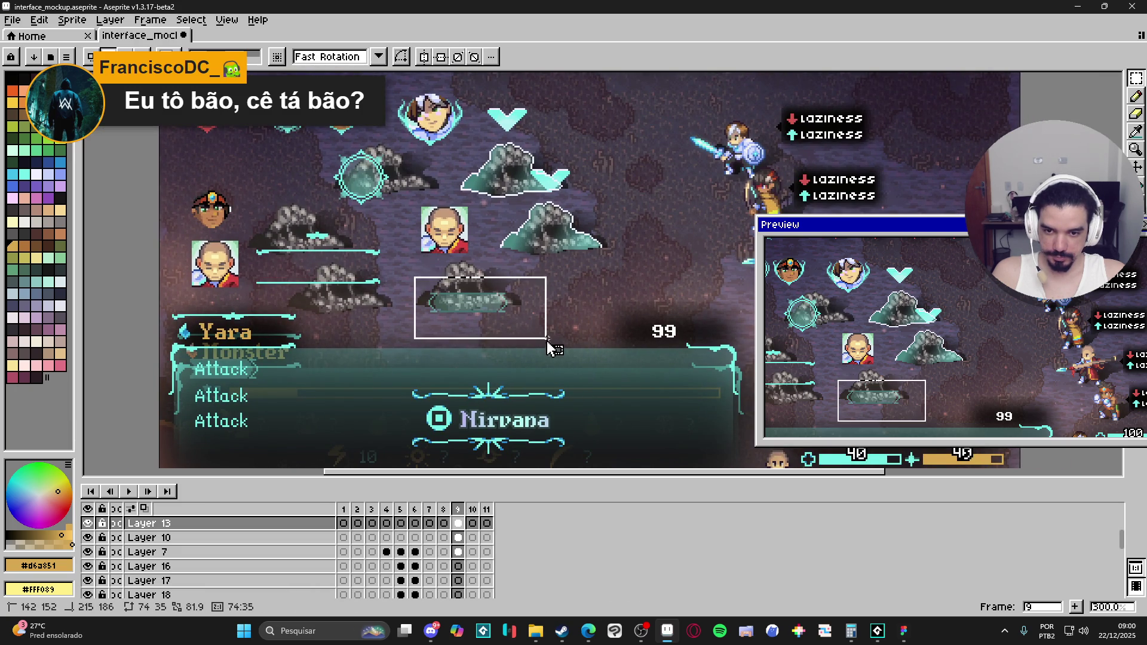
left_click(472, 508)
left_click(486, 509)
scroll(583, 286, "up", 2)
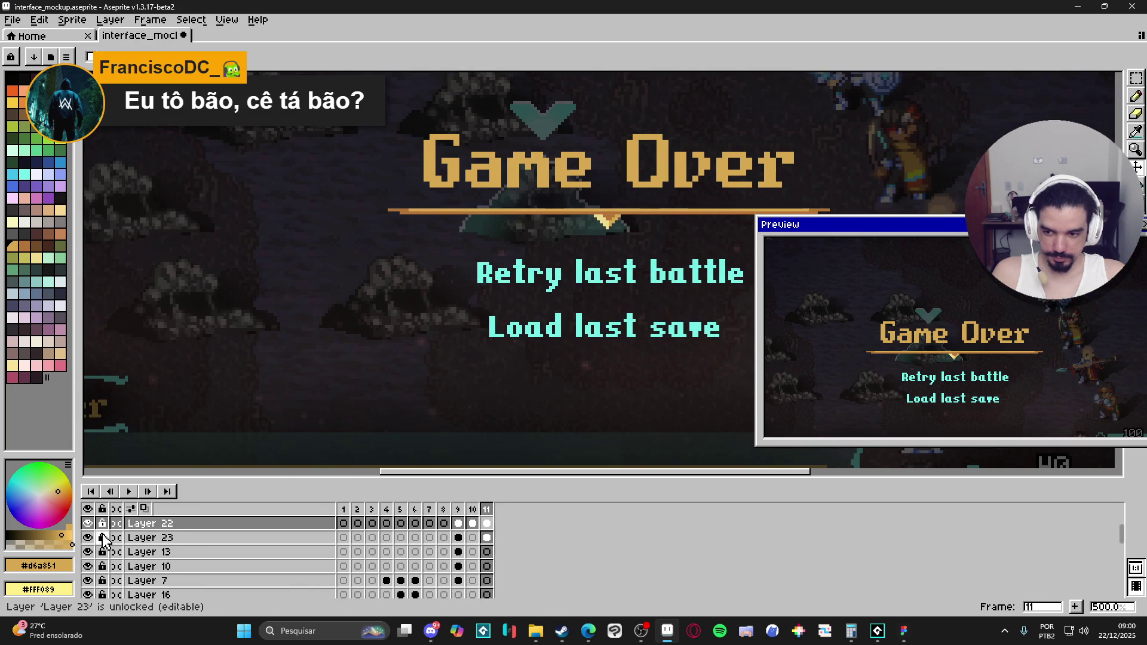
Toggle the Game Over text layers off and on to compare the artwork.
left_click(88, 523)
left_click(88, 523)
left_click(88, 528)
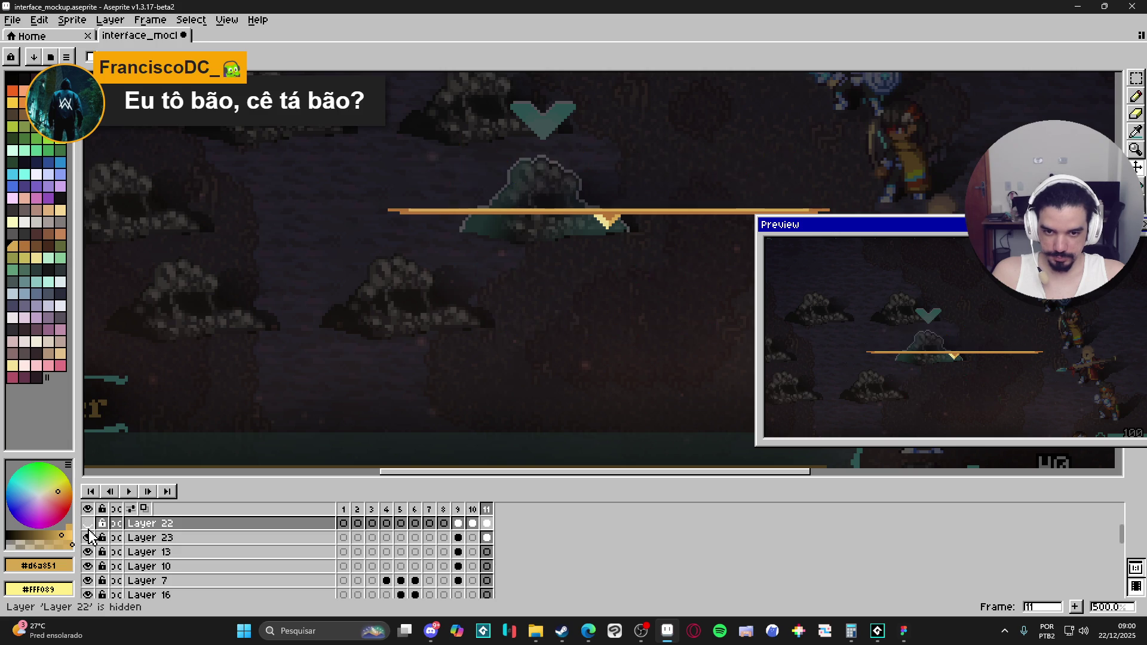
left_click(87, 528)
left_click(87, 538)
left_click(88, 537)
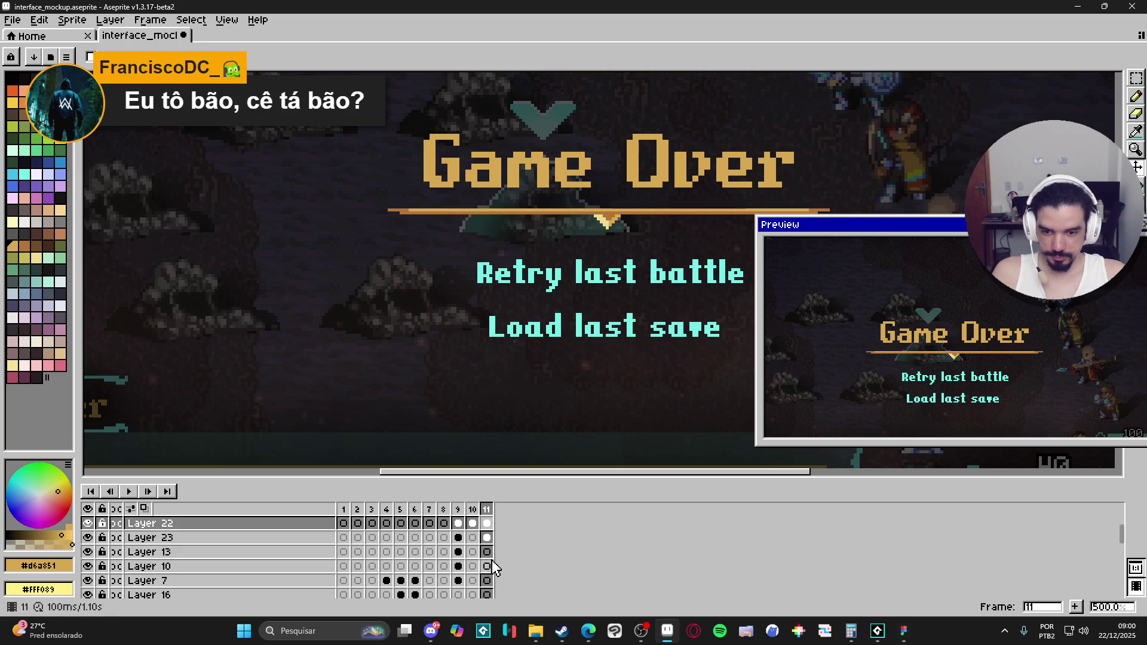
Paste the teal button graphic onto Layer 13 and place it behind Retry.
left_click(487, 551)
key("ctrl+v")
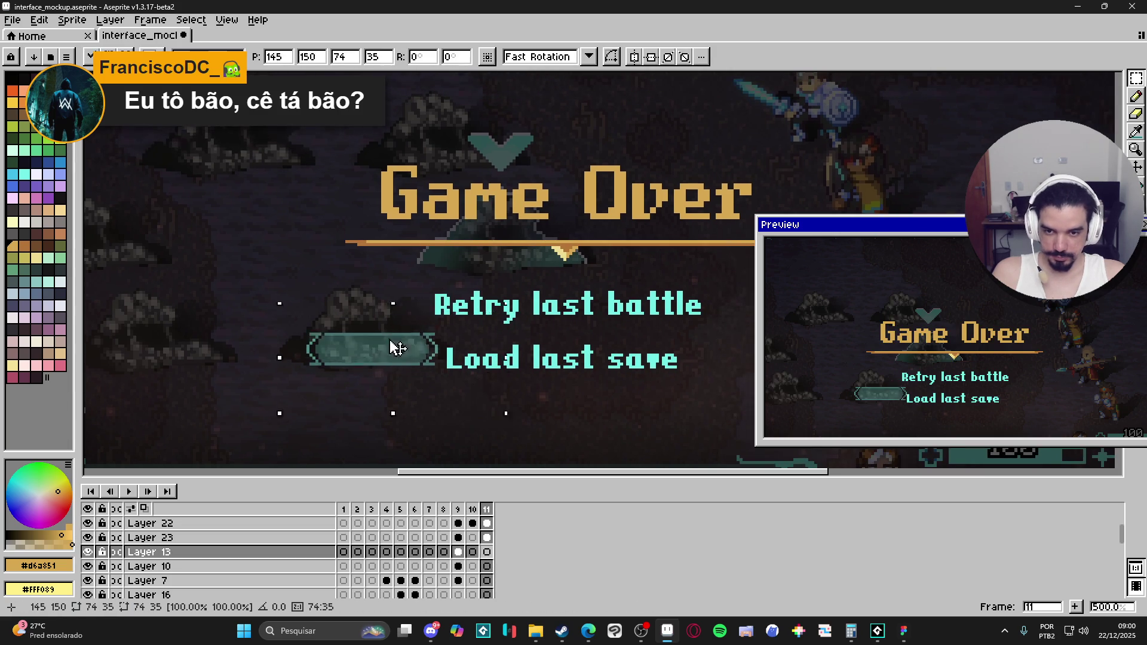
left_click_drag(387, 347, 483, 308)
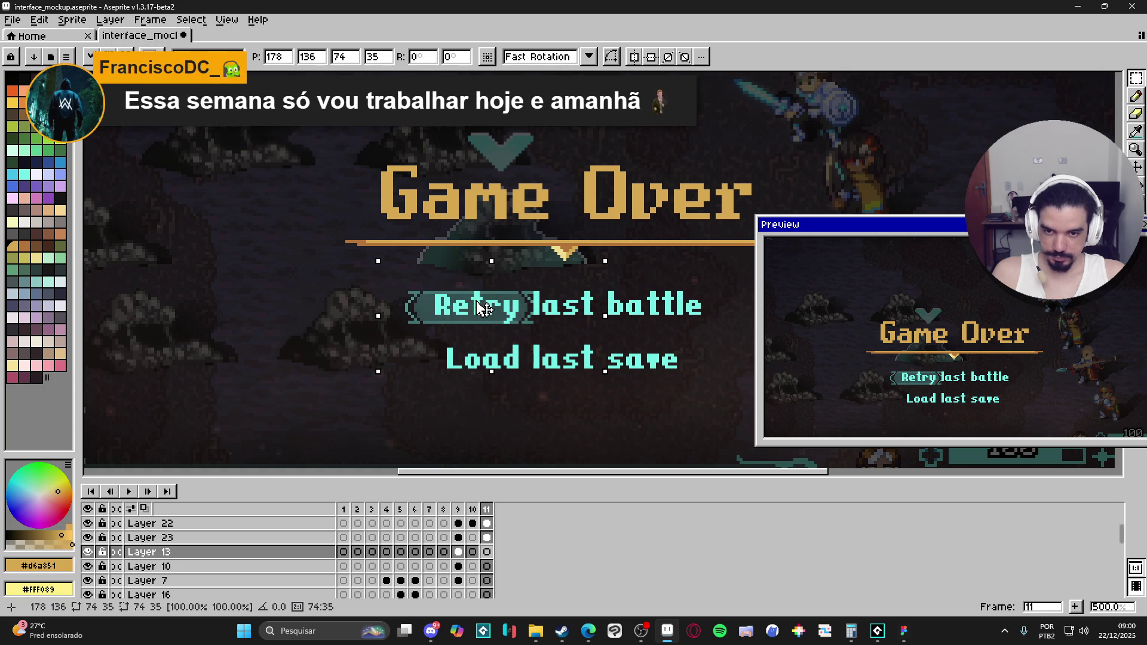
key("Return")
Stretch the button's end so the teal bar spans the whole Retry last battle label.
mouse_move(567, 280)
left_mouse_down()
mouse_move(486, 333)
mouse_move(403, 352)
mouse_move(615, 353)
mouse_move(607, 359)
left_mouse_up()
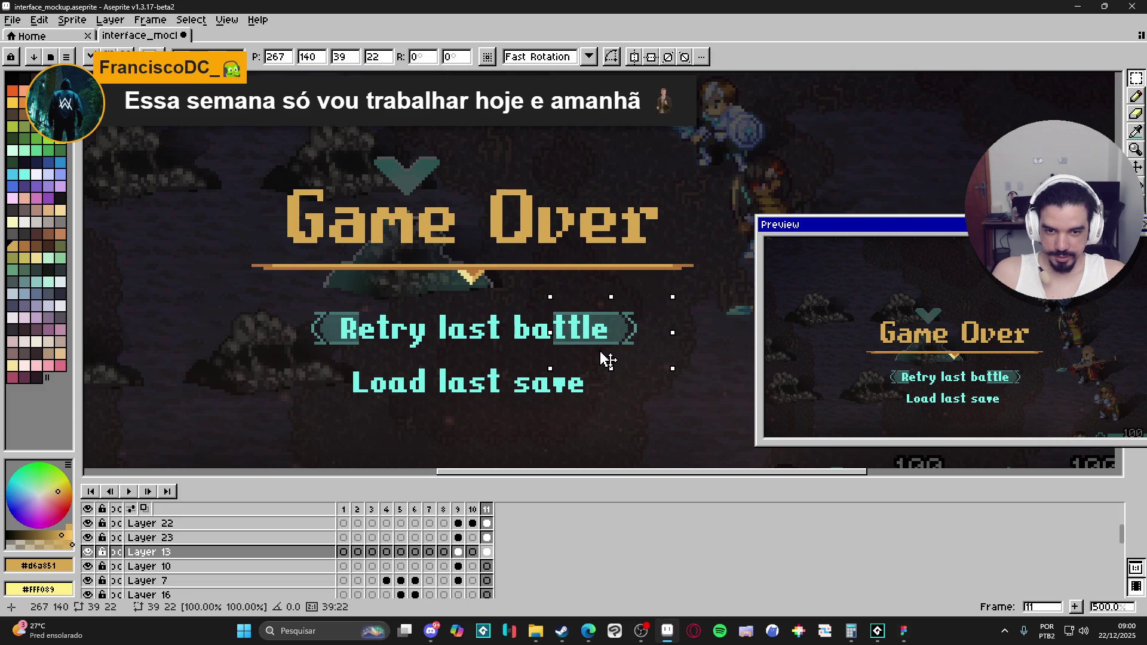
scroll(608, 359, "up", 2)
mouse_move(597, 310)
left_mouse_down()
mouse_move(533, 358)
mouse_move(231, 353)
left_mouse_up()
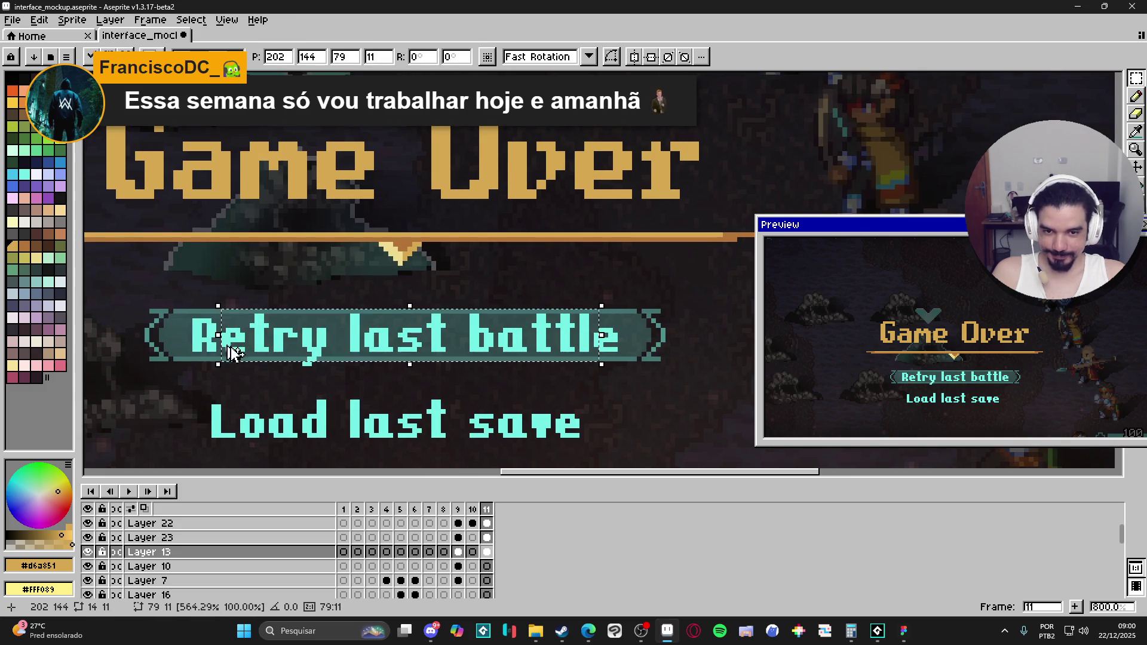
key("Return")
scroll(263, 345, "down", 3)
scroll(267, 340, "down", 1)
scroll(573, 355, "left", 3)
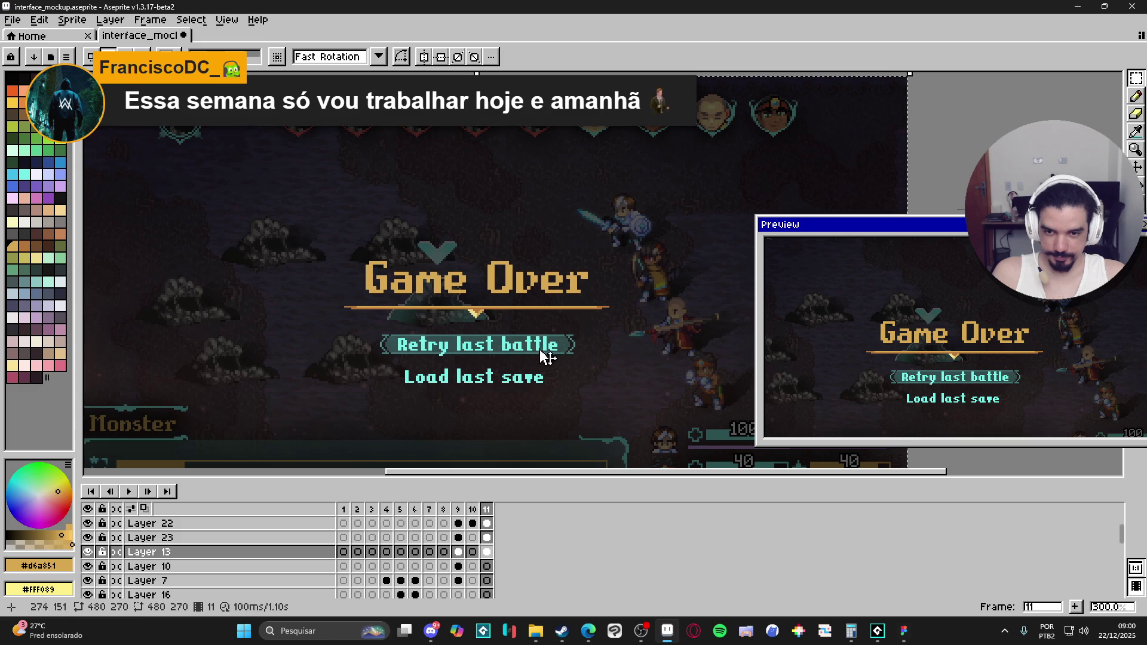
key("ctrl+a")
left_click_drag(572, 355, 511, 356)
scroll(513, 357, "down", 1)
scroll(525, 360, "up", 1)
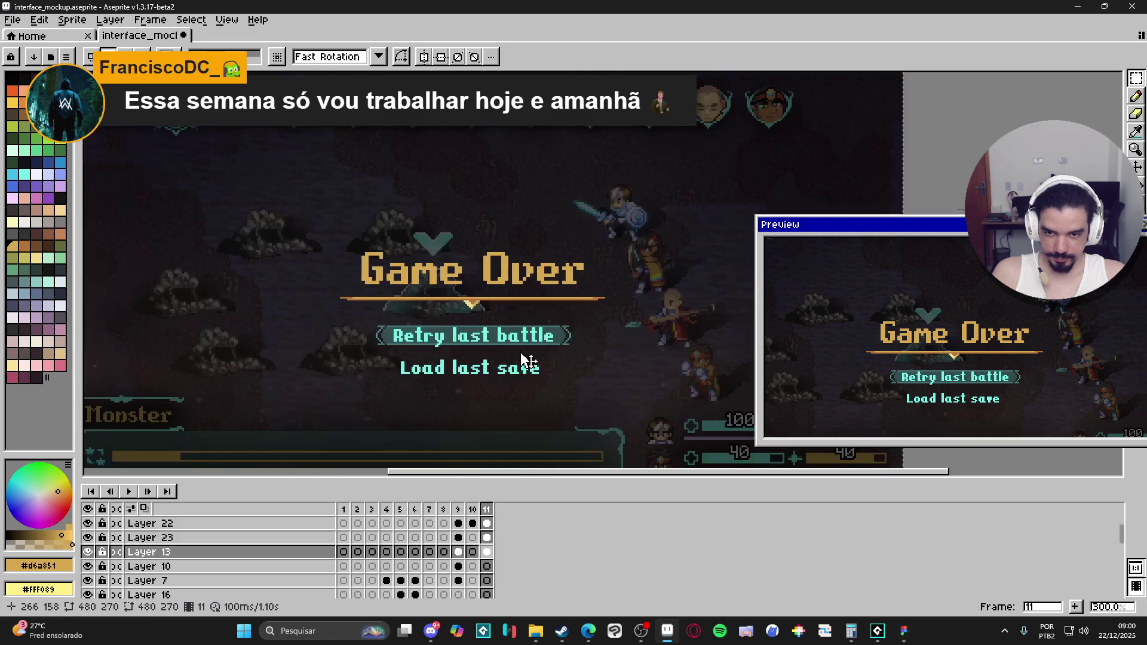
scroll(548, 361, "left", 2)
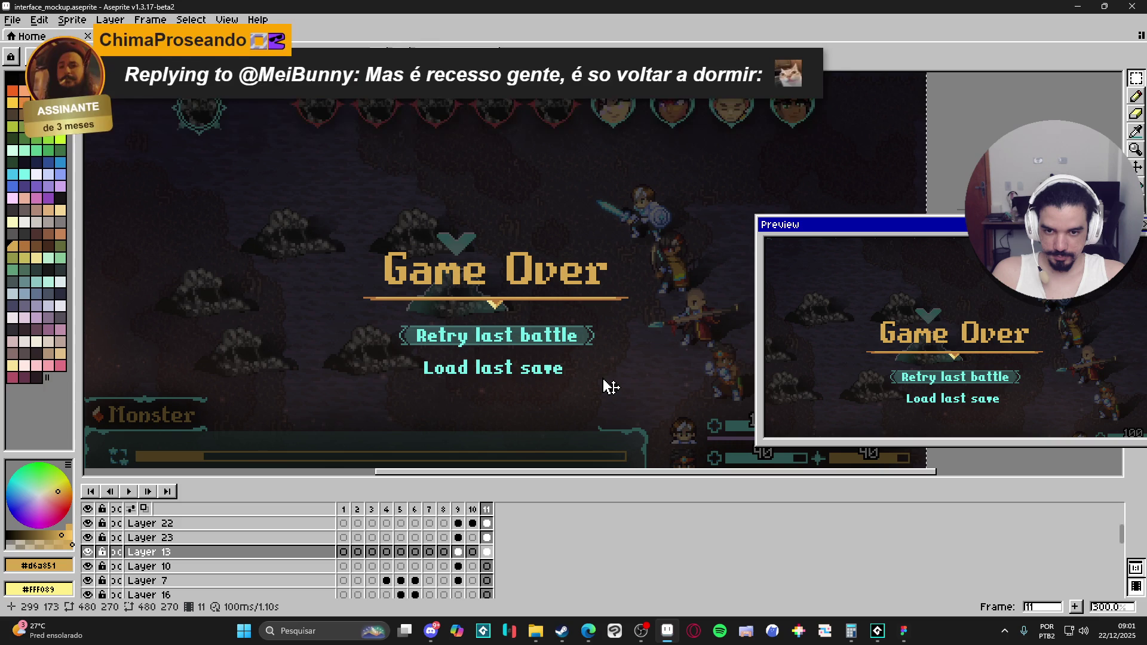
scroll(571, 384, "down", 1)
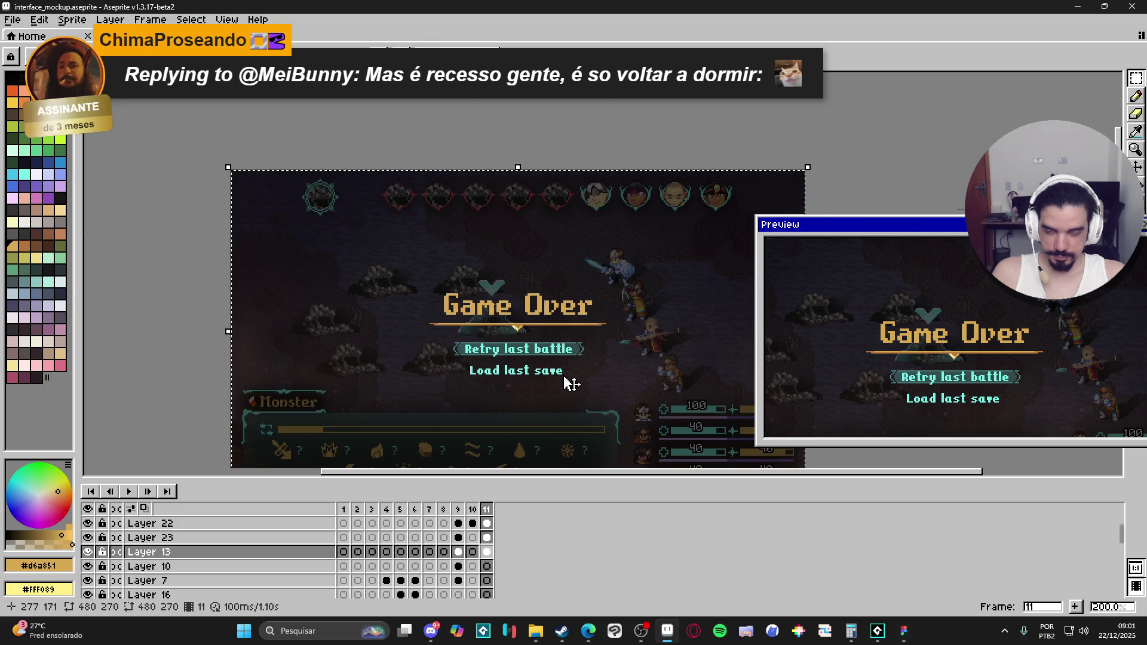
scroll(570, 384, "up", 1)
left_click_drag(565, 378, 535, 356)
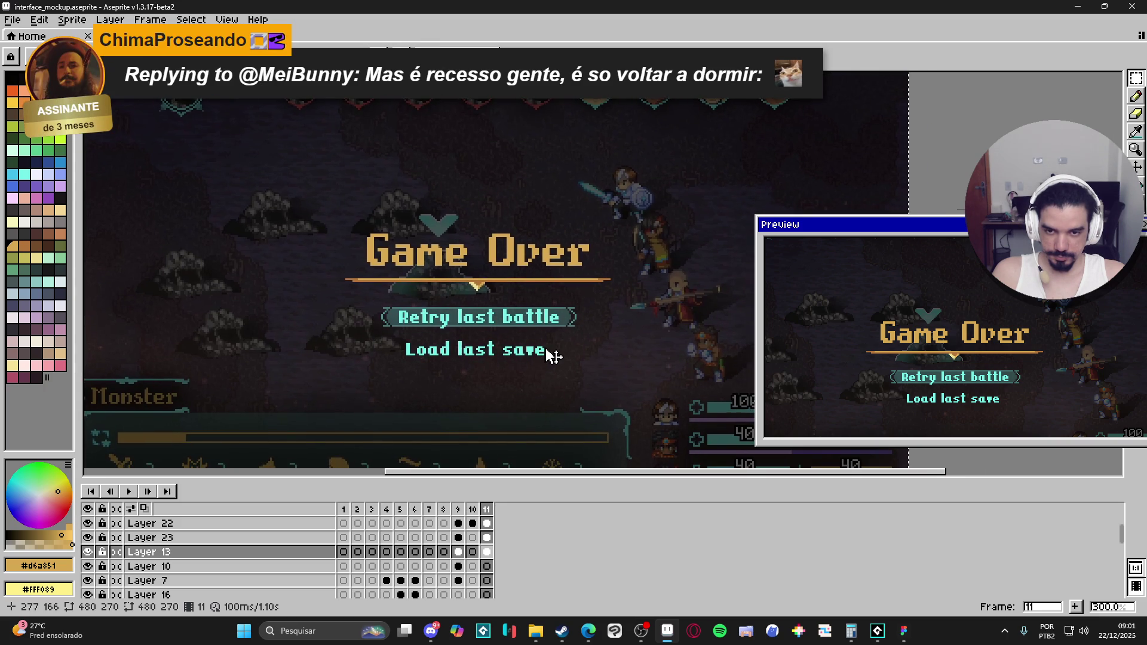
scroll(553, 353, "down", 1)
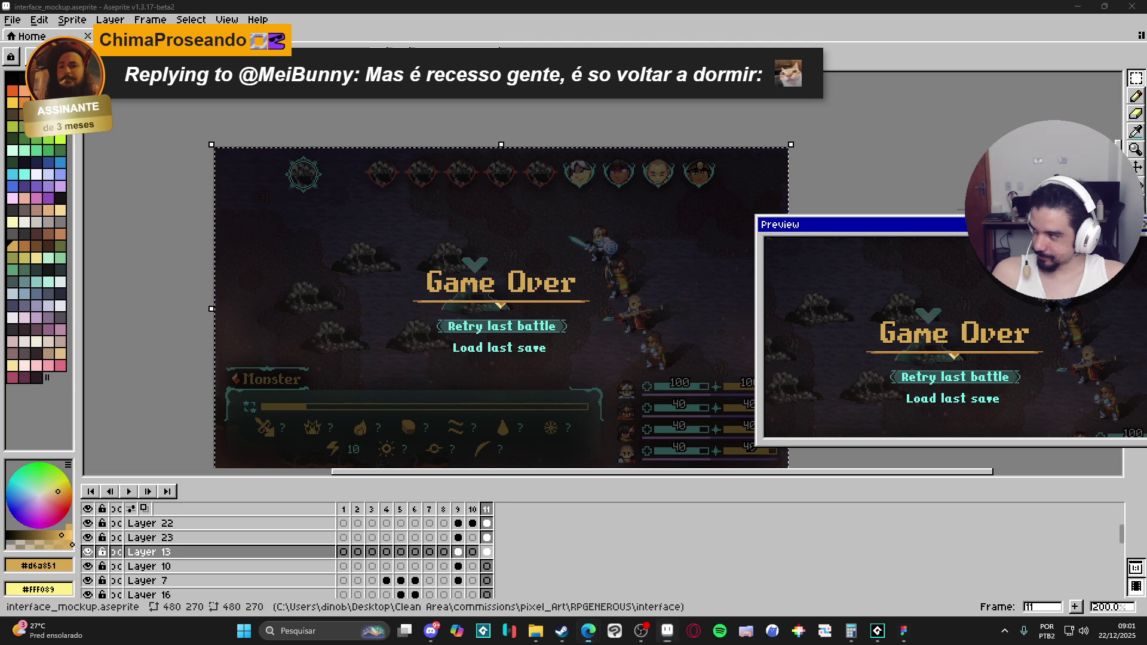
mouse_move(526, 370)
left_mouse_down()
mouse_move(487, 359)
mouse_move(491, 333)
mouse_move(517, 339)
left_mouse_up()
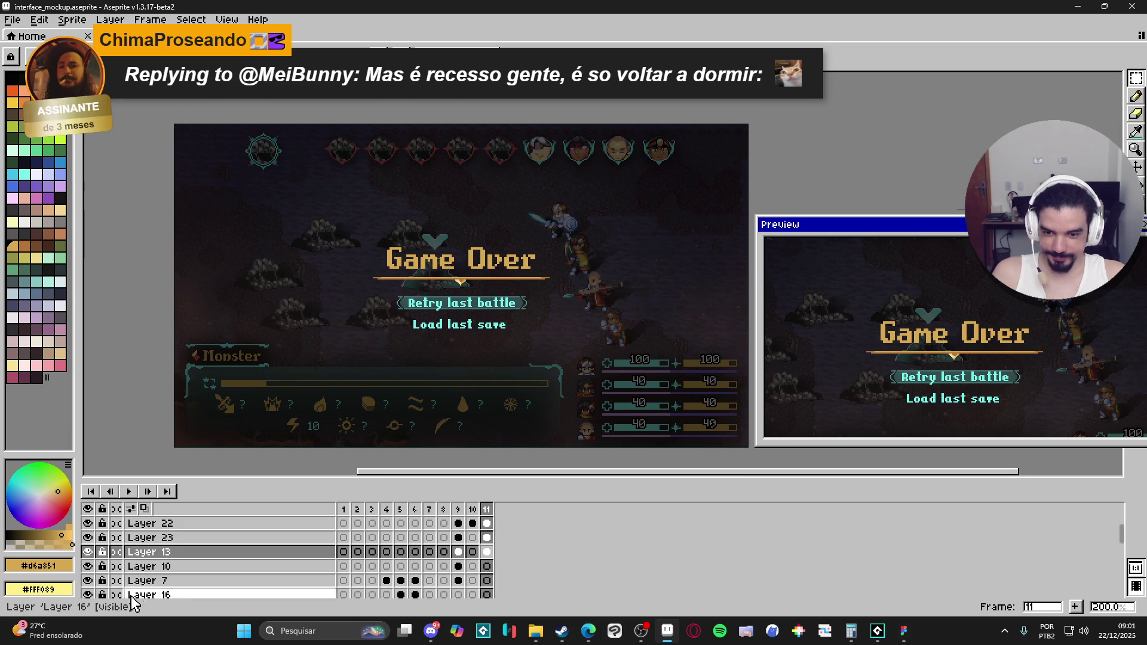
mouse_move(572, 331)
left_mouse_down()
mouse_move(585, 329)
mouse_move(556, 334)
left_mouse_up()
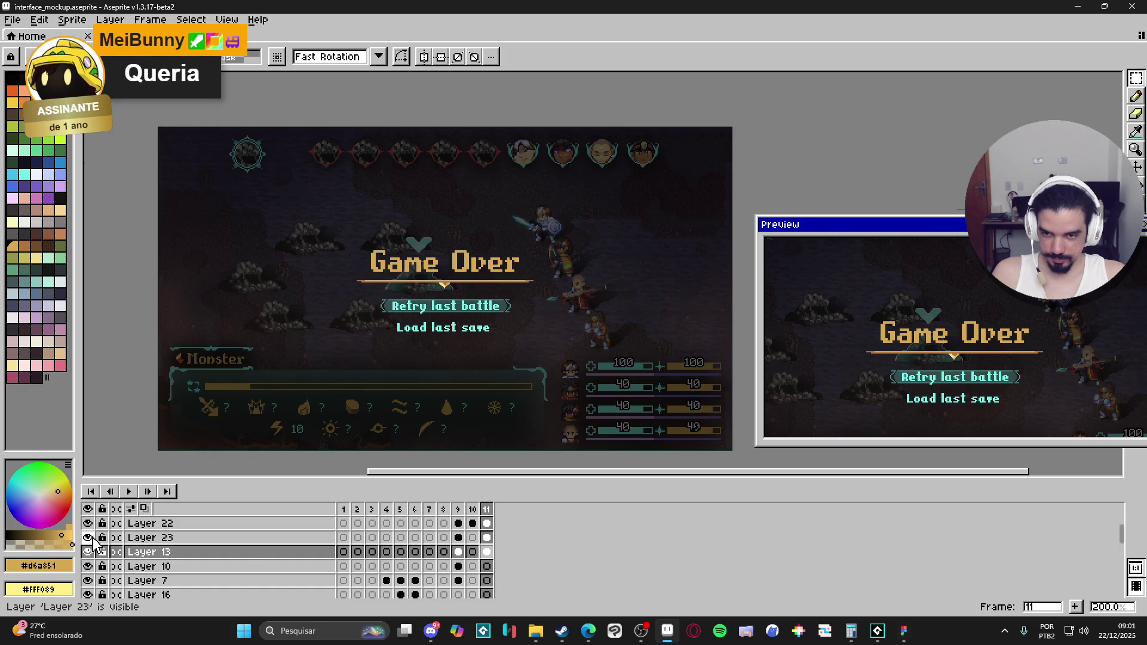
left_click(88, 523)
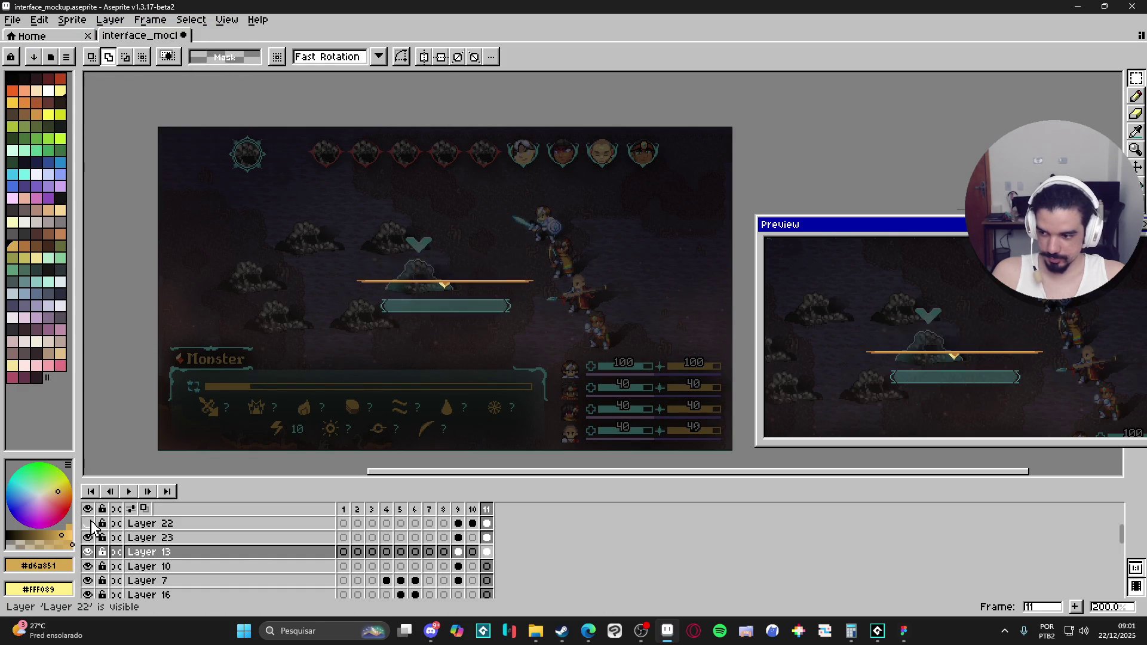
left_click(89, 523)
left_click(89, 523)
left_click(88, 523)
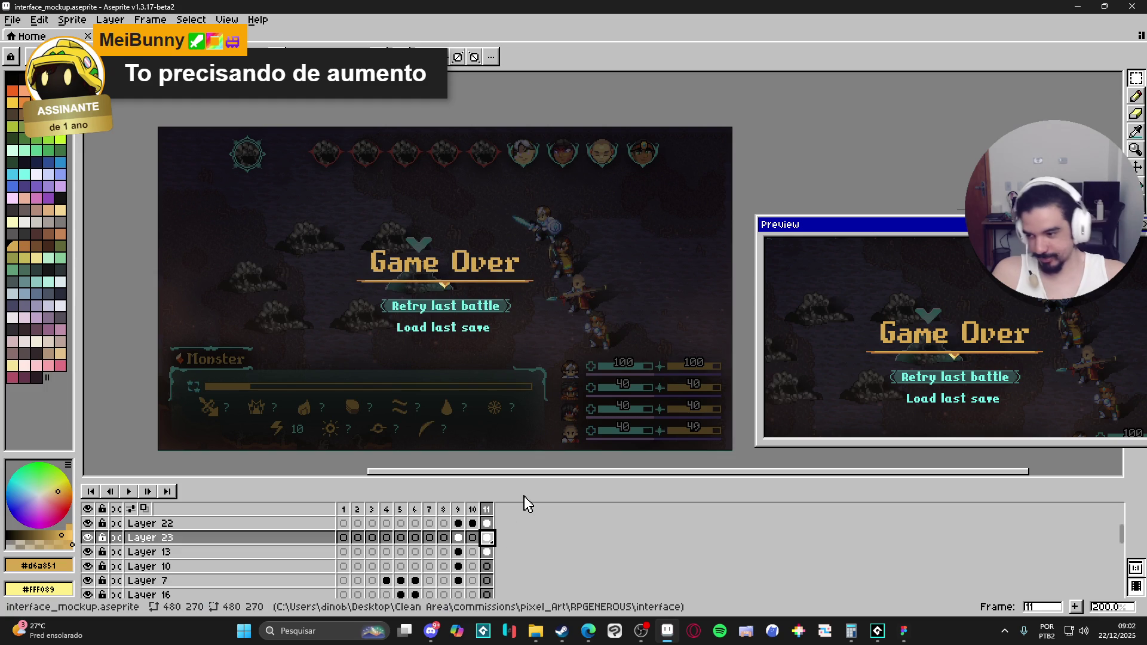
Add a new layer and paint two cyan gem pixels framed with tan on the ornament.
key("shift+n")
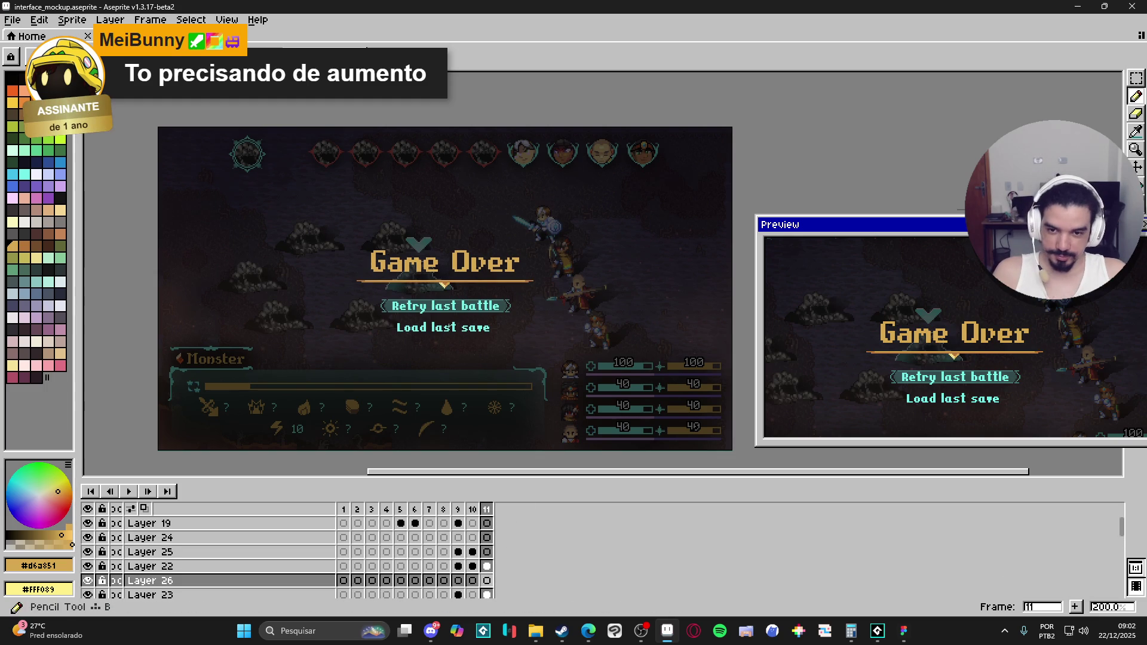
scroll(477, 311, "up", 5)
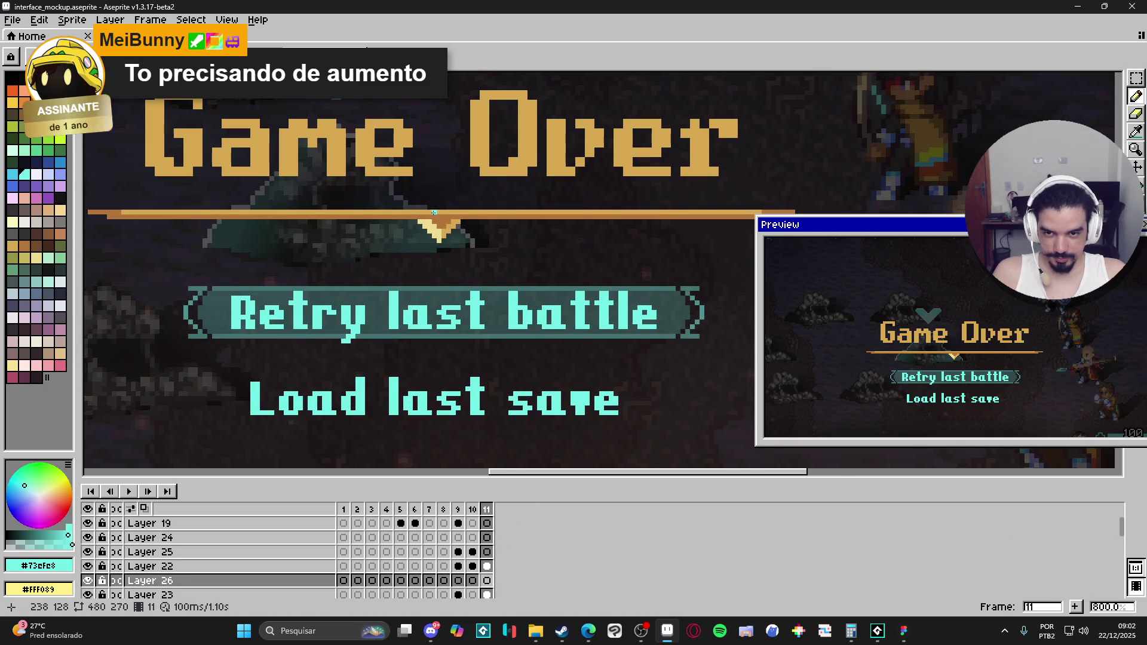
scroll(449, 228, "up", 2)
left_click(442, 220)
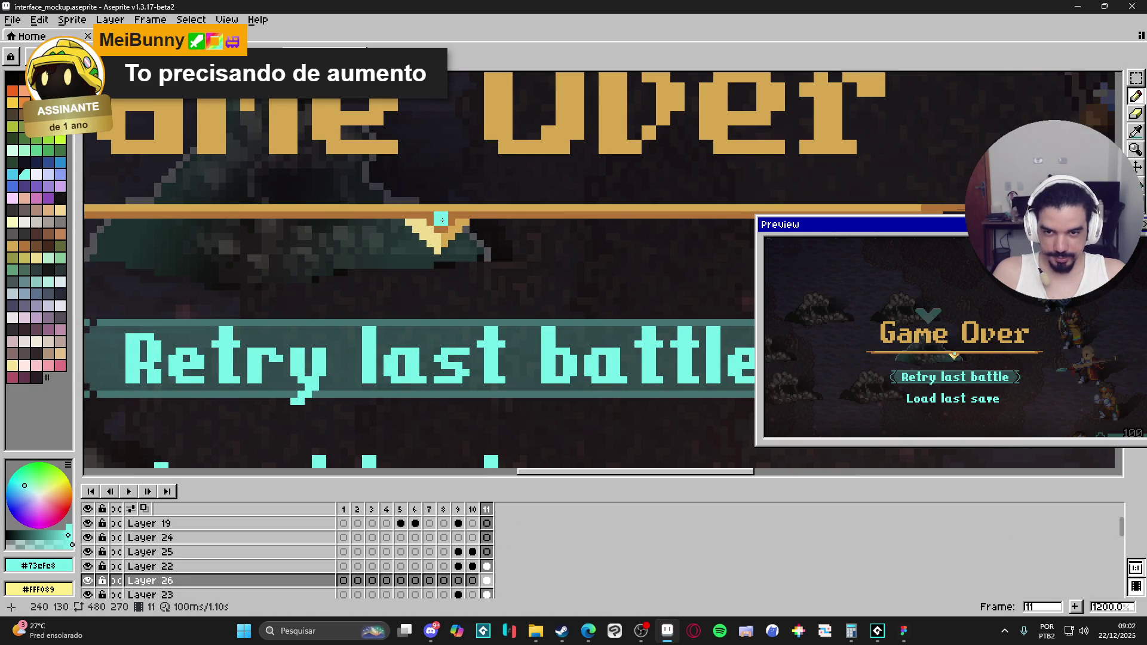
left_click(443, 207)
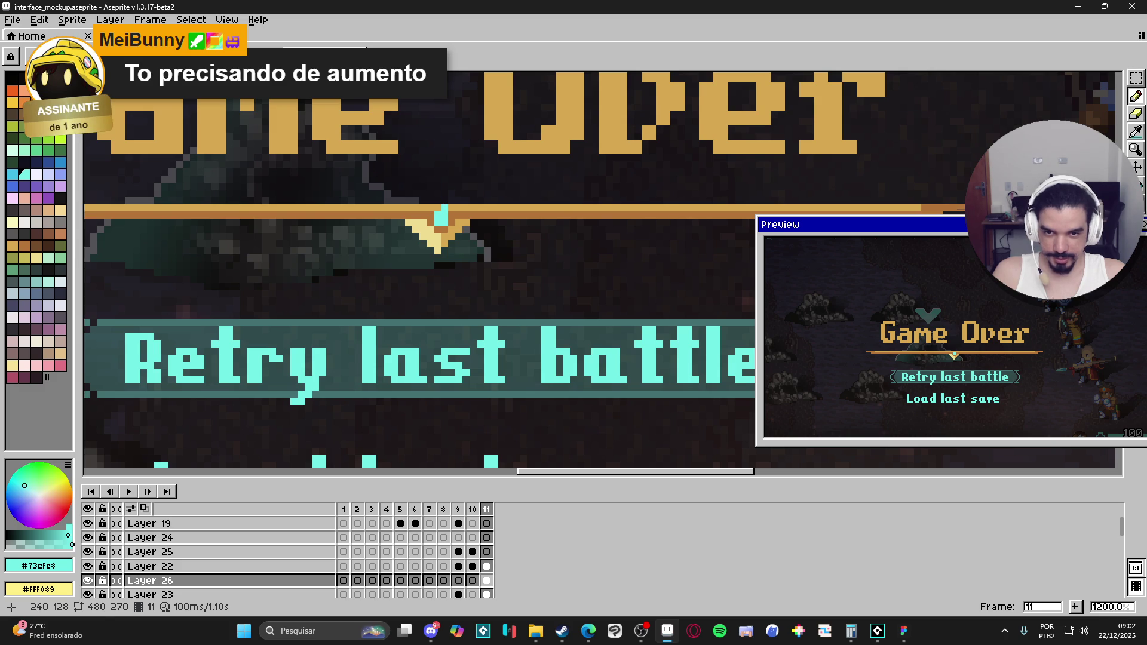
left_click(430, 203, "alt")
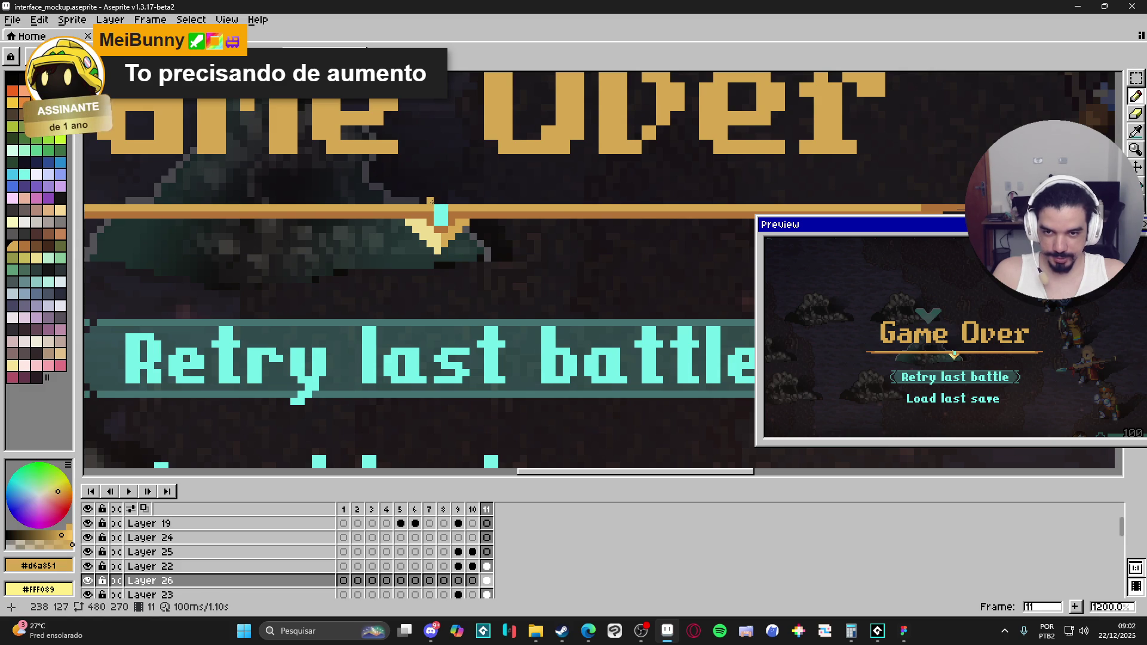
left_click_drag(430, 202, 446, 200)
Pick the darker brown from the divider and make Layer 23 the active layer.
scroll(448, 200, "down", 4)
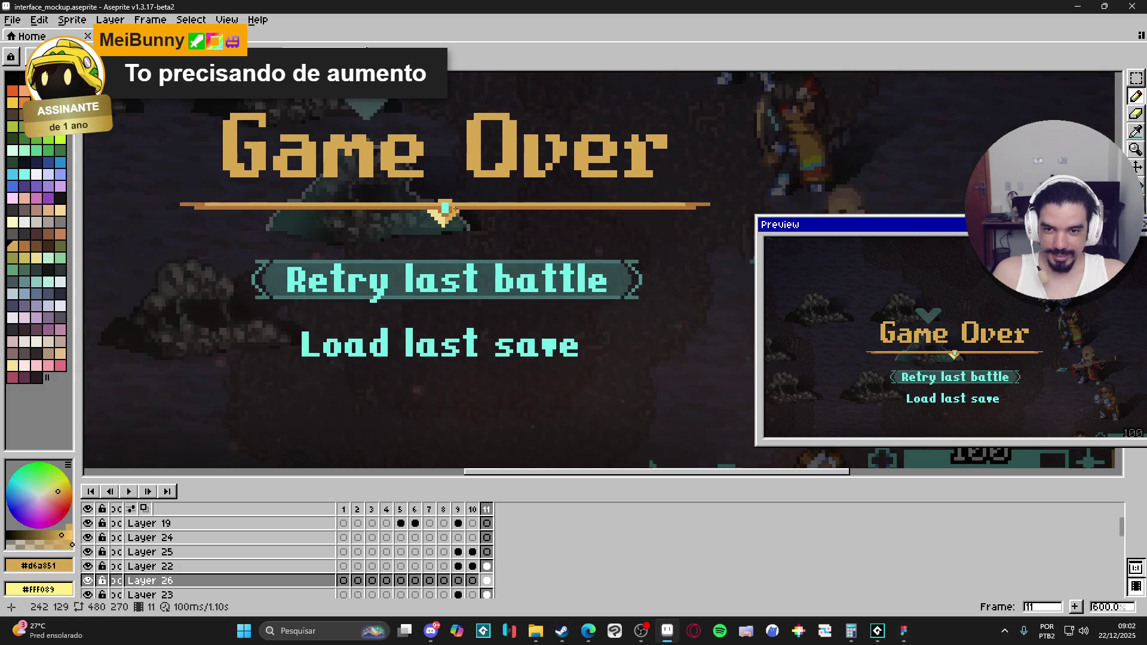
scroll(452, 195, "up", 4)
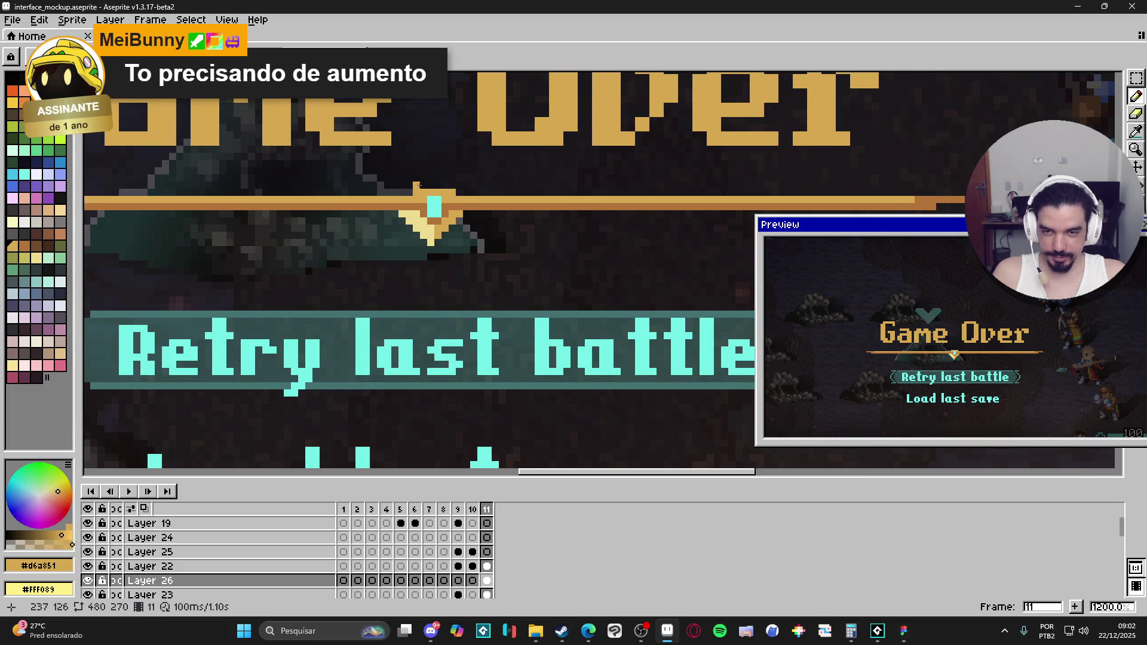
scroll(448, 191, "down", 2)
scroll(451, 193, "up", 2)
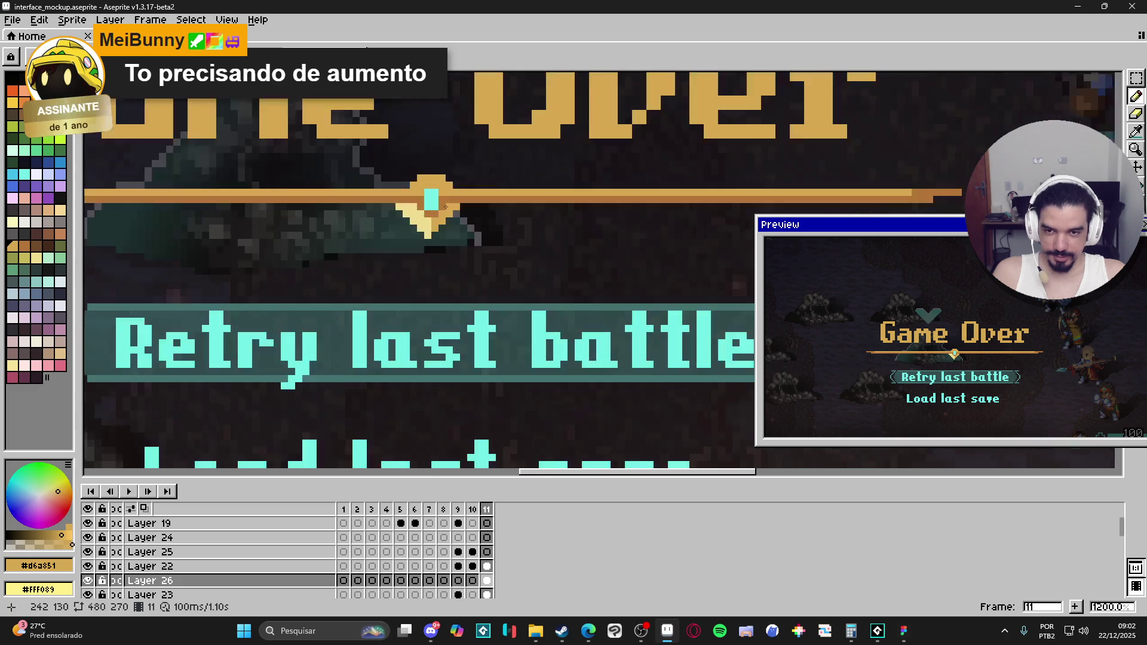
left_click(448, 198, "alt")
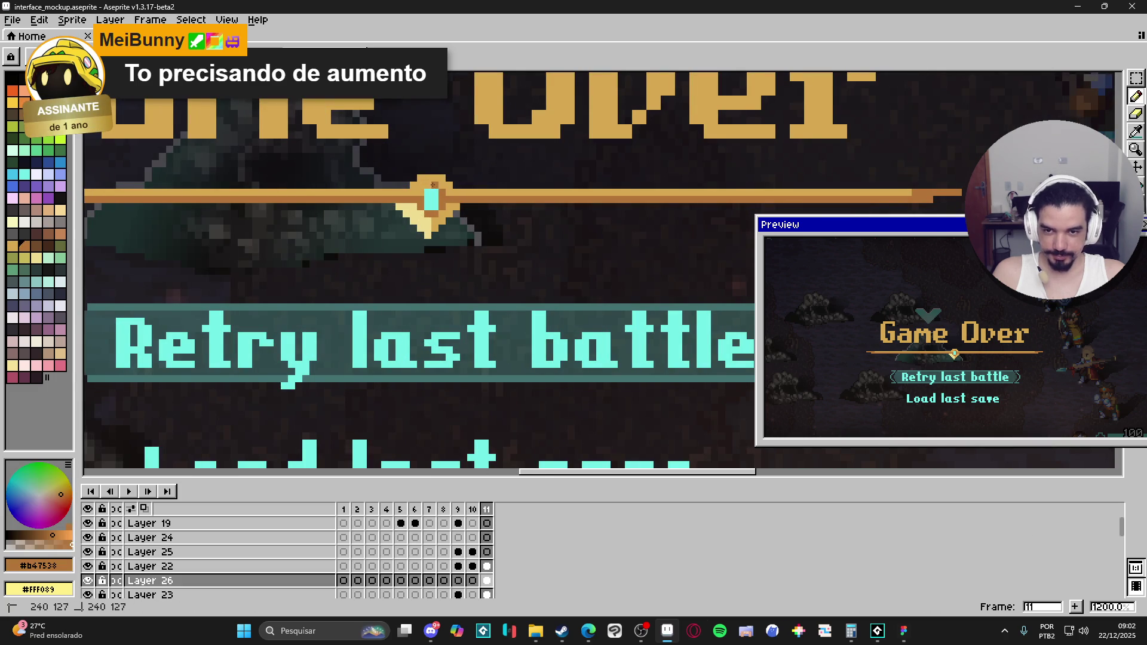
scroll(442, 217, "down", 4)
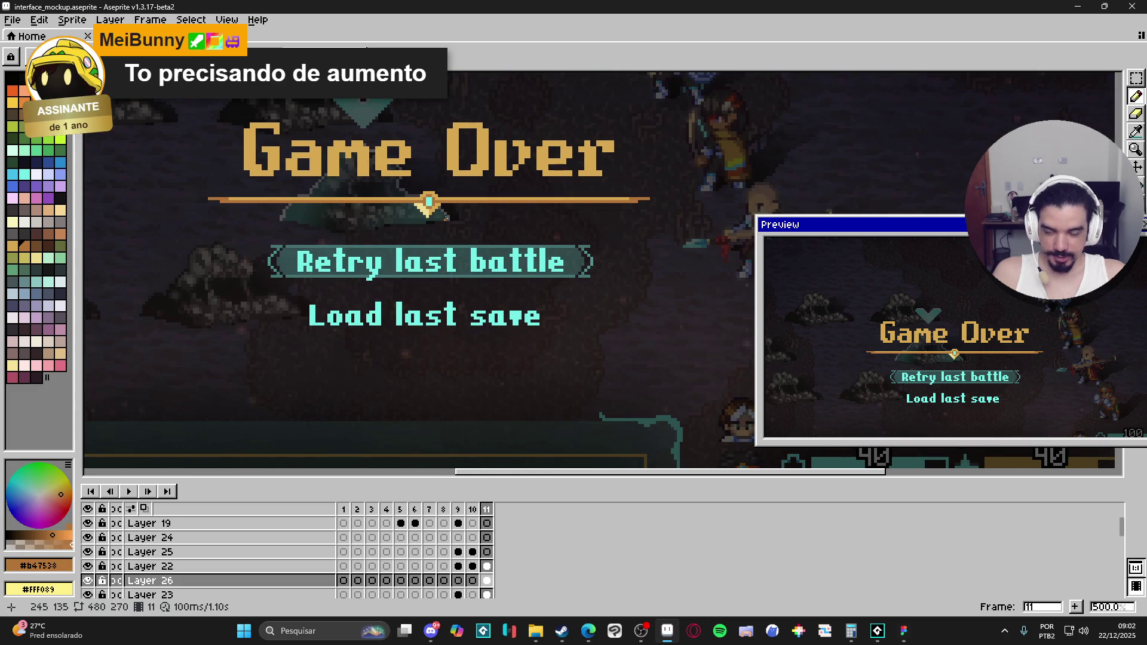
scroll(418, 225, "up", 4)
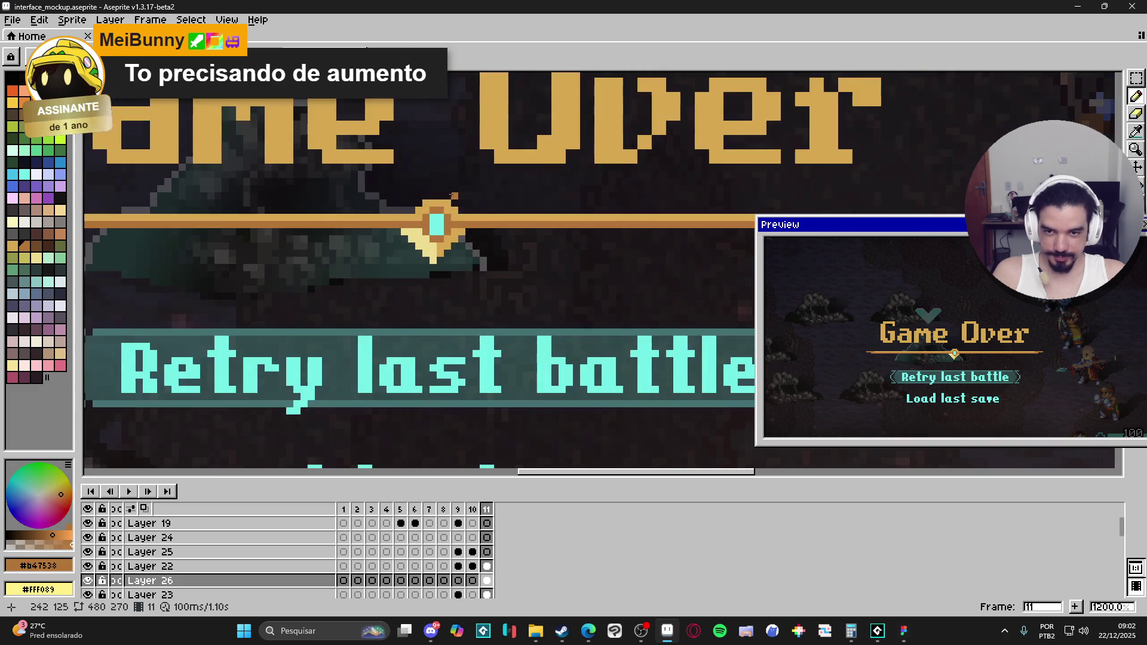
scroll(419, 223, "up", 1)
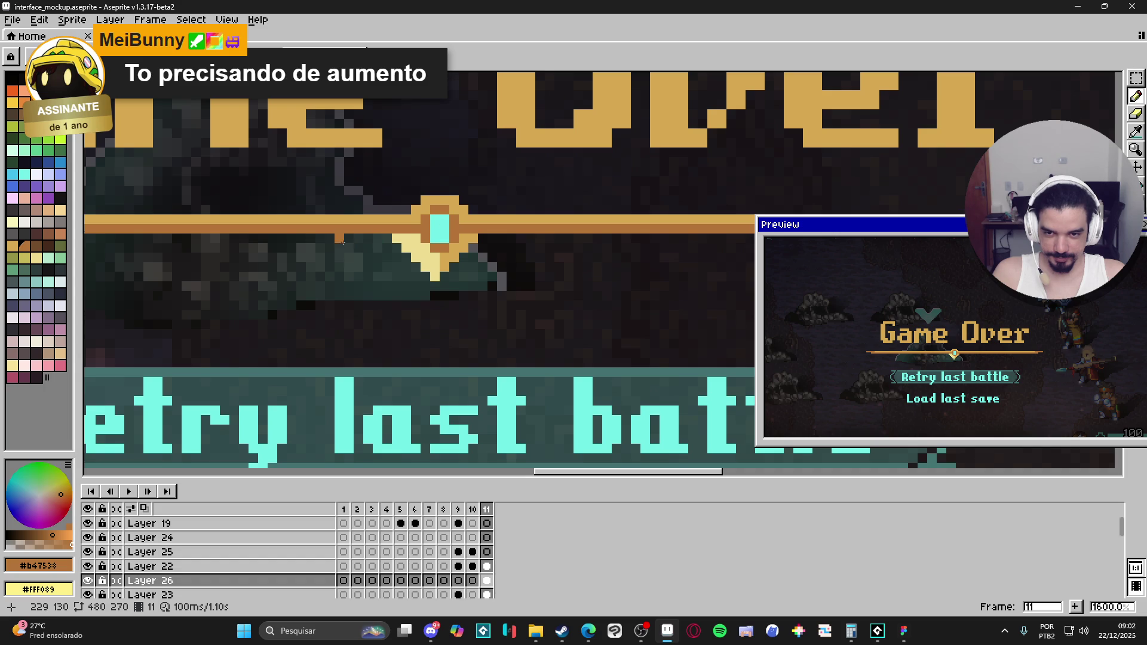
scroll(434, 270, "down", 4)
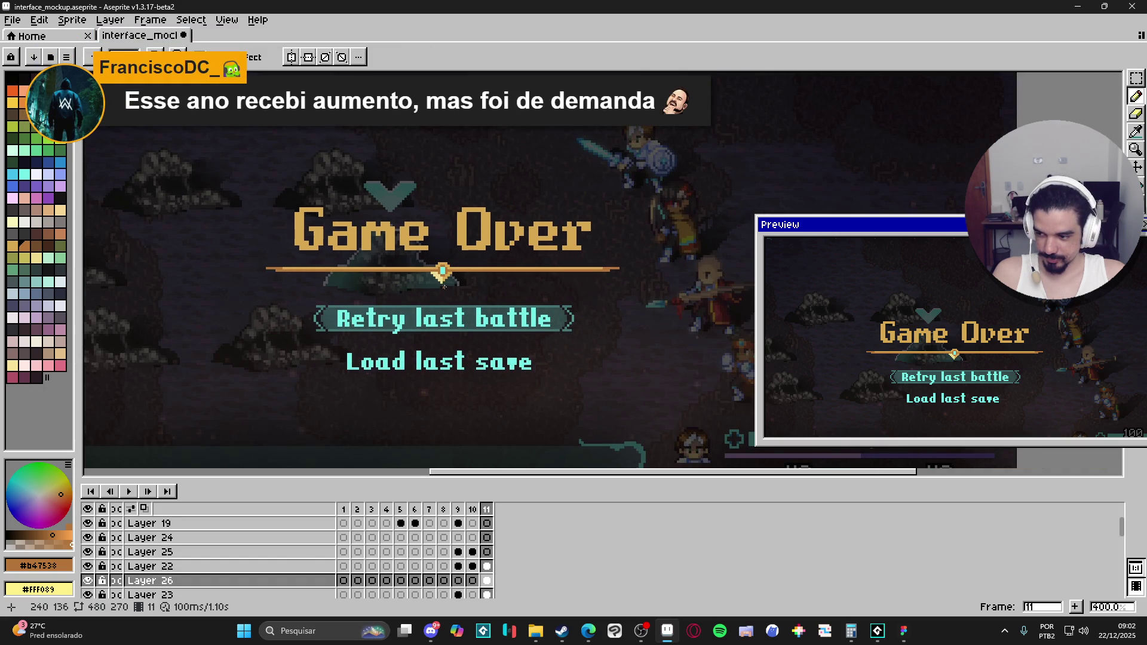
scroll(444, 287, "up", 5)
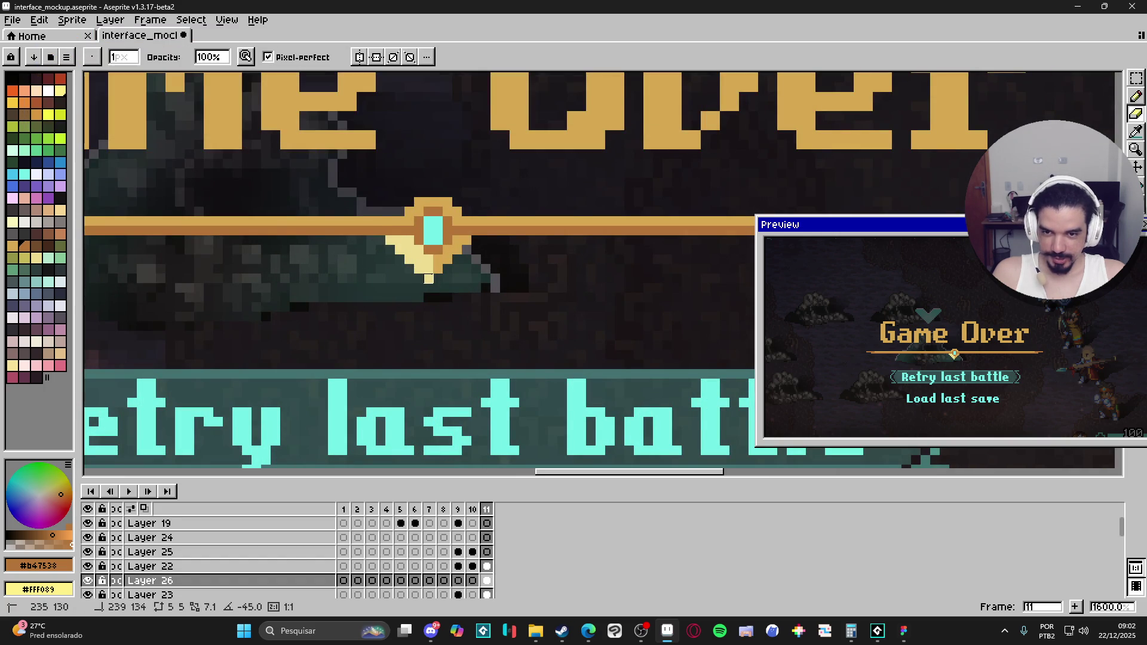
key("Down")
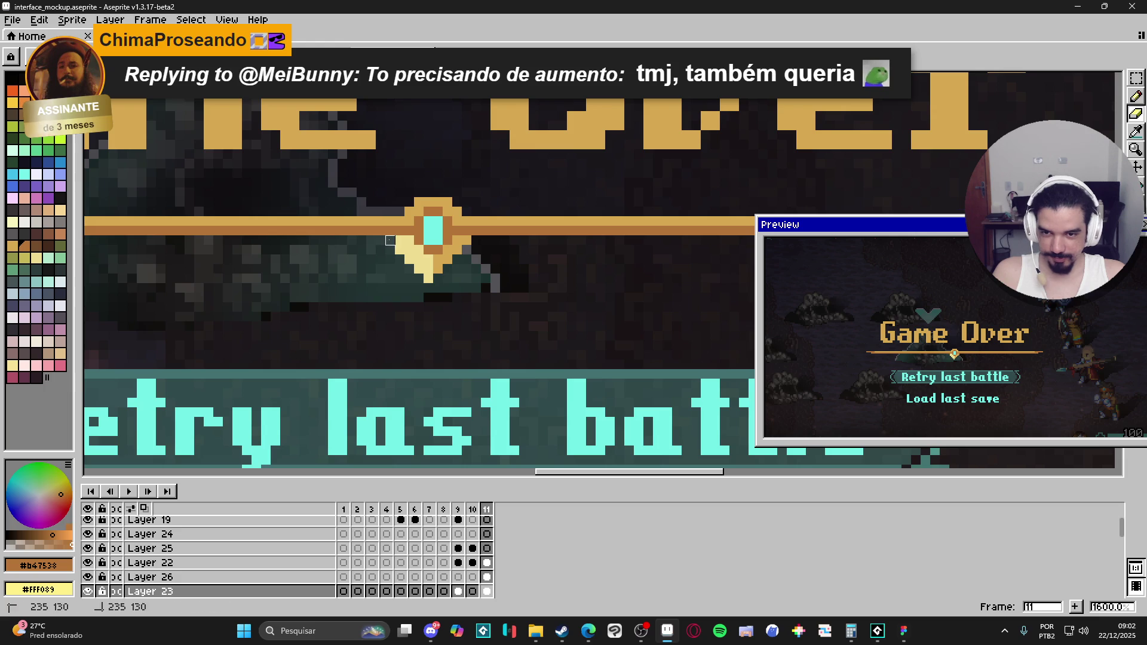
scroll(430, 279, "down", 5)
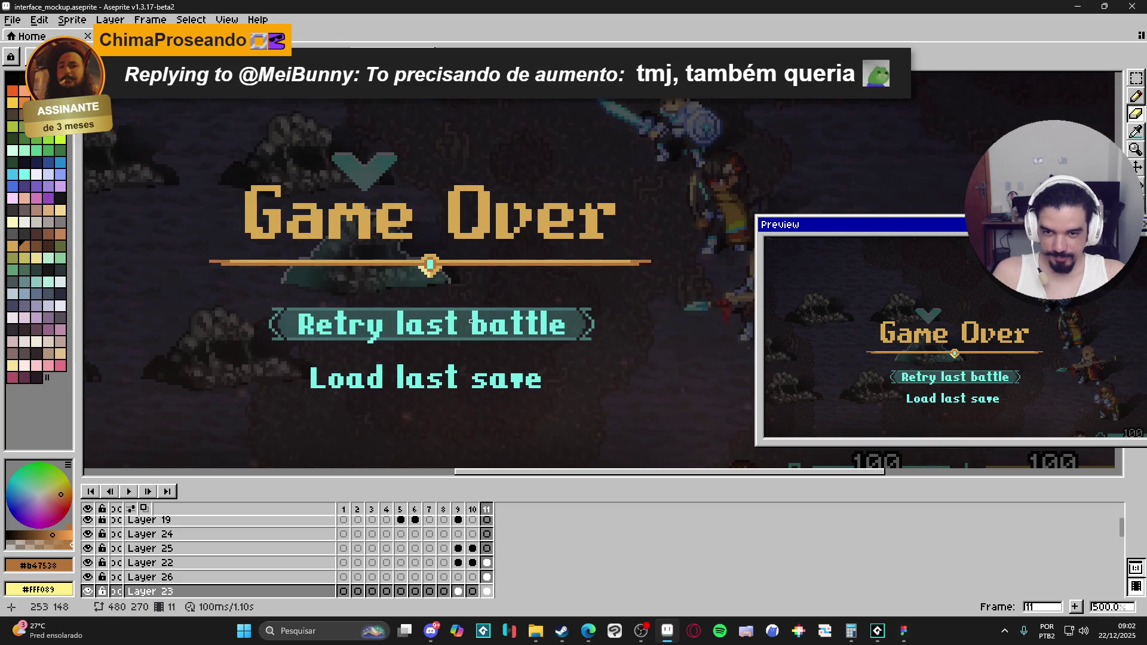
scroll(471, 321, "down", 2)
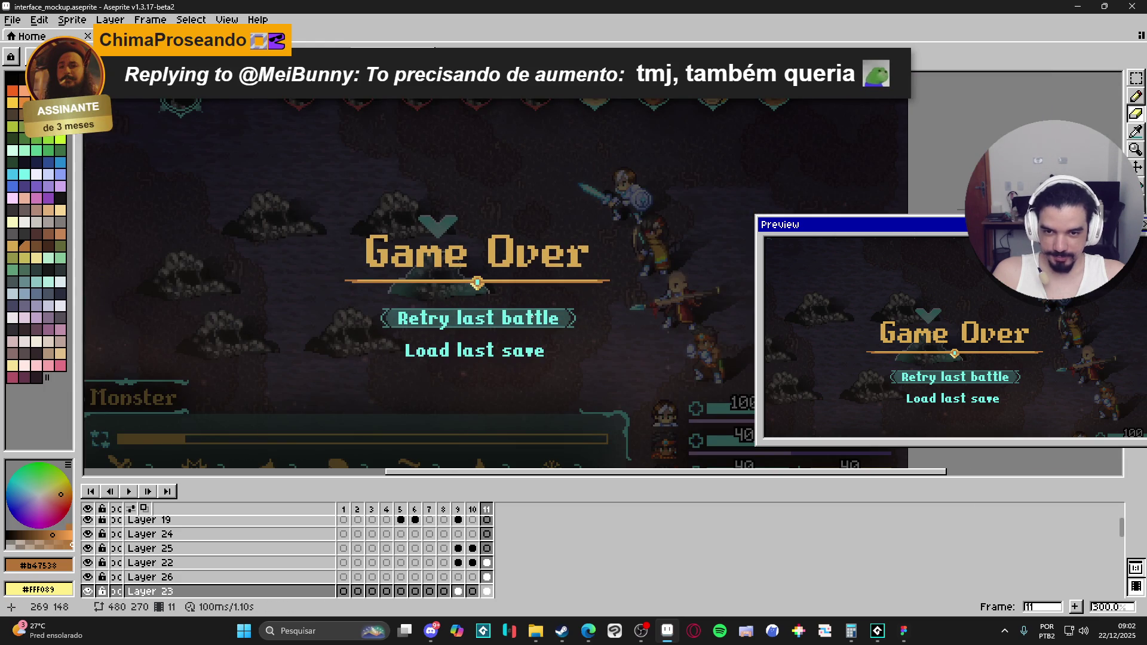
Undo the last two pencil edits on the gem ornament.
key("ctrl+z")
key("ctrl+z")
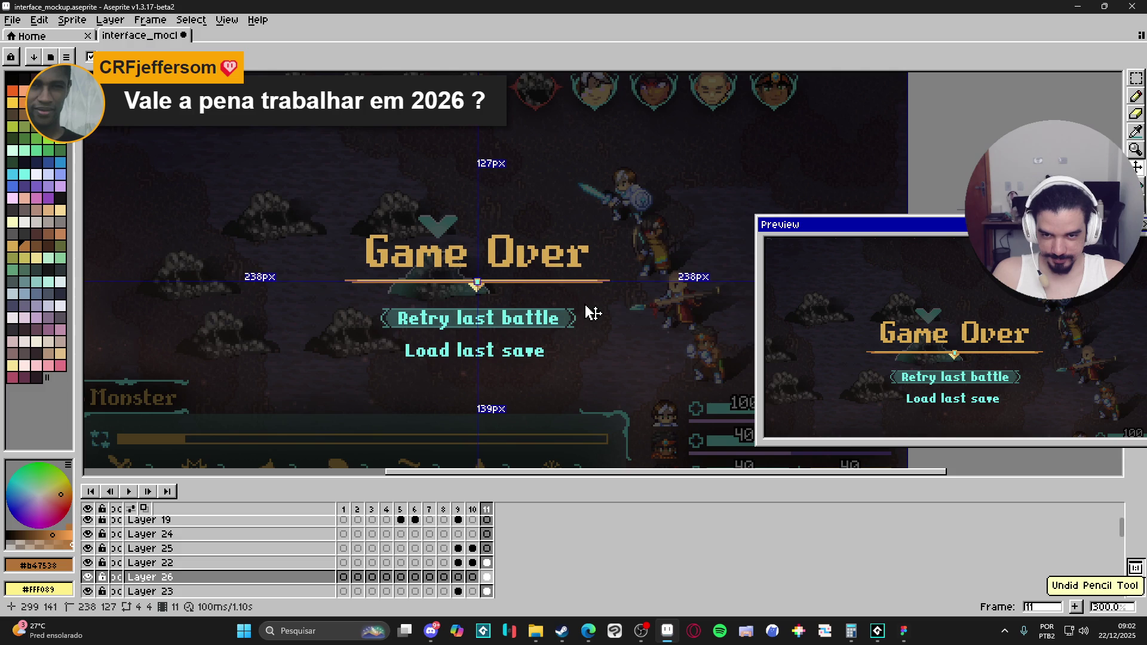
key("ctrl+z")
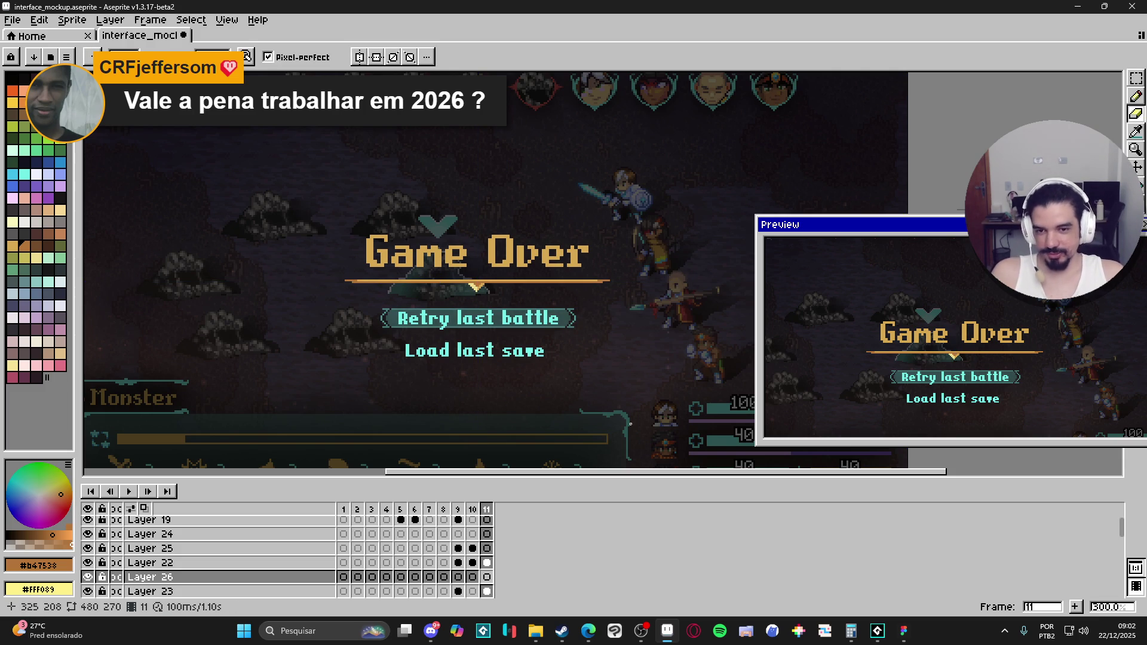
scroll(537, 255, "up", 2)
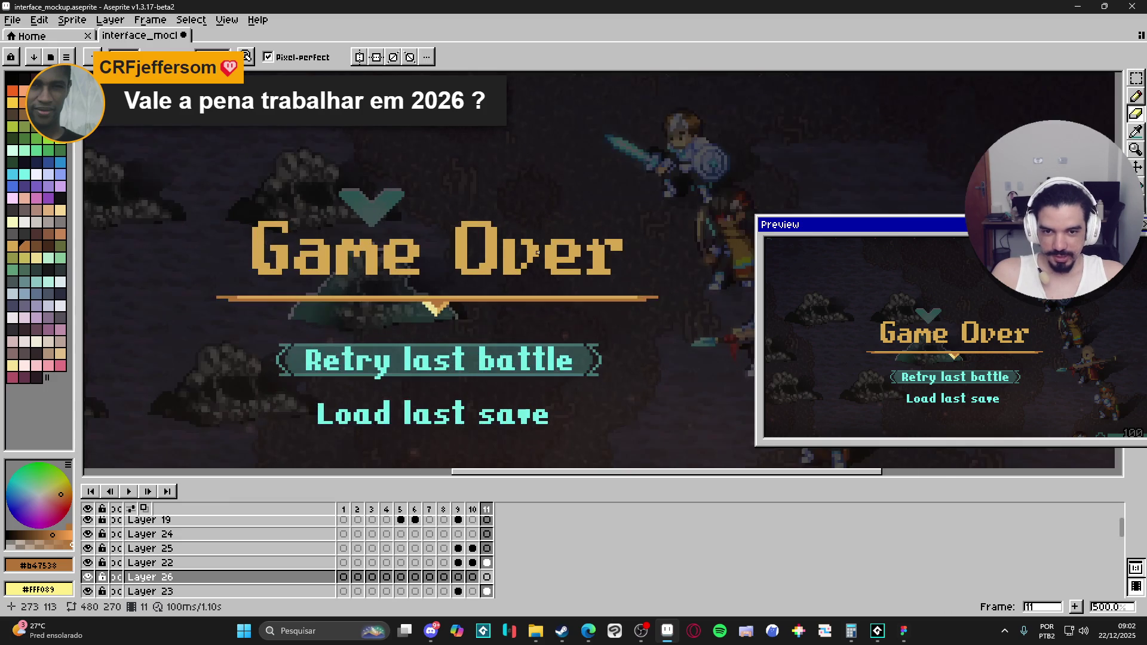
scroll(534, 255, "down", 2)
scroll(528, 257, "up", 3)
Switch to Layer 22 and sample the Game Over title's gold colour.
left_click(528, 258, "ctrl")
scroll(527, 258, "up", 3)
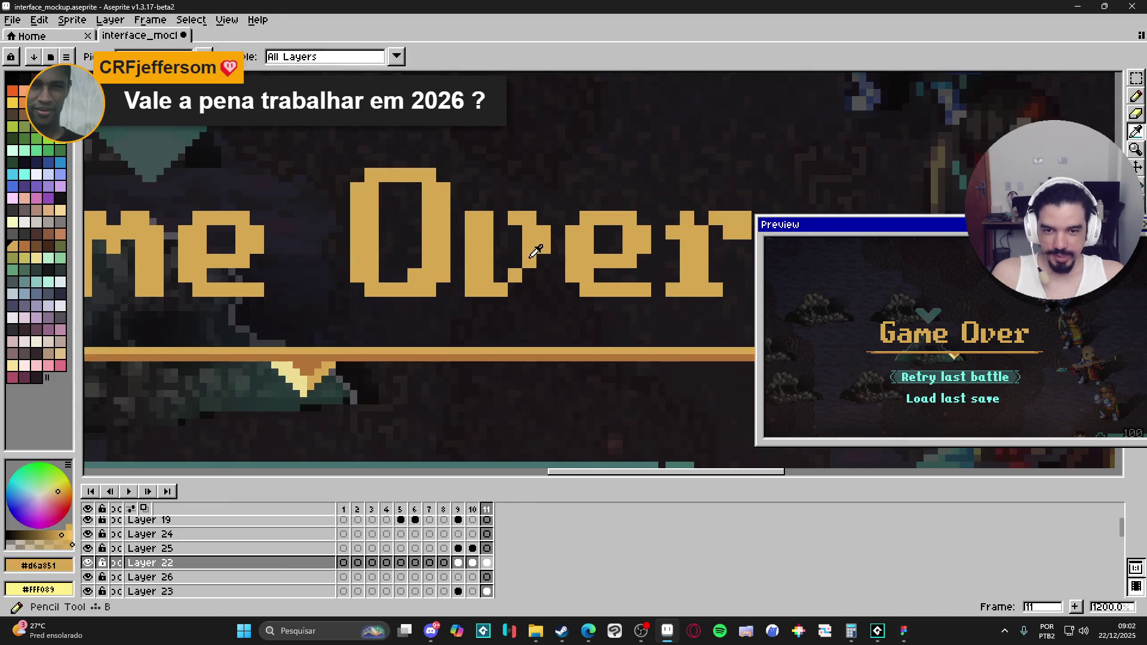
left_click(502, 279, "alt")
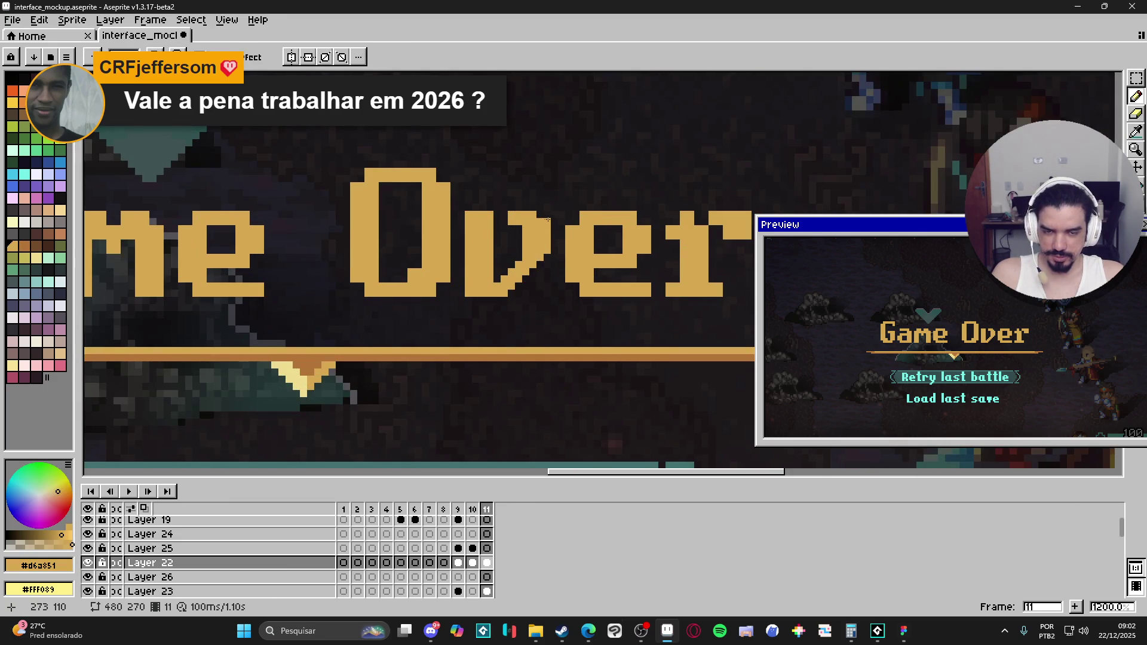
scroll(548, 220, "down", 2)
scroll(570, 270, "up", 3)
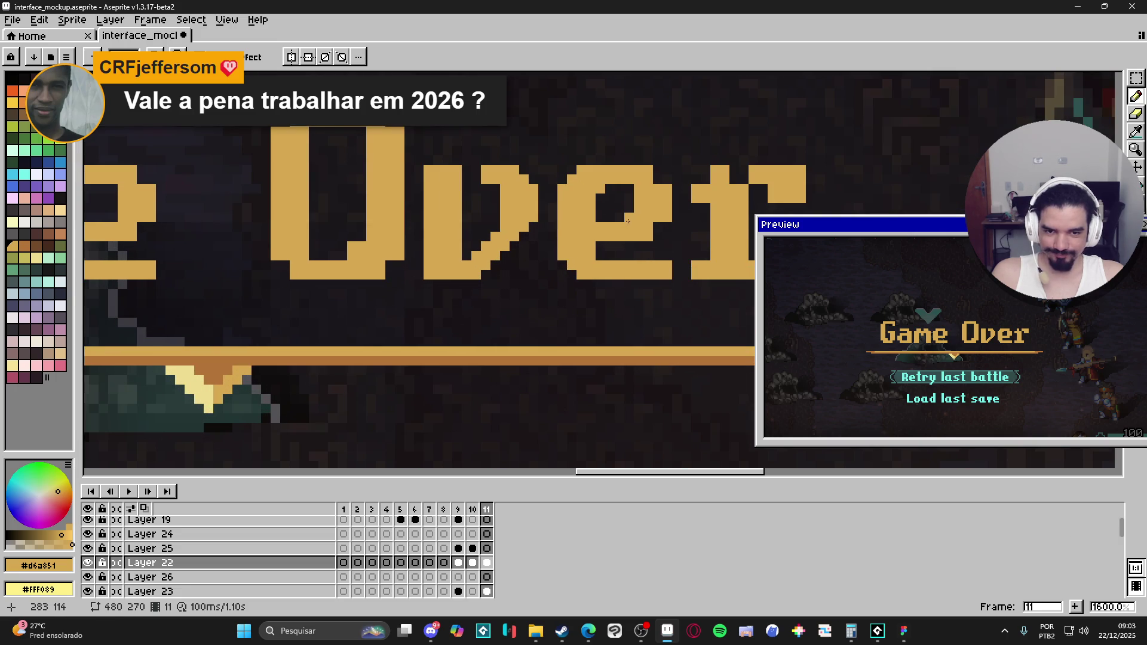
scroll(652, 178, "down", 7)
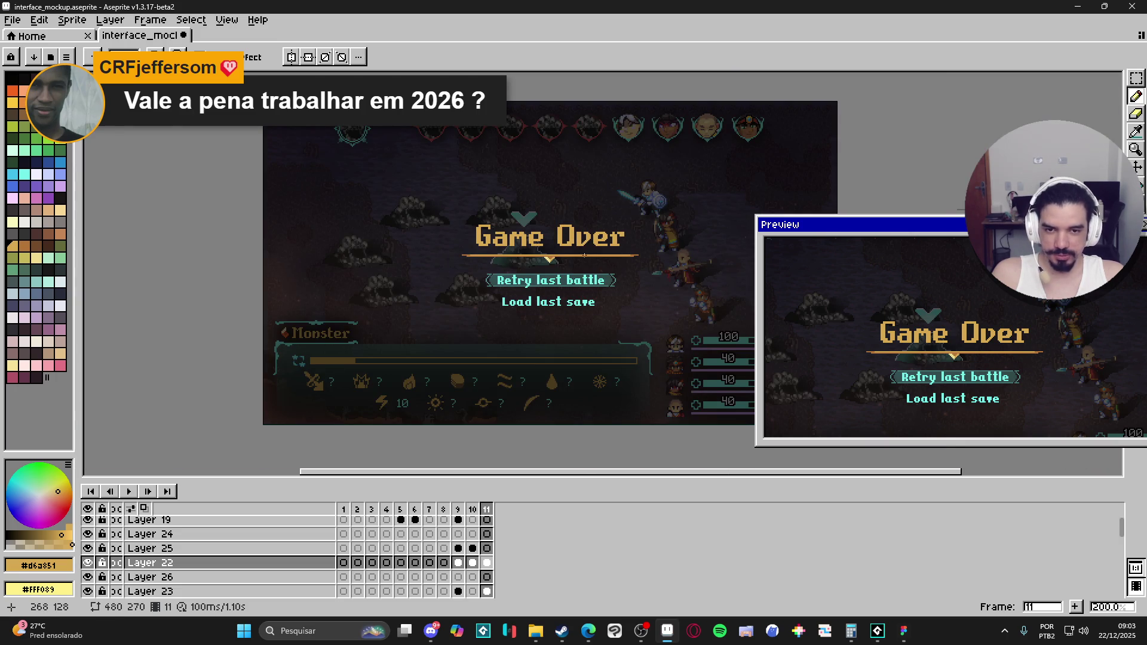
scroll(584, 256, "up", 7)
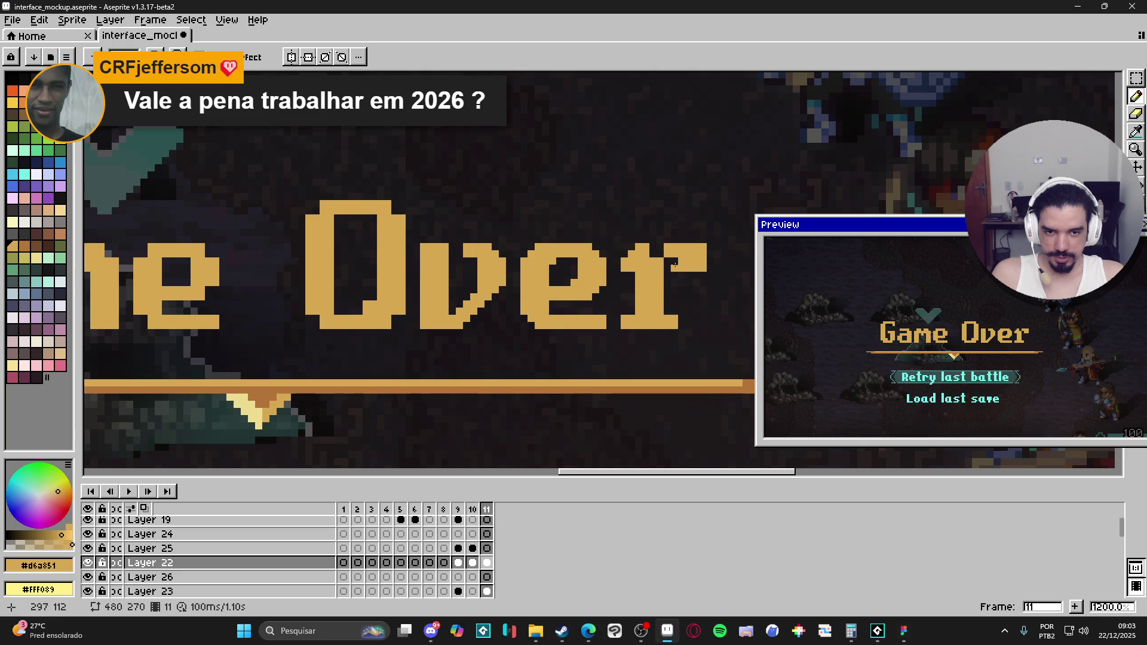
scroll(661, 252, "down", 5)
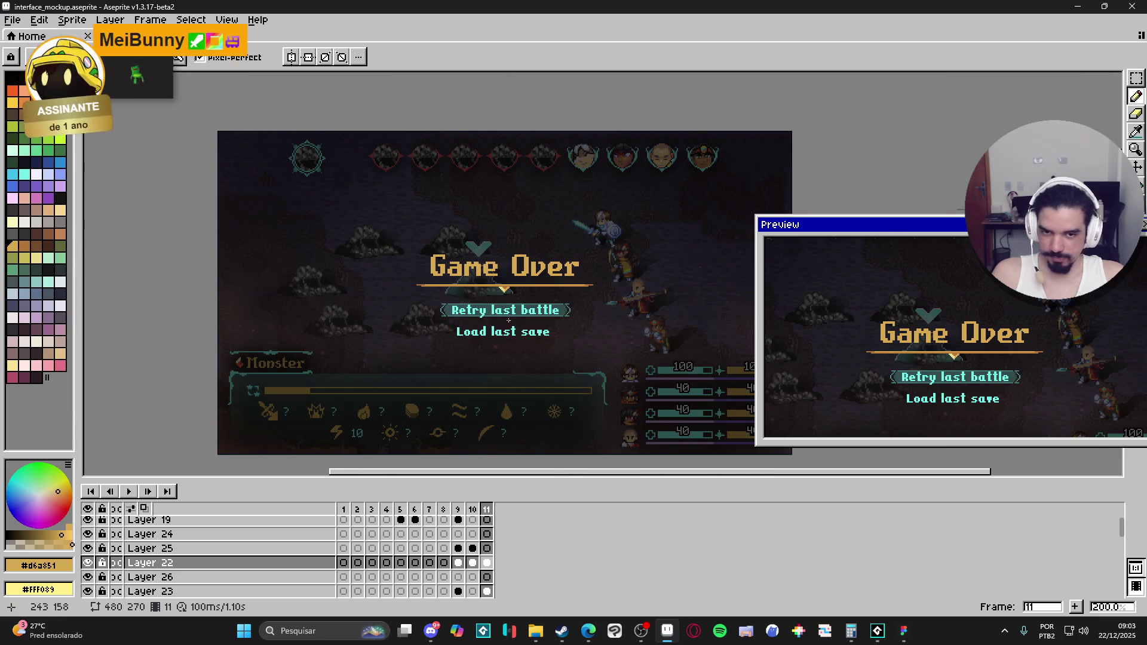
Undo the last pencil stroke, select all, and save interface_mockup.aseprite.
key("ctrl+z")
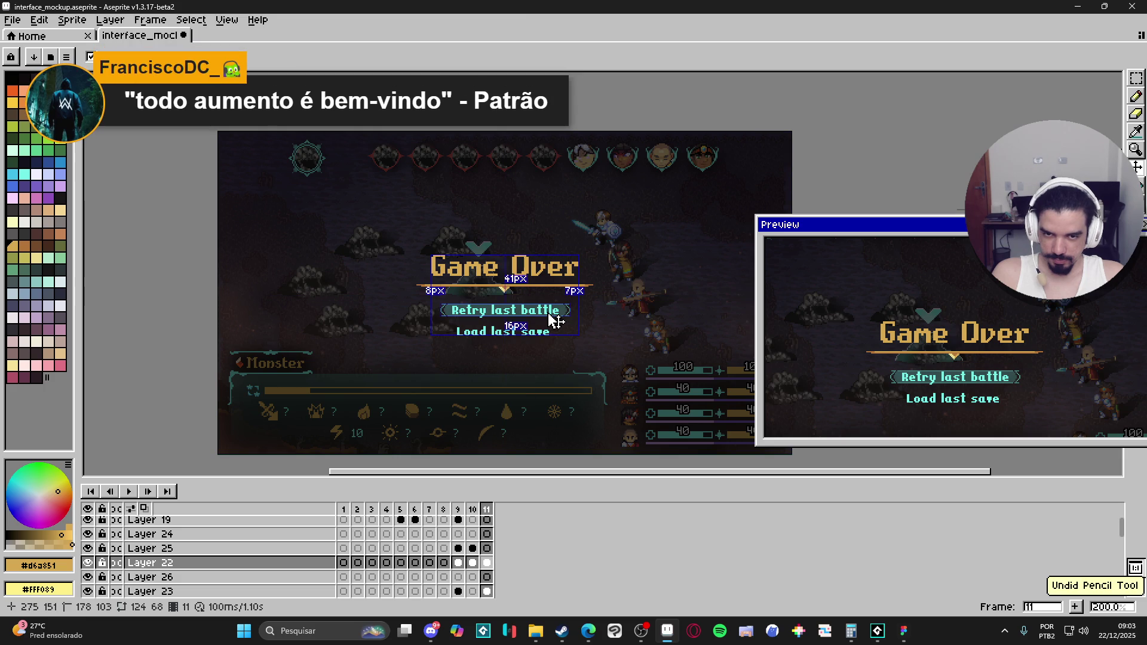
key("ctrl+a")
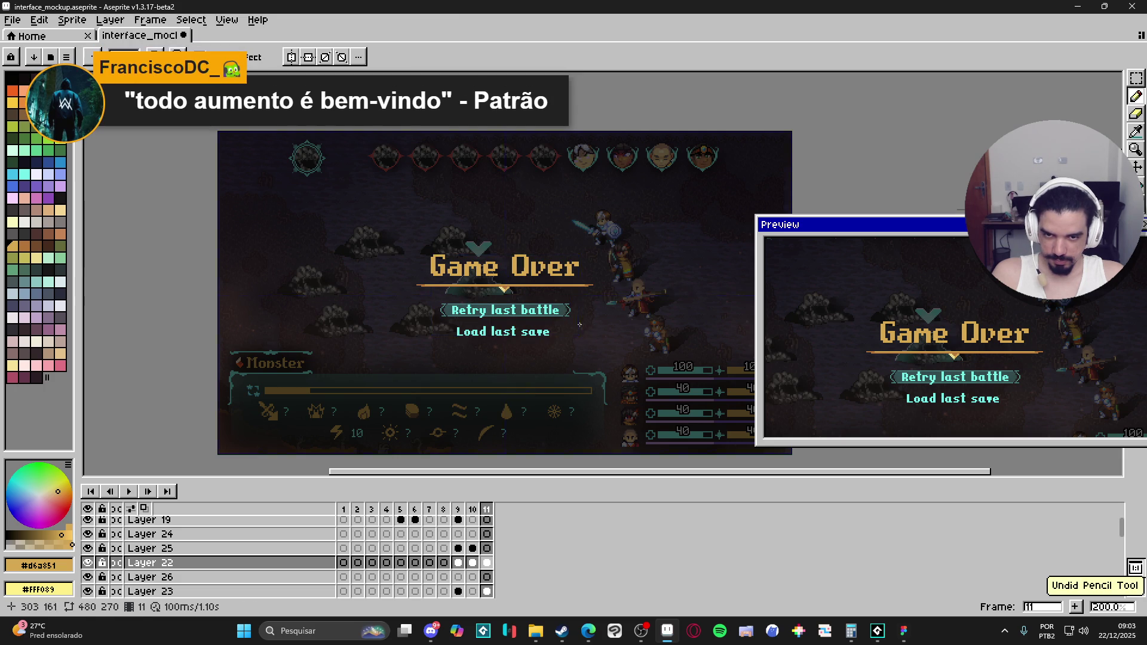
key("ctrl+s")
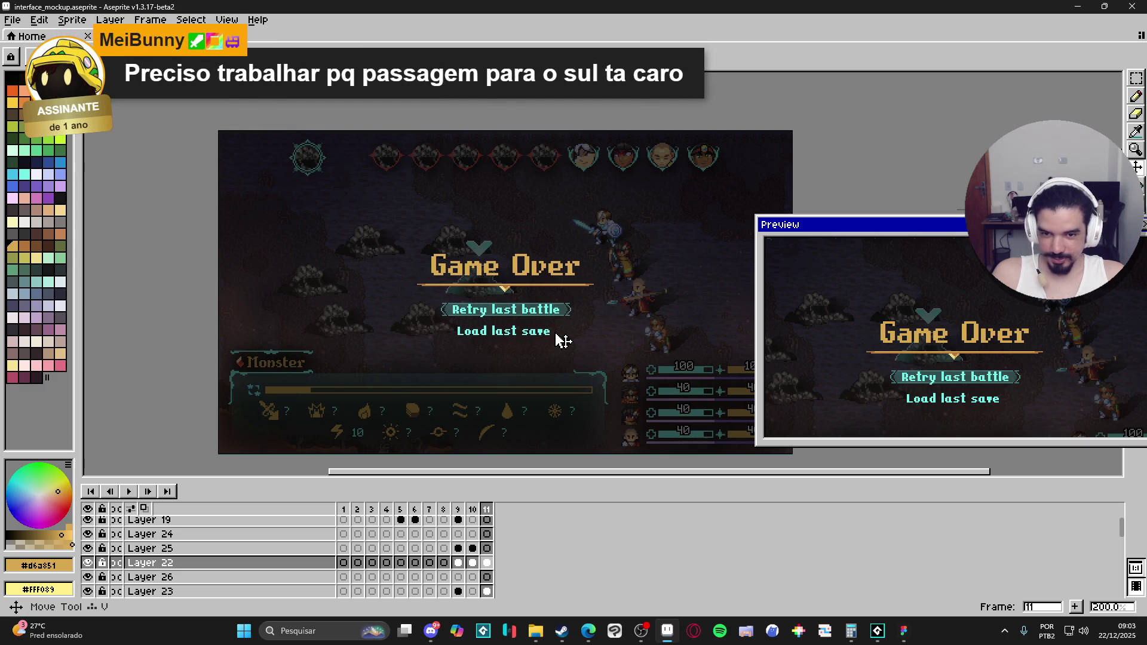
scroll(554, 331, "up", 7)
On the banner layer, select part of the Retry banner and nudge it down two pixels.
left_click(596, 323, "ctrl")
scroll(596, 322, "down", 3)
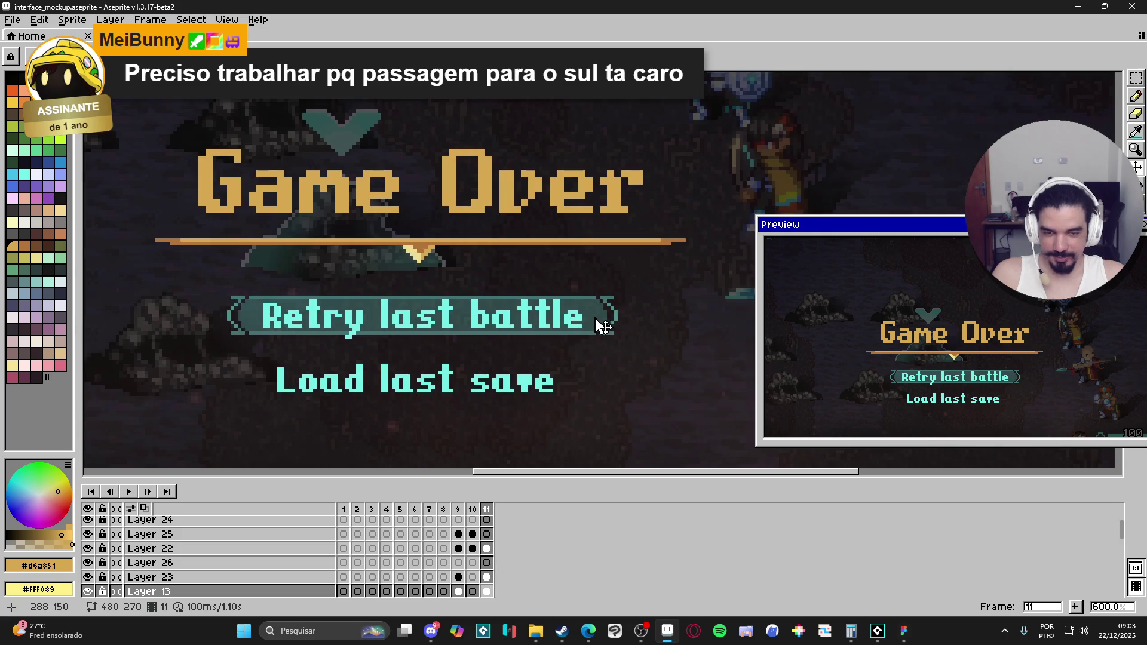
mouse_move(588, 318)
left_mouse_down()
mouse_move(690, 295)
mouse_move(311, 337)
mouse_move(291, 327)
left_mouse_up()
scroll(329, 298, "up", 2)
scroll(320, 301, "down", 1)
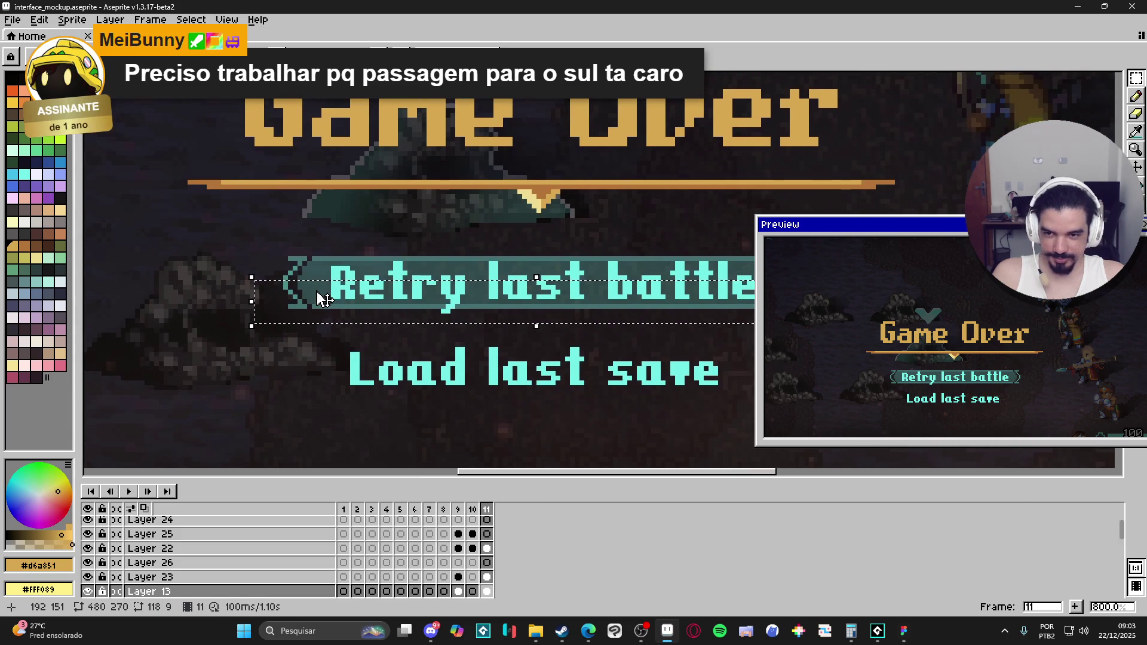
left_click(320, 304)
key("Down")
key("Down")
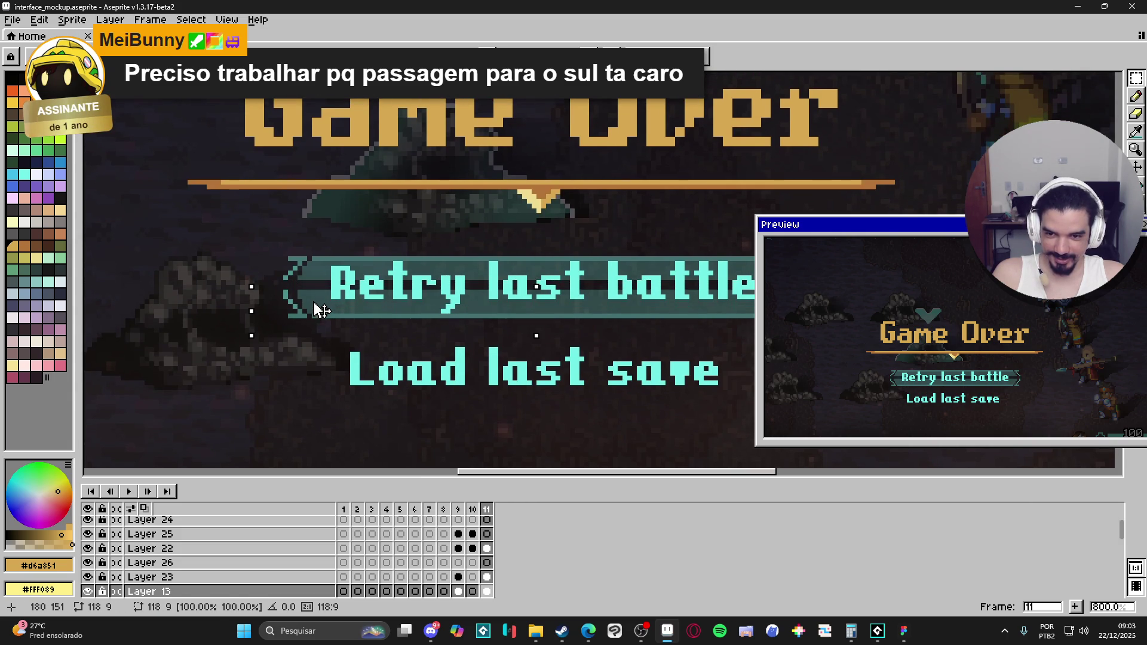
scroll(286, 314, "right", 2)
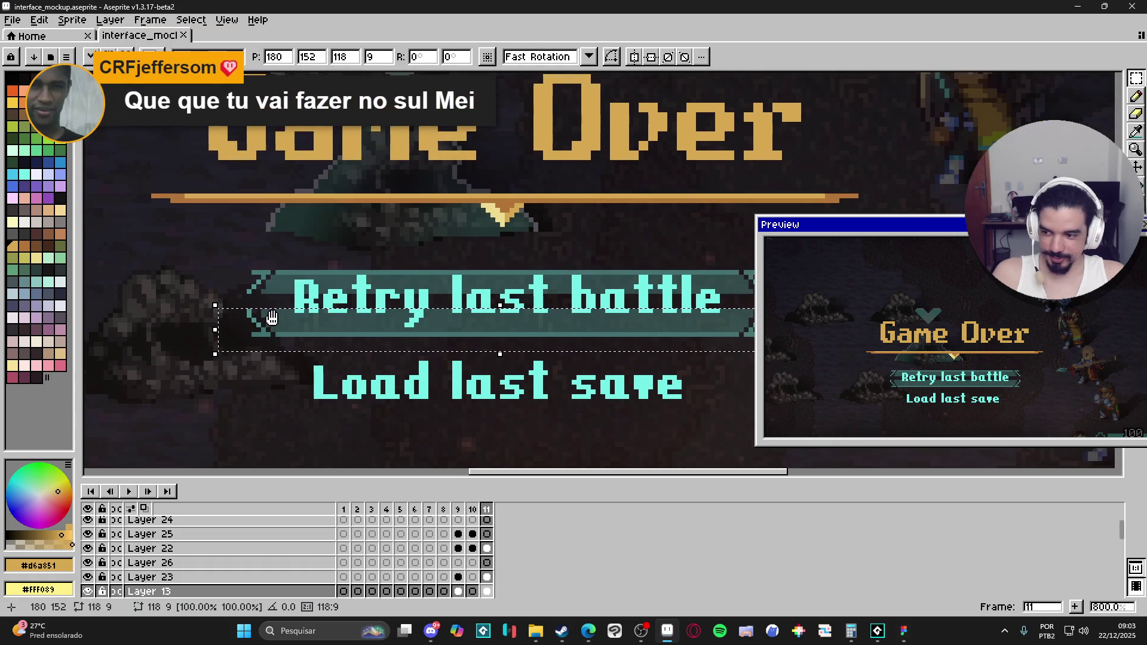
key("Return")
Stretch a one-pixel banner row to 400% height, then move the whole banner up about 5 pixels.
scroll(227, 318, "up", 1)
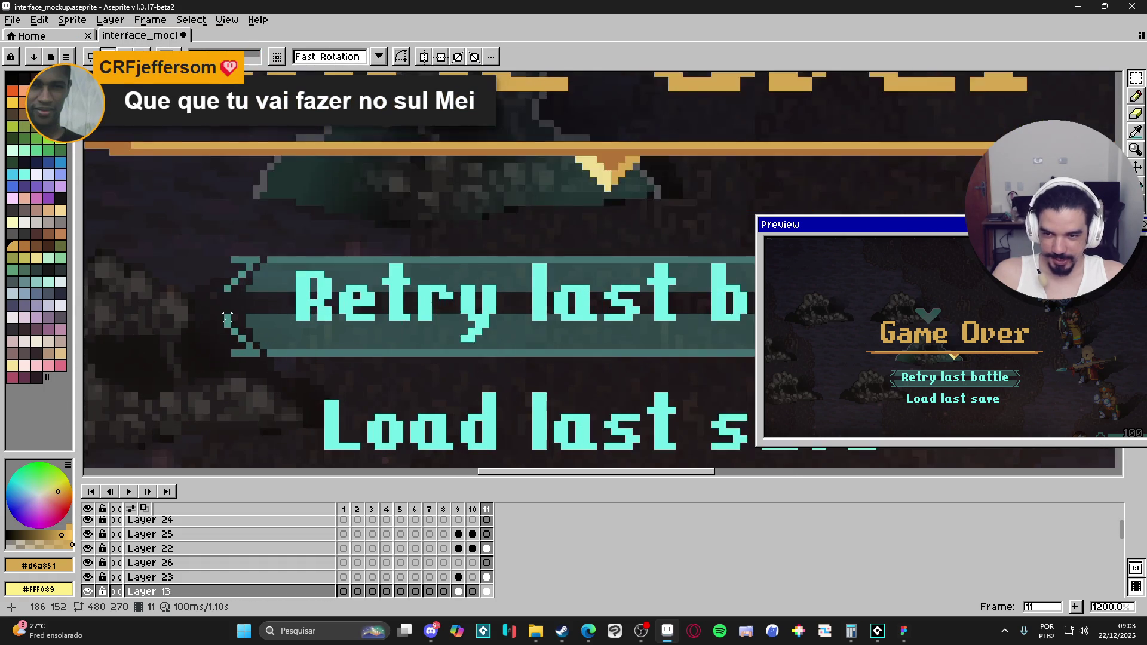
scroll(227, 318, "down", 1)
left_click_drag(227, 318, 744, 318)
left_click(485, 310)
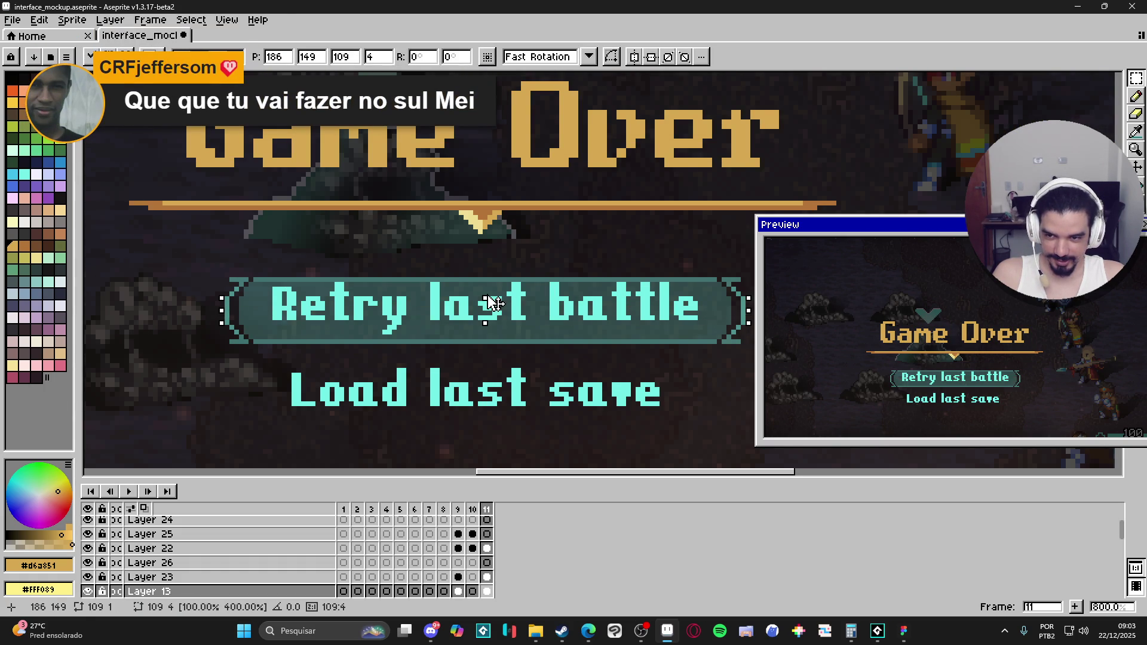
scroll(285, 305, "down", 2)
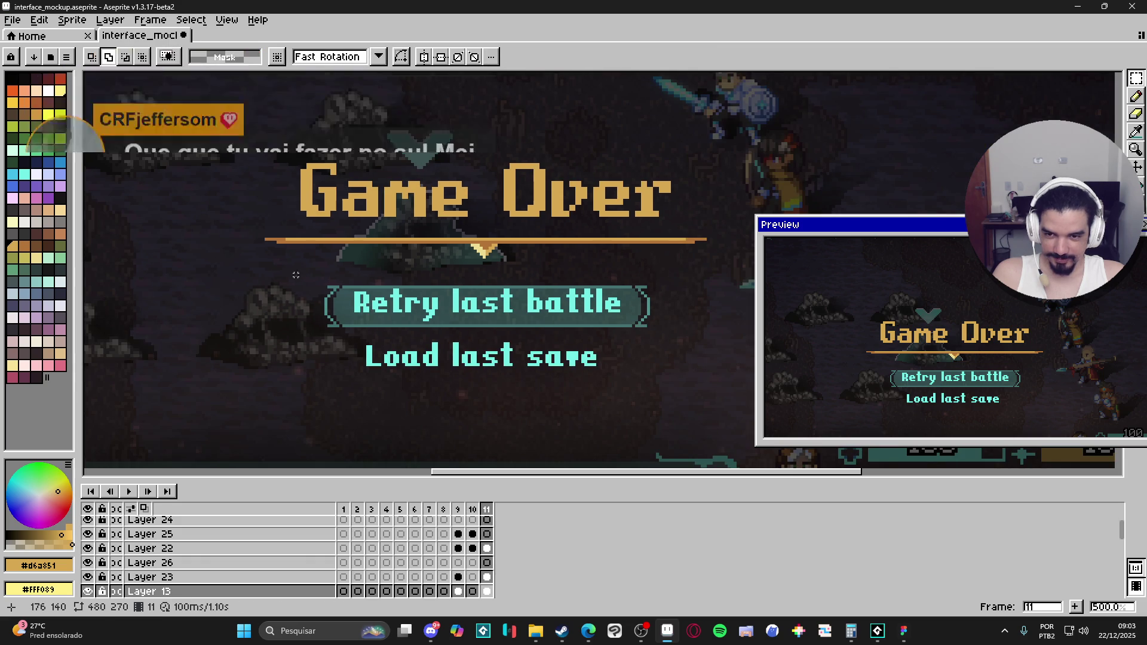
left_click_drag(291, 271, 701, 339)
left_click_drag(615, 320, 615, 316)
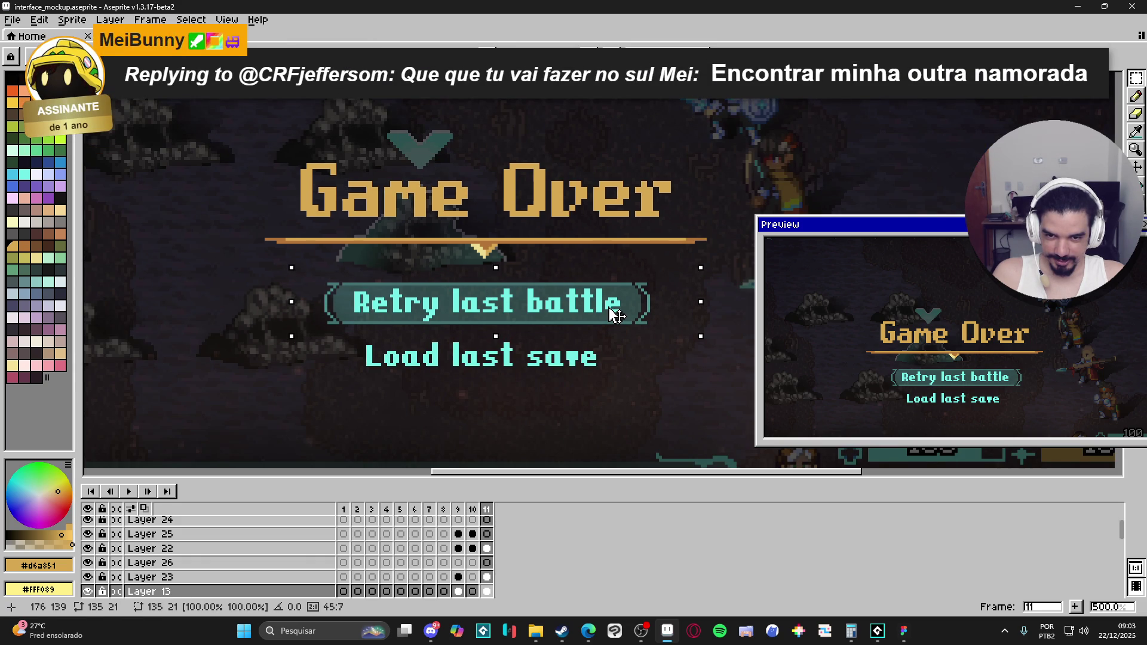
scroll(615, 317, "down", 1)
scroll(616, 316, "down", 1)
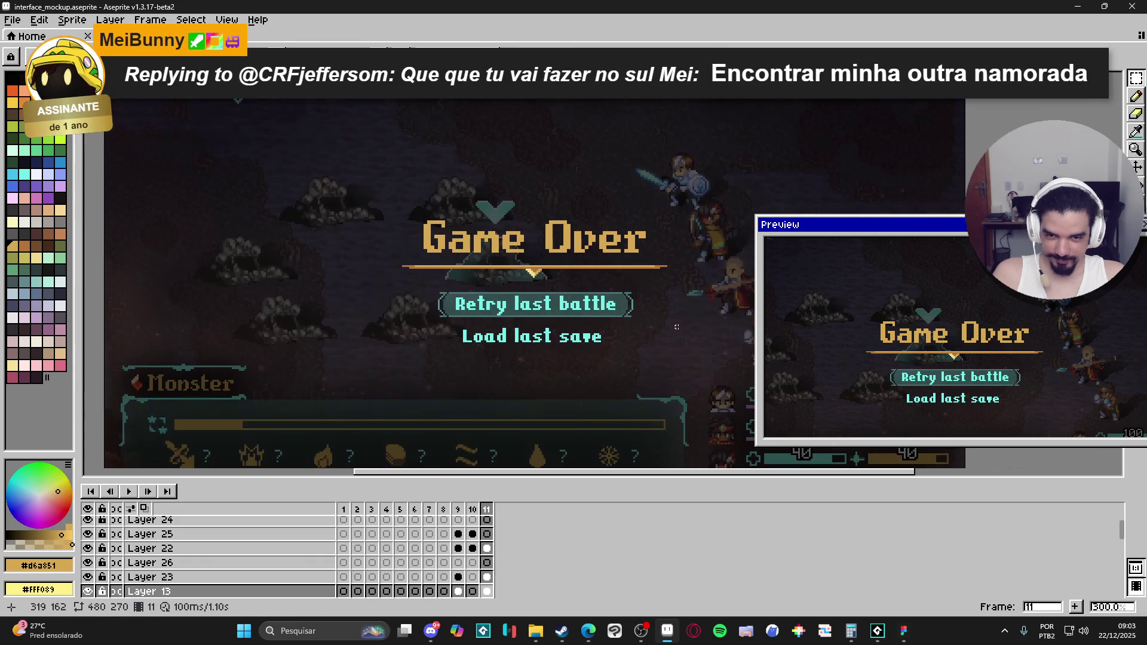
scroll(608, 342, "down", 2)
Unhide Layer 10, shrink the Preview window into the top right, and set black as the drawing colour.
scroll(662, 339, "up", 1)
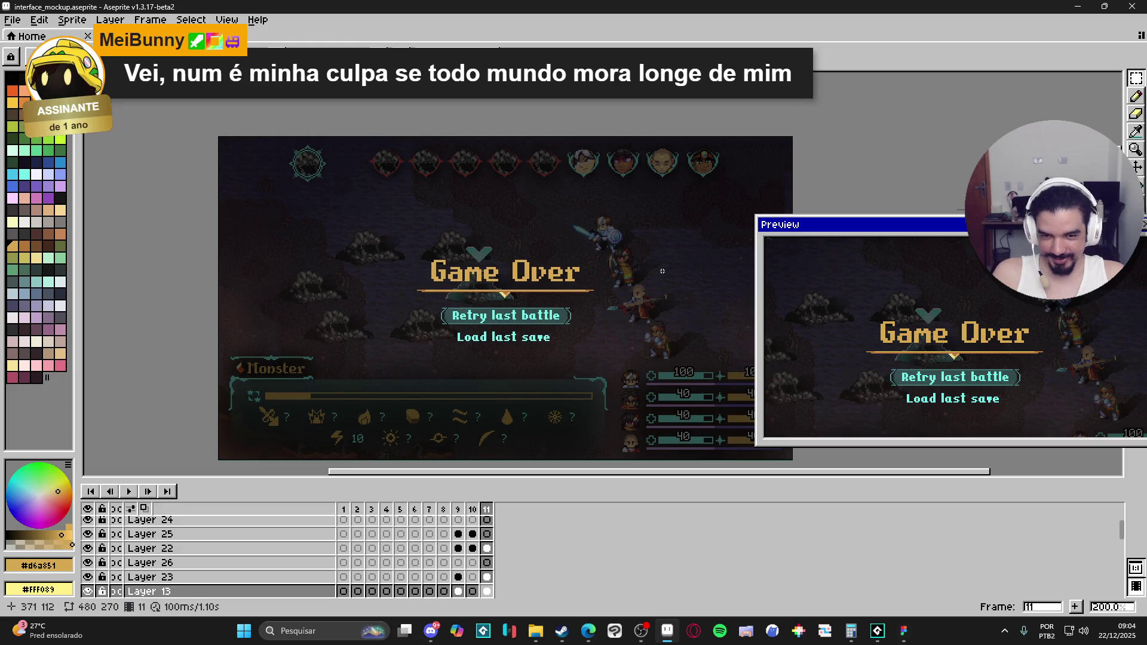
scroll(86, 585, "down", 2)
left_click(88, 577)
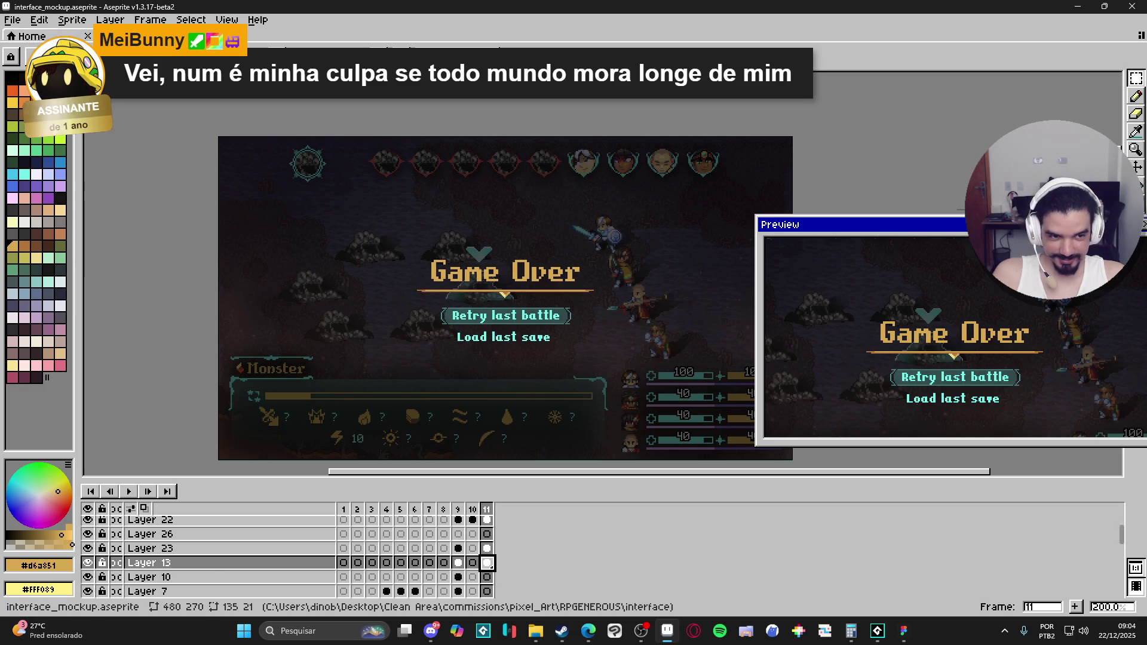
mouse_move(1024, 231)
left_mouse_down()
mouse_move(1143, 226)
mouse_move(918, 164)
left_mouse_up()
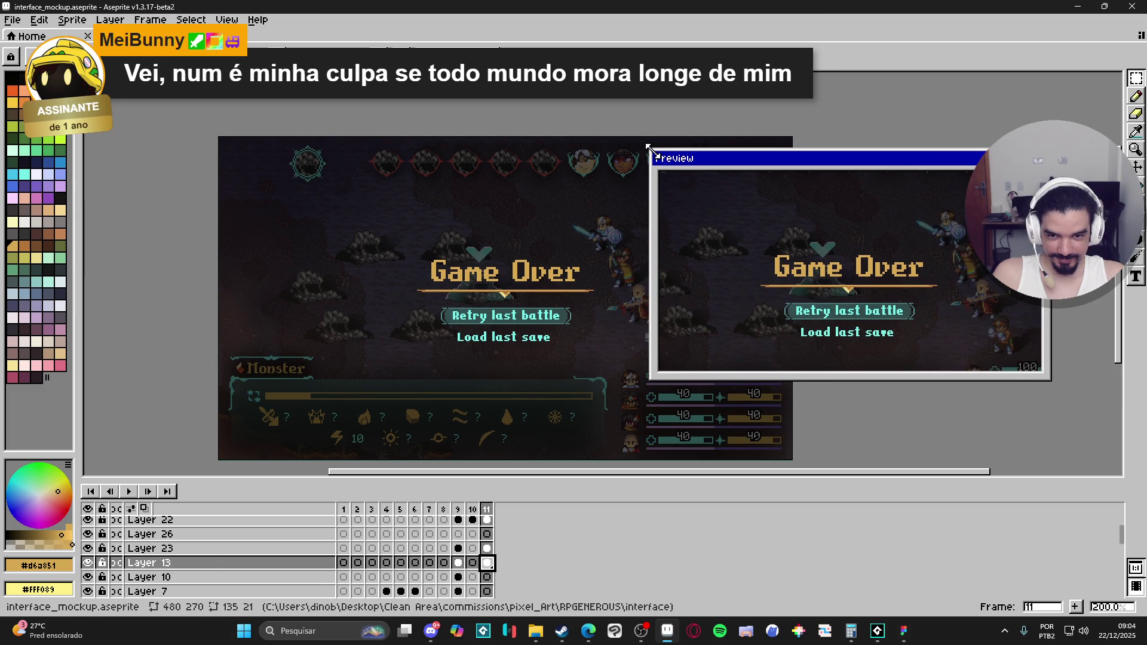
mouse_move(648, 145)
left_mouse_down()
mouse_move(839, 147)
mouse_move(934, 130)
mouse_move(937, 104)
left_mouse_up()
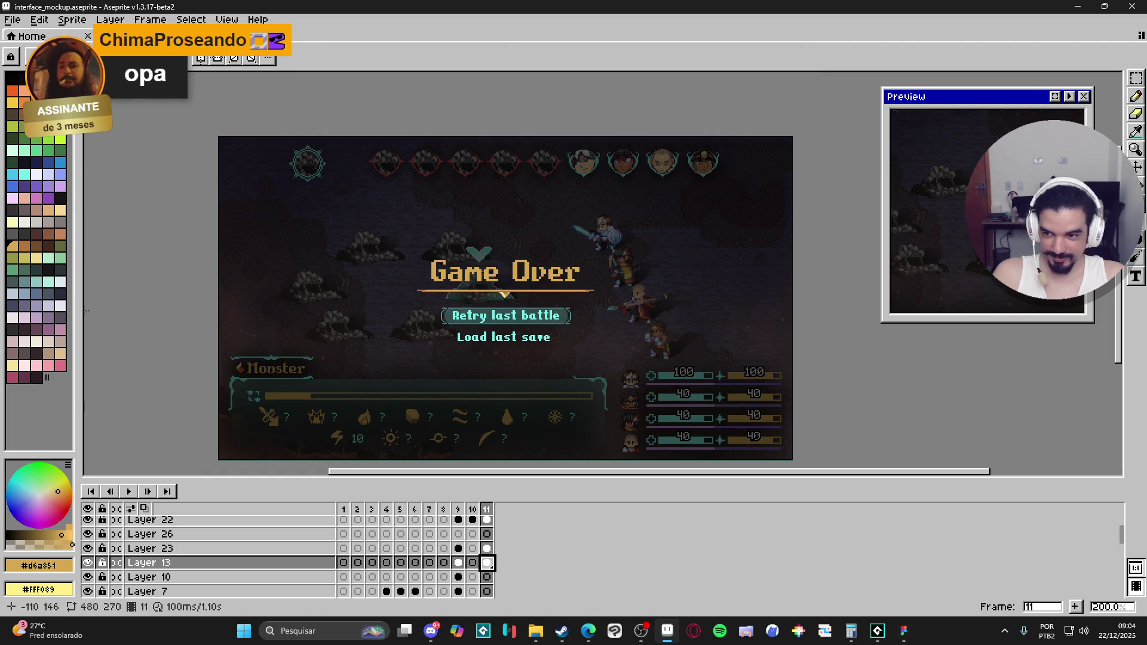
left_click(12, 79)
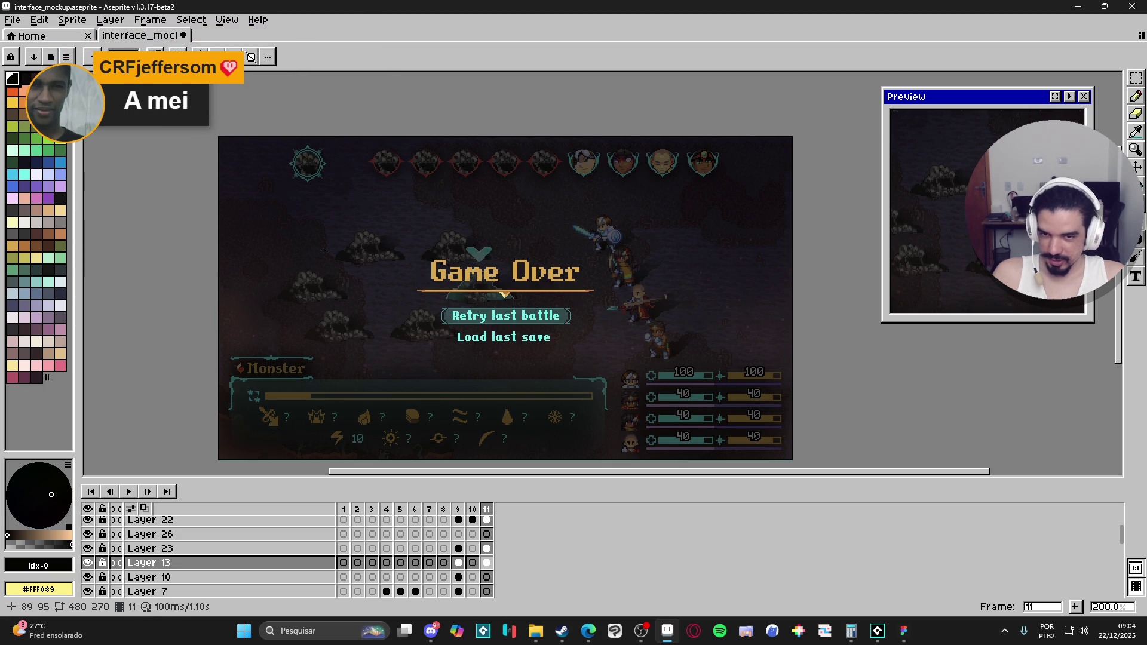
Drag a dark filled rectangle behind the Game Over title and options, then zoom out to check it.
scroll(414, 267, "up", 1)
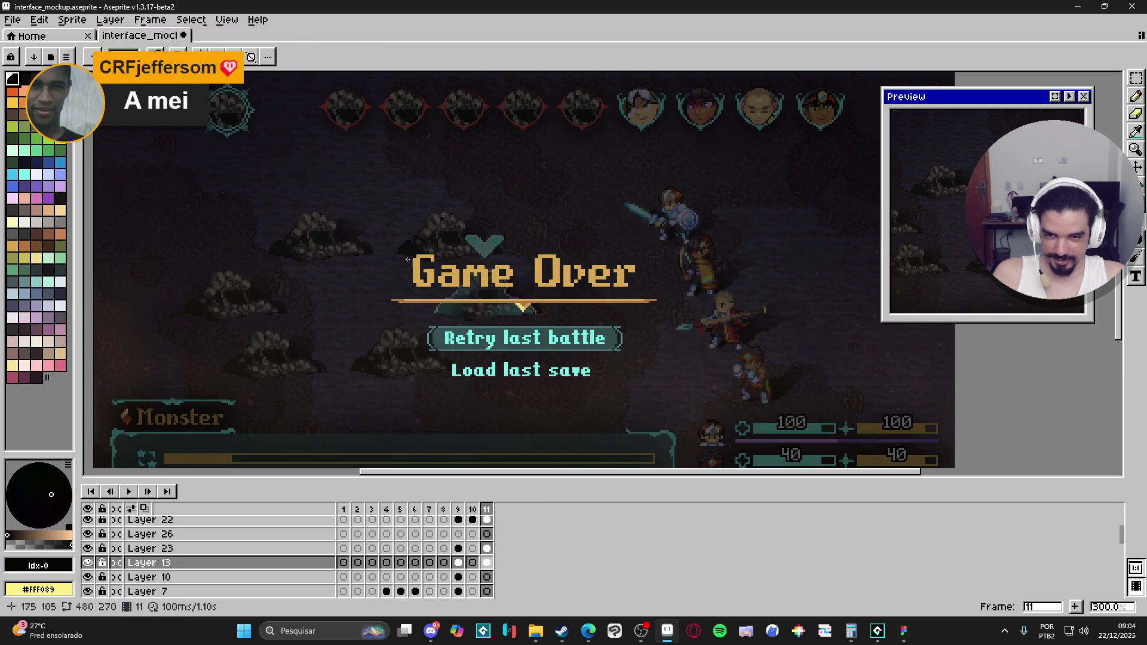
mouse_move(398, 248)
left_mouse_down()
mouse_move(612, 391)
mouse_move(650, 383)
left_mouse_up()
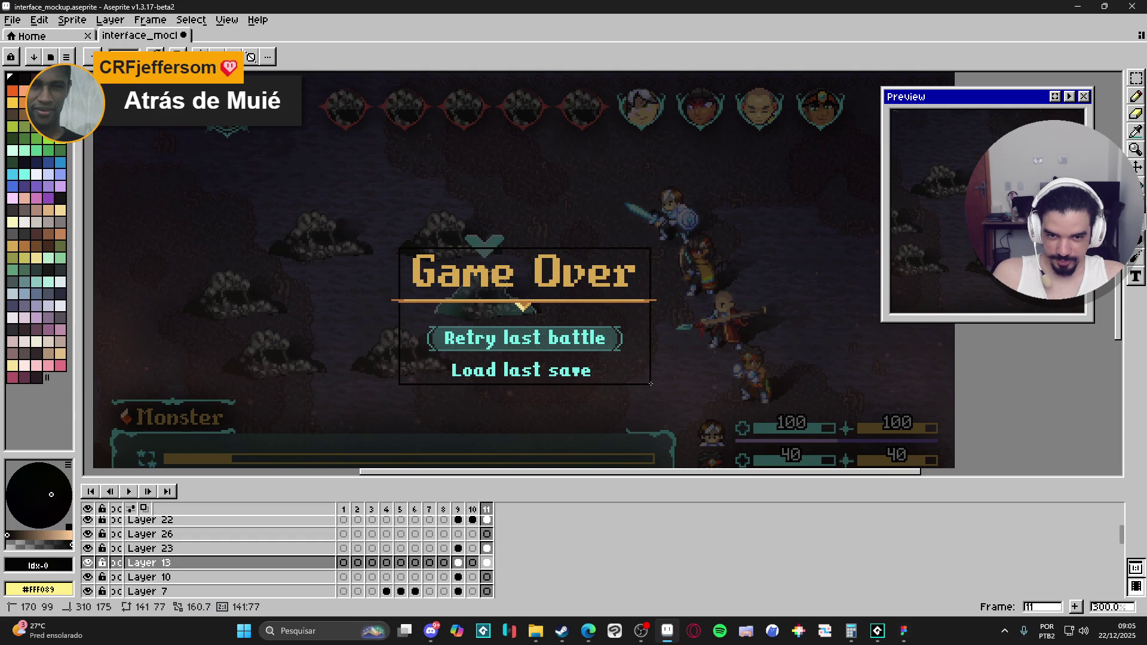
left_click_drag(650, 383, 398, 248)
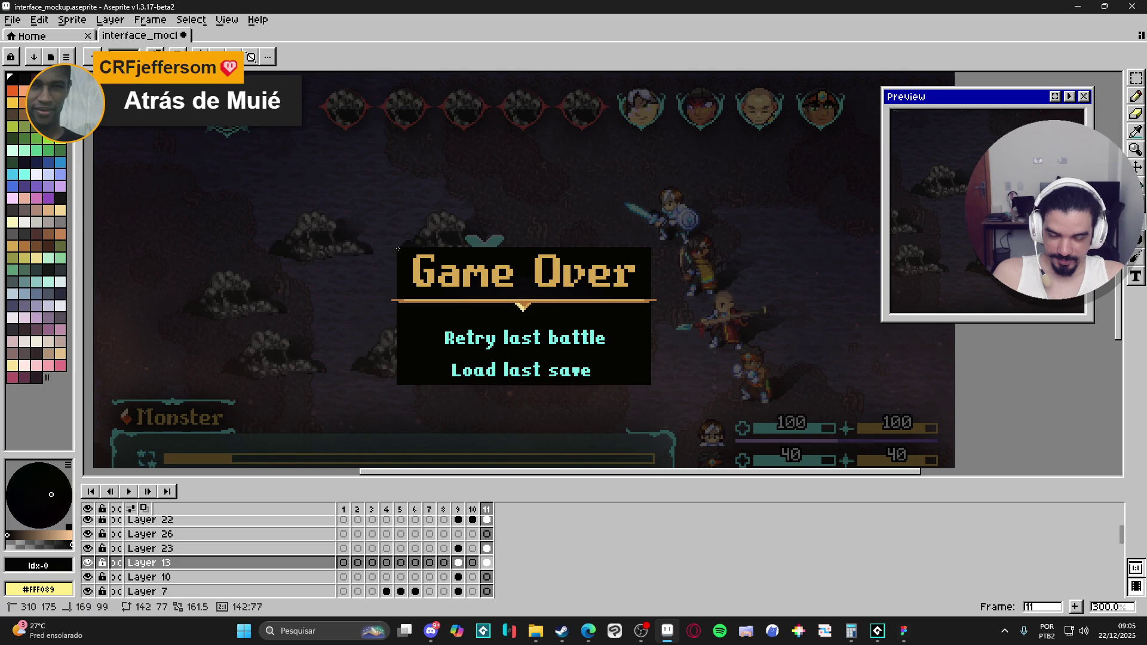
left_click_drag(398, 248, 398, 248)
scroll(499, 304, "down", 1)
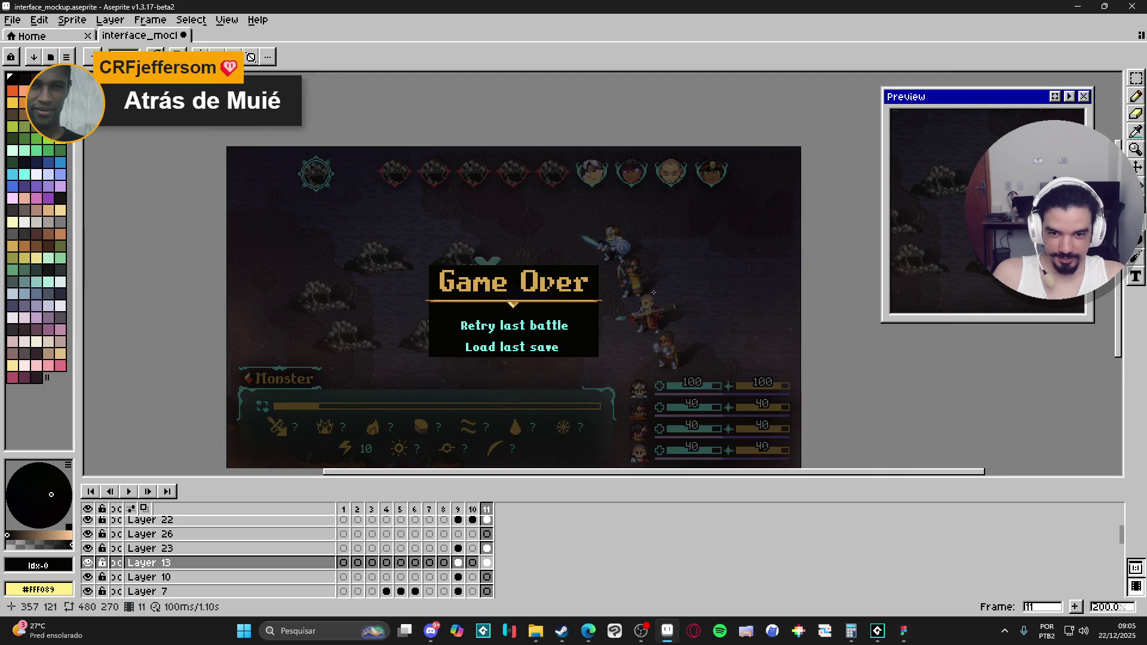
scroll(653, 292, "down", 1)
scroll(646, 287, "up", 1)
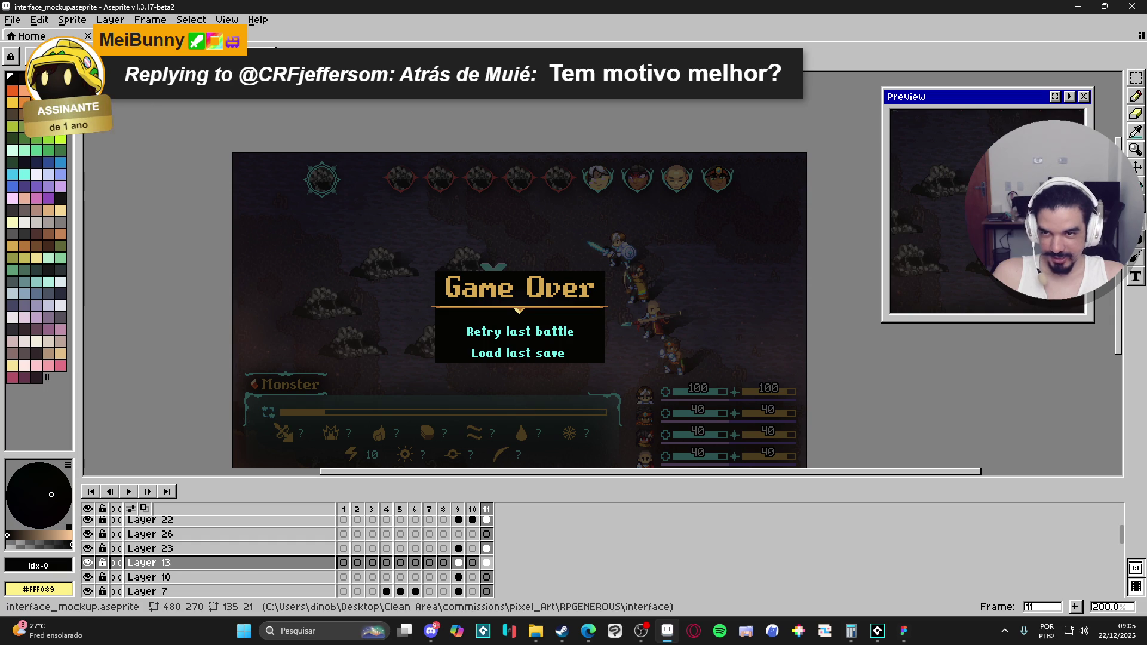
Open the Convolution Matrix filter dialog with the blur-9x9 preset.
left_click(68, 21)
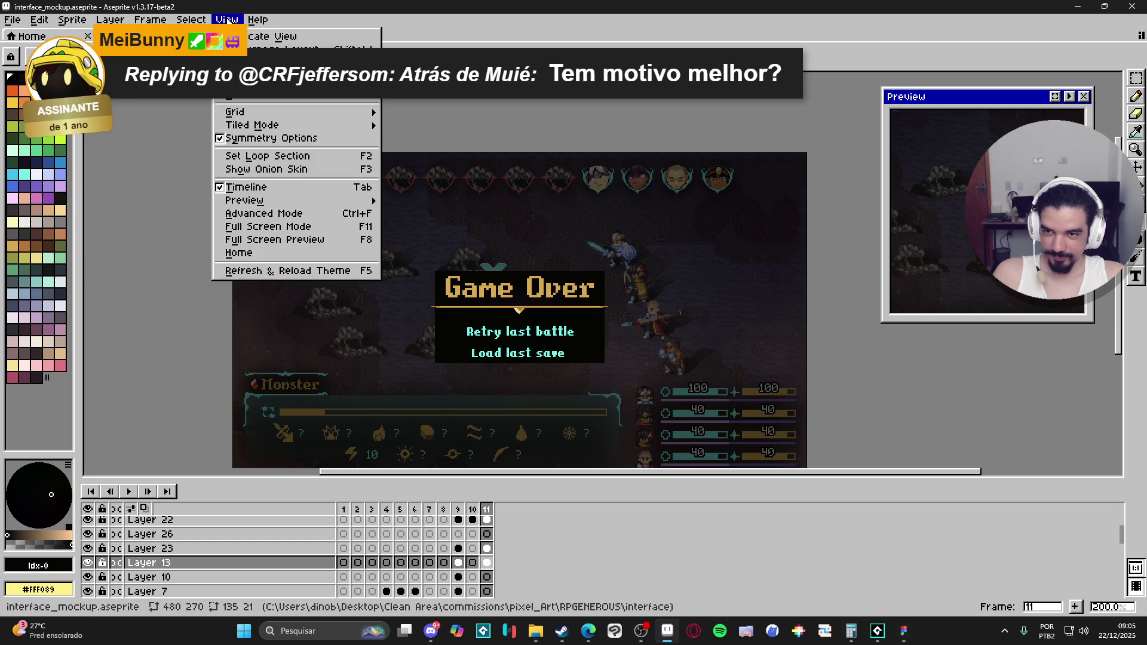
left_click(625, 30)
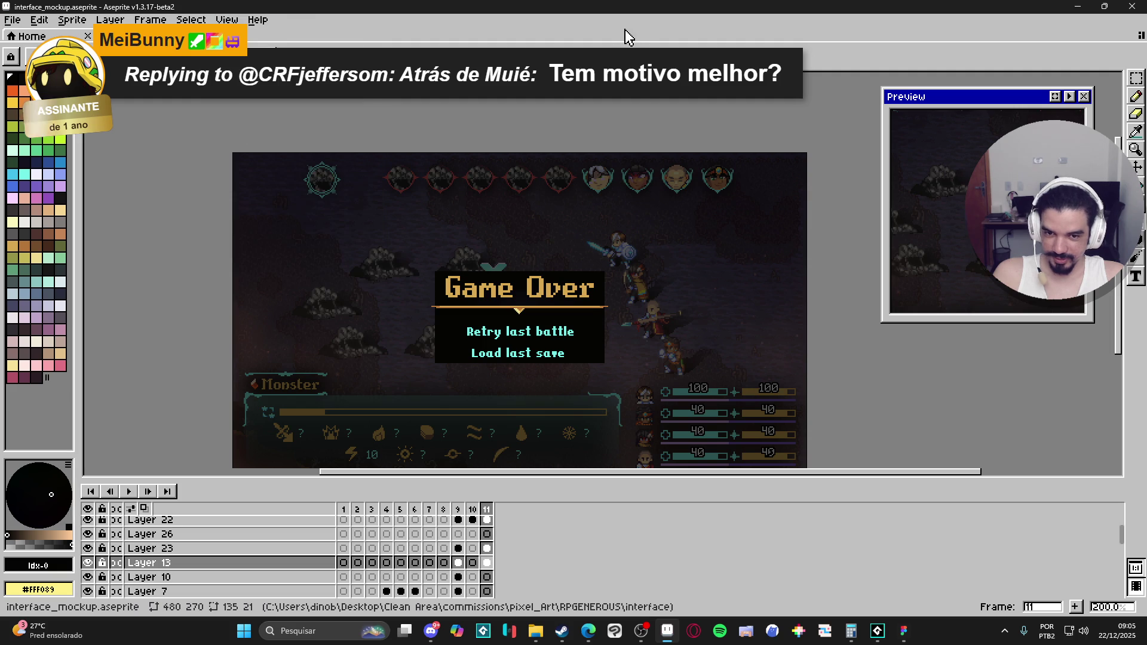
key("F9")
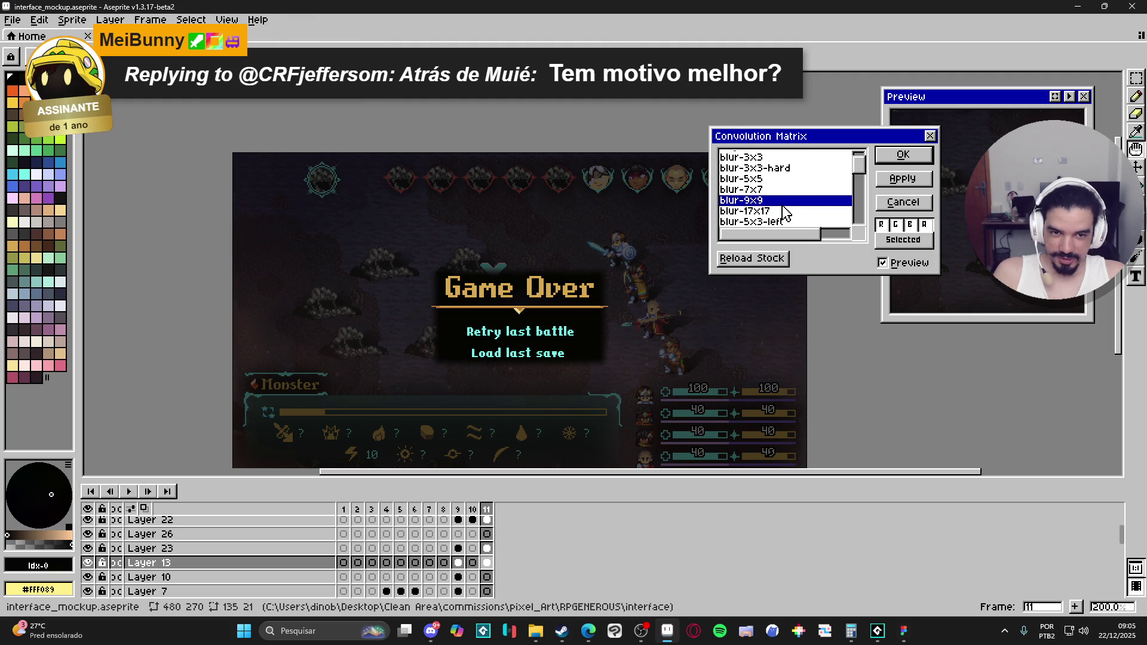
Cancel the blur-17x17 filter and undo twice to remove the dark rectangle.
left_click(797, 211)
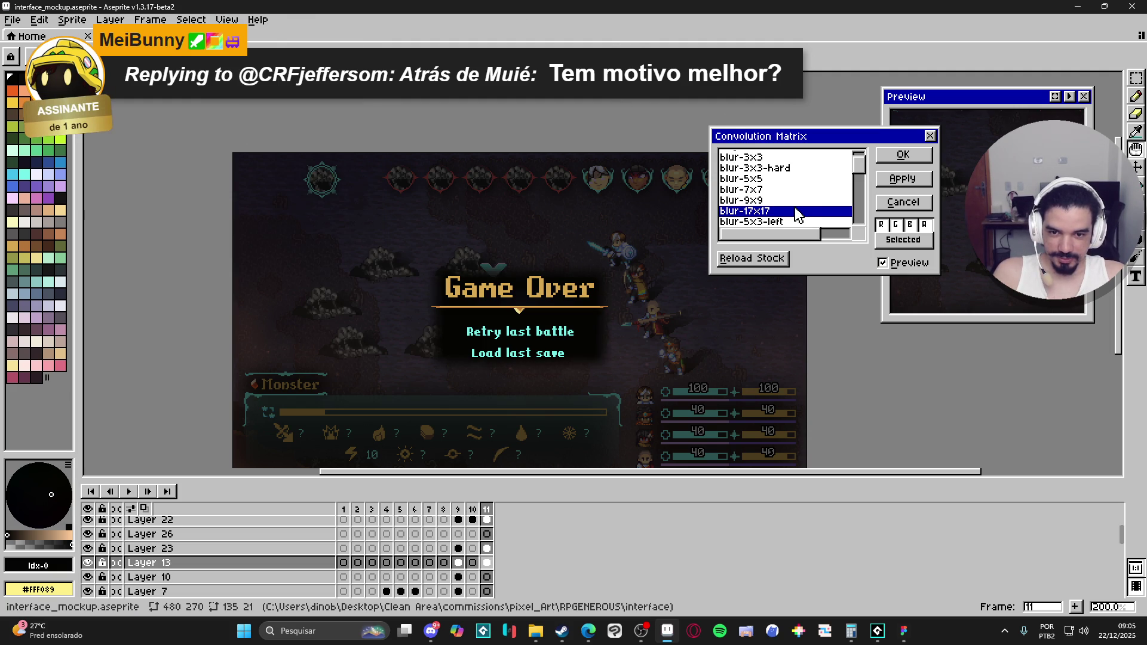
left_click(920, 208)
key("ctrl+z")
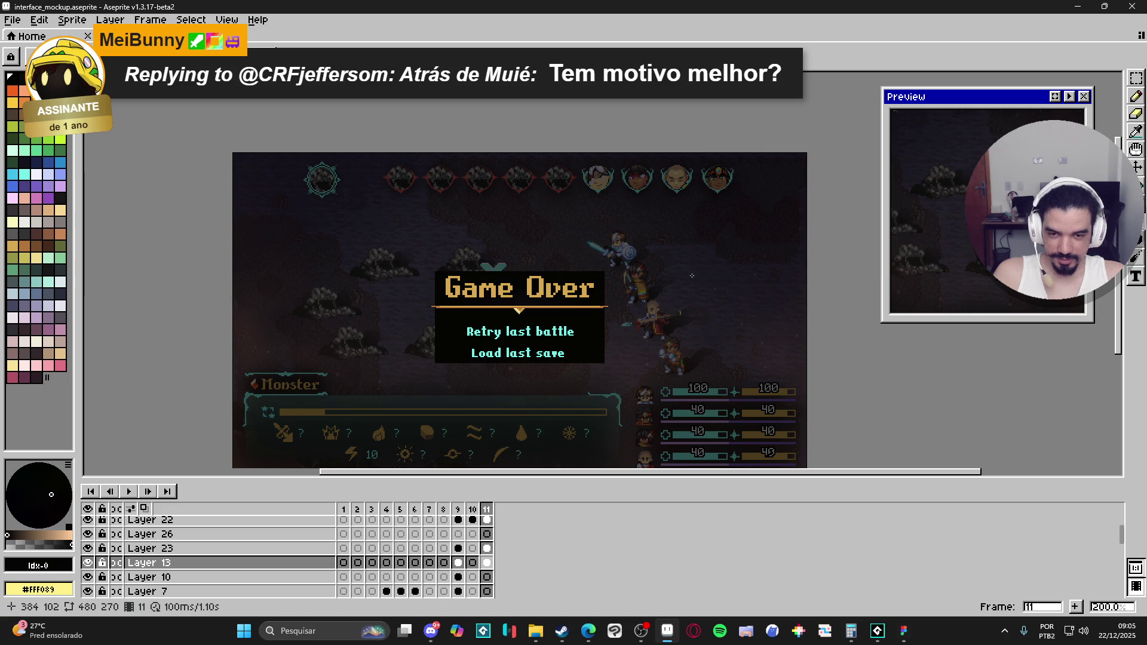
key("ctrl+z")
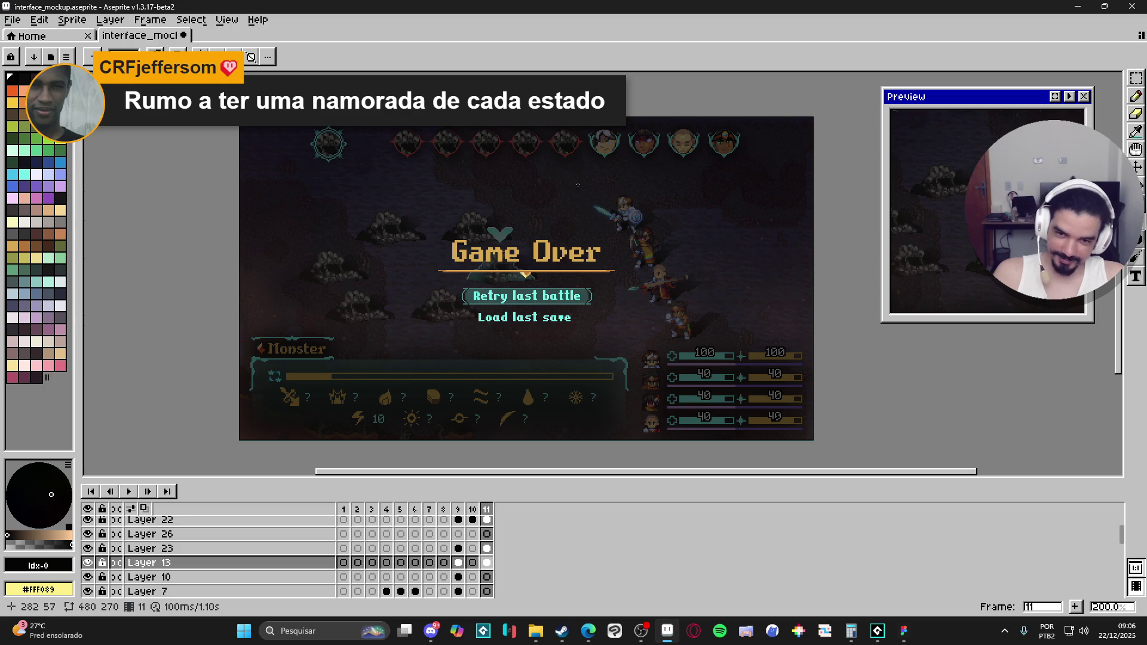
key("v")
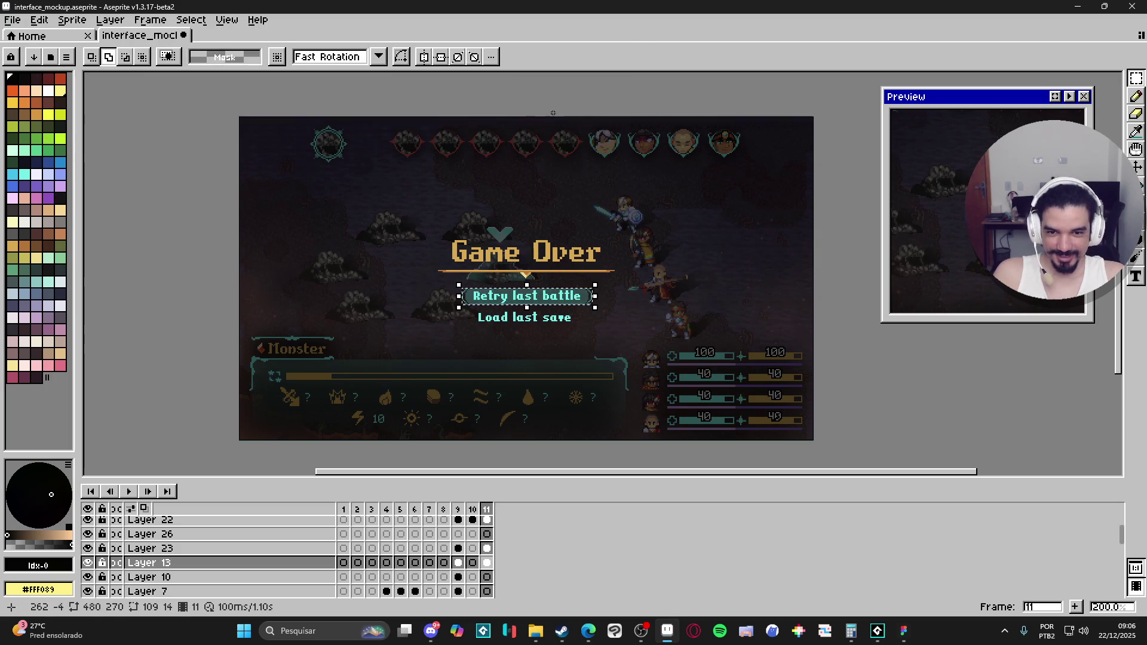
left_click(649, 245, "ctrl")
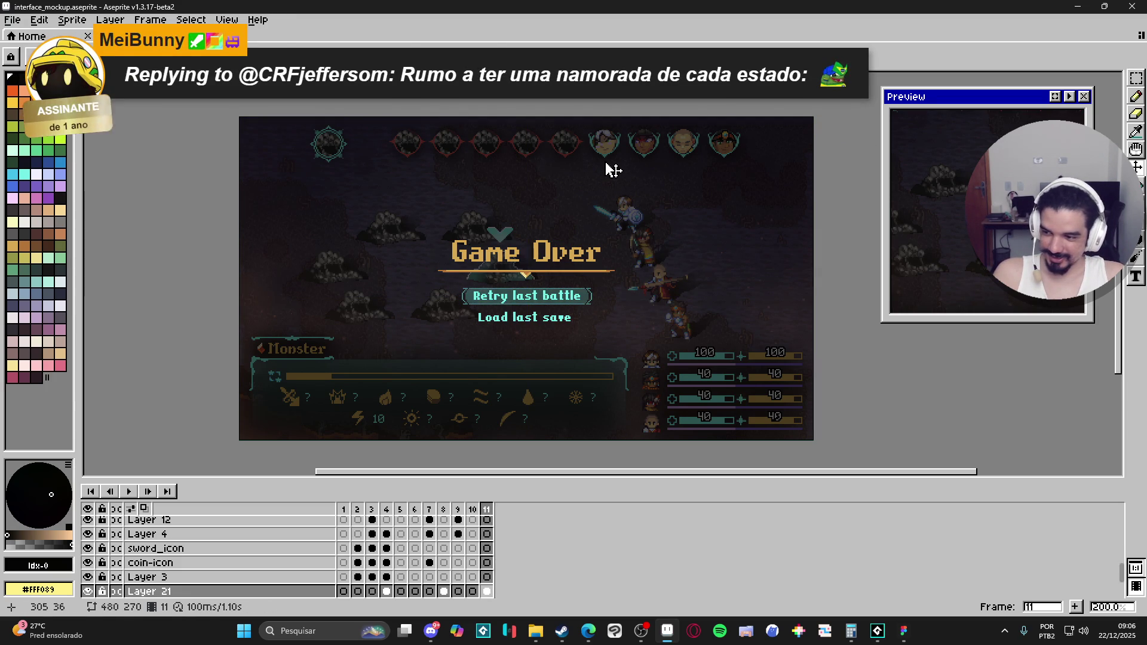
key("ctrl+a")
left_click_drag(526, 114, 524, 241)
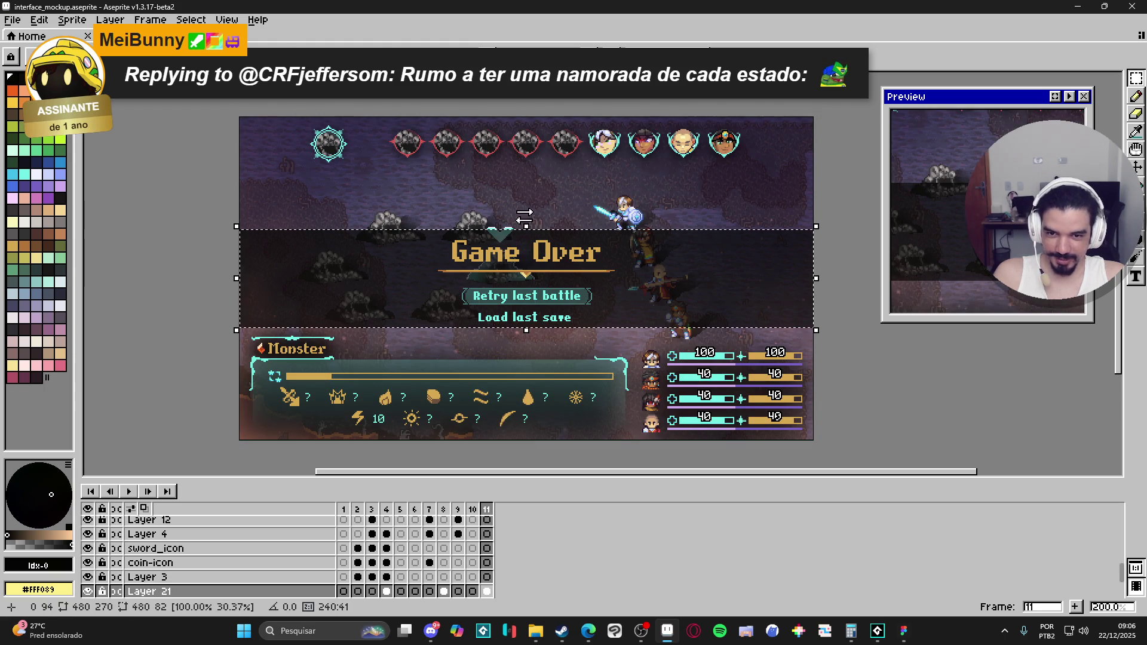
key("ctrl+d")
key("super+space")
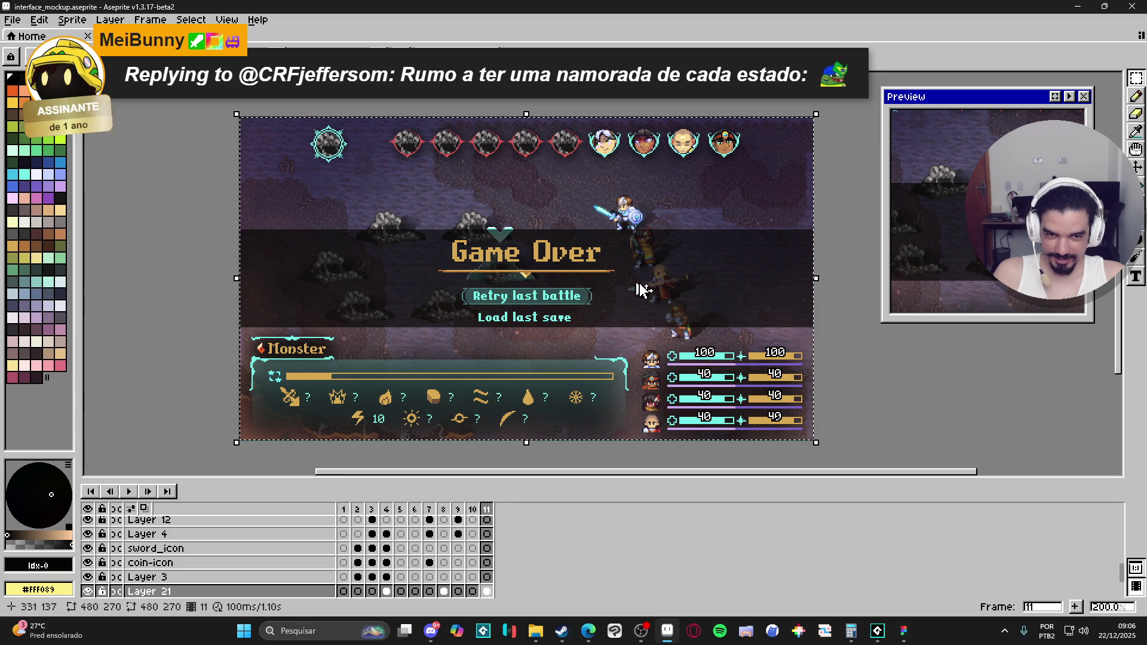
key("ctrl+z")
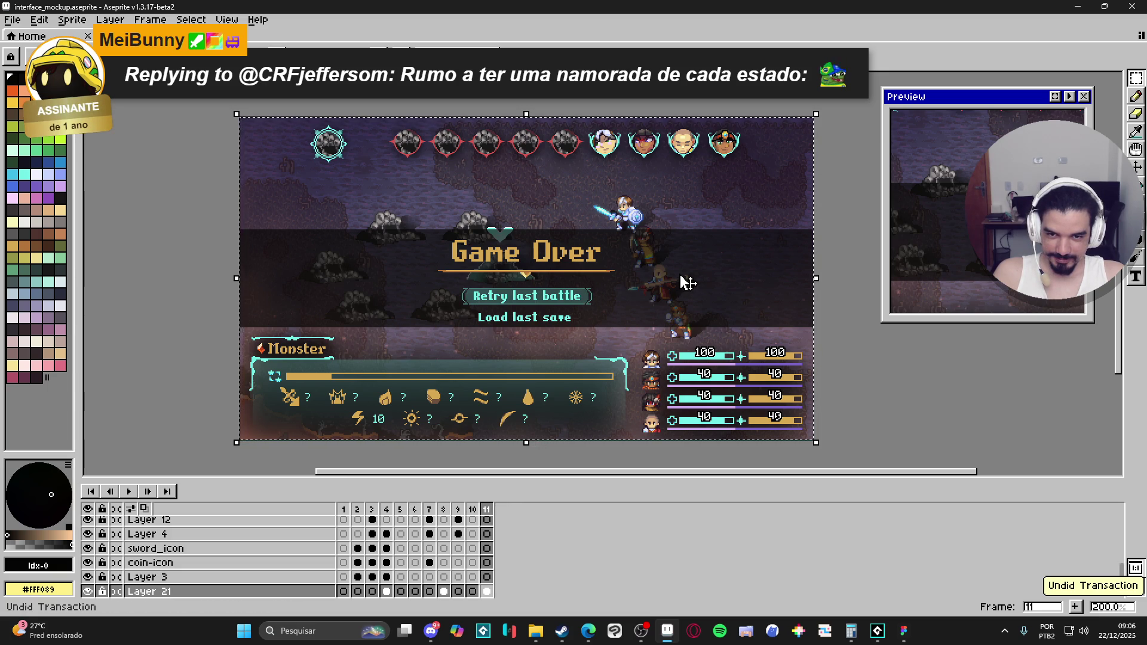
key("ctrl+z")
key("ctrl+z")
key("ctrl+z")
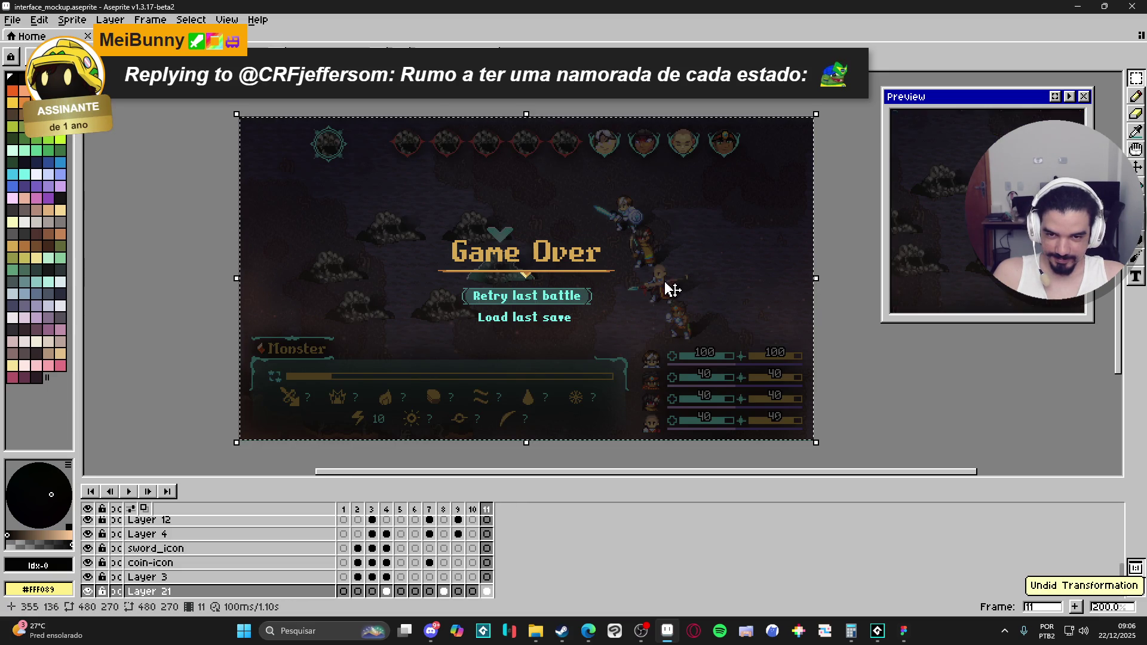
key("ctrl+d")
scroll(655, 325, "right", 3)
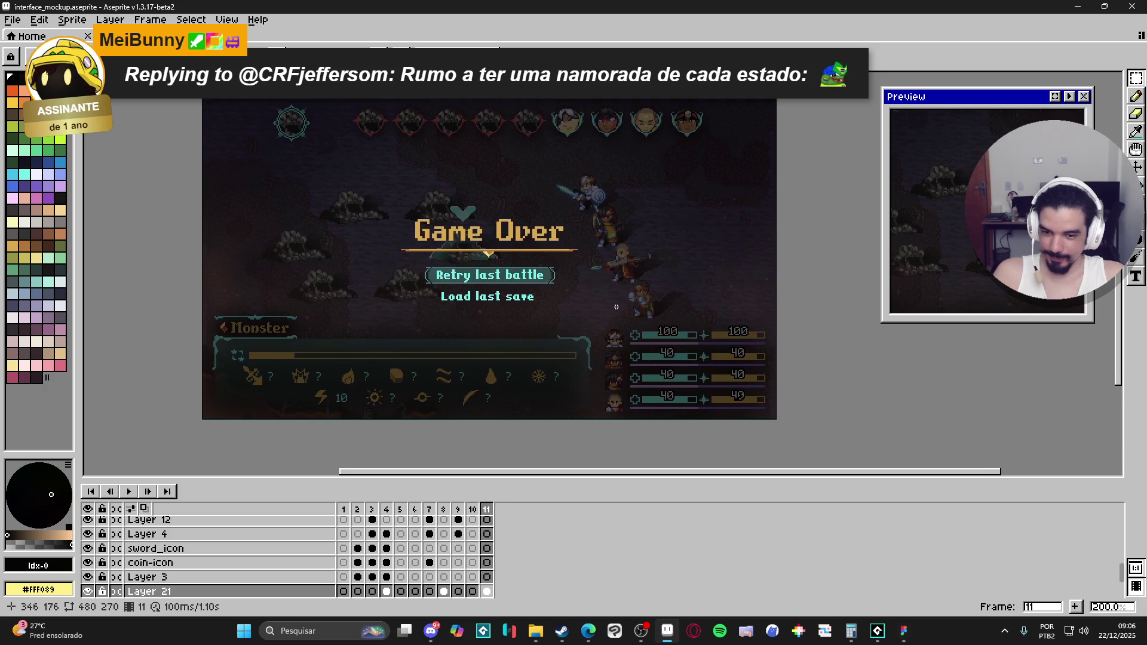
left_click_drag(630, 333, 663, 369)
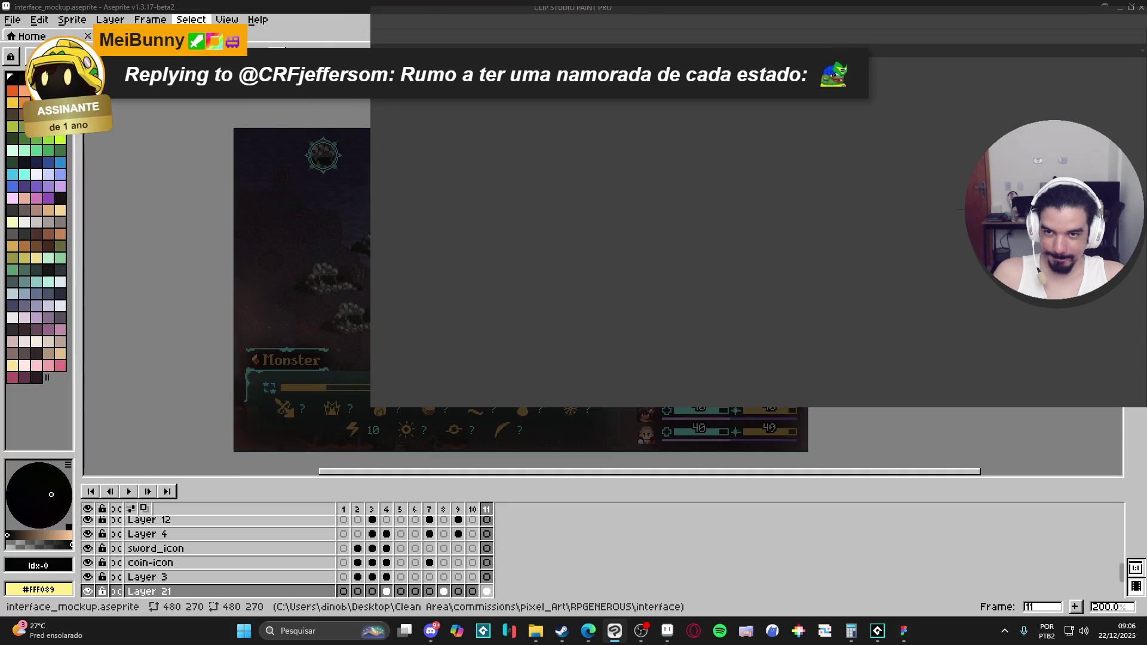
Maximize the Aseprite window, then bring Clip Studio Paint forward and maximize it.
key("alt+Tab")
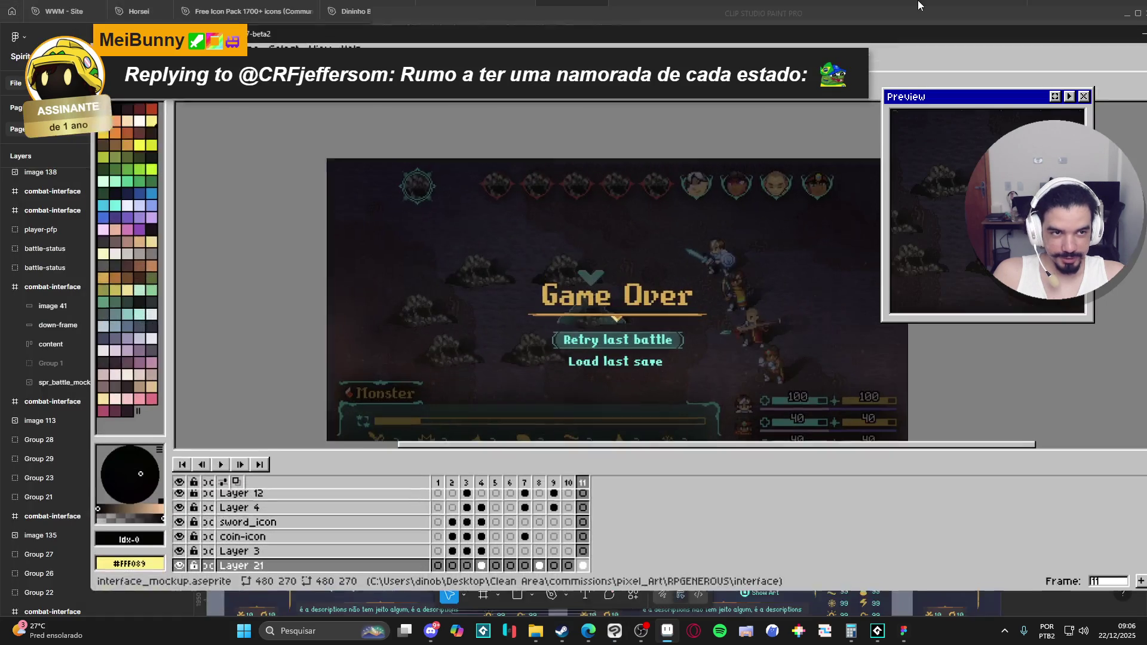
double_click(856, 38)
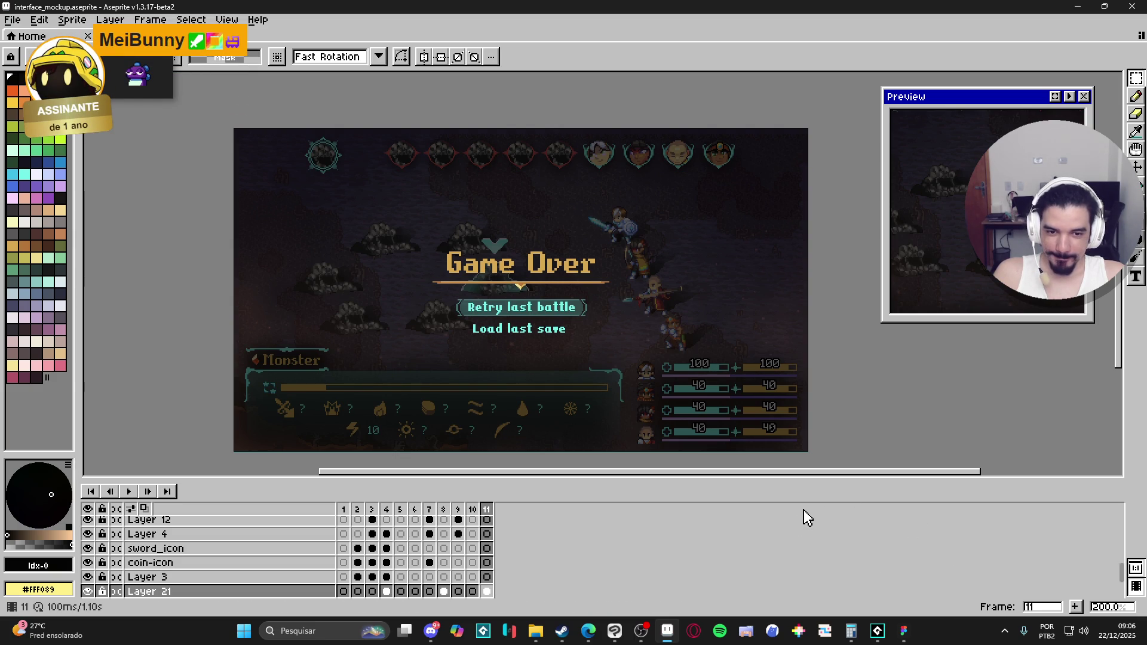
mouse_move(856, 637)
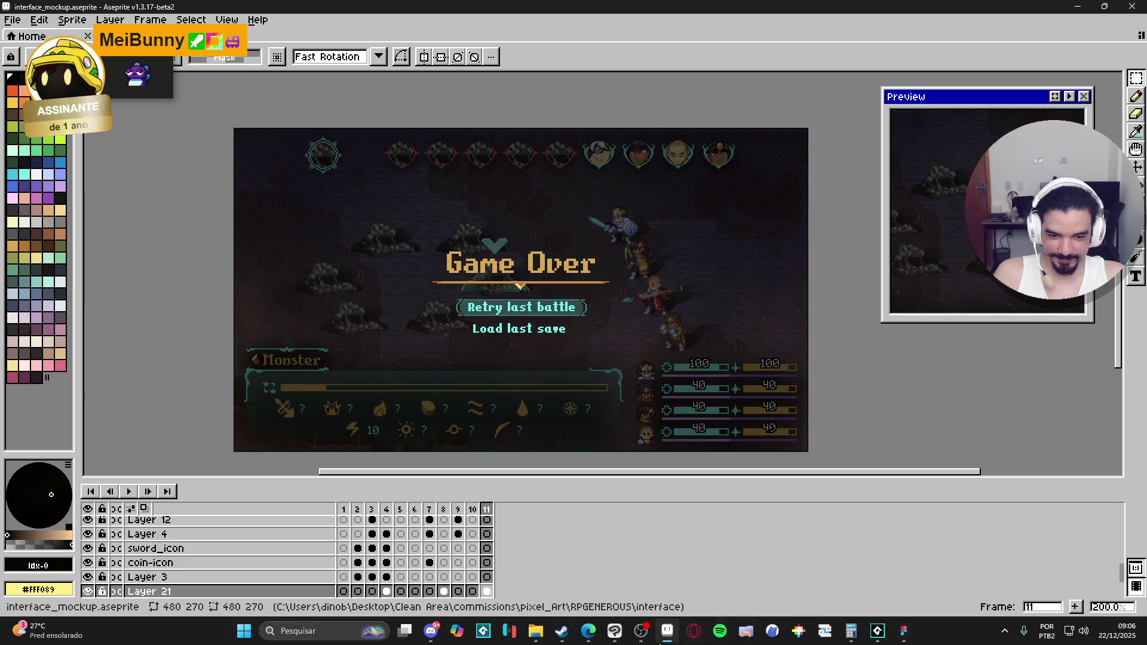
left_click(614, 631)
double_click(974, 16)
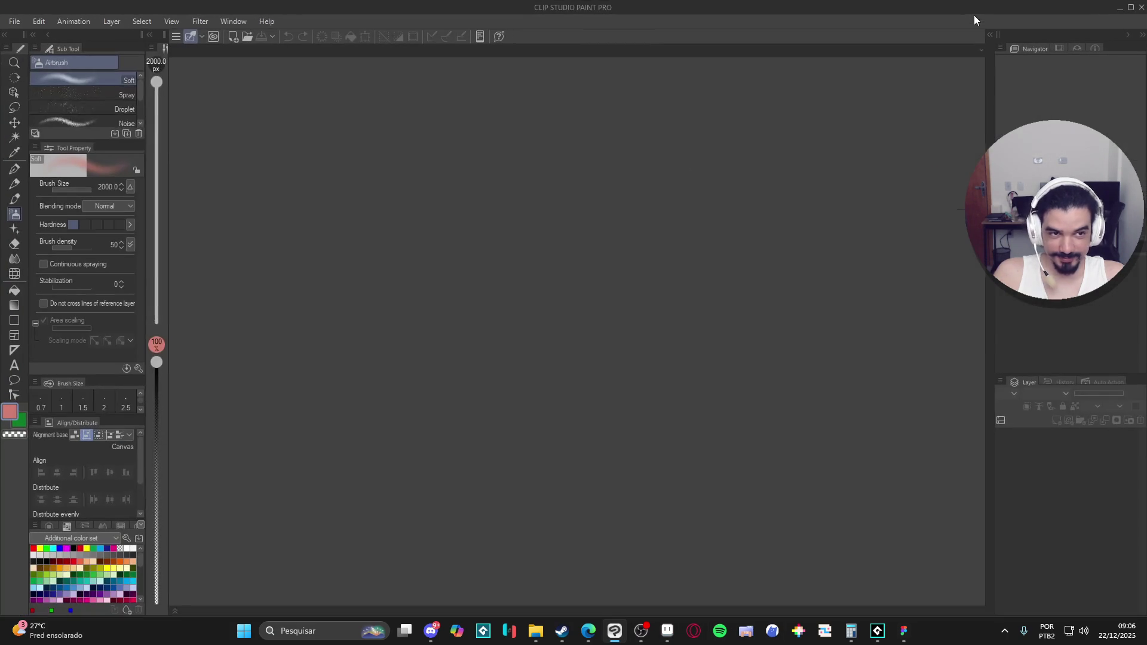
Create a new 320 × 180 px canvas and shrink the brush size to 15.
left_click(14, 22)
left_click(36, 37)
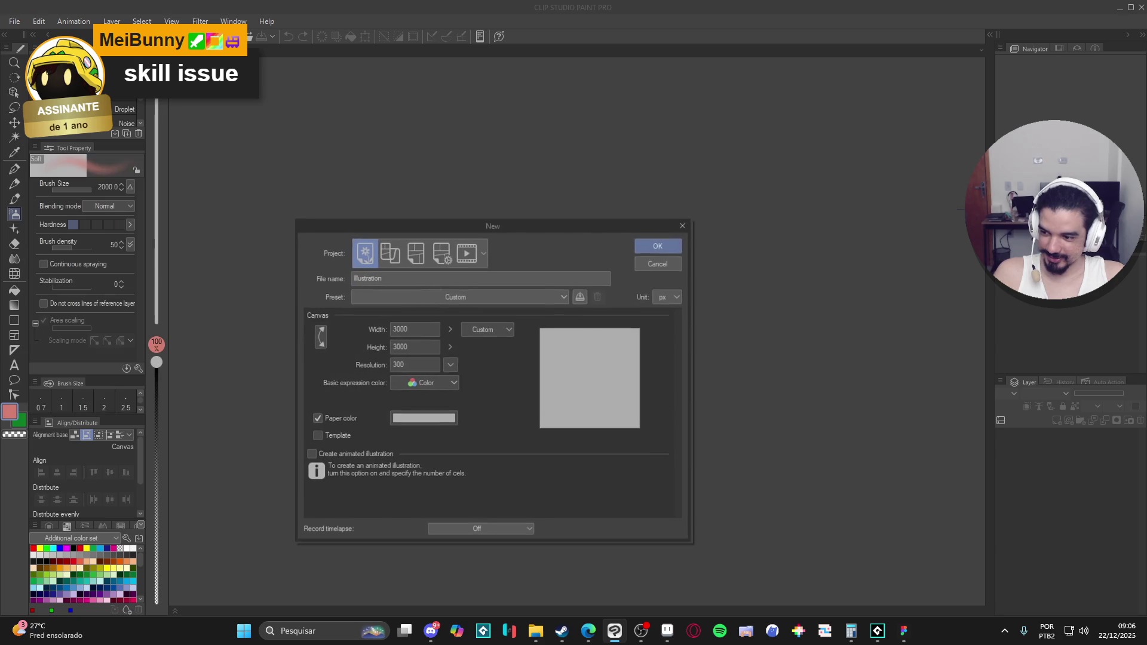
left_click_drag(489, 227, 925, 153)
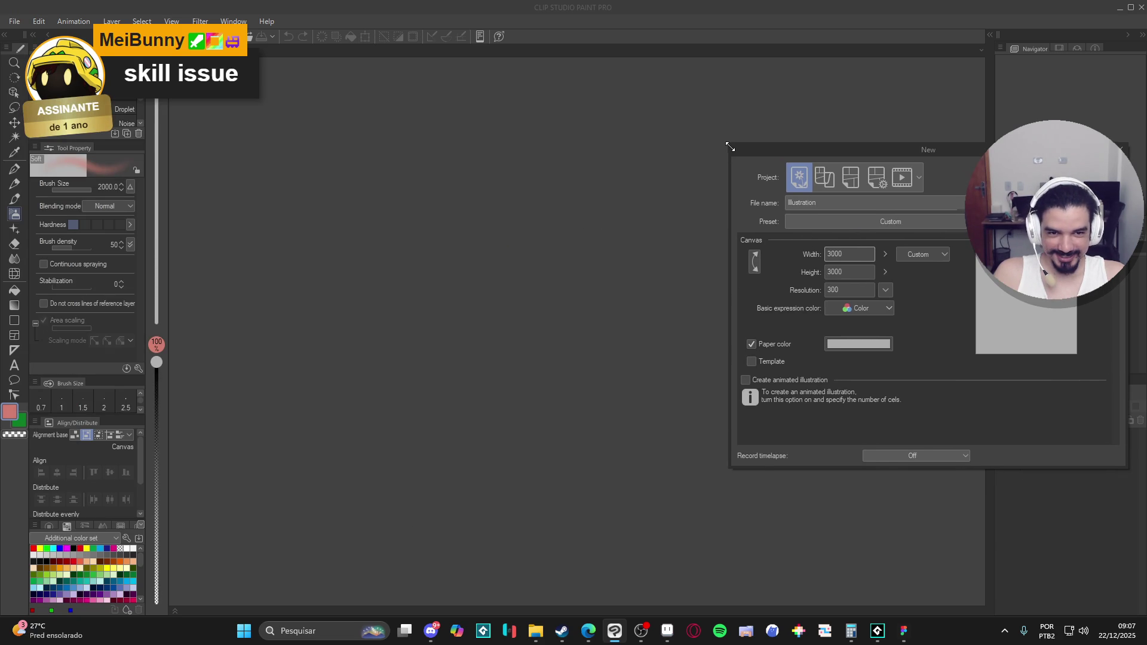
mouse_move(731, 147)
left_mouse_down()
mouse_move(778, 129)
mouse_move(734, 120)
mouse_move(700, 173)
mouse_move(699, 235)
mouse_move(743, 133)
mouse_move(714, 138)
mouse_move(717, 149)
left_mouse_up()
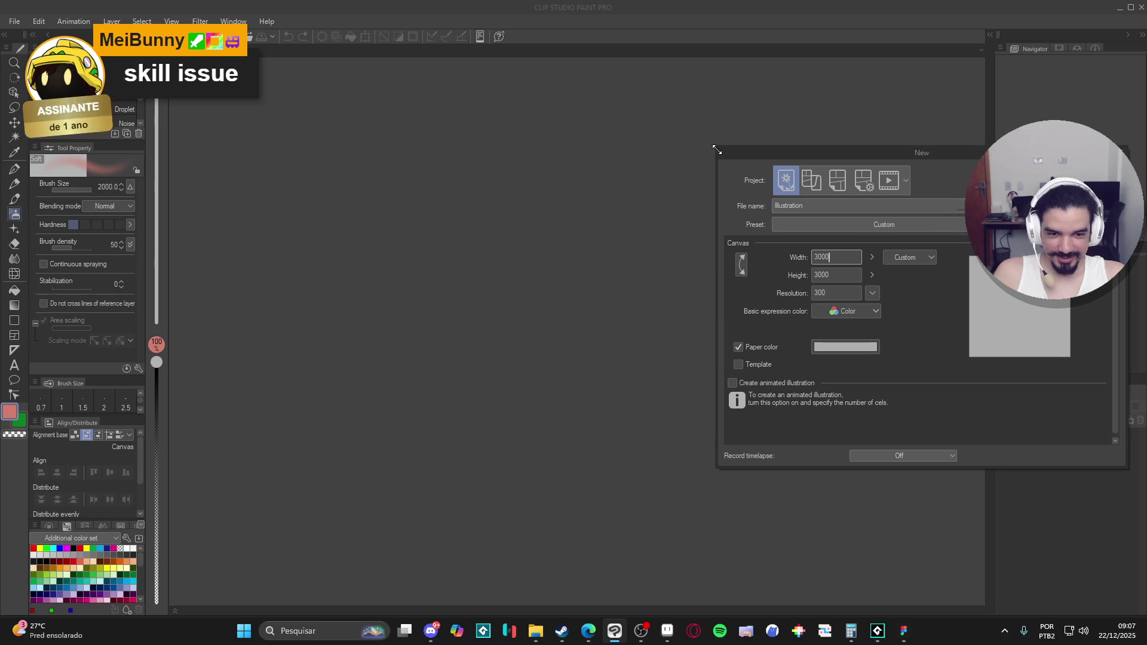
double_click(840, 256)
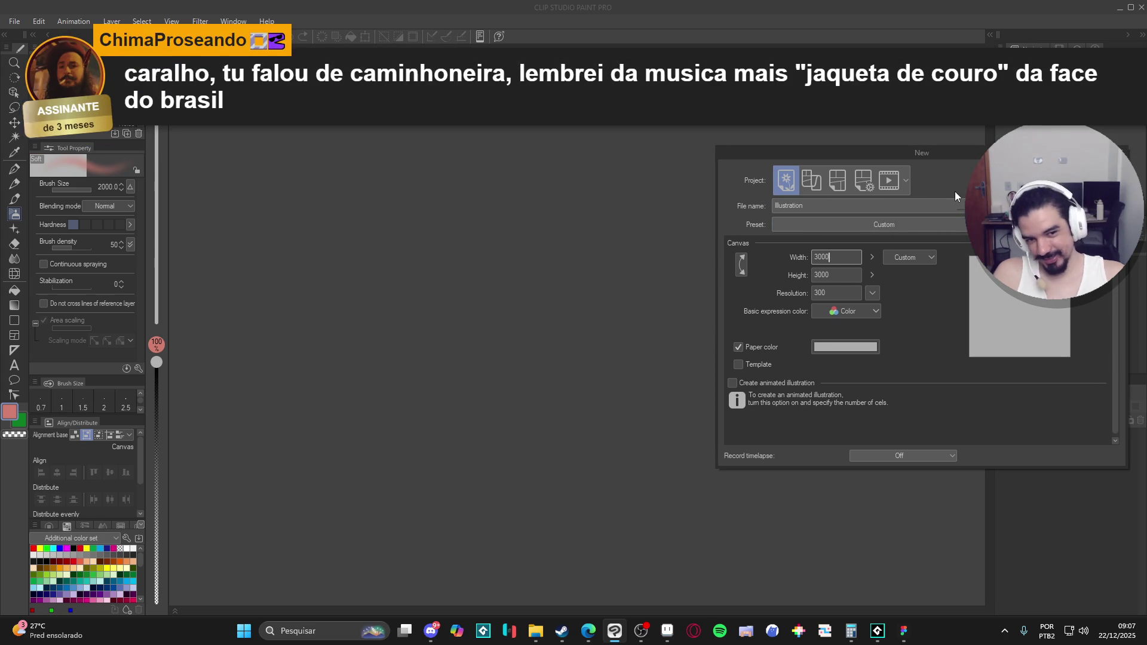
type("320")
key("Tab")
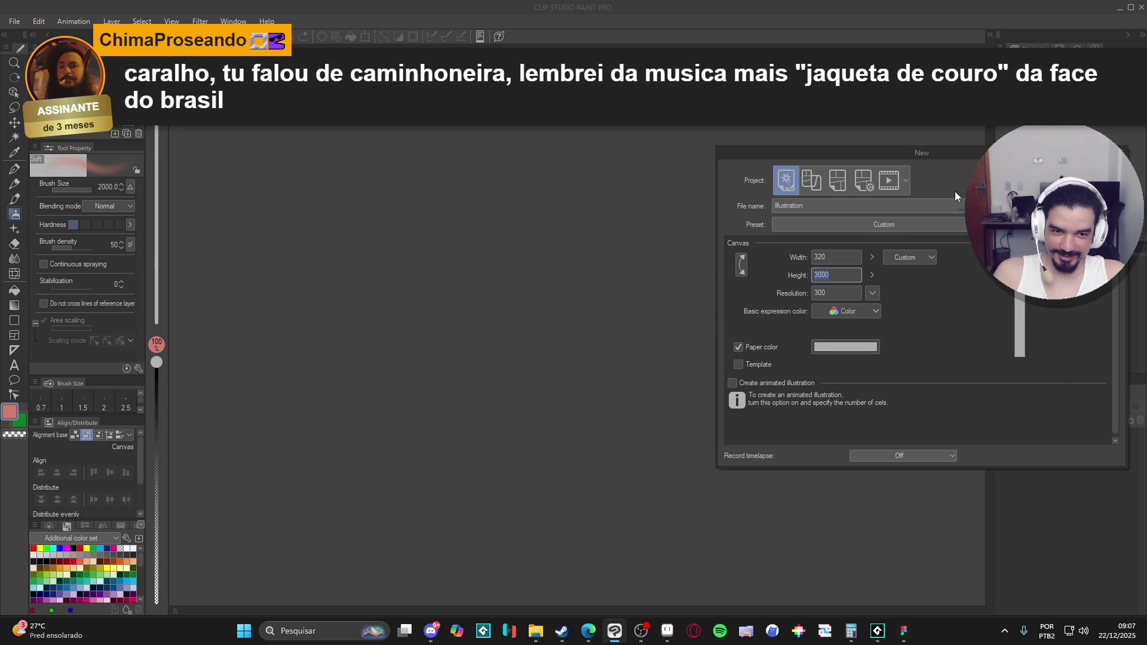
type("180")
key("Return")
mouse_move(427, 291)
left_mouse_down()
mouse_move(188, 291)
mouse_move(464, 353)
mouse_move(467, 336)
left_mouse_up()
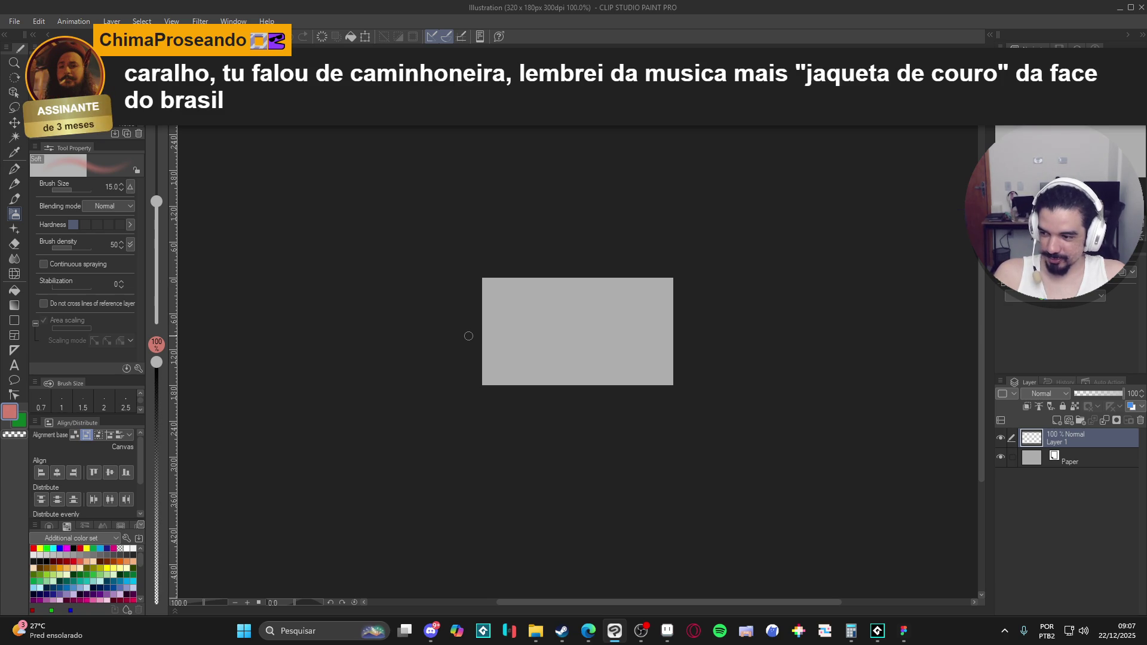
scroll(532, 382, "up", 3)
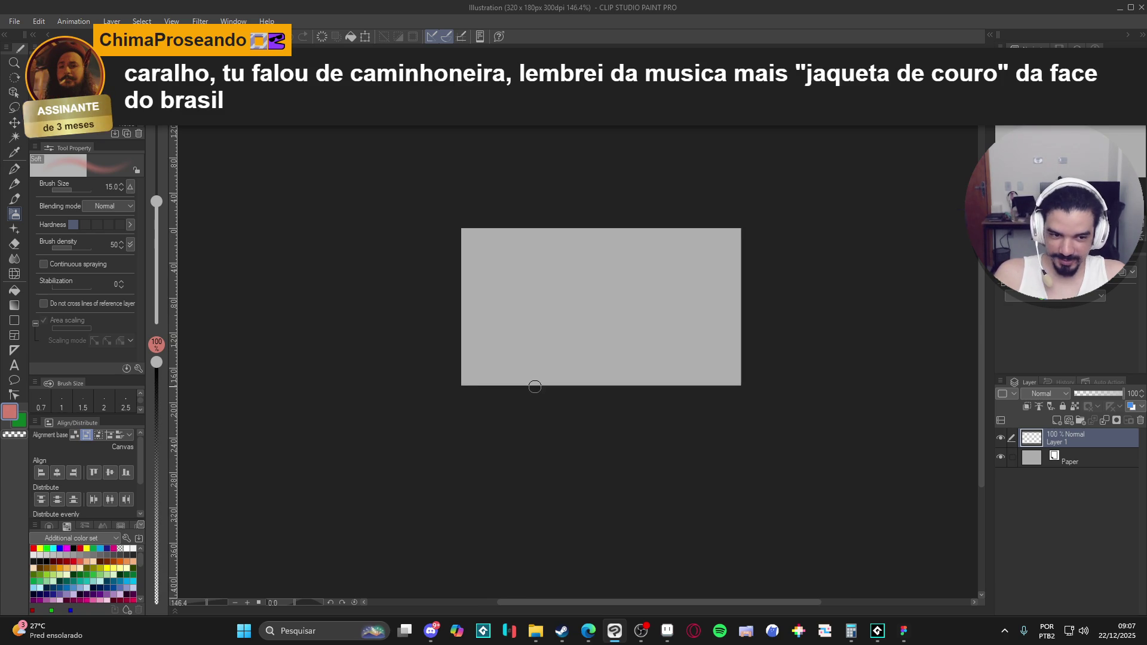
left_click_drag(577, 357, 550, 415)
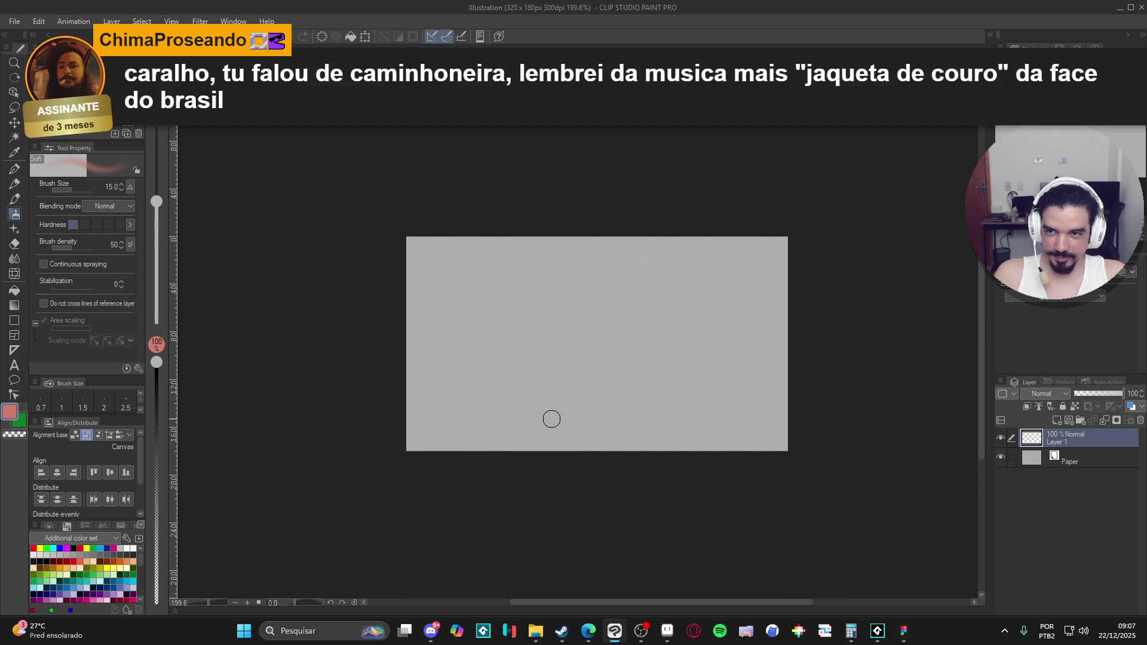
scroll(559, 397, "up", 1)
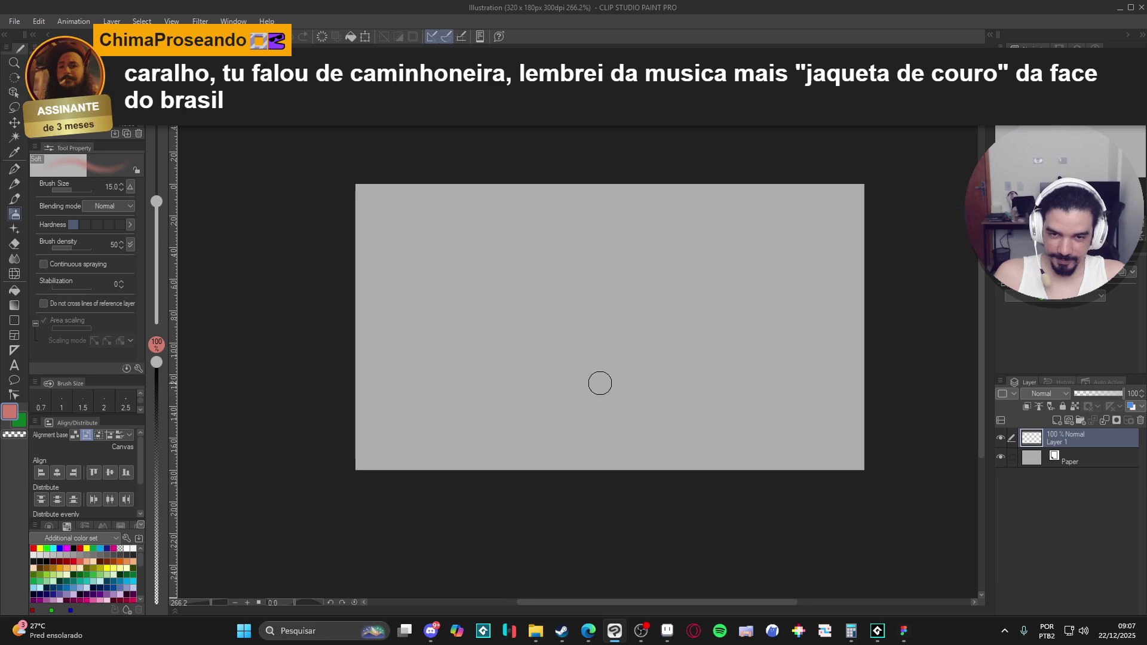
scroll(599, 381, "up", 1)
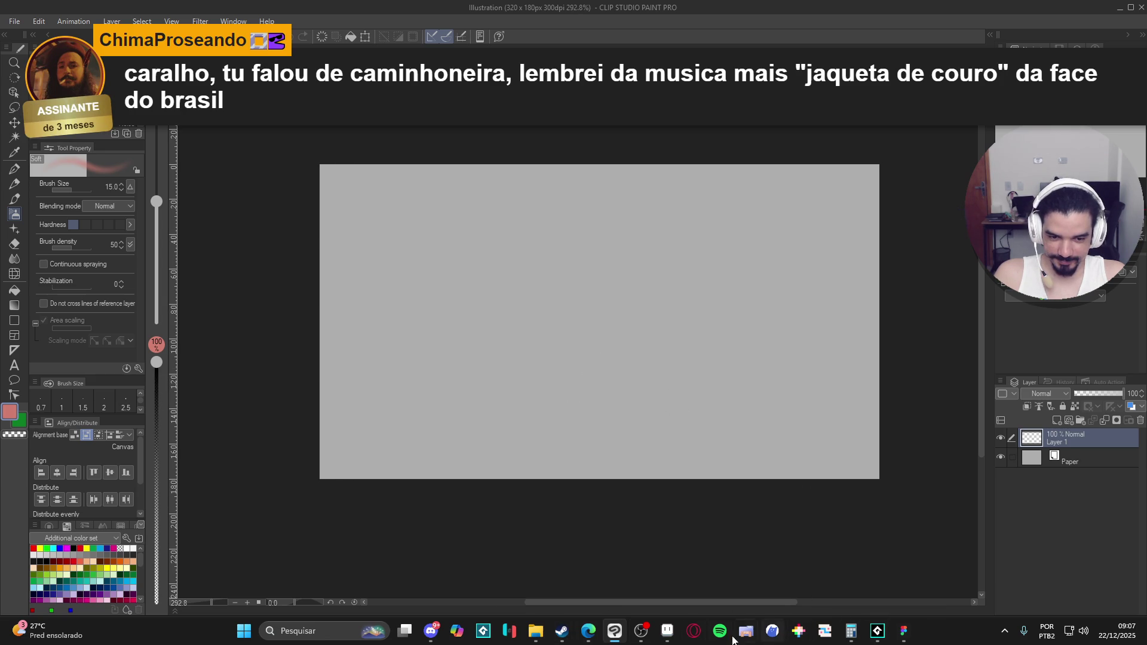
left_click(672, 641)
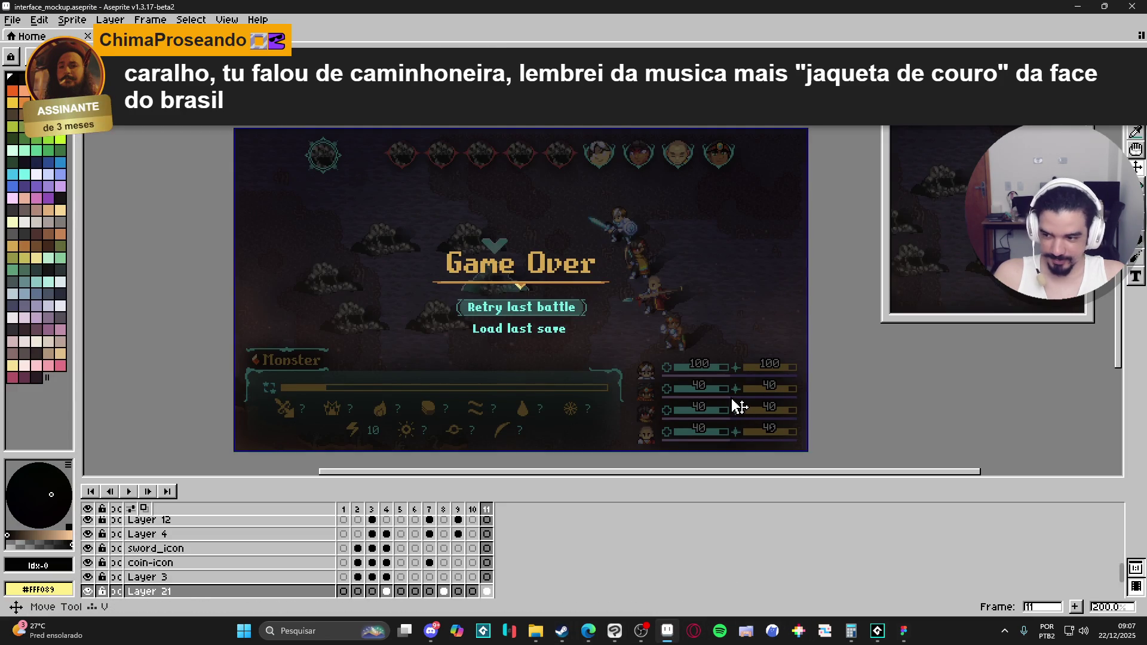
scroll(263, 591, "down", 1)
left_click(161, 591)
left_click(88, 576)
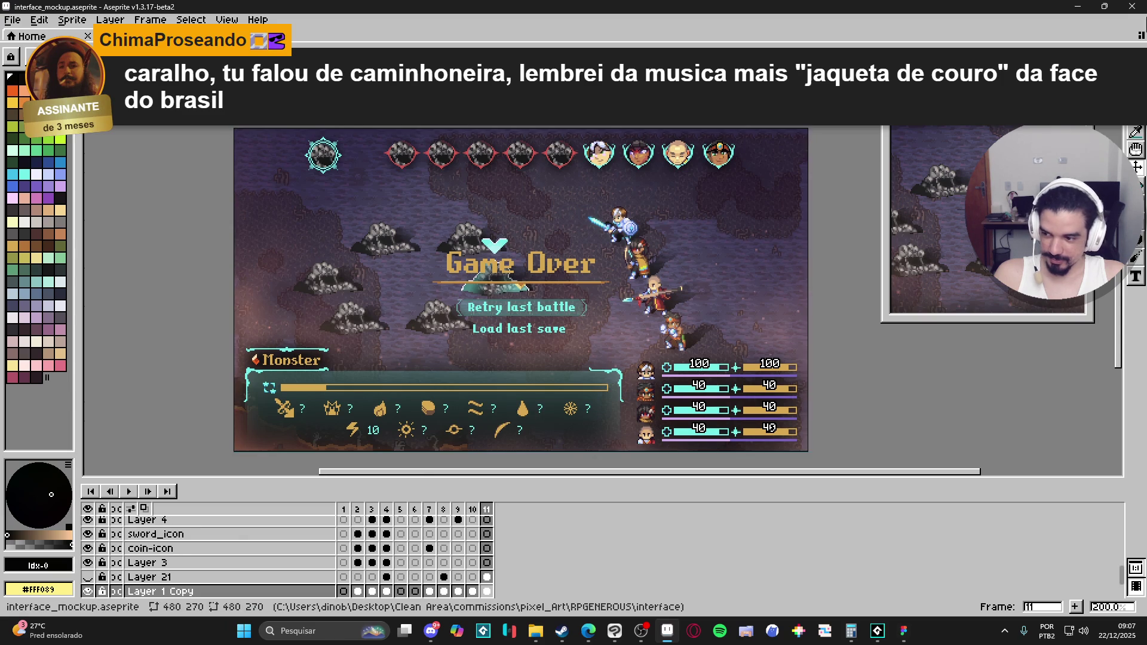
left_click(1082, 6)
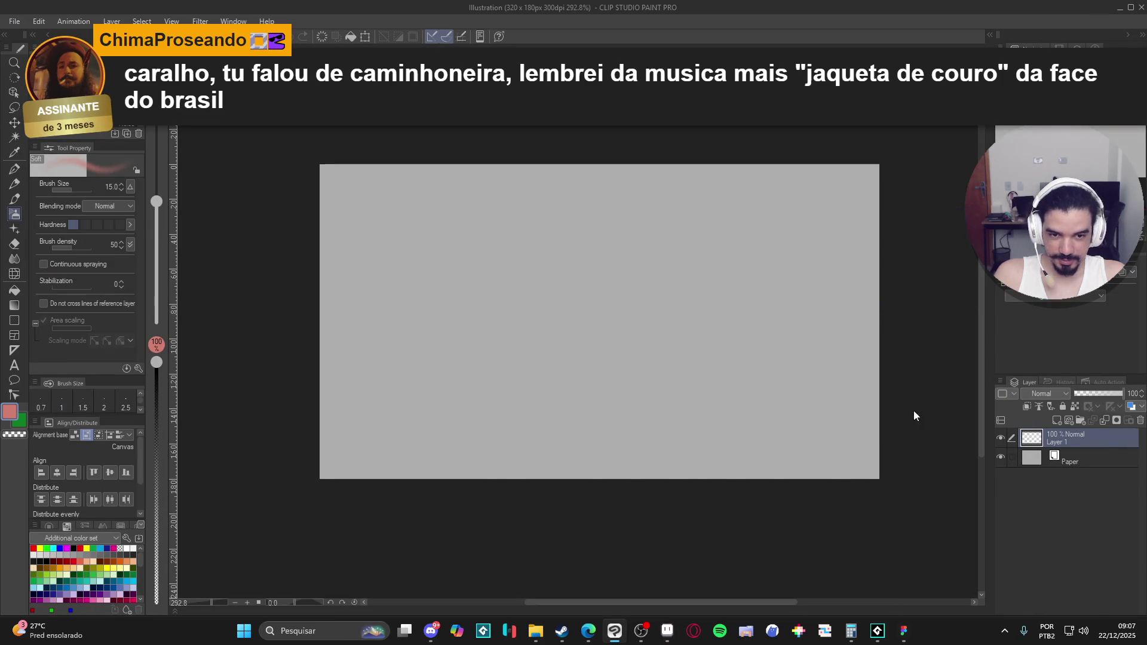
key("ctrl+v")
scroll(795, 398, "down", 2)
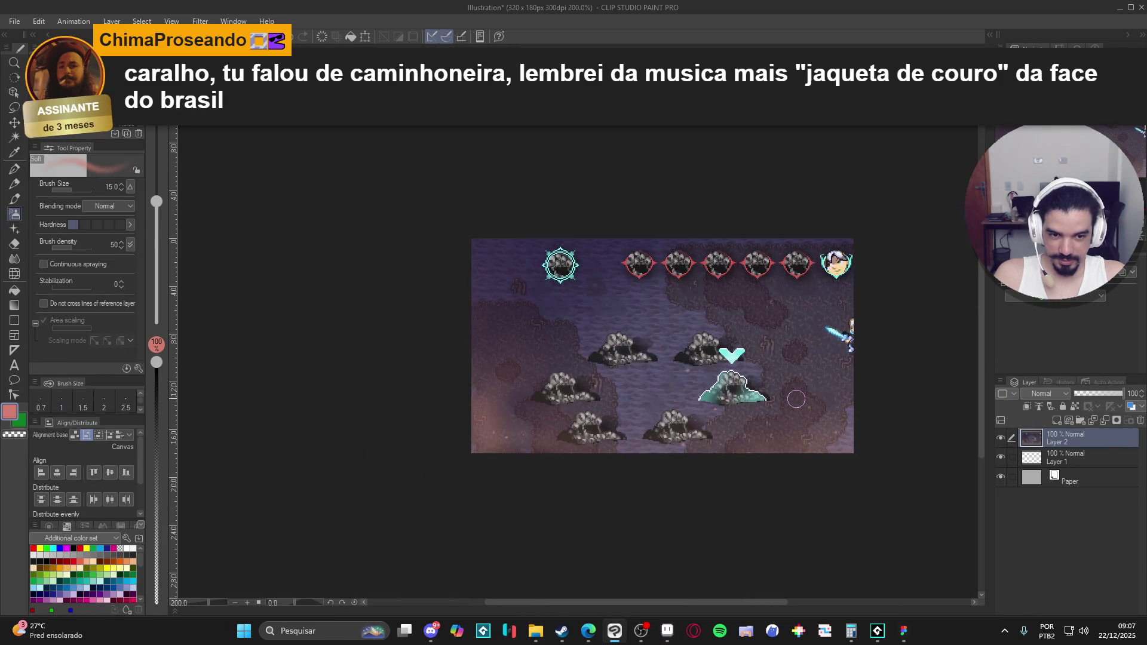
key("ctrl+z")
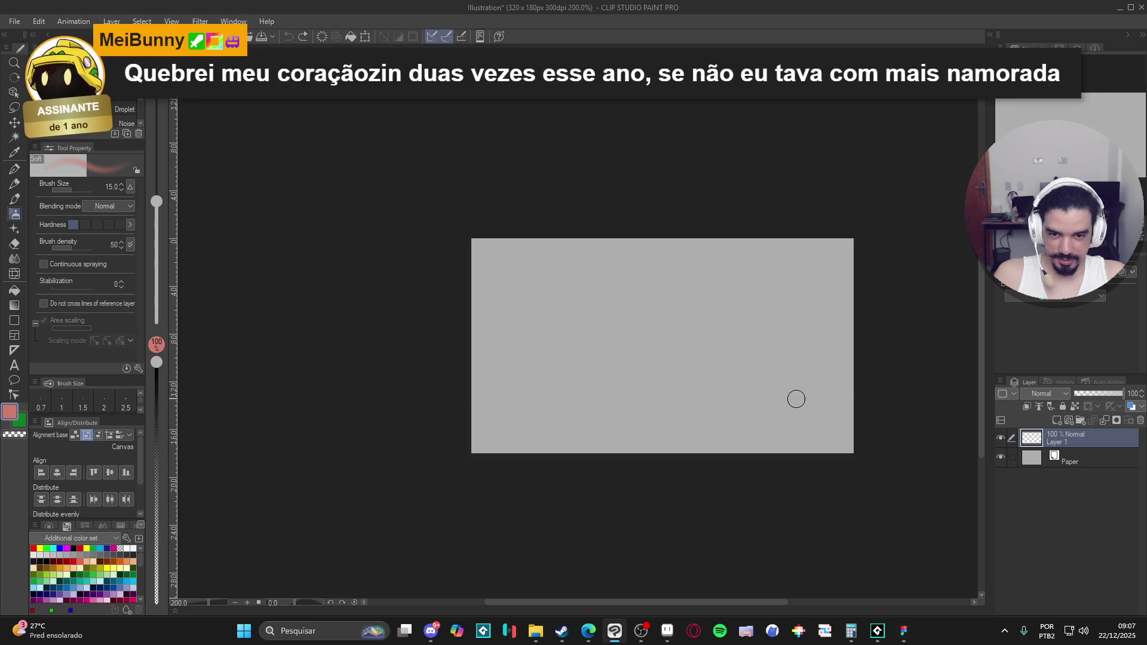
mouse_move(562, 628)
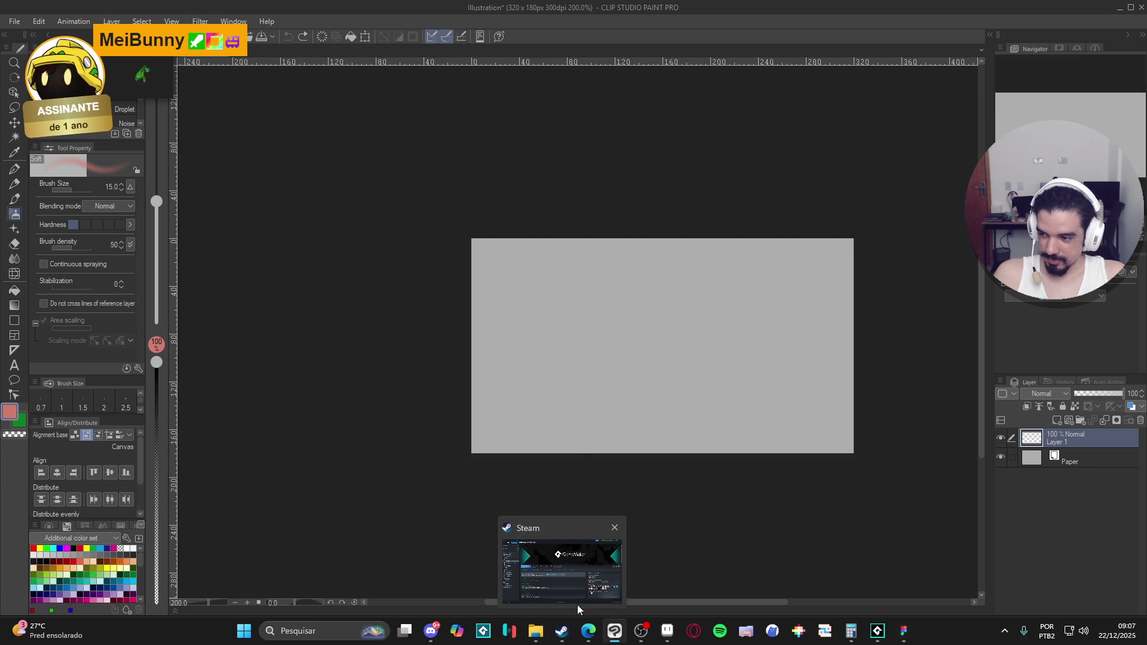
mouse_move(872, 634)
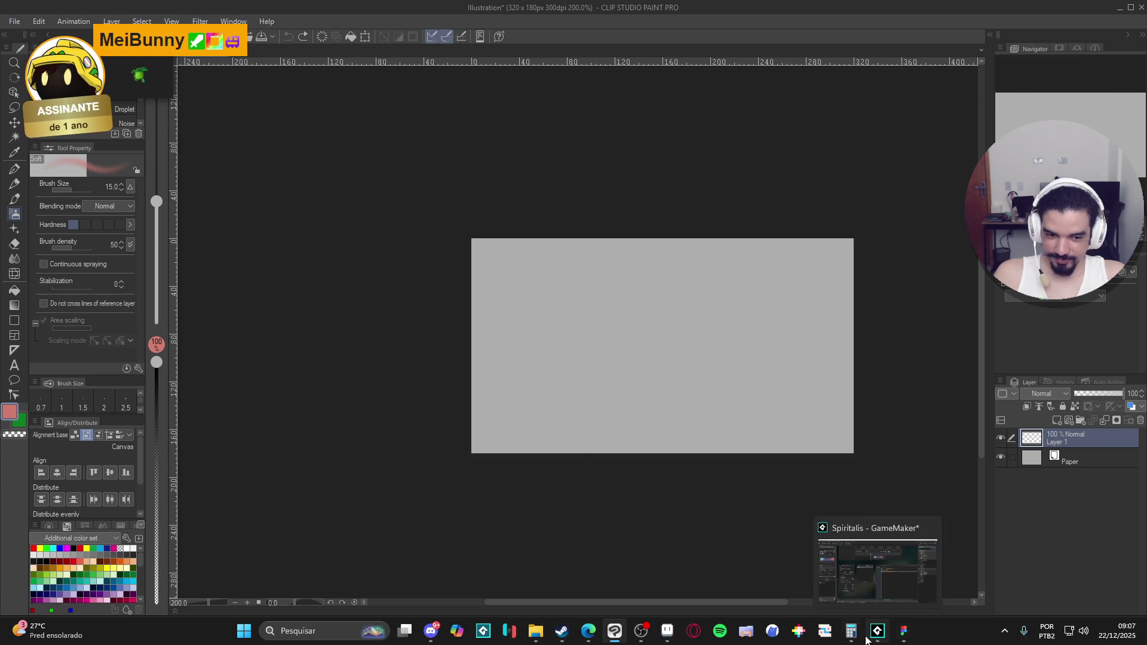
left_click(667, 631)
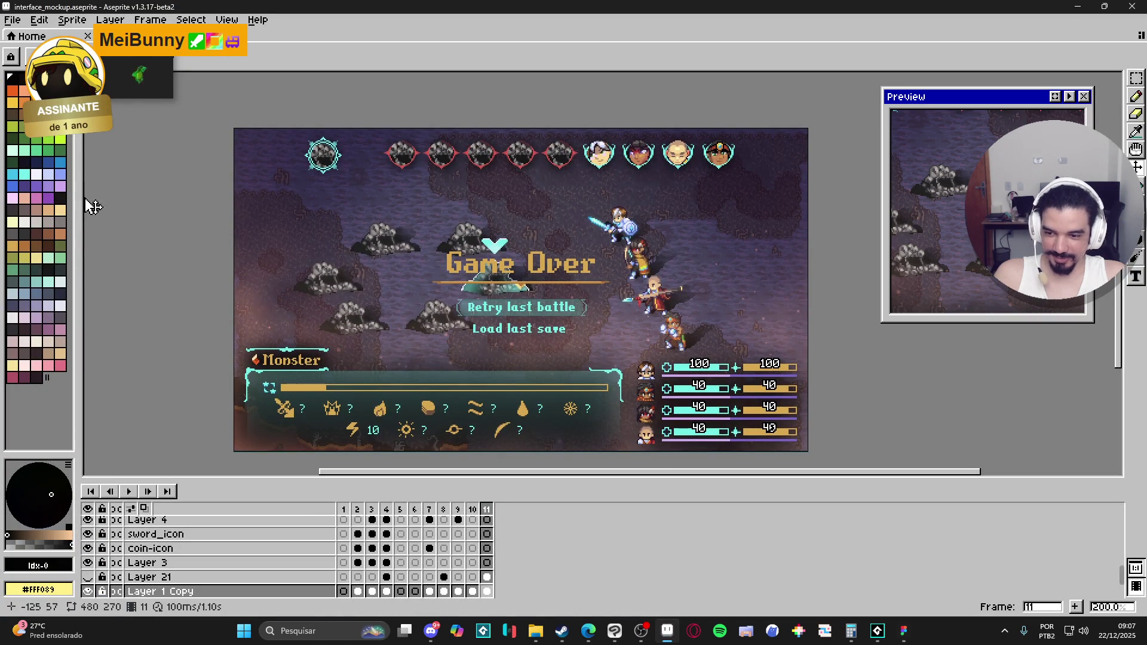
Change the Clip Studio canvas size to 480 × 270 px.
key("alt+Tab")
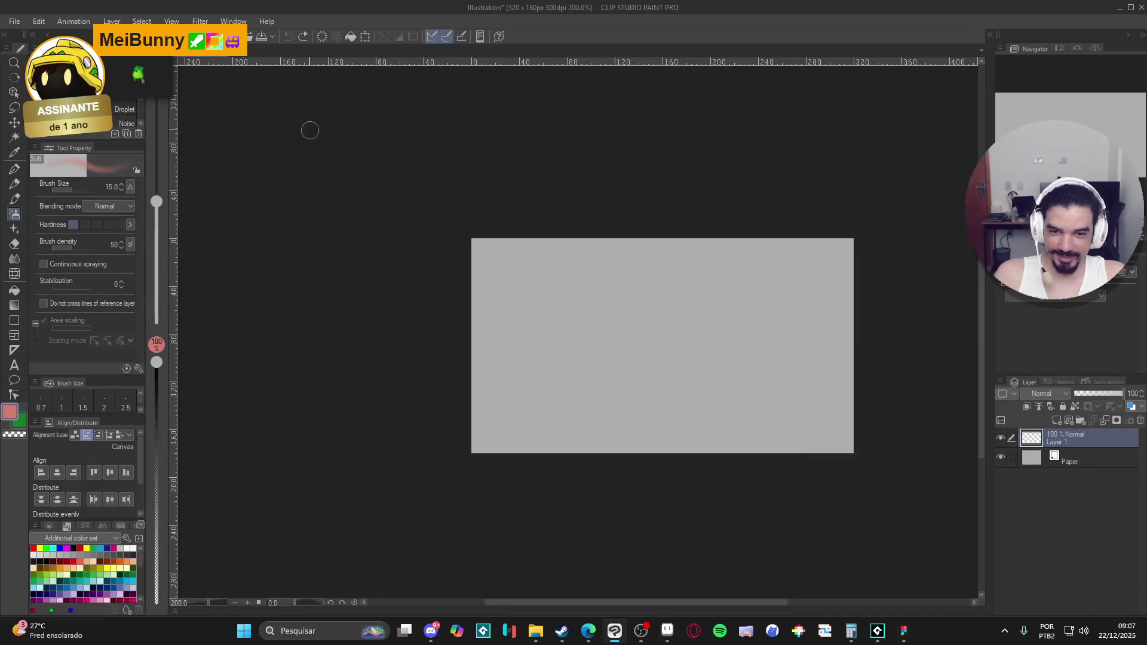
left_click(38, 22)
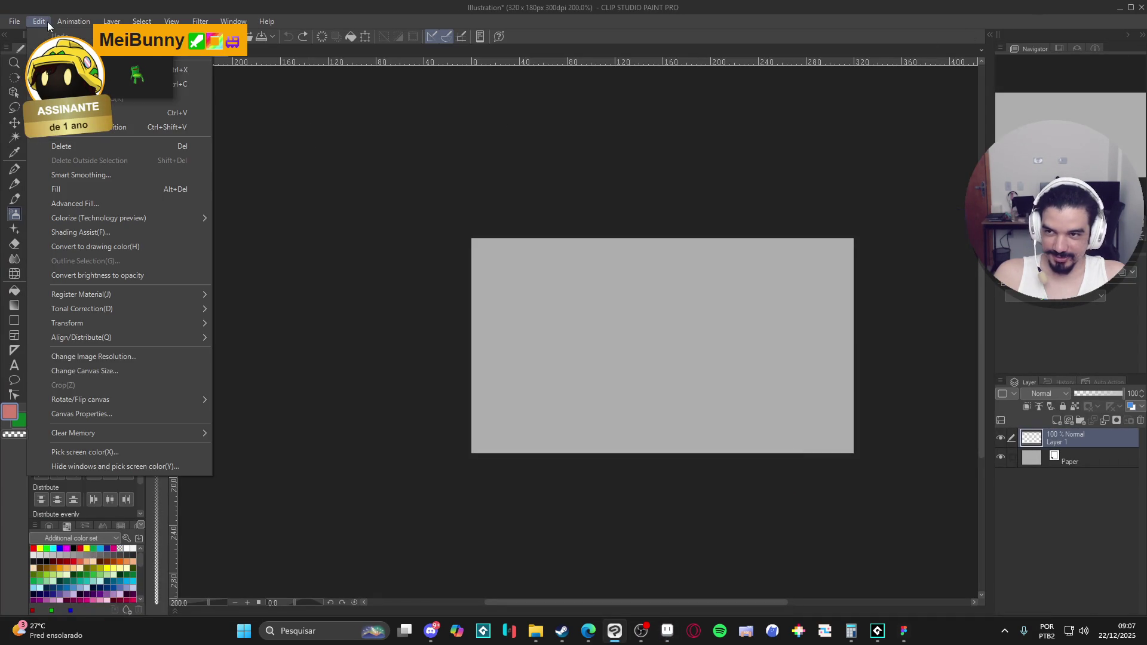
left_click(148, 370)
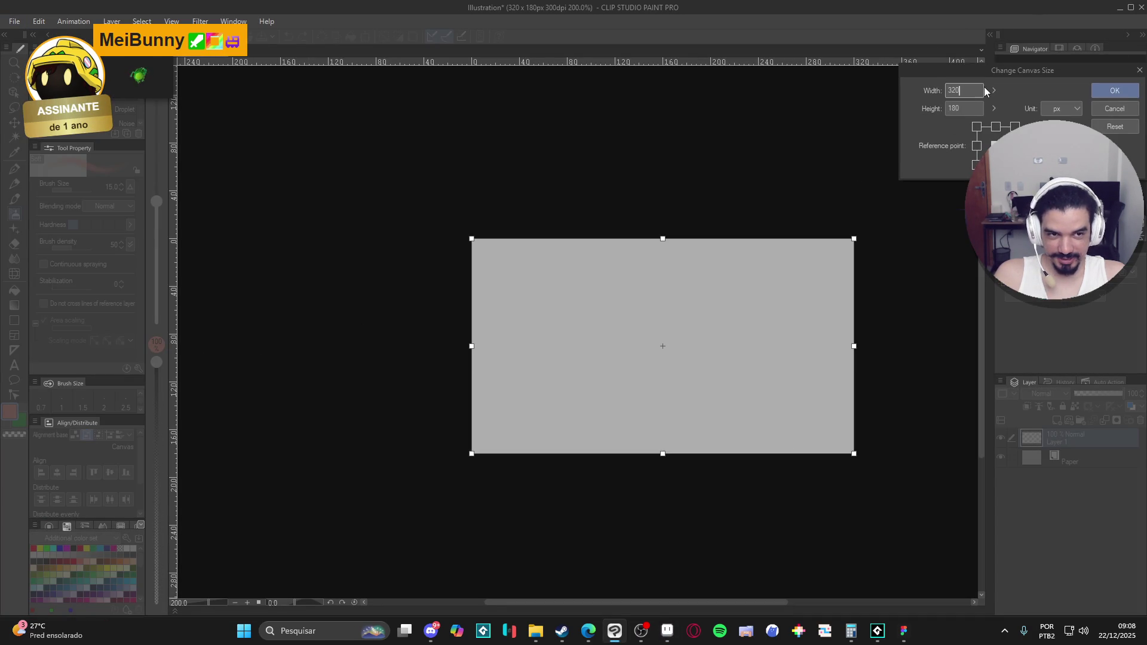
type("480")
key("Tab")
type("2")
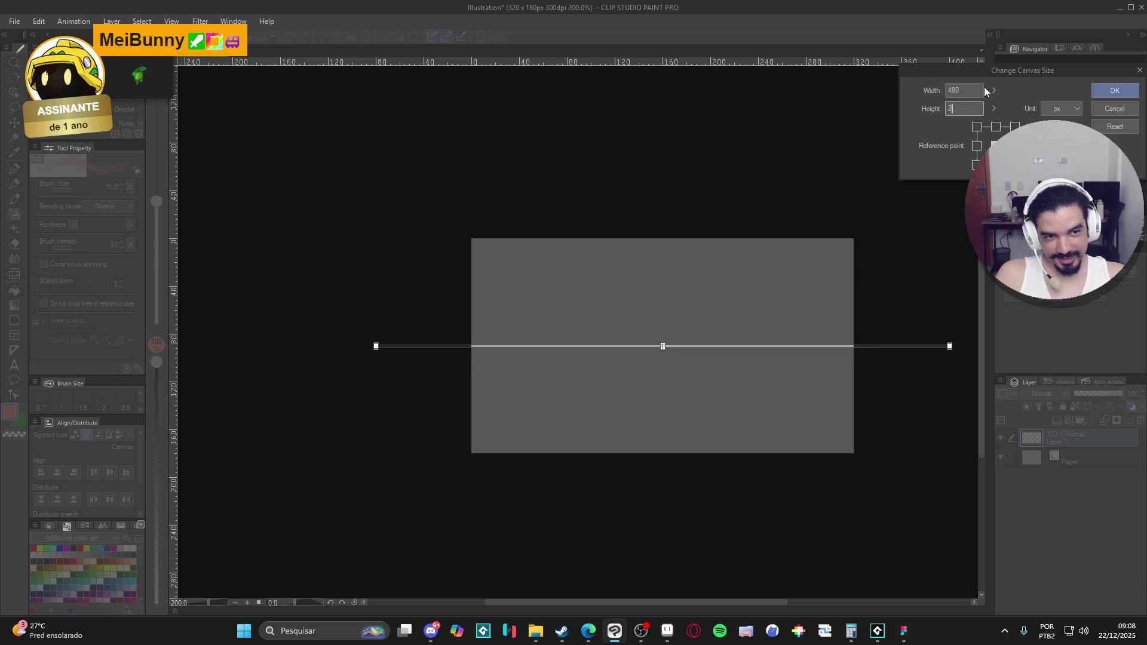
type("70")
key("Return")
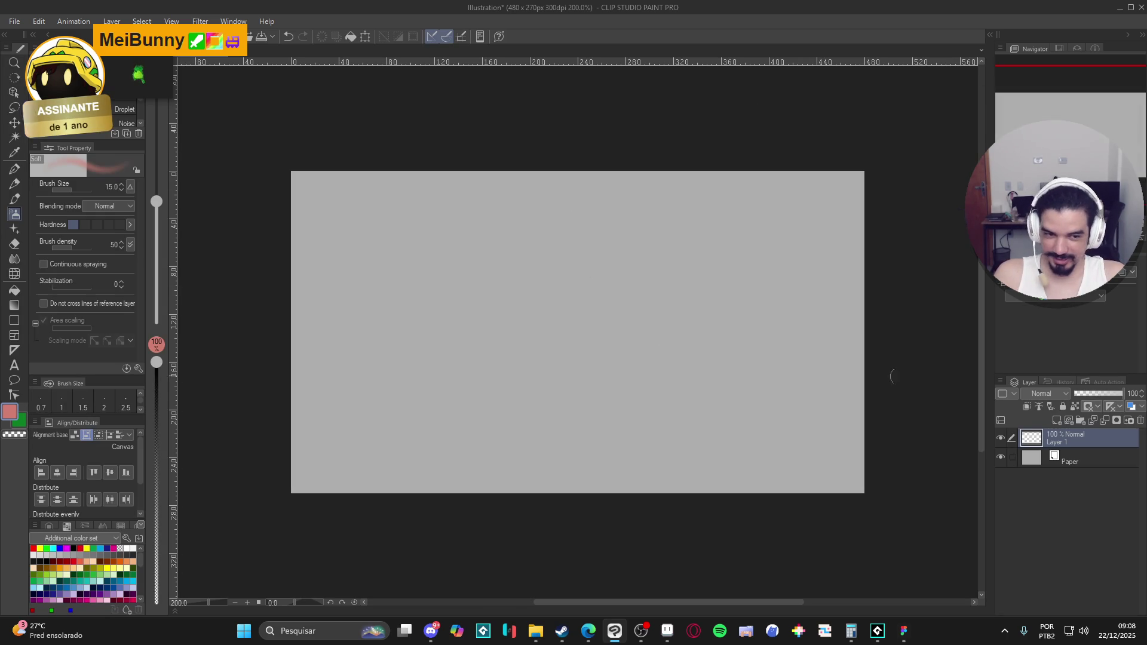
Paste the battle screenshot and delete the empty Layer 1, leaving the screenshot layer active.
key("ctrl+v")
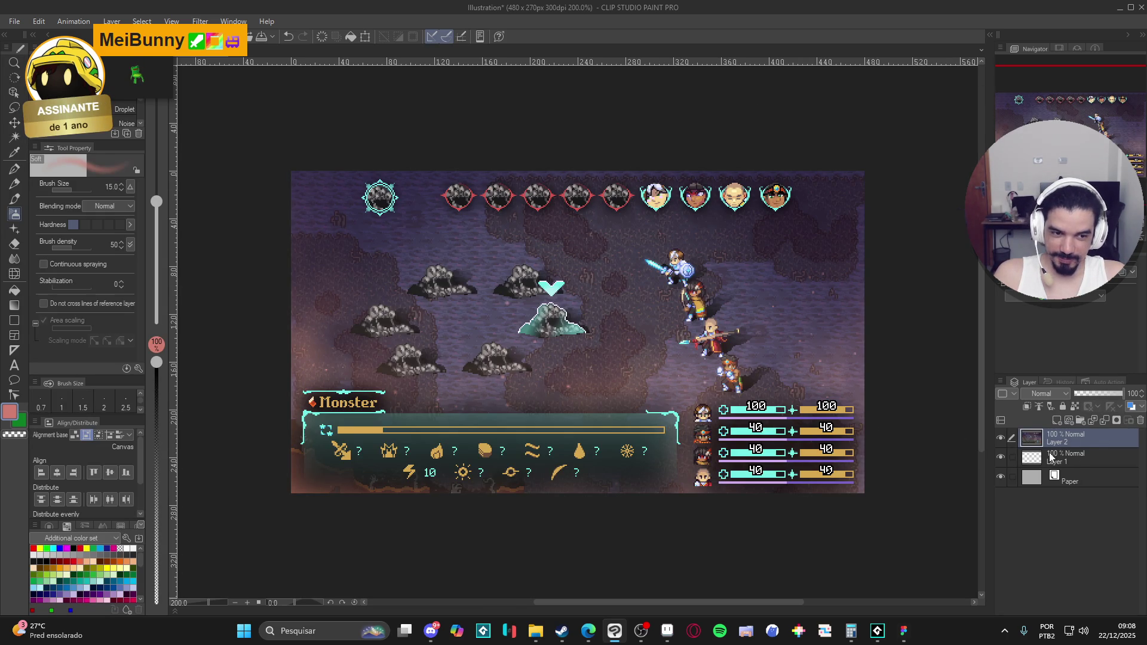
left_click(1051, 458)
right_click(1052, 458)
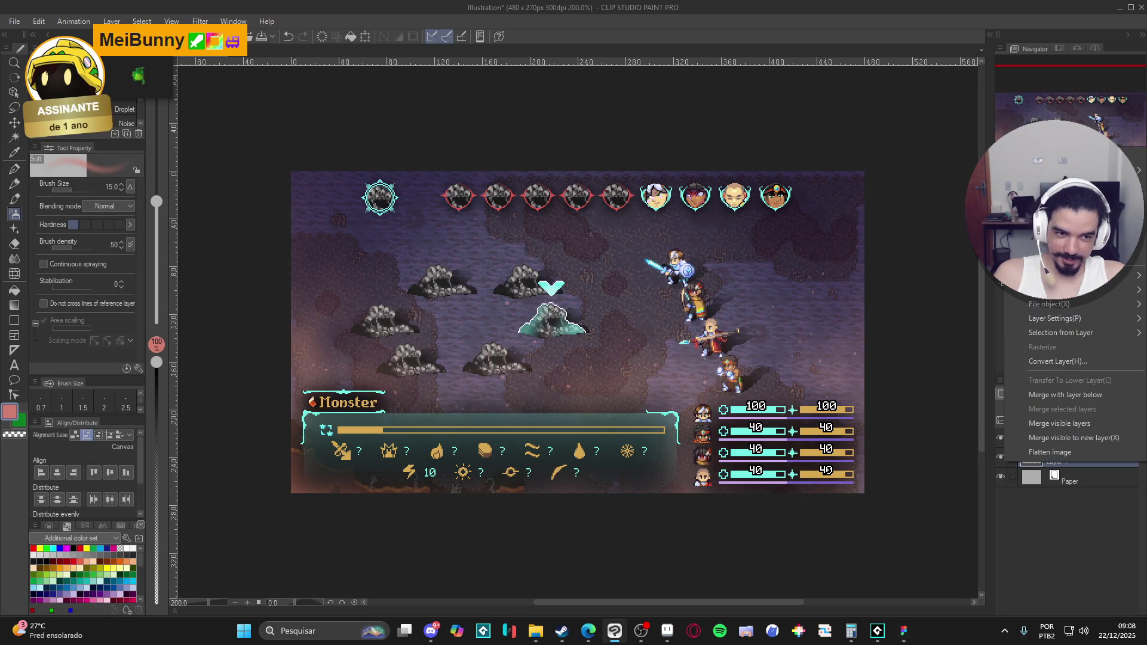
left_click(1016, 327)
left_click(1042, 432)
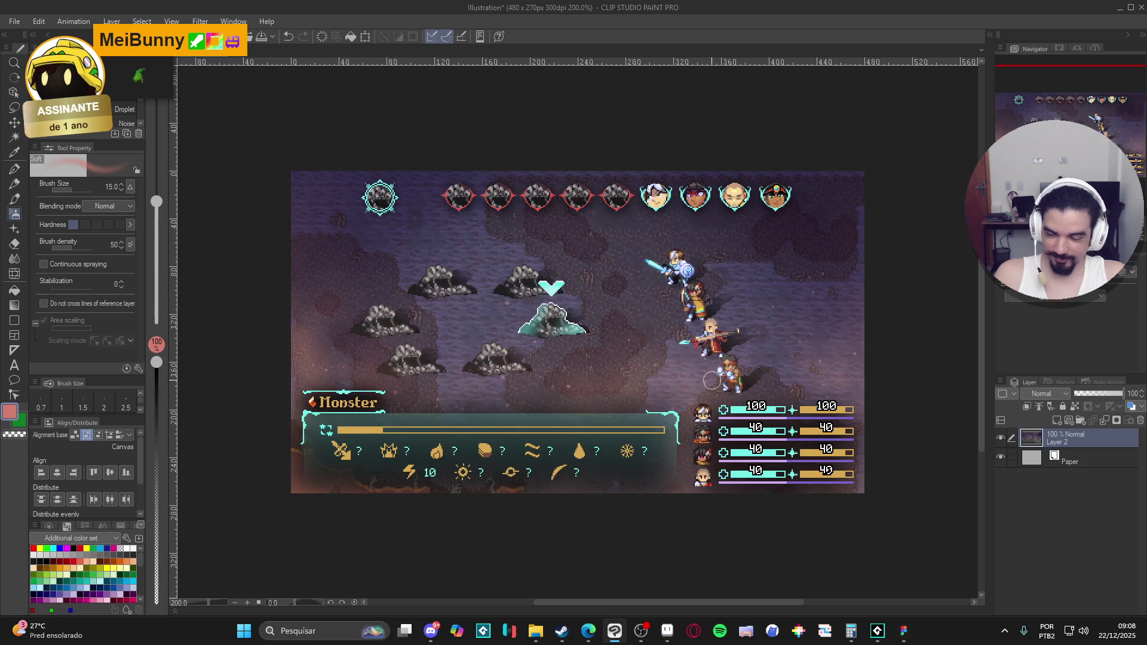
scroll(584, 408, "up", 2)
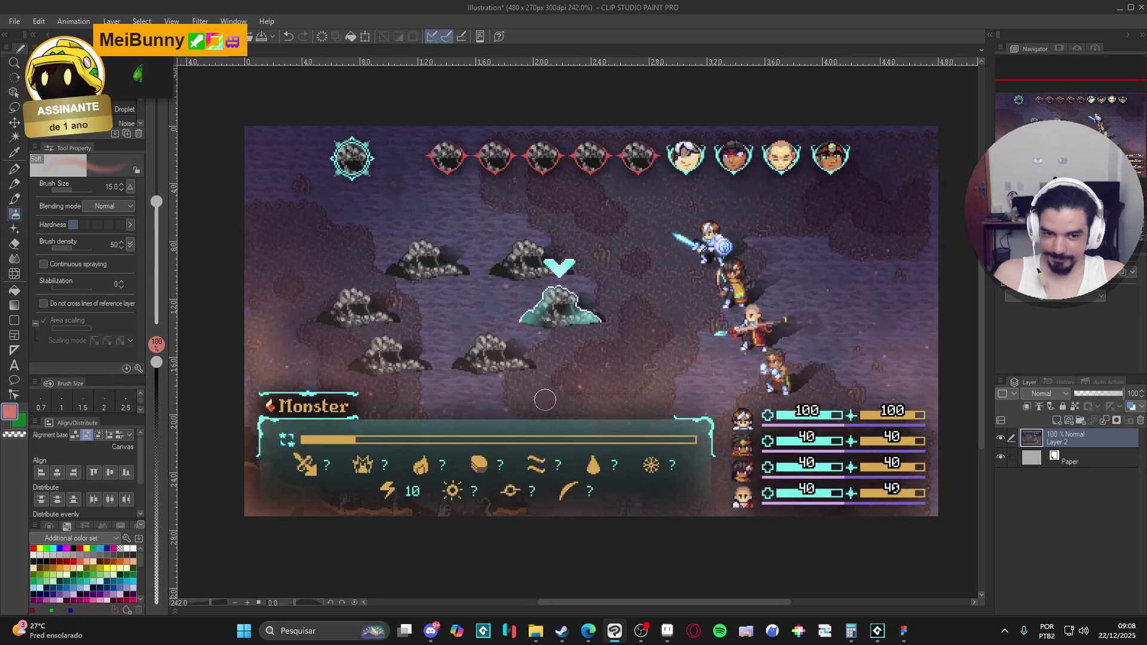
left_click(666, 630)
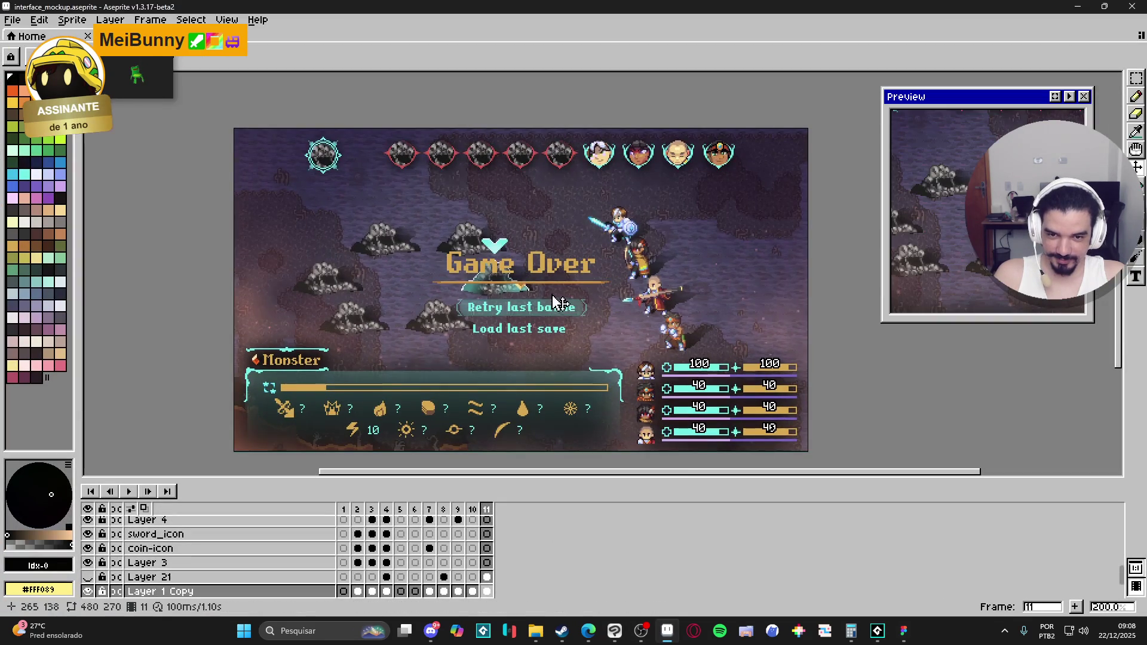
Paste Aseprite's Layer 22 Game Over and menu text into Clip Studio as a layer.
scroll(547, 279, "up", 1)
left_click(545, 278, "ctrl")
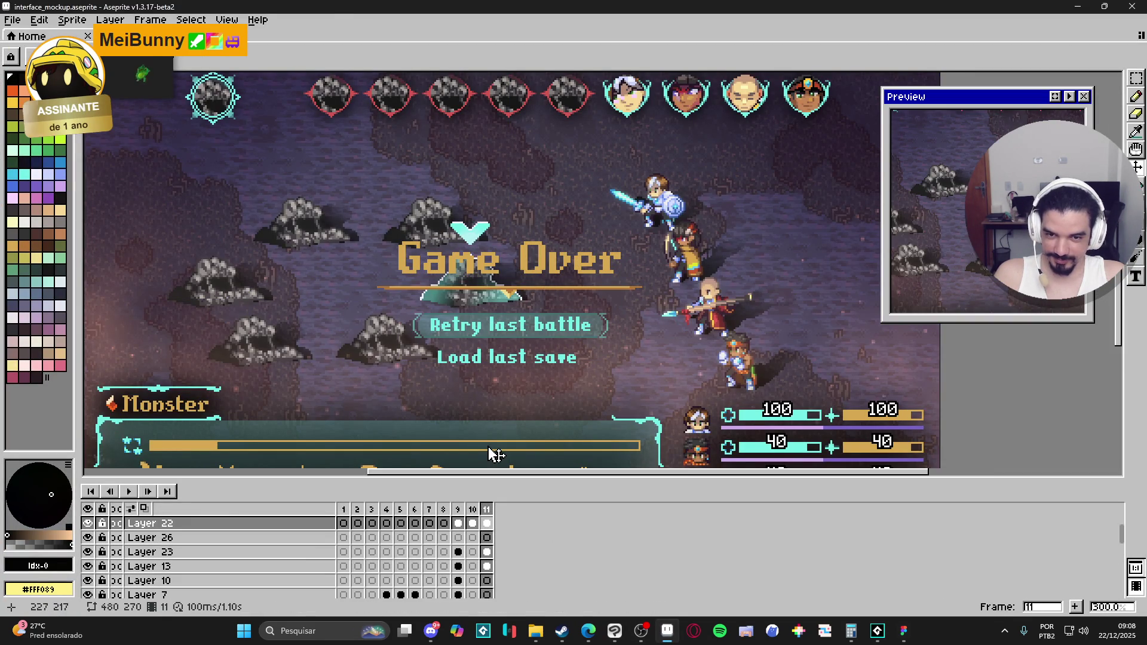
key("alt+Tab")
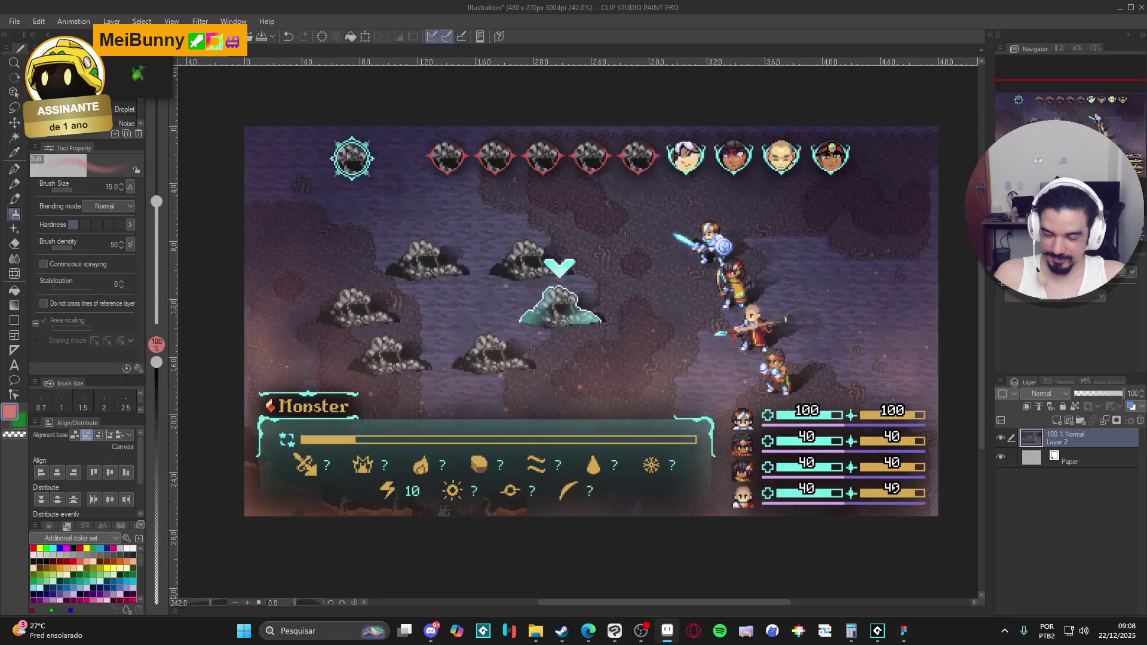
key("ctrl+v")
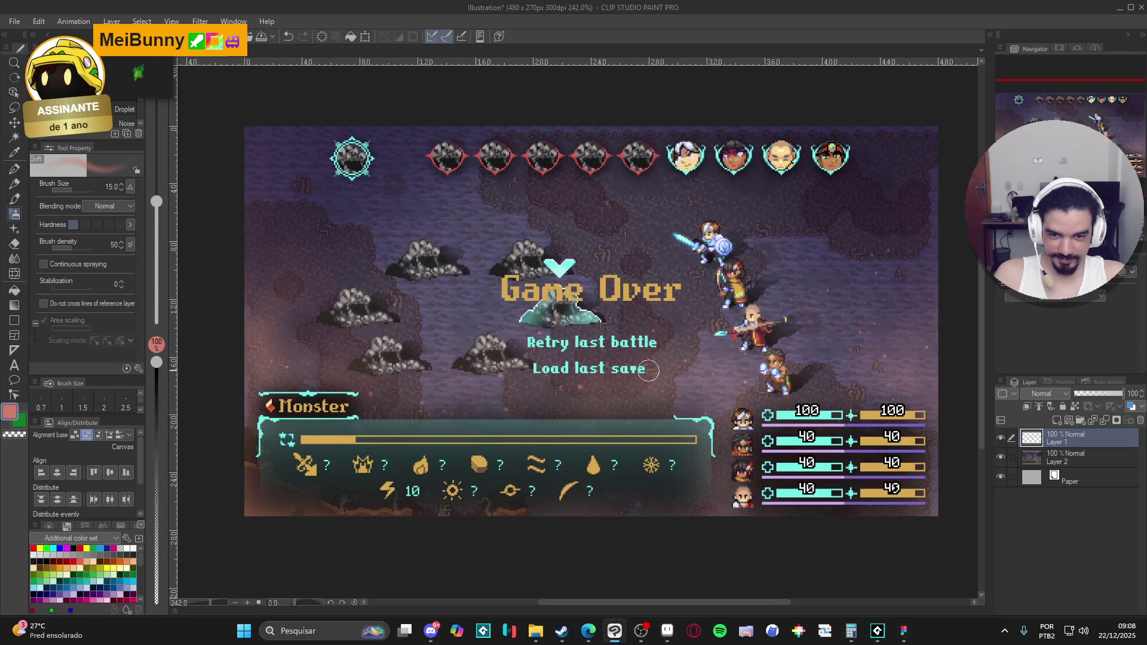
Paste the gold underline ornament and place its layer beneath the text layer.
key("alt+Tab")
scroll(568, 286, "up", 5)
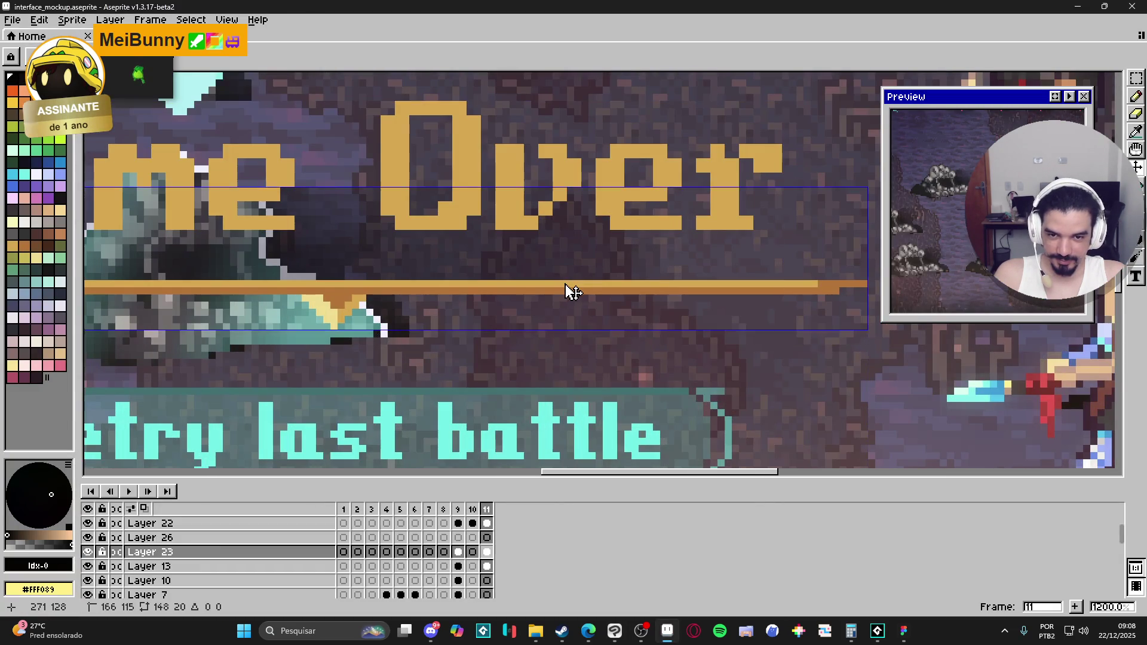
scroll(572, 291, "down", 5)
key("alt+Tab")
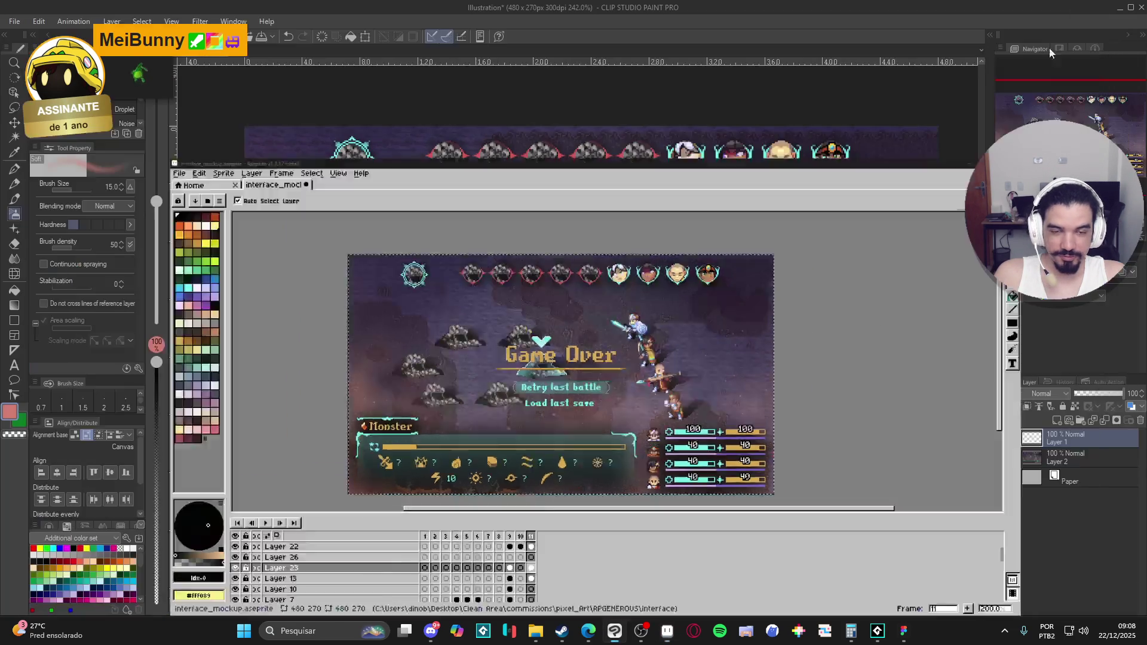
key("ctrl+v")
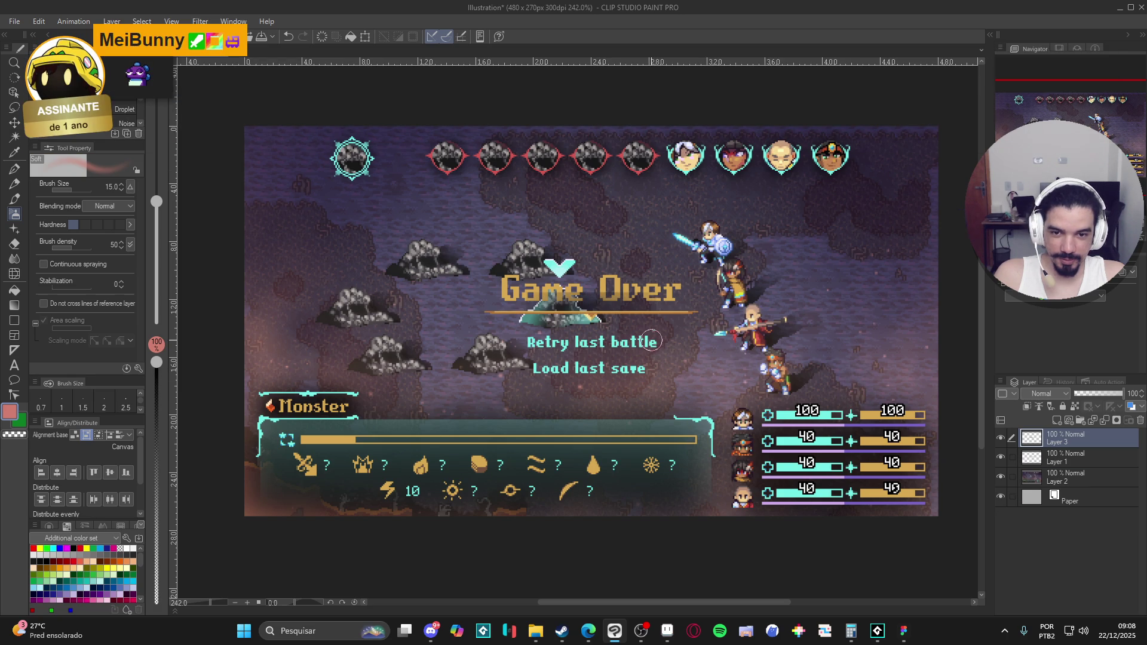
scroll(651, 340, "up", 2)
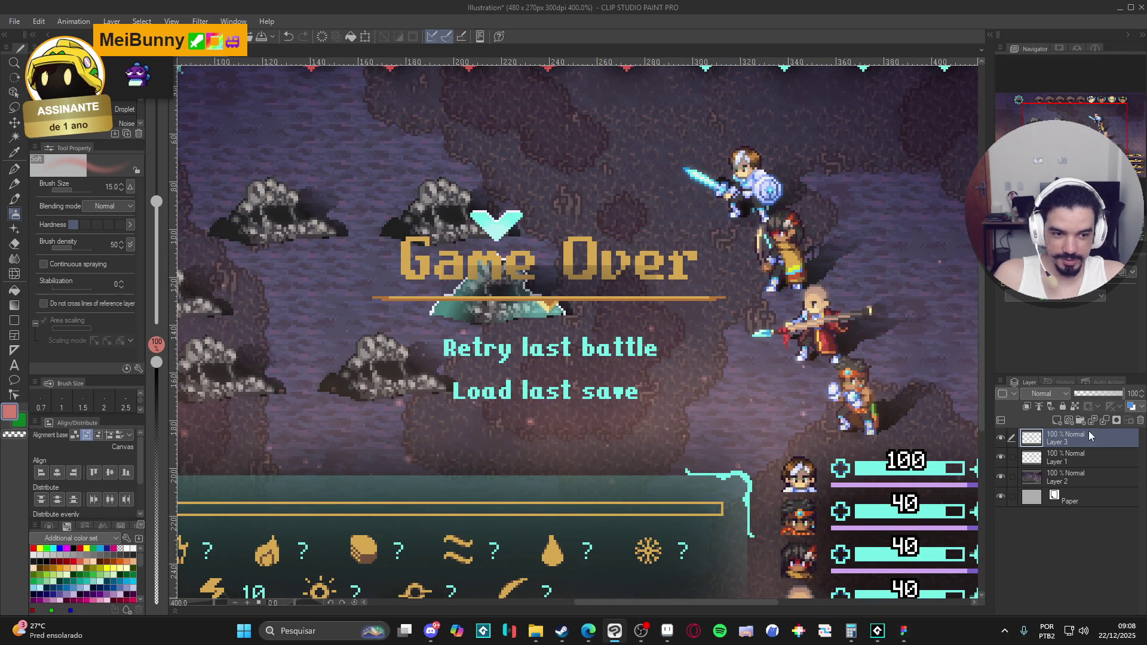
left_click_drag(1089, 436, 1082, 470)
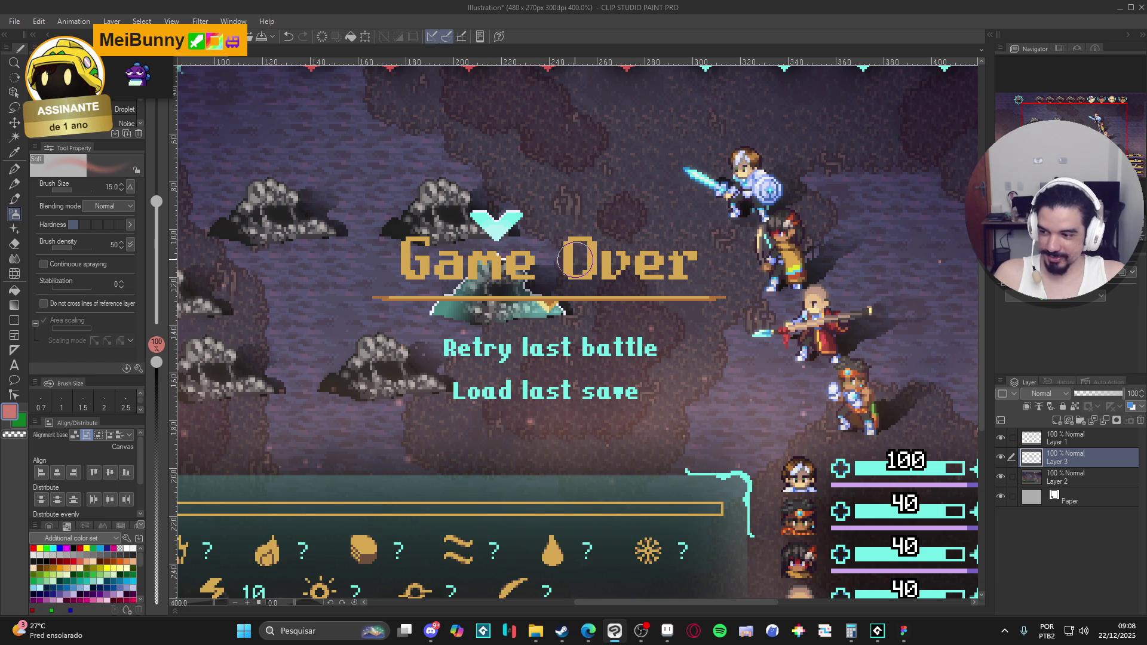
Draw a rectangular selection around the Game Over title, then deselect it.
scroll(596, 263, "down", 1)
scroll(359, 191, "up", 1)
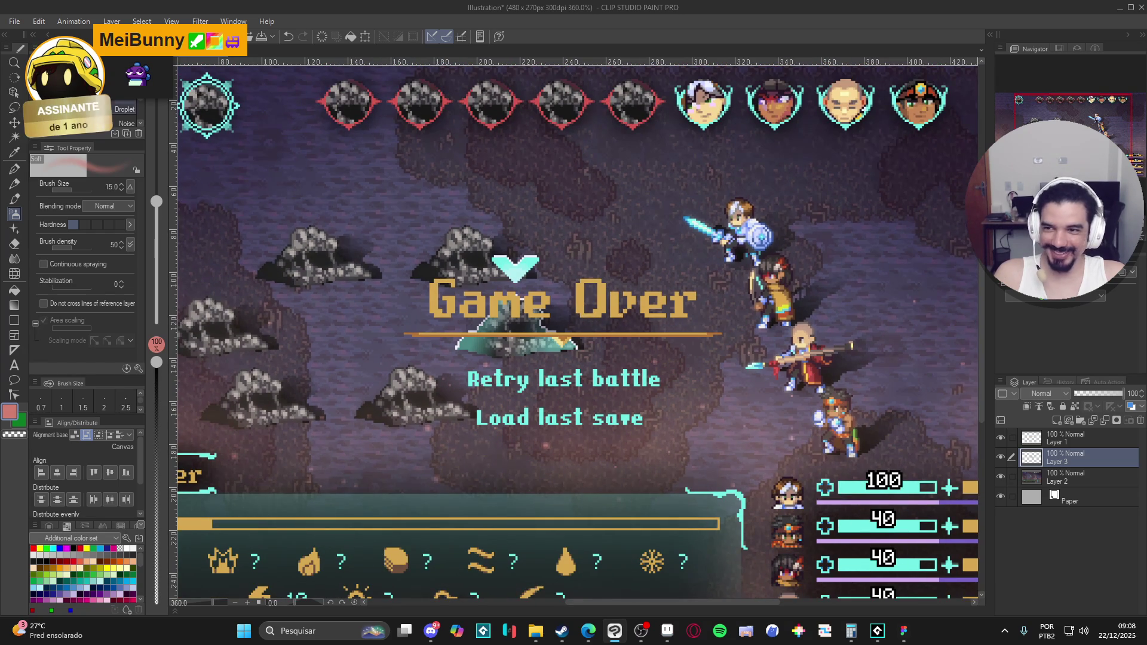
left_click(15, 107)
left_click(122, 80)
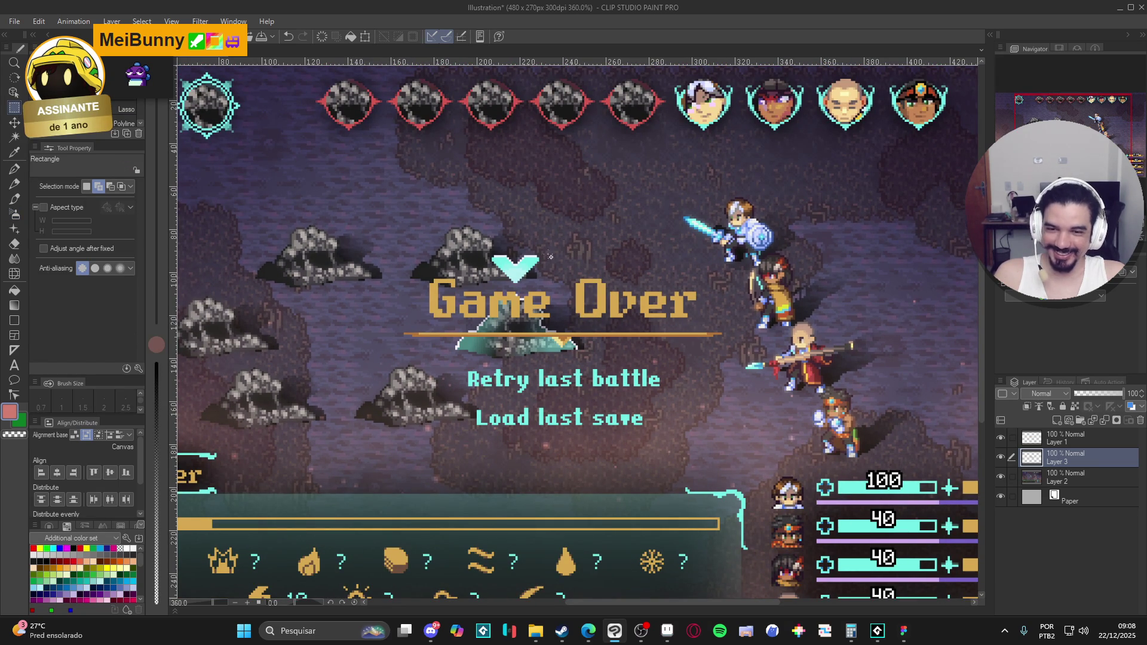
mouse_move(331, 146)
left_mouse_down()
mouse_move(827, 337)
mouse_move(855, 332)
left_mouse_up()
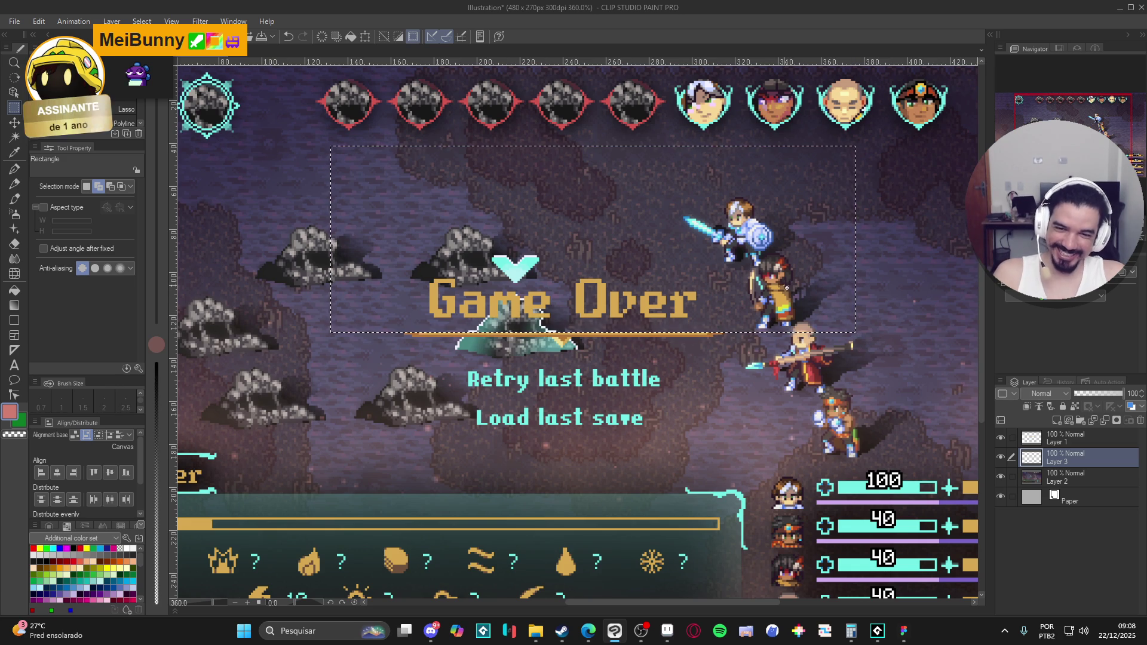
key("ctrl+d")
scroll(786, 287, "down", 3)
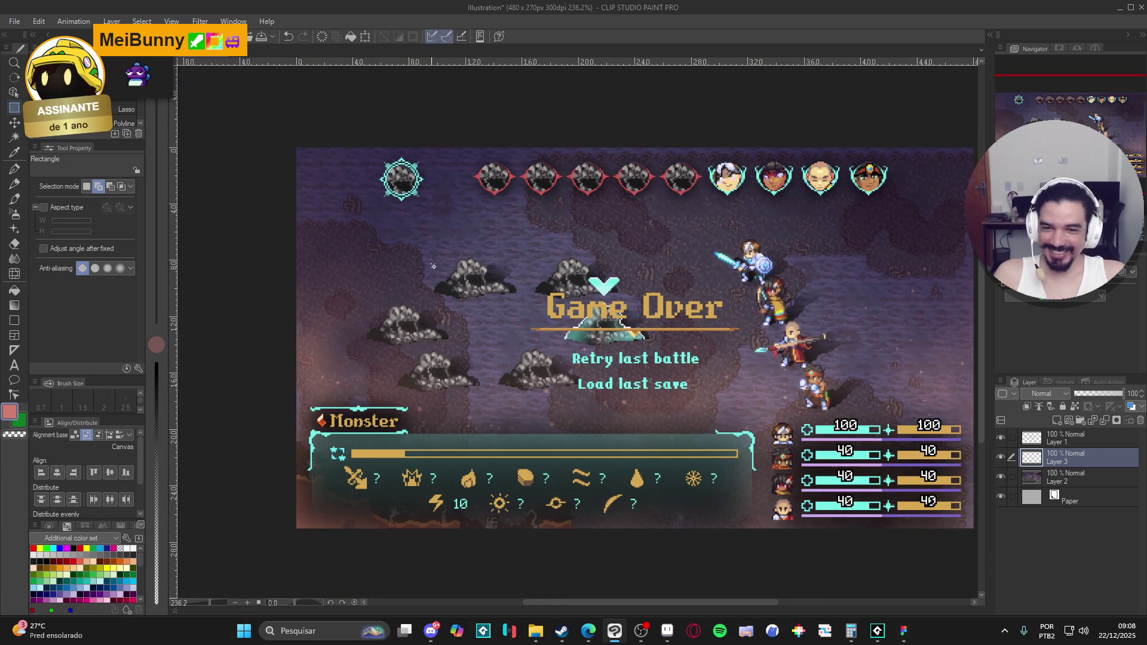
Paste the teal Retry box frame from Aseprite as a new Clip Studio layer, undoing an accidental nudge.
left_click(664, 633)
scroll(594, 327, "up", 3)
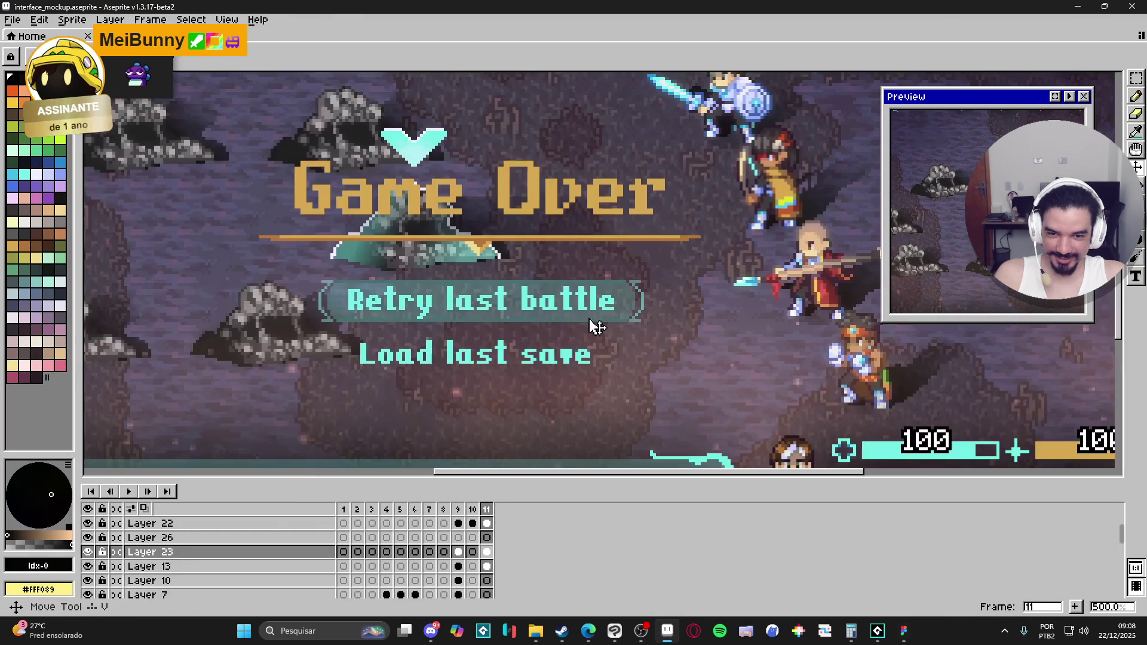
key("Down")
key("m")
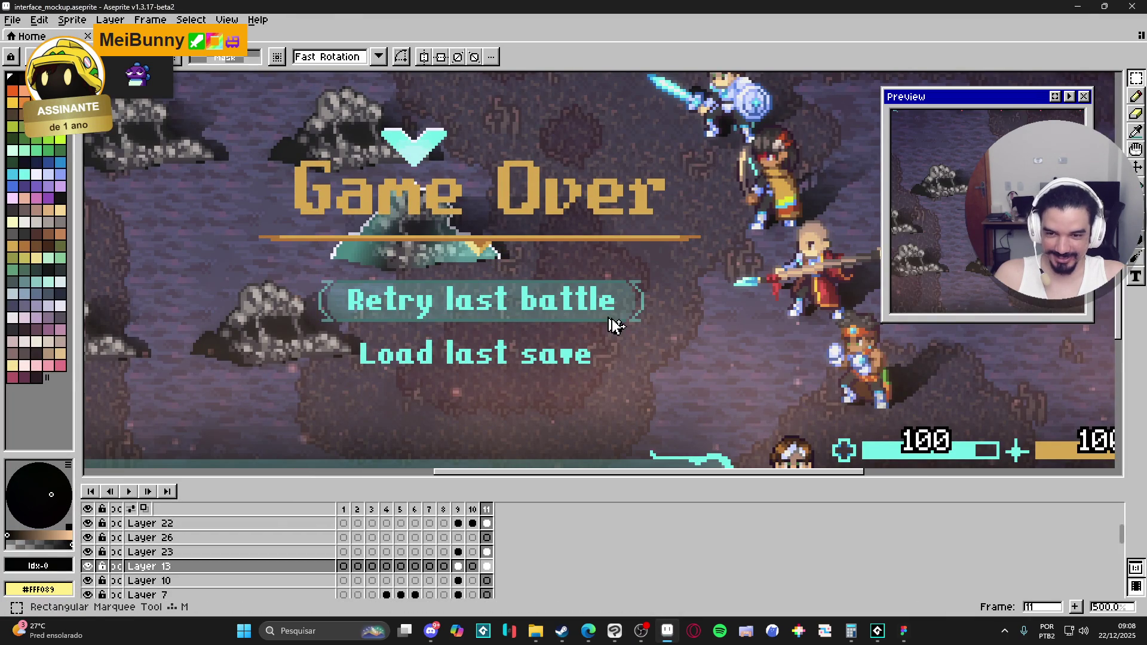
key("alt+Tab")
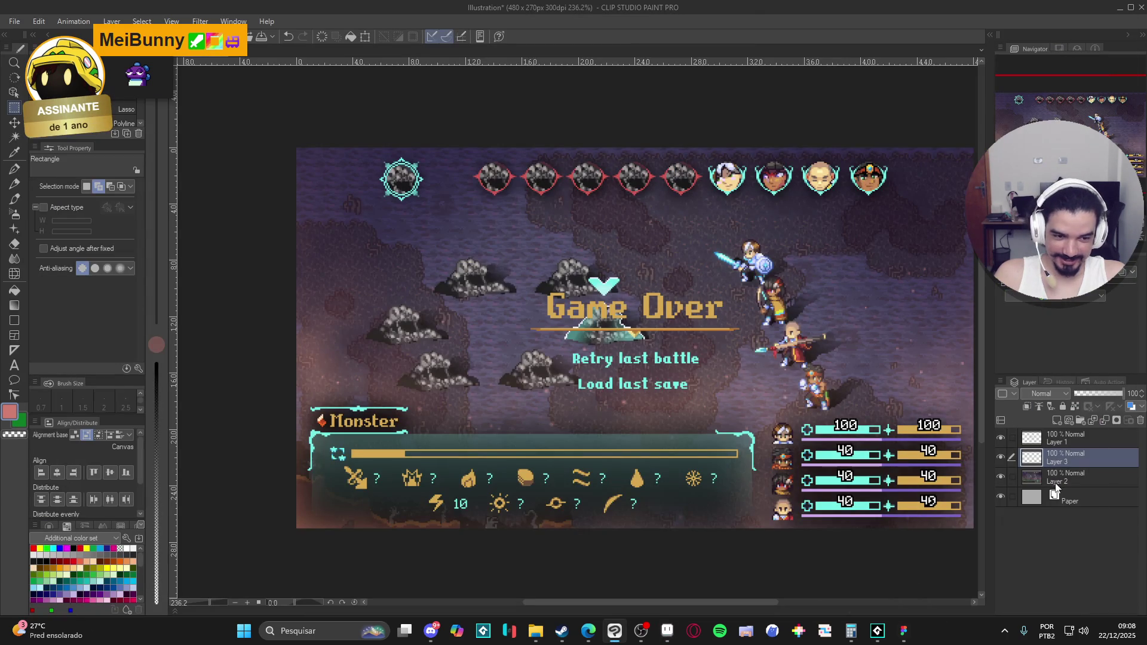
left_click(1054, 484)
key("ctrl+v")
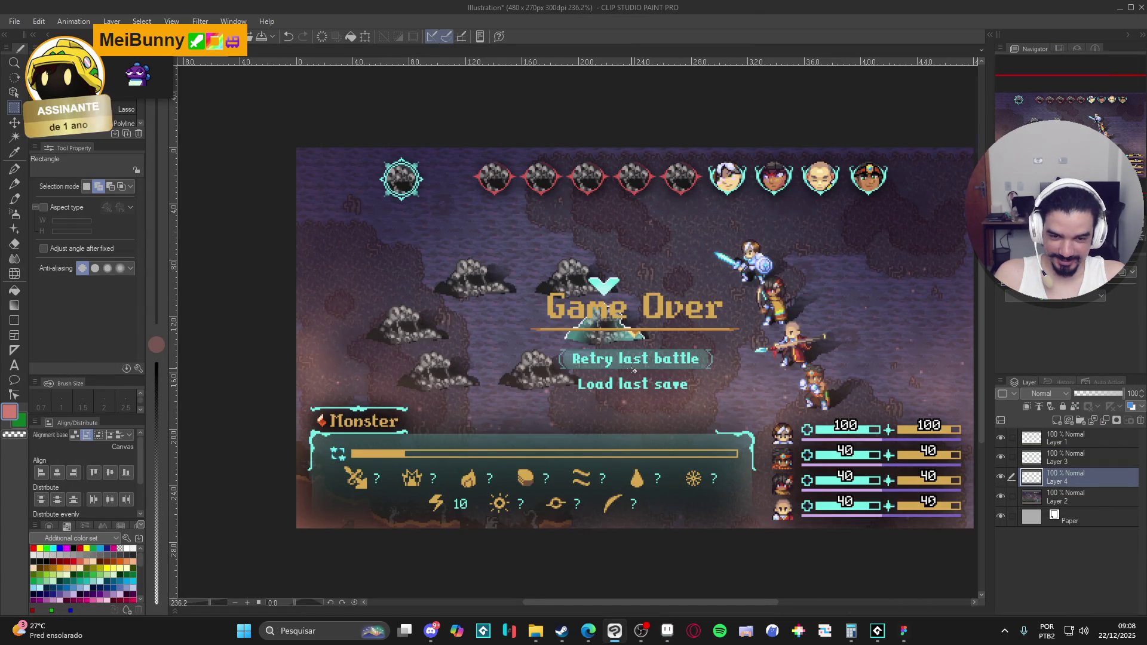
scroll(631, 377, "up", 2)
key("k")
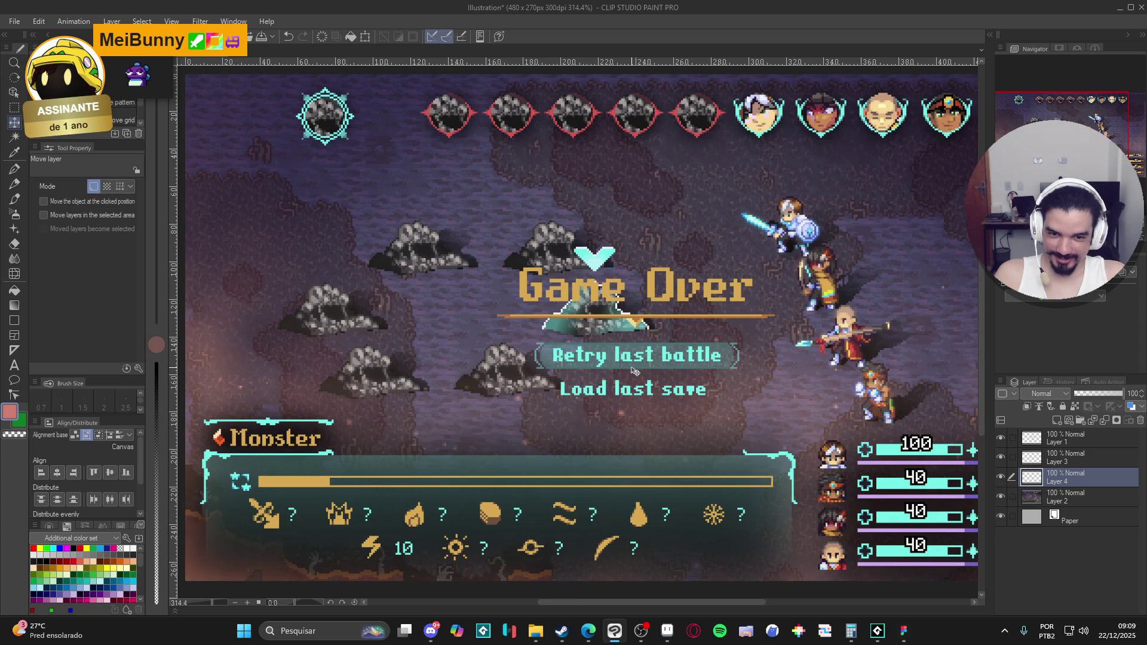
left_click_drag(634, 370, 640, 367)
key("ctrl+z")
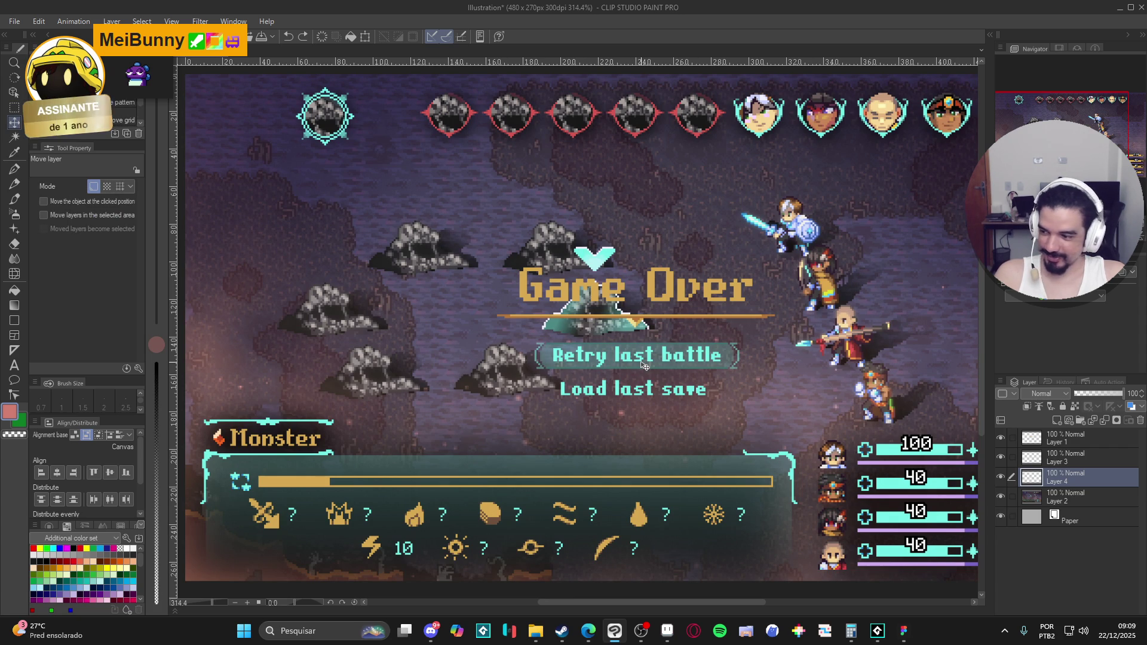
Toggle the Game Over text and battle background layers' visibility to check the composite.
left_click(999, 442)
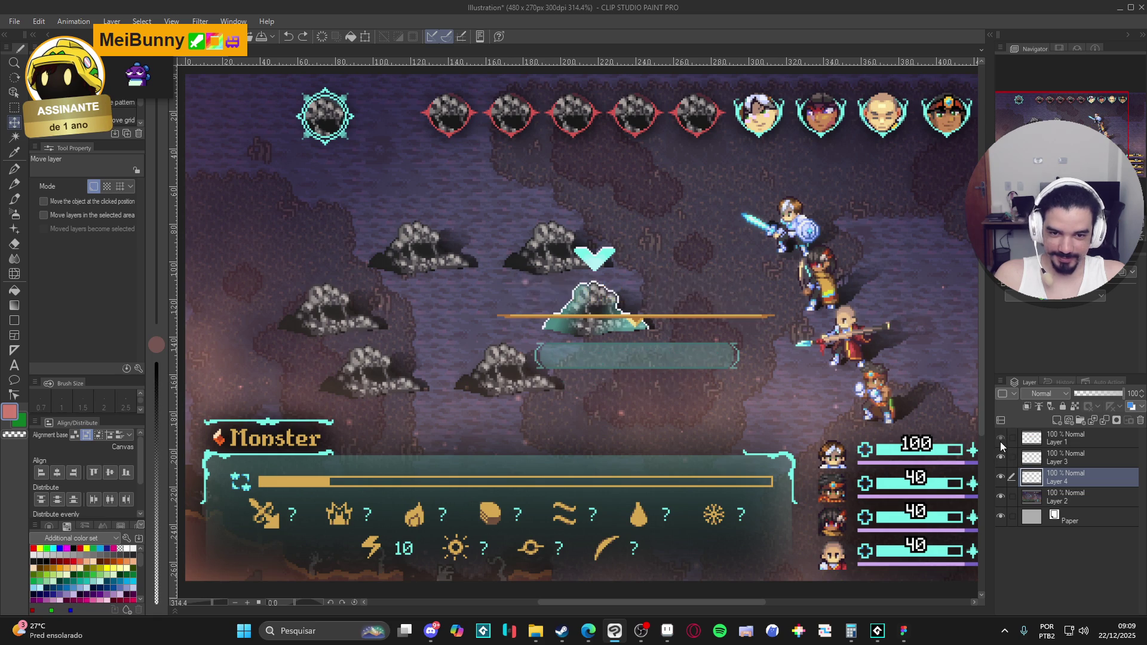
left_click(1000, 442)
left_click(1057, 442)
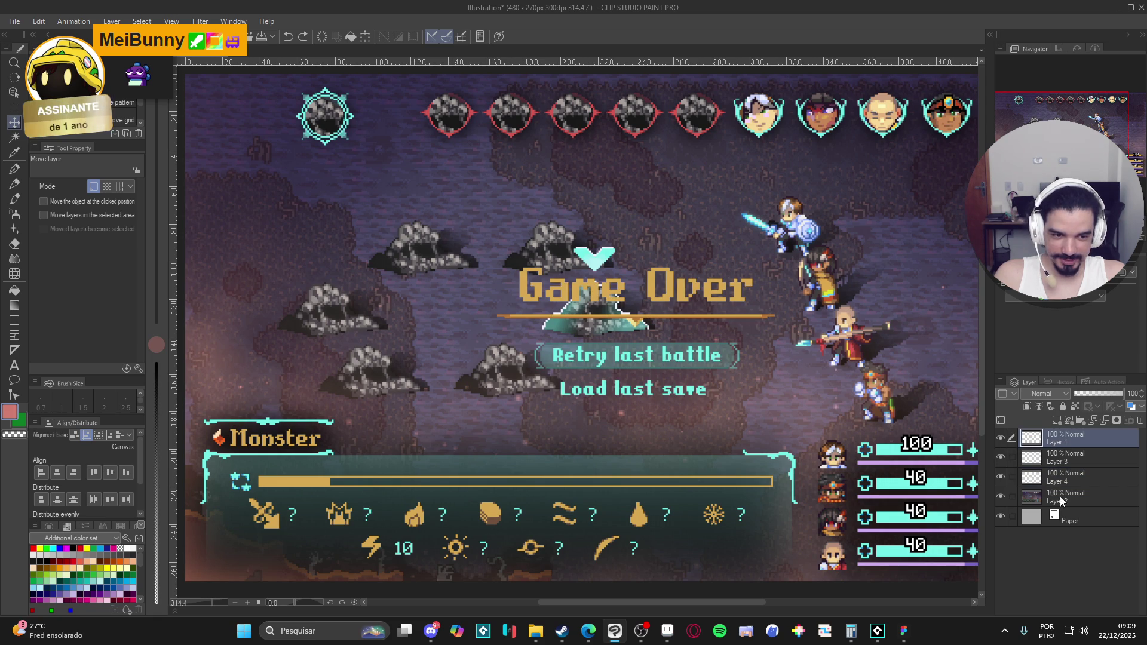
left_click(1001, 495)
left_click(1001, 496)
left_click(1055, 501)
On a new layer, spray near-black Soft airbrush at size 100 around the Game Over area.
scroll(642, 356, "down", 2)
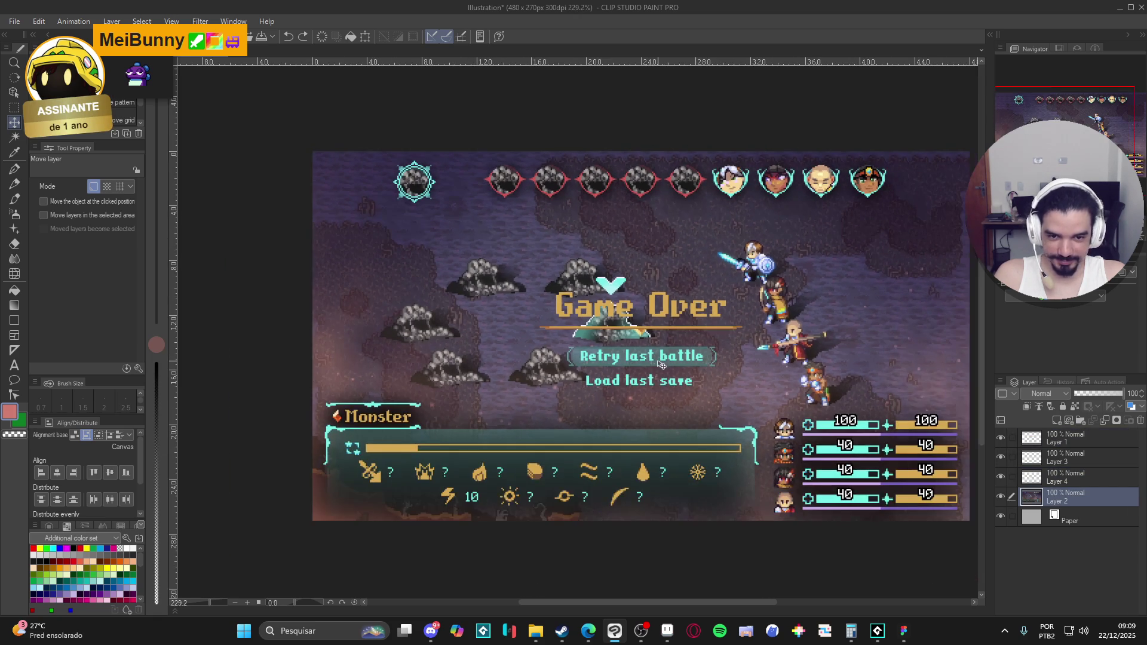
key("b")
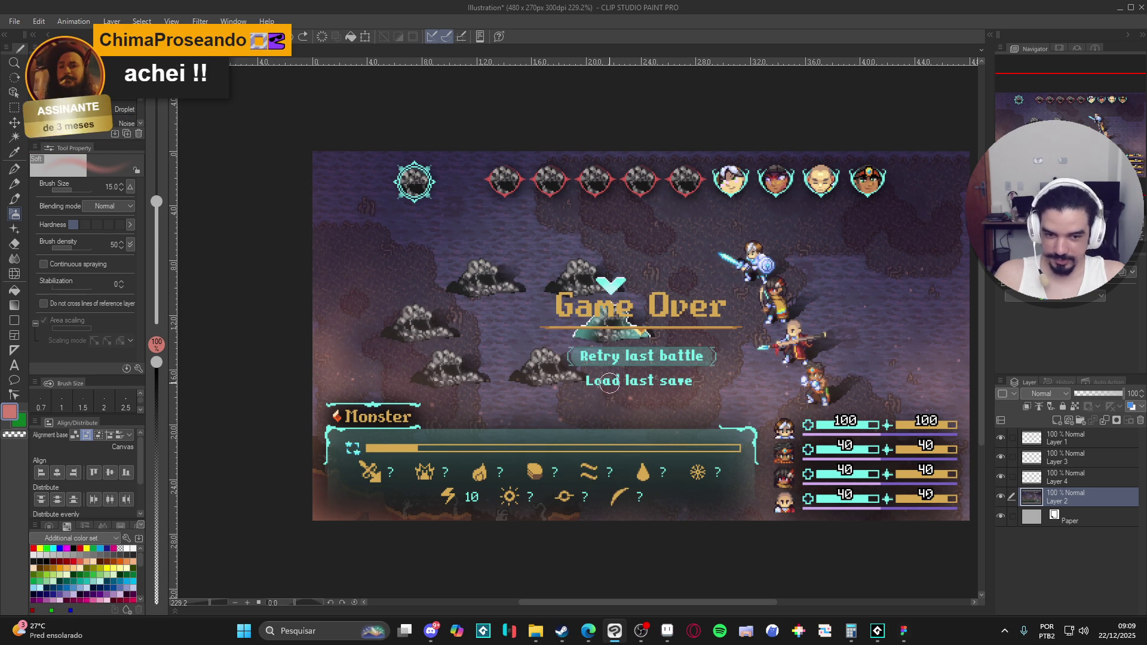
key("ctrl+shift+n")
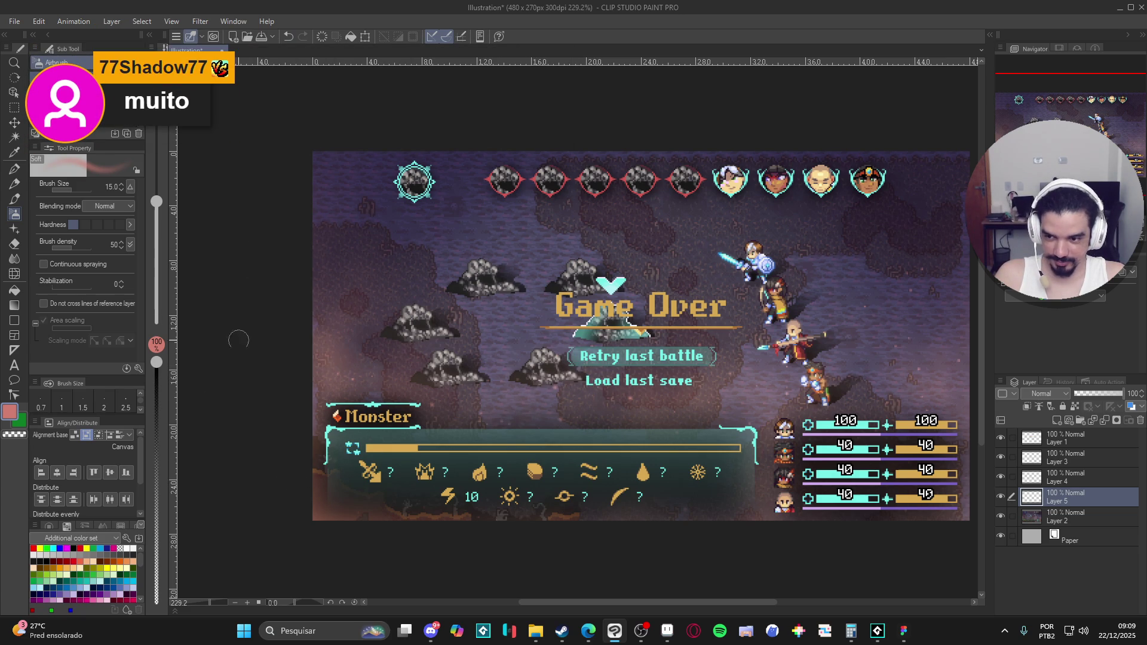
left_click(34, 561)
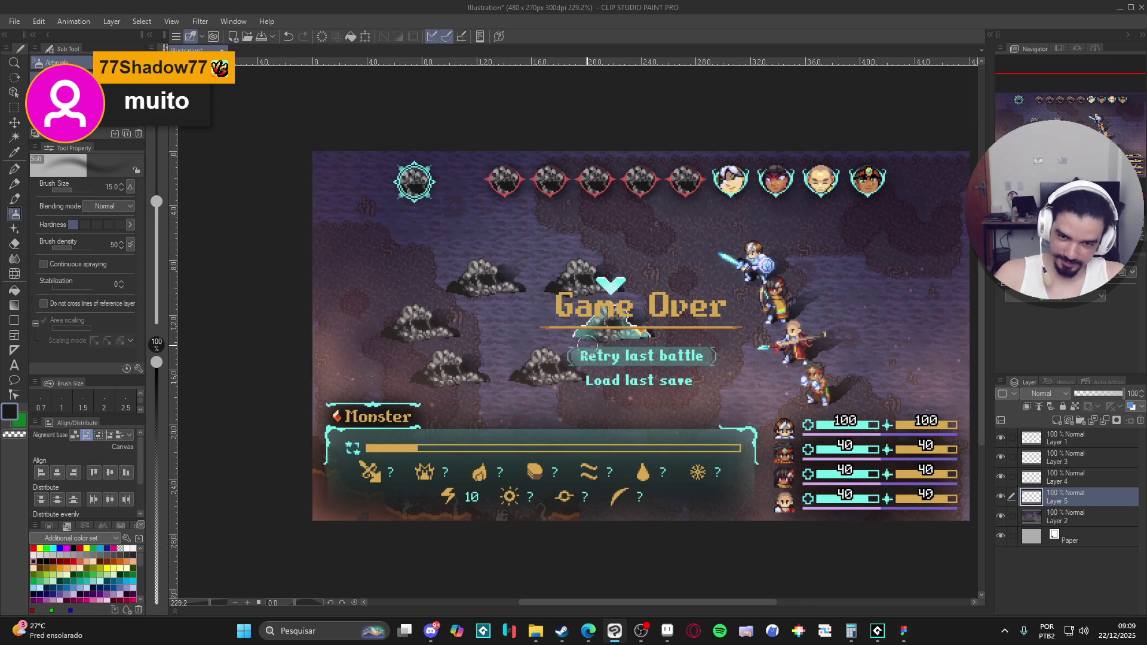
key("bracketright")
key("bracketright")
key("bracketright")
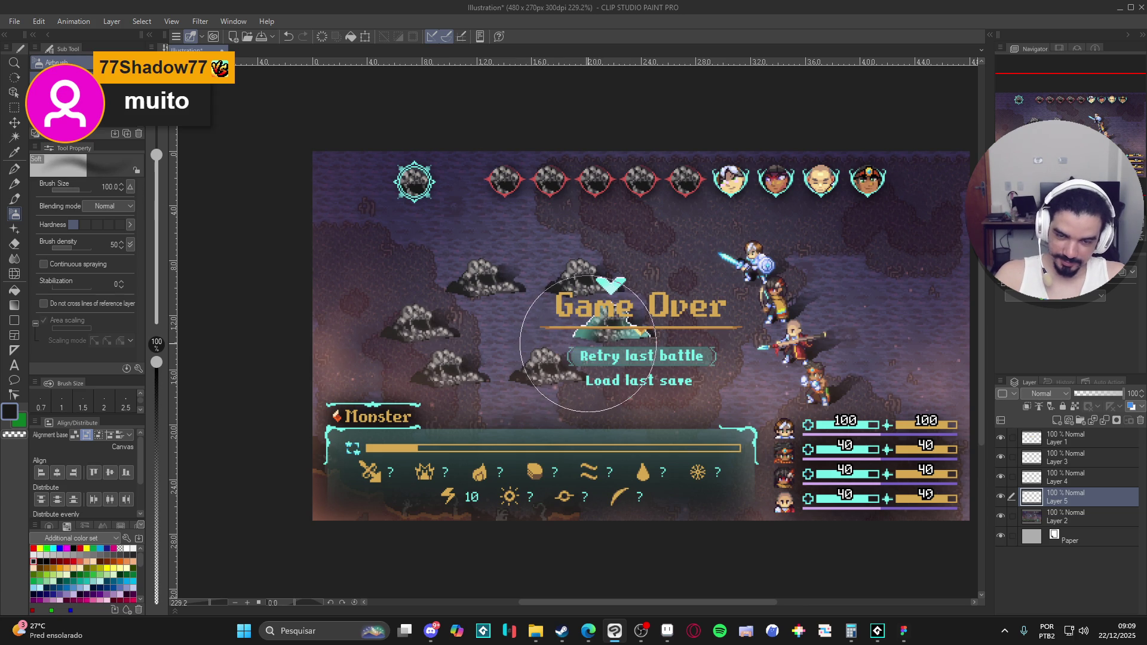
mouse_move(589, 343)
left_mouse_down()
mouse_move(709, 338)
mouse_move(578, 338)
mouse_move(711, 335)
mouse_move(584, 333)
mouse_move(697, 337)
left_mouse_up()
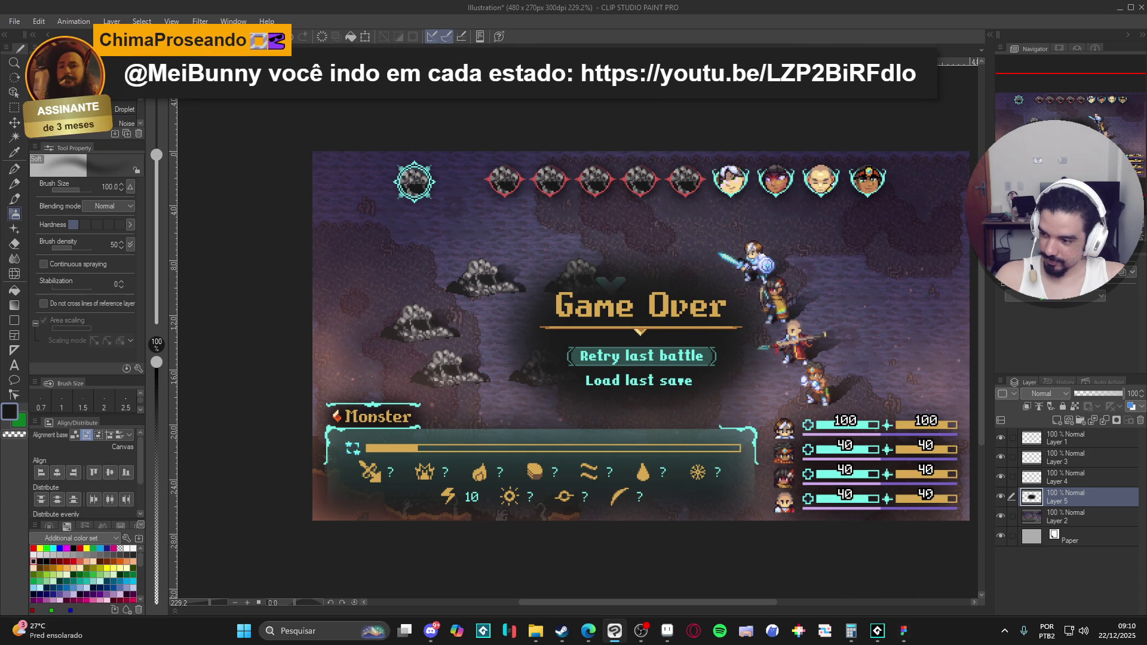
key("alt+Tab")
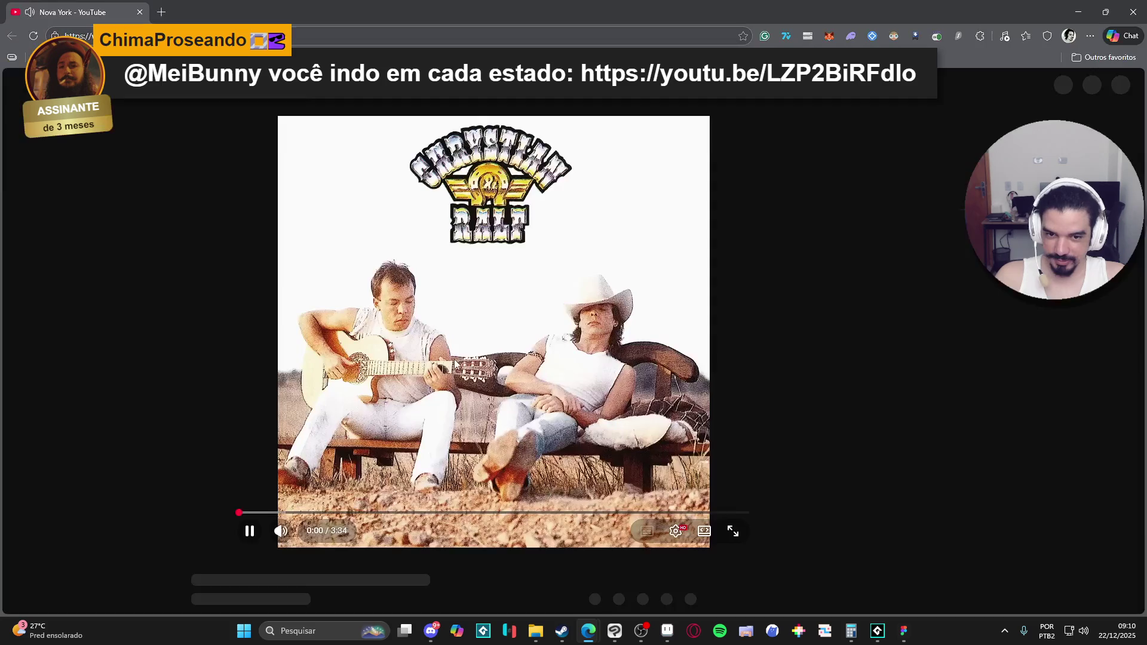
Lower the Nova York video's volume, resume it near 0:19, then minimize the browser.
left_click(456, 365)
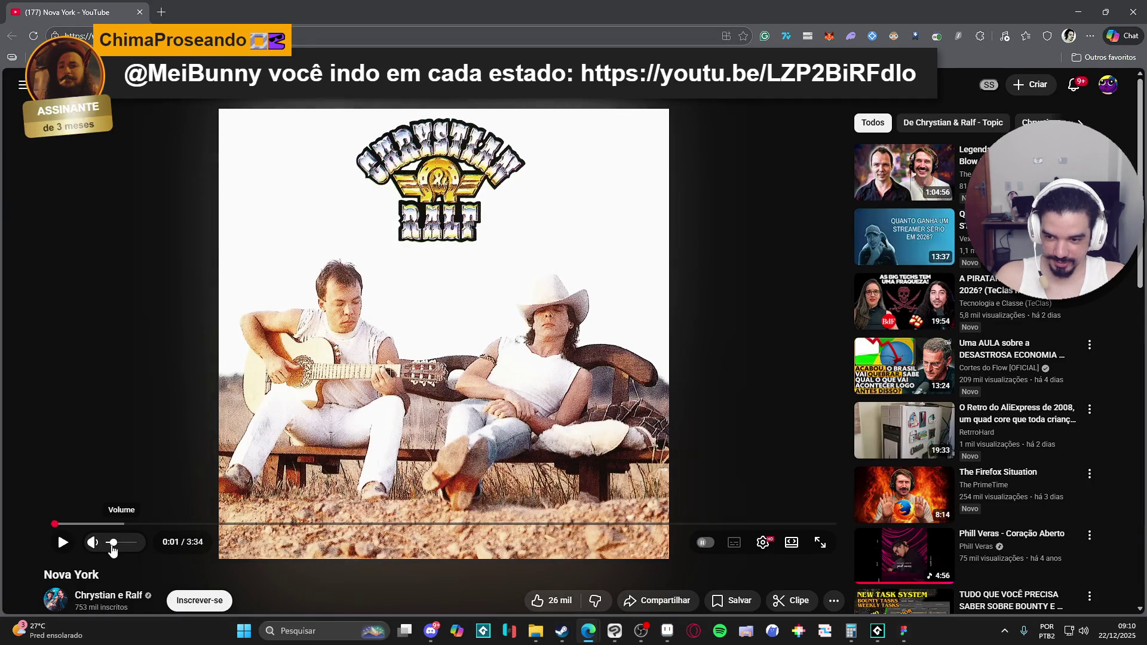
left_click(112, 550)
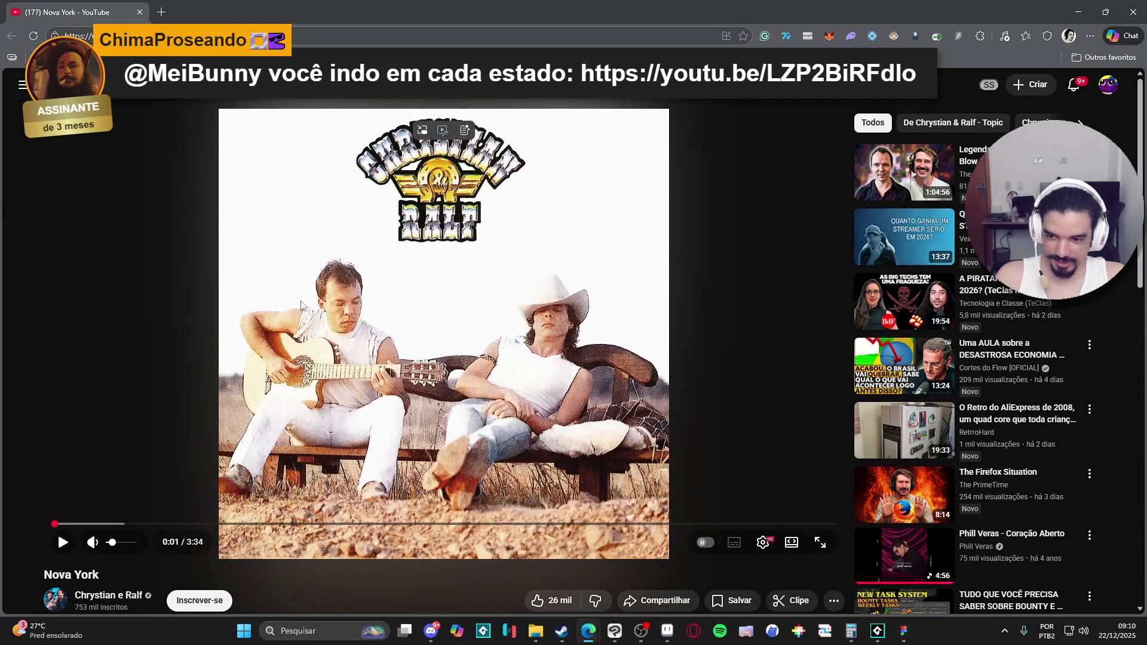
left_click(281, 508)
mouse_move(113, 548)
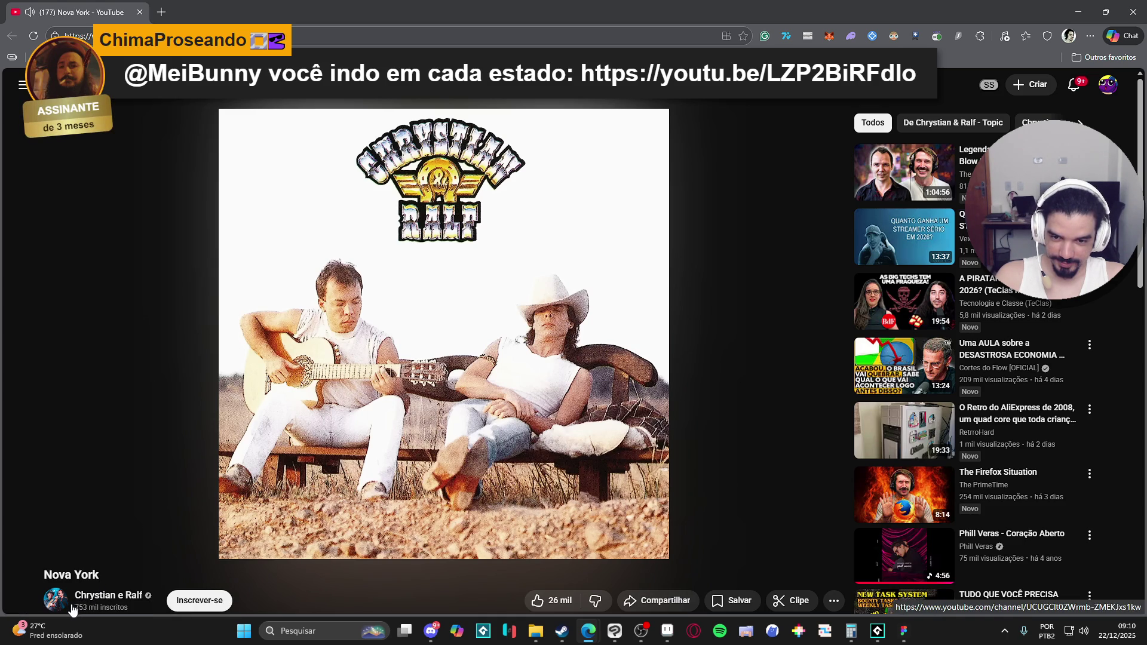
left_click_drag(122, 524, 125, 528)
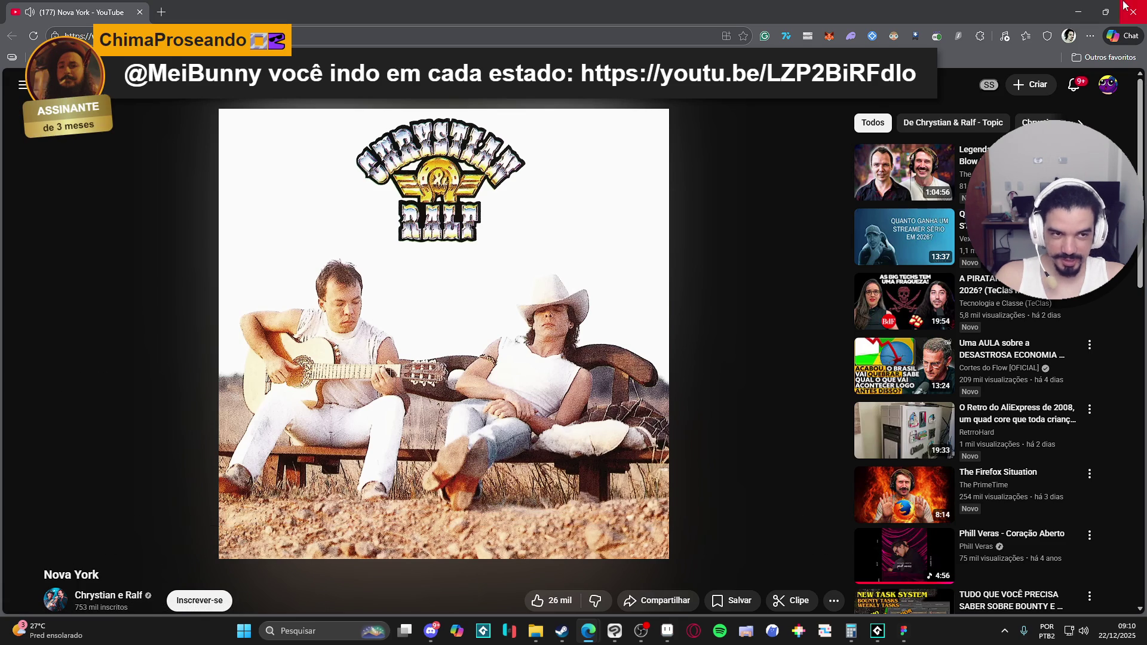
left_click(1081, 8)
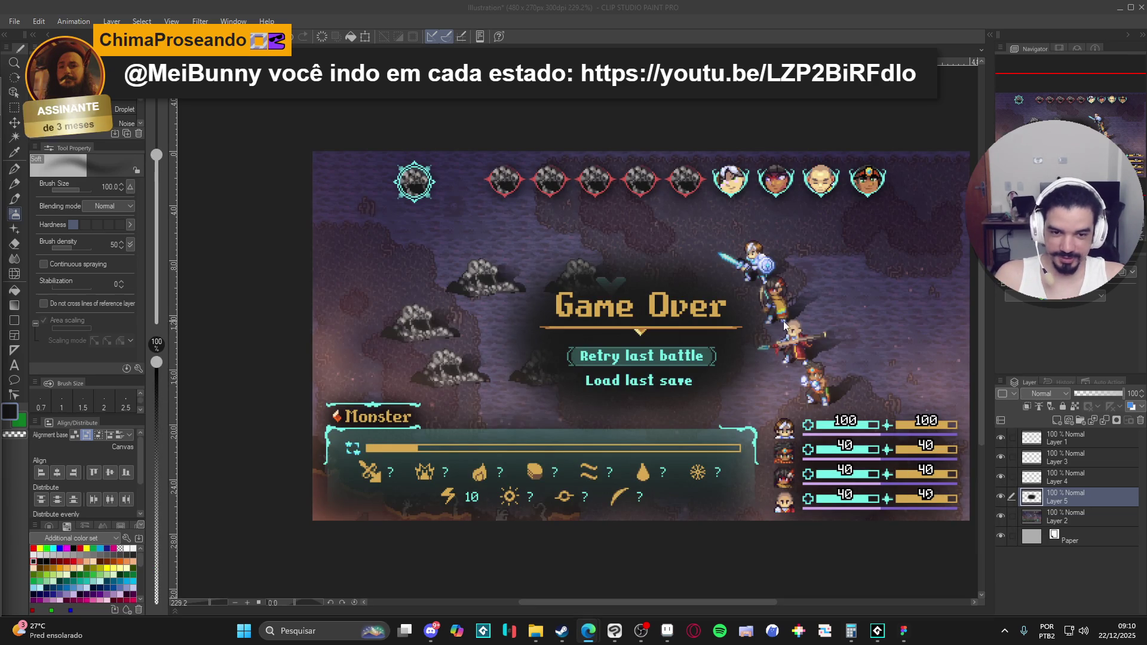
left_click(999, 496)
left_click(1000, 497)
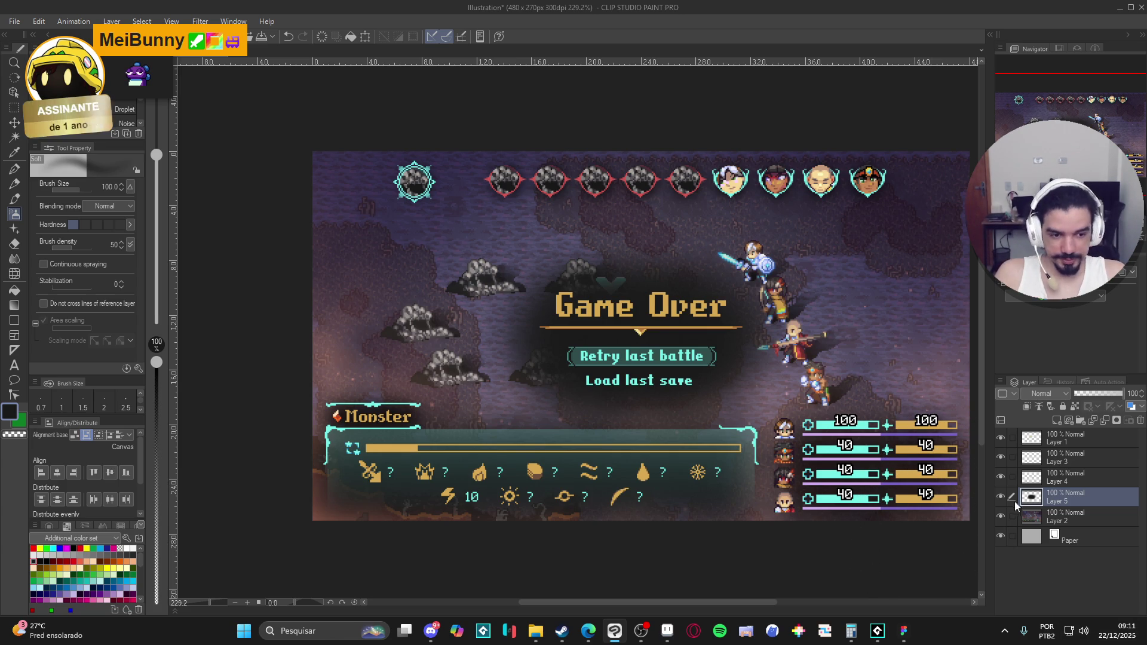
Set Layer 2's battle background to Saturation -100 in Hue/Saturation/Luminosity, leaving title and Retry bar coloured.
left_click(1061, 520)
key("ctrl+u")
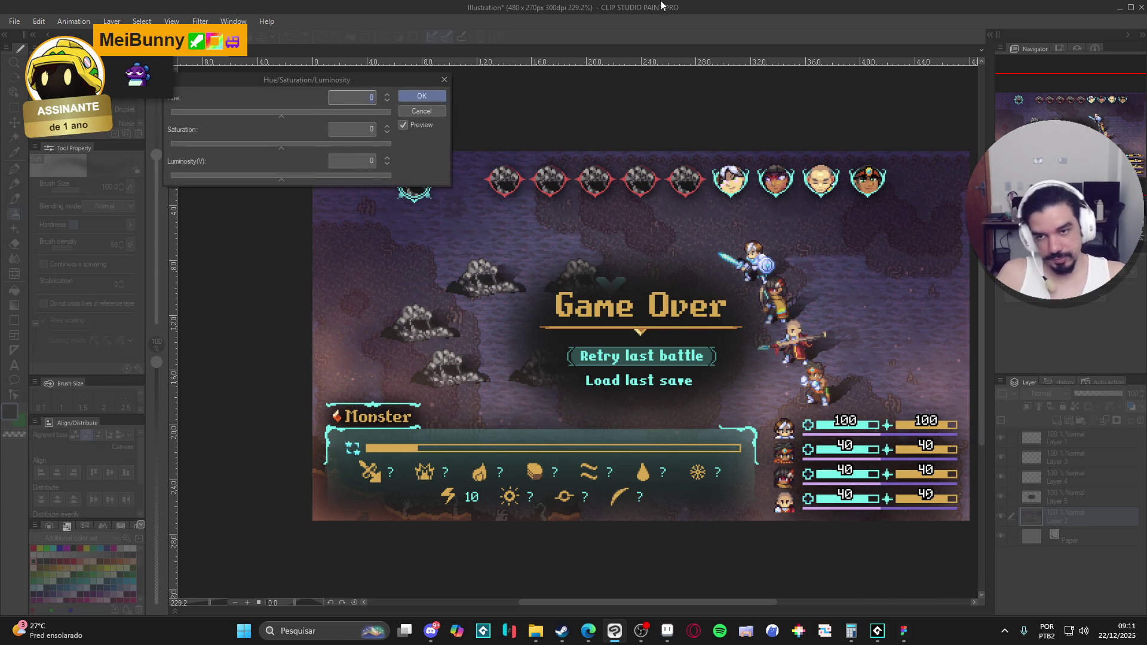
mouse_move(201, 146)
left_mouse_down()
mouse_move(125, 139)
mouse_move(159, 138)
left_mouse_up()
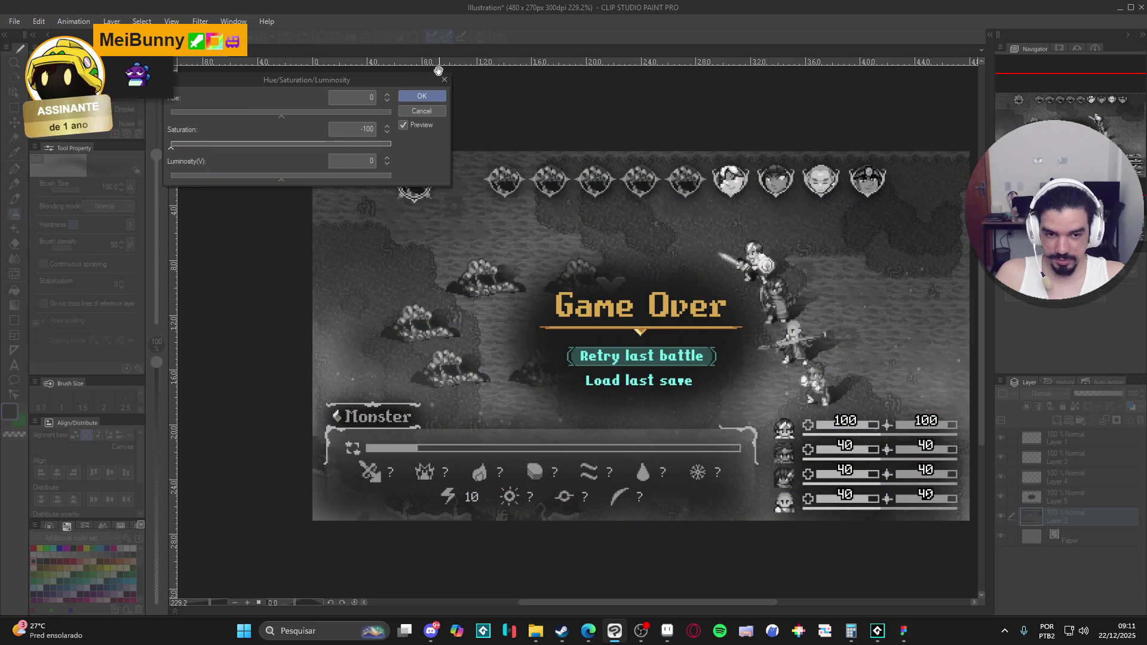
left_click(413, 96)
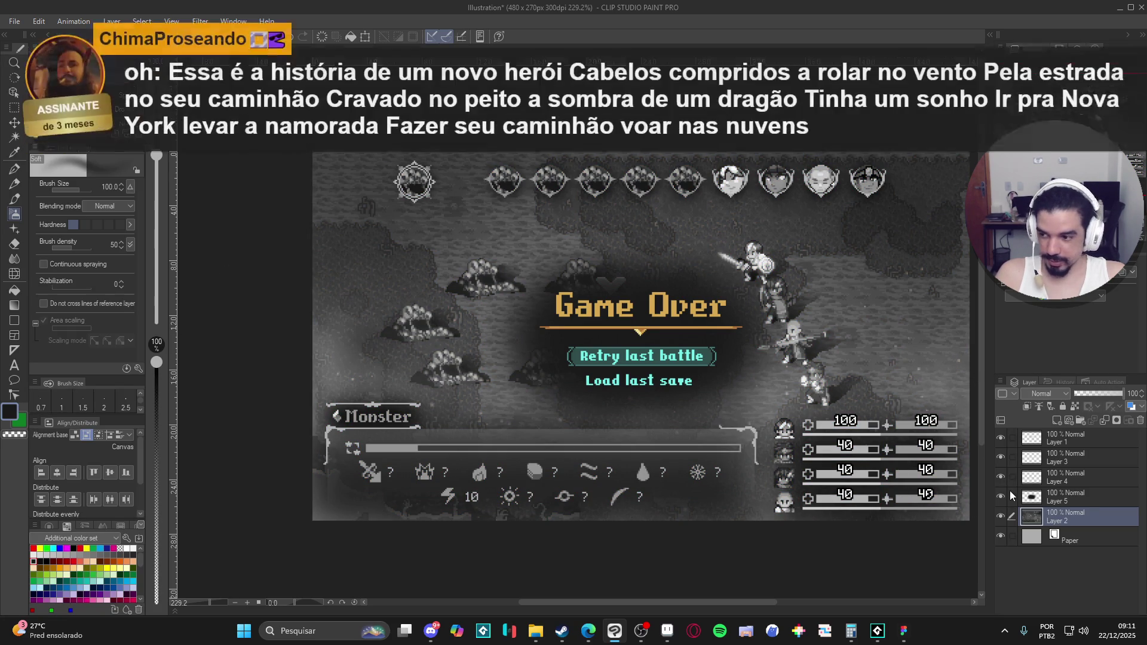
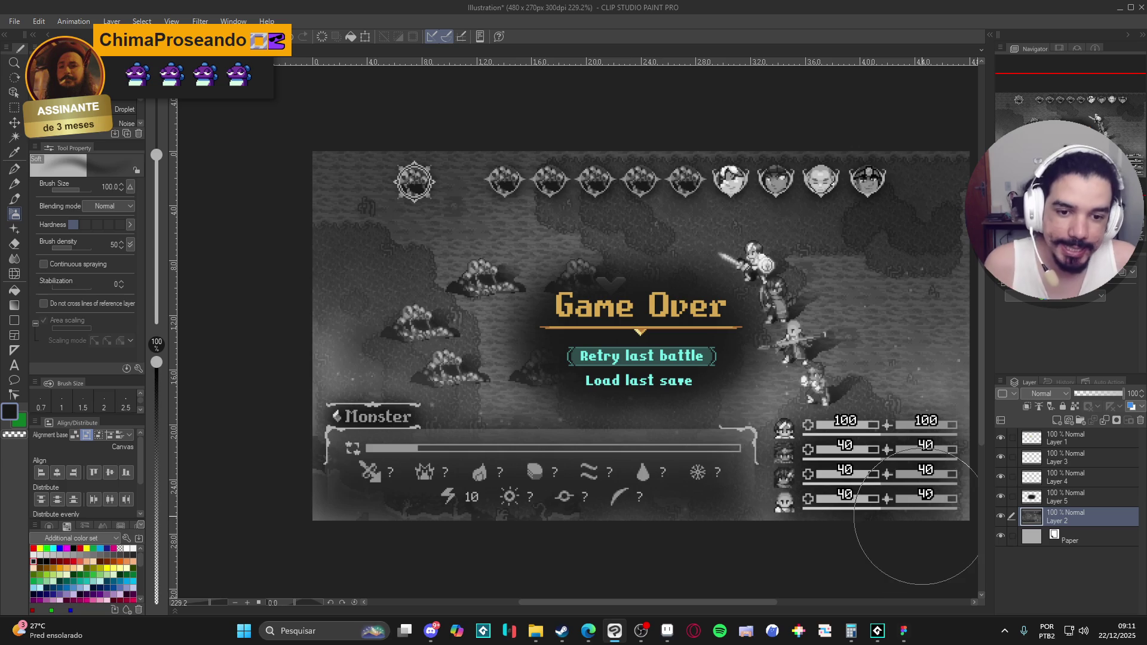
Select the vignette Layer 5, toggle its visibility to check it, and bring up the Filter > Blur list.
key("k")
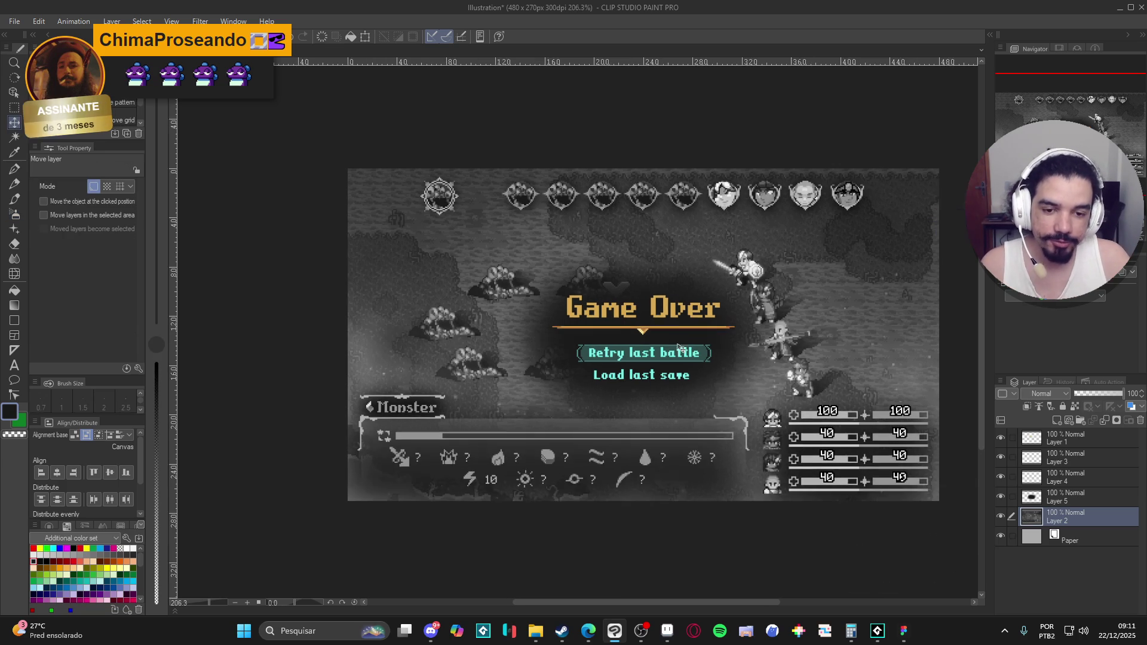
key("ctrl+minus")
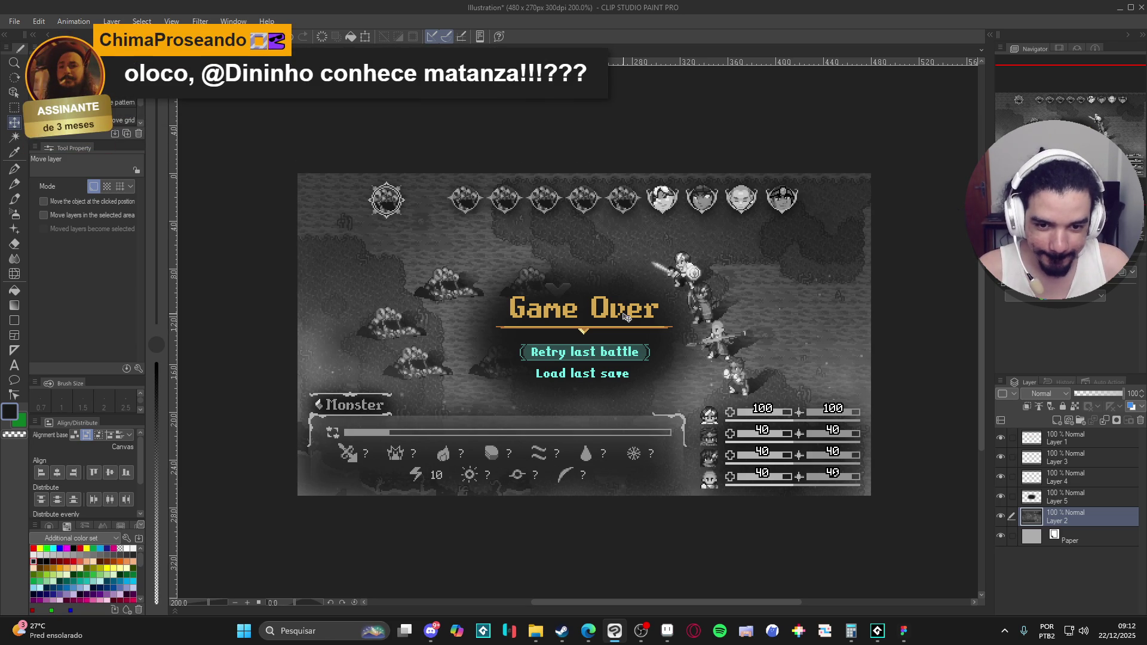
left_click(1124, 502)
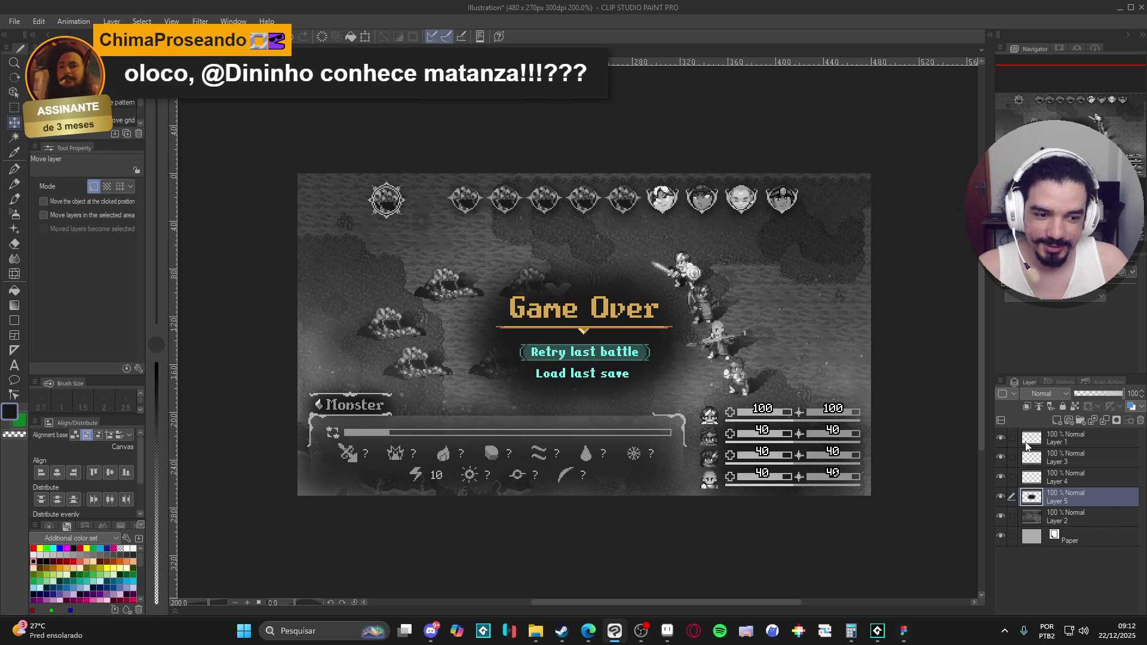
left_click(1002, 484)
left_click(1002, 486)
left_click(1002, 486)
left_click(1000, 477)
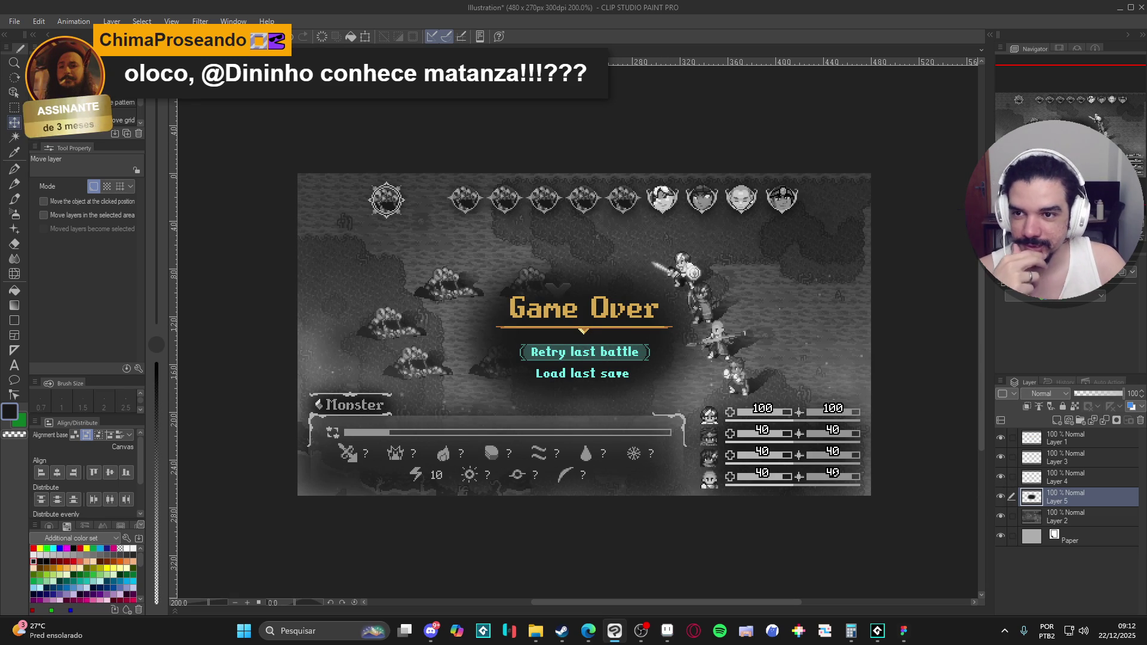
left_click(200, 21)
mouse_move(227, 70)
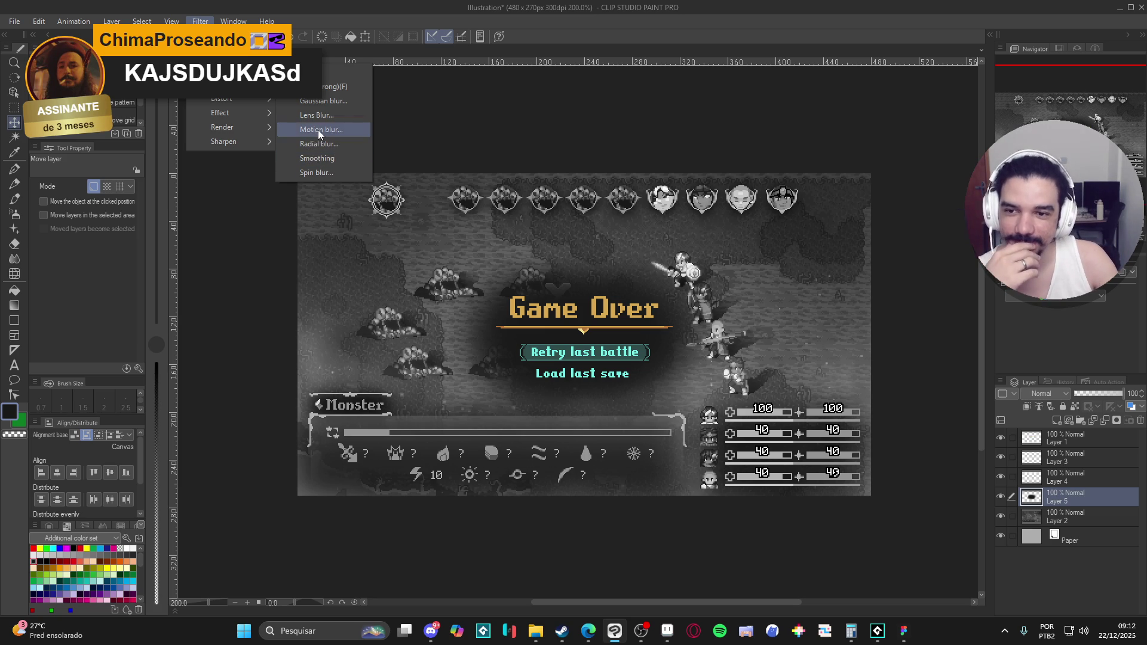
Preview a Motion blur at angle 0 with strengths of about 6 to 17, then cancel it.
left_click(321, 130)
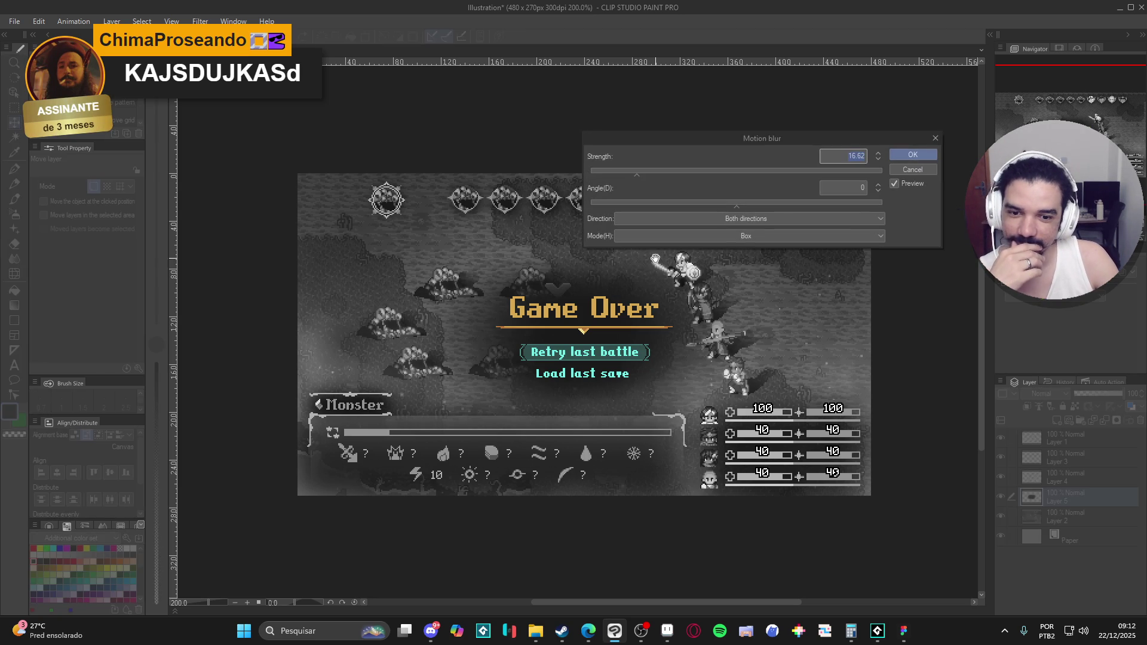
mouse_move(636, 174)
left_mouse_down()
mouse_move(604, 174)
mouse_move(636, 173)
left_mouse_up()
left_click(663, 203)
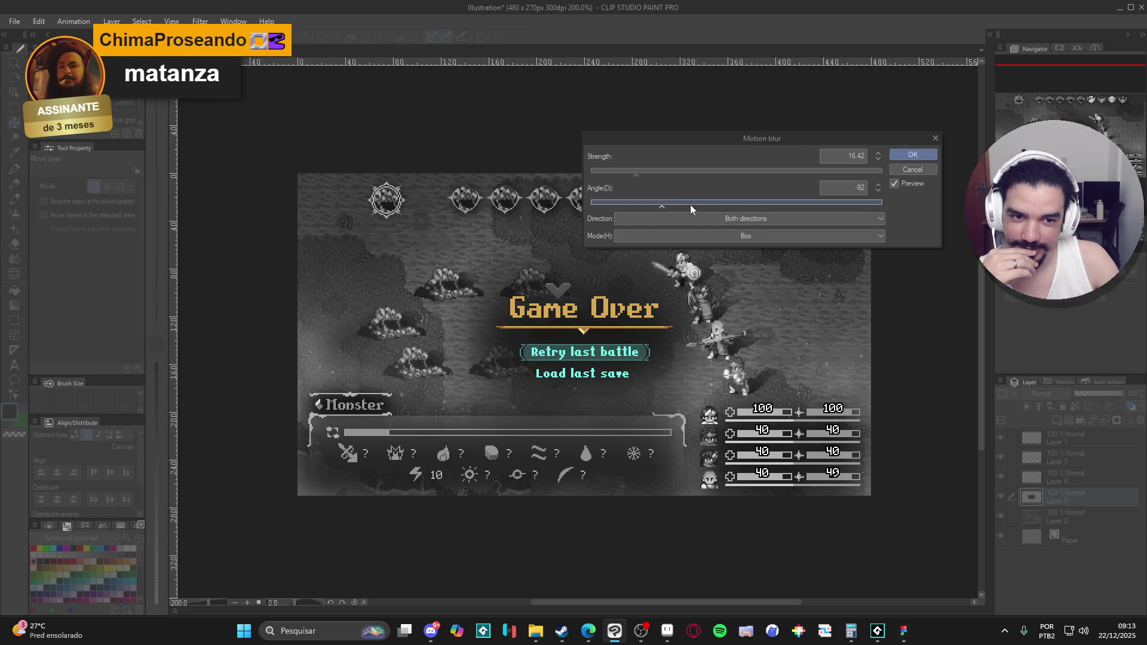
left_click(846, 187)
type("0")
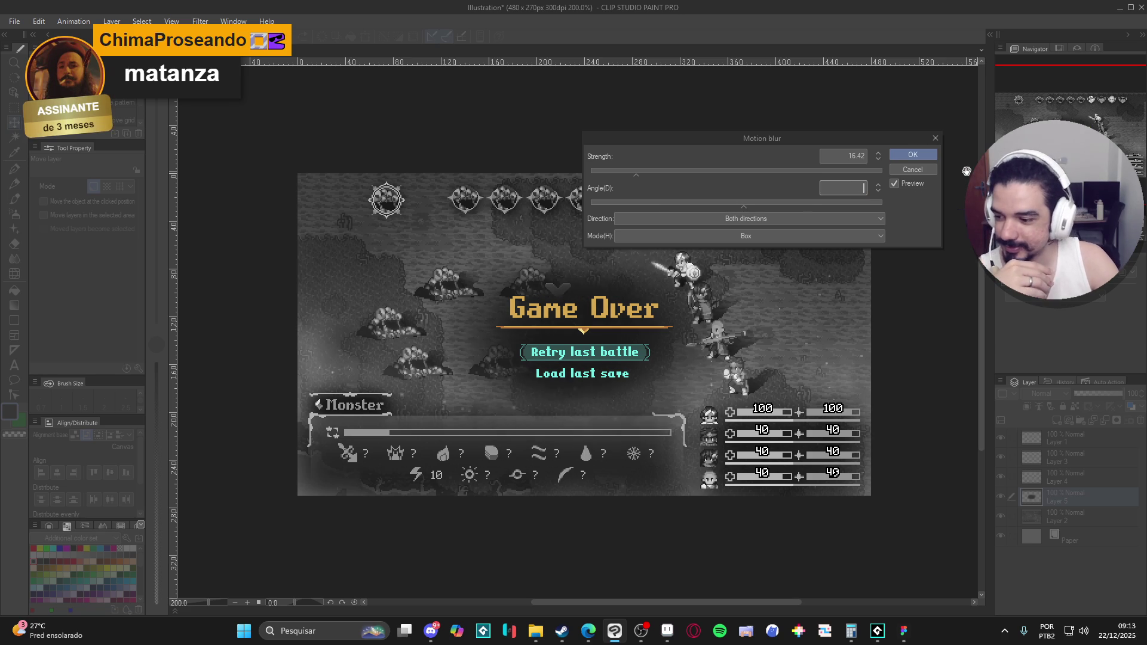
key("BackSpace")
key("BackSpace")
type("0")
left_click(849, 188)
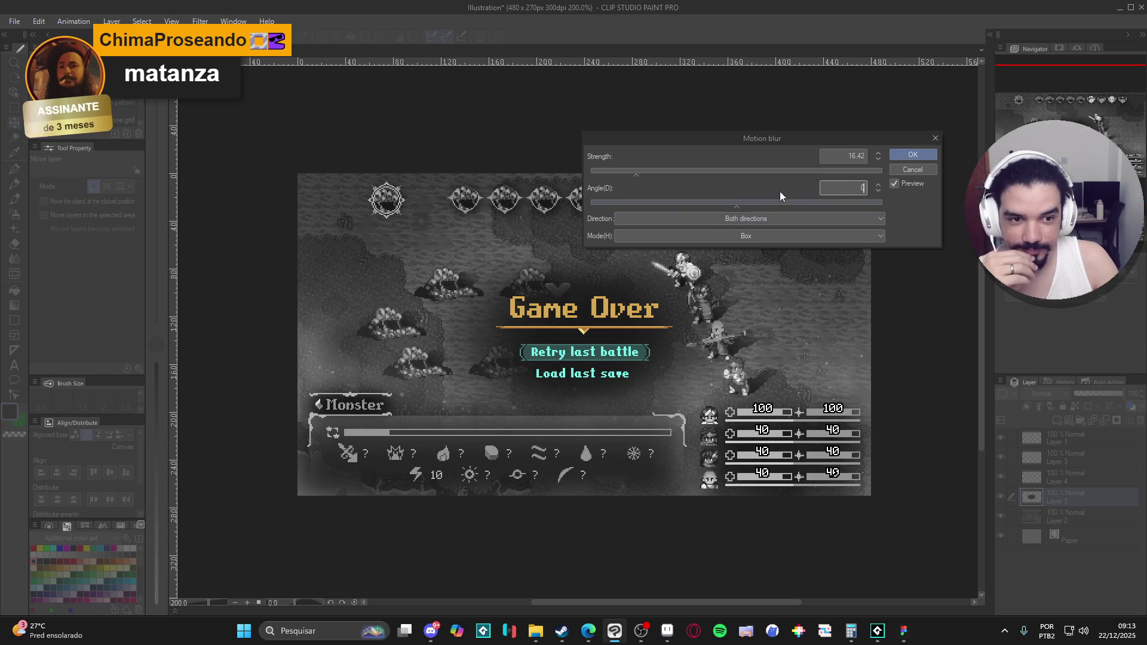
left_click(619, 173)
left_click_drag(616, 174, 689, 180)
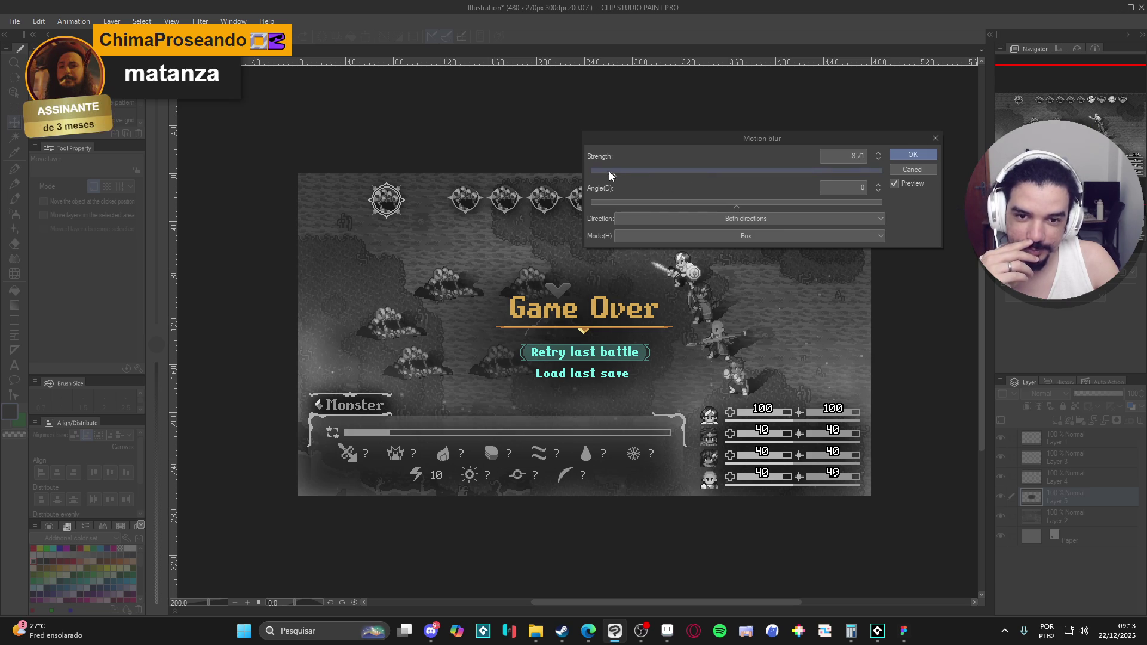
left_click_drag(609, 172, 637, 177)
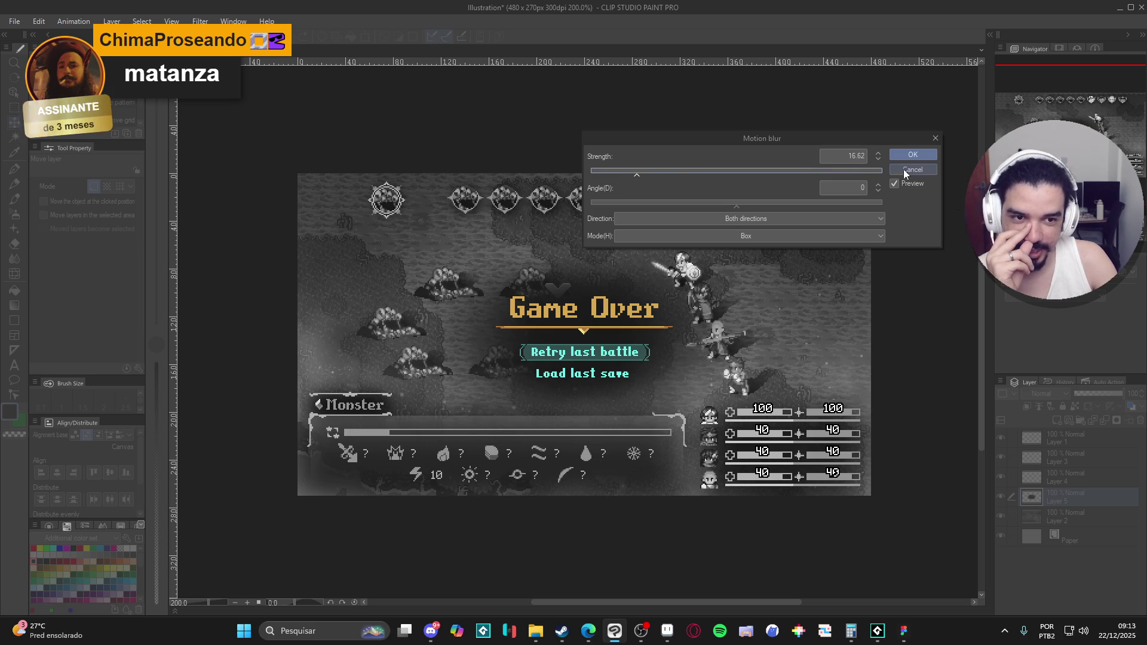
left_click(912, 155)
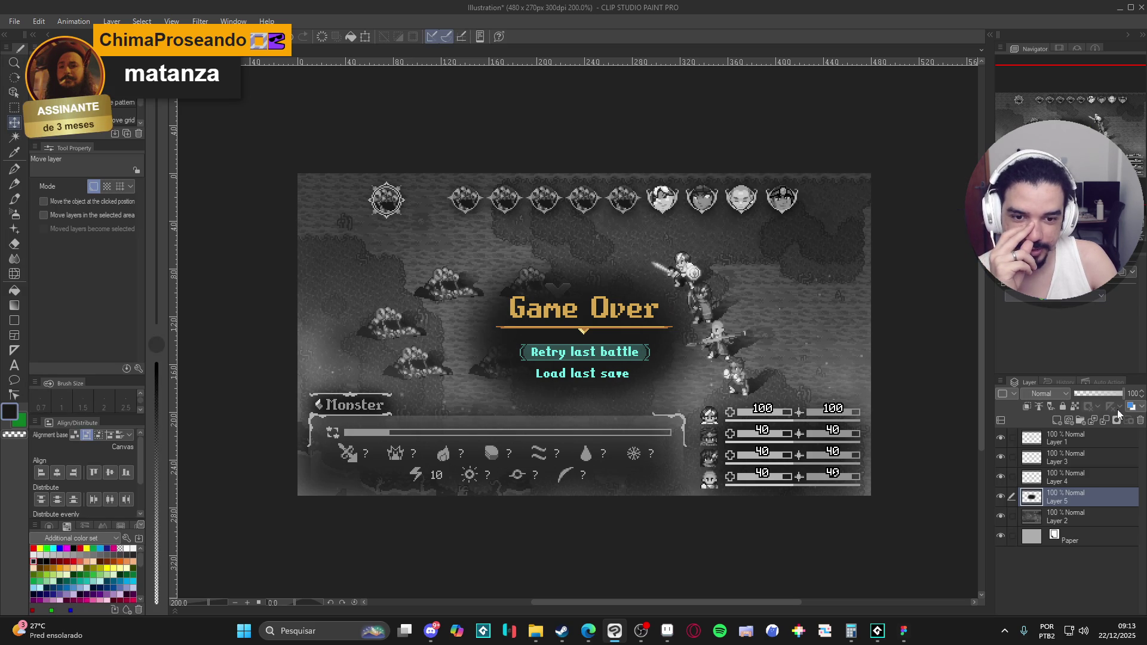
Toggle the vignette layer's visibility, paste a duplicate and merge it back, then reopen Filter > Blur.
left_click(1002, 496)
left_click(1002, 496)
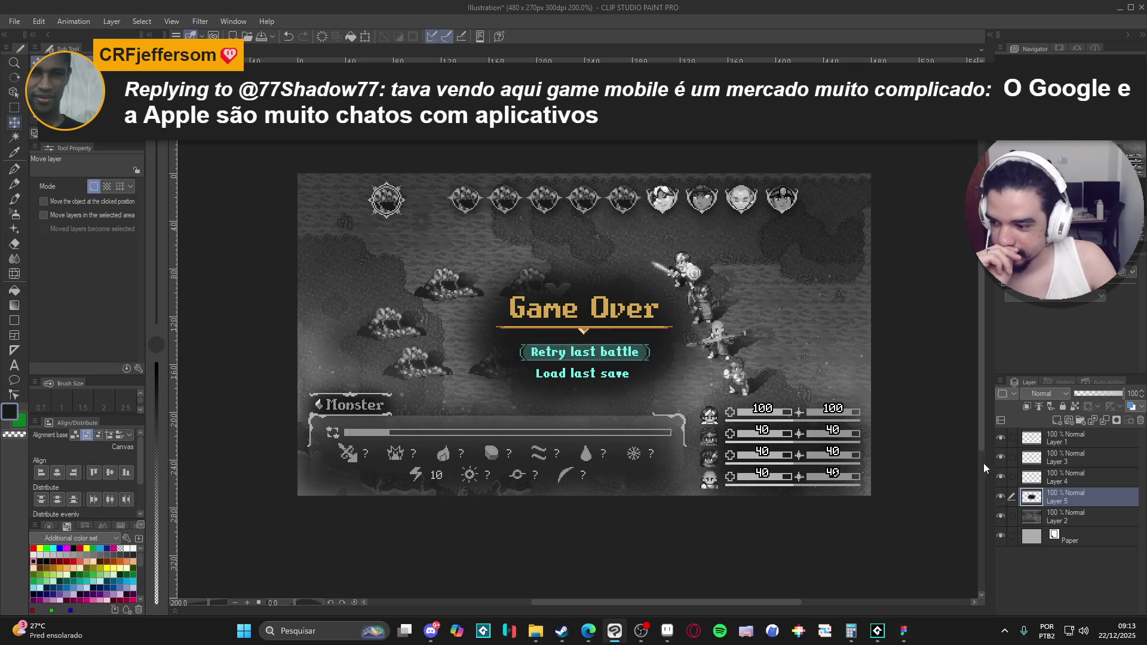
key("ctrl+c")
key("ctrl+v")
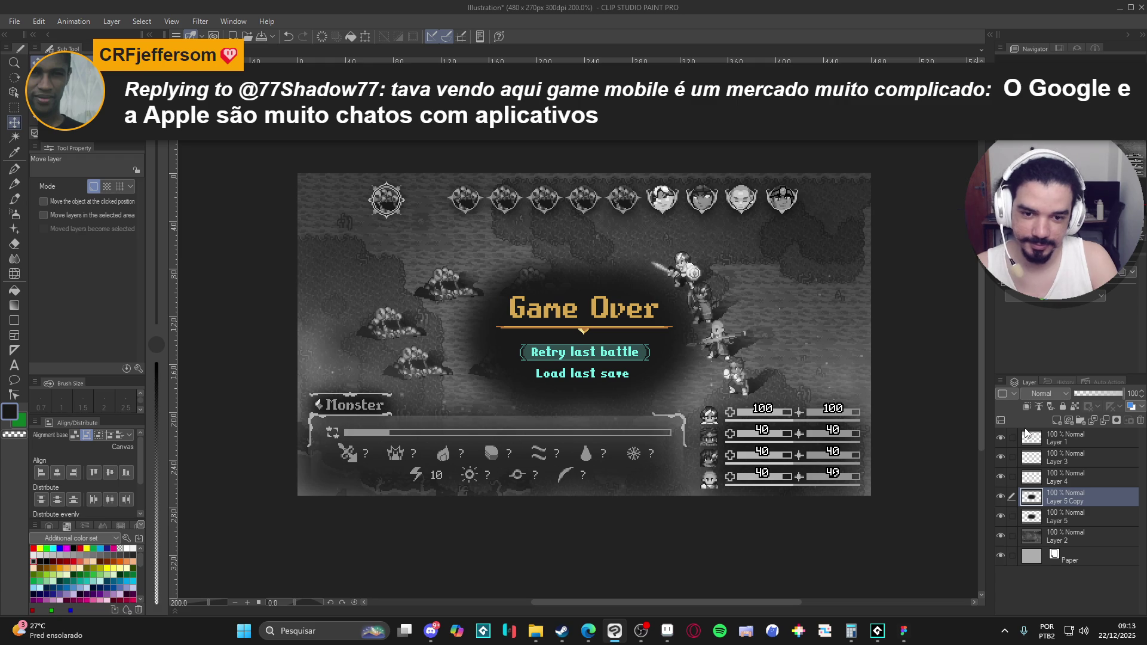
key("ctrl+e")
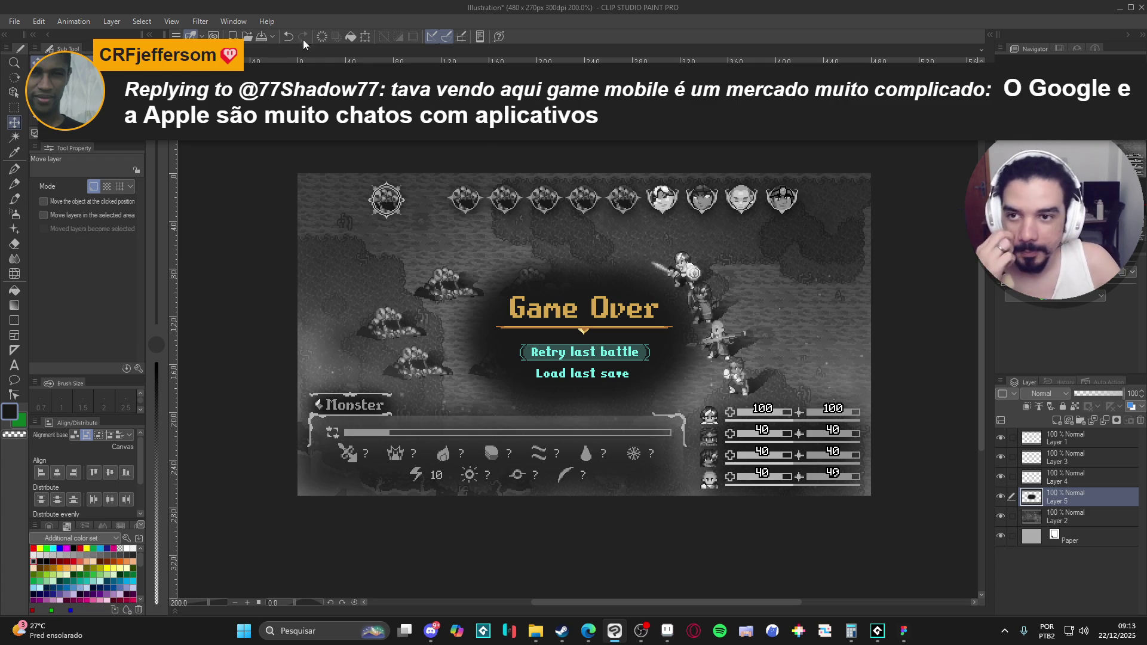
left_click(199, 22)
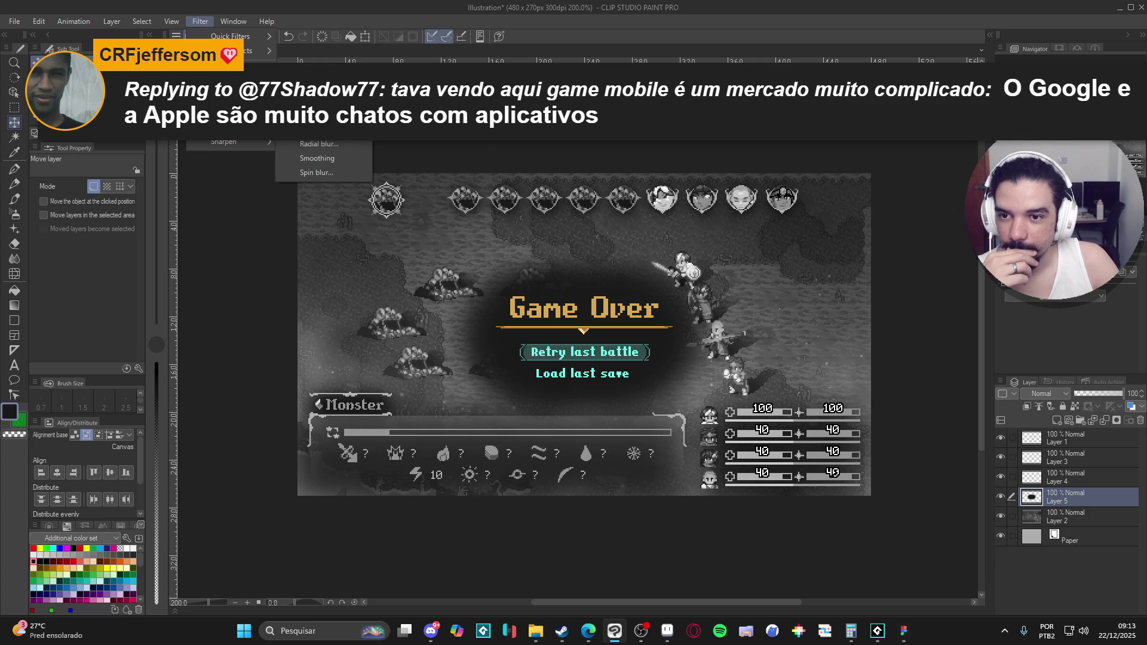
Apply a Motion blur to the vignette at angle 0 and strength about 8.30.
left_click(311, 157)
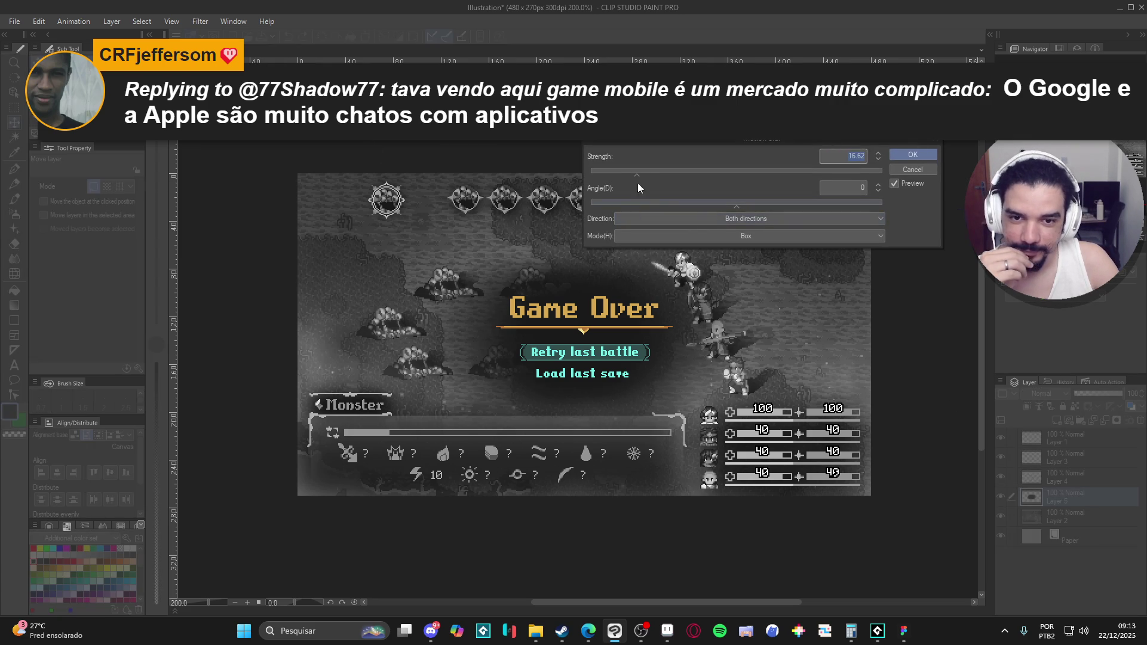
left_click(612, 172)
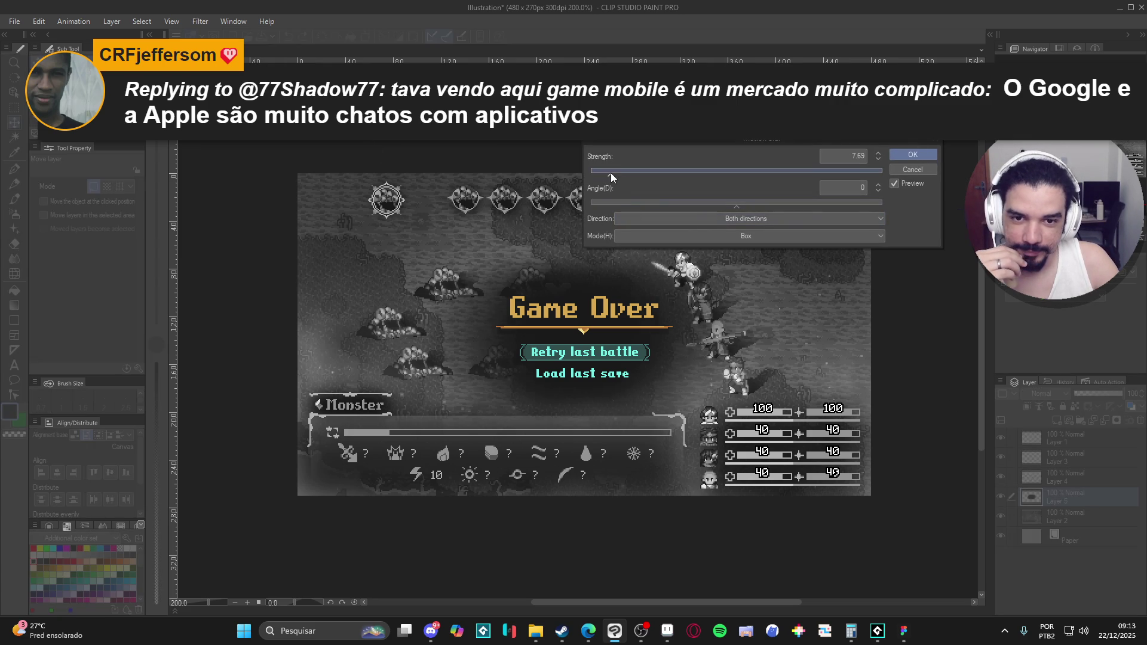
left_click(675, 202)
left_click_drag(658, 205, 690, 209)
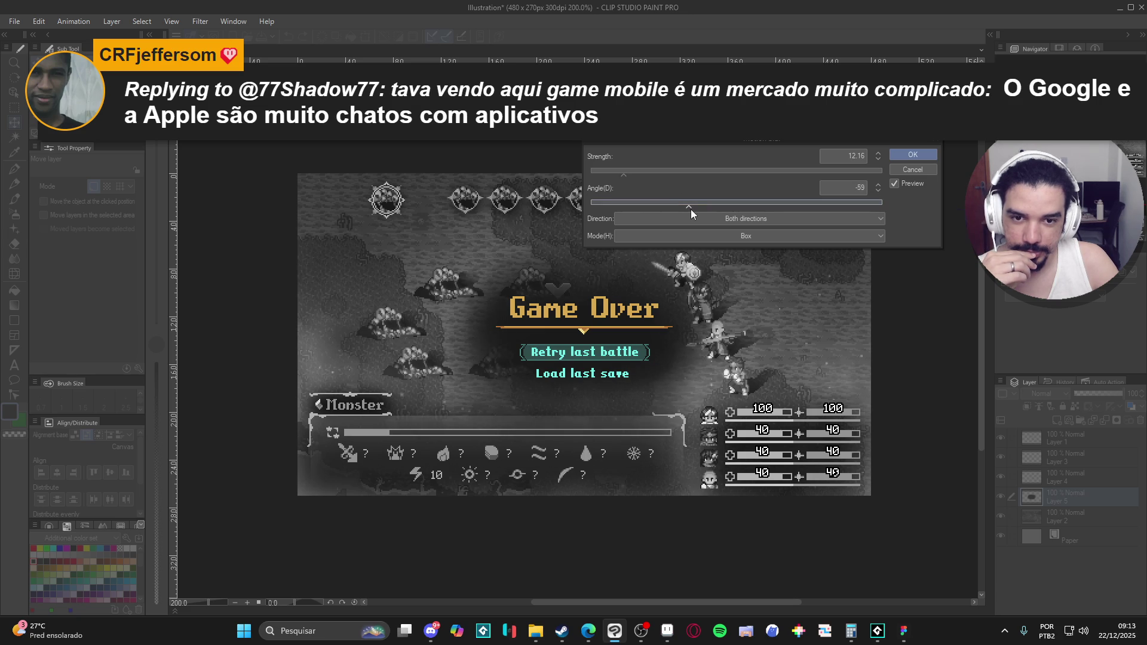
left_click(857, 187)
type("0")
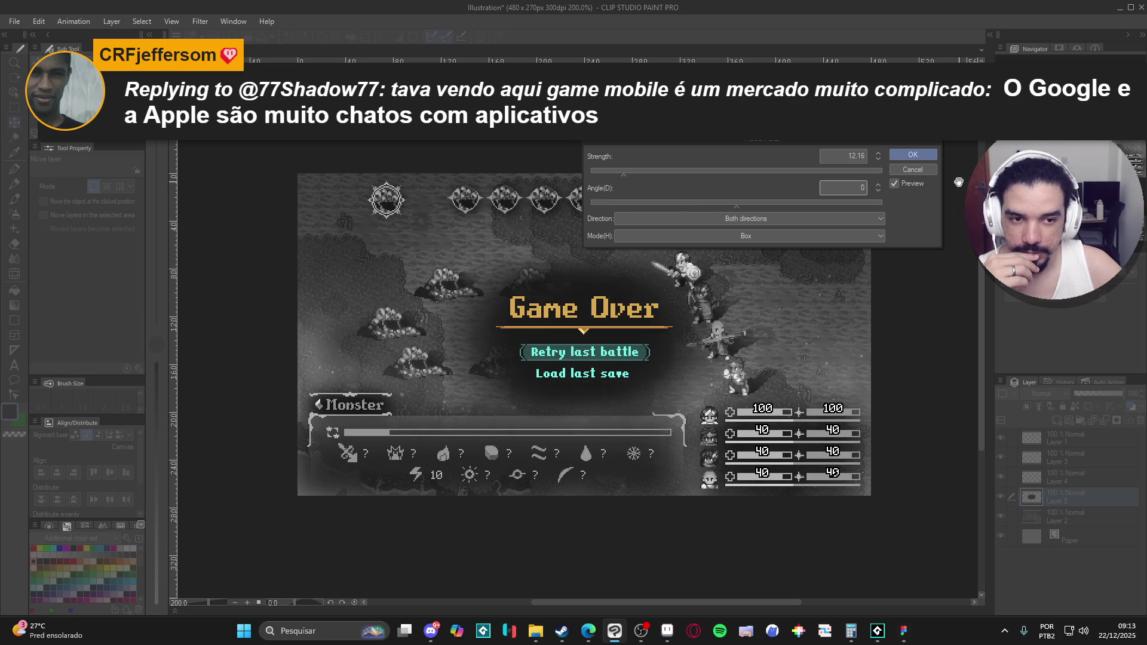
left_click(633, 177)
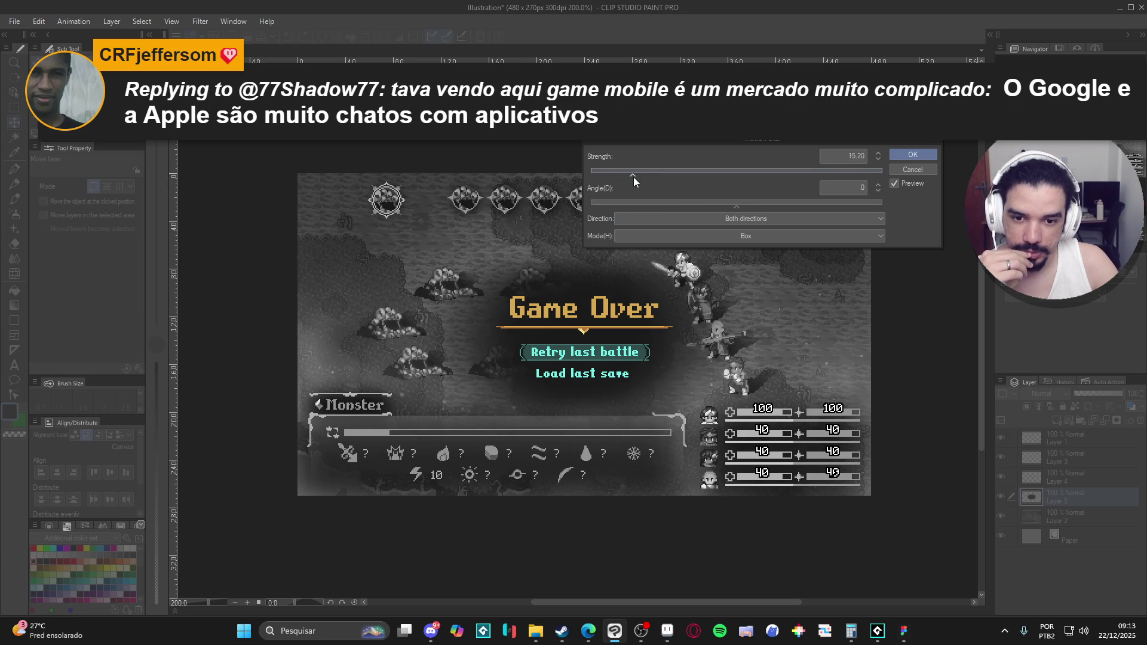
mouse_move(647, 174)
left_mouse_down()
mouse_move(715, 171)
mouse_move(601, 174)
left_mouse_up()
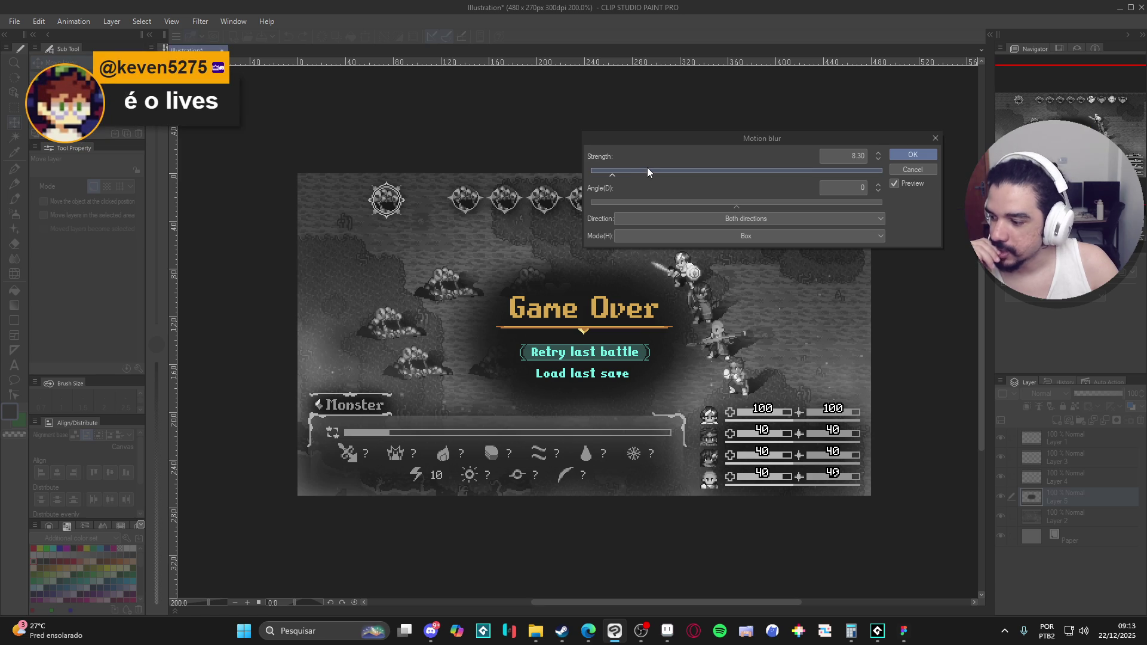
left_click(912, 154)
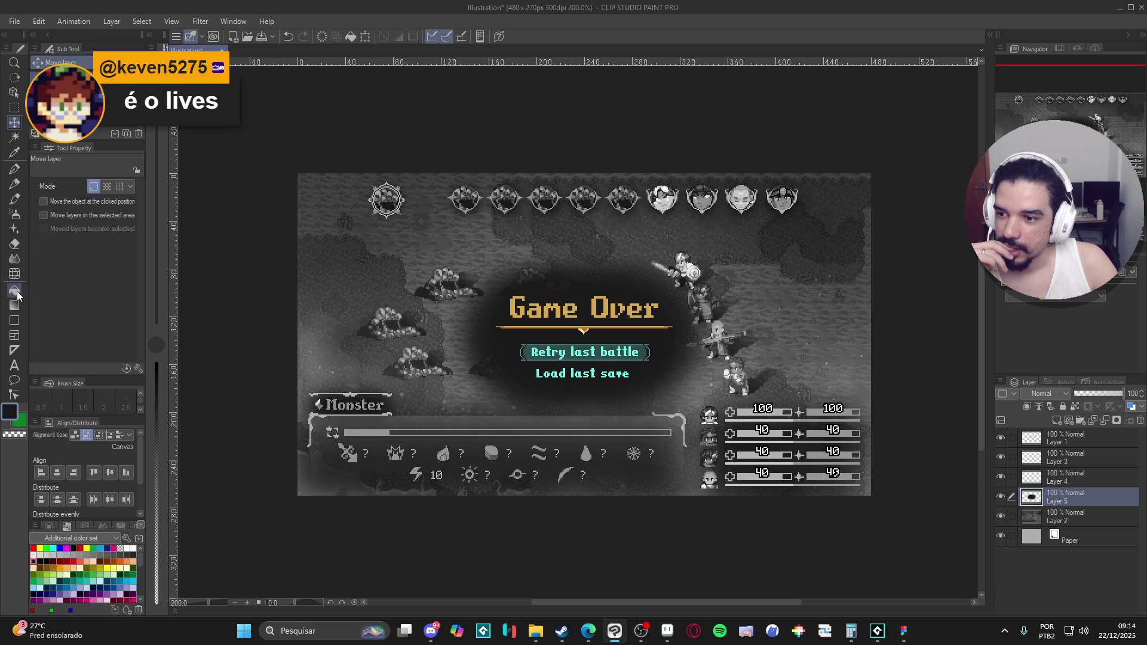
Smudge the vignette with the Blend tool, undo the stroke that smeared a hero sprite, then bring up Spotify.
left_click(21, 257)
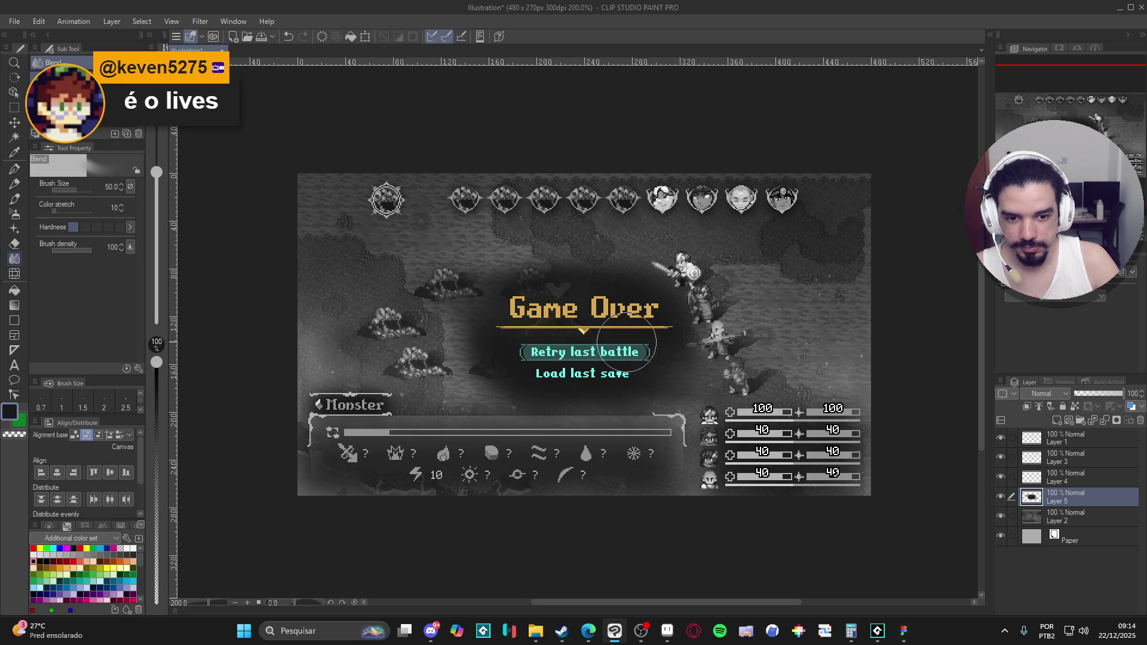
key("ctrl+z")
key("ctrl+z")
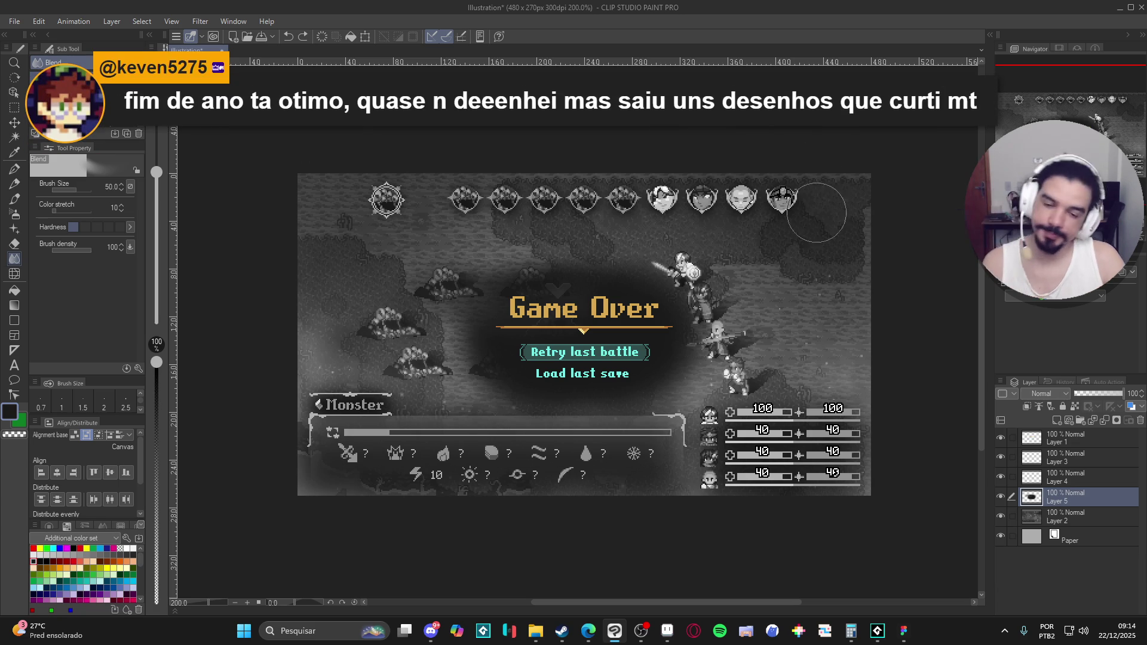
scroll(794, 316, "up", 3)
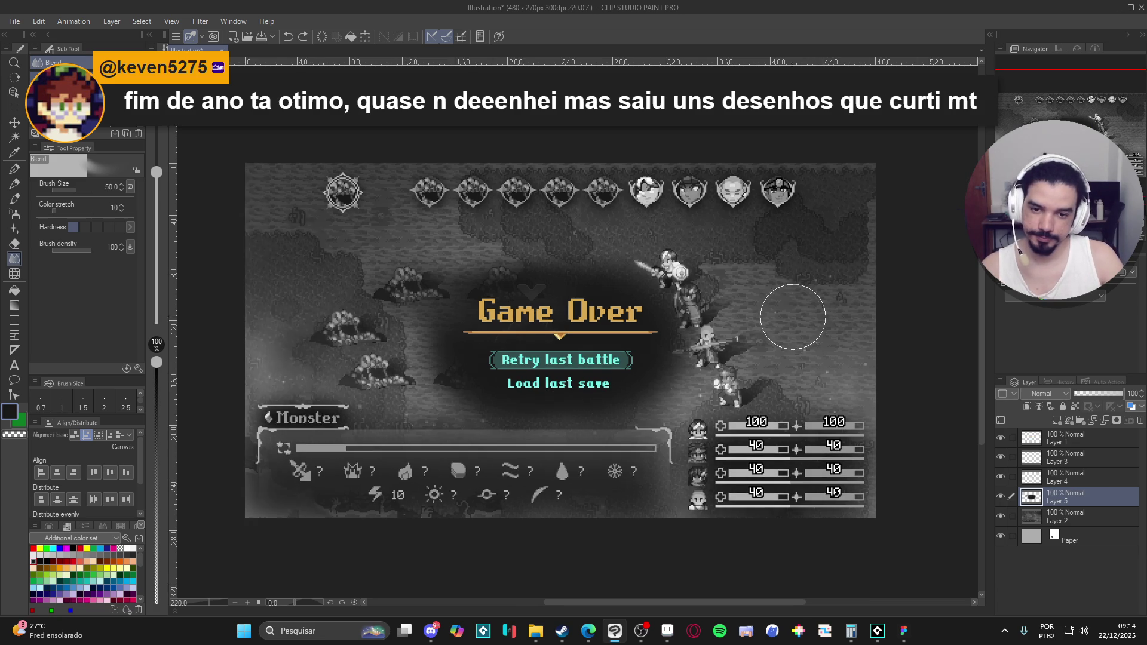
left_click_drag(734, 378, 748, 374)
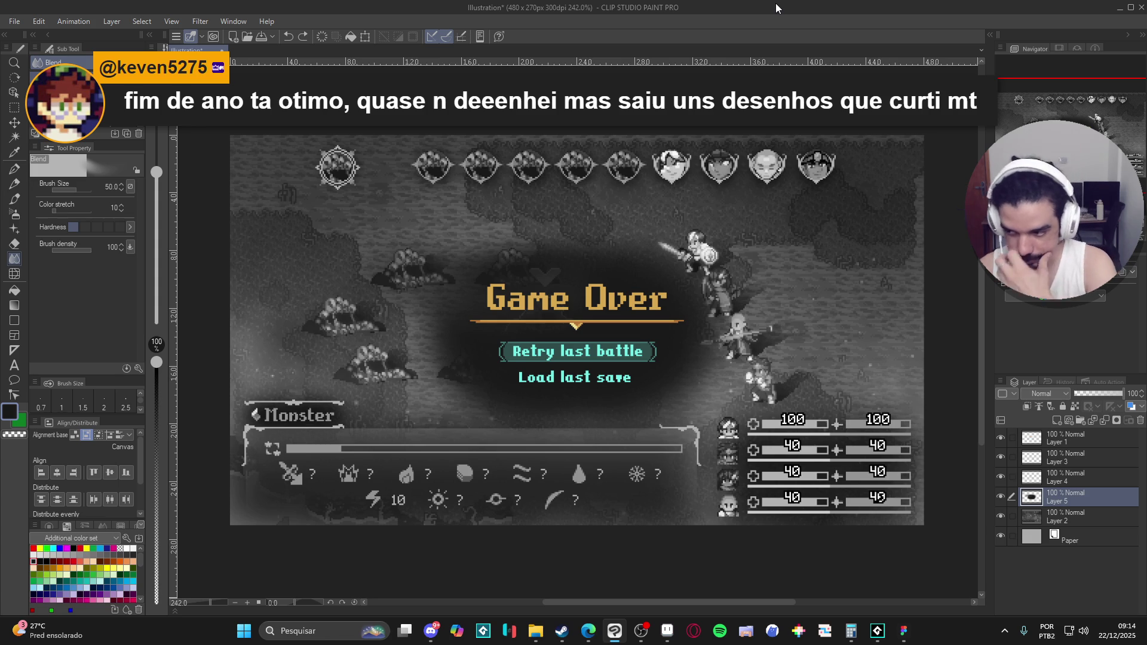
left_click(743, 627)
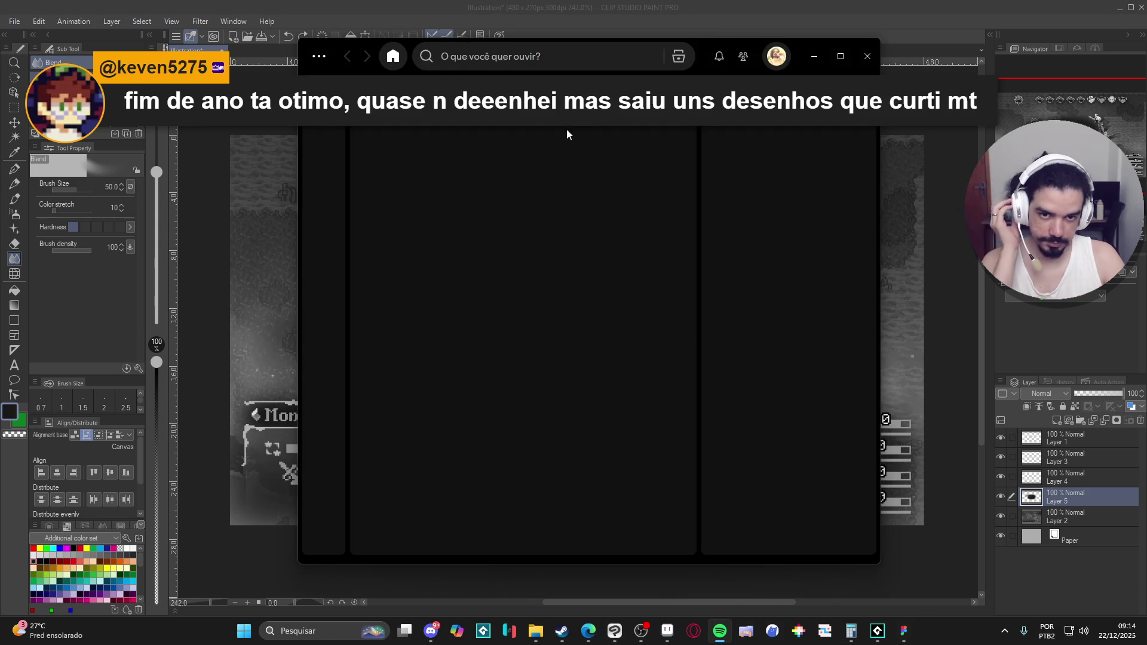
Search Spotify for 'matanza', replacing the initial 'metal' query, and browse the results.
left_click(556, 57)
type("metal")
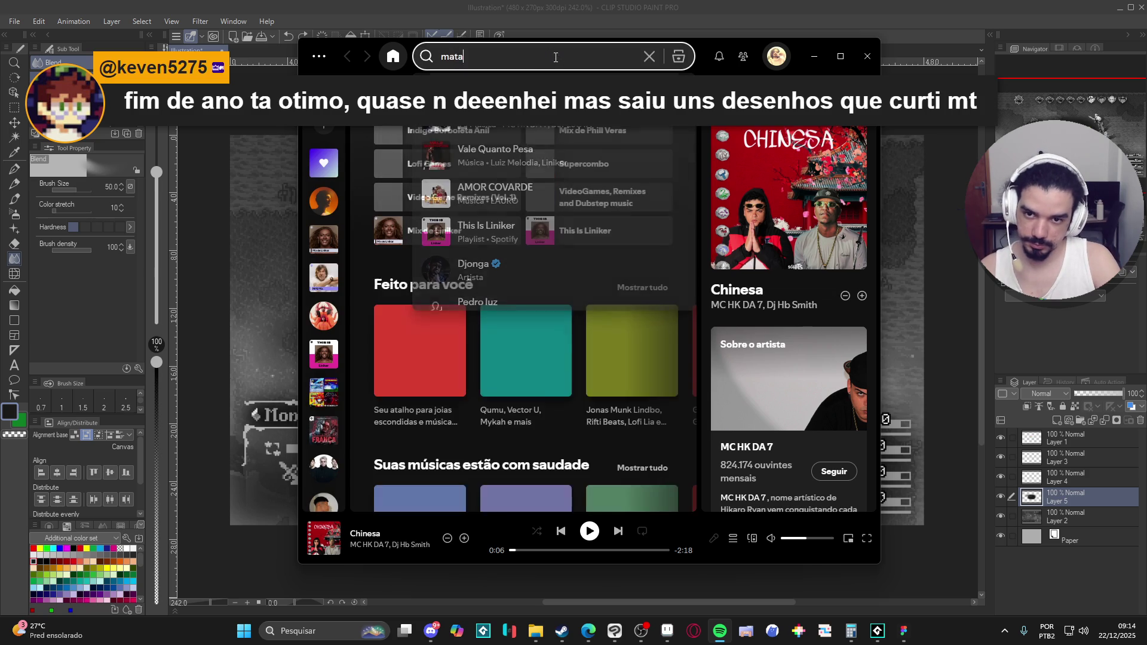
key("ctrl+a")
key("BackSpace")
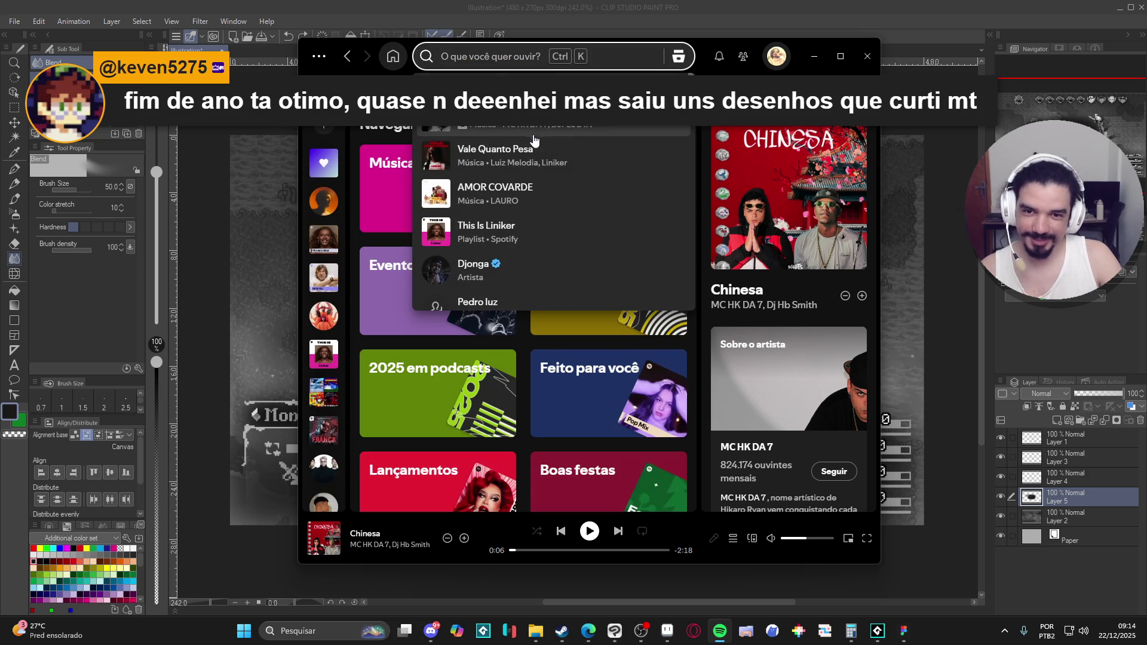
type("matanza")
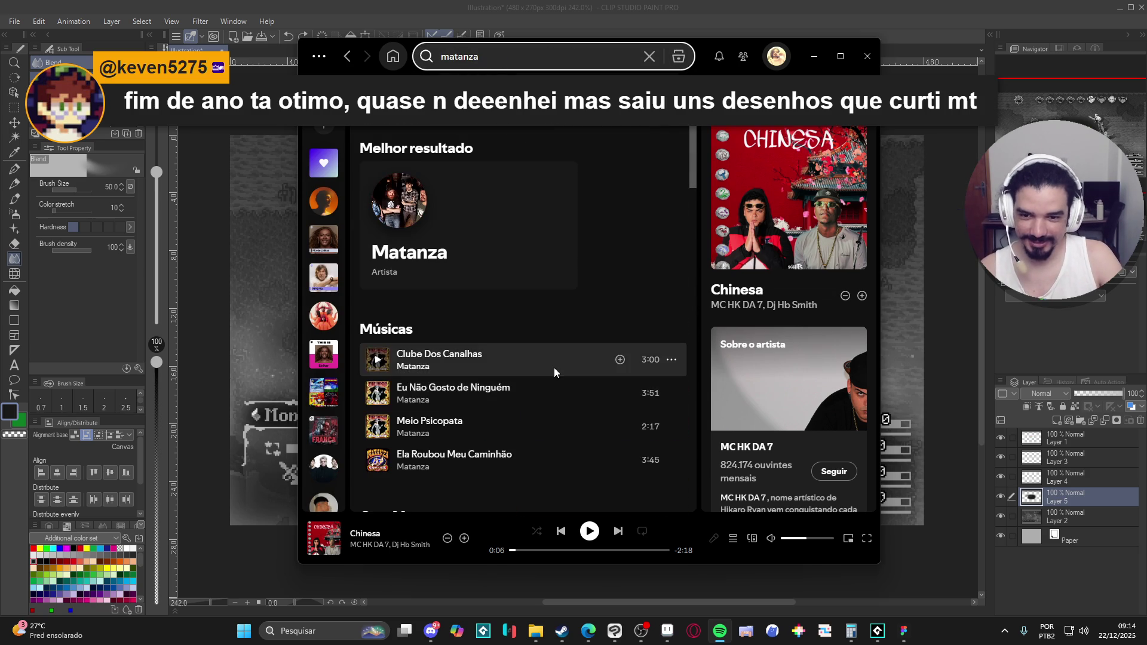
scroll(549, 418, "down", 7)
scroll(530, 373, "down", 5)
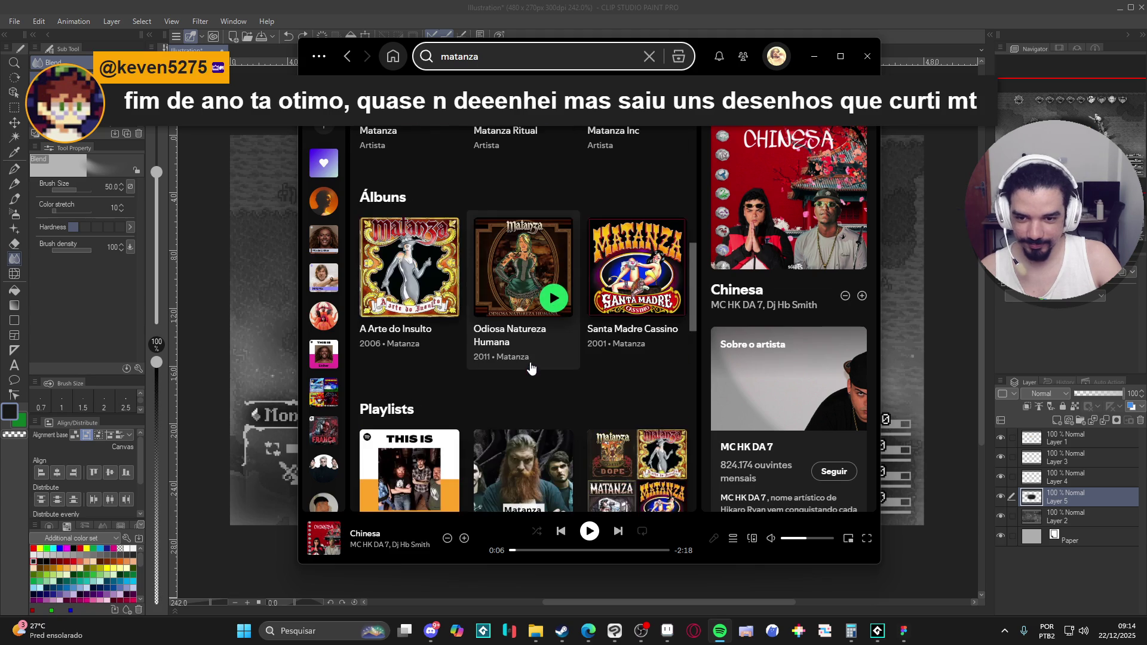
scroll(581, 390, "down", 4)
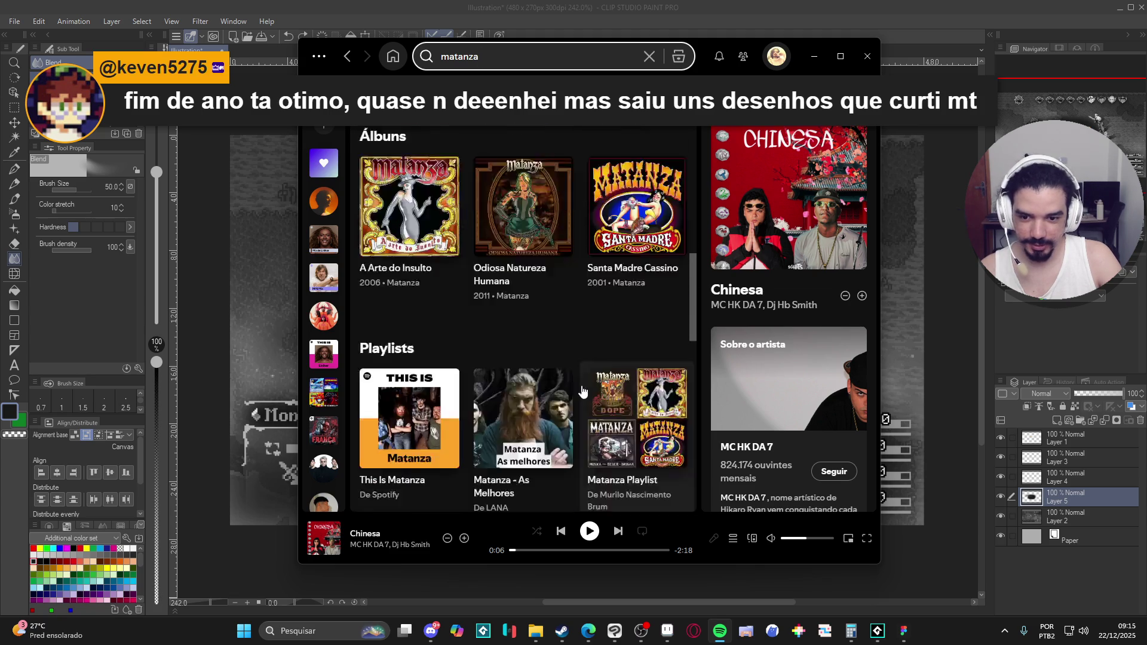
scroll(571, 364, "up", 10)
scroll(478, 321, "down", 8)
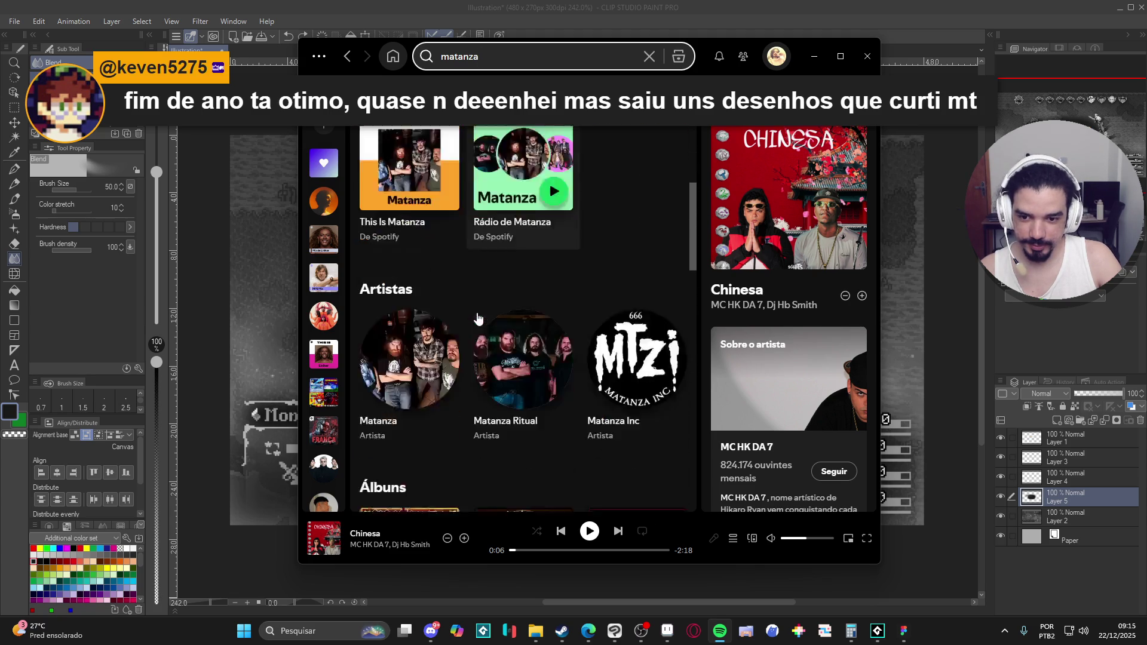
Filter to Álbuns, open 'Pior Cenário Possível', and minimize Spotify.
left_click(396, 195)
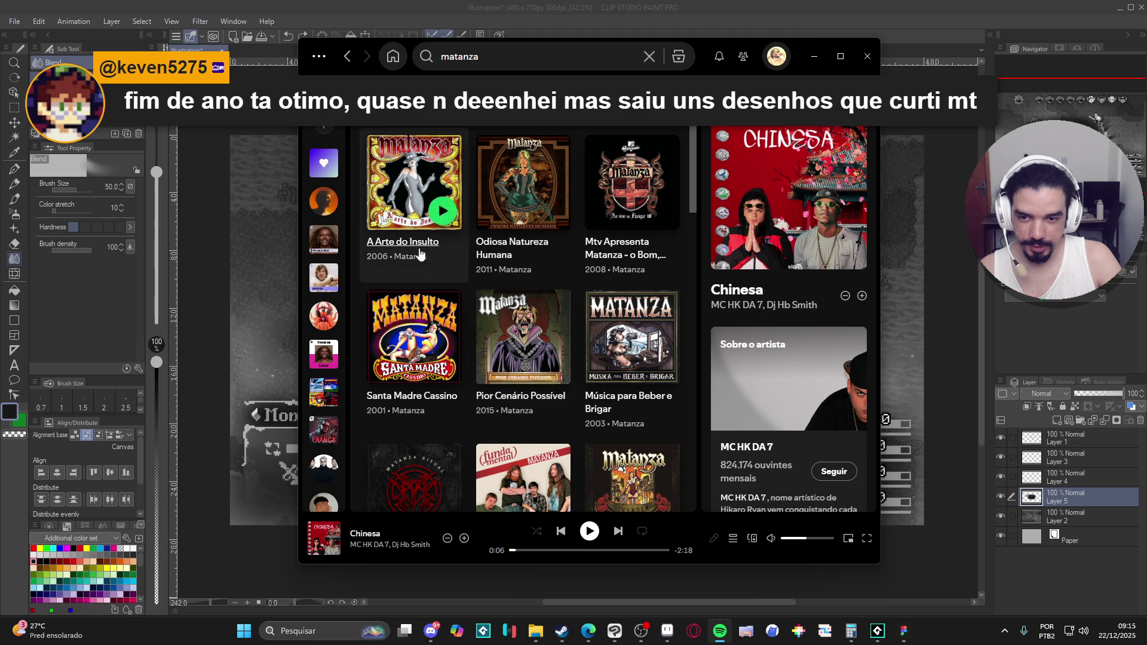
scroll(469, 309, "down", 2)
scroll(476, 309, "up", 2)
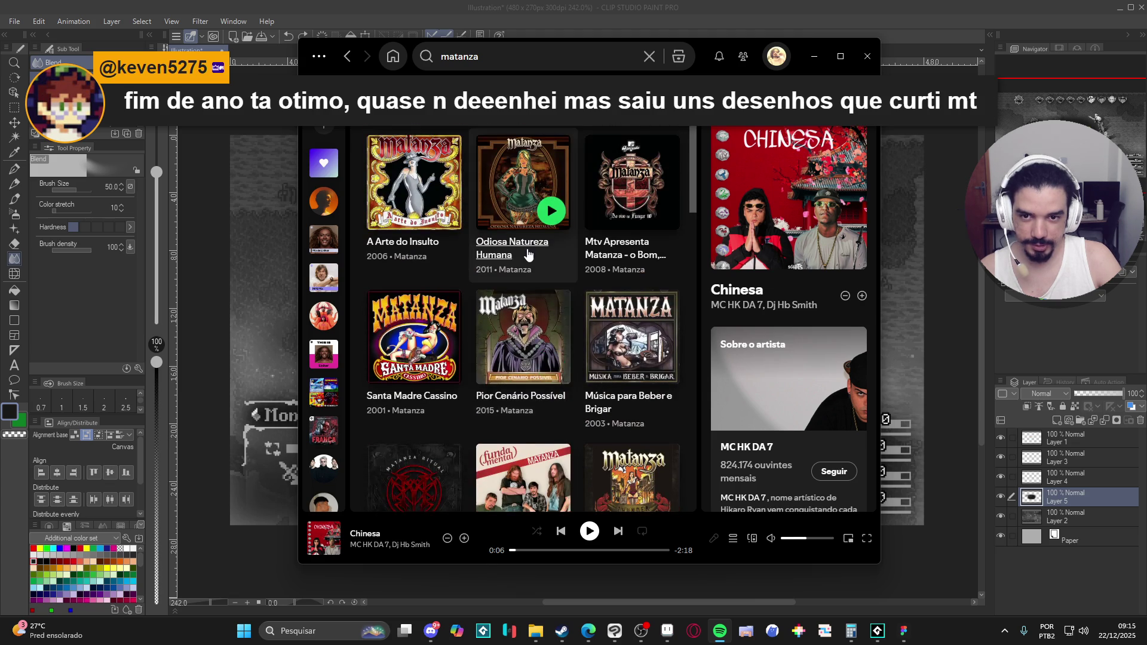
scroll(531, 245, "down", 8)
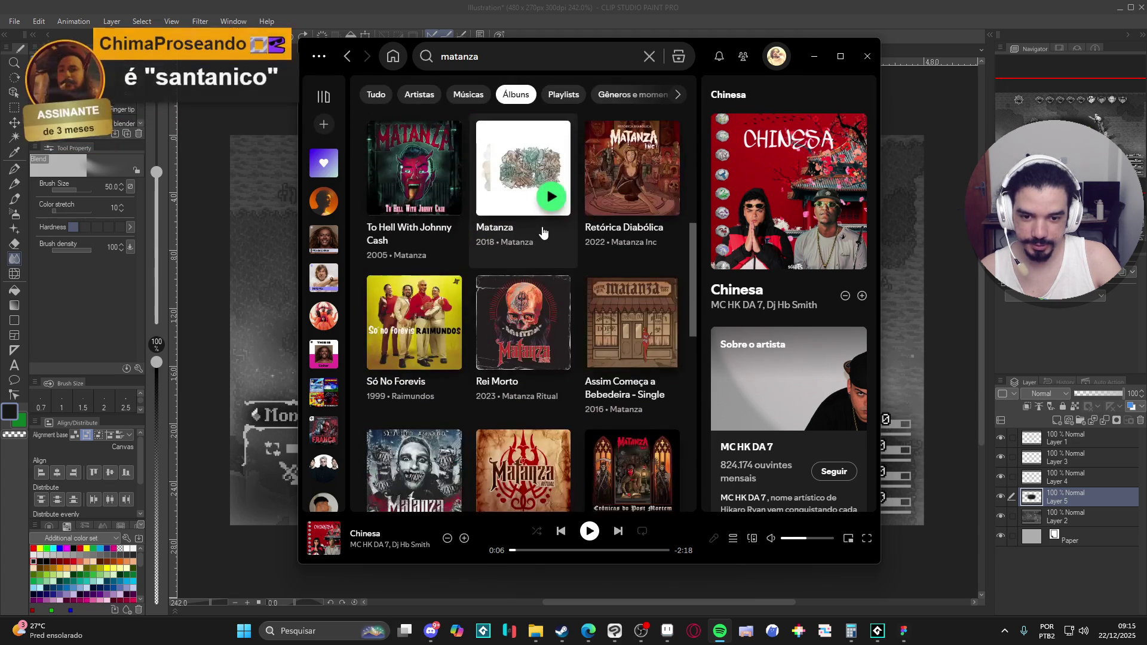
scroll(541, 233, "down", 11)
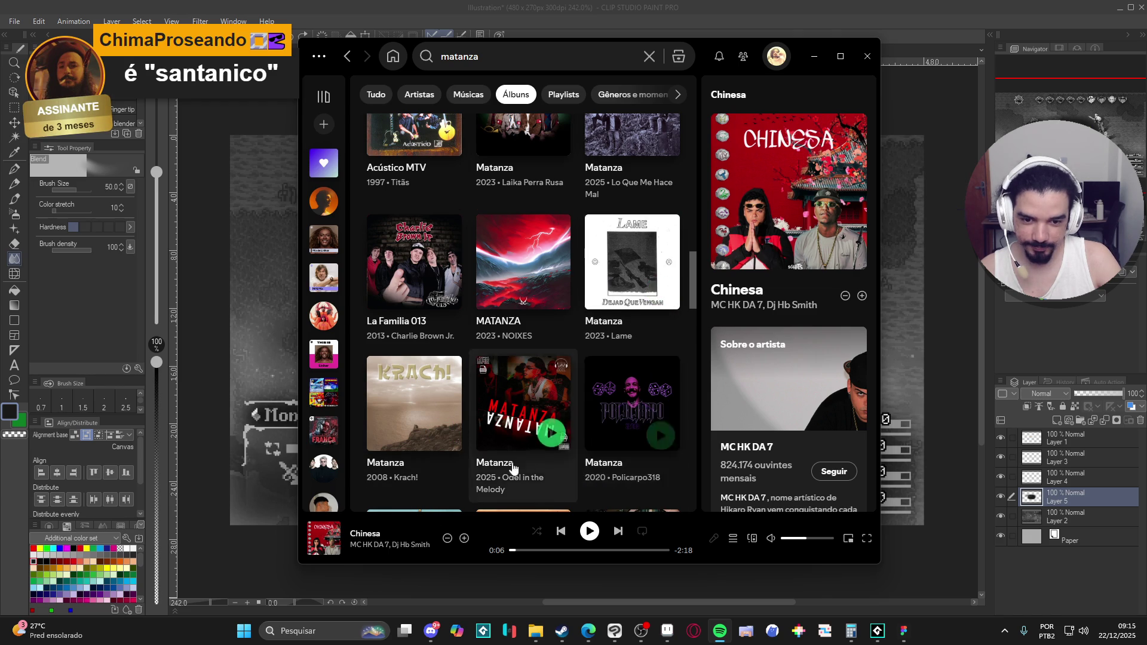
scroll(495, 463, "down", 3)
scroll(484, 462, "up", 15)
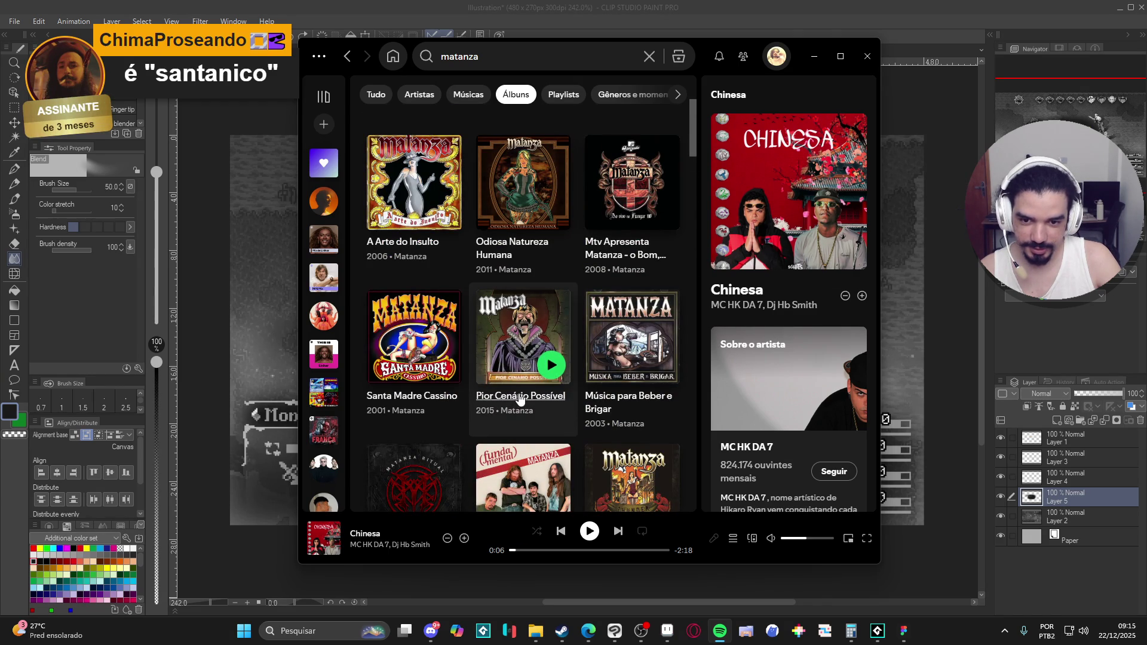
left_click(519, 396)
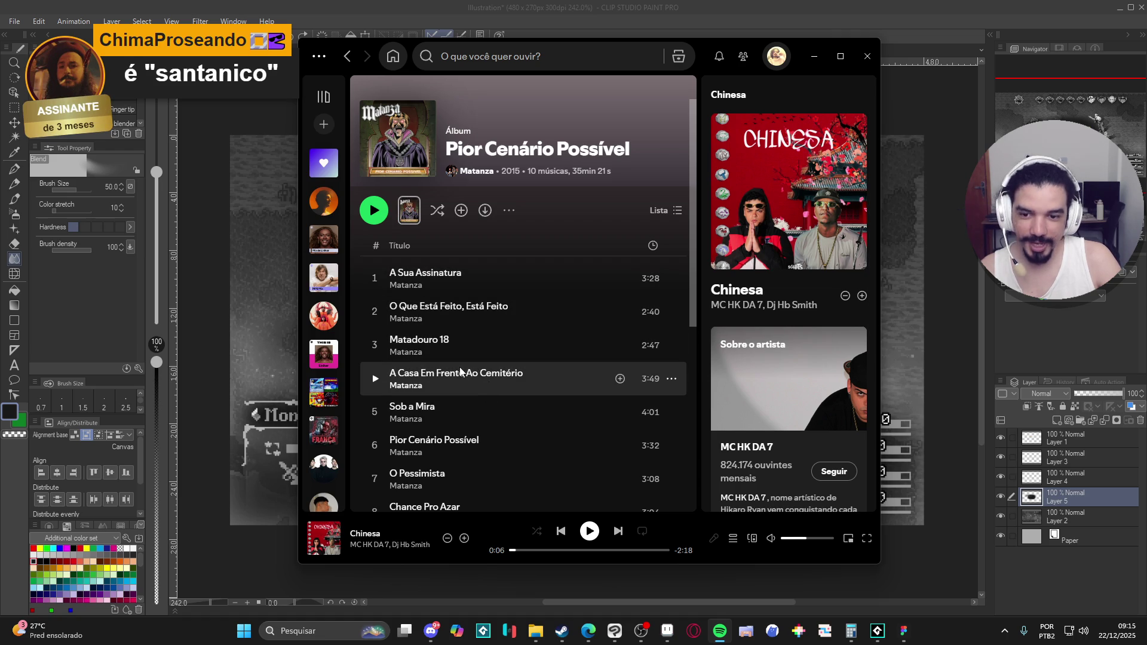
left_click(813, 56)
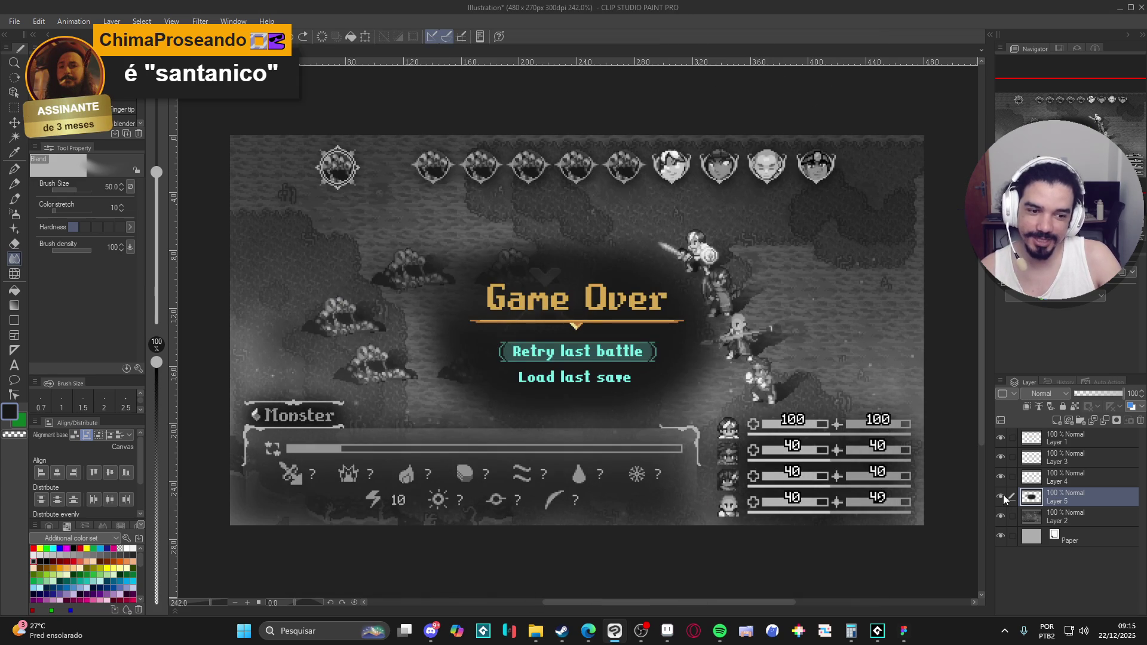
Toggle the vignette layer to compare, then restore Spotify on the Pior Cenário Possível album.
left_click(1001, 495)
left_click(1001, 496)
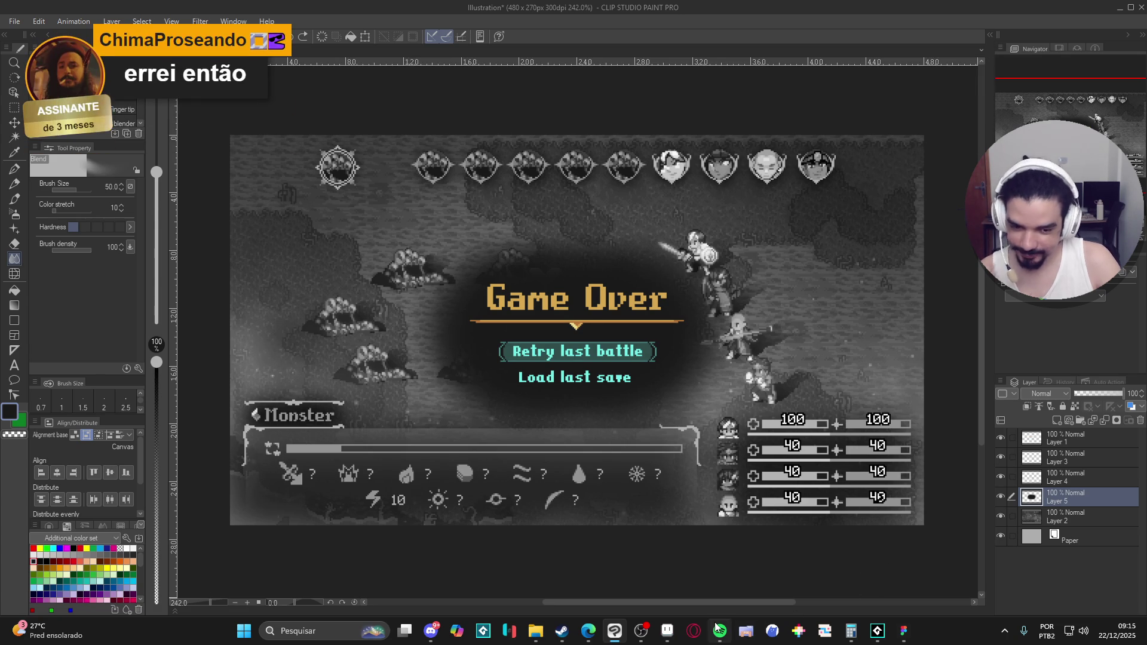
mouse_move(720, 630)
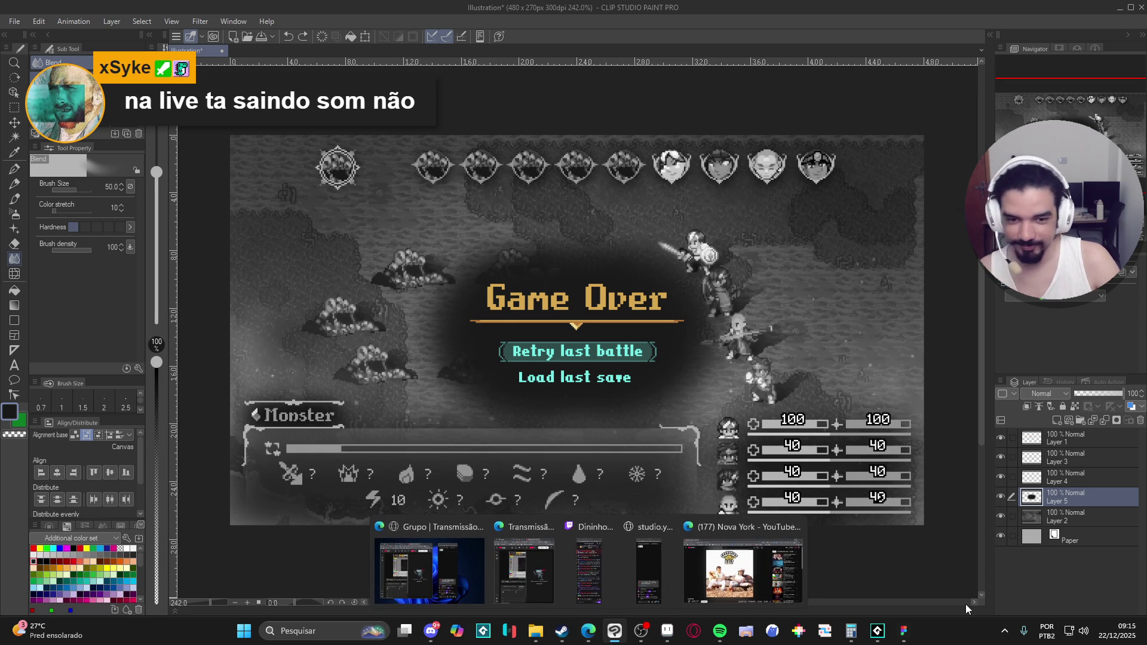
left_click(719, 630)
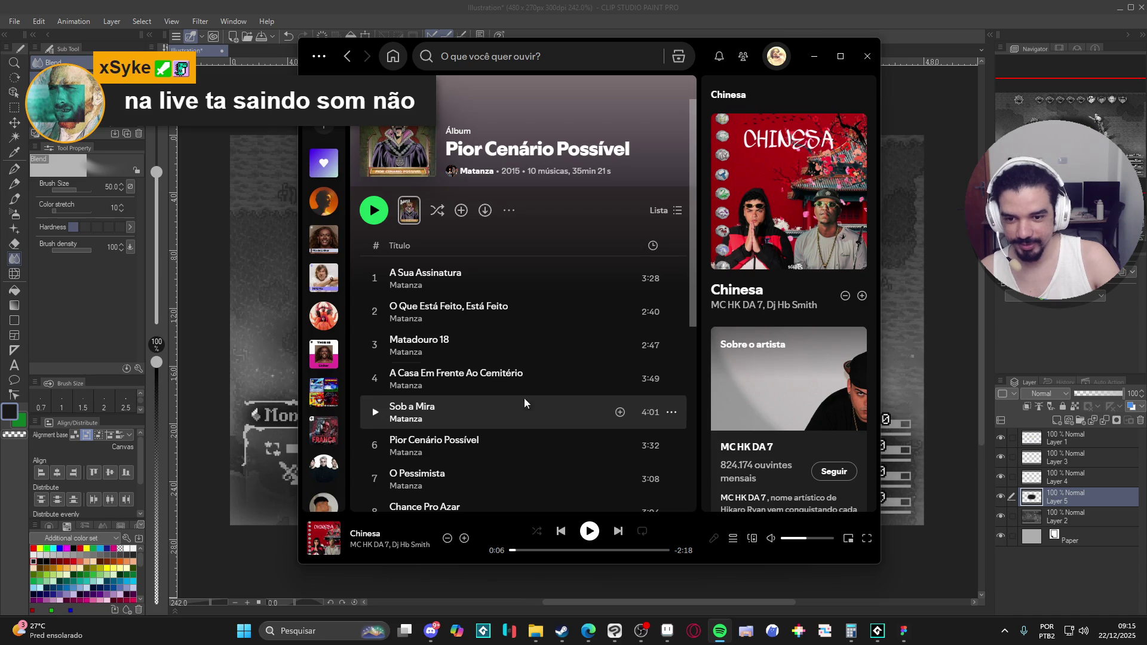
Play 'A Casa Em Frente Ao Cemitério', nudge the volume slightly, and return to Clip Studio Paint.
double_click(557, 377)
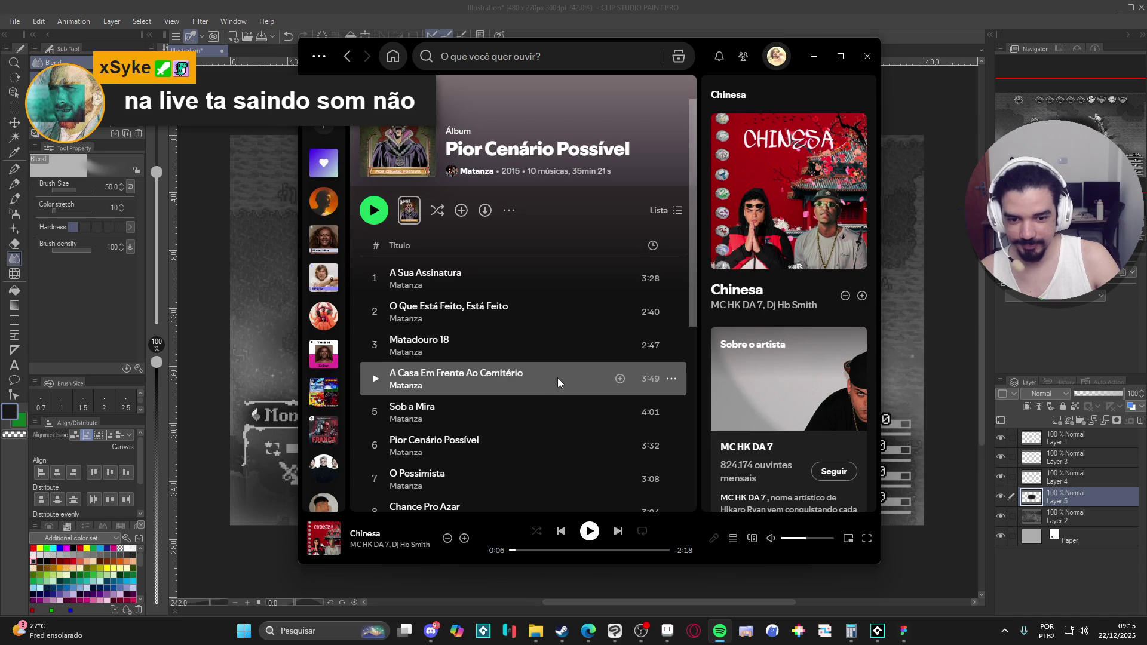
left_click(800, 538)
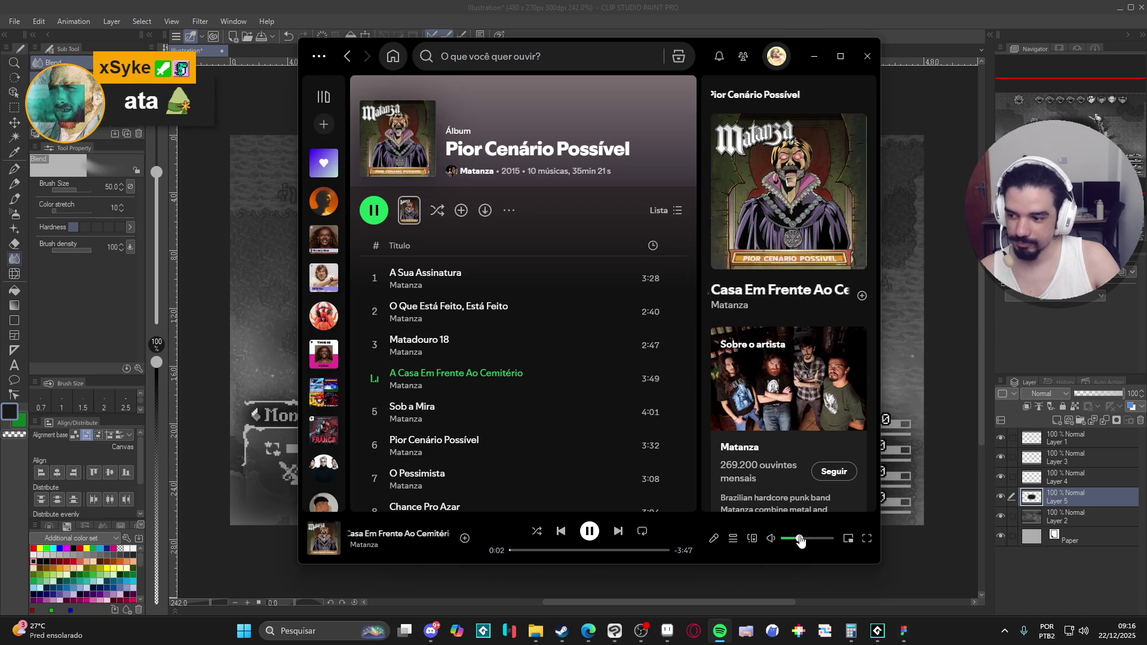
left_click_drag(799, 540, 807, 539)
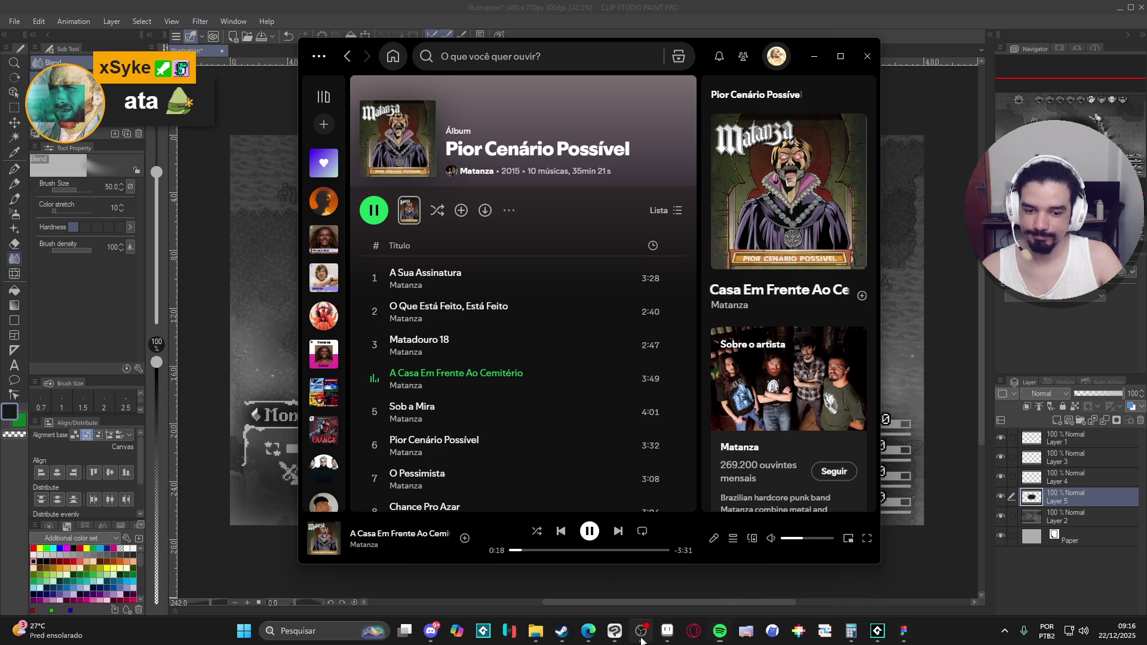
left_click(662, 4)
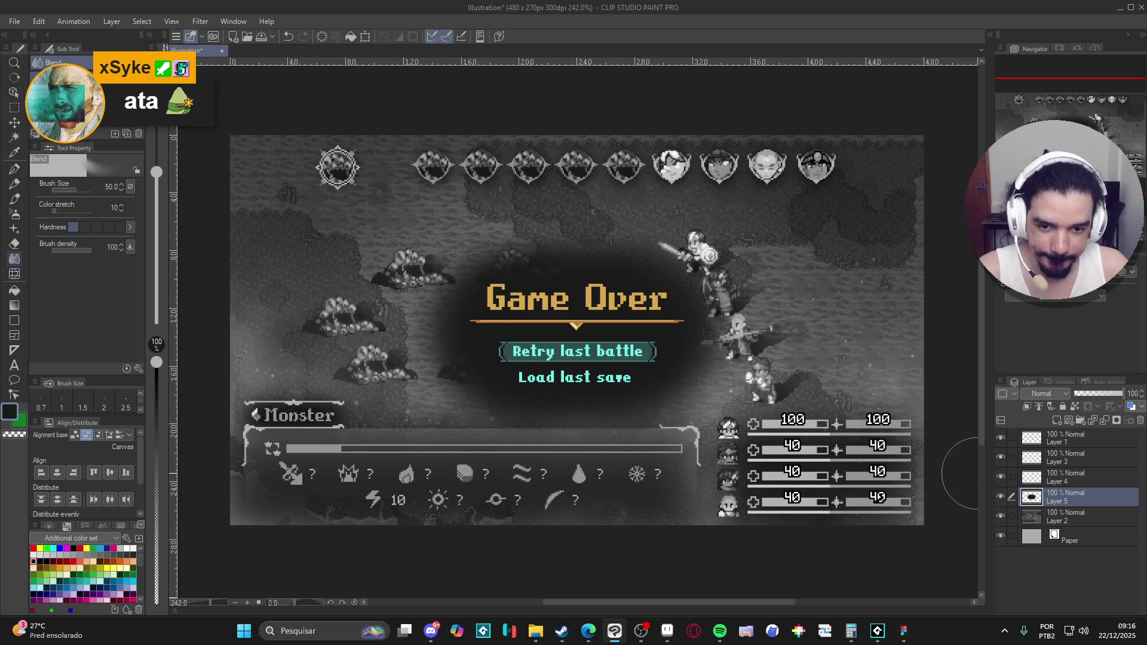
Add a new layer above the vignette and fill it with Perlin noise.
left_click(998, 496)
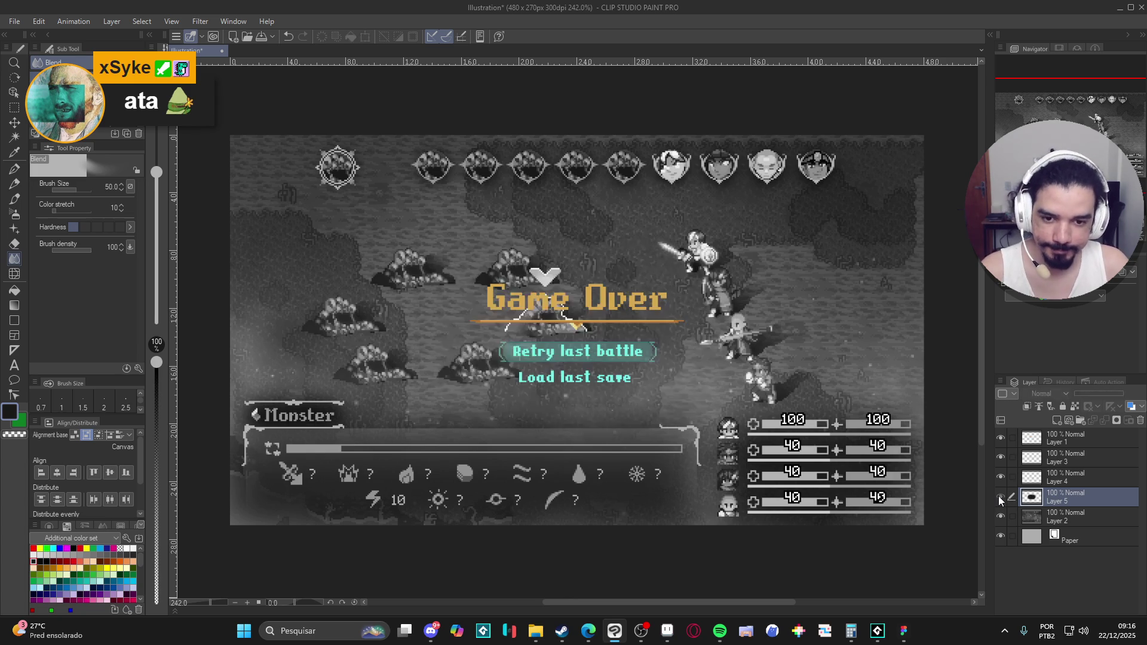
left_click(997, 496)
key("ctrl+shift+n")
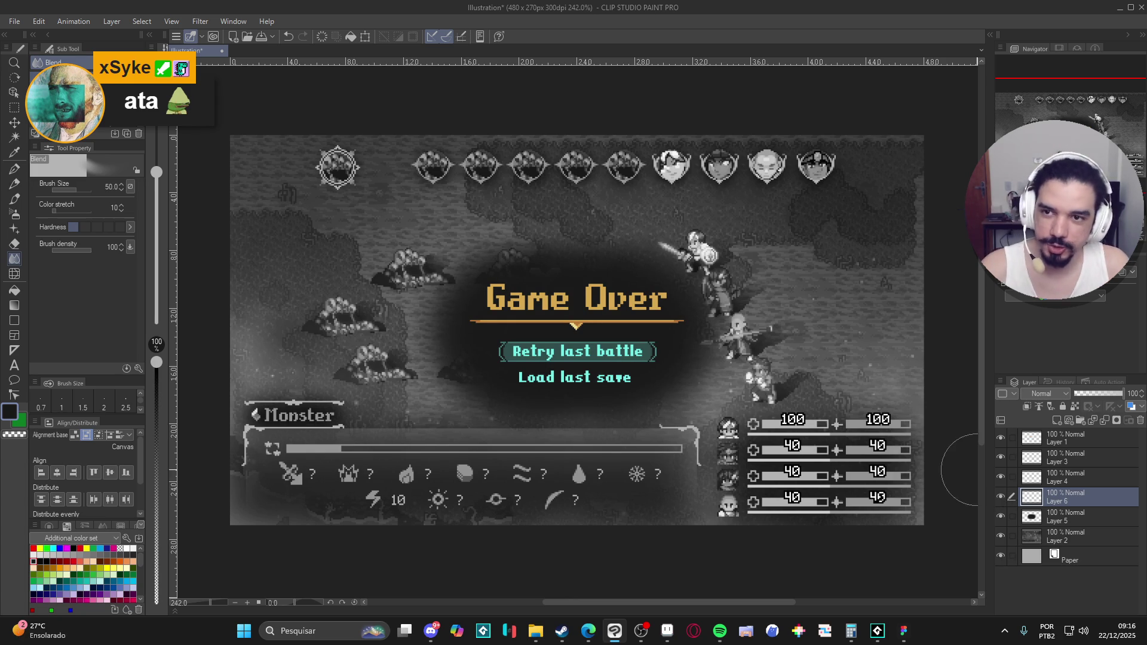
left_click(200, 21)
mouse_move(264, 105)
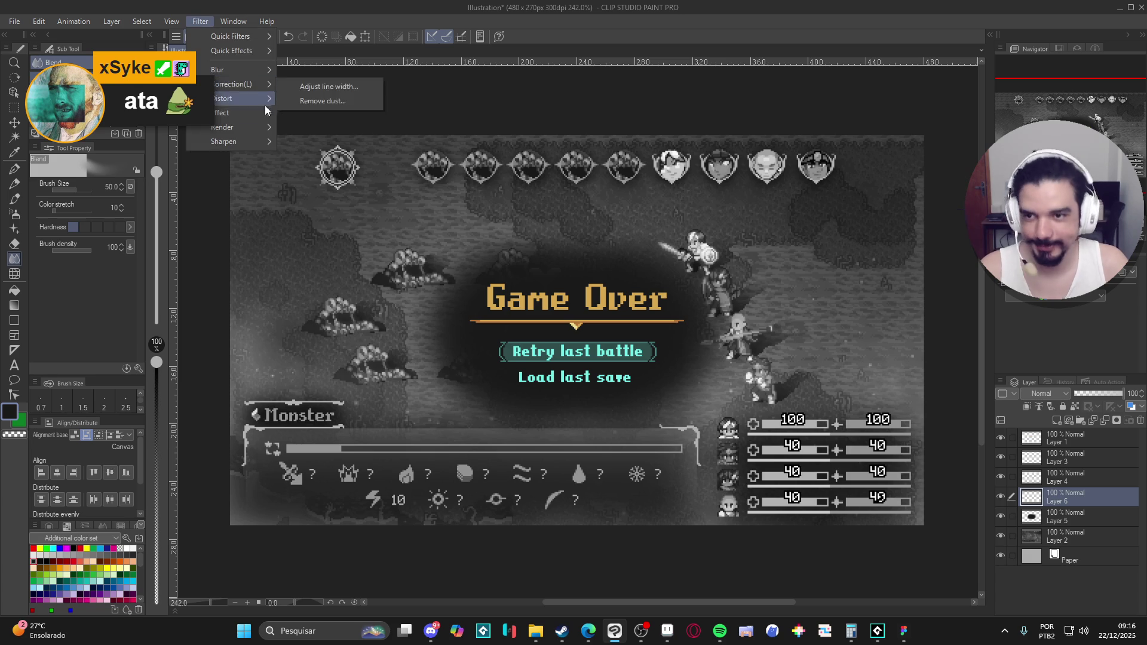
mouse_move(278, 124)
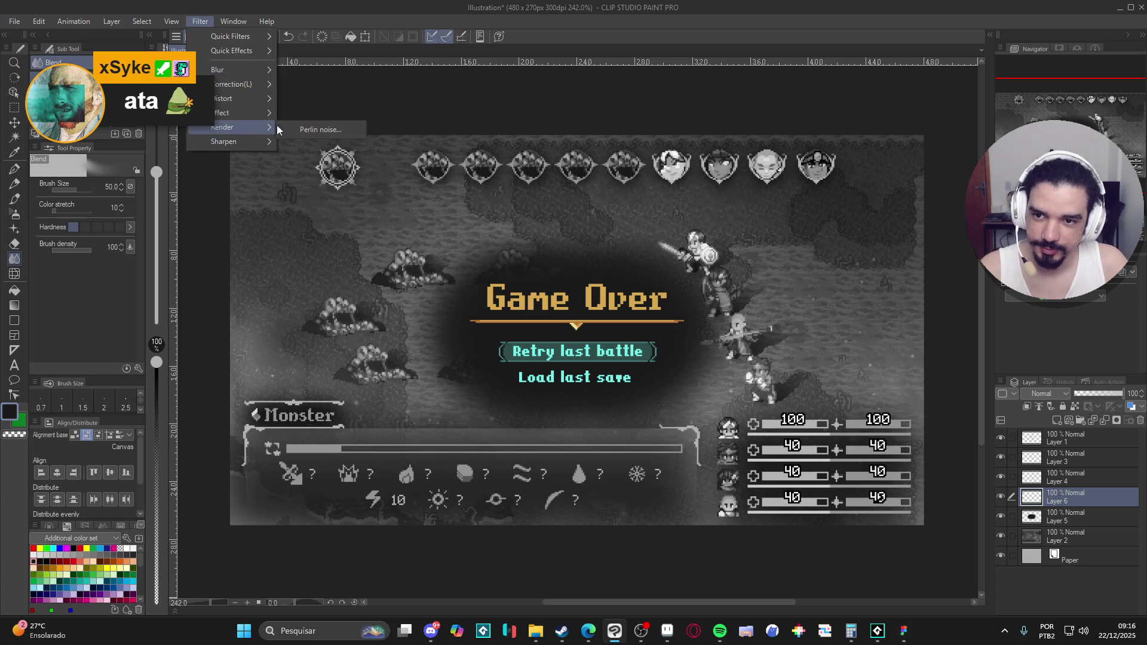
left_click(320, 130)
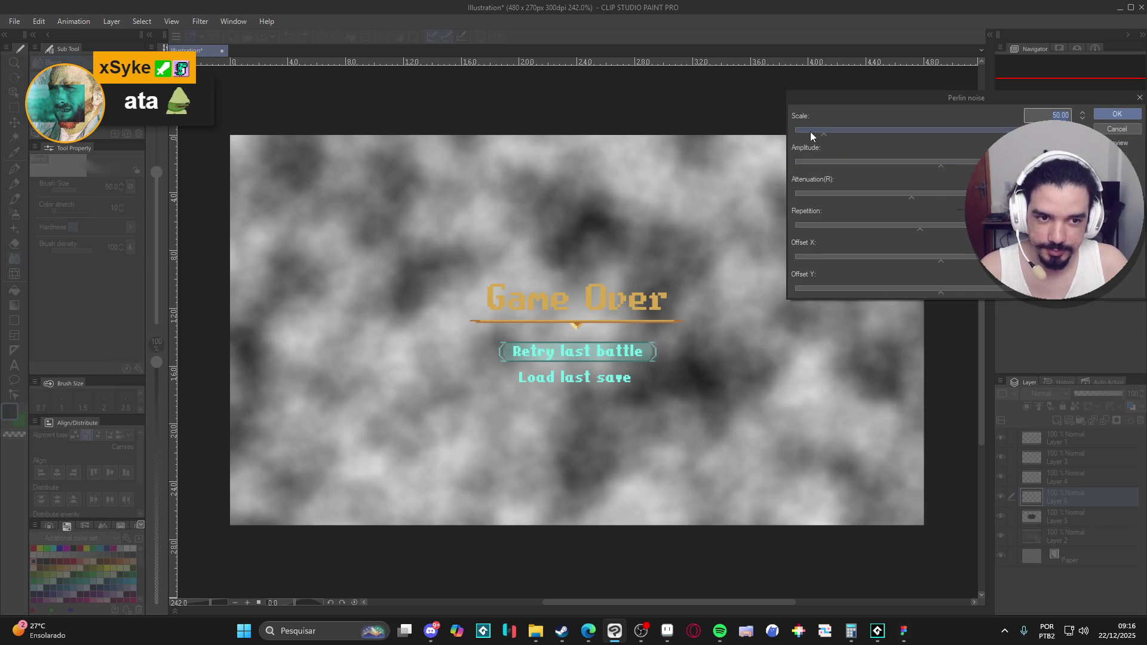
left_click(1117, 113)
Try Add (Glow) at 8% opacity, then set Layer 6 to Multiply at full opacity.
left_click(1055, 392)
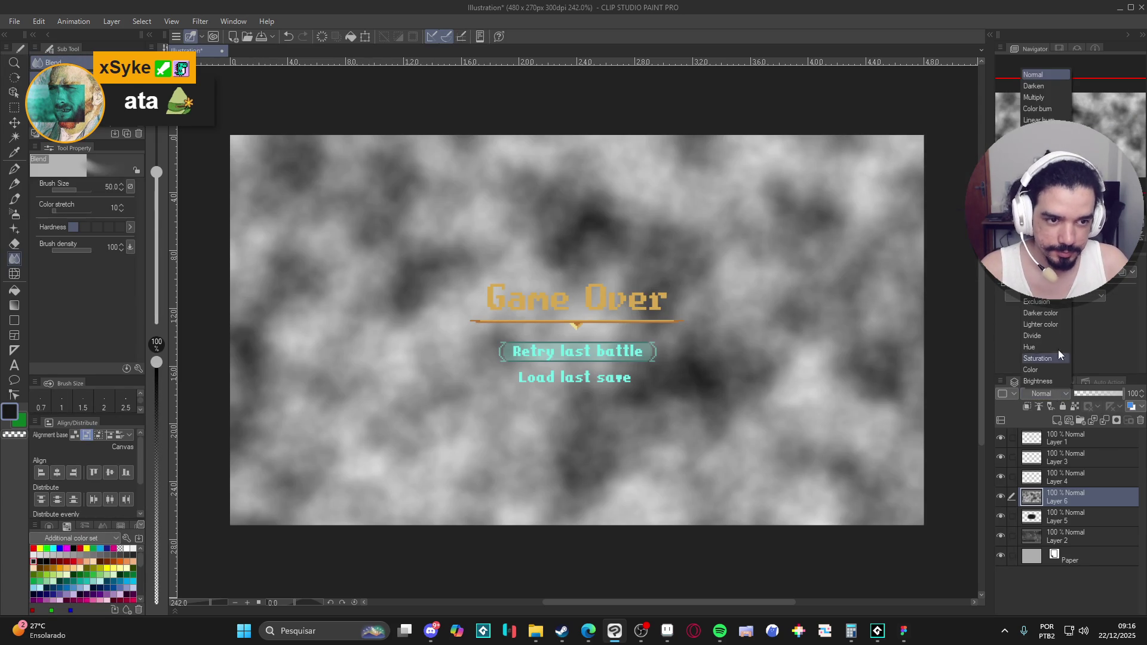
key("Escape")
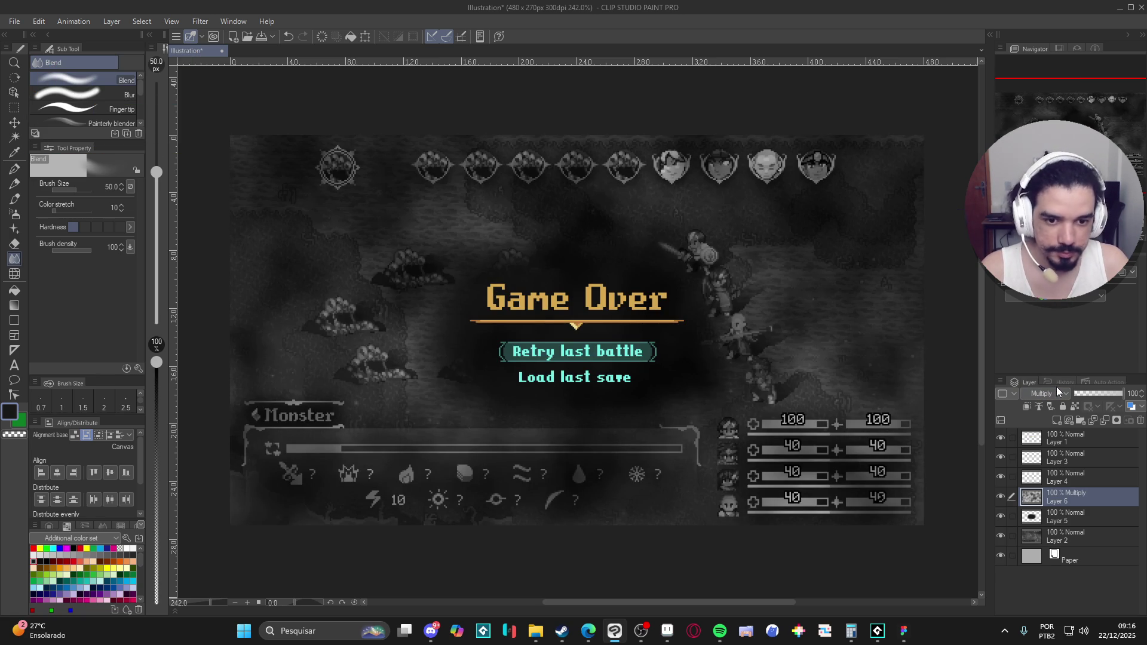
left_click(1056, 389)
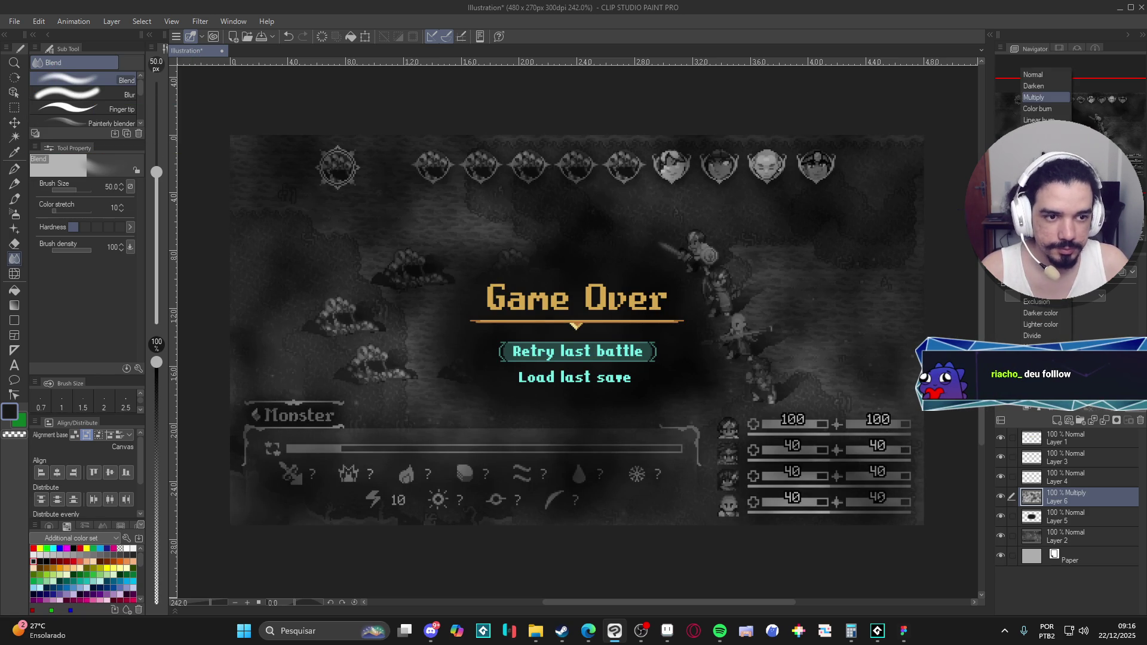
left_click(1039, 199)
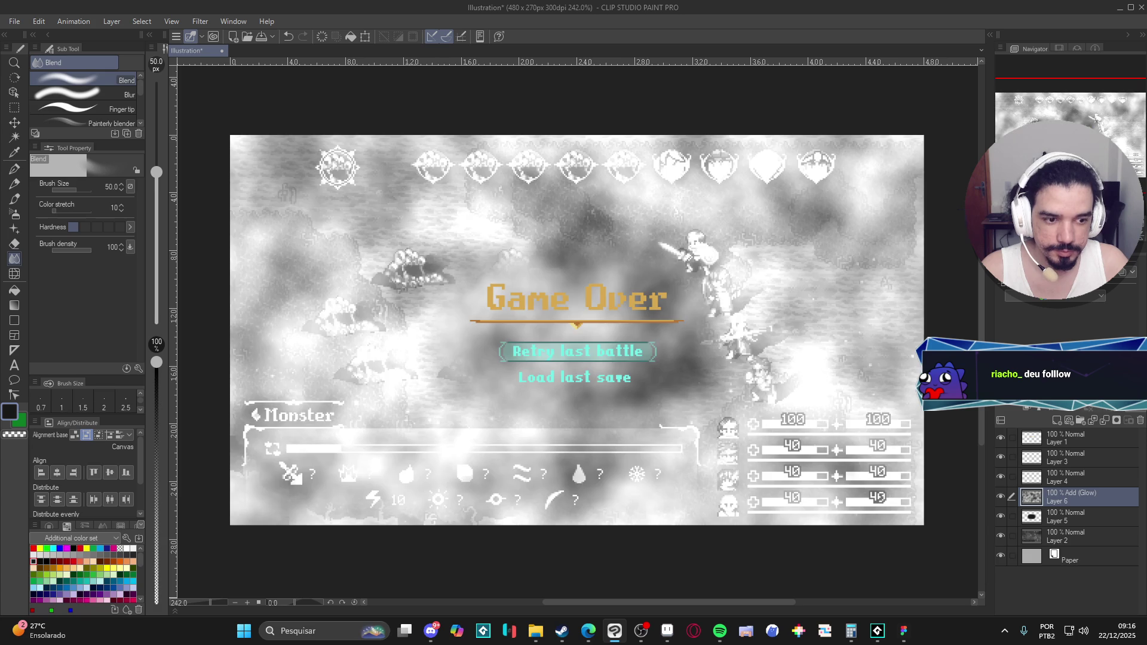
left_click_drag(1122, 390, 1087, 389)
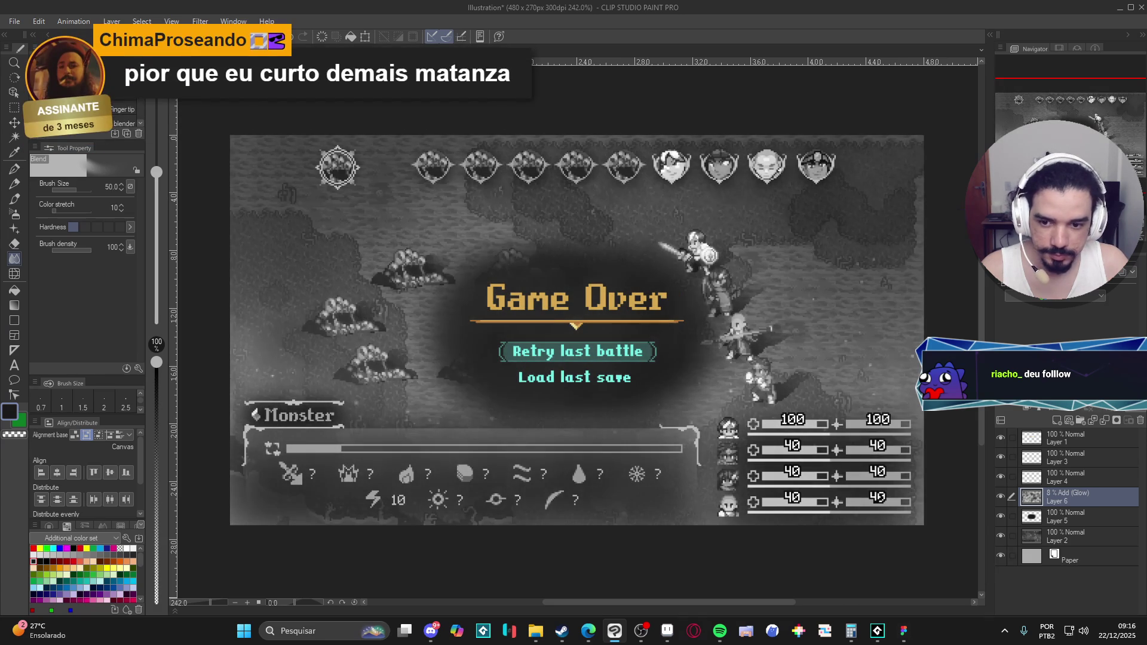
key("ctrl+z")
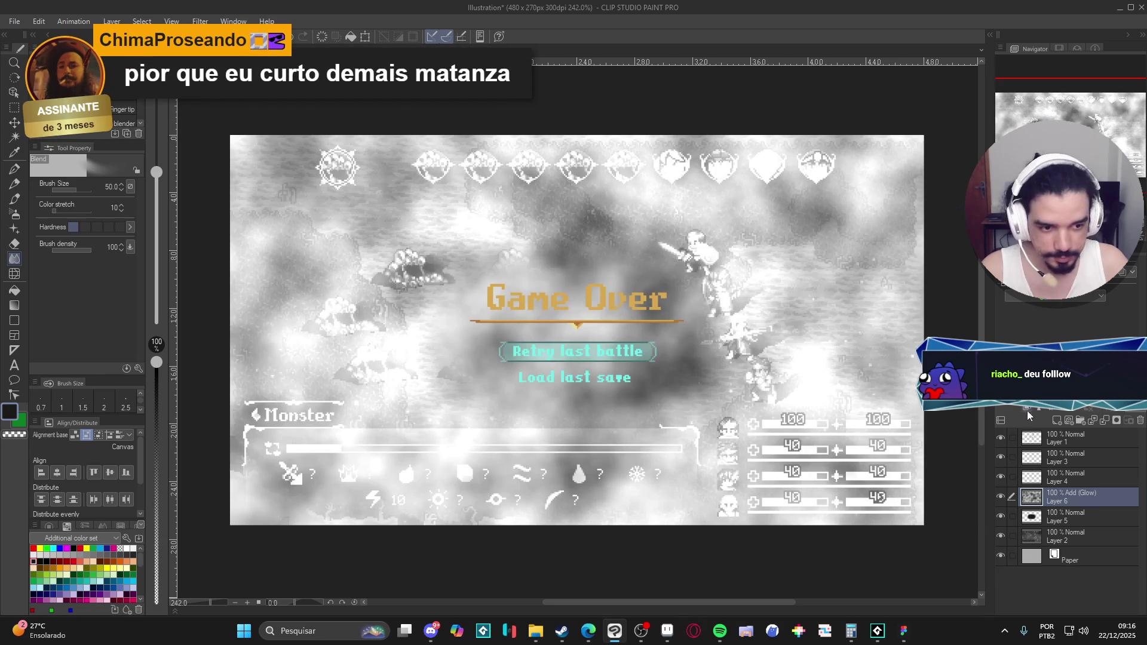
left_click(1044, 394)
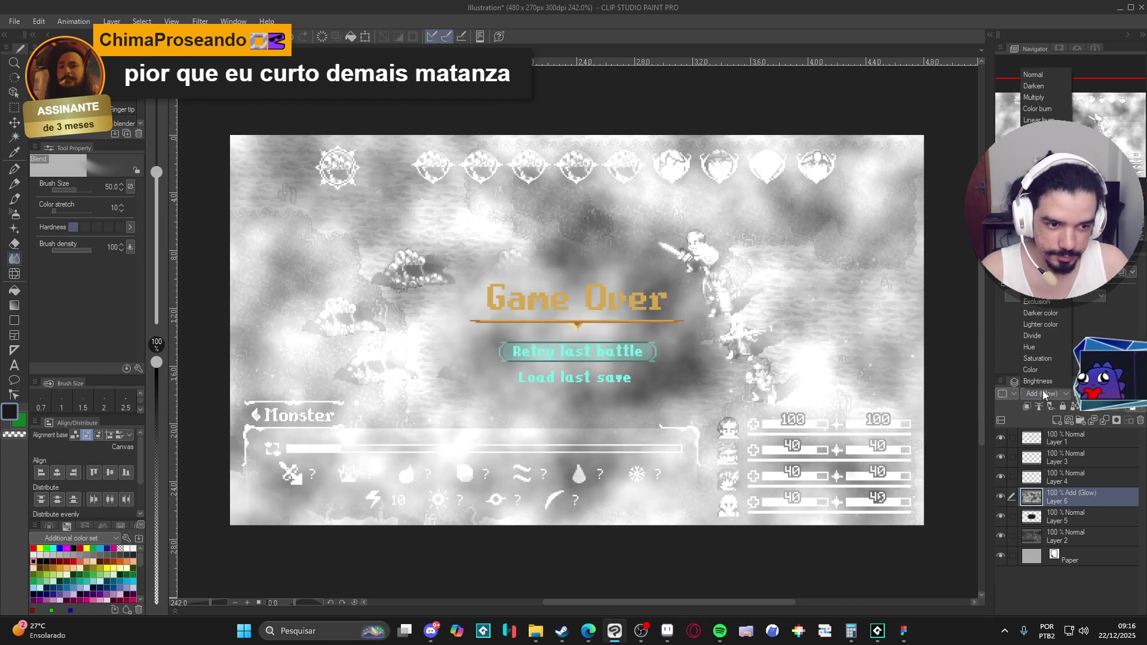
left_click(1047, 98)
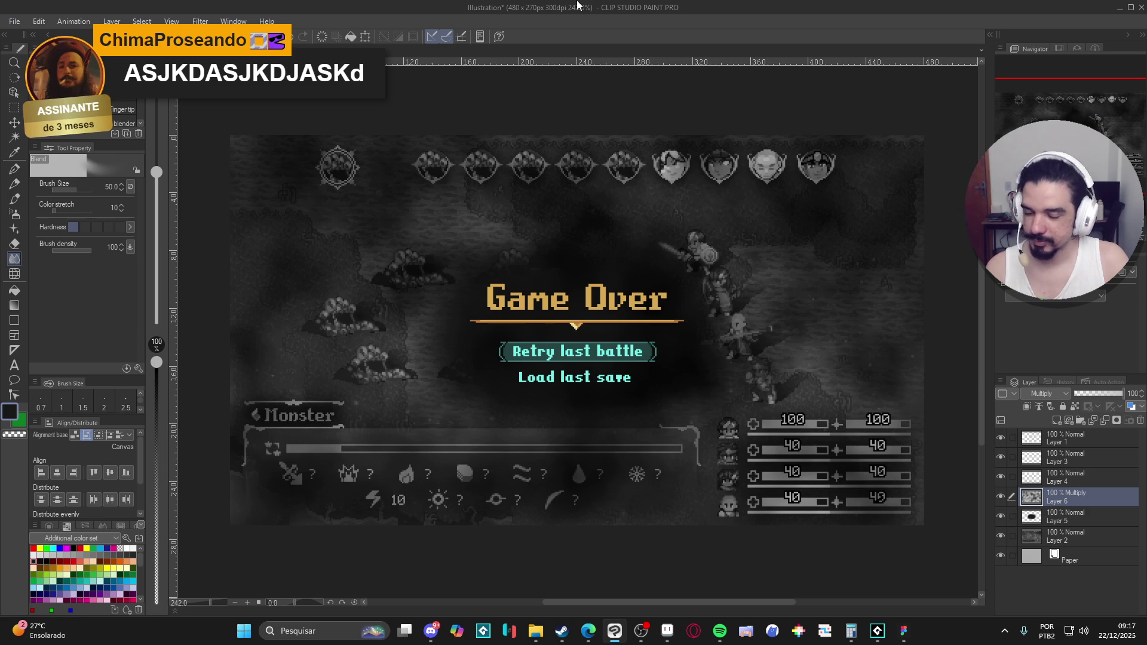
Merge Layer 6 down into Layer 5 and set the merged layer to Multiply.
left_click(1000, 497)
left_click(1000, 496)
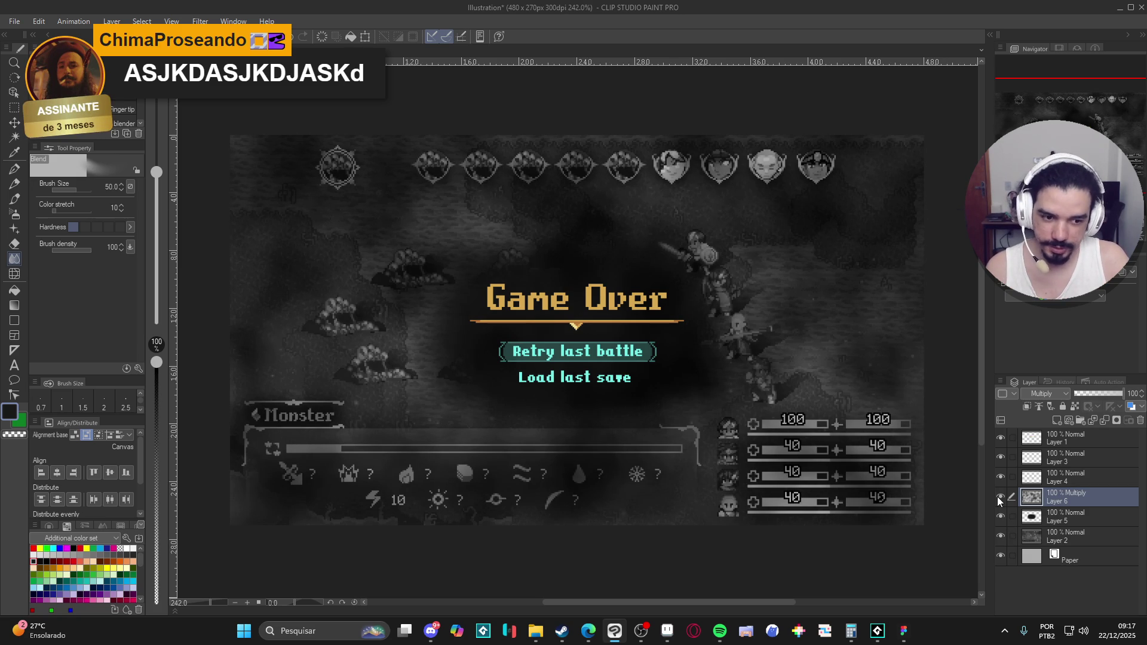
key("ctrl+e")
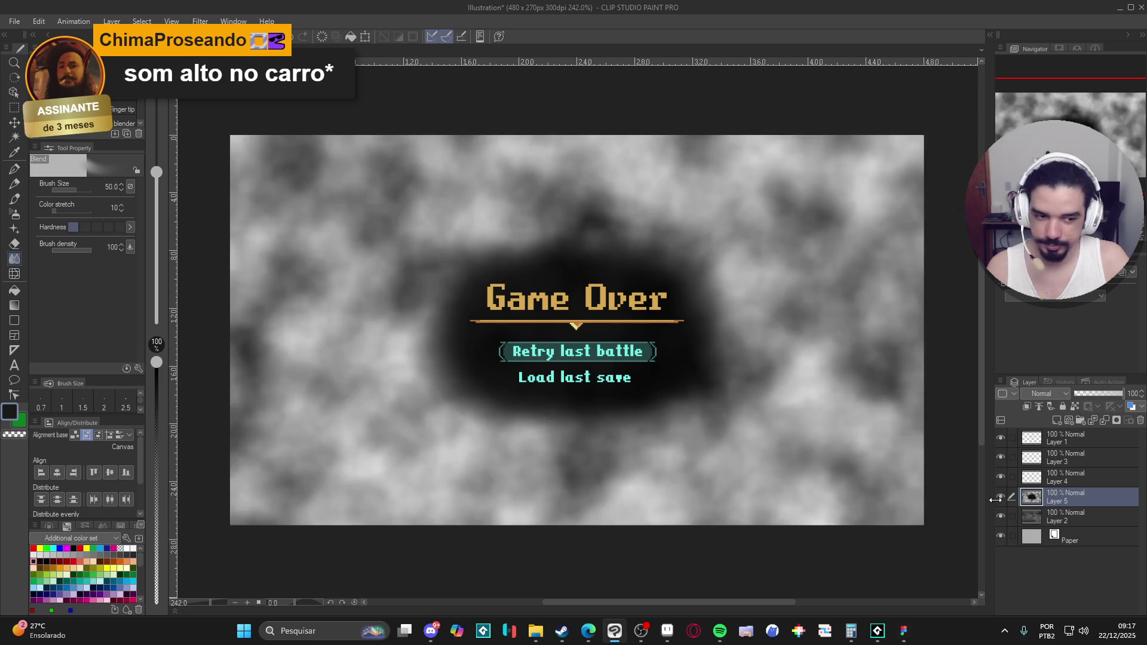
key("ctrl+z")
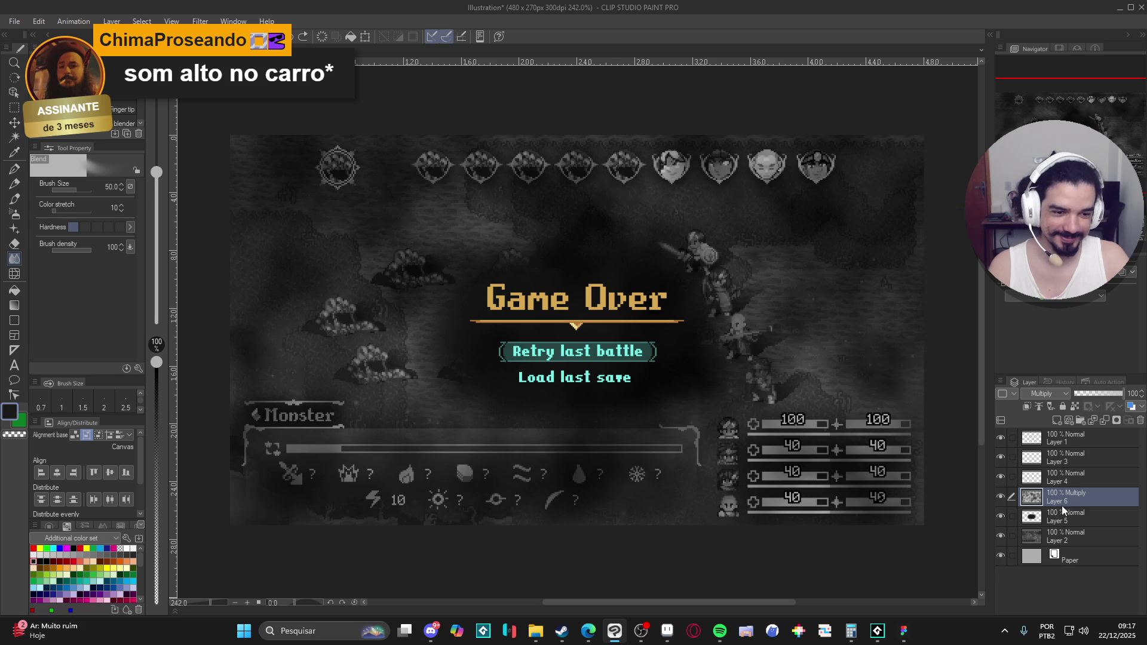
key("ctrl+e")
left_click(1058, 387)
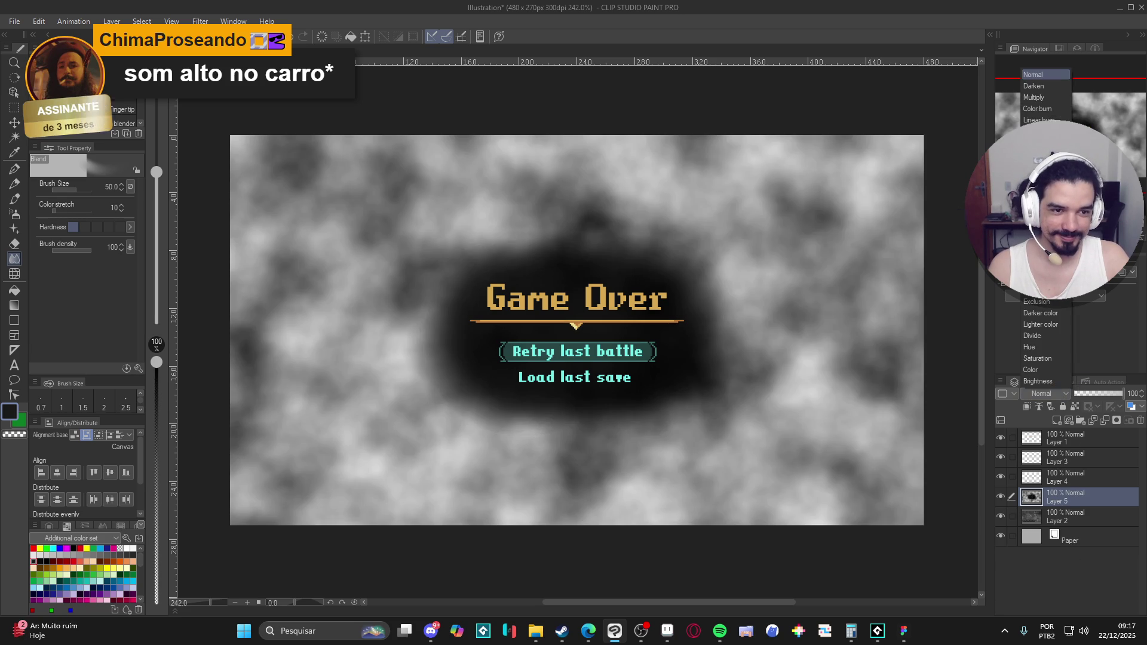
left_click(1040, 96)
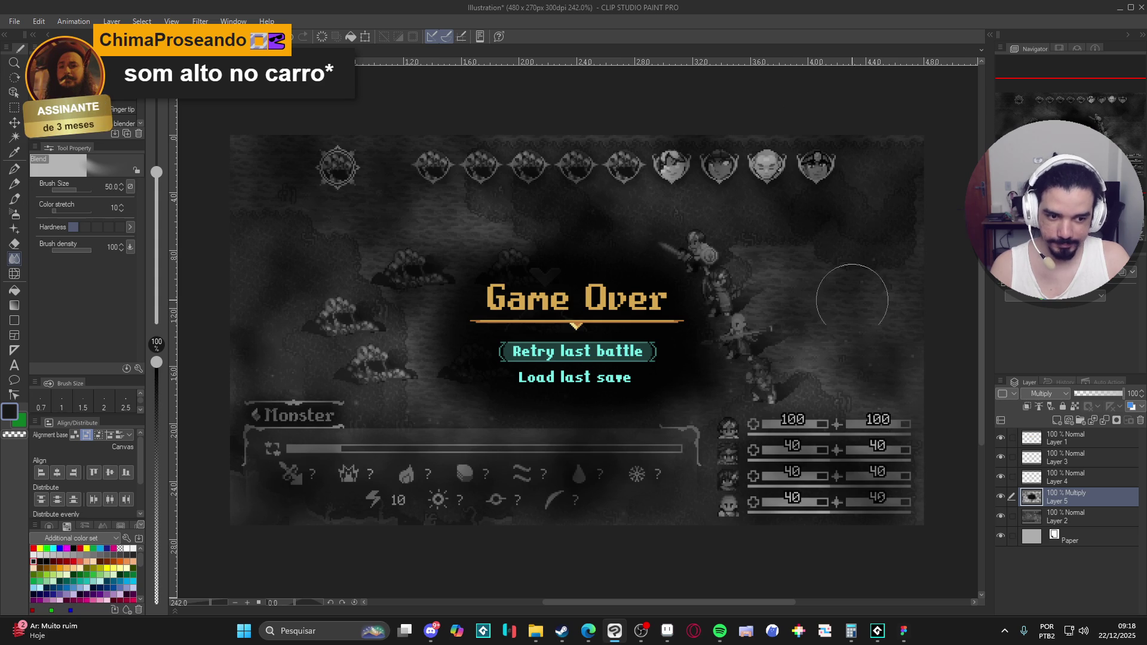
Toggle Layer 5's visibility to check the darkened vignette, then switch to GameMaker.
left_click(1000, 496)
left_click(1000, 496)
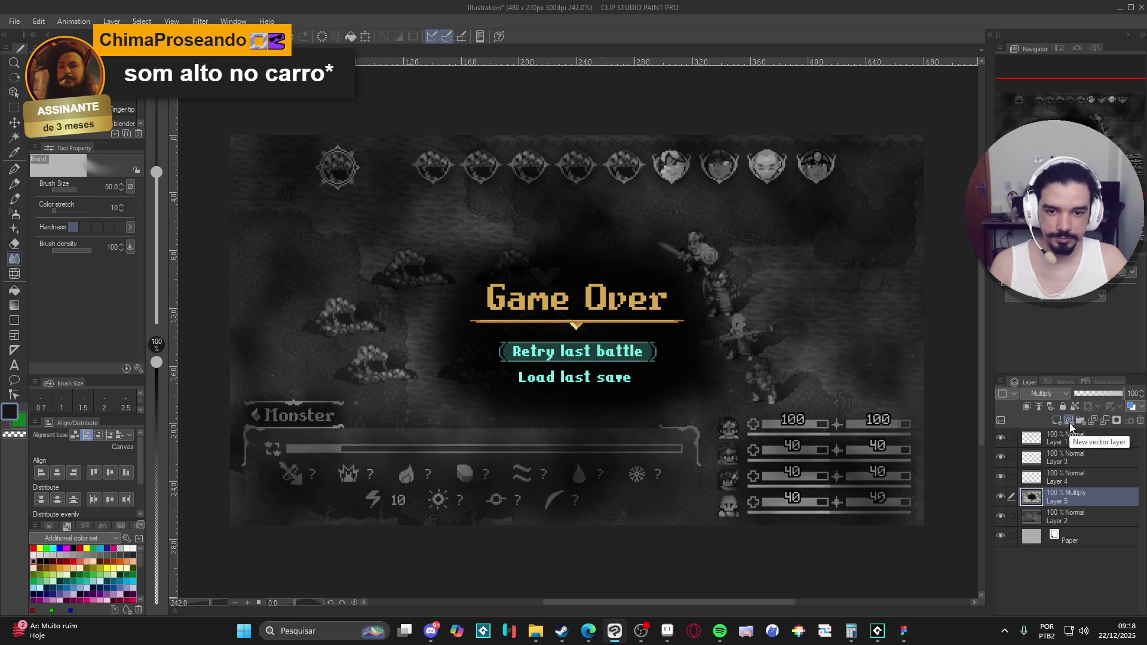
right_click(1060, 498)
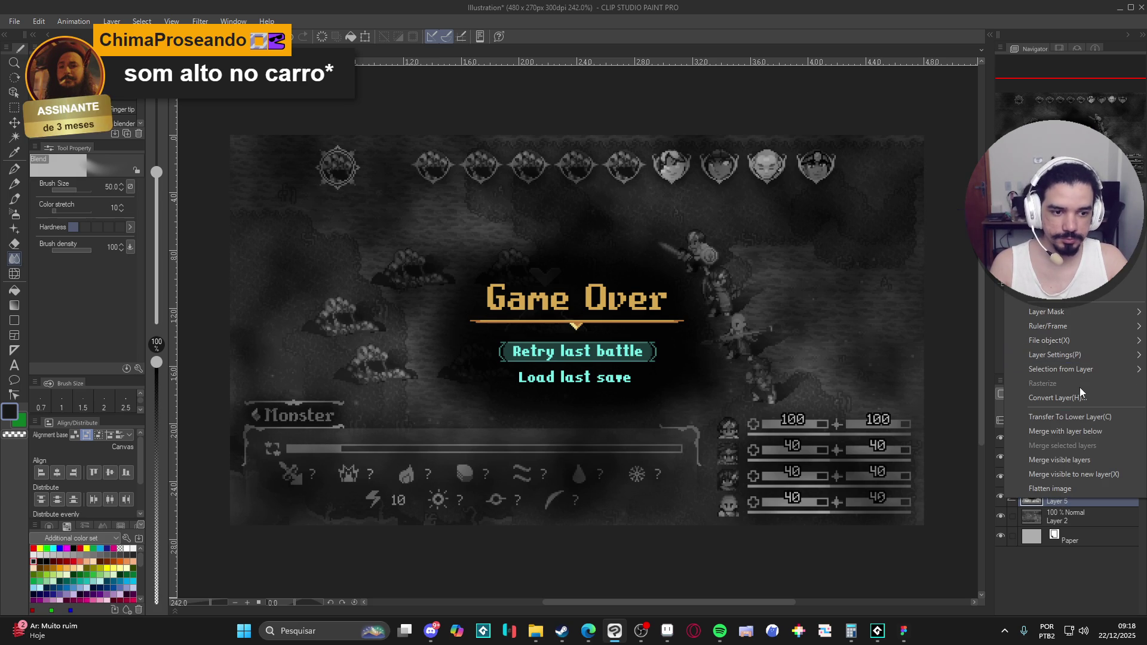
left_click(1038, 503)
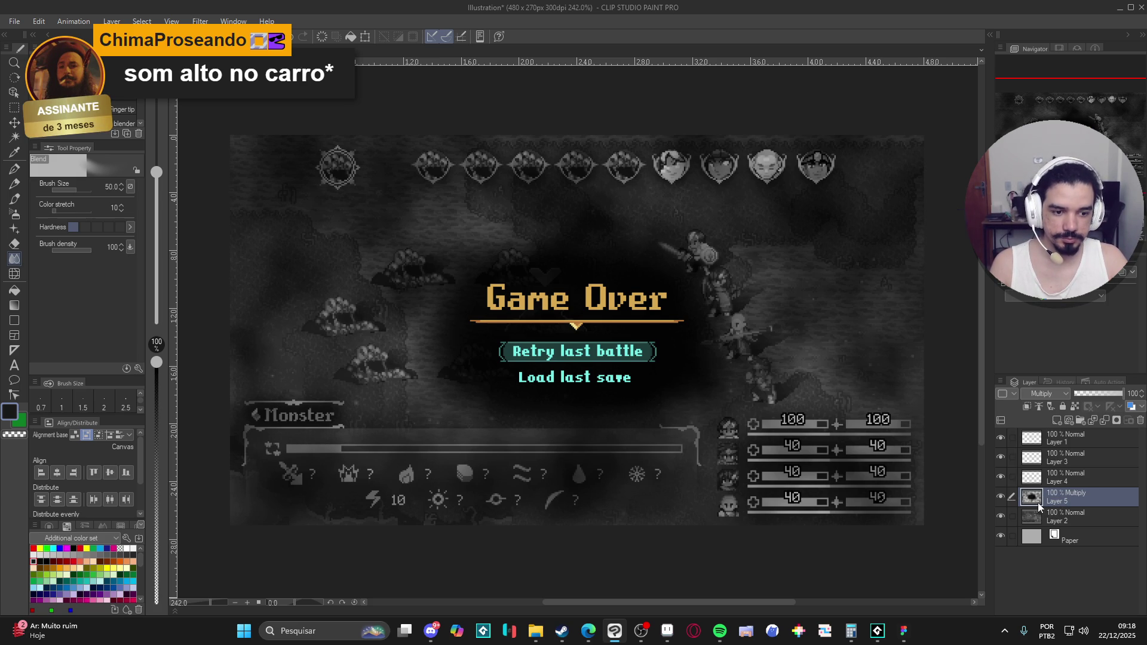
left_click(1002, 493)
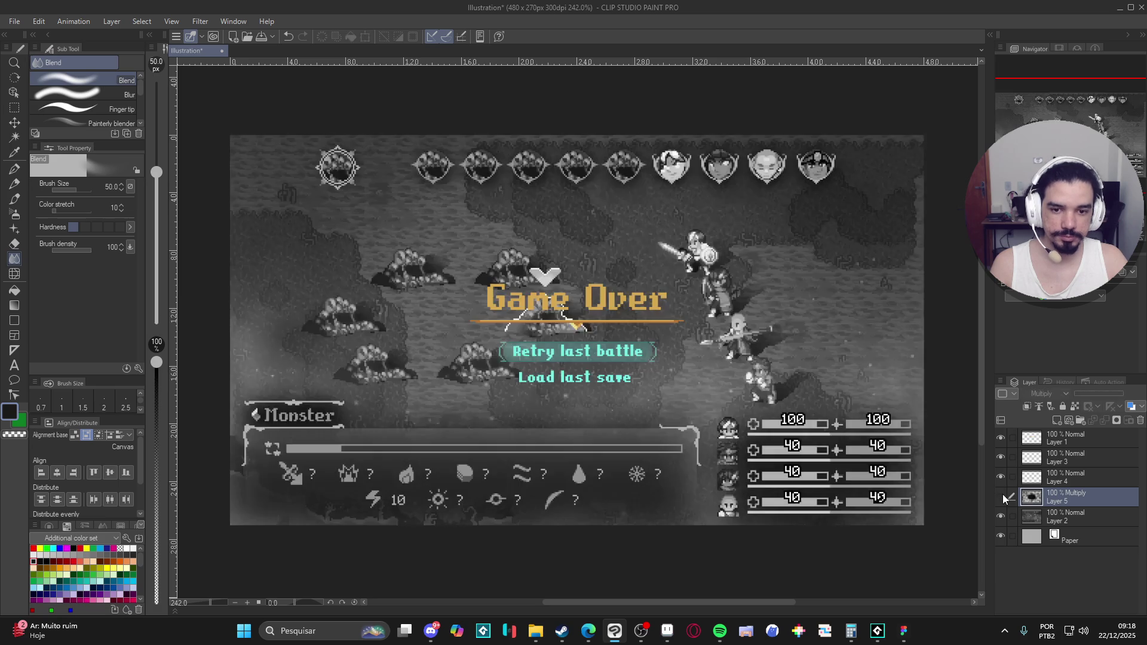
left_click(1002, 494)
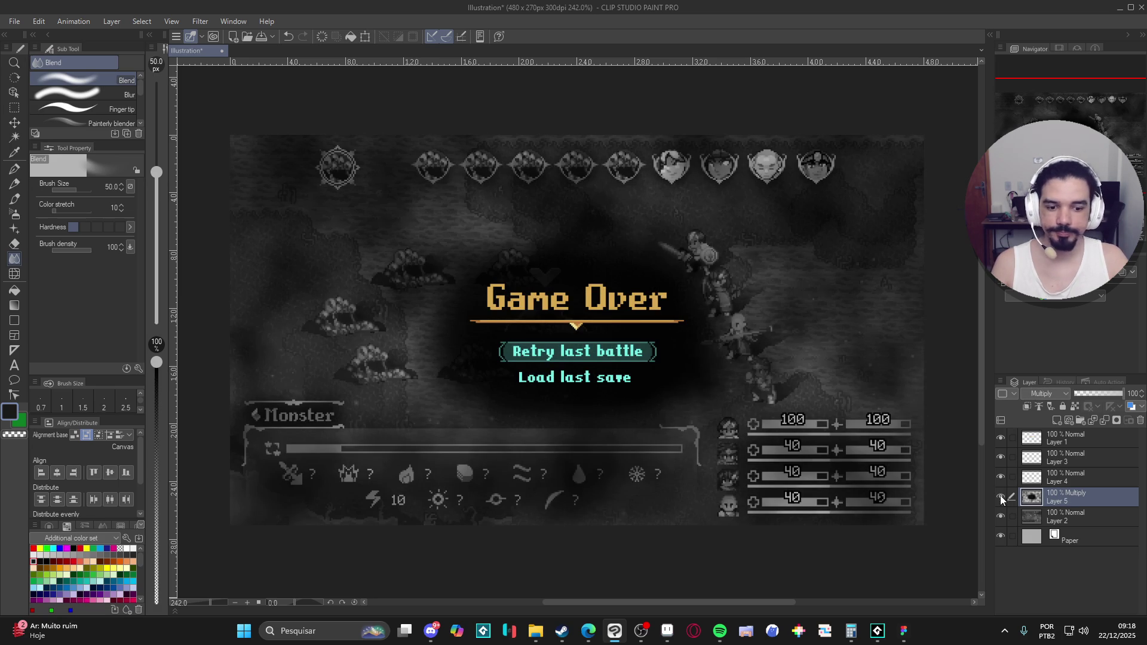
left_click(877, 631)
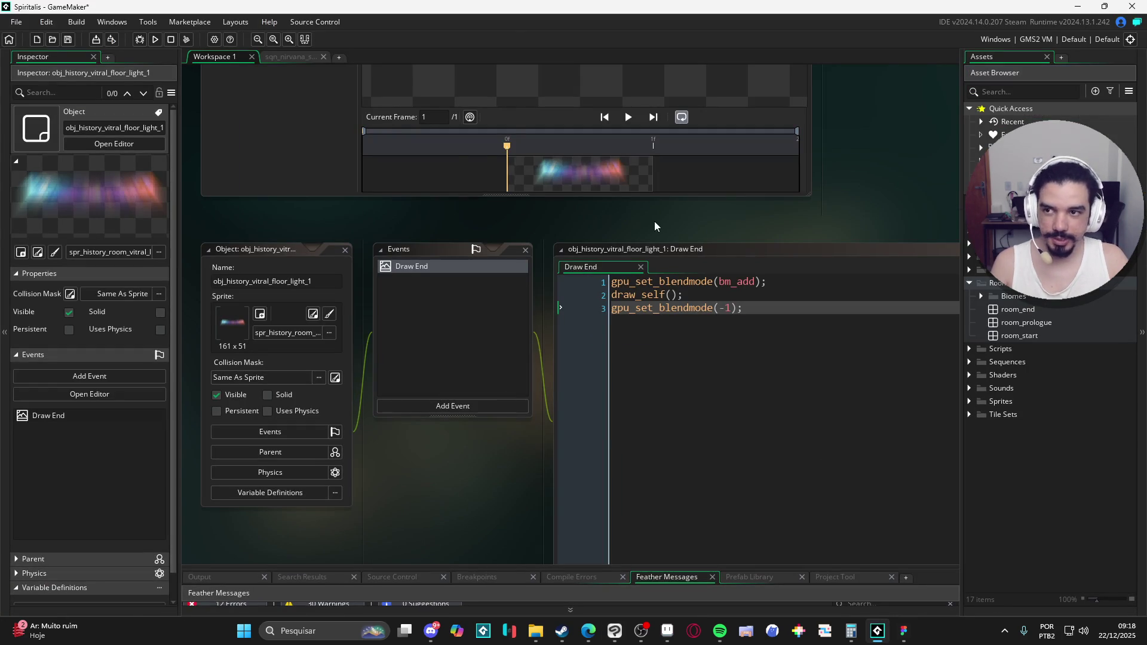
Search the project for 'multiply' and step through the Input library matches at lines 121, 73 and 105.
key("ctrl+shift+f")
type("multiply")
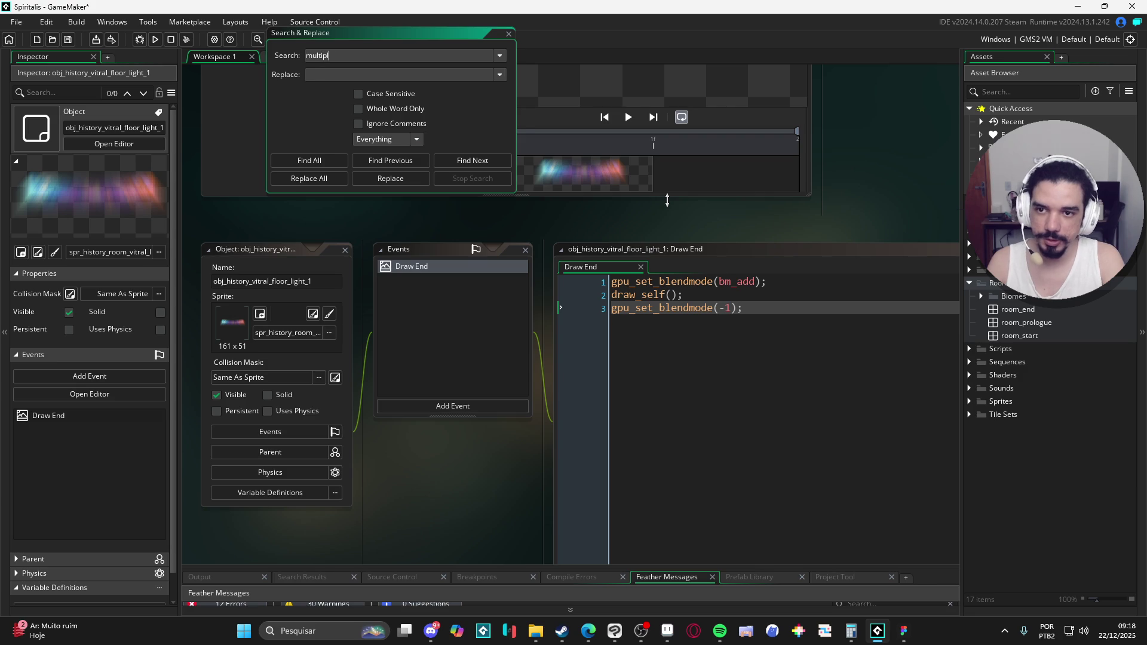
key("Return")
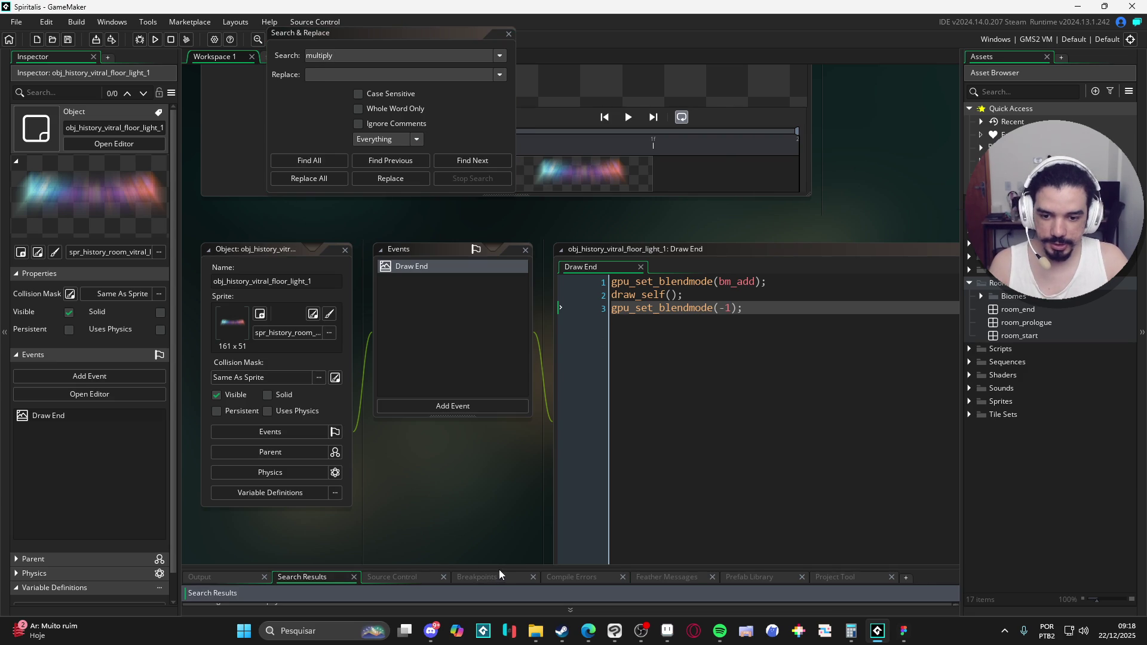
left_click_drag(499, 566, 508, 377)
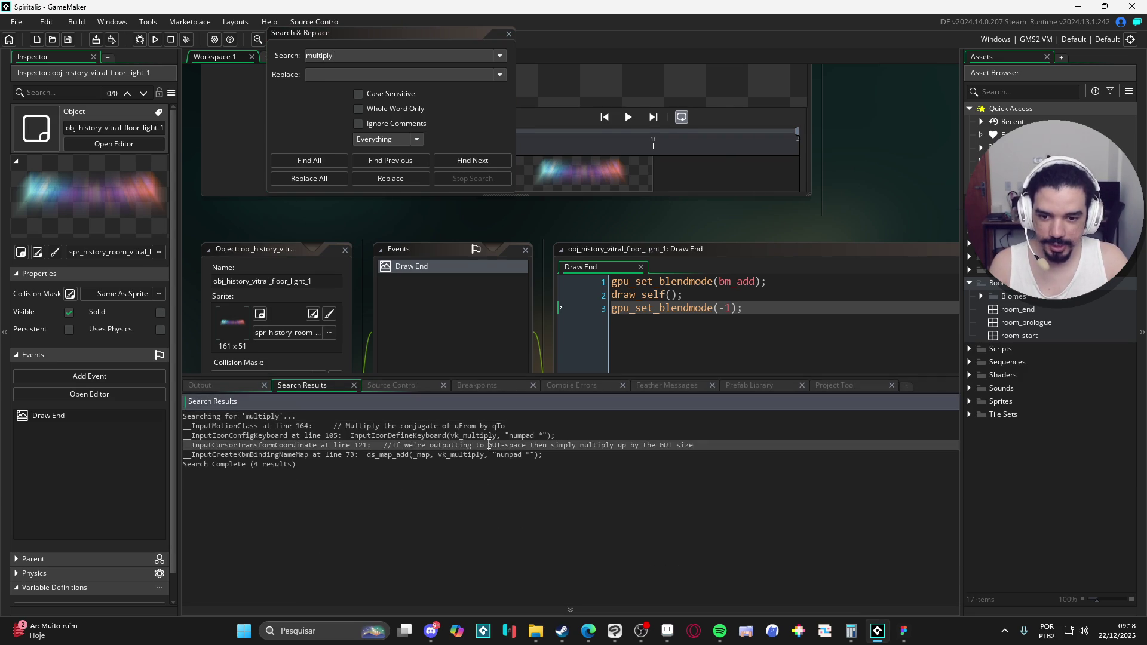
double_click(488, 445)
double_click(507, 456)
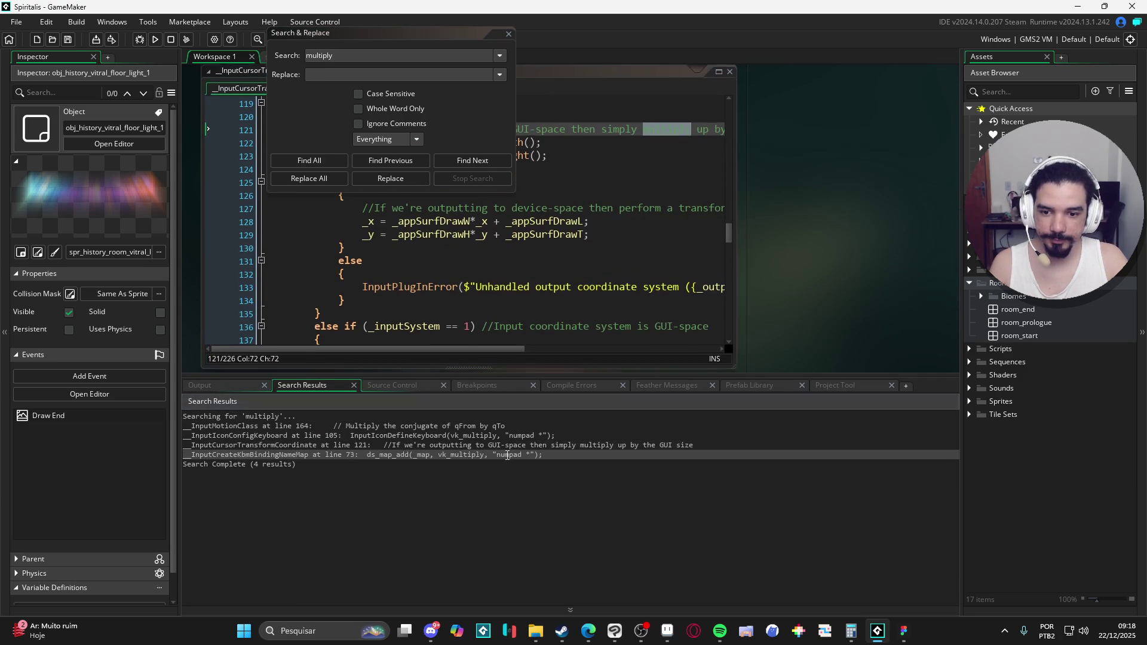
left_click(503, 437)
double_click(503, 436)
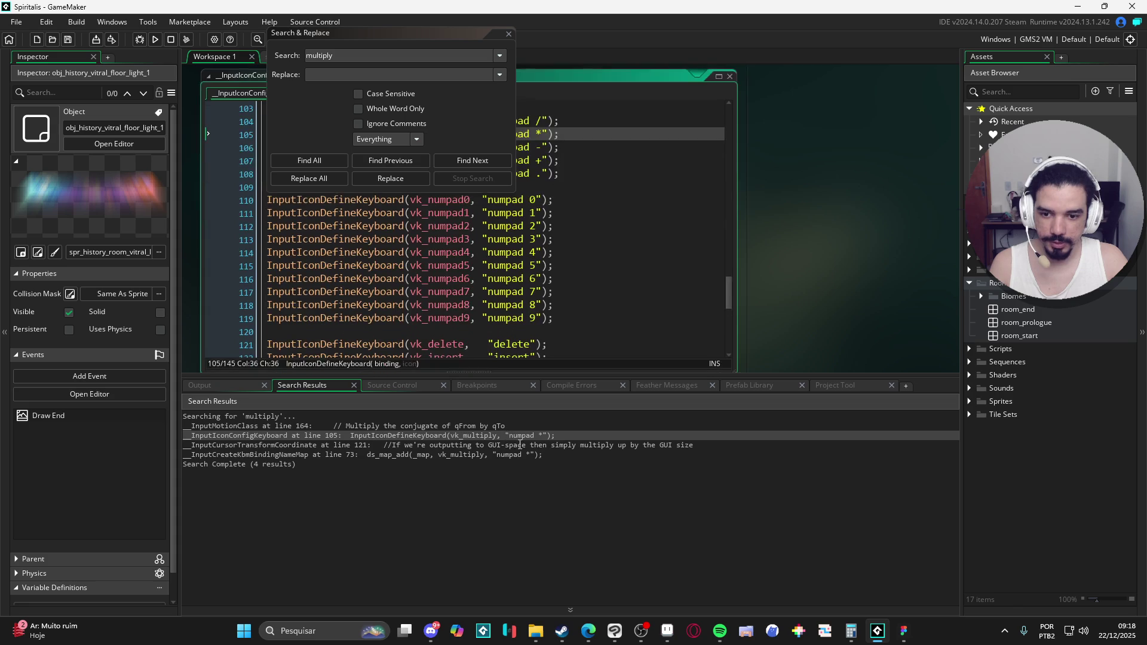
double_click(525, 445)
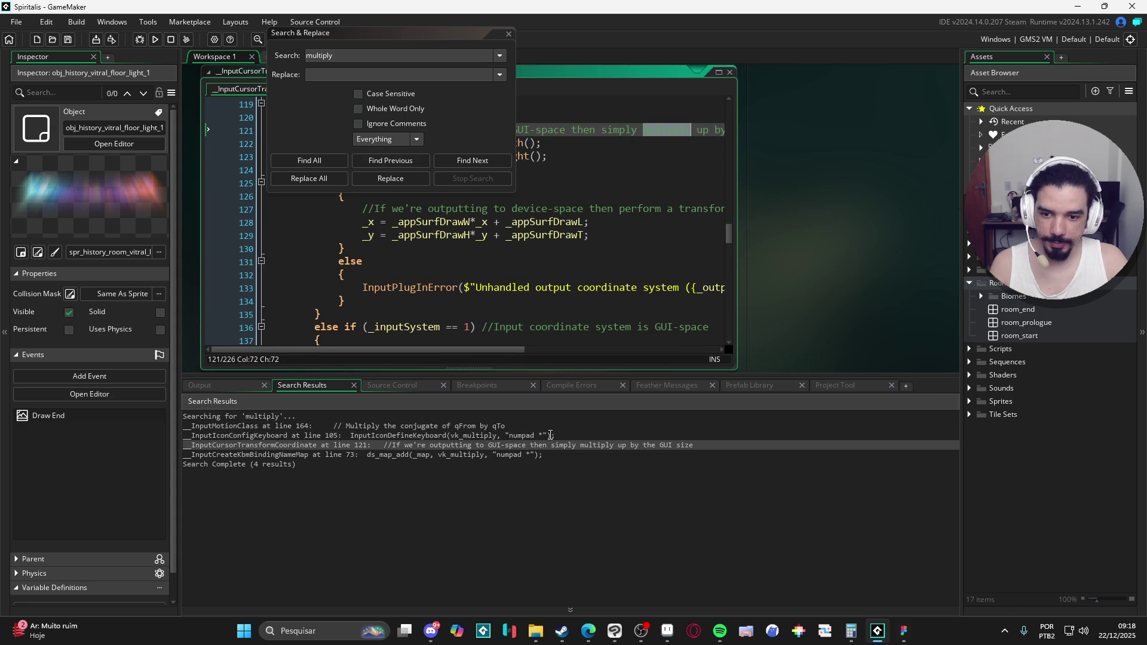
left_click(507, 36)
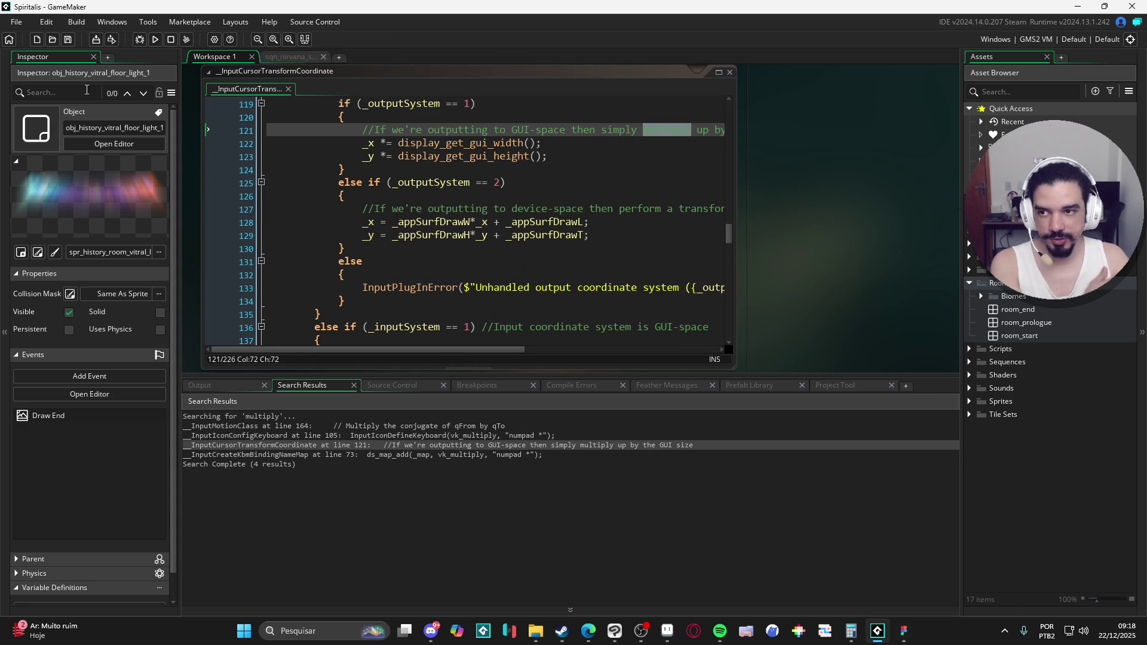
Look over the recent projects list, then dismiss it.
left_click(18, 22)
mouse_move(95, 72)
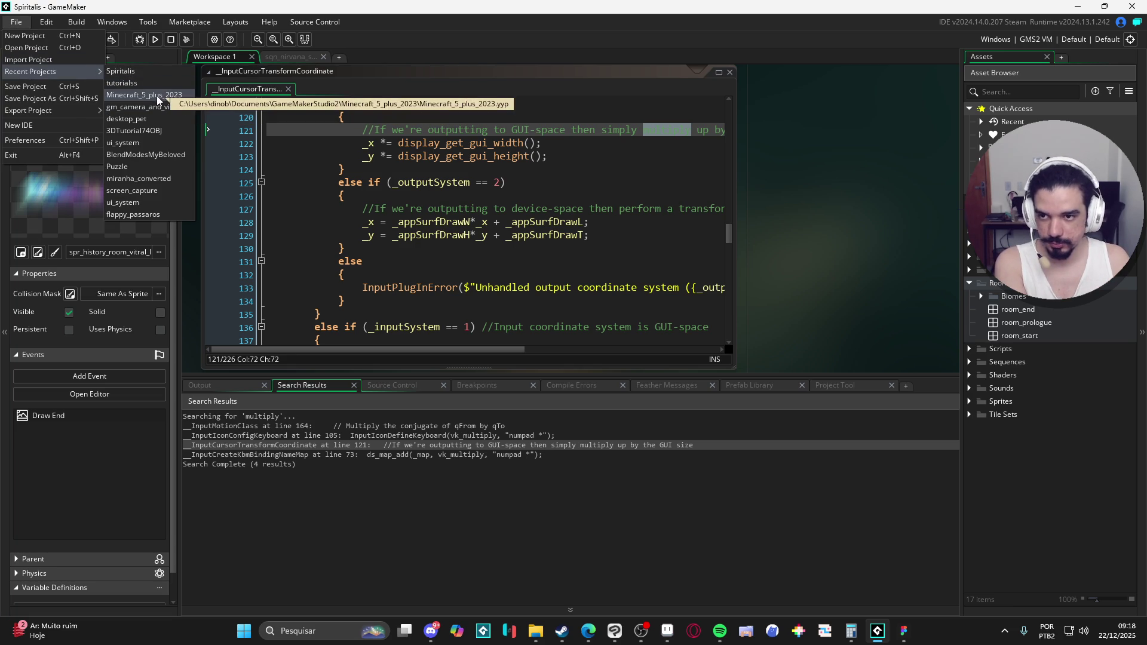
left_click(460, 429)
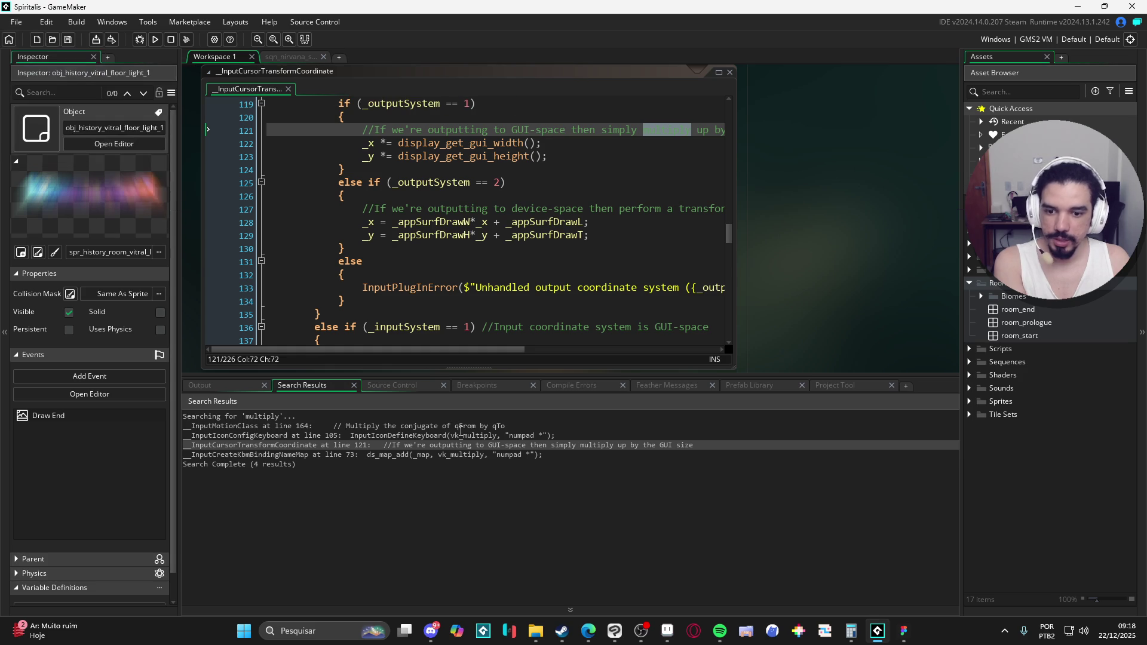
Search the project for 'vinheta' and 'vignette', finding no results, then go to recent projects.
key("ctrl+shift+f")
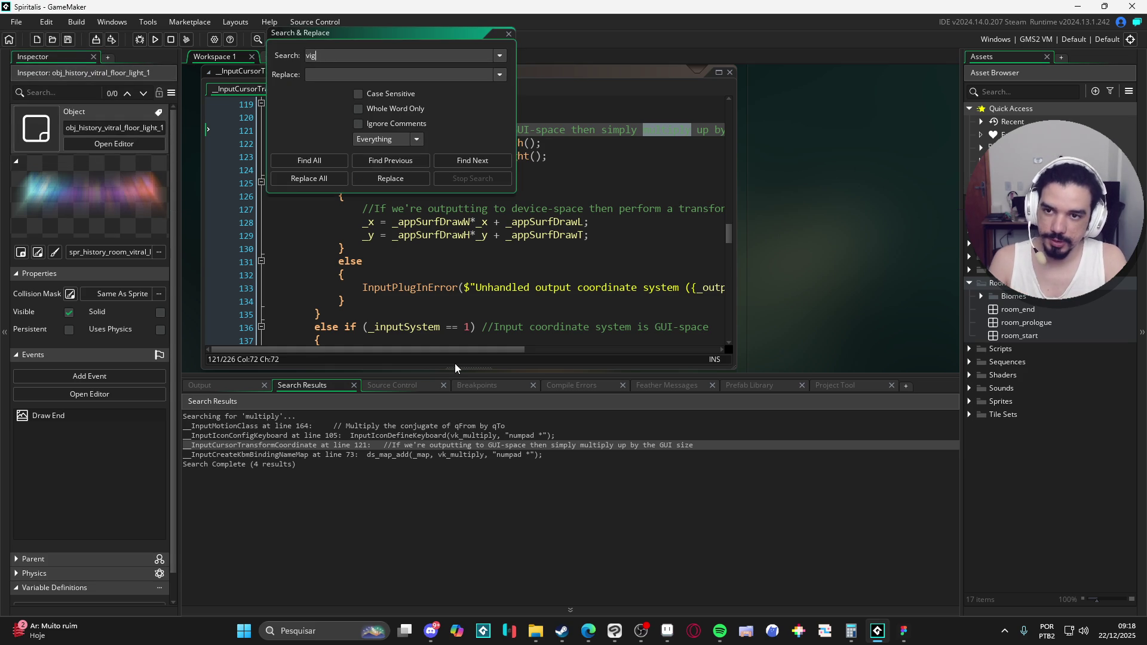
type("heta")
key("Return")
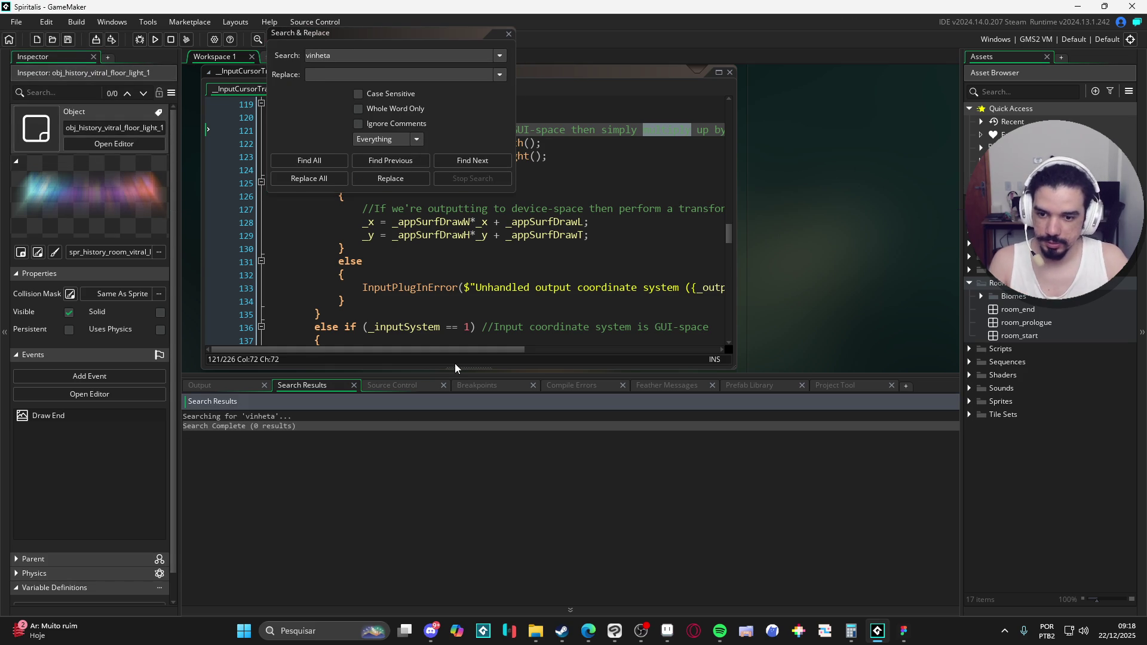
left_click(436, 51)
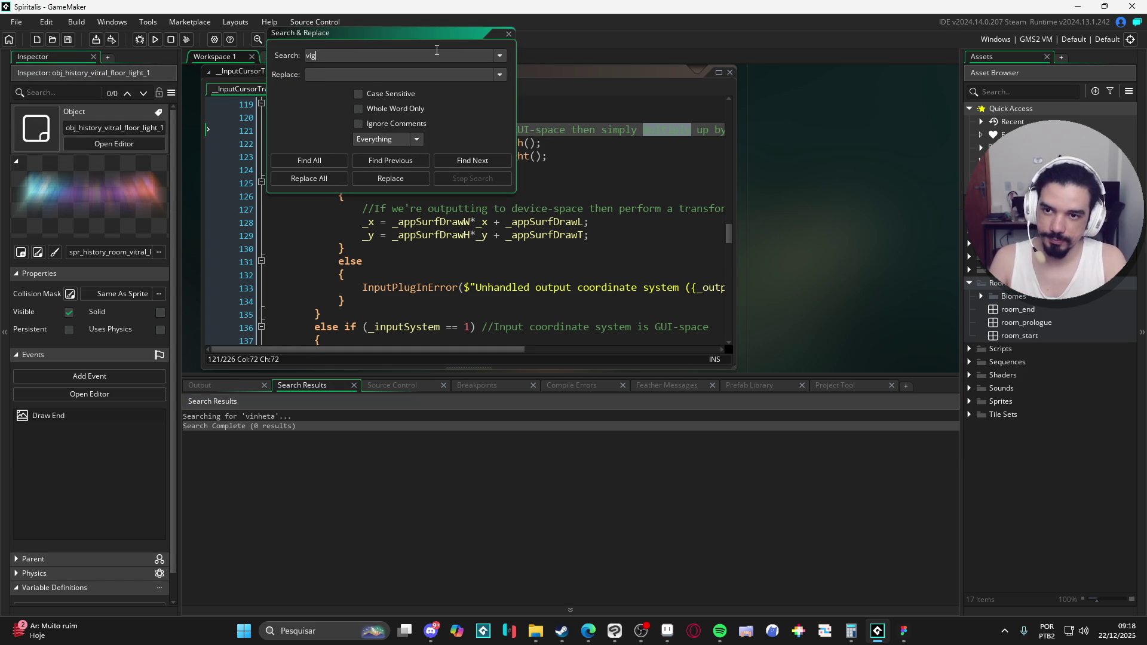
type("nett")
key("Return")
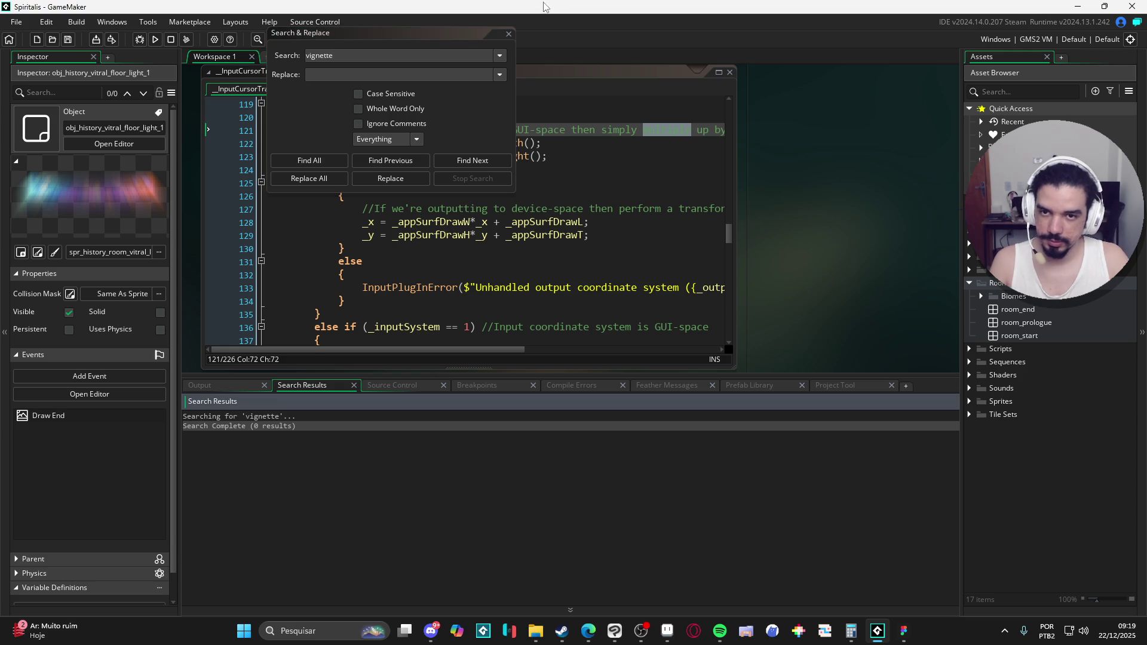
left_click(508, 34)
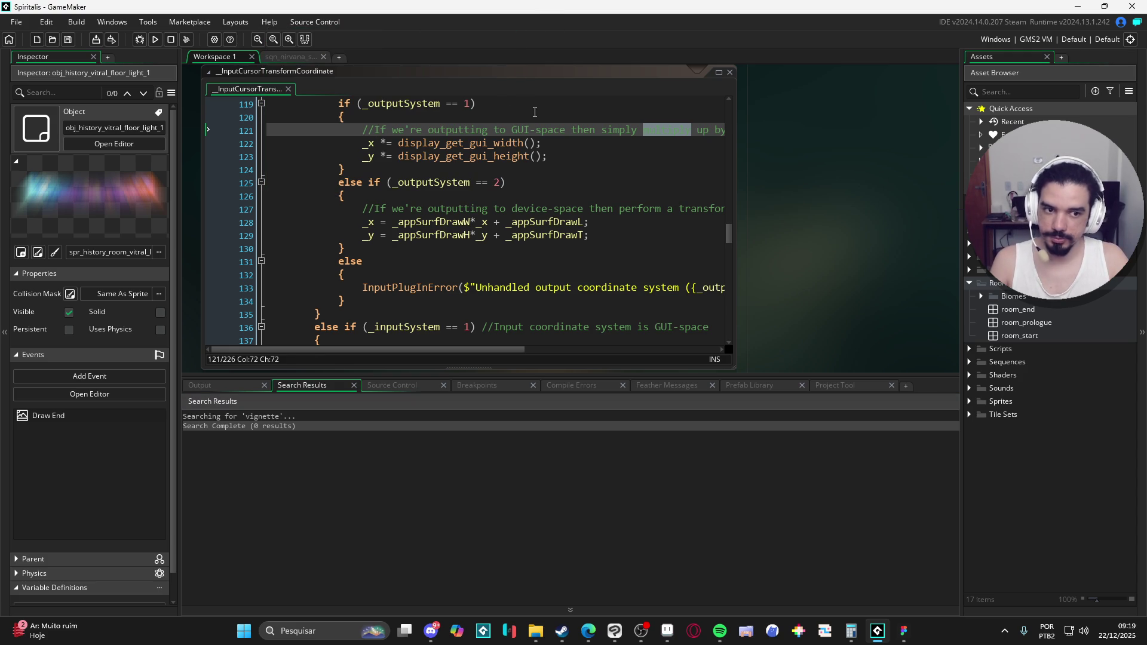
left_click(18, 24)
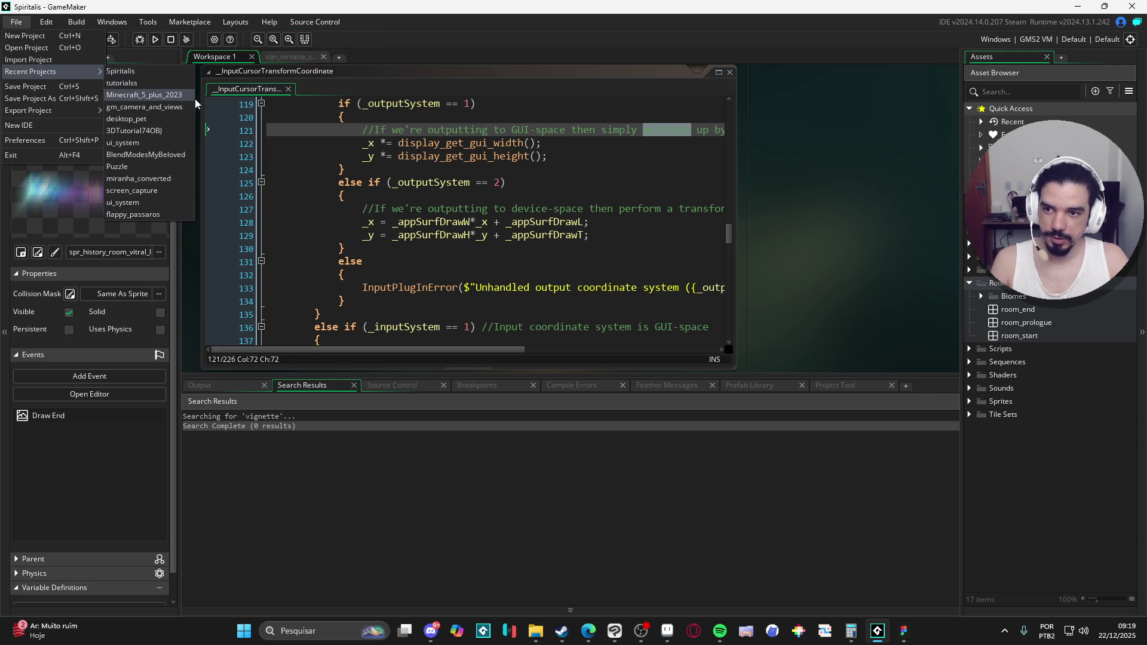
Open Minecraft_5_plus_2023, search 'vignette', and open the Draw event code that draws it.
left_click(144, 95)
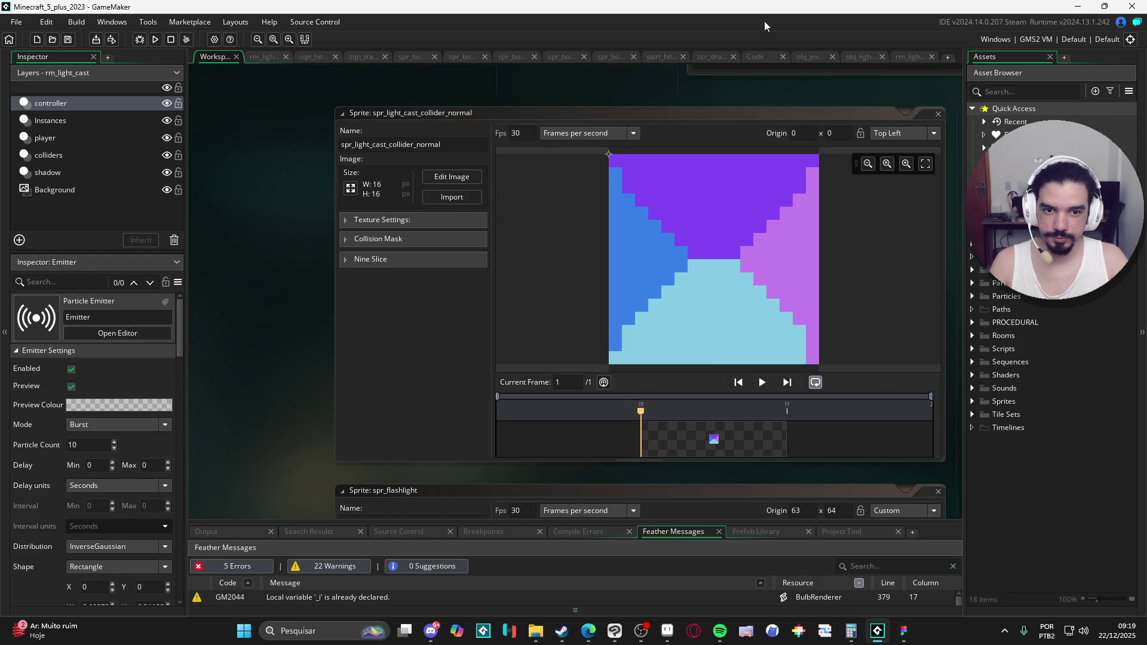
key("ctrl+shift+f")
type("vigne")
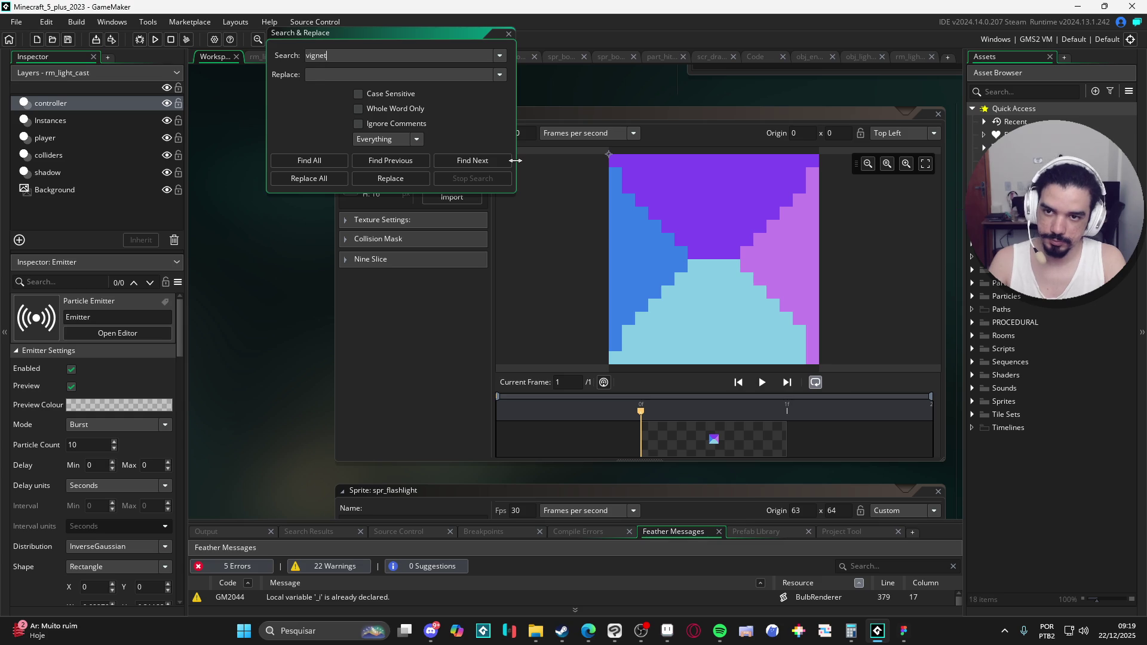
type("te")
key("Return")
double_click(335, 581)
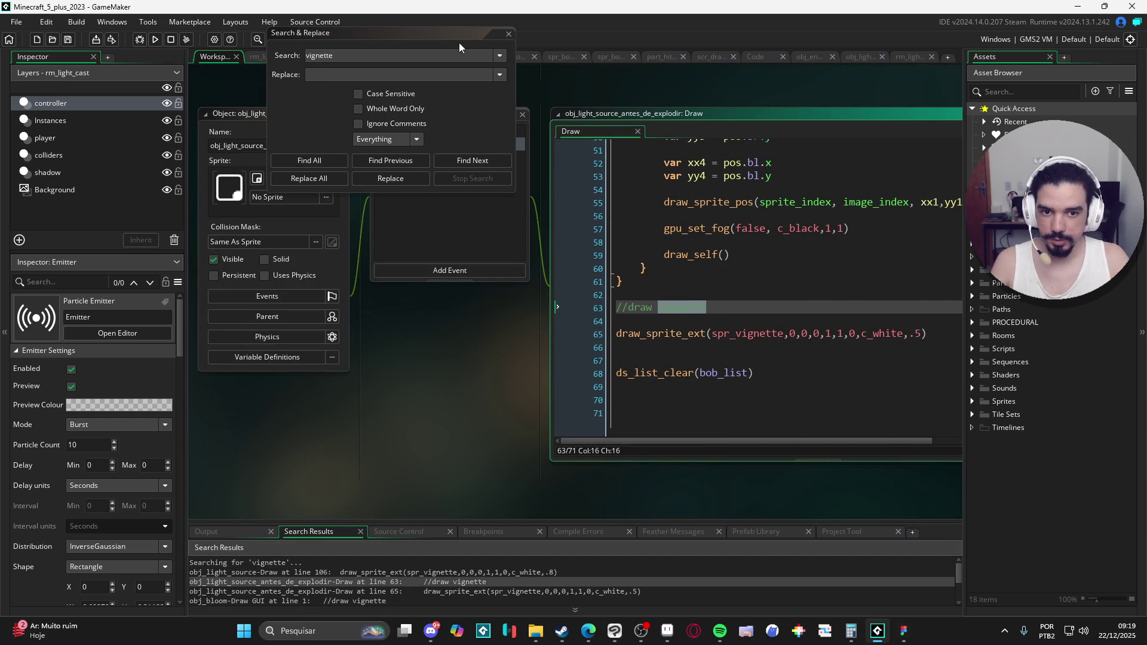
Search the project for 'multiply', which finds one match, and close the search.
left_click(399, 57)
type("multi")
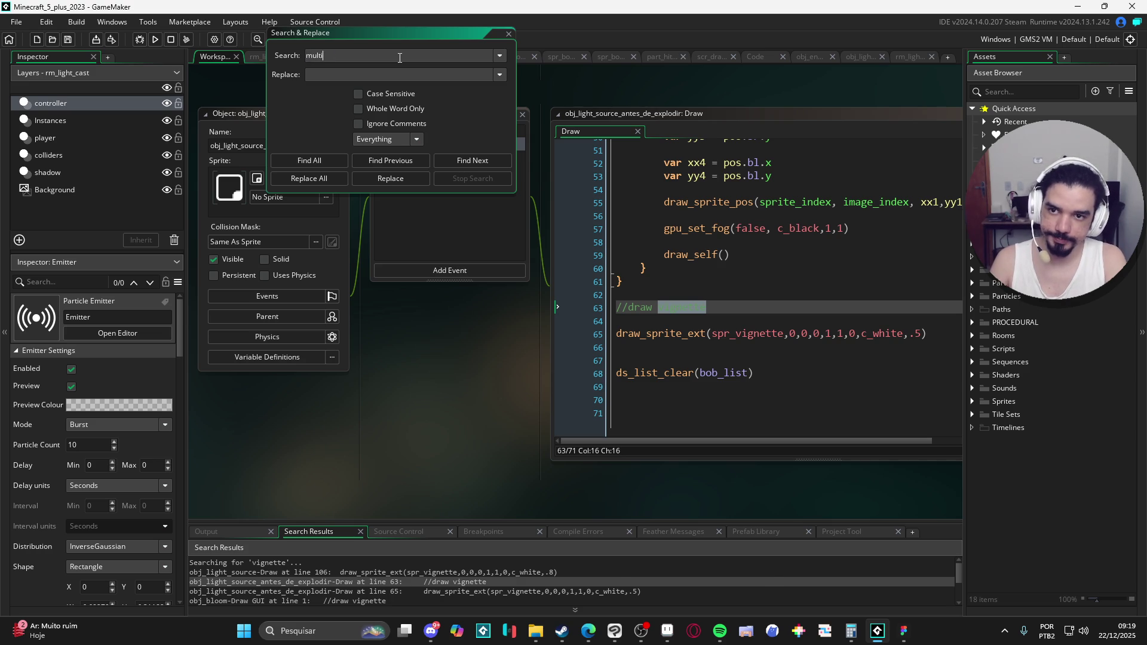
type("ply")
key("Return")
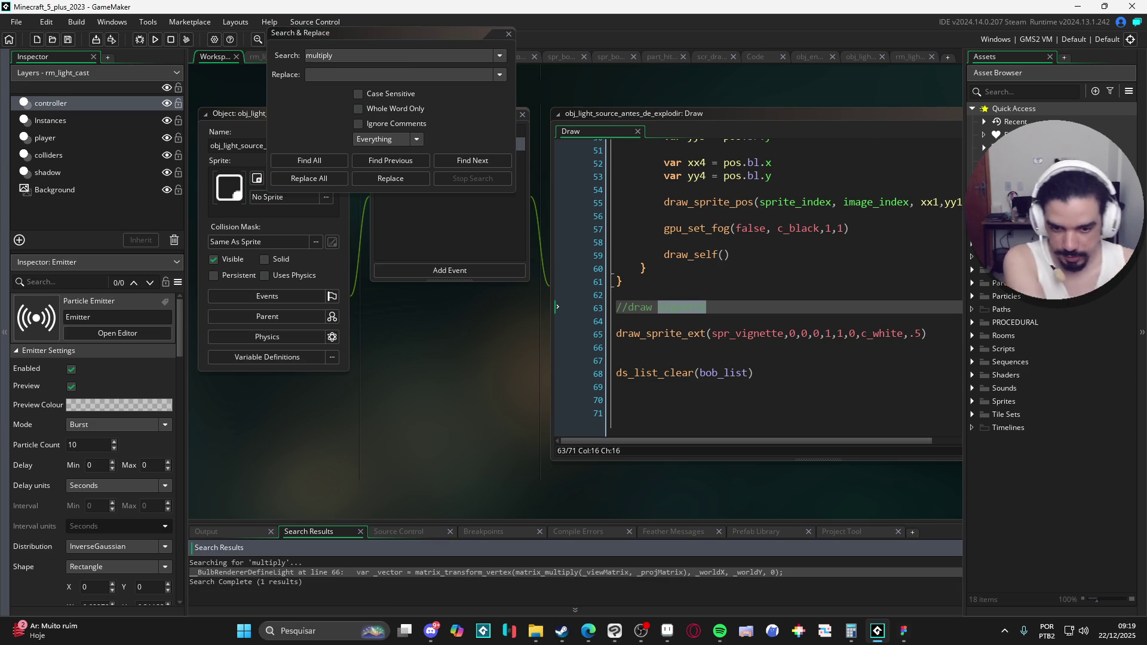
left_click(508, 33)
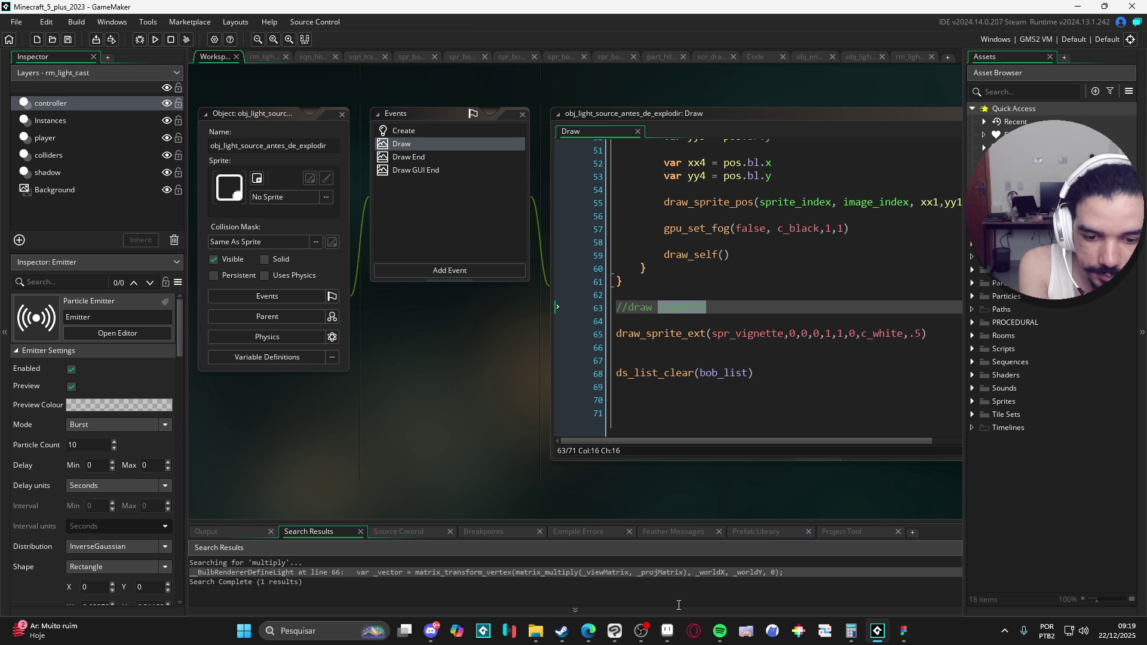
mouse_move(673, 638)
mouse_move(613, 642)
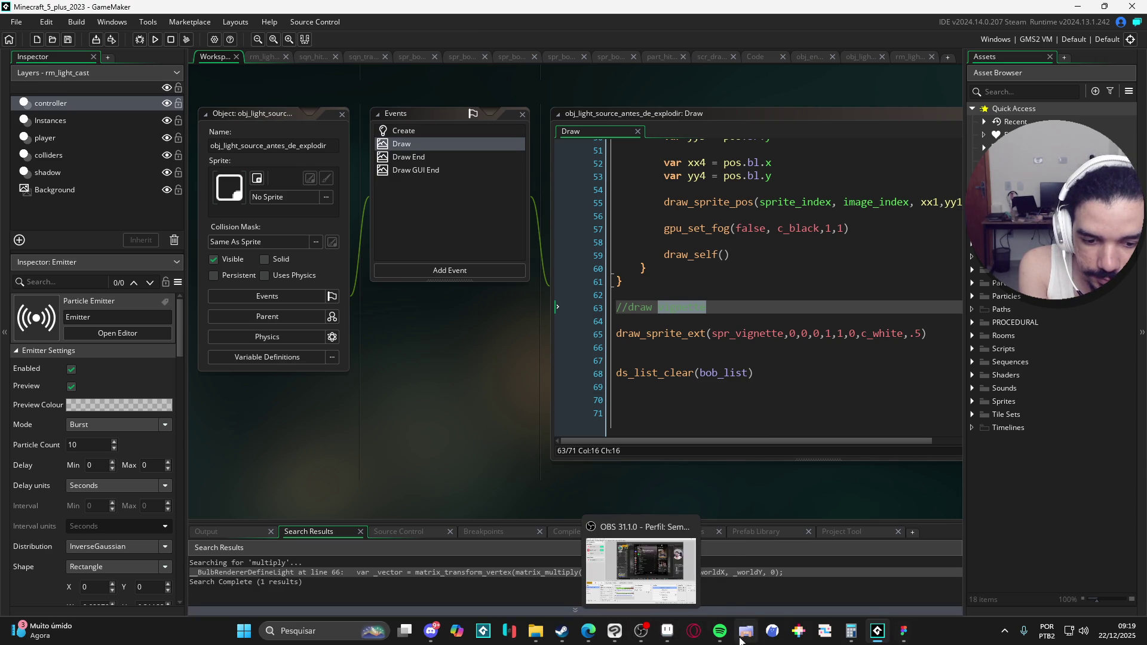
left_click(719, 632)
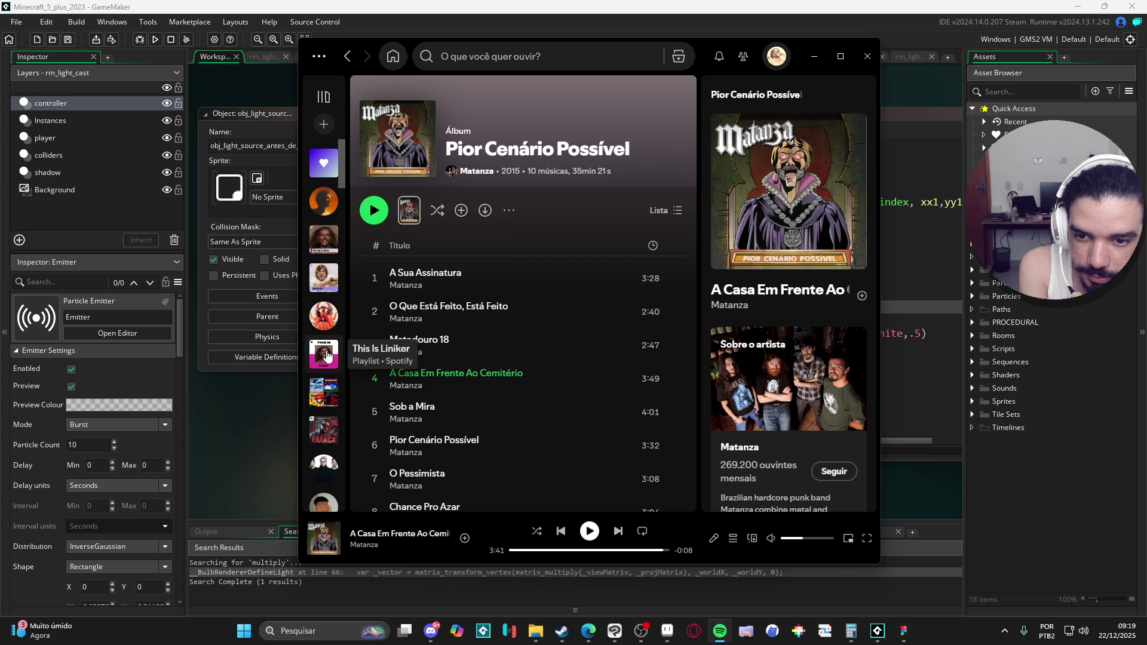
scroll(328, 354, "down", 5)
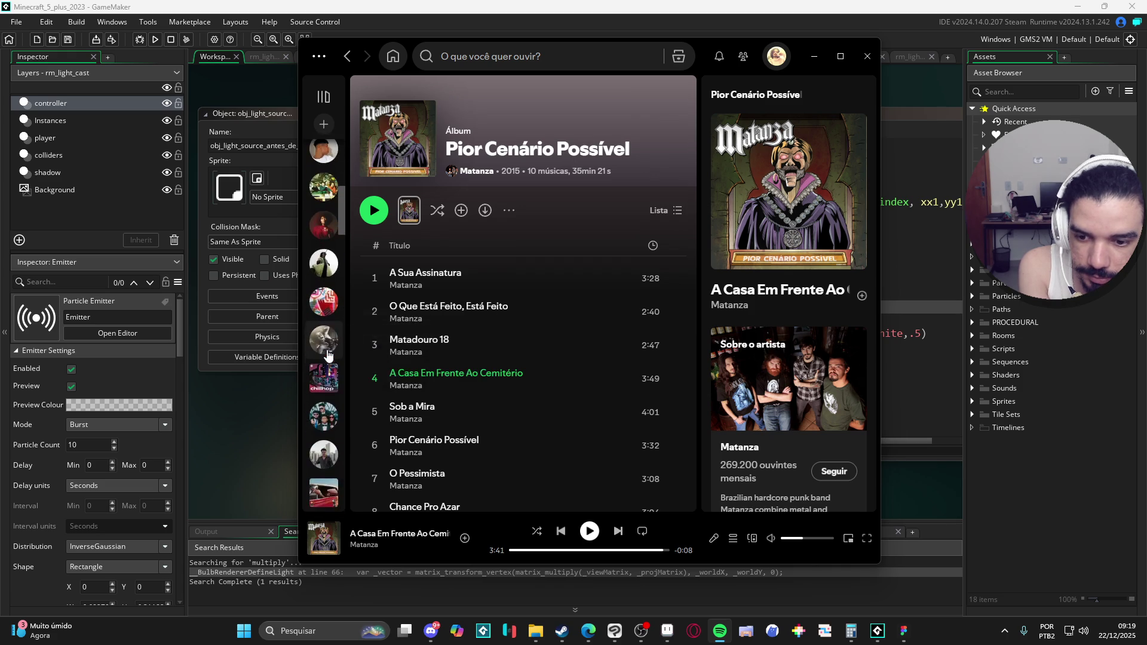
scroll(328, 355, "up", 4)
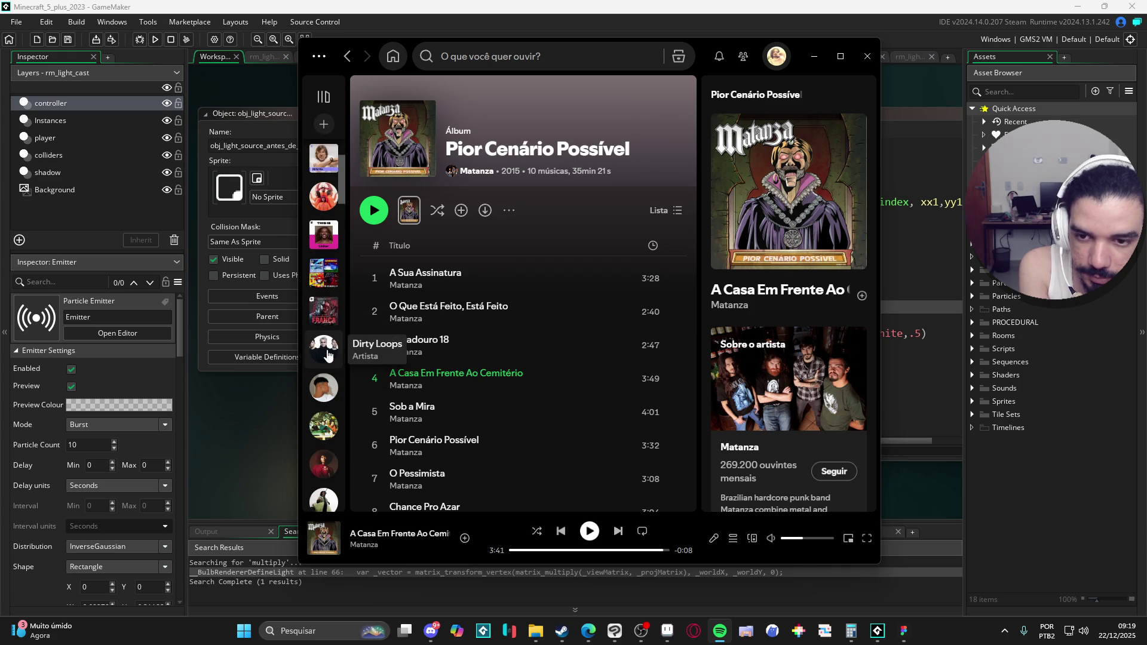
scroll(328, 354, "up", 2)
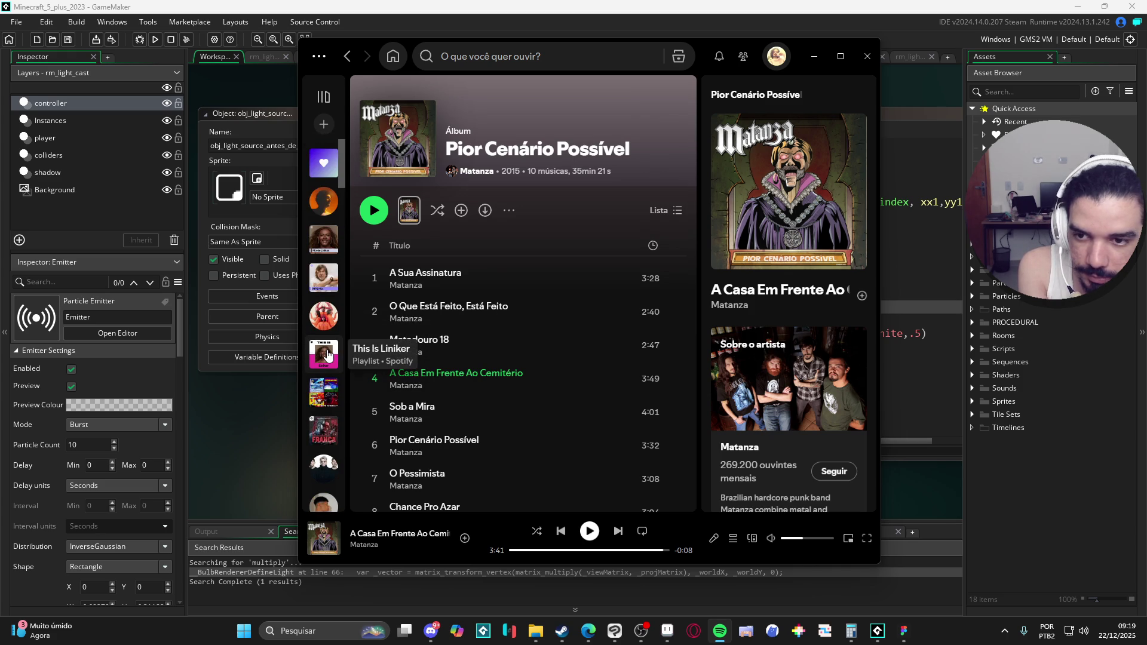
left_click(813, 56)
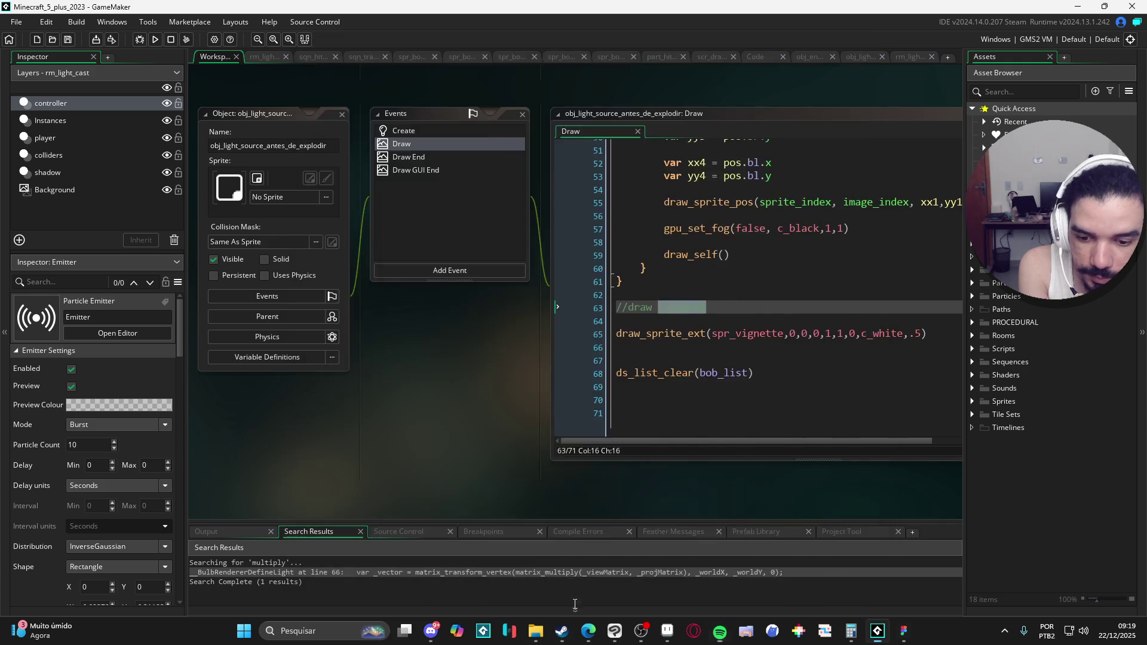
left_click(535, 630)
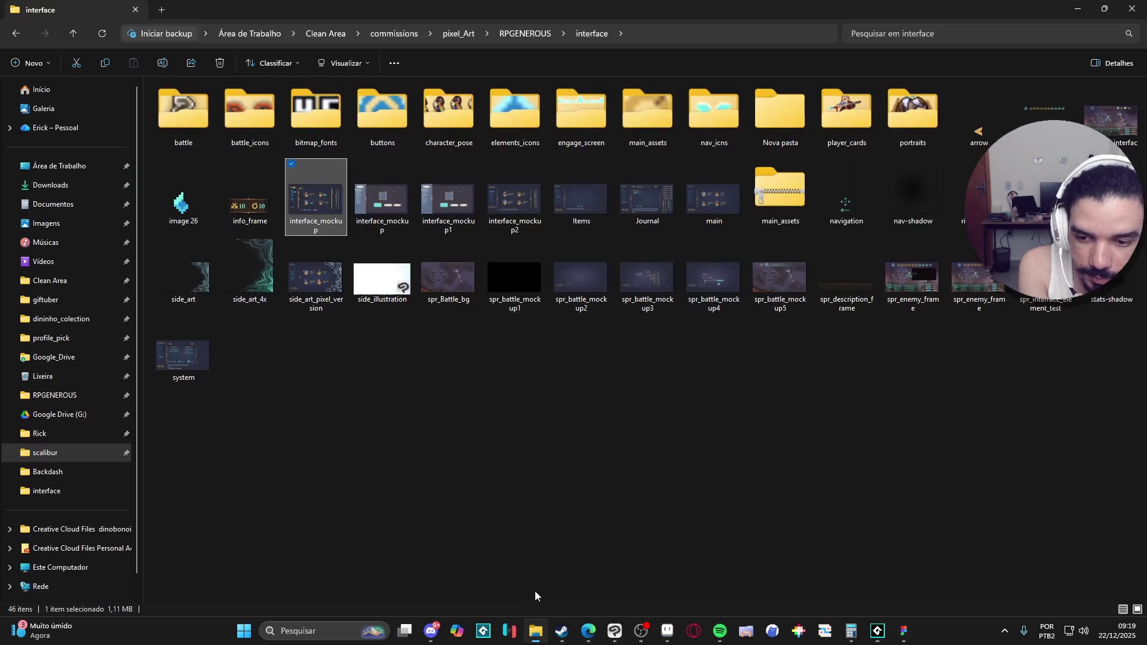
Launch AudioTitan from Desktop's radio_royal folder, start its stream, then minimize it and Explorer.
left_click(52, 168)
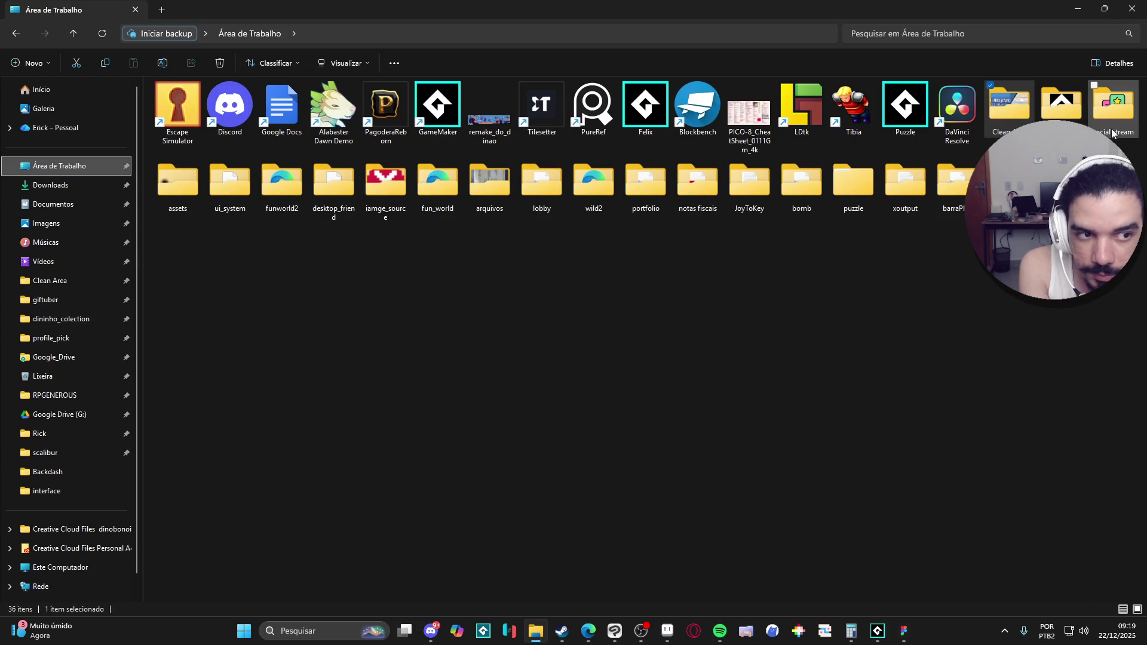
double_click(1060, 102)
left_click(412, 104)
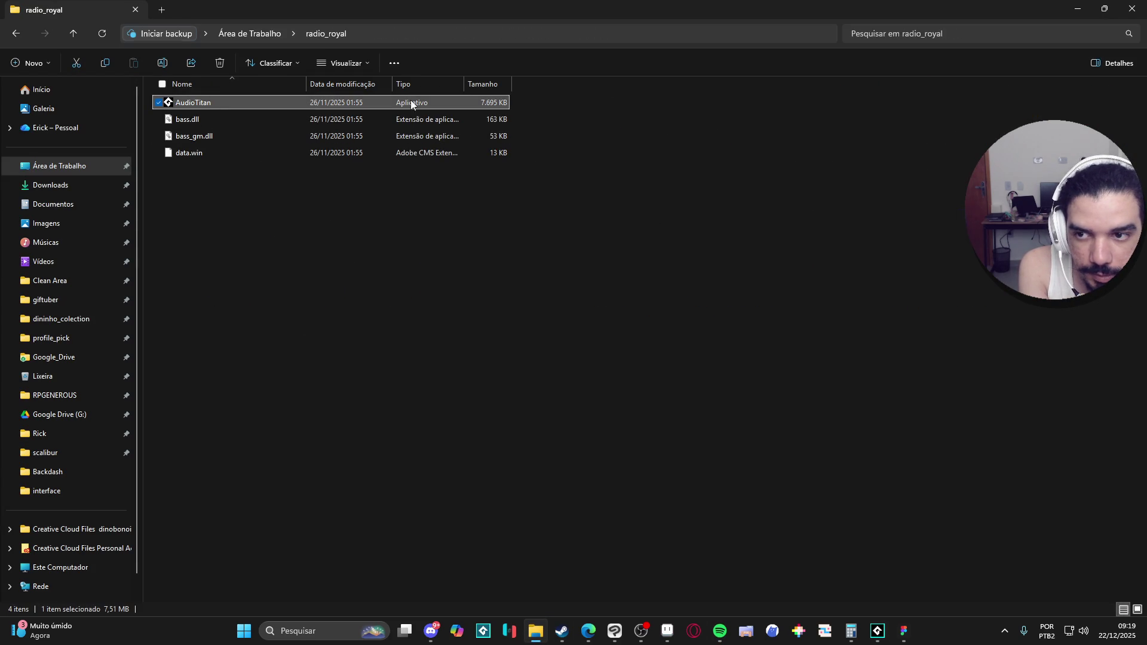
key("Return")
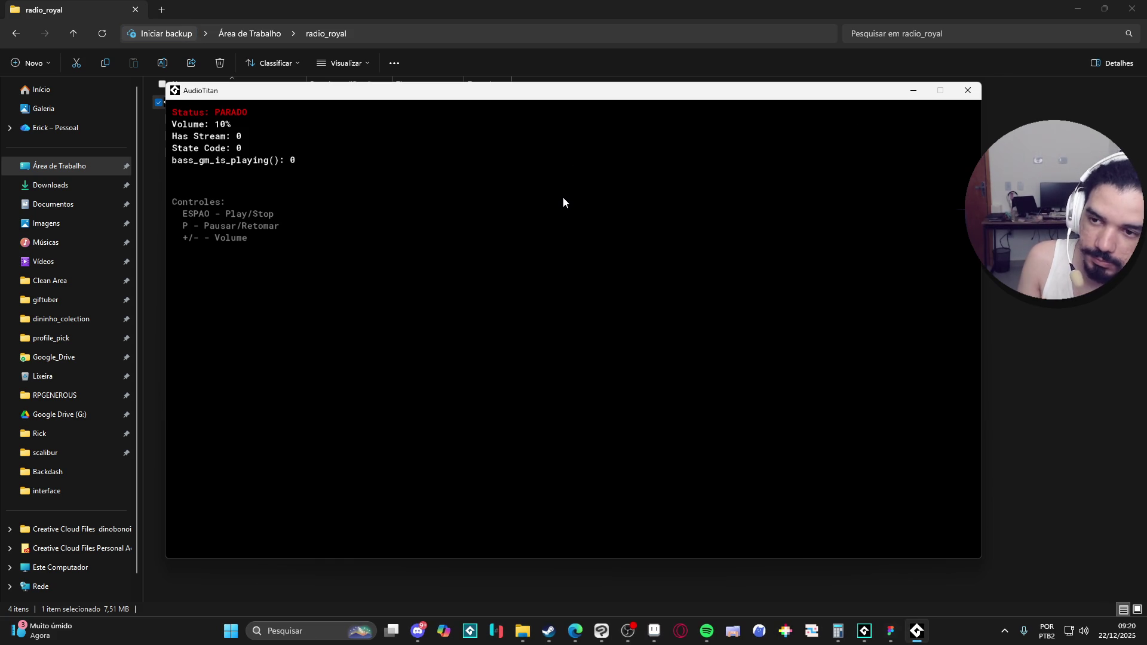
key("space")
left_click(913, 90)
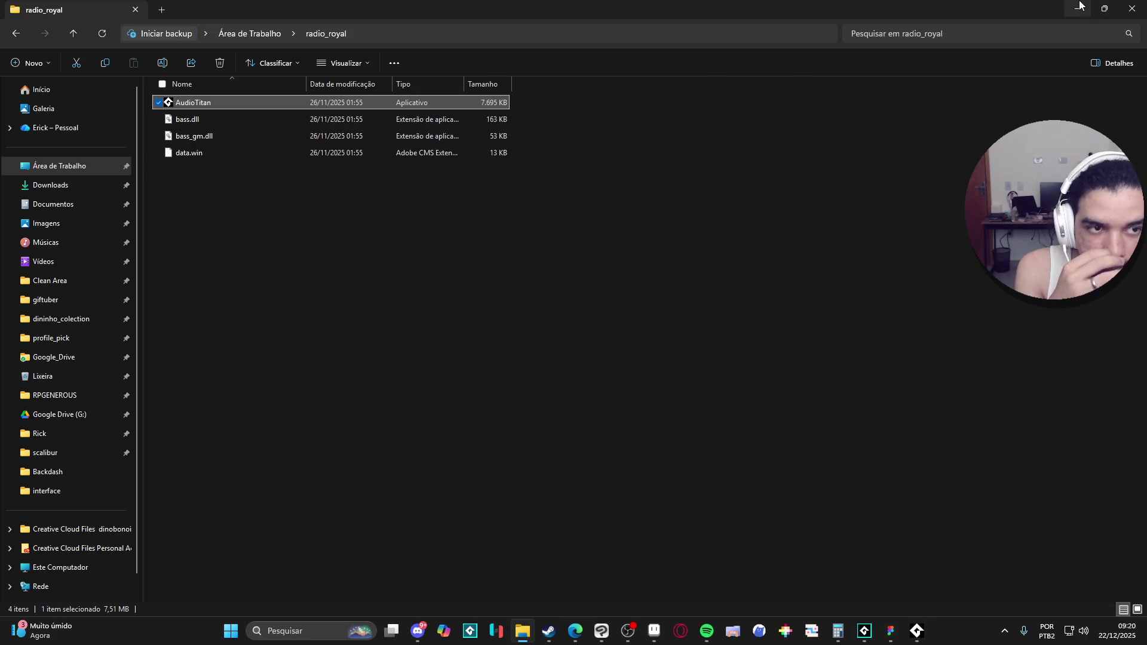
left_click(1078, 7)
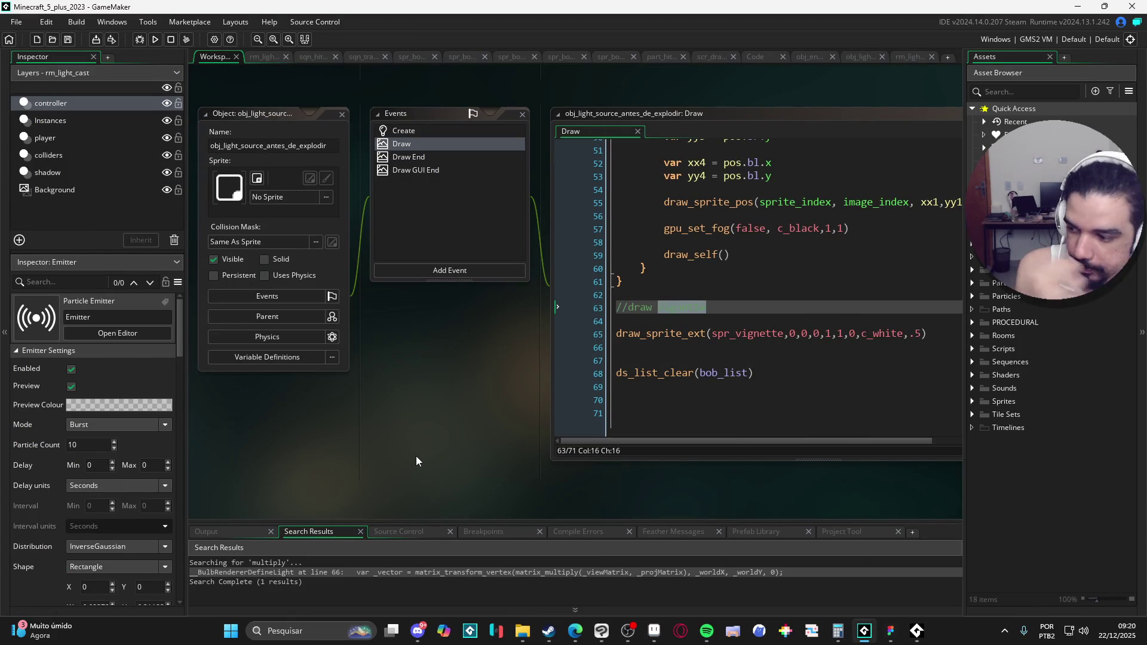
In the Game Over mockup, select the dark areas by colour range and clear them from the vignette layer.
key("alt+Tab")
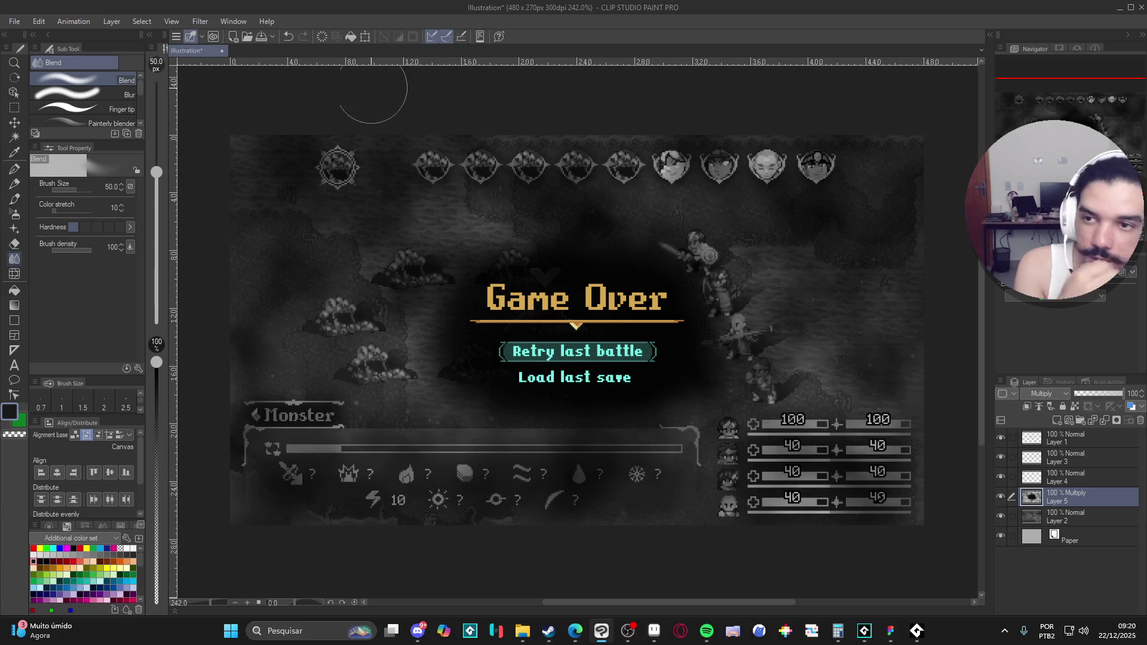
left_click(143, 22)
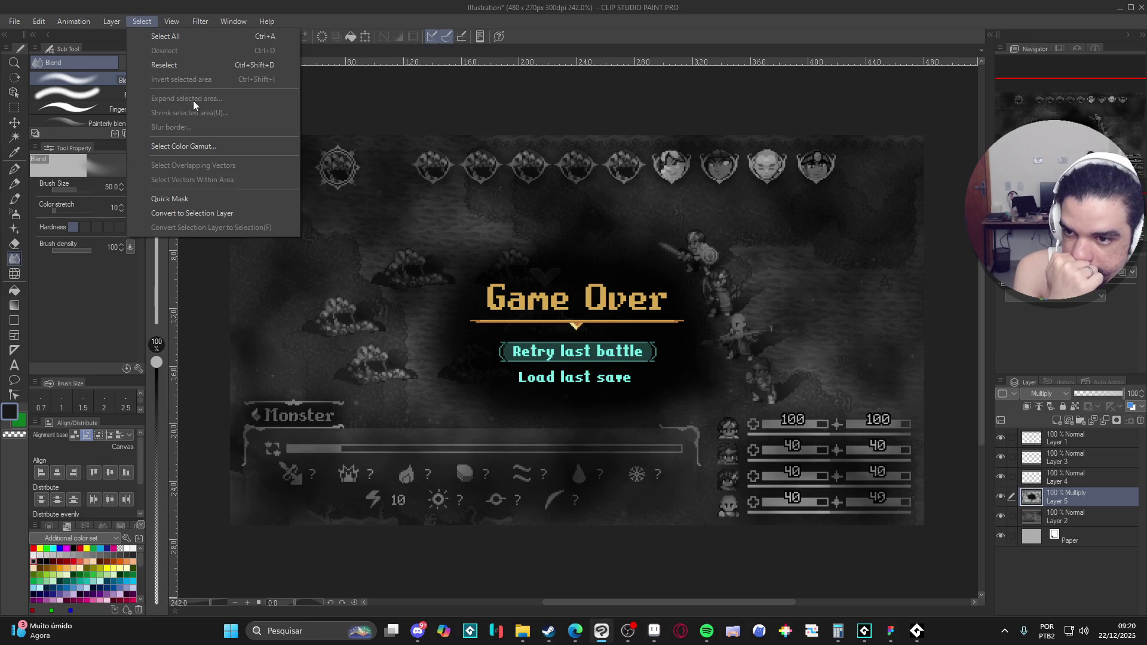
left_click(241, 148)
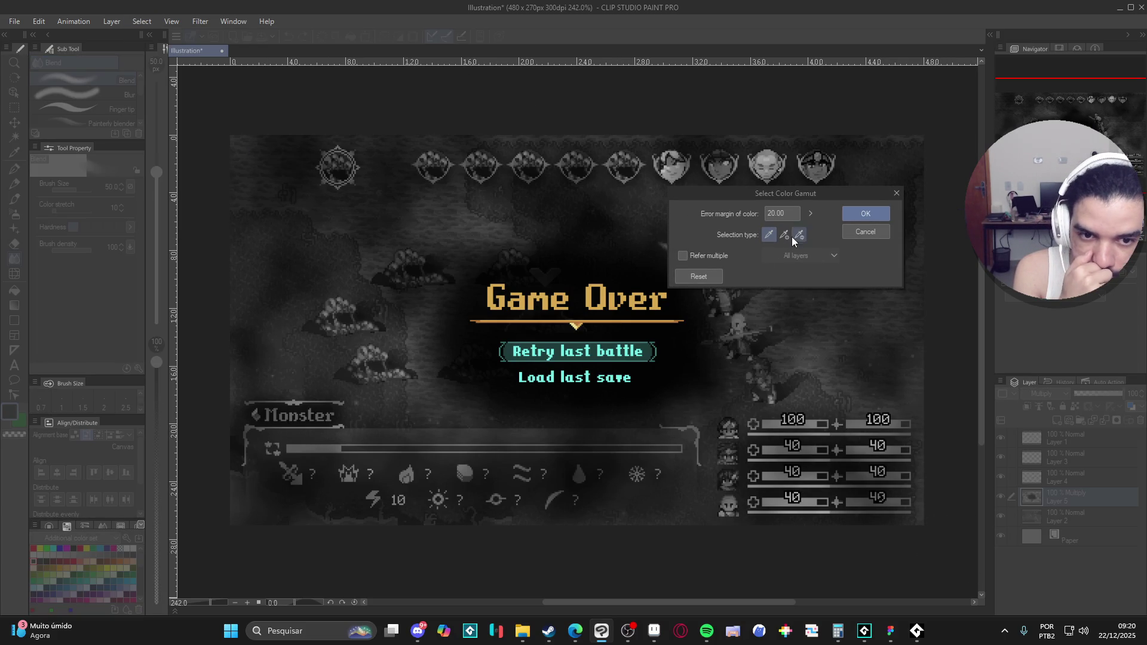
left_click(803, 352)
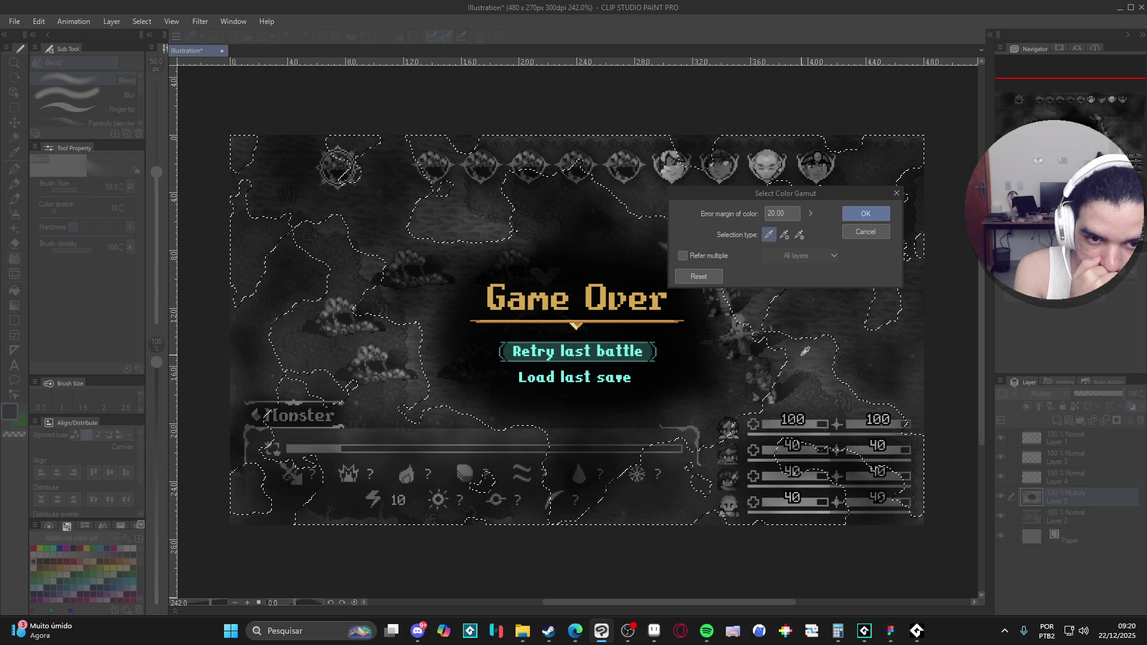
left_click(857, 214)
key("Delete")
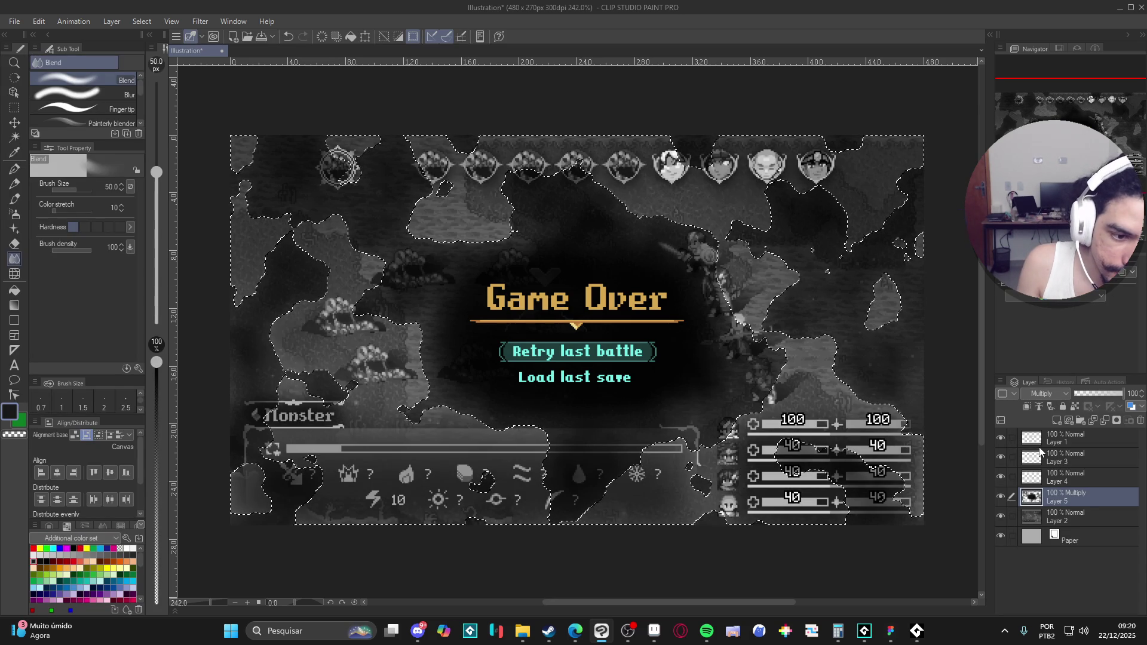
Try Normal blending on Layer 5, then undo back to Multiply and deselect.
left_click(1052, 391)
left_click(1050, 105)
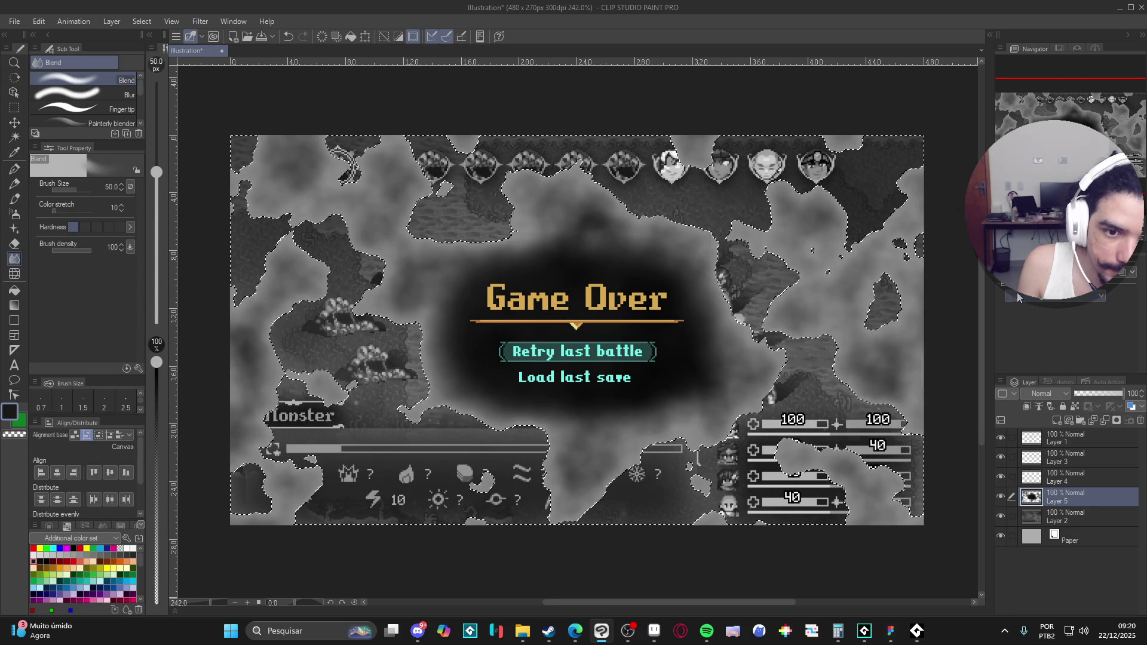
key("ctrl+d")
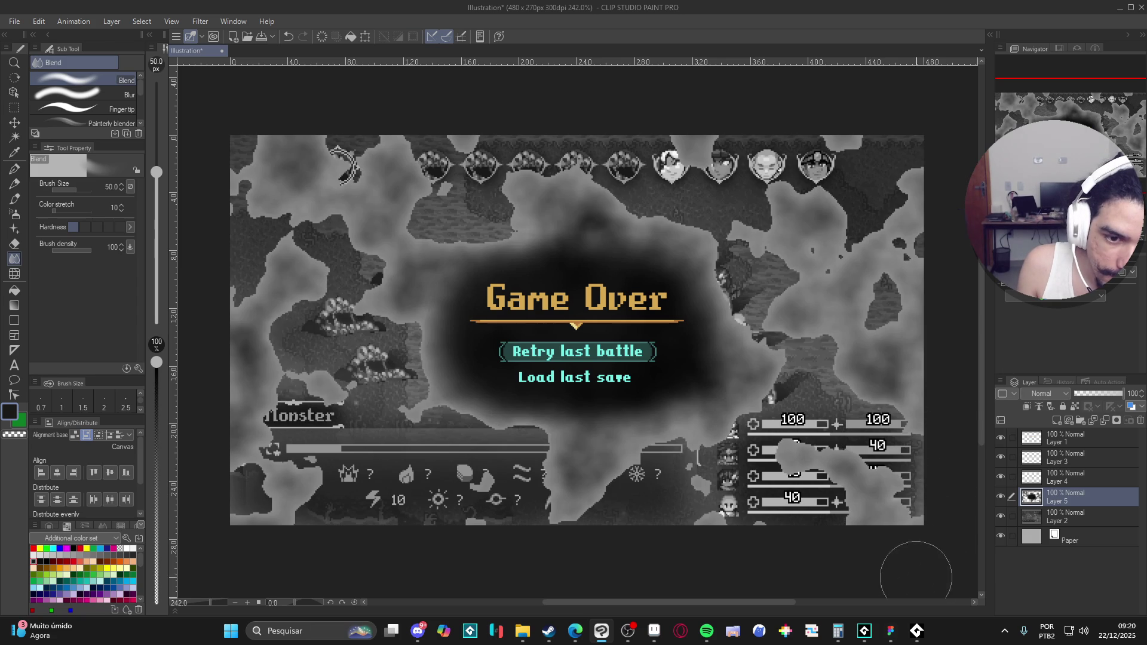
key("ctrl+z")
key("ctrl+z")
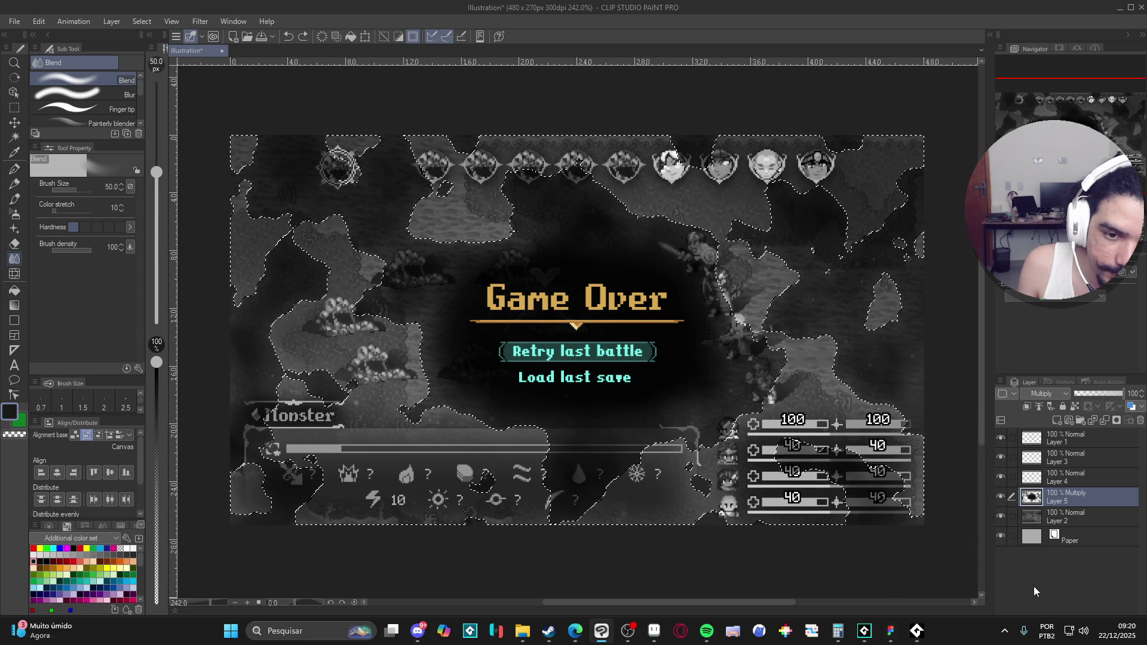
key("ctrl+d")
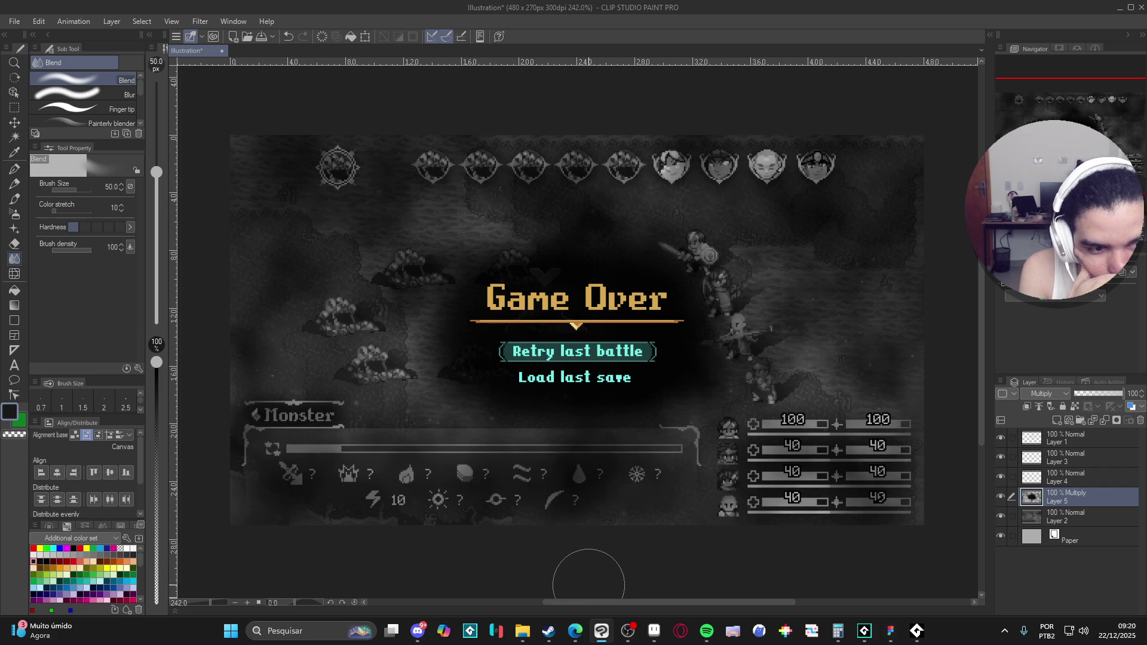
left_click(109, 22)
mouse_move(134, 23)
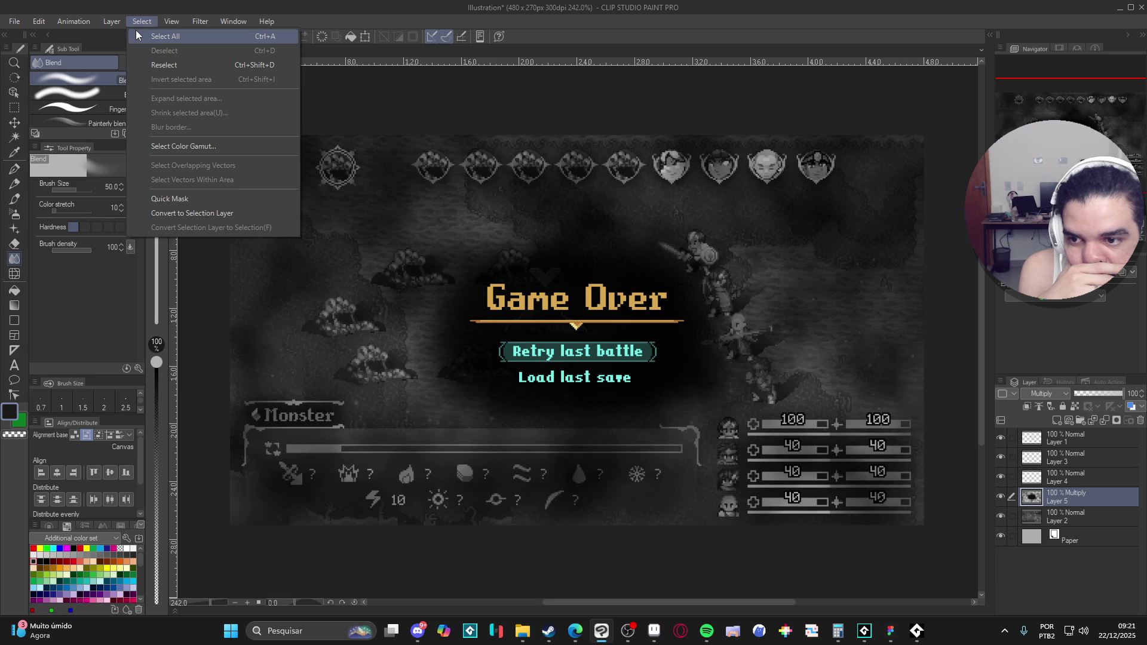
left_click(236, 148)
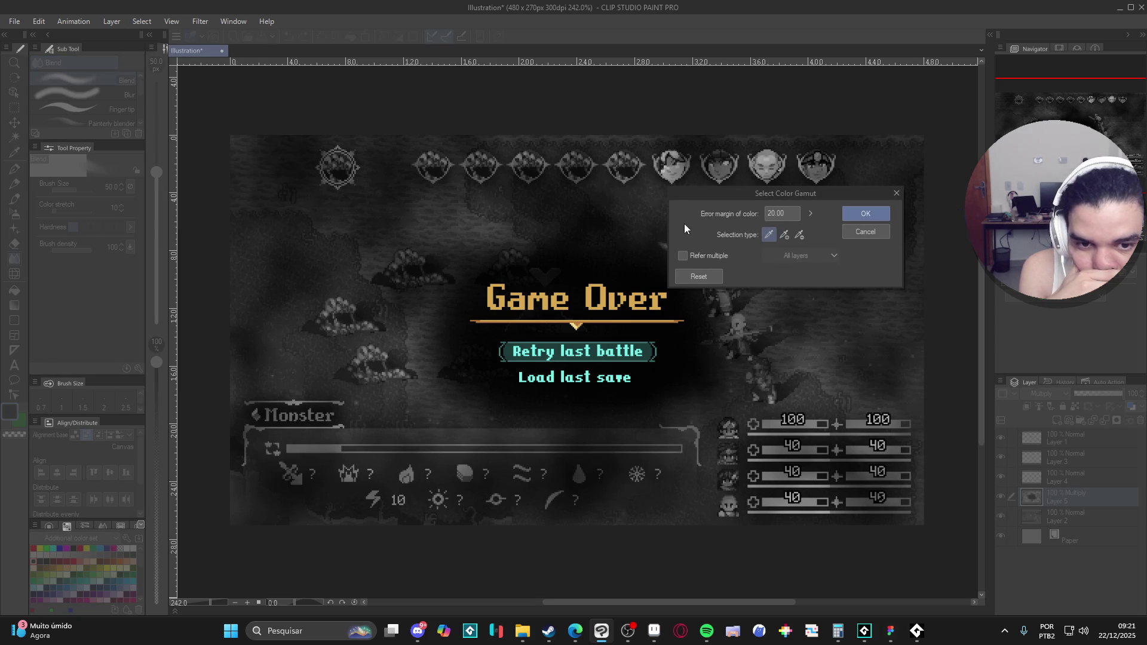
left_click(782, 236)
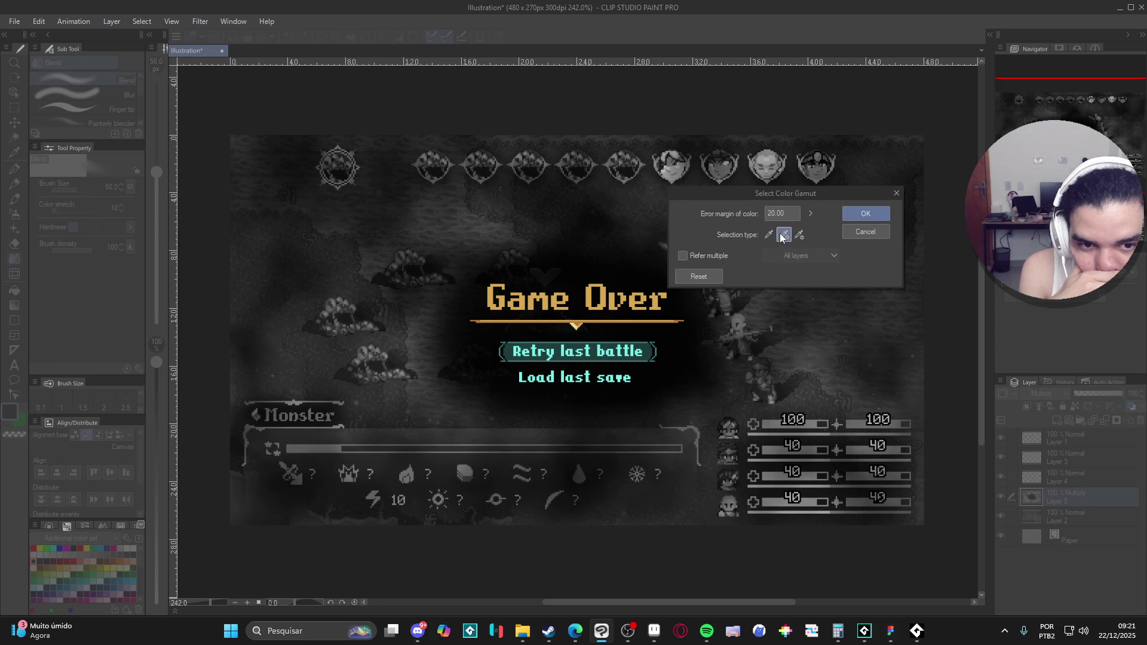
left_click(784, 326)
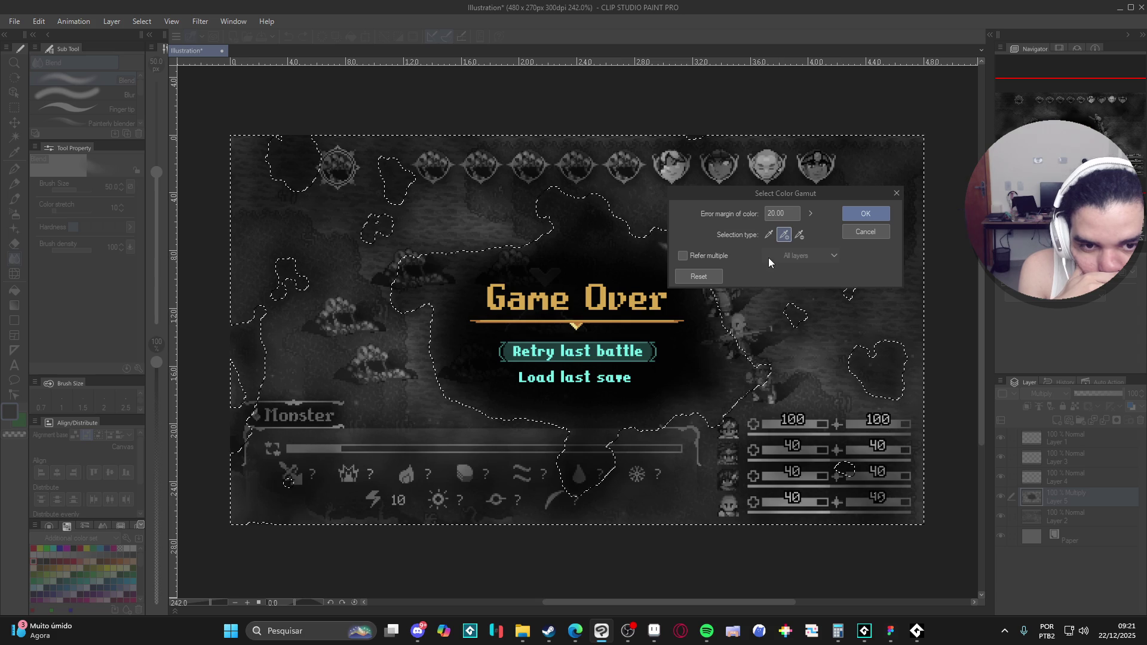
left_click(811, 213)
left_click_drag(811, 213, 810, 199)
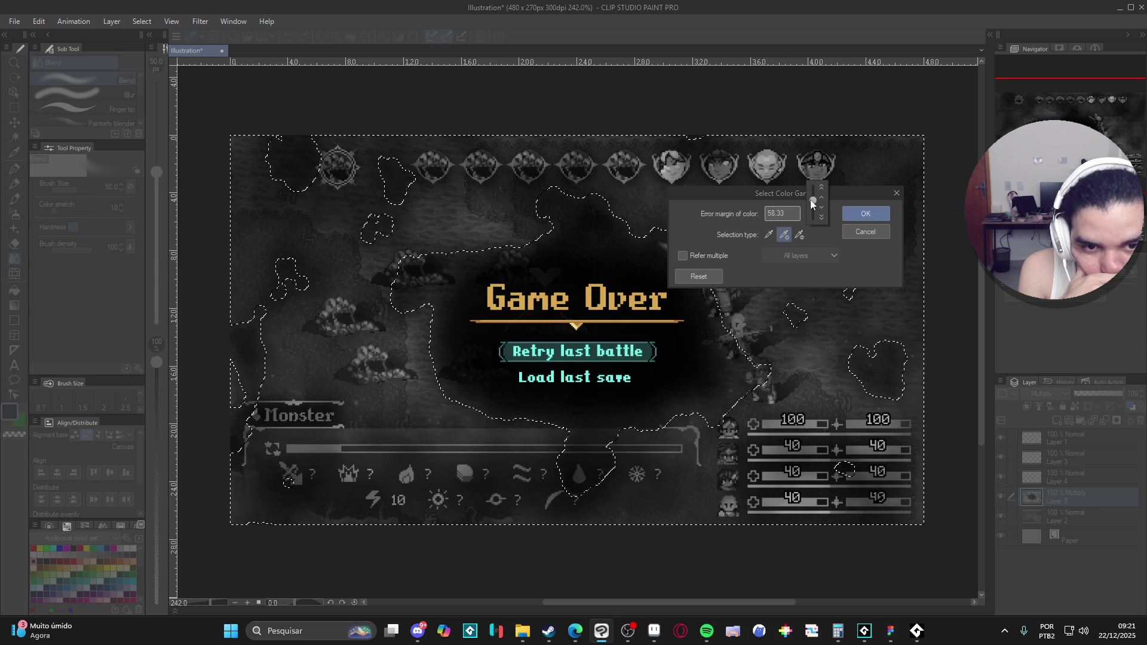
left_click(764, 320)
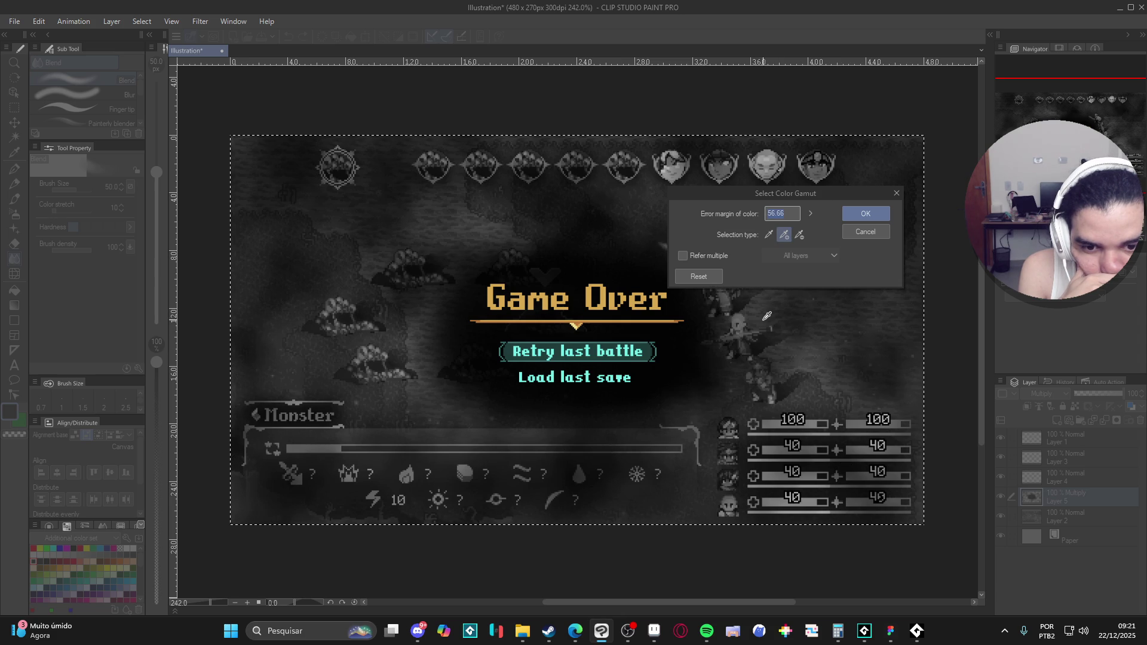
left_click(858, 231)
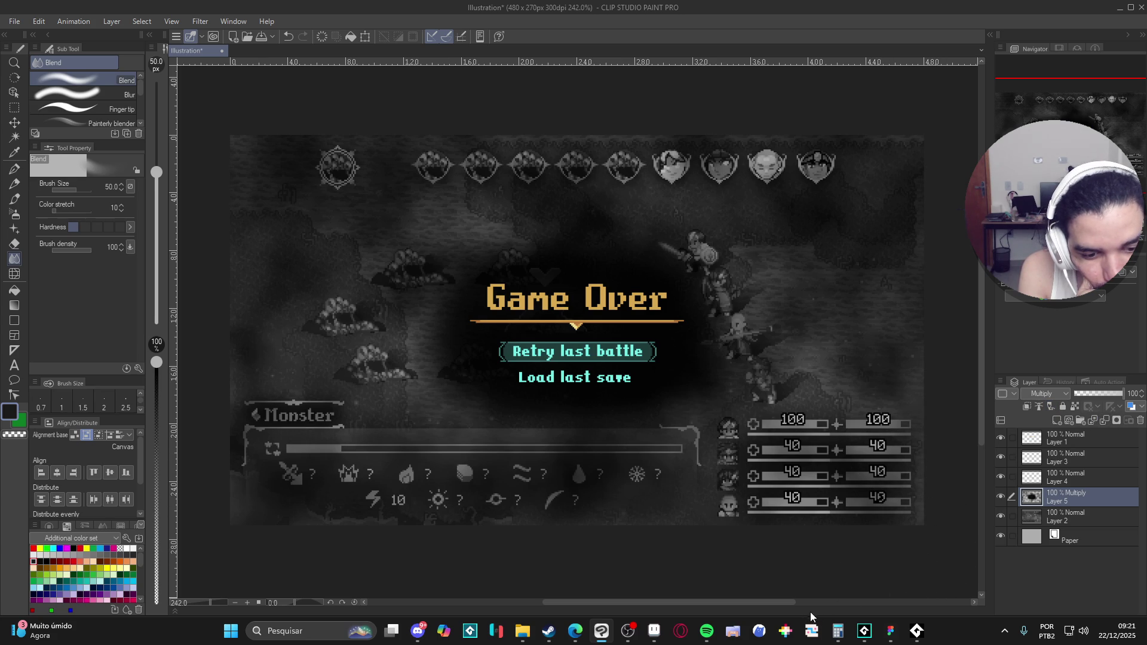
Launch GitHub Desktop from Start search, then minimize it.
left_click(909, 635)
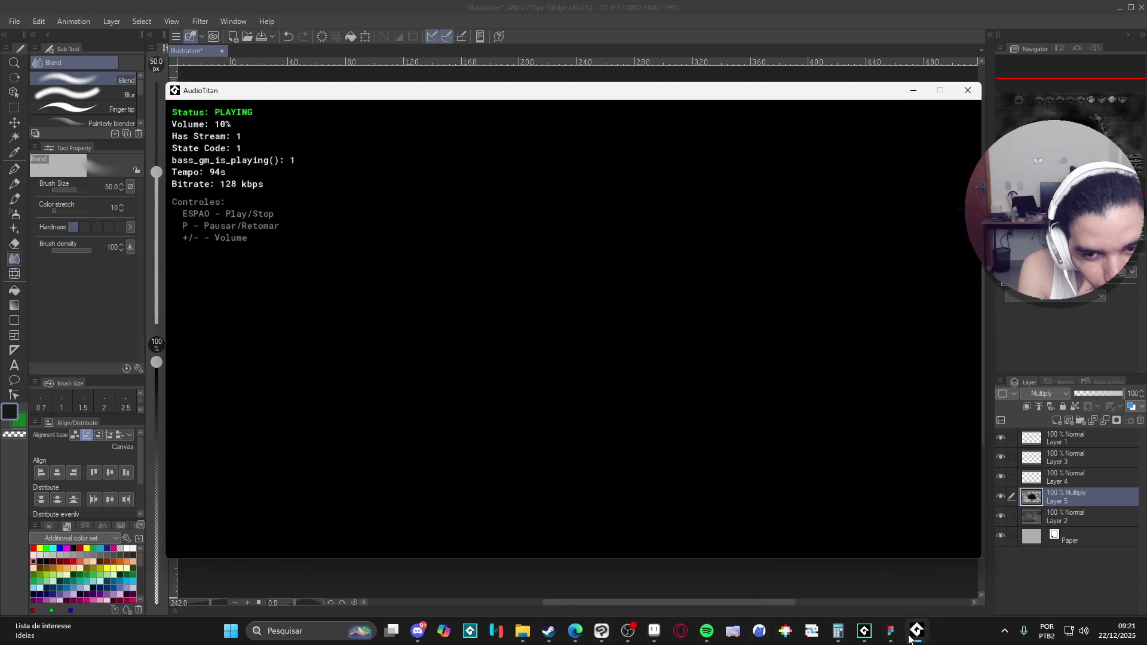
left_click(909, 634)
left_click(293, 630)
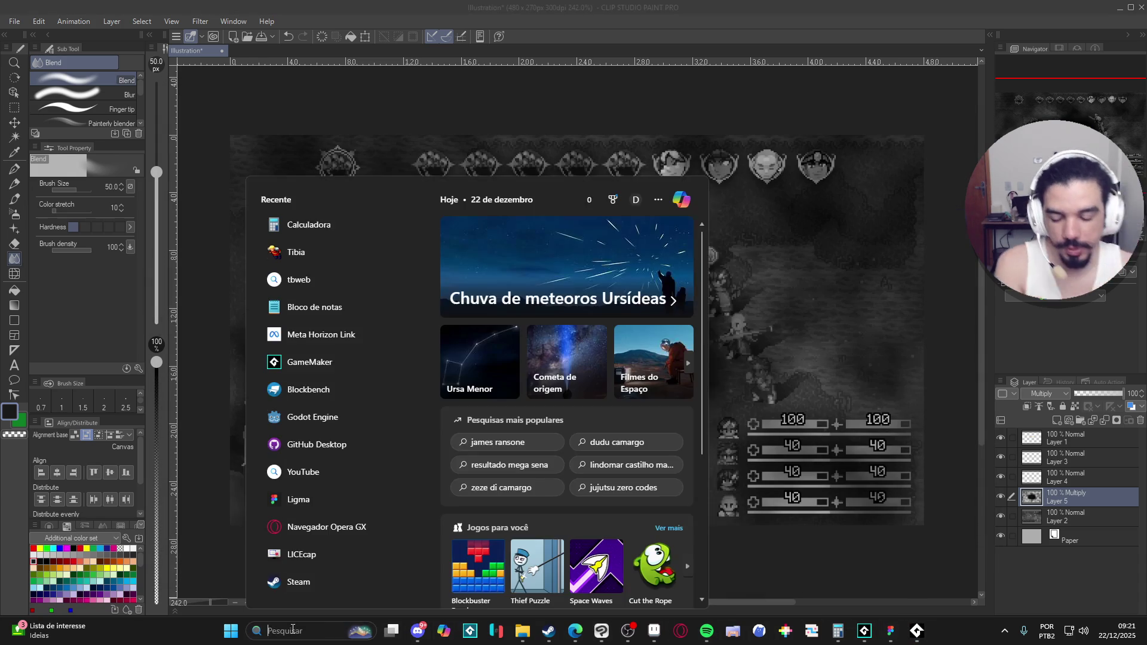
type("git")
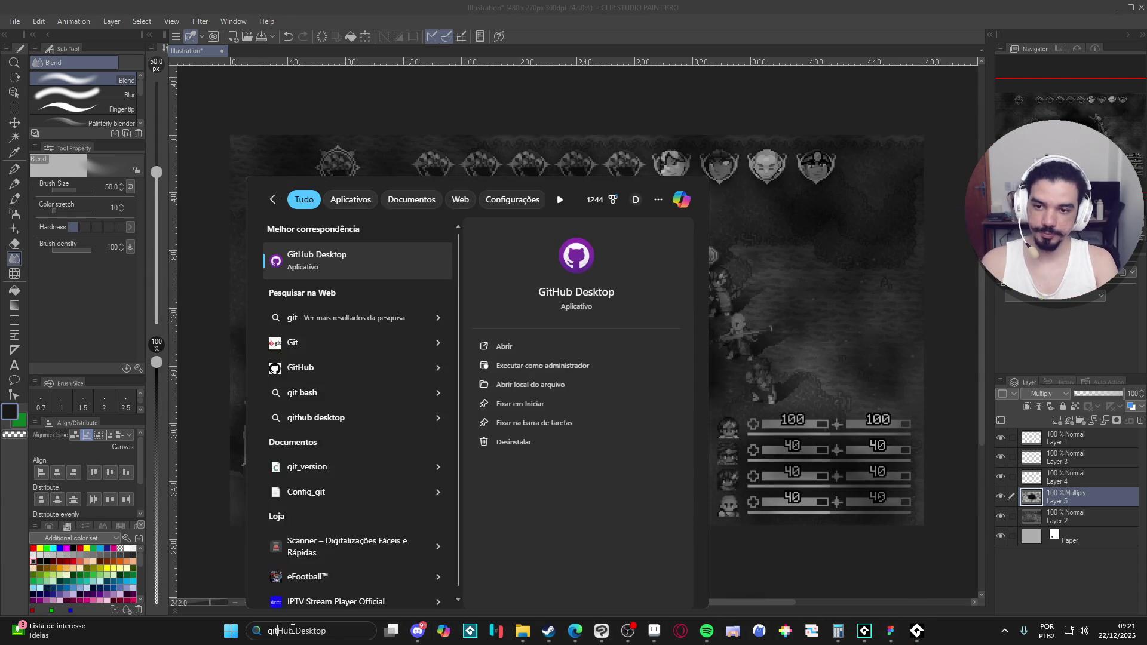
key("Escape")
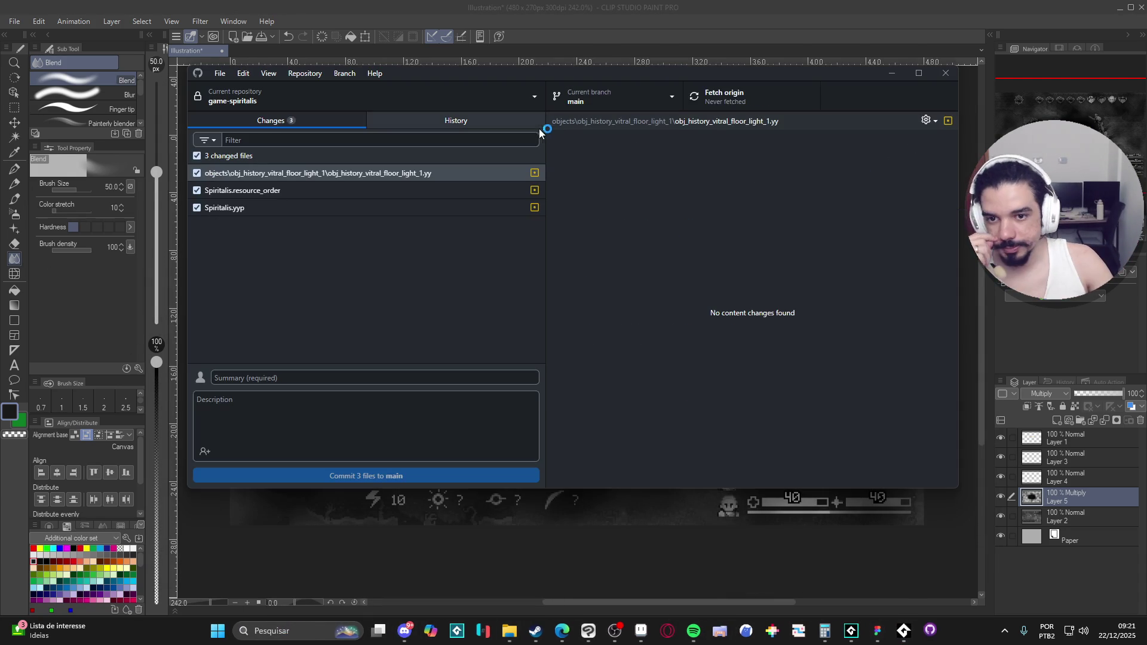
key("alt+F4")
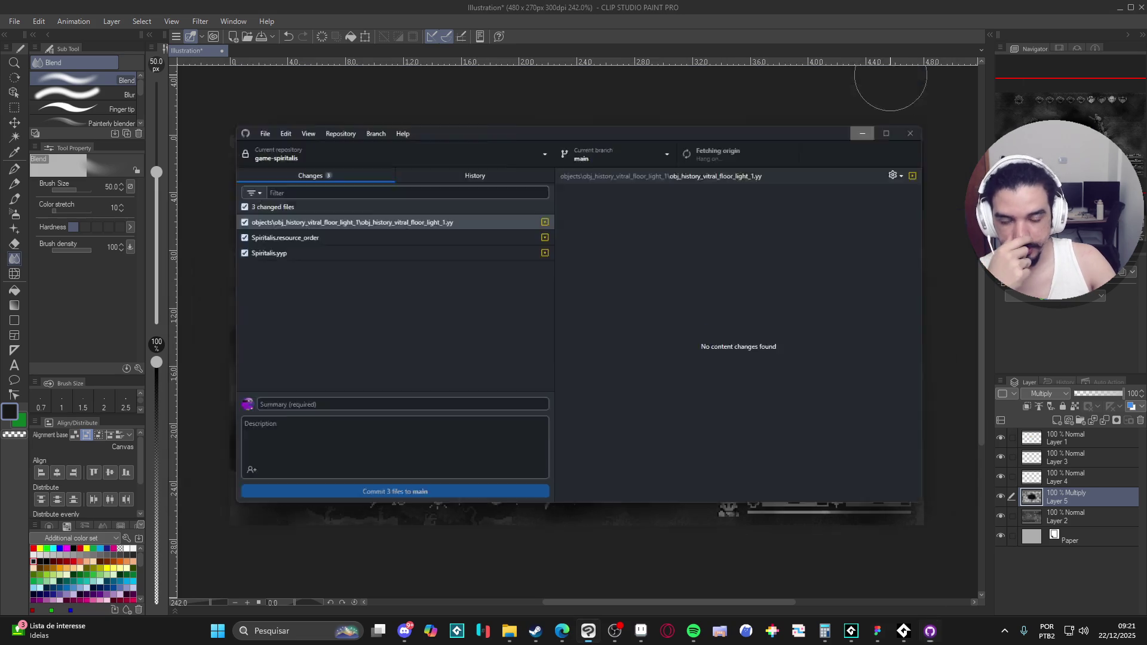
Return to GameMaker's Draw event at the line 63 vignette comment.
left_click(851, 630)
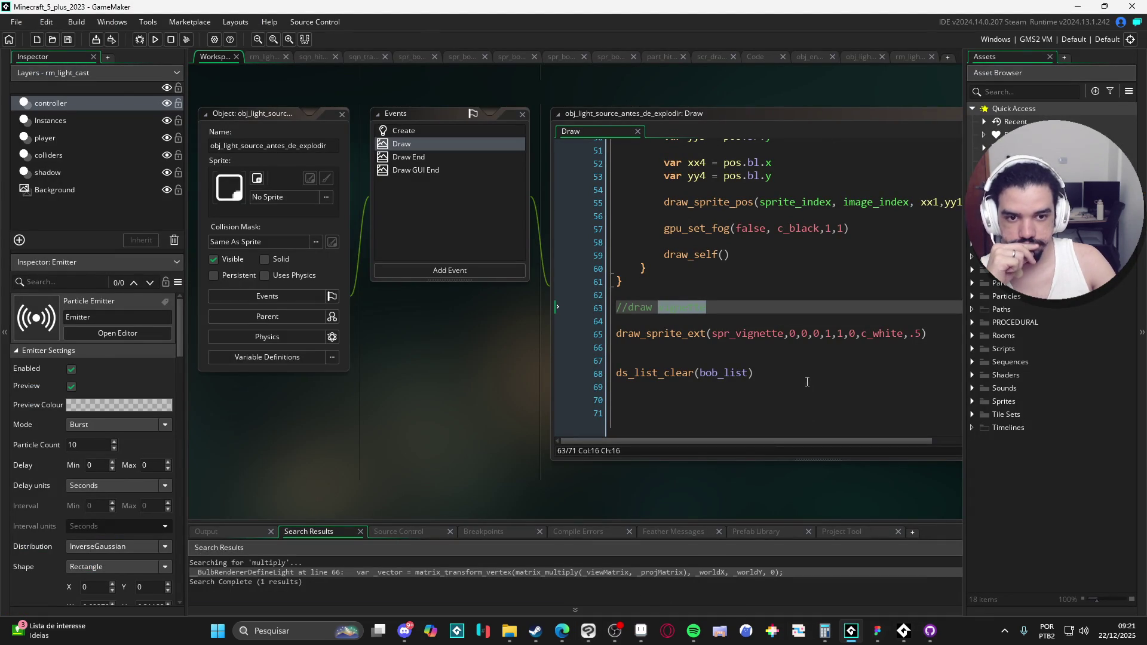
left_click(686, 308)
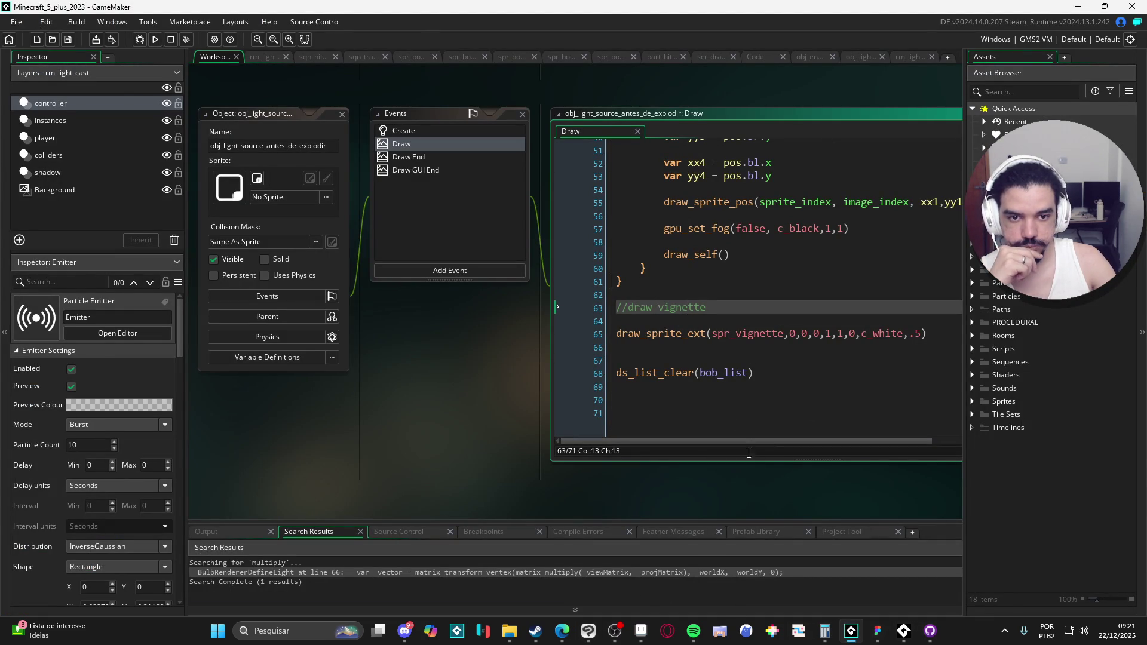
mouse_move(727, 223)
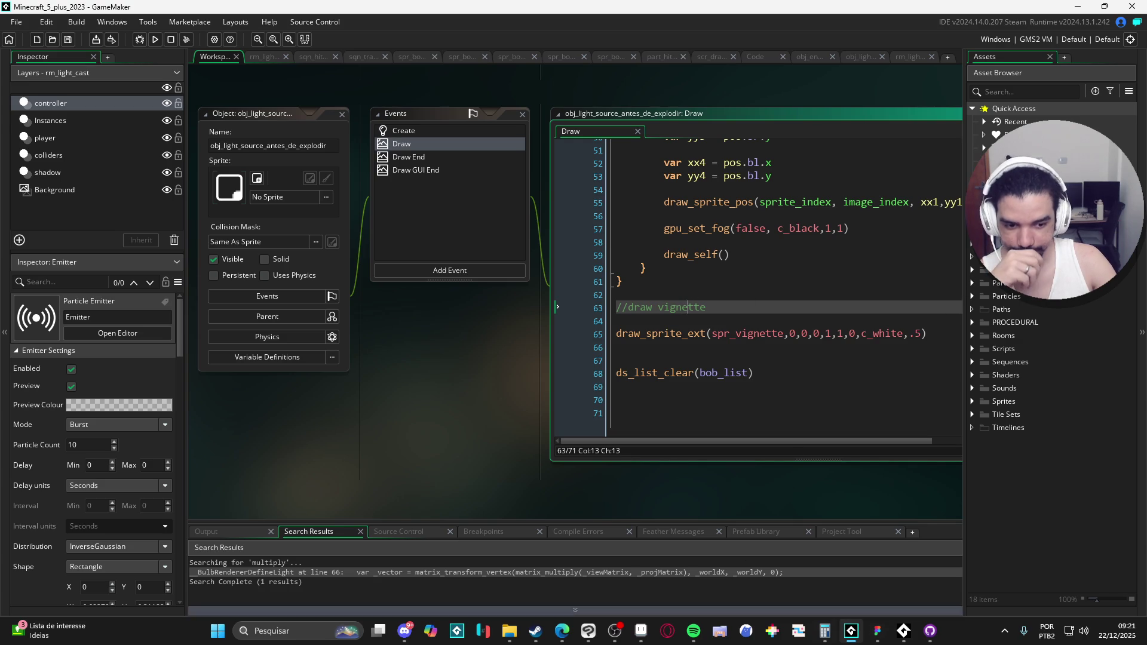
In GitHub Desktop, inspect the diffs of the changed files in game-spiritalis.
left_click(930, 632)
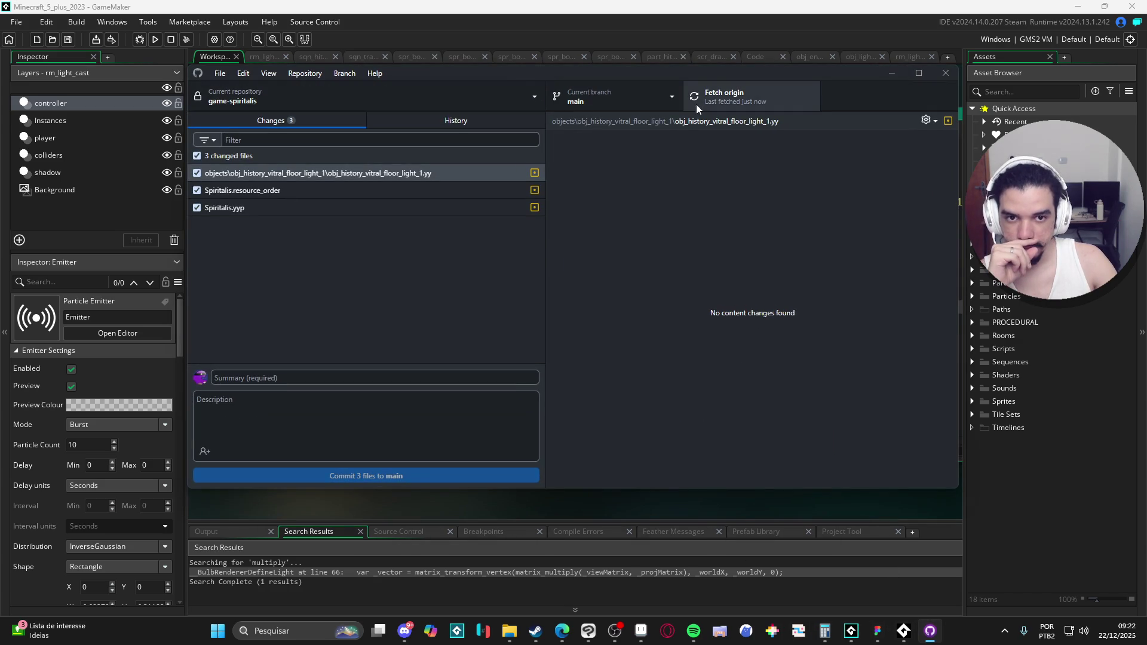
left_click(624, 97)
left_click(348, 174)
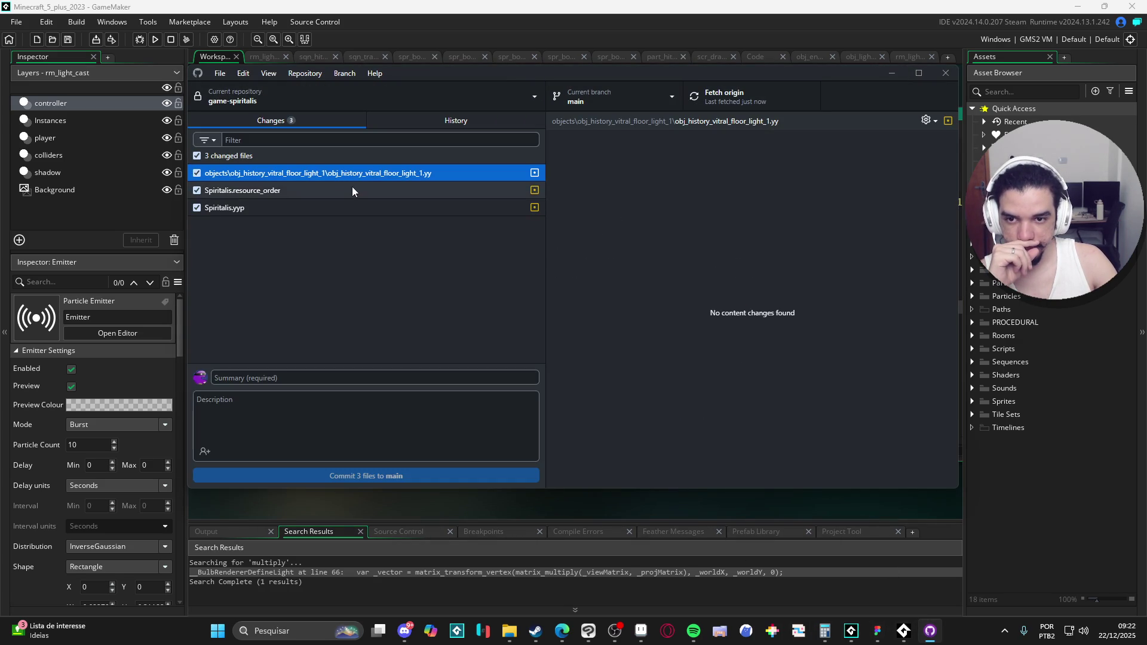
left_click(351, 187)
left_click(342, 175)
left_click(337, 190)
left_click(338, 174)
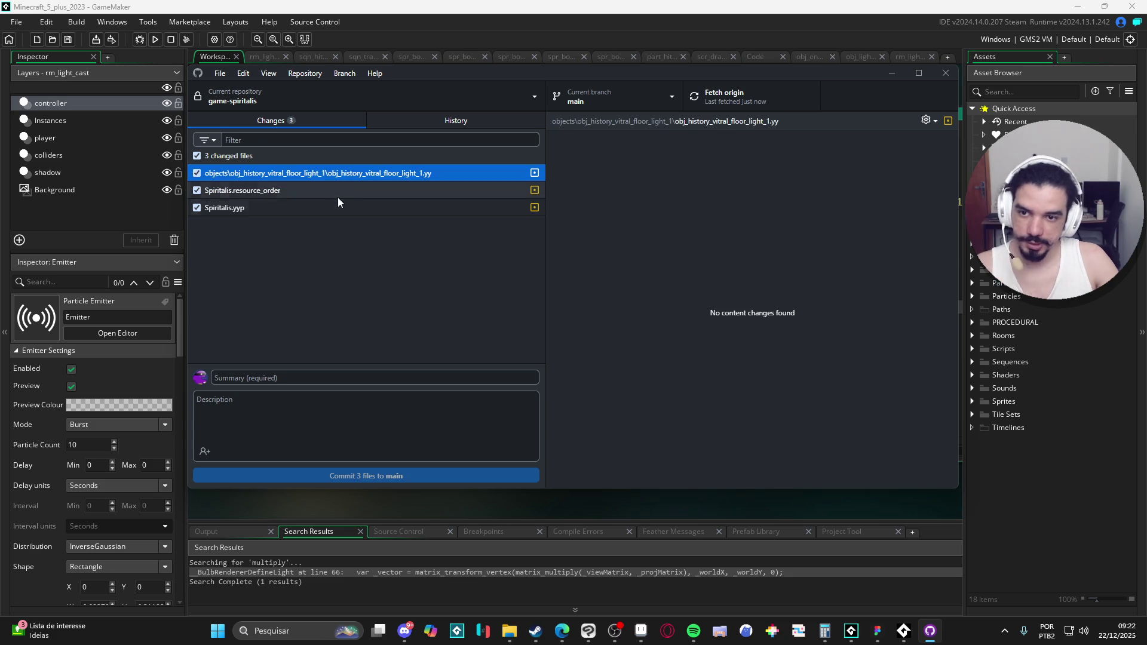
Discard all three changed files and switch to the dino-devlopment branch.
left_click(333, 209, "shift")
right_click(333, 213)
left_click(373, 232)
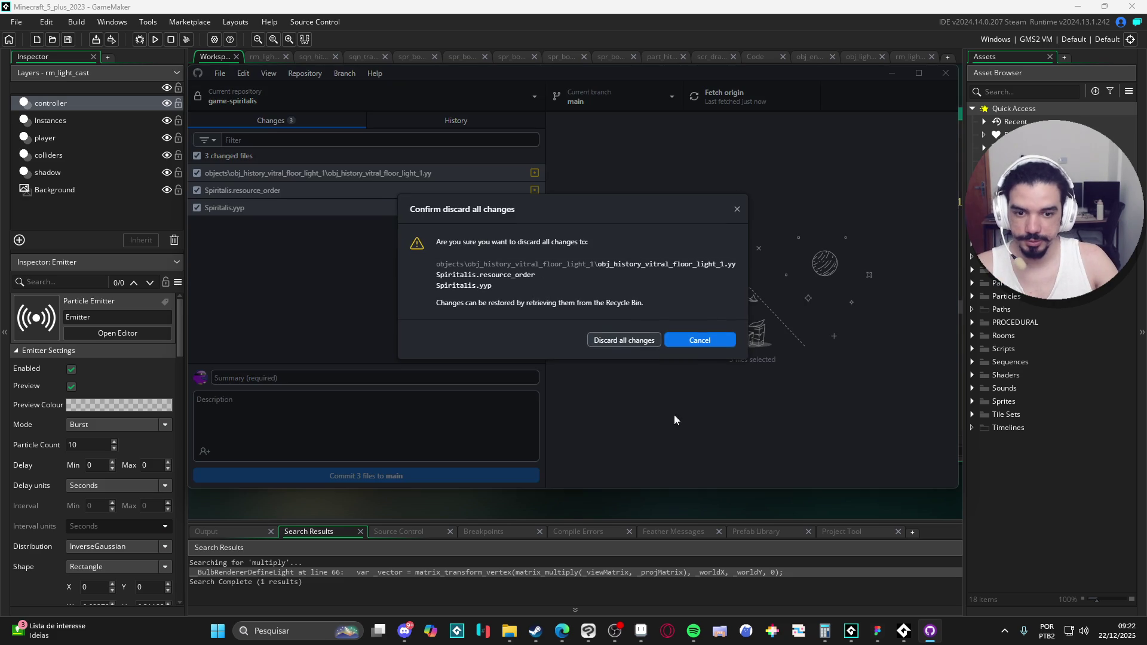
left_click(641, 342)
left_click(586, 103)
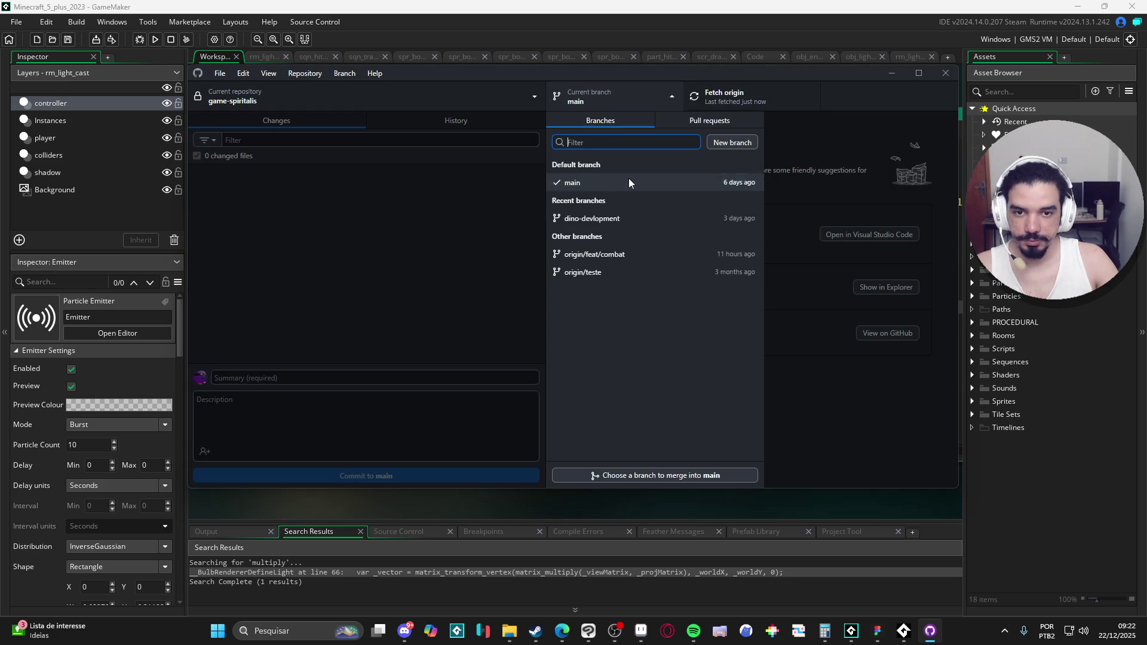
left_click(615, 222)
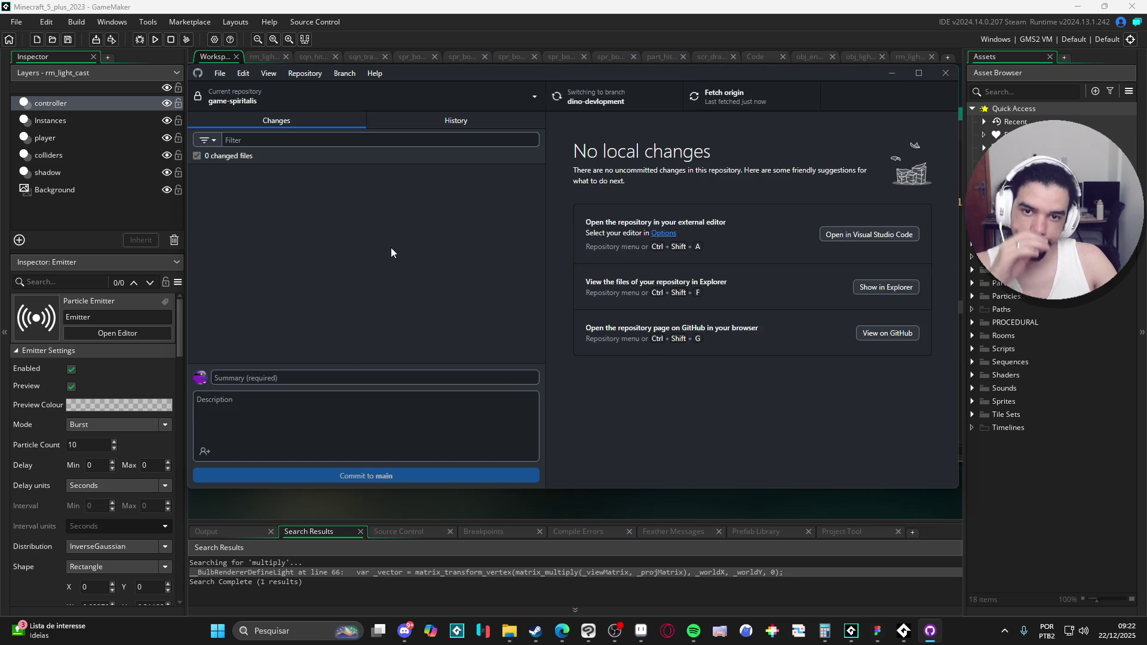
Back in GameMaker, reopen the Spiritalis project from recent projects.
left_click(894, 74)
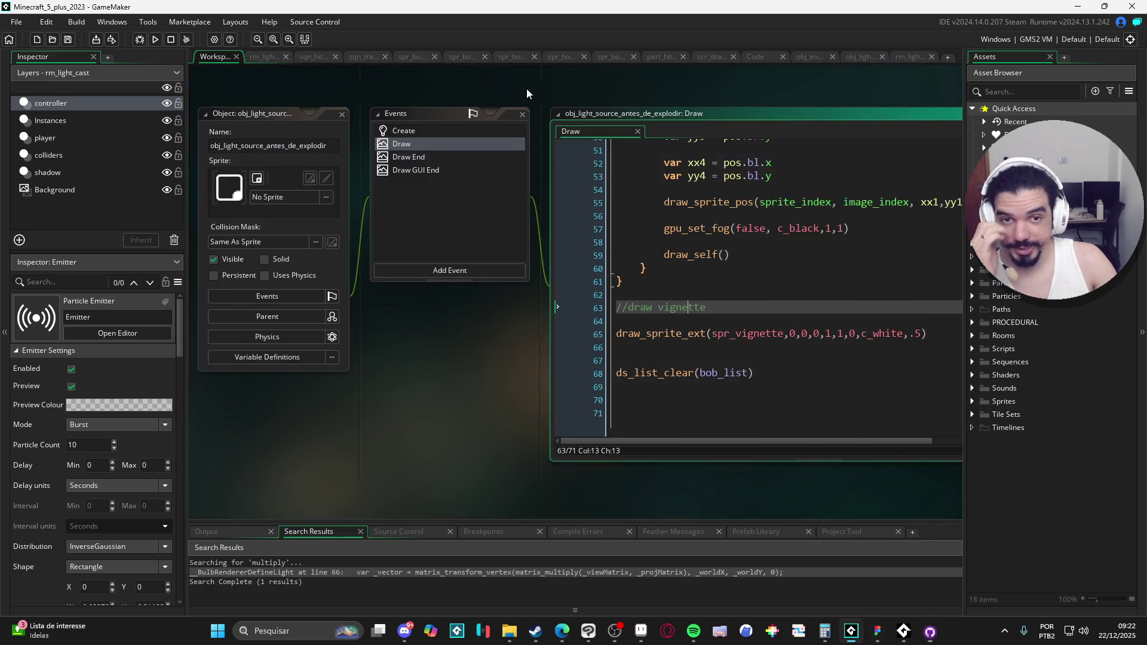
left_click(18, 22)
mouse_move(85, 73)
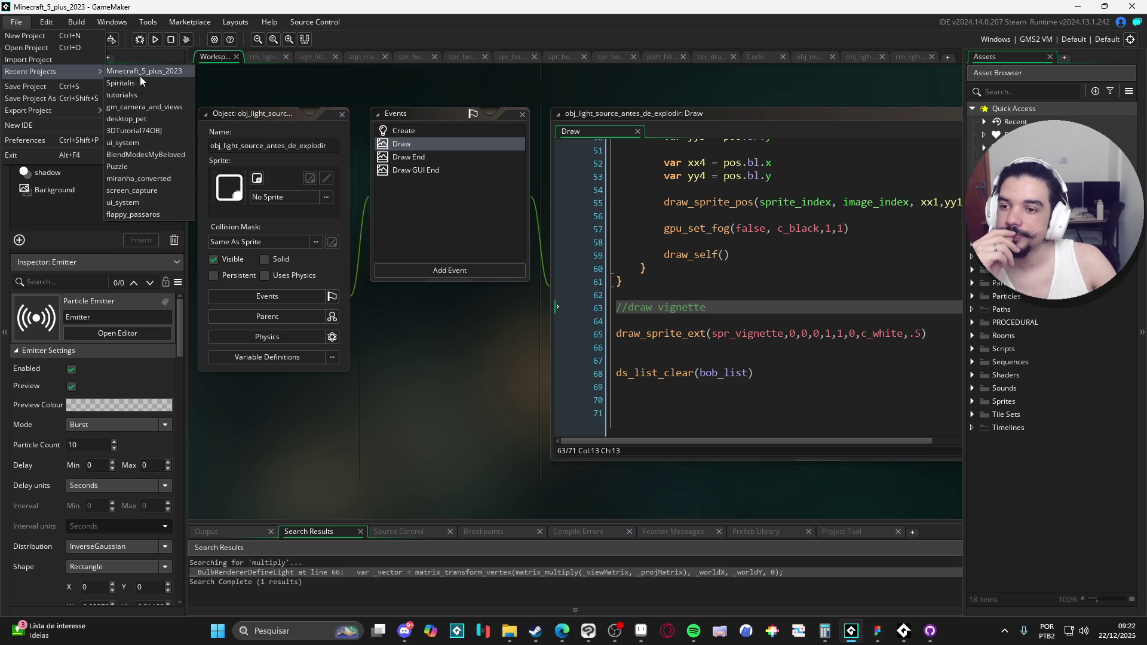
left_click(142, 84)
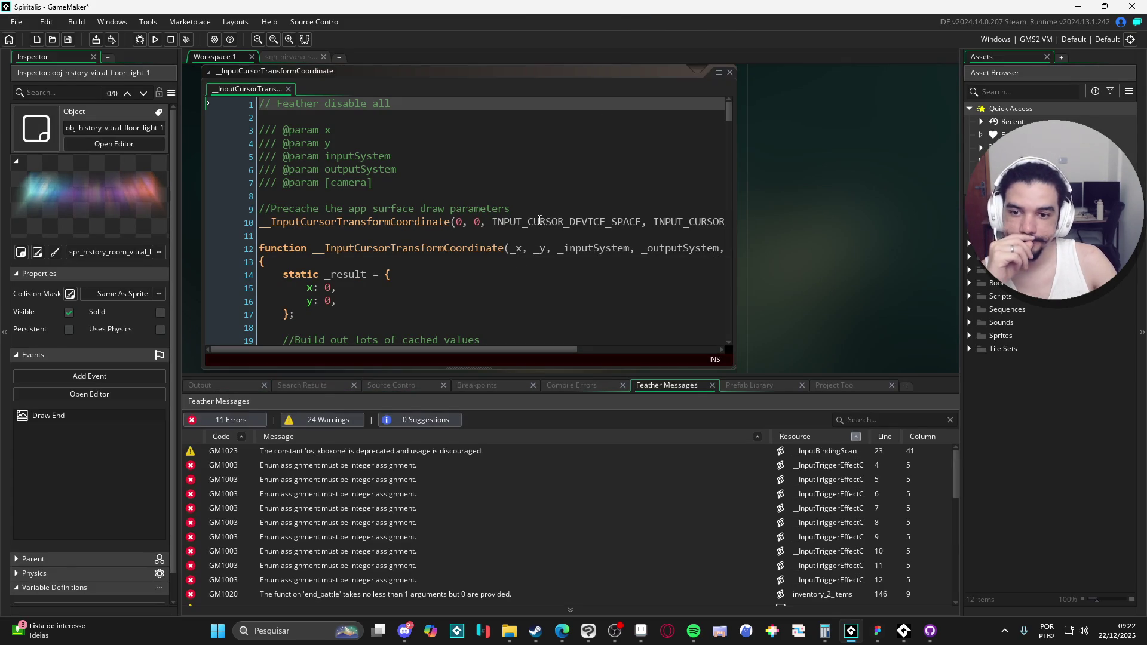
Search the project for 'multiply' and visit the matches at lines 105, 164 and 73.
left_click(502, 287)
key("ctrl+f")
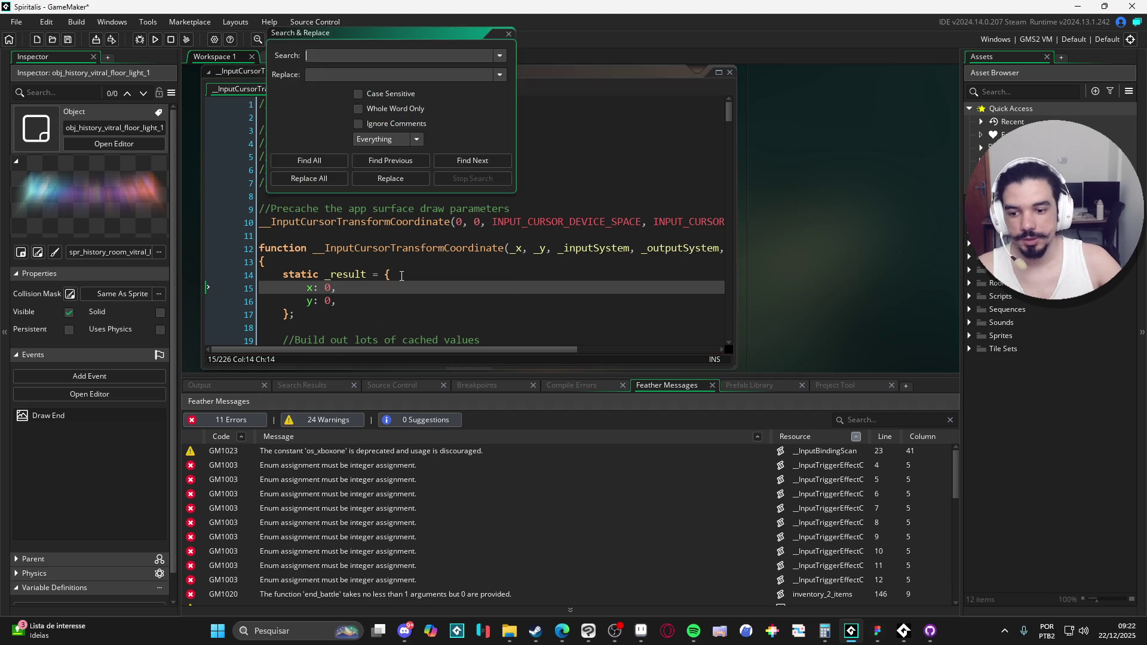
type("multiply")
key("Return")
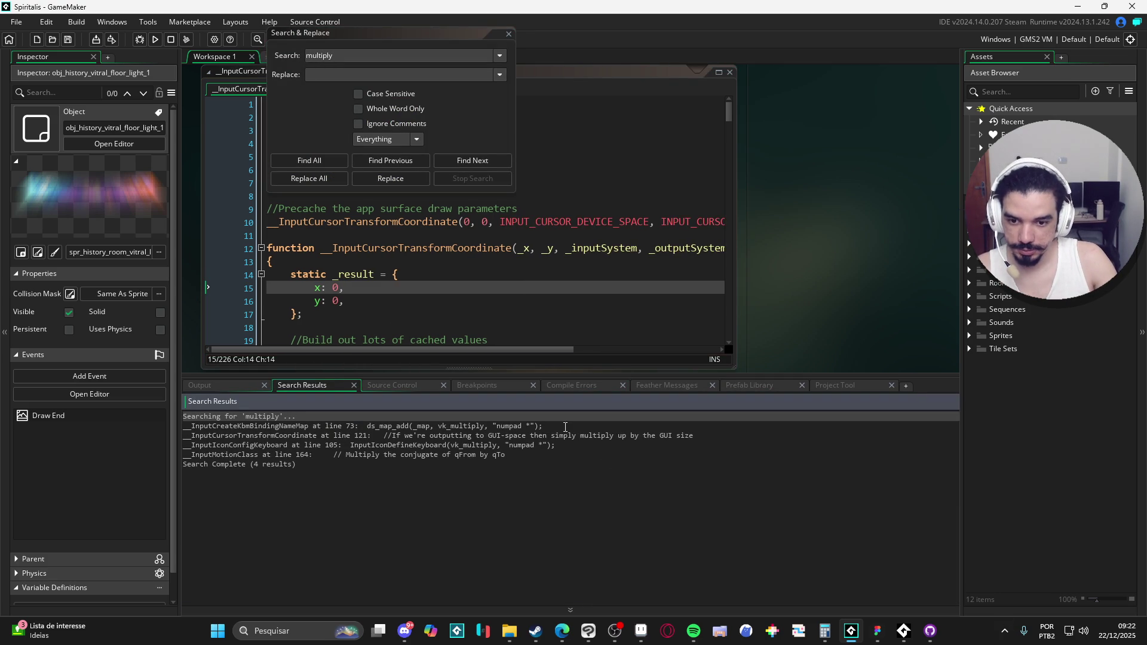
double_click(567, 447)
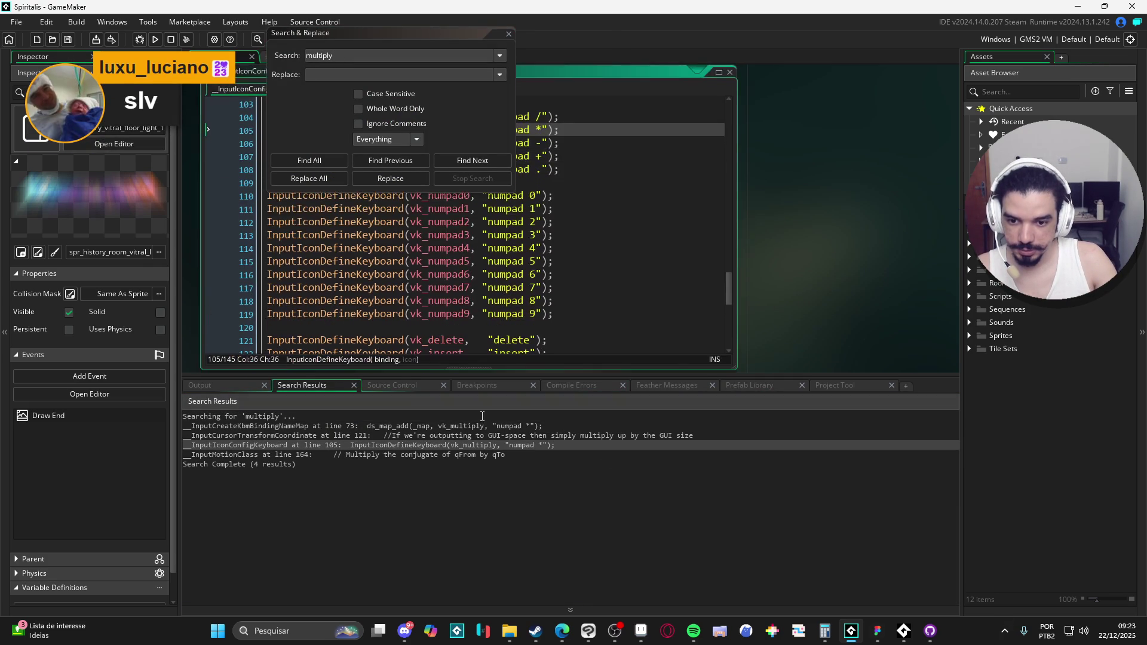
left_click(465, 457)
double_click(465, 458)
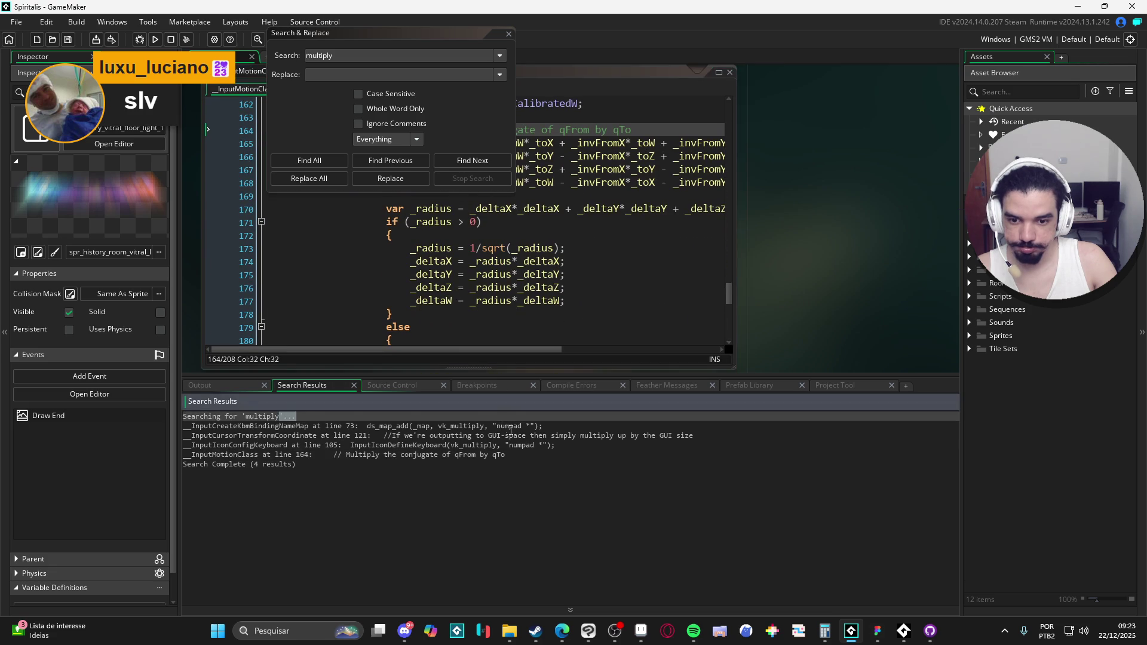
left_click(429, 178)
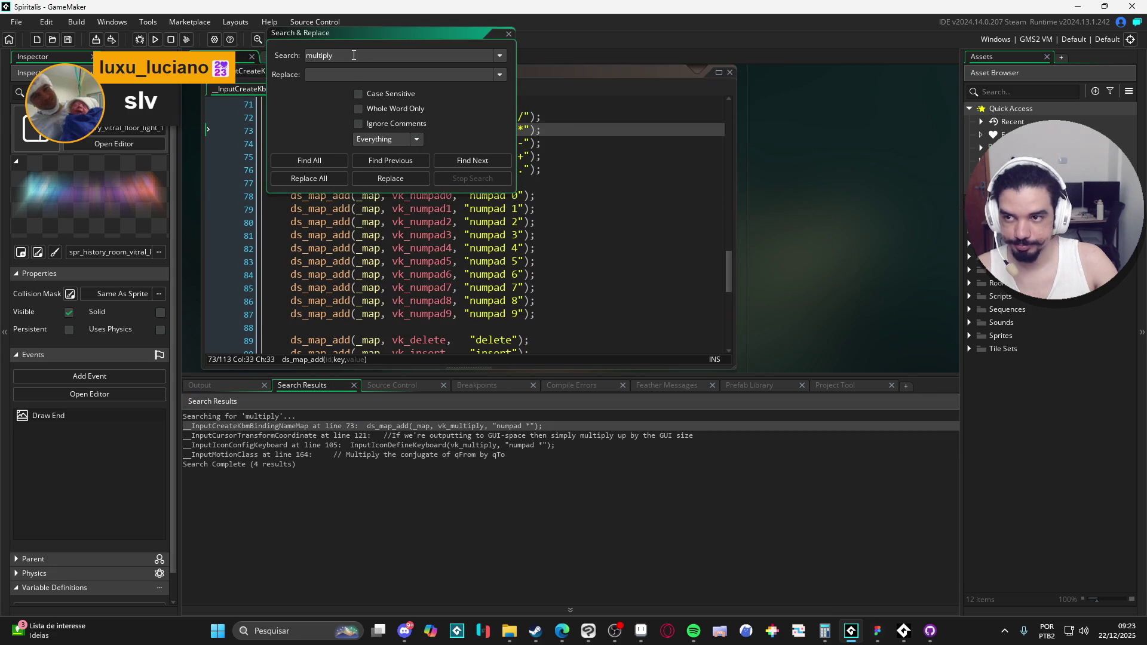
Search for 'vignette' and then 'vinheta', both with 0 results, and close the search.
type("vignete")
key("Return")
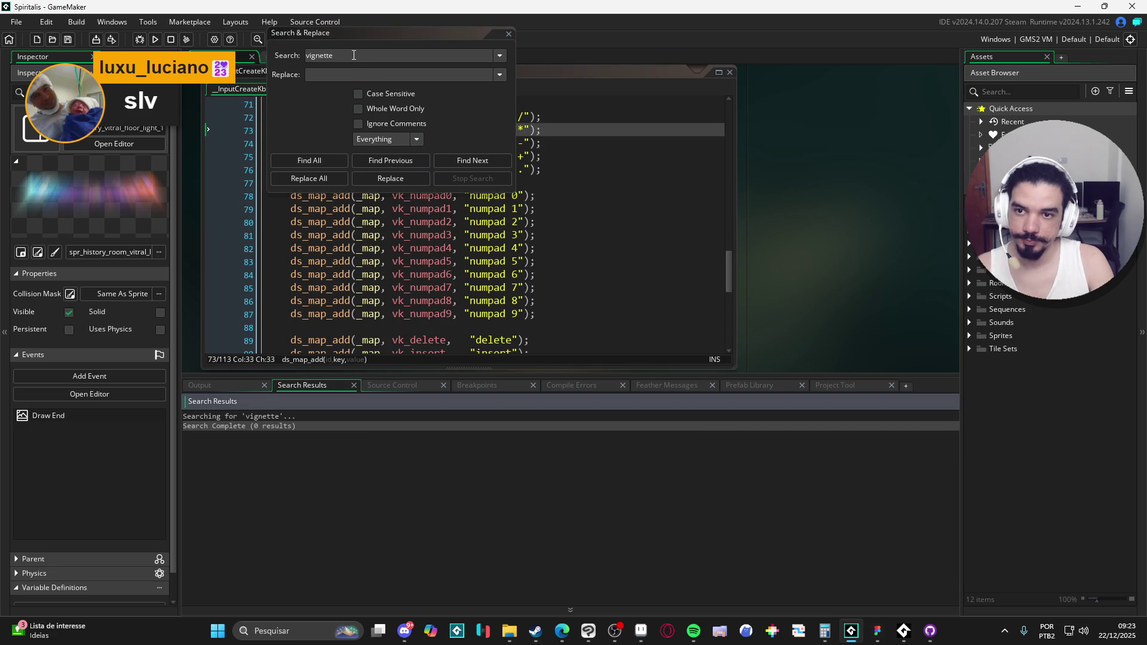
double_click(359, 56)
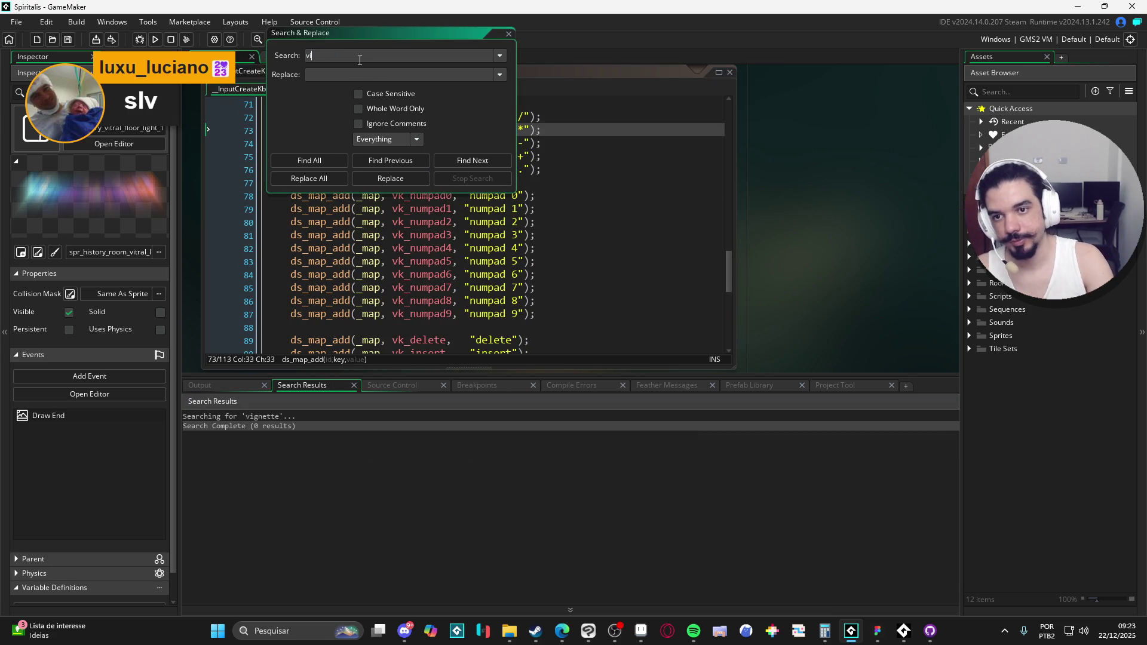
key("Return")
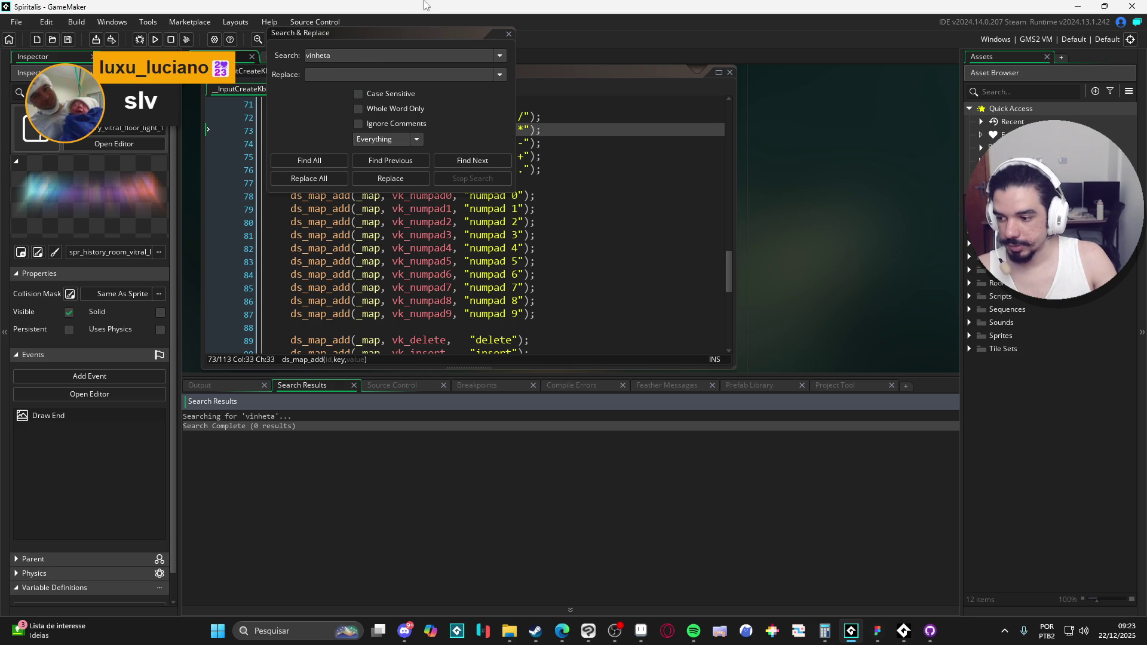
left_click(508, 33)
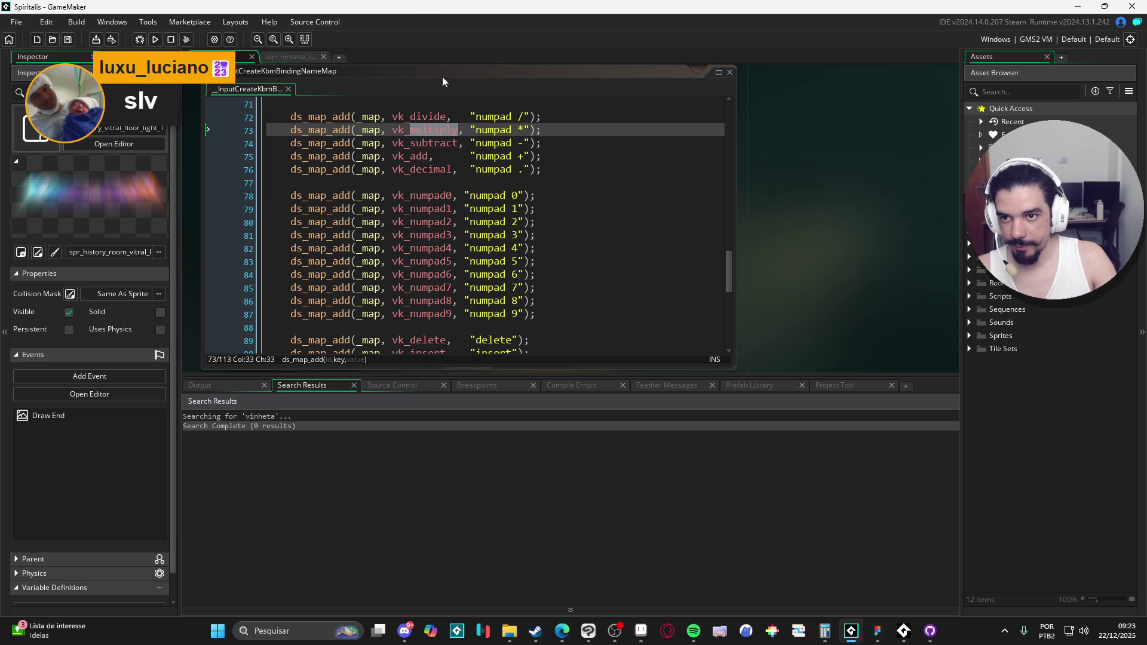
left_click(17, 22)
Open Minecraft_5_plus_2023, then reopen Spiritalis from recent projects.
mouse_move(36, 87)
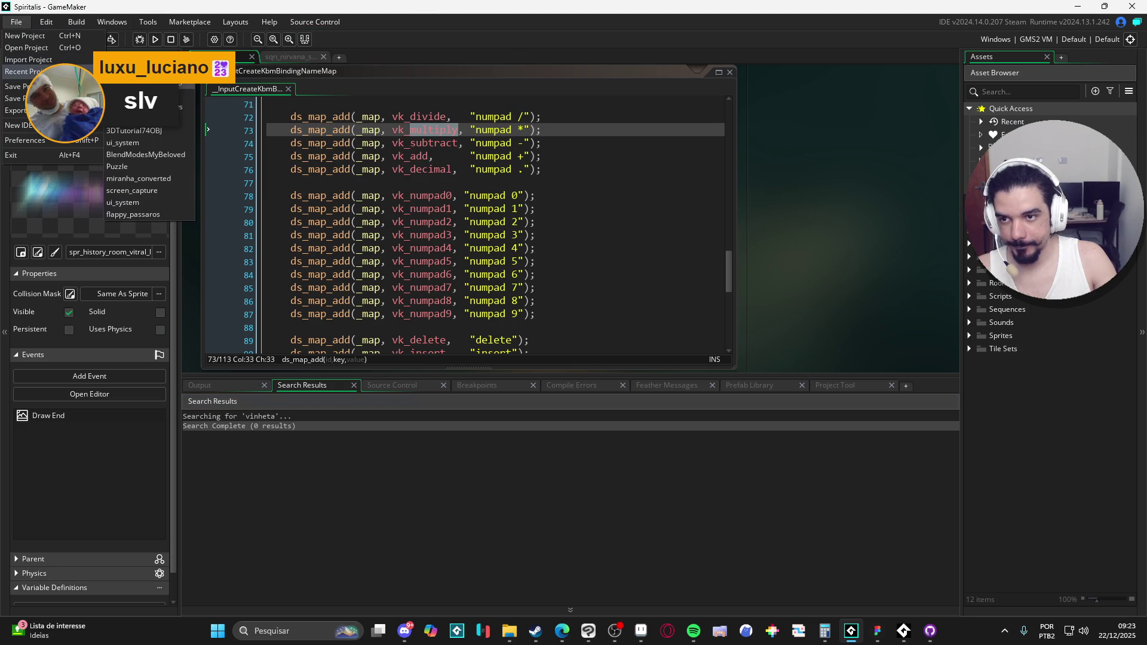
left_click(138, 90)
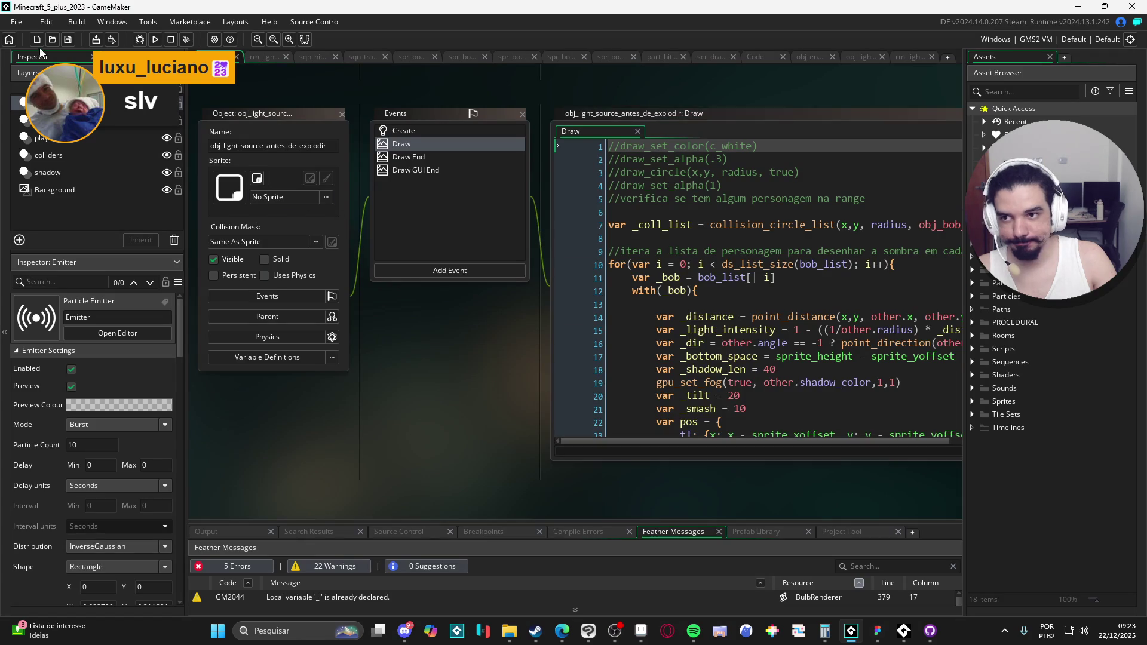
left_click(17, 23)
mouse_move(36, 71)
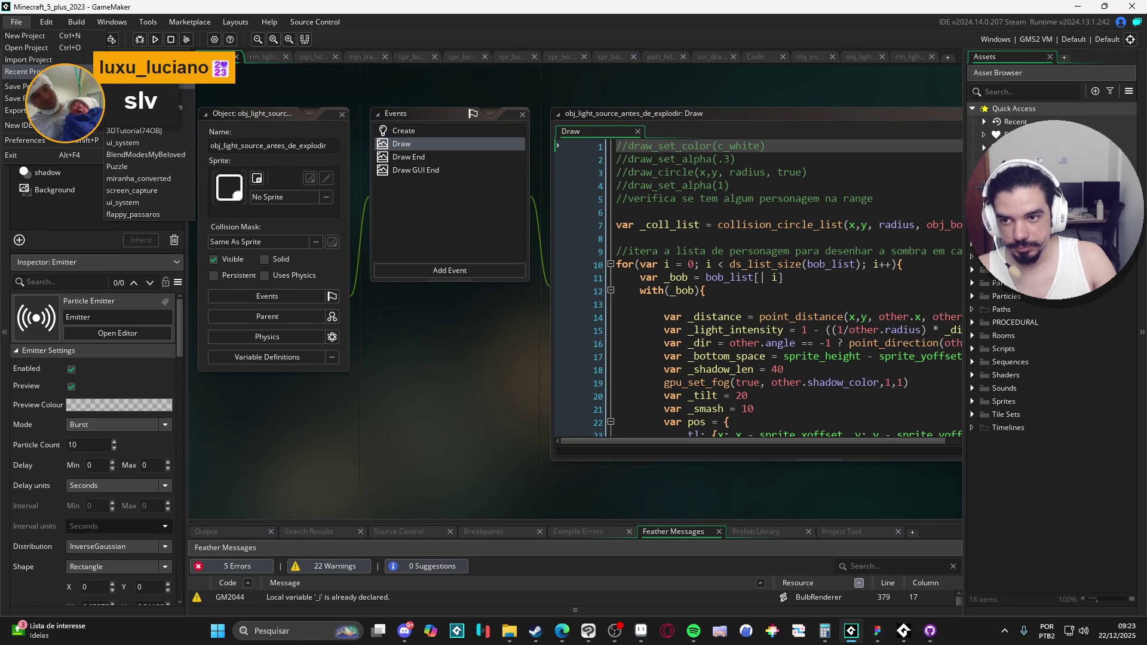
left_click(143, 95)
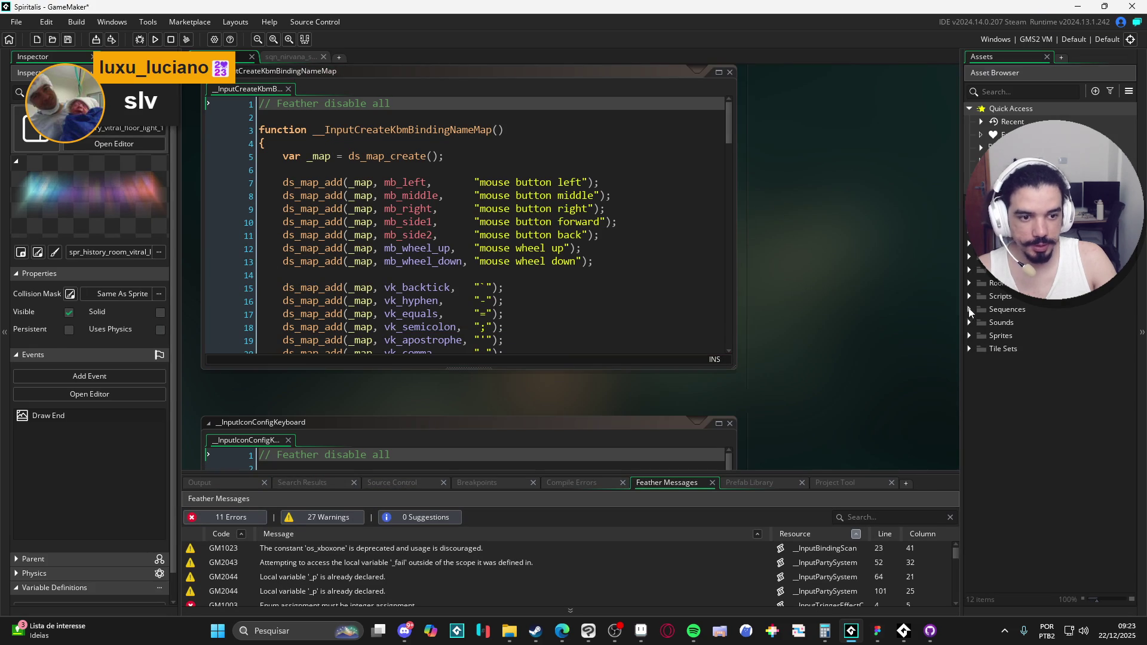
Expand Sequences > Battle > interface in the Asset Browser.
left_click(970, 309)
left_click(982, 323)
left_click(994, 335)
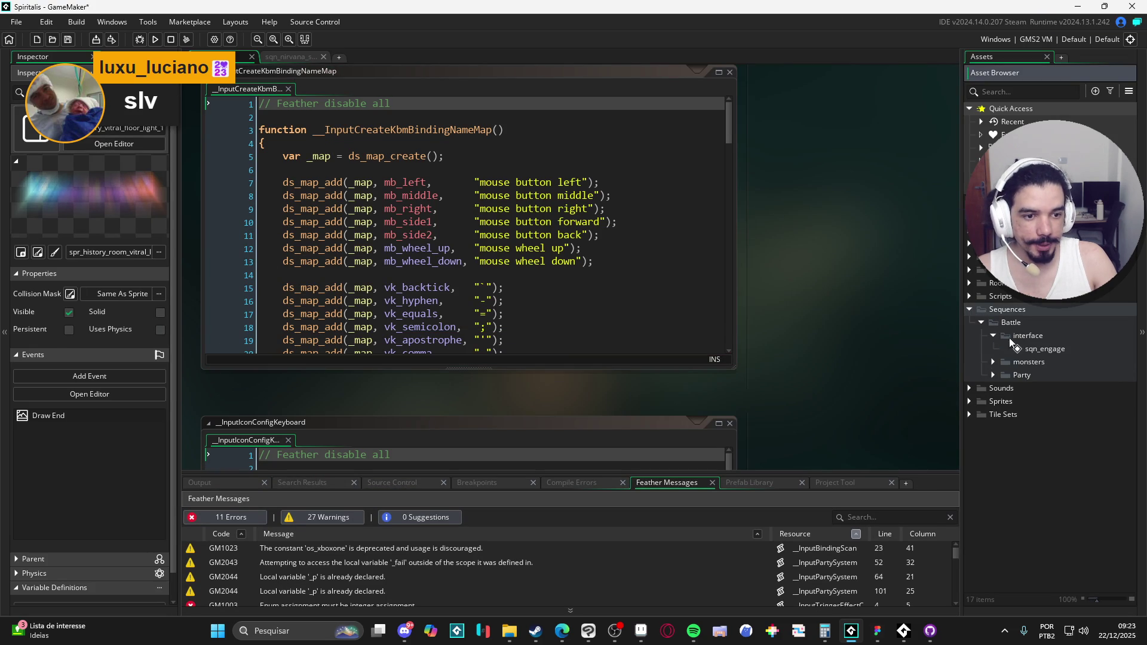
Duplicate sqn_engage as sqn_game_over and open it in the sequence editor.
left_click(1045, 349)
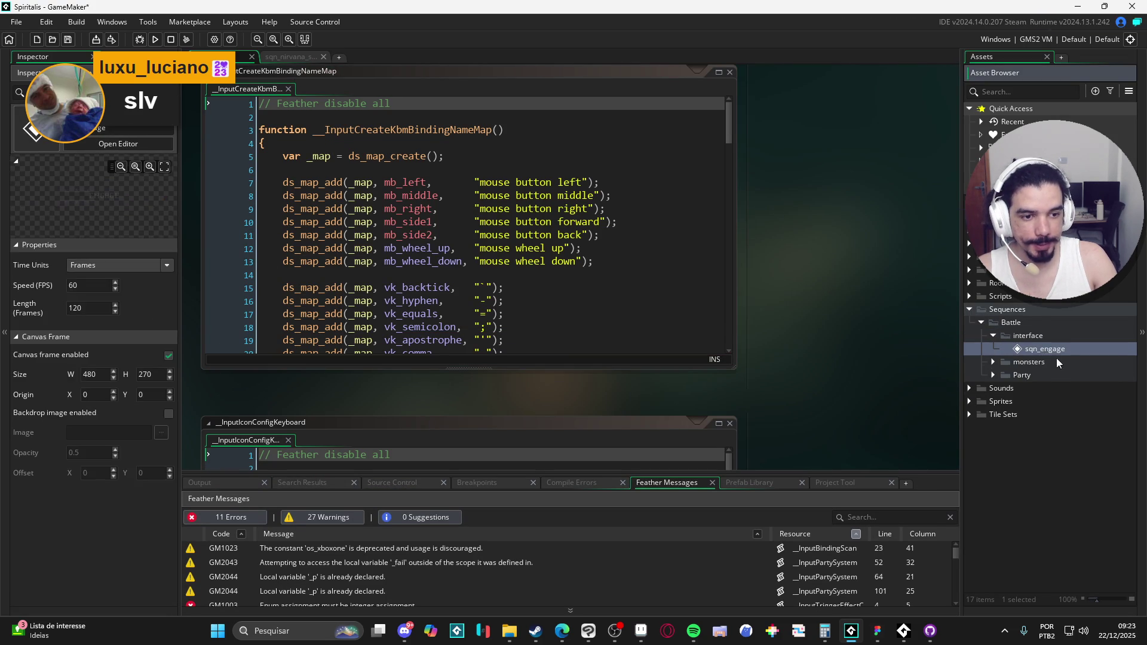
key("ctrl+d")
type("sqn_ga")
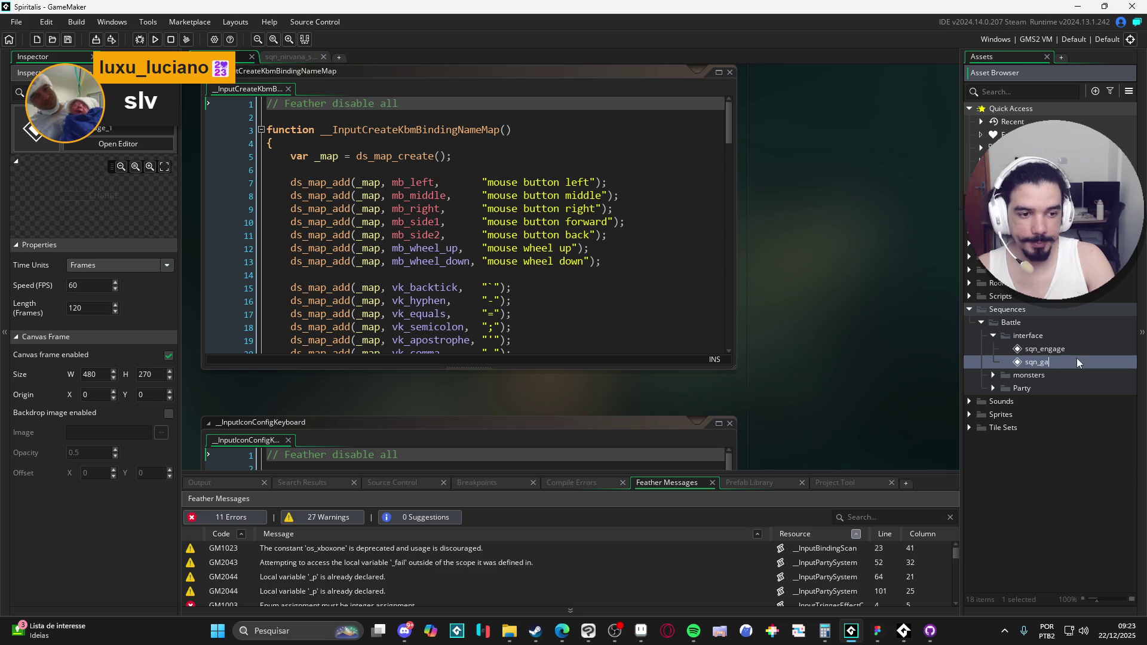
type("me_over")
key("Return")
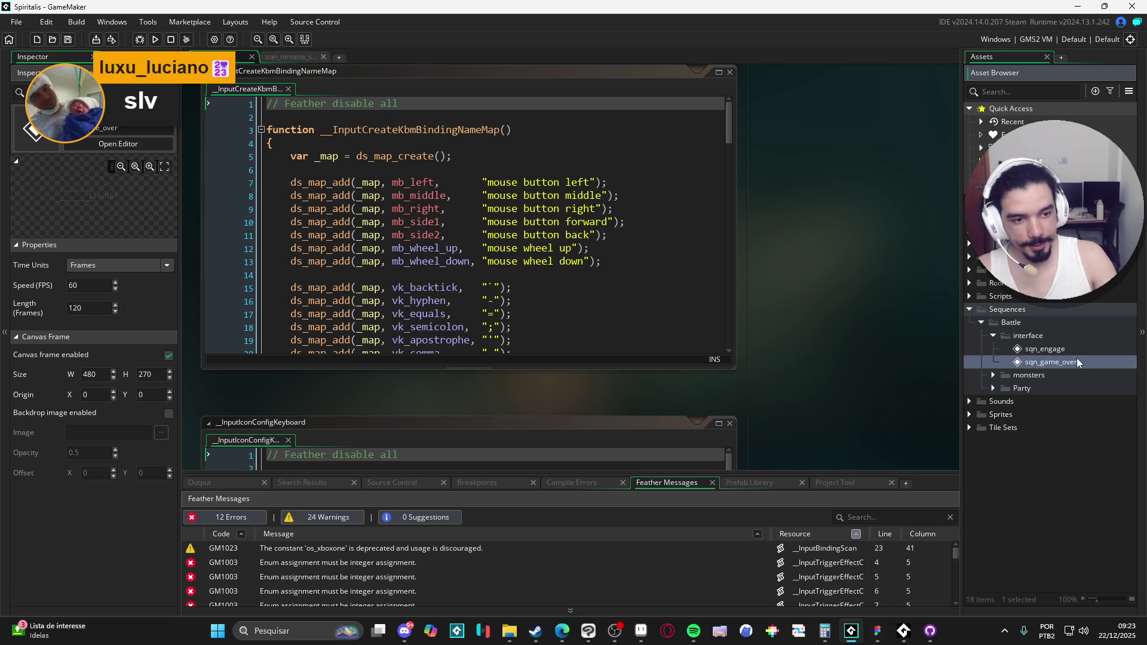
double_click(1077, 359)
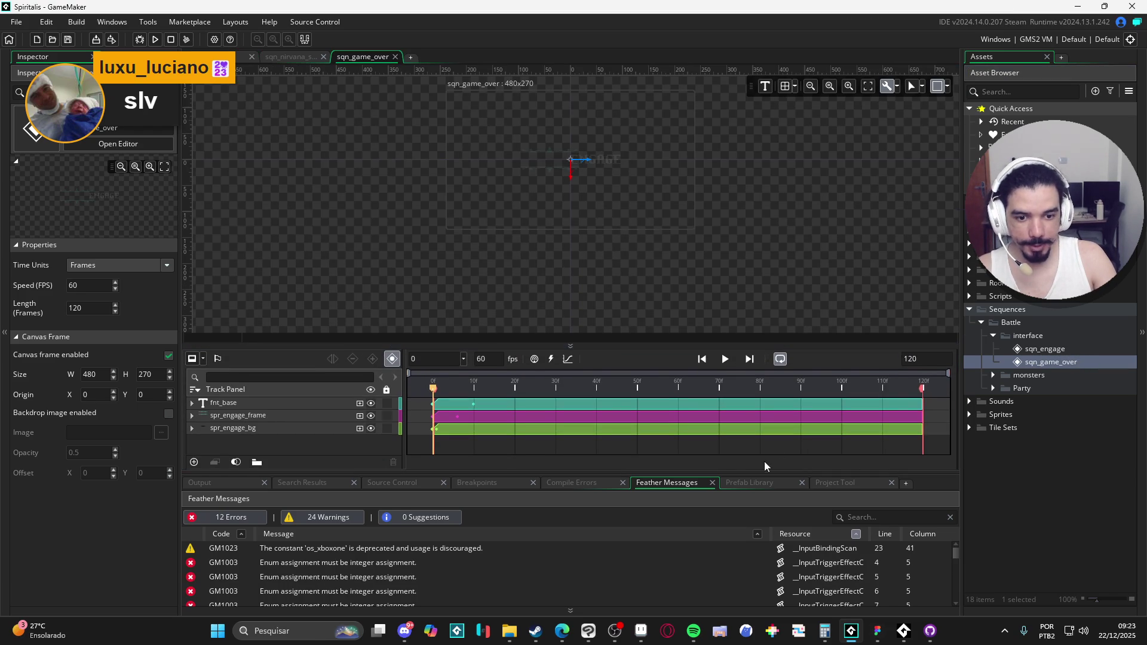
Enlarge the sequence editor area and browse the Sprites folders: Battle, battle_interface and Inventory.
mouse_move(767, 476)
left_mouse_down()
mouse_move(767, 525)
mouse_move(765, 506)
left_mouse_up()
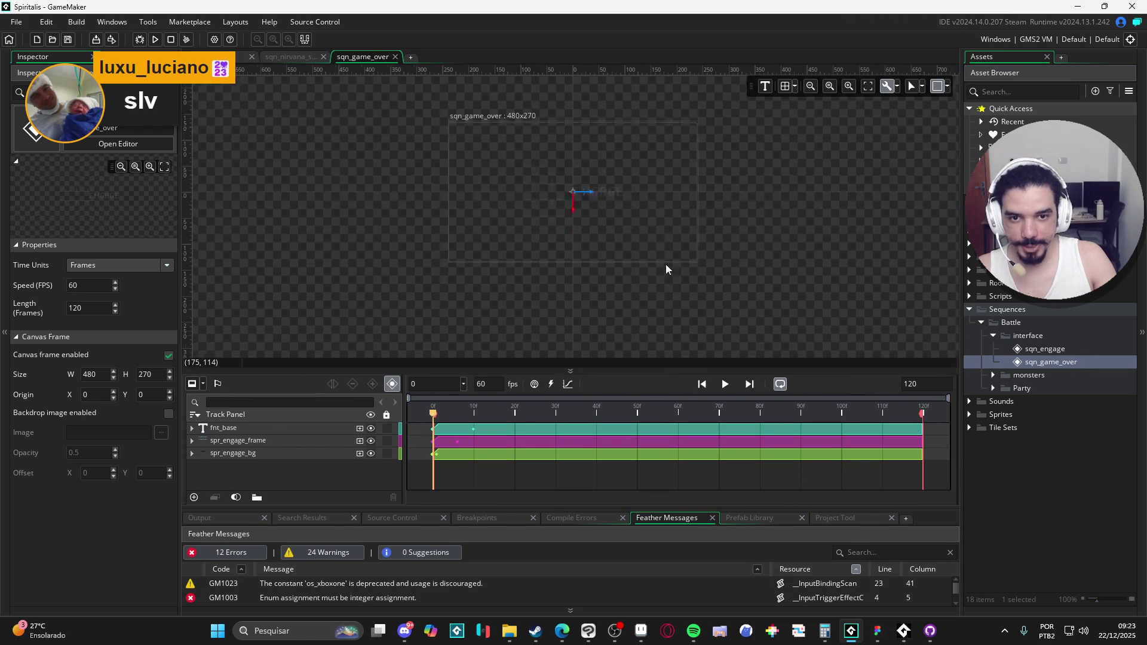
scroll(587, 217, "up", 2)
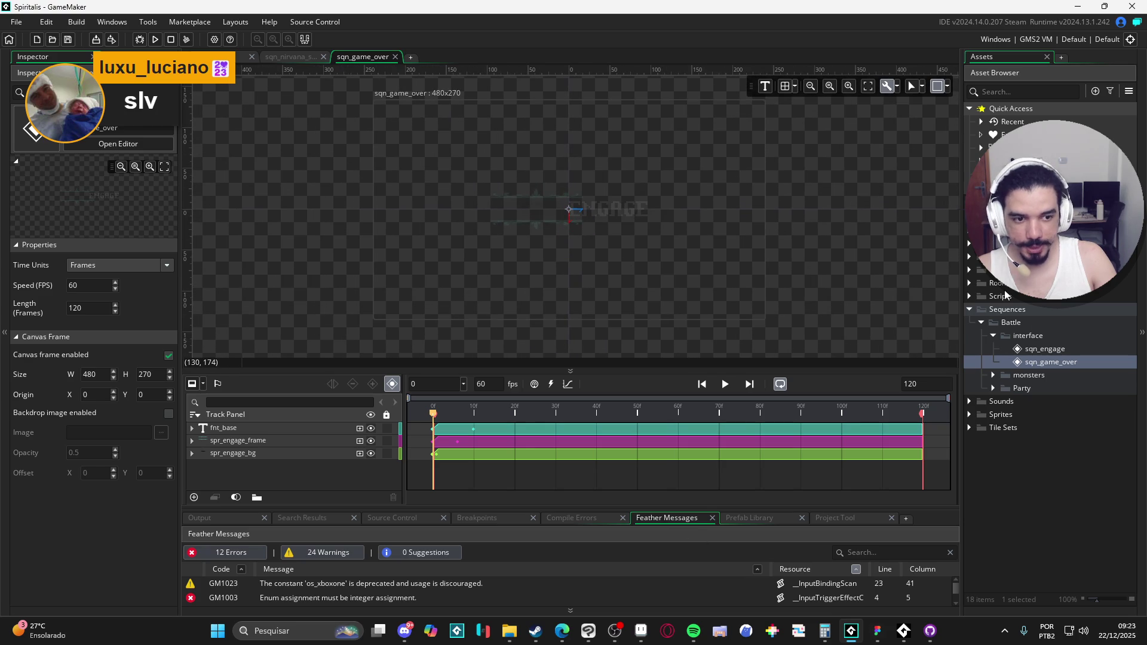
left_click(968, 415)
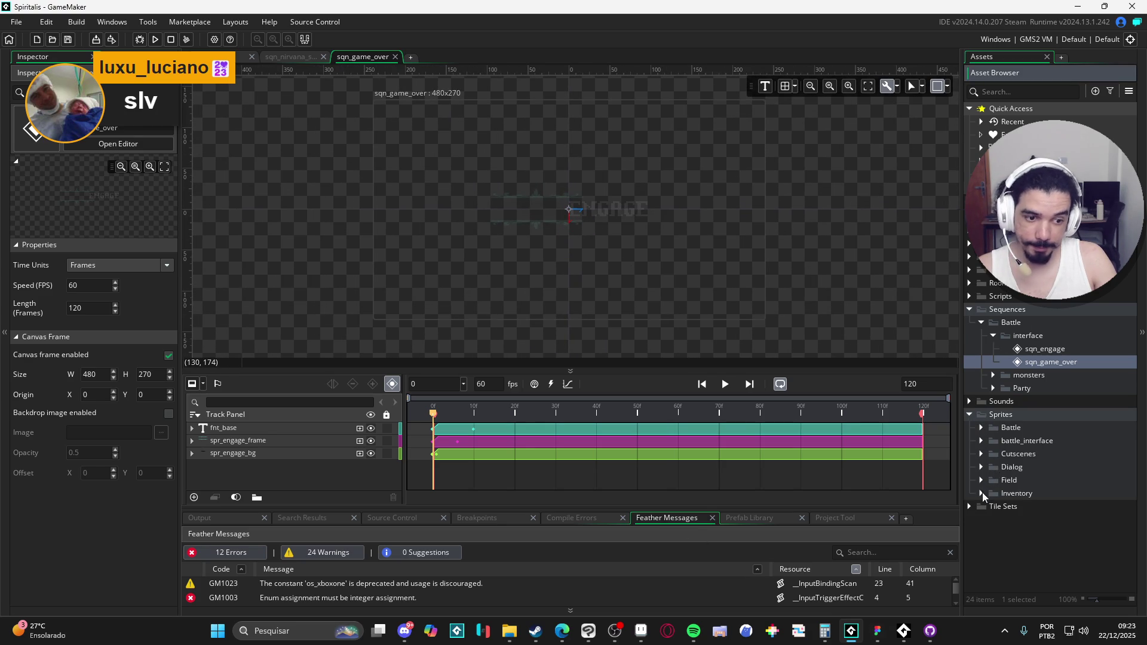
left_click(981, 429)
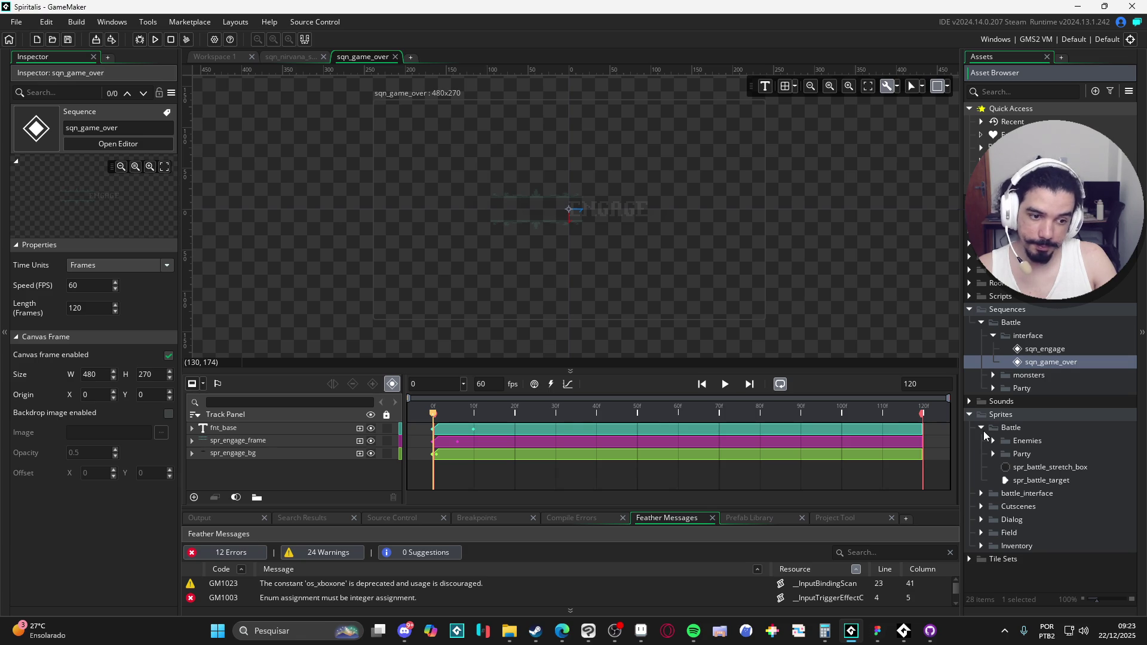
left_click(988, 432)
left_click(981, 493)
left_click(981, 493)
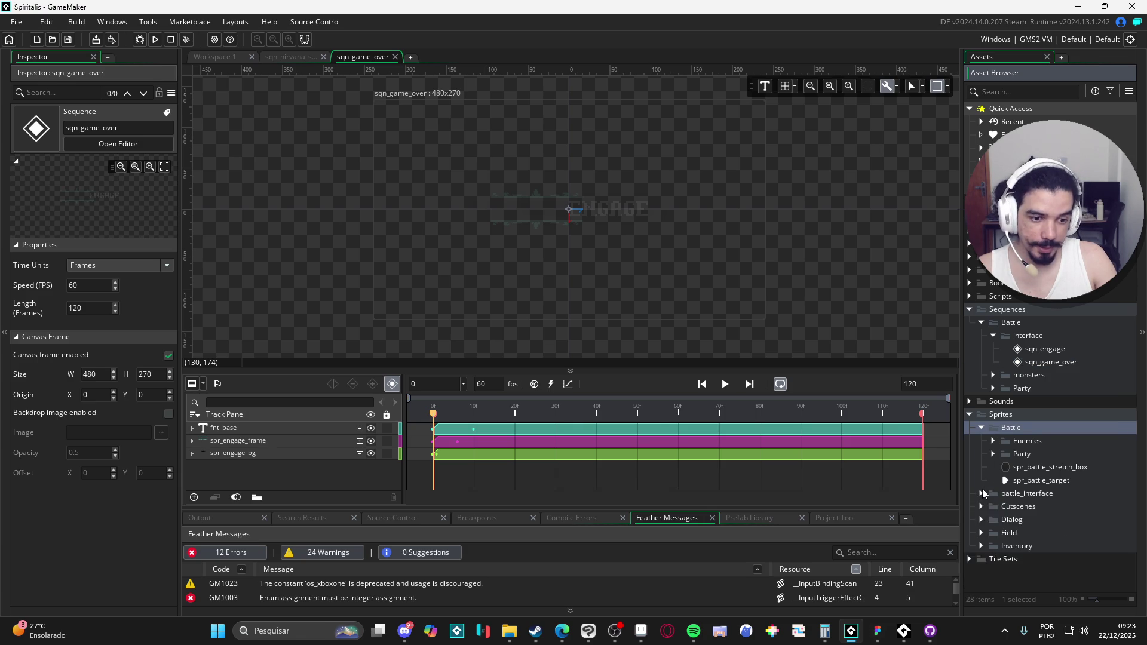
left_click(981, 494)
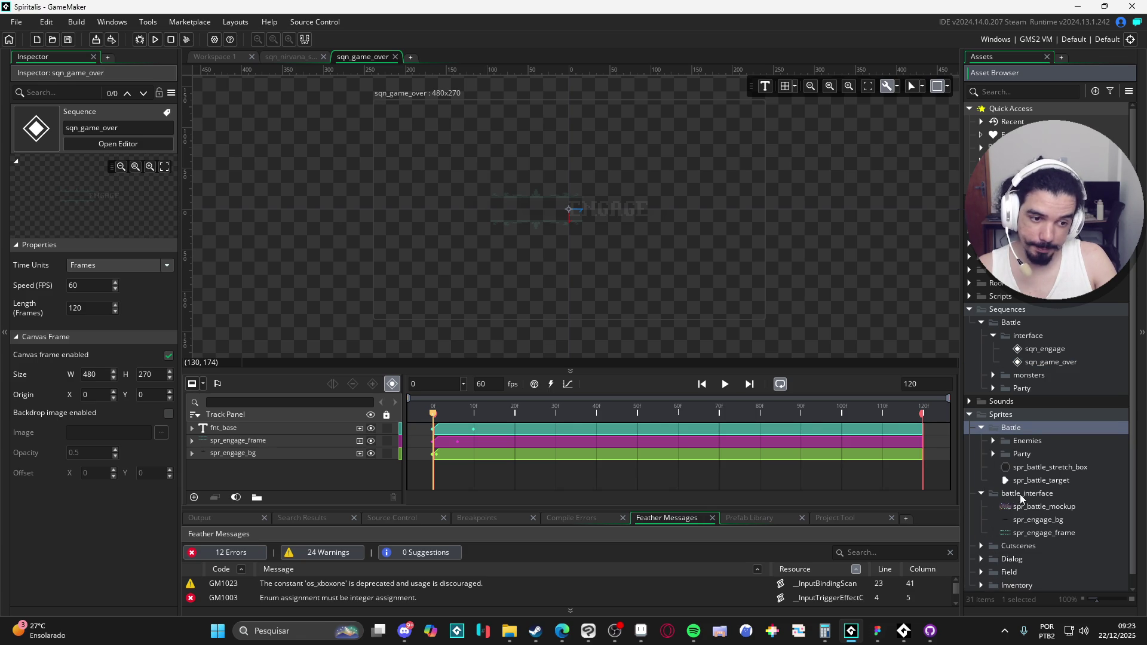
left_click(980, 428)
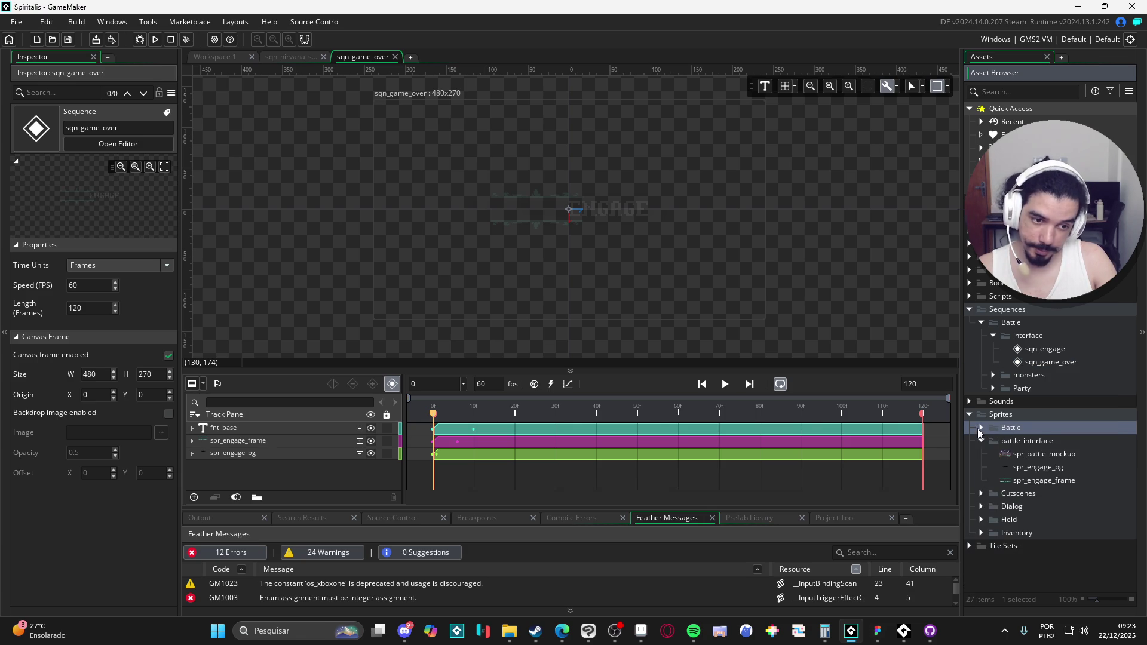
left_click(981, 440)
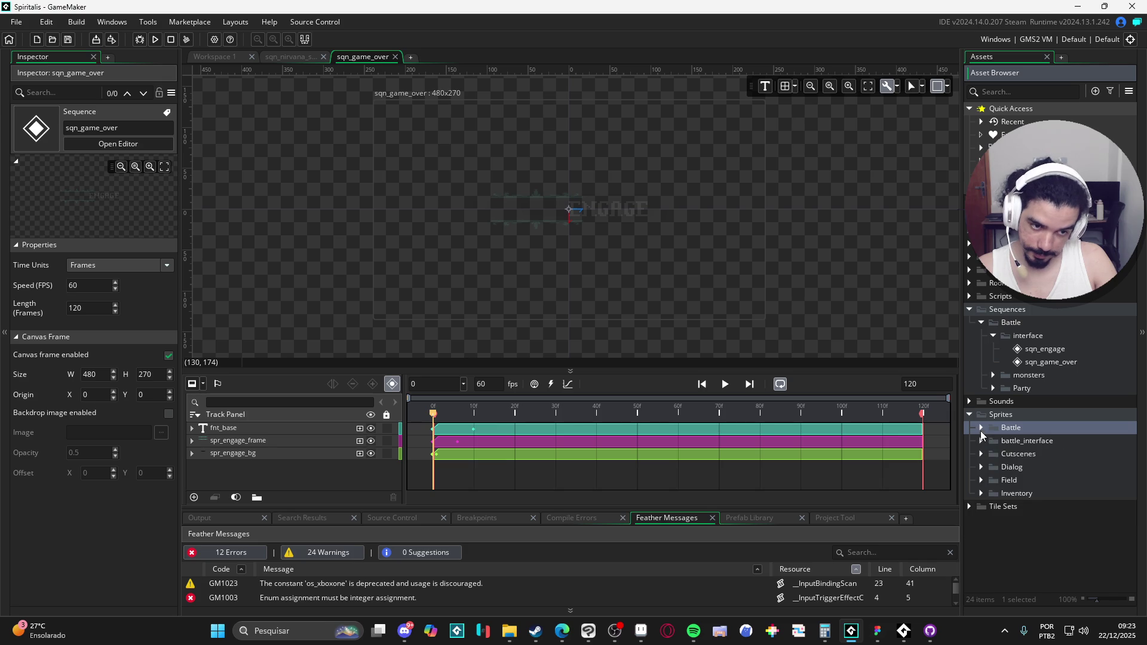
left_click(981, 493)
left_click(980, 493)
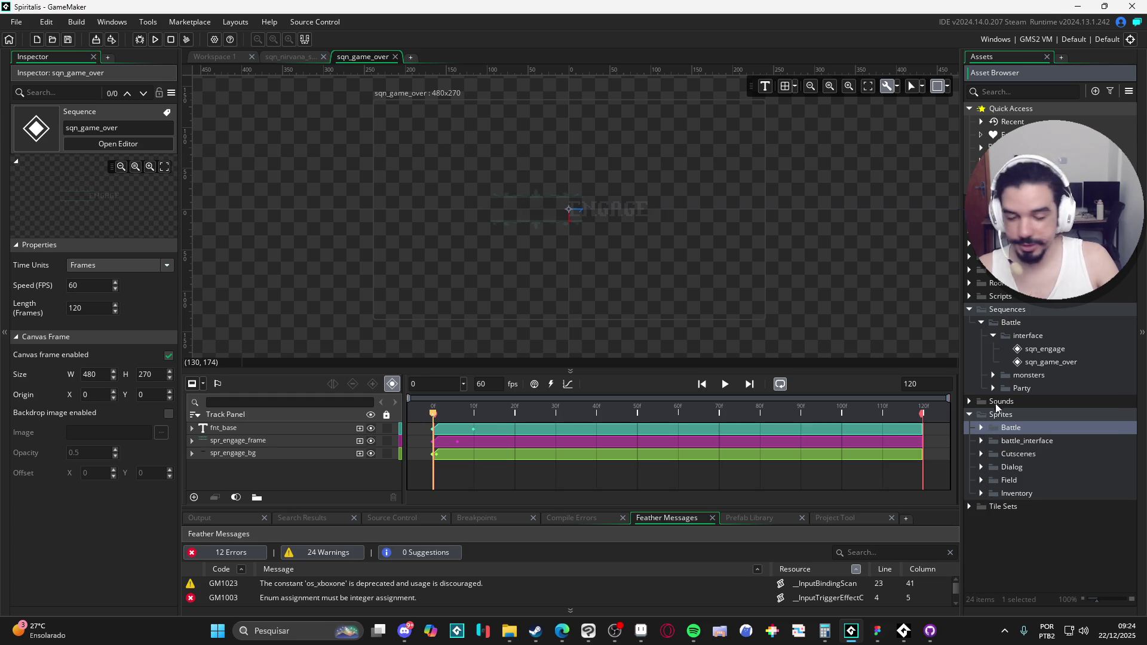
Create a sprite group named Interface under Sprites.
right_click(1012, 414)
left_click(1052, 479)
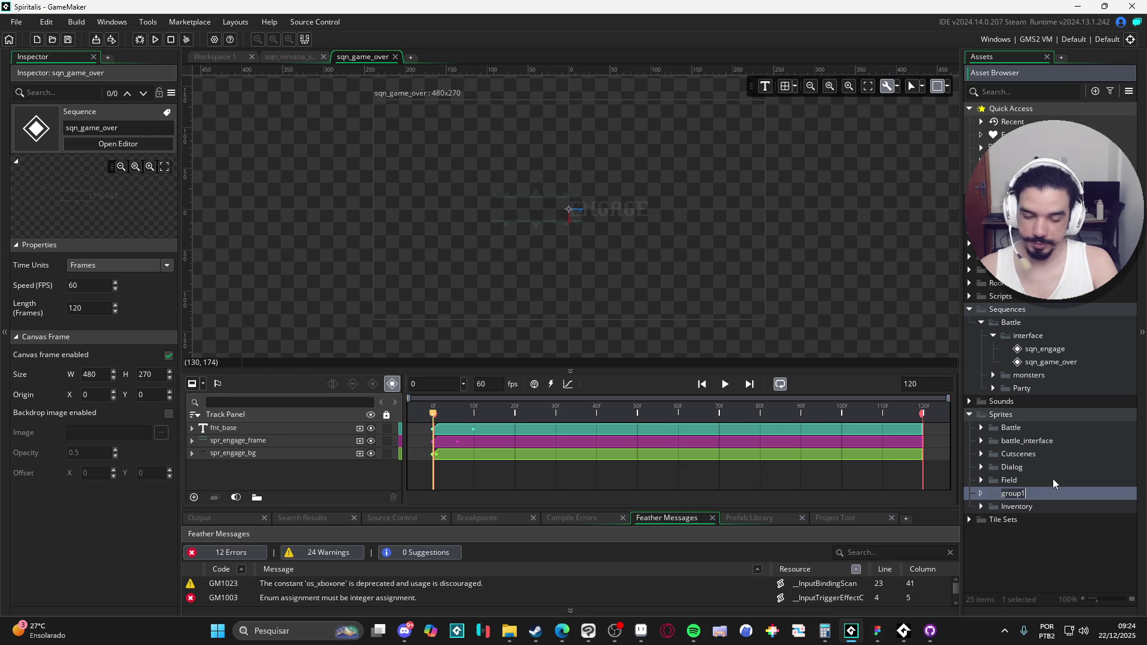
type("Interface")
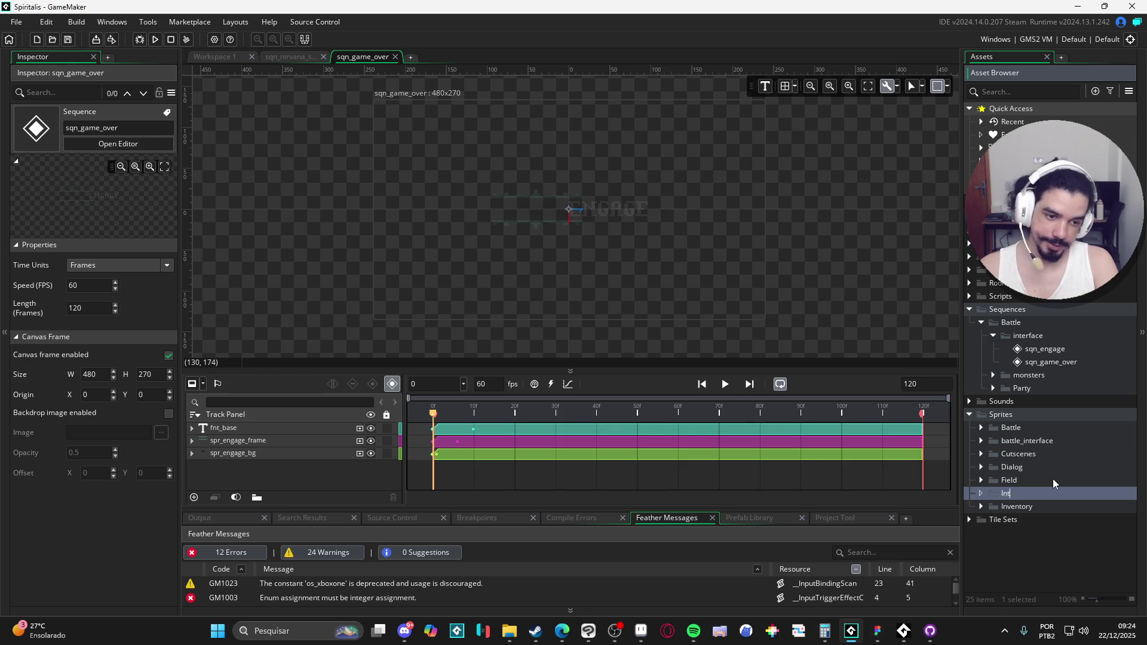
key("Return")
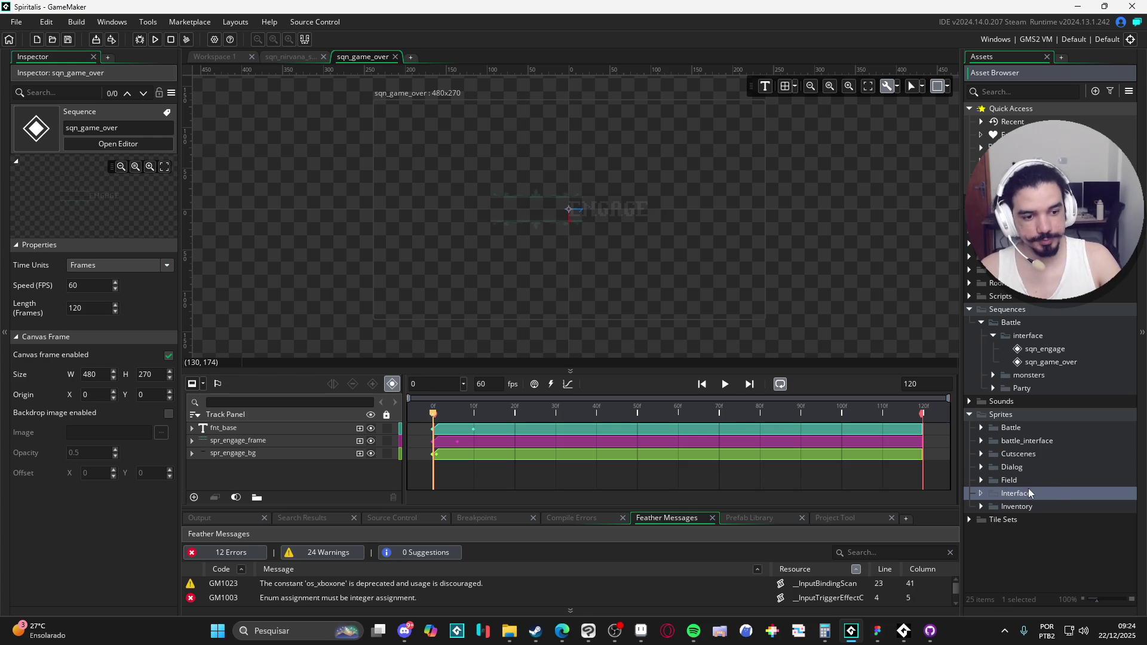
Create a game_over group inside Interface.
right_click(1033, 493)
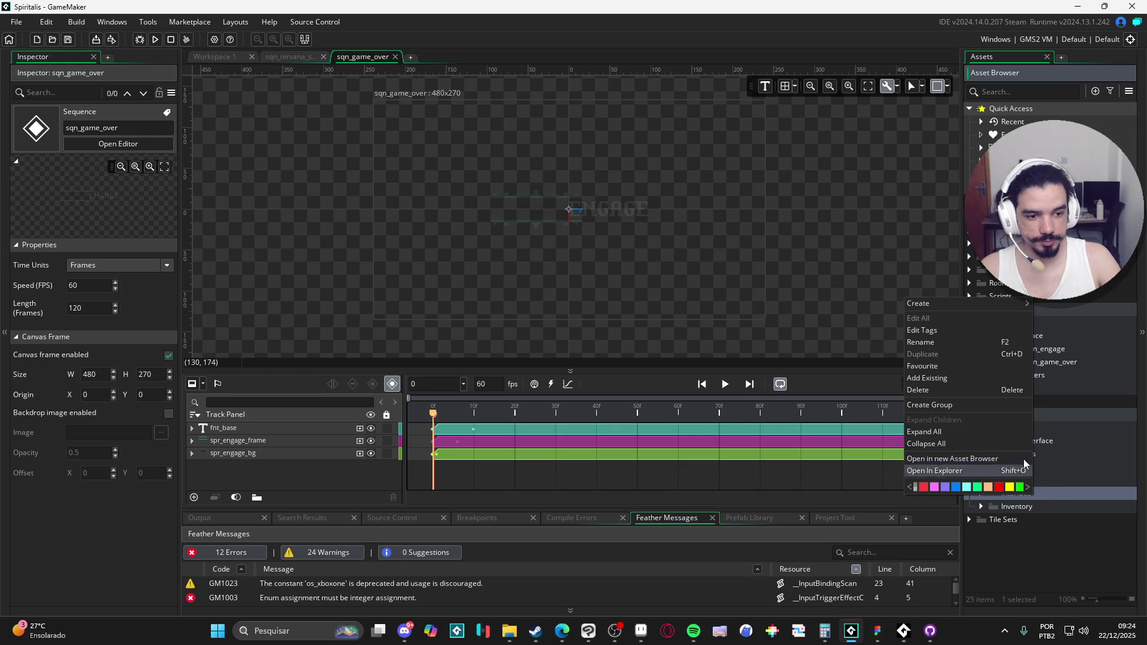
left_click(968, 410)
type("game_over")
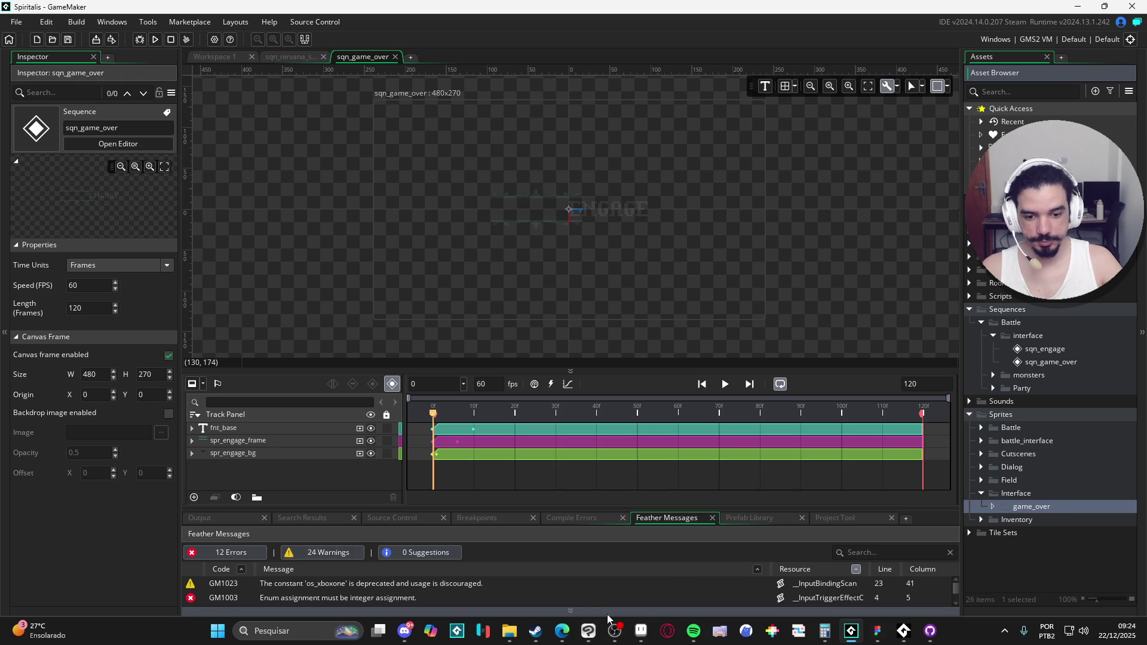
mouse_move(637, 639)
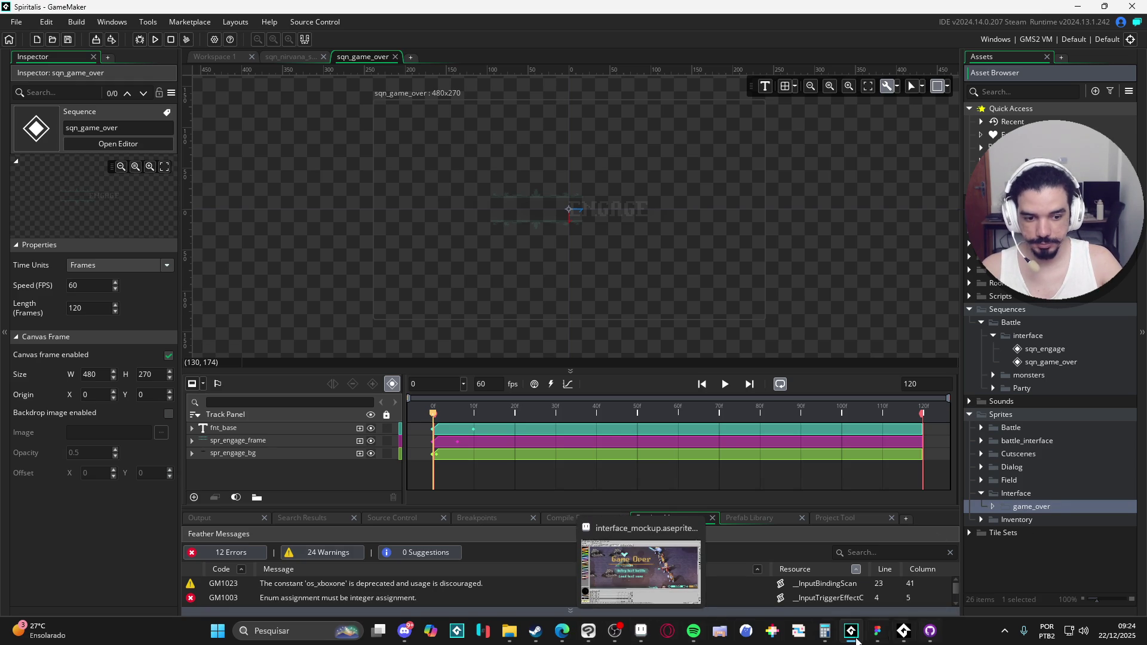
Bring the mockup editor to the front and pick the Game Over text layer from the canvas.
left_click(596, 640)
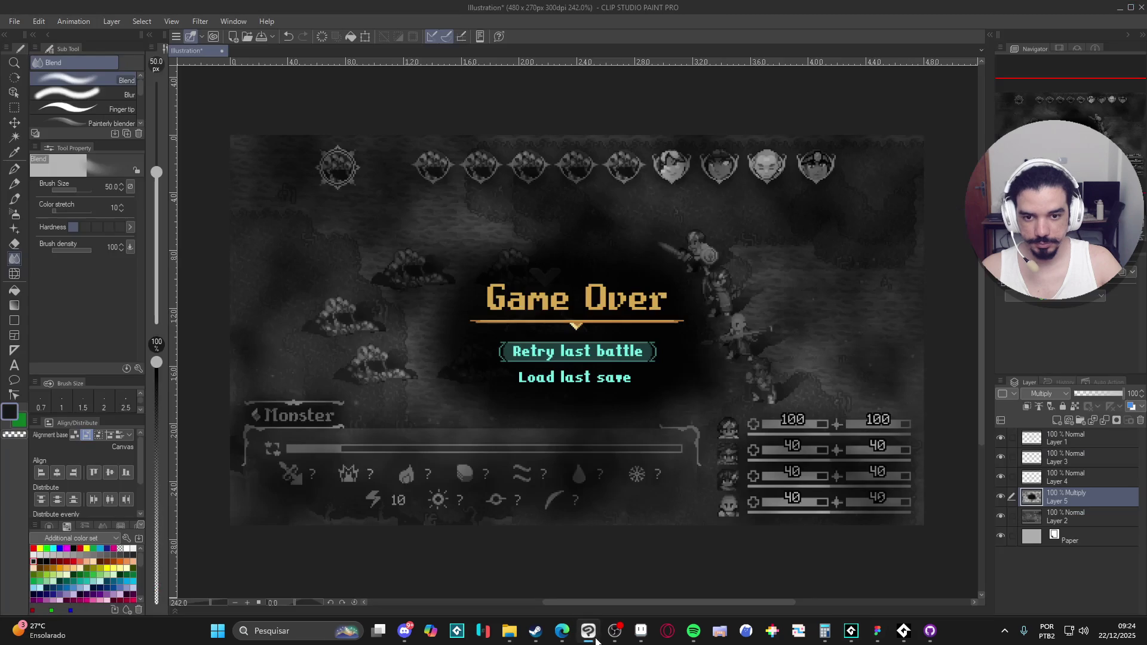
left_click(593, 639)
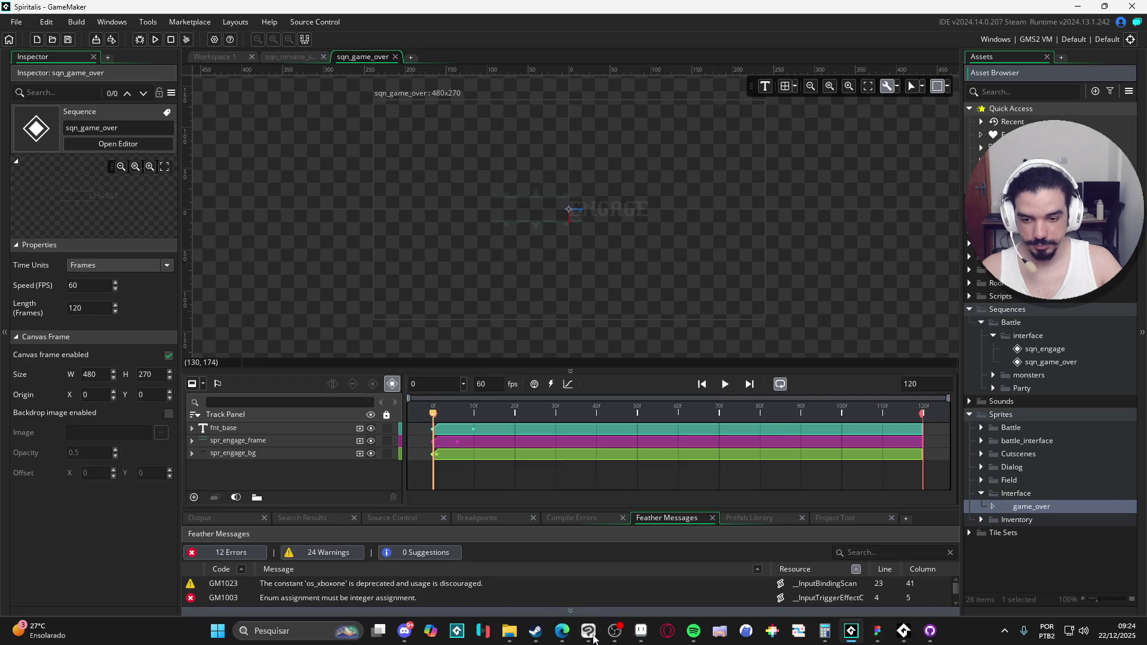
left_click(641, 630)
key("v")
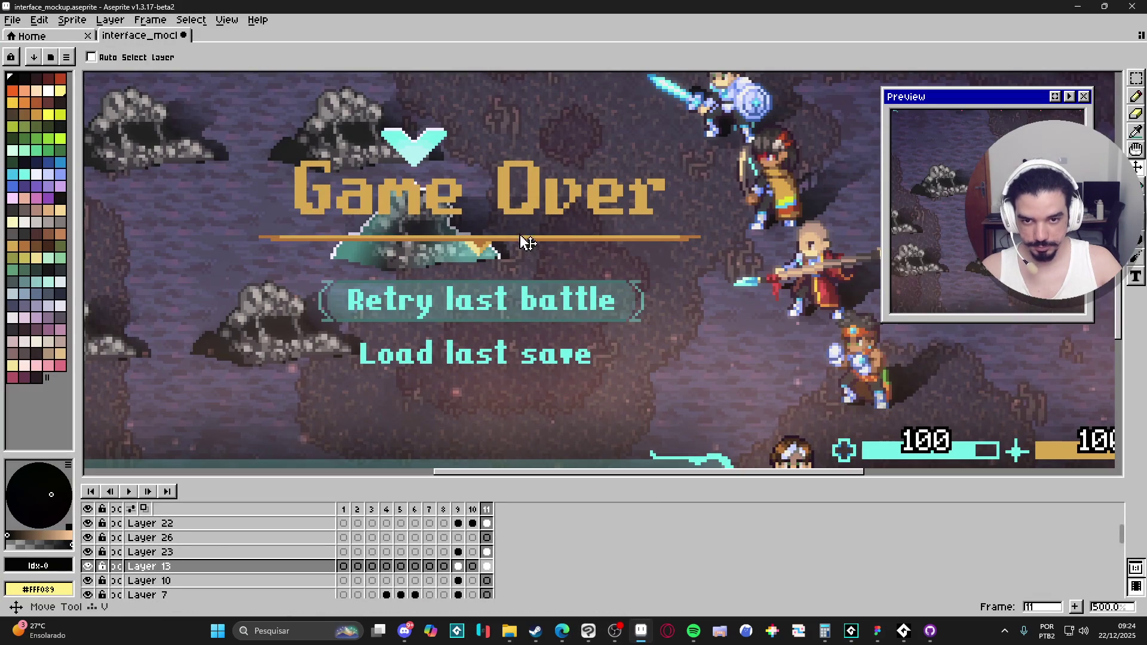
left_click(530, 209, "ctrl")
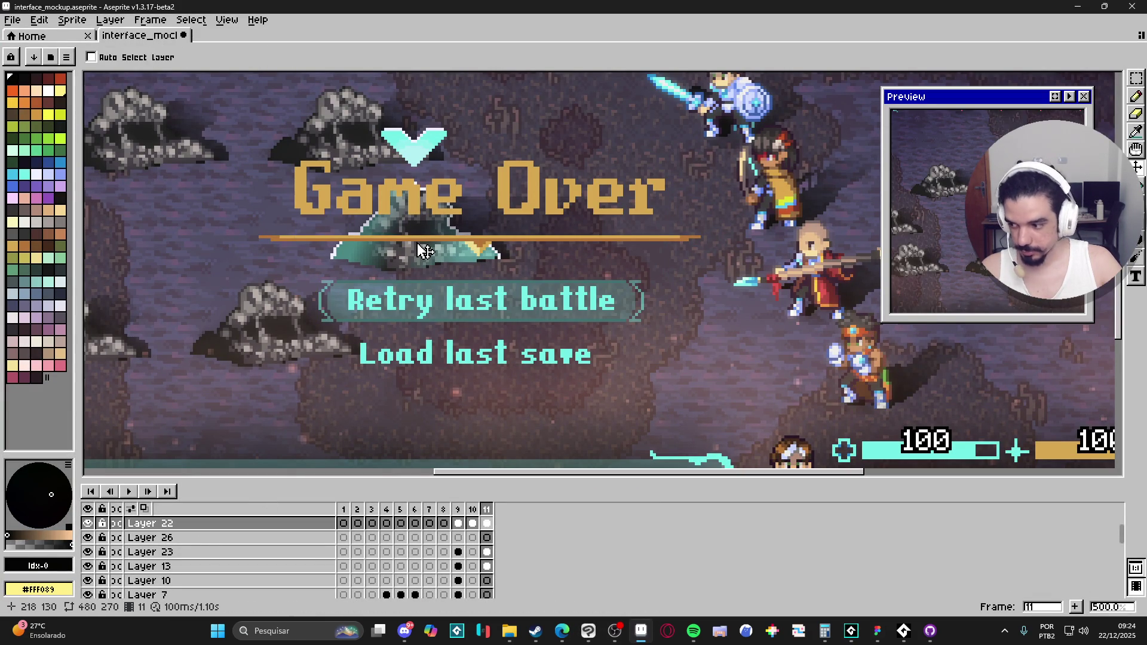
Select the whole Game Over layer and begin a new sprite from the File menu.
scroll(424, 250, "down", 2)
scroll(445, 223, "up", 1)
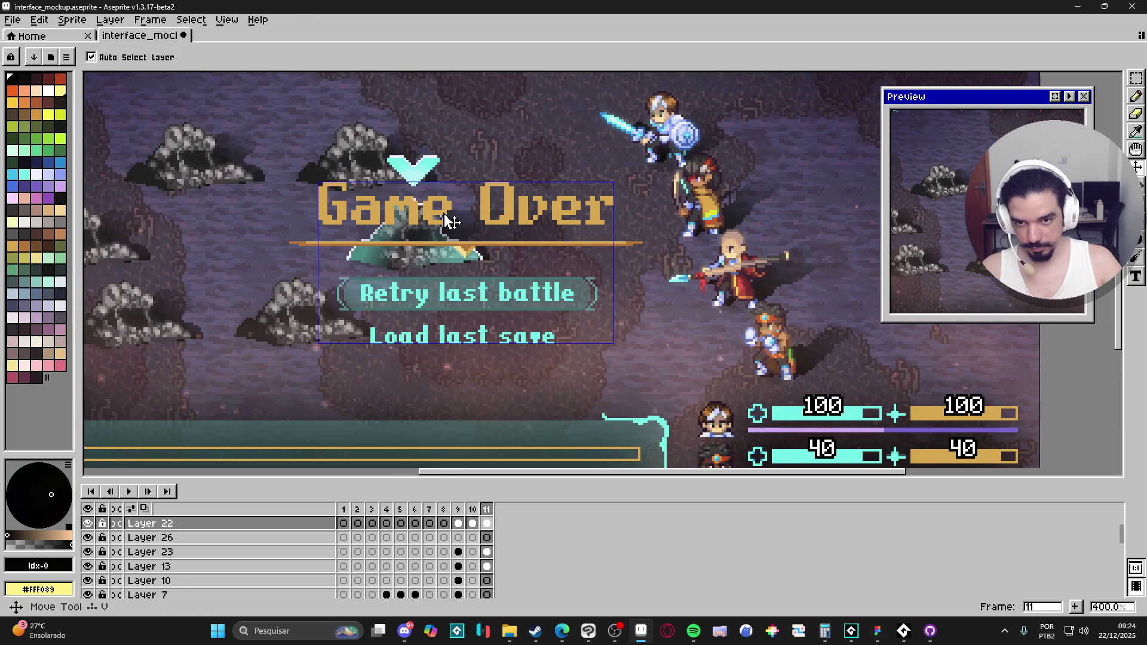
key("ctrl+a")
scroll(668, 329, "down", 2)
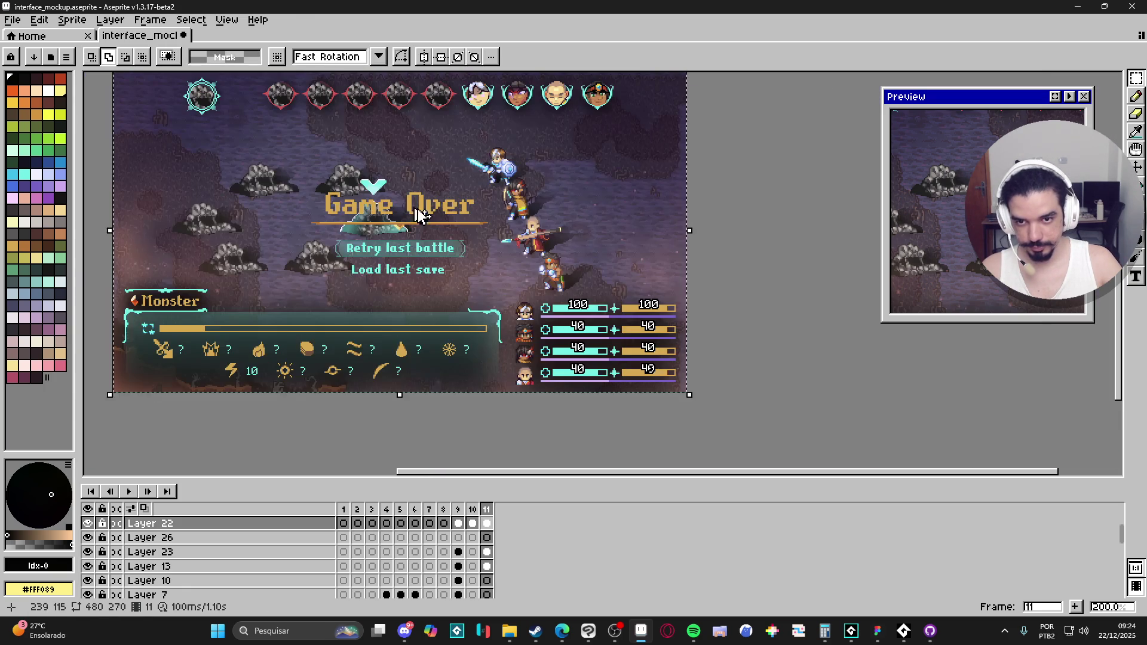
left_click(12, 19)
left_click(33, 31)
Create the 480×270 sprite, paste the text, and delete the two menu lines from frame 1.
left_click(532, 448)
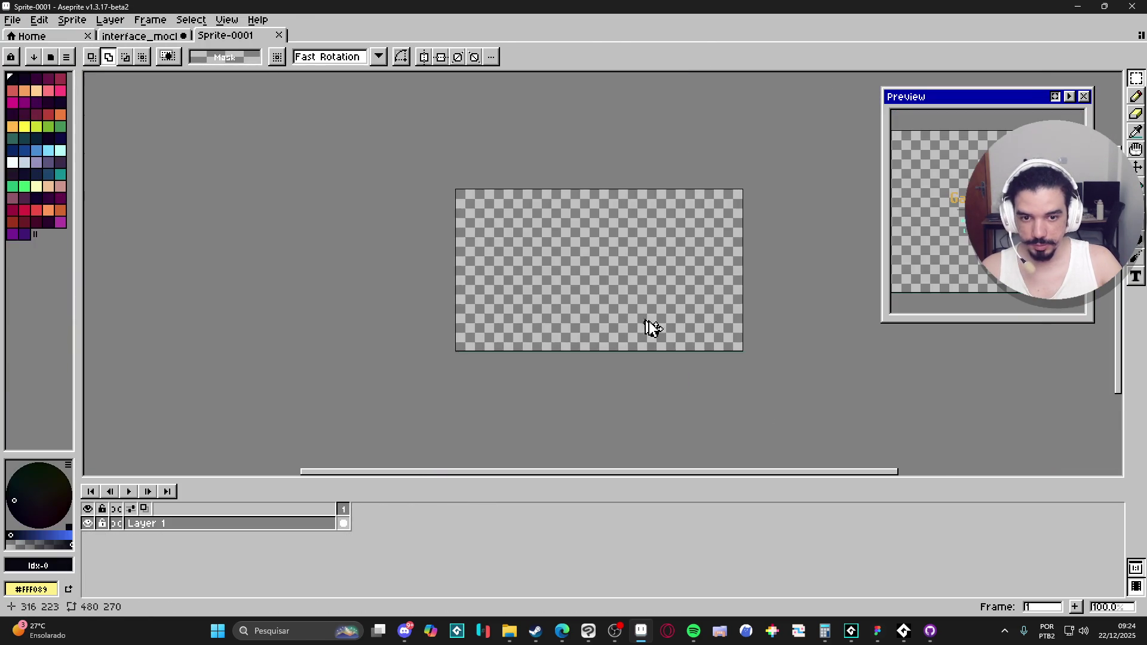
key("ctrl+v")
key("Return")
scroll(544, 248, "up", 2)
left_click_drag(415, 243, 765, 413)
scroll(716, 397, "down", 2)
left_click_drag(705, 392, 610, 353)
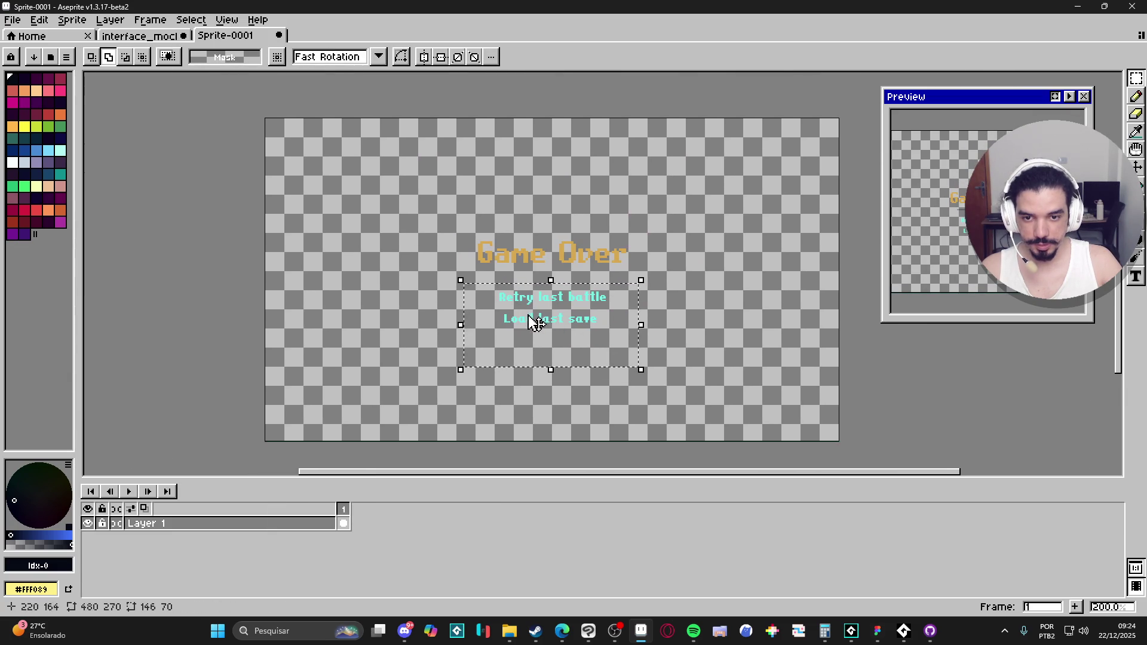
key("Delete")
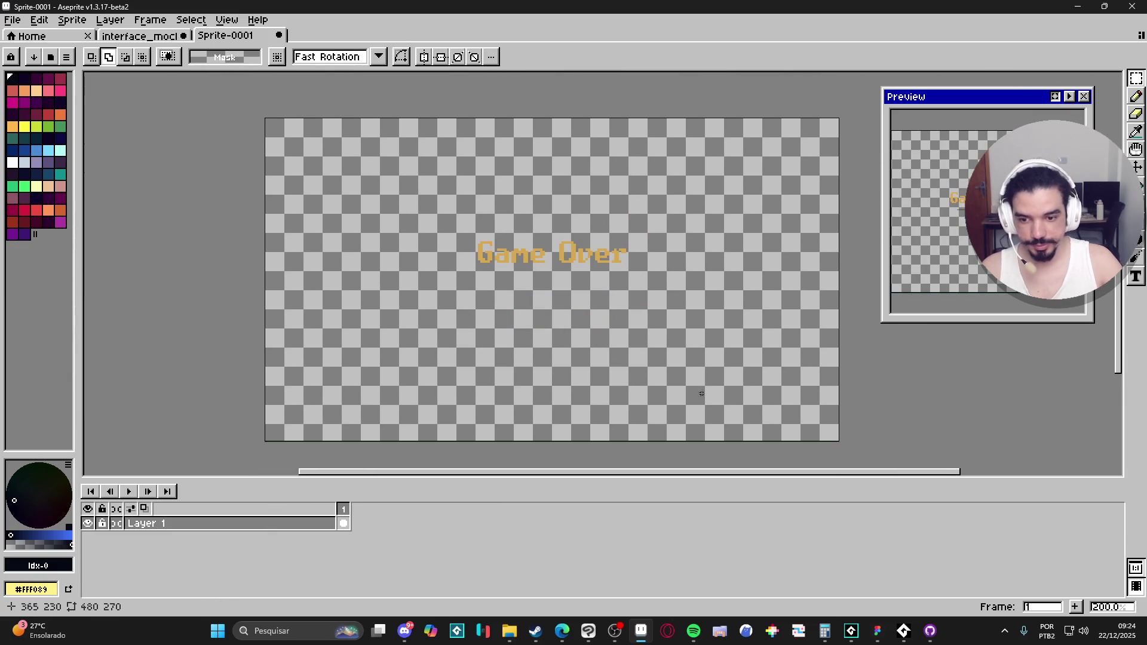
Add frames 2 and 3 with the pasted menu lines, removing 'Load last save' from frame 2.
left_click(1074, 606)
key("ctrl+v")
key("Return")
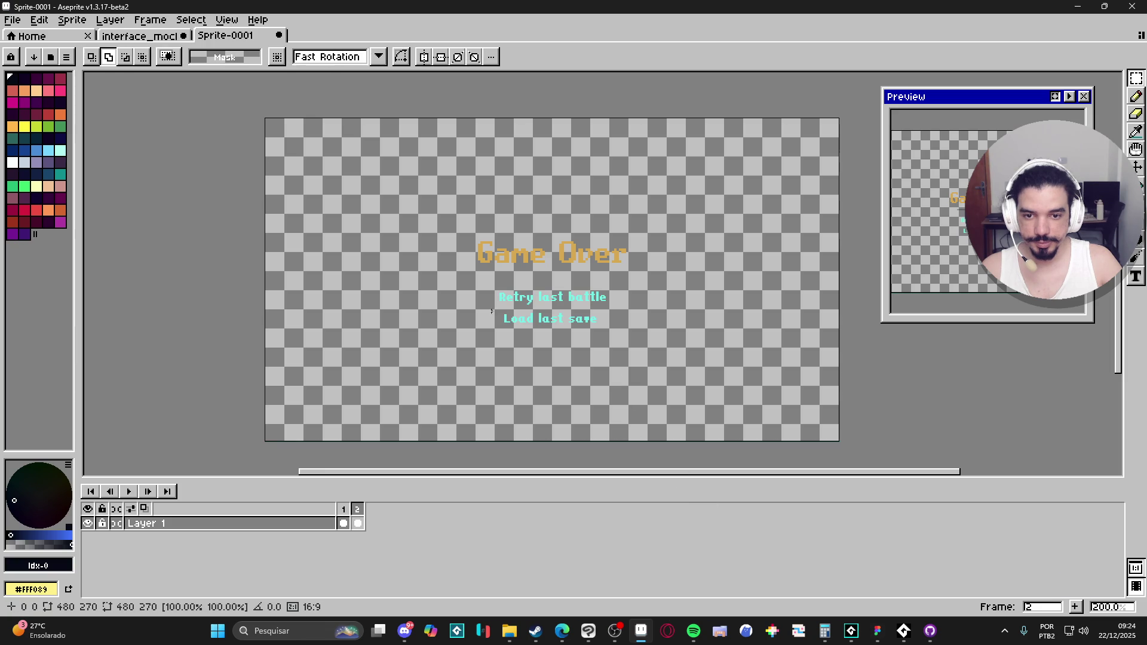
left_click(1074, 606)
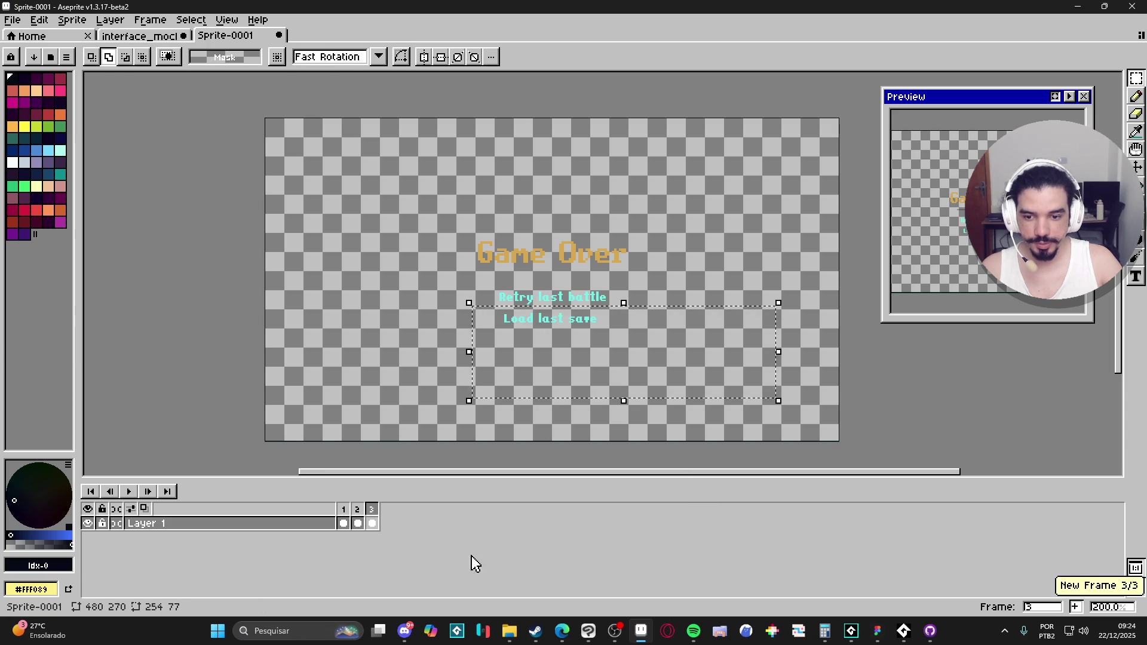
mouse_move(485, 308)
left_mouse_down()
mouse_move(577, 340)
mouse_move(690, 357)
left_mouse_up()
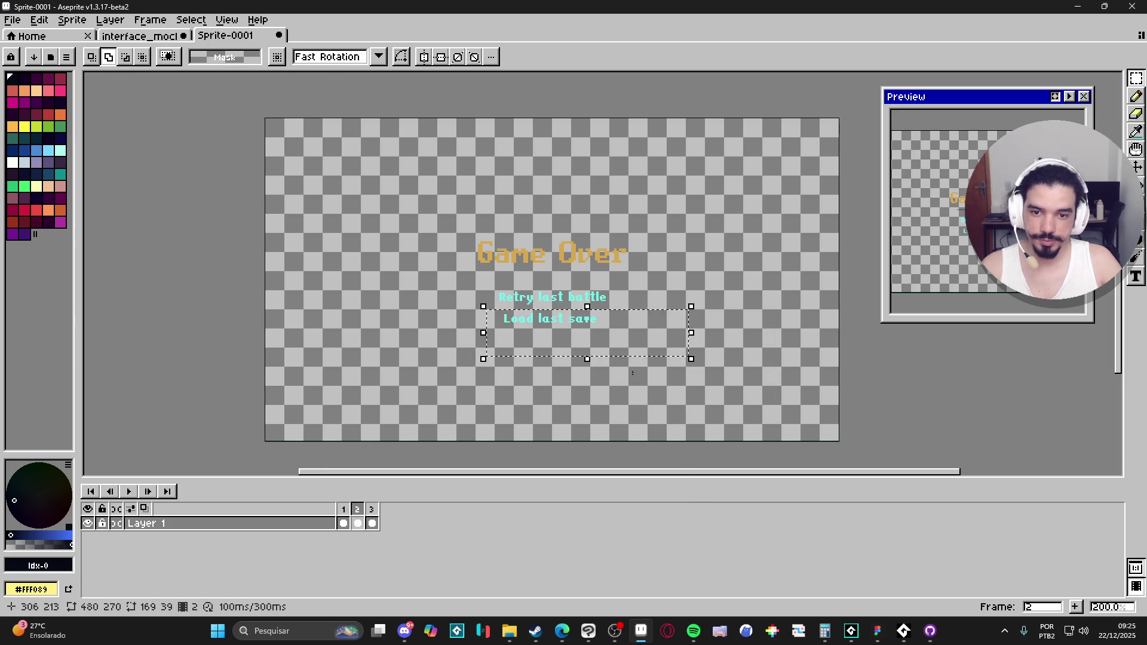
key("Delete")
Leave only 'Load last save' in frame 3 and remove the Game Over title from frame 2.
left_click(377, 519)
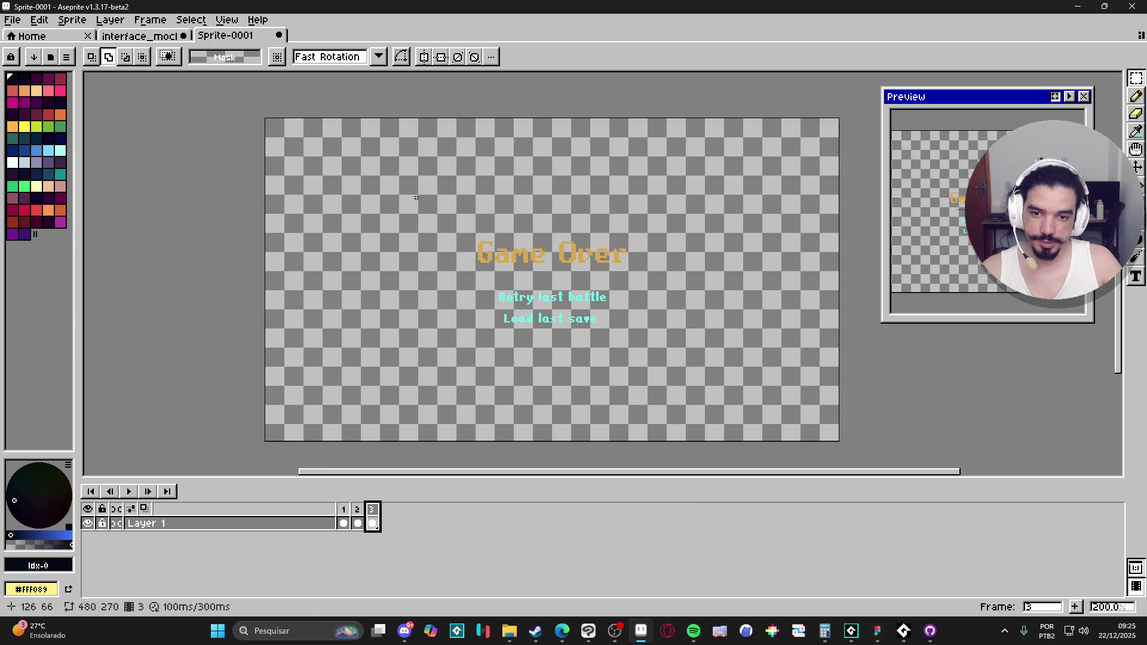
mouse_move(405, 185)
left_mouse_down()
mouse_move(710, 312)
mouse_move(726, 306)
left_mouse_up()
key("Delete")
mouse_move(469, 233)
left_mouse_down()
mouse_move(573, 285)
mouse_move(597, 302)
mouse_move(593, 313)
left_mouse_up()
left_click(358, 520)
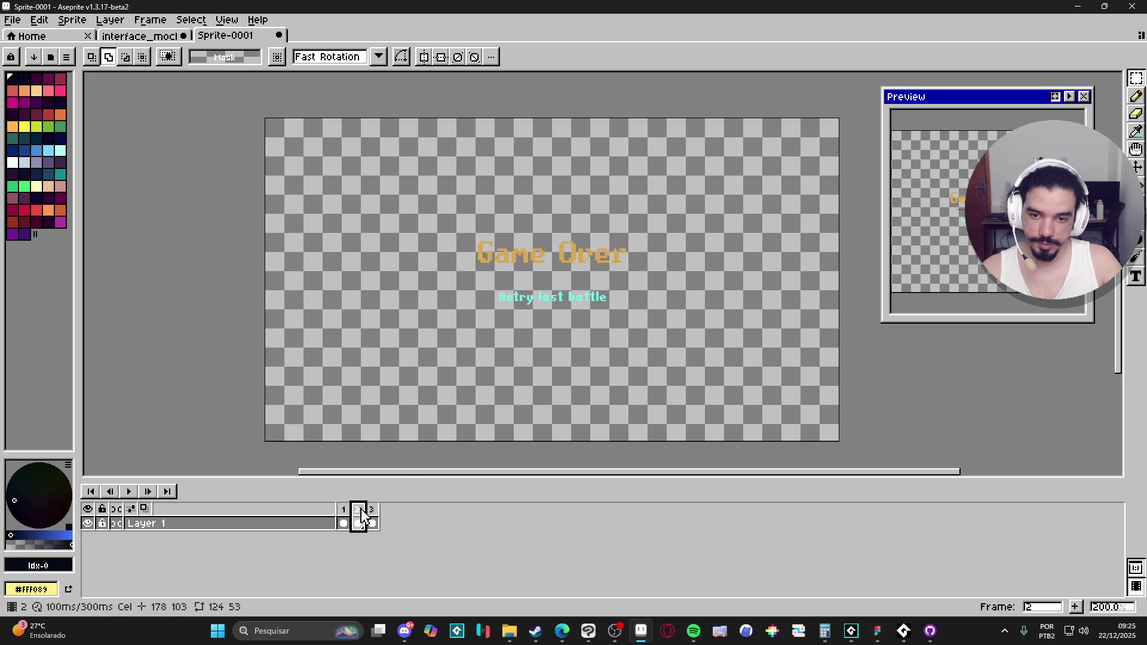
left_click_drag(368, 189, 711, 278)
key("Delete")
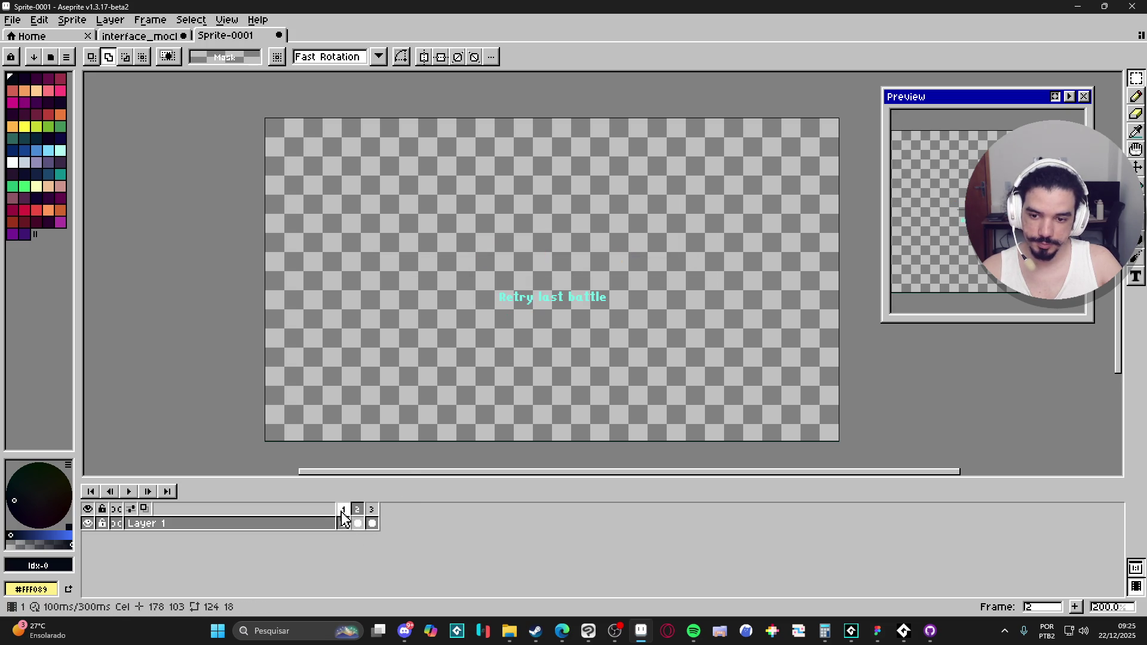
Review frames 1–3 to confirm each holds a single text element.
left_click(343, 523)
left_click(358, 523)
left_click(372, 523)
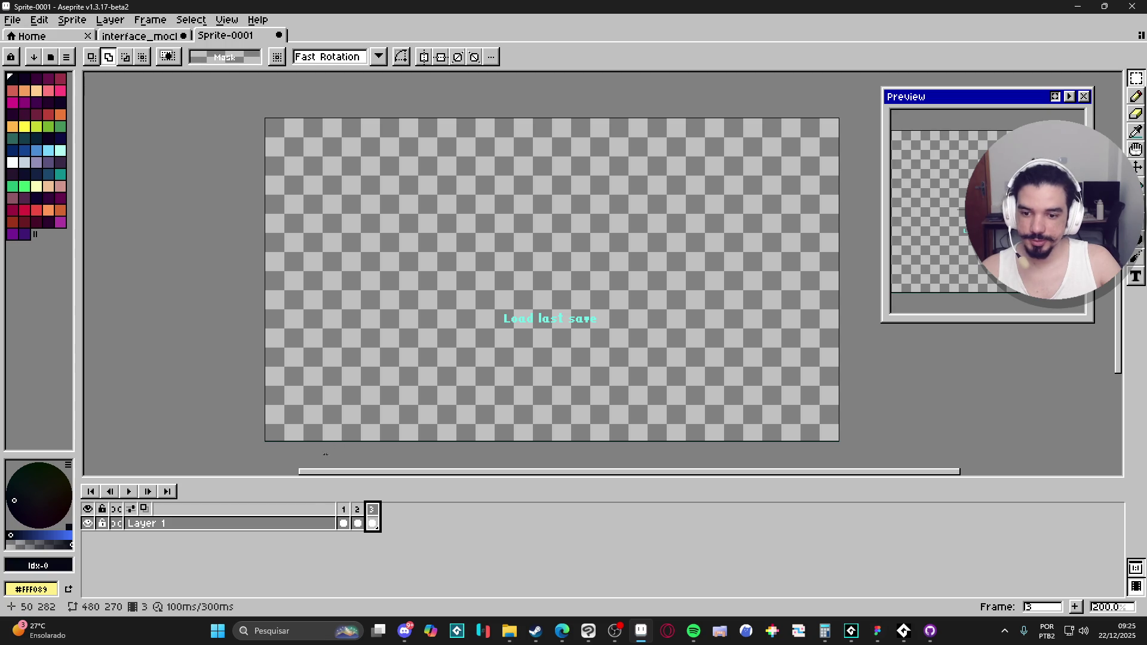
left_click(344, 511)
Pick the divider line layer in the interface mockup and return to frame 1 of the sprite.
left_click(160, 36)
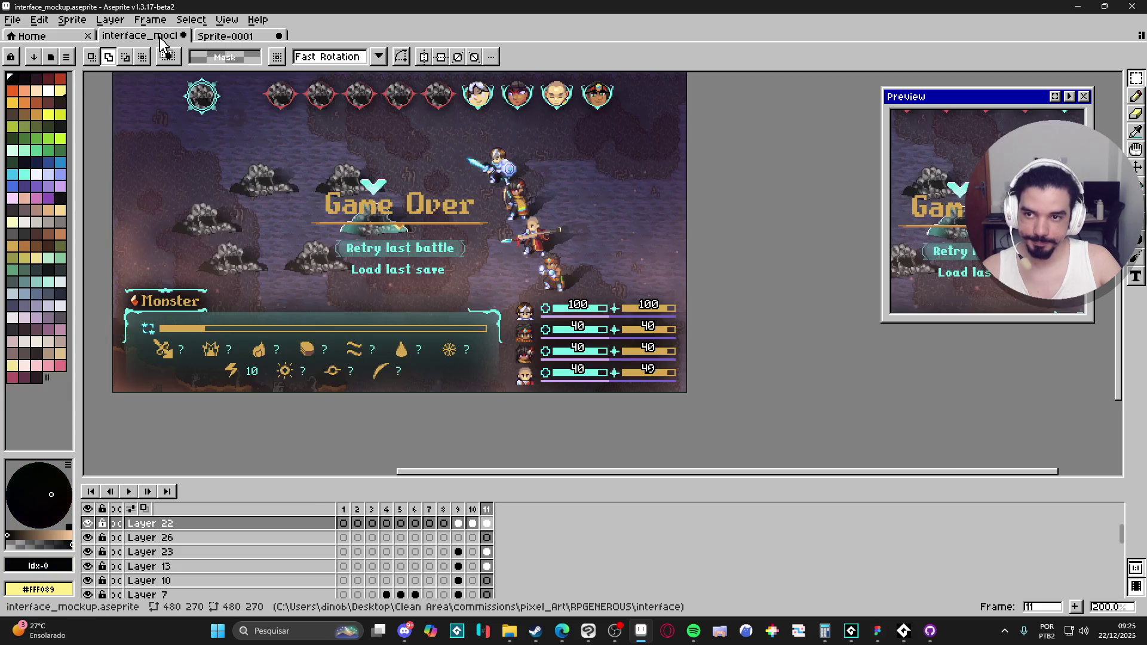
scroll(422, 237, "up", 2)
left_click(422, 237, "ctrl")
scroll(422, 233, "down", 2)
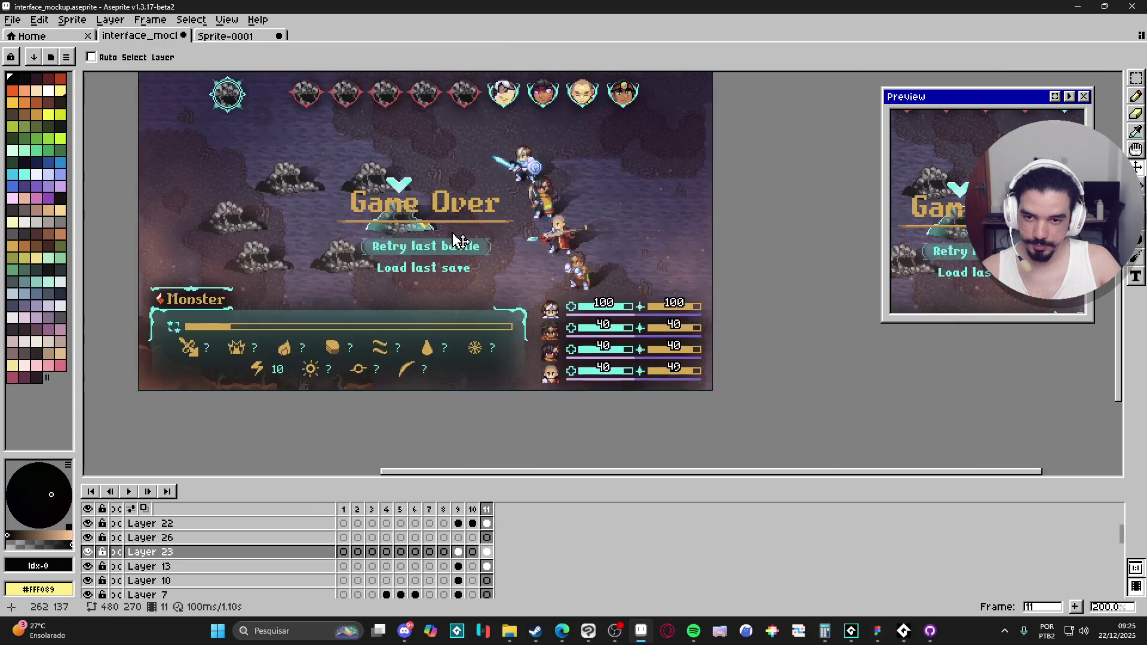
left_click(245, 37)
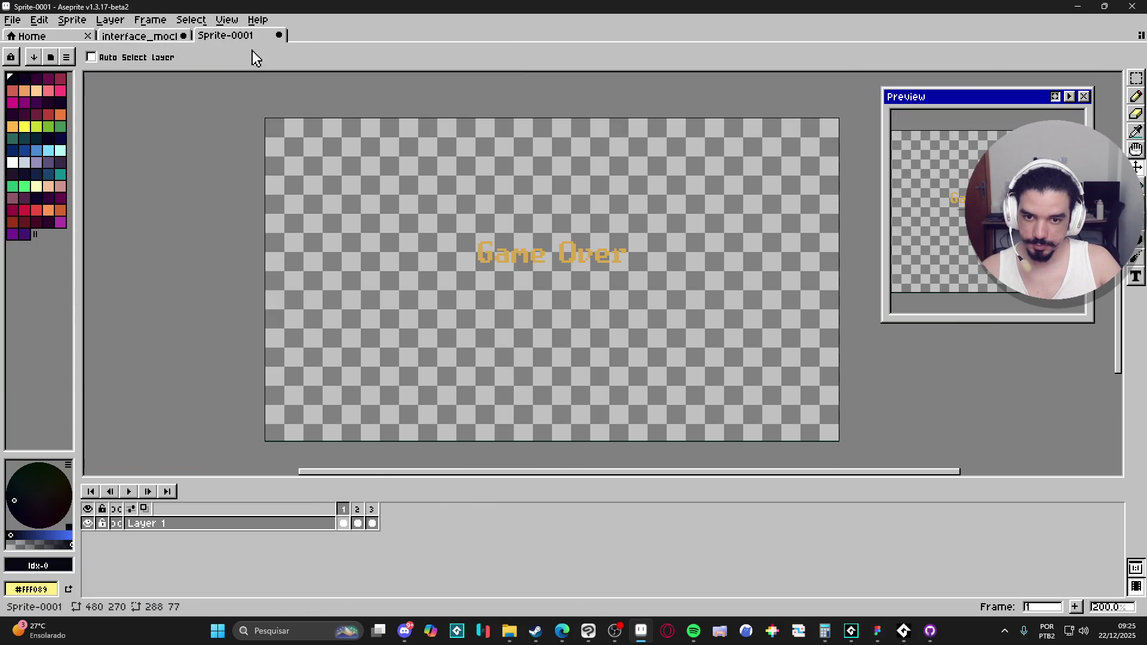
left_click(345, 523)
key("shift+n")
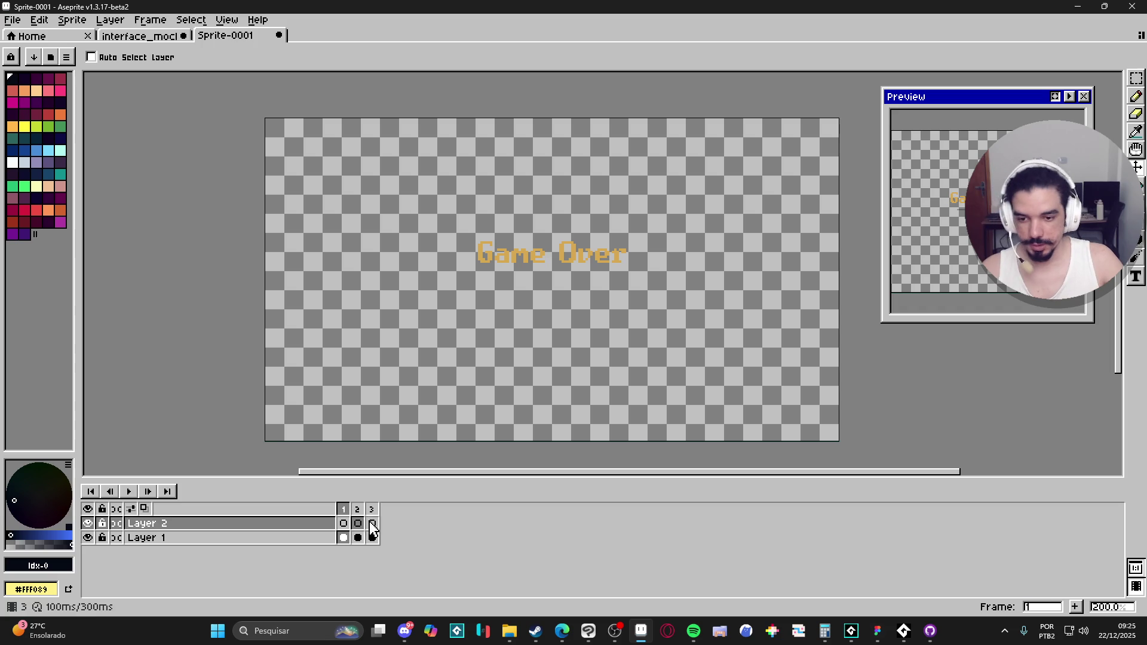
key("ctrl+z")
Insert a new first frame containing only the pasted divider line.
left_click(1075, 608)
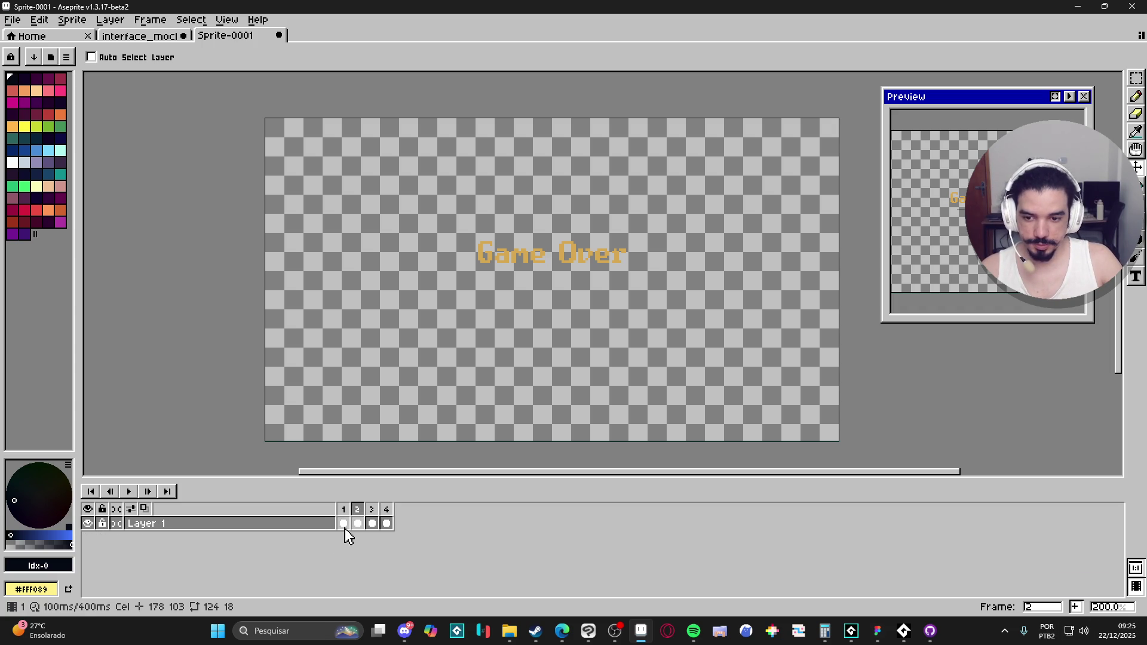
left_click(345, 525)
key("ctrl")
key("ctrl+x")
key("ctrl+v")
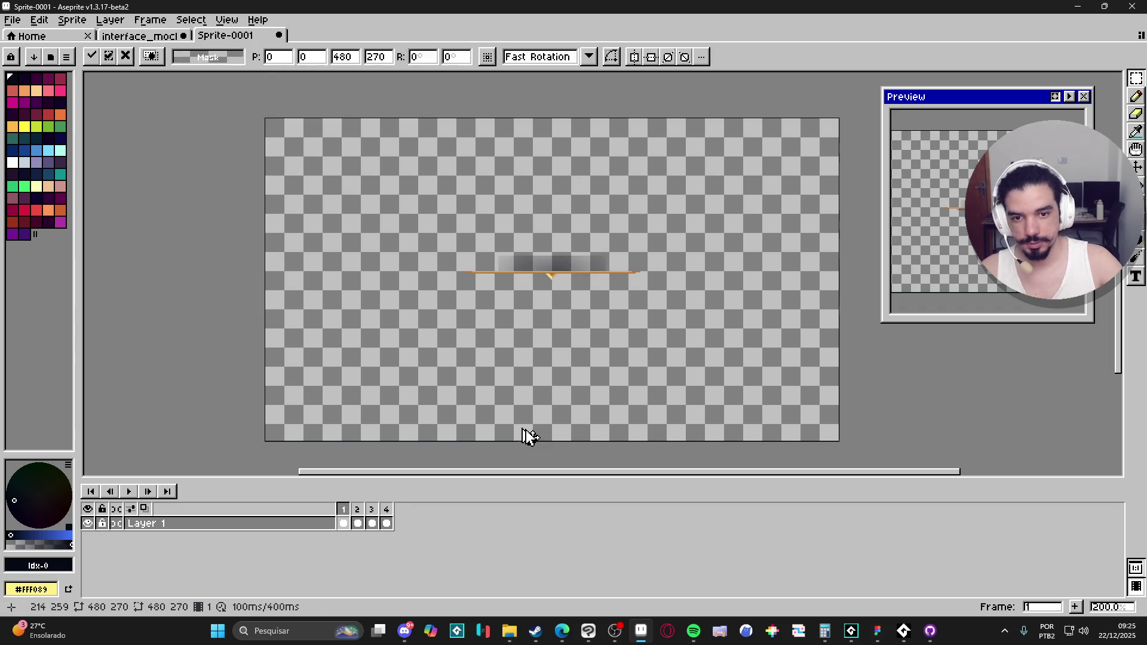
scroll(525, 435, "up", 3)
scroll(606, 238, "up", 1)
left_click_drag(189, 245, 606, 367)
scroll(640, 340, "down", 3)
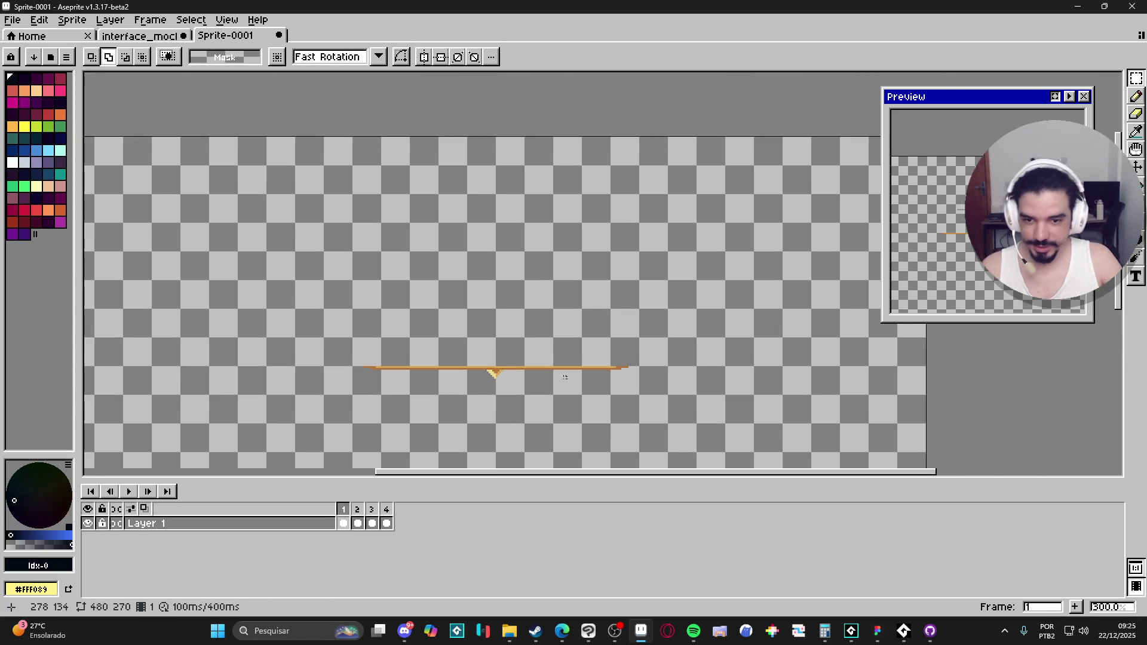
Confirm frames 2–4 show Game Over, Retry last battle and Load last save.
left_click(357, 522)
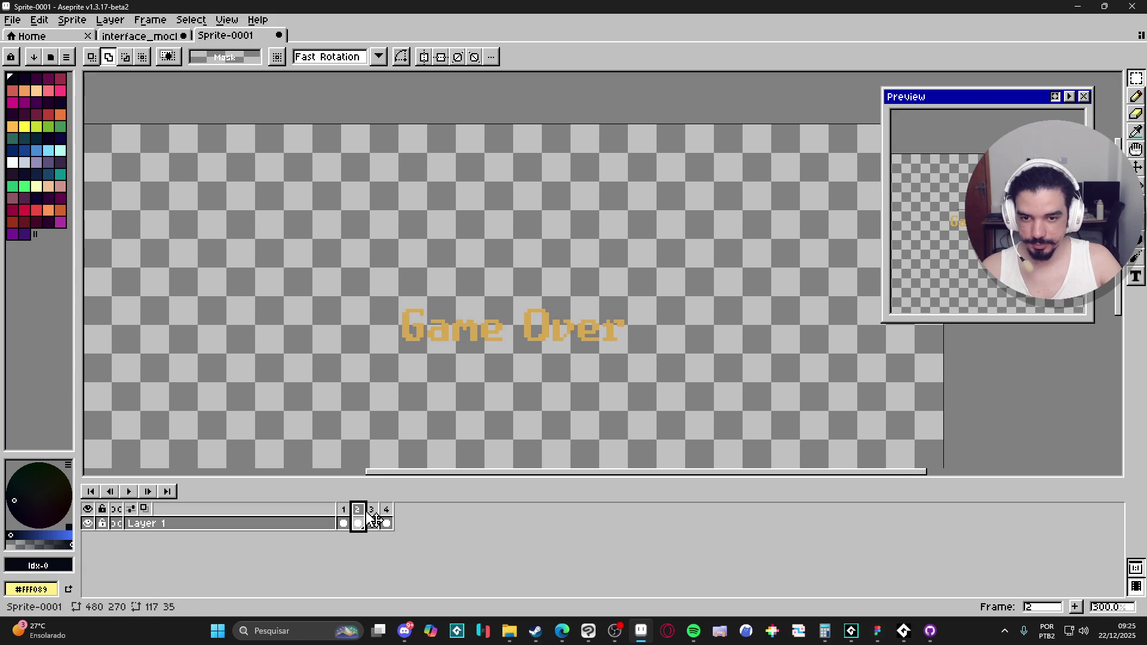
left_click(374, 517)
left_click(386, 522)
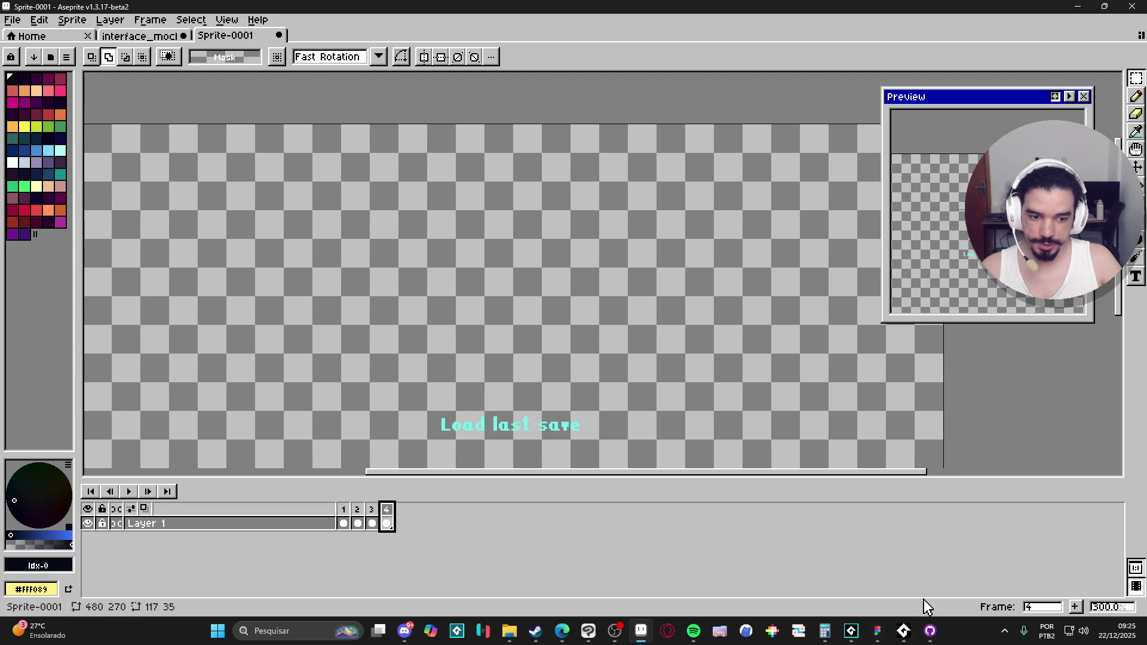
scroll(537, 356, "down", 1)
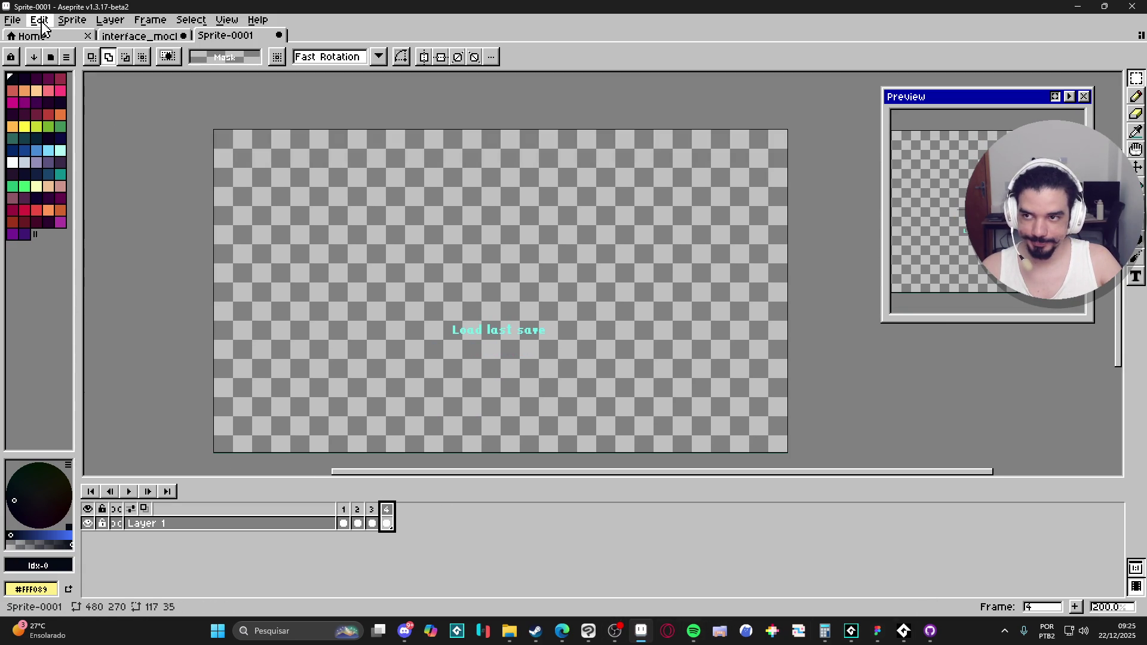
In Save As, set the file type to PNG and go to the interface folder.
left_click(12, 20)
left_click(41, 94)
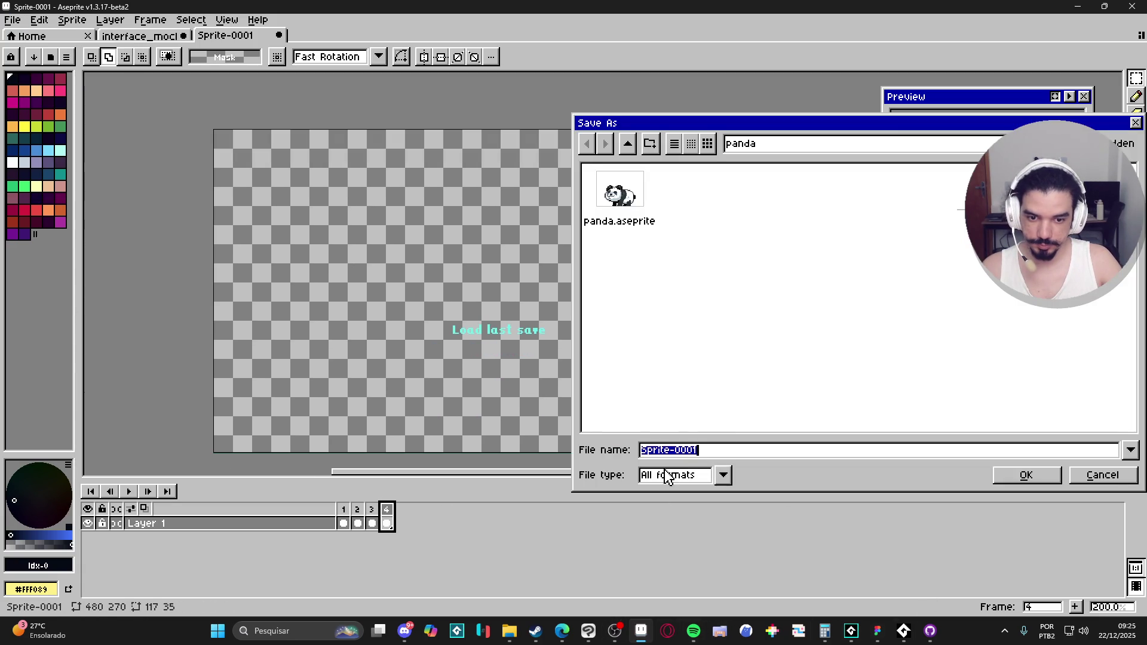
left_click(669, 475)
left_click(669, 403)
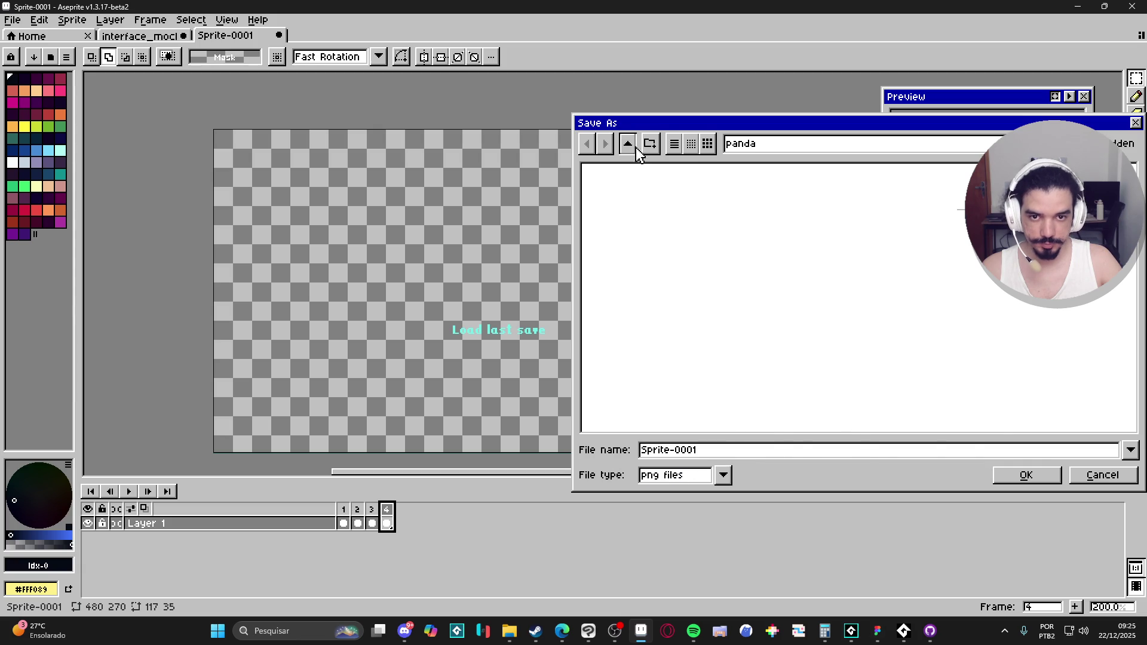
left_click(743, 147)
left_click(951, 300)
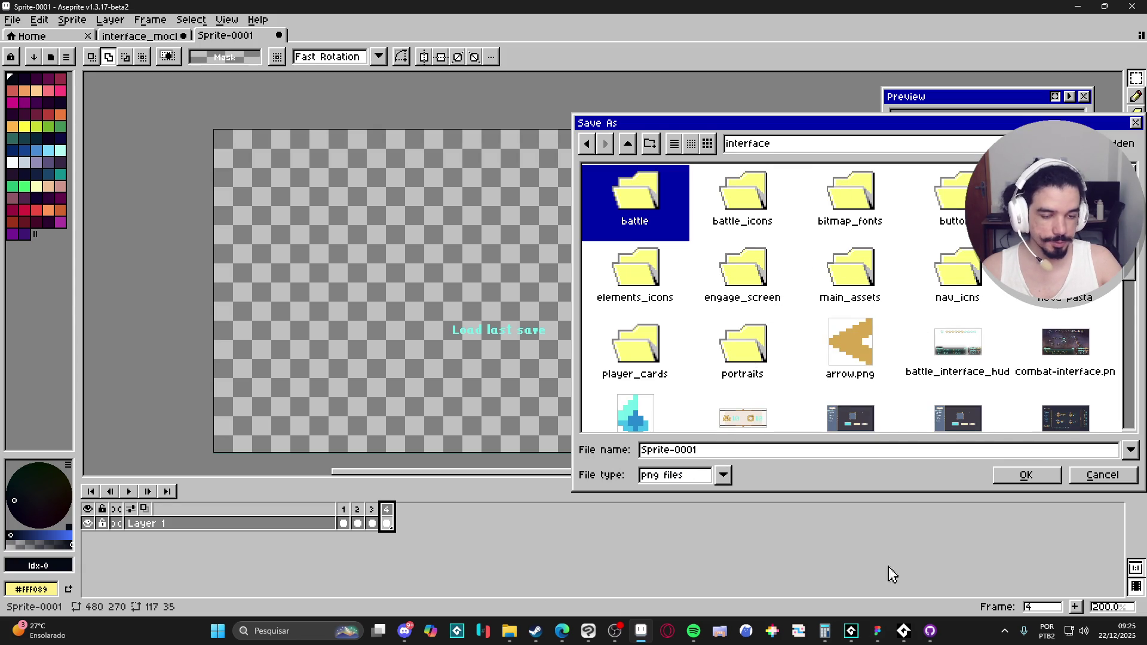
Create a new game_over folder inside interface.
left_click(765, 332)
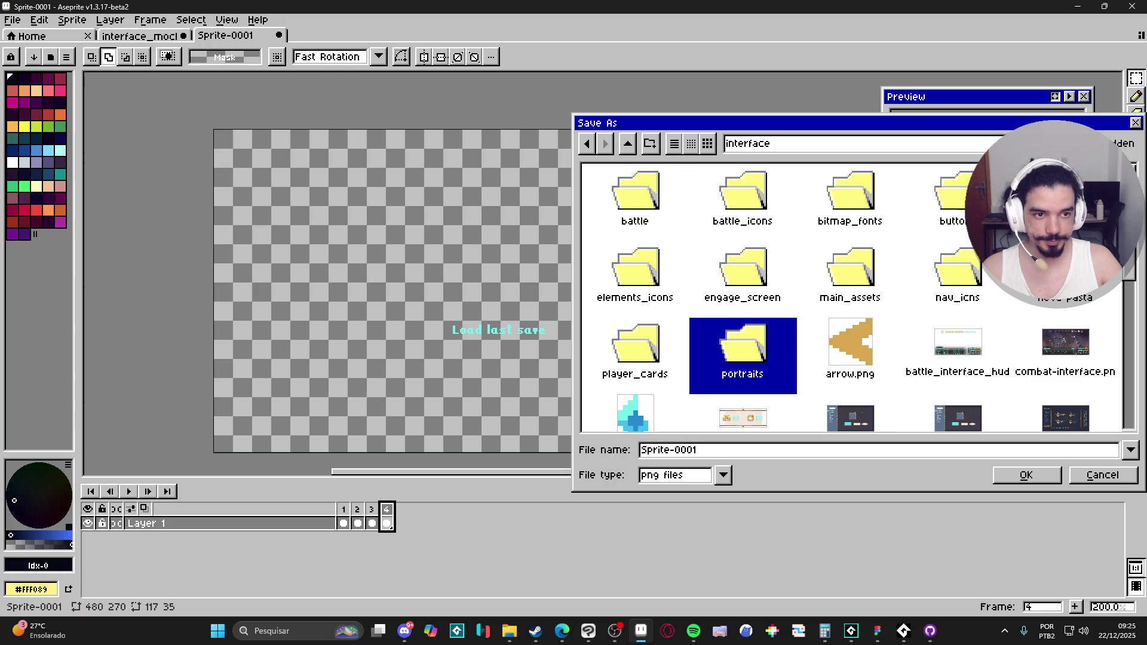
left_click(650, 143)
type("game")
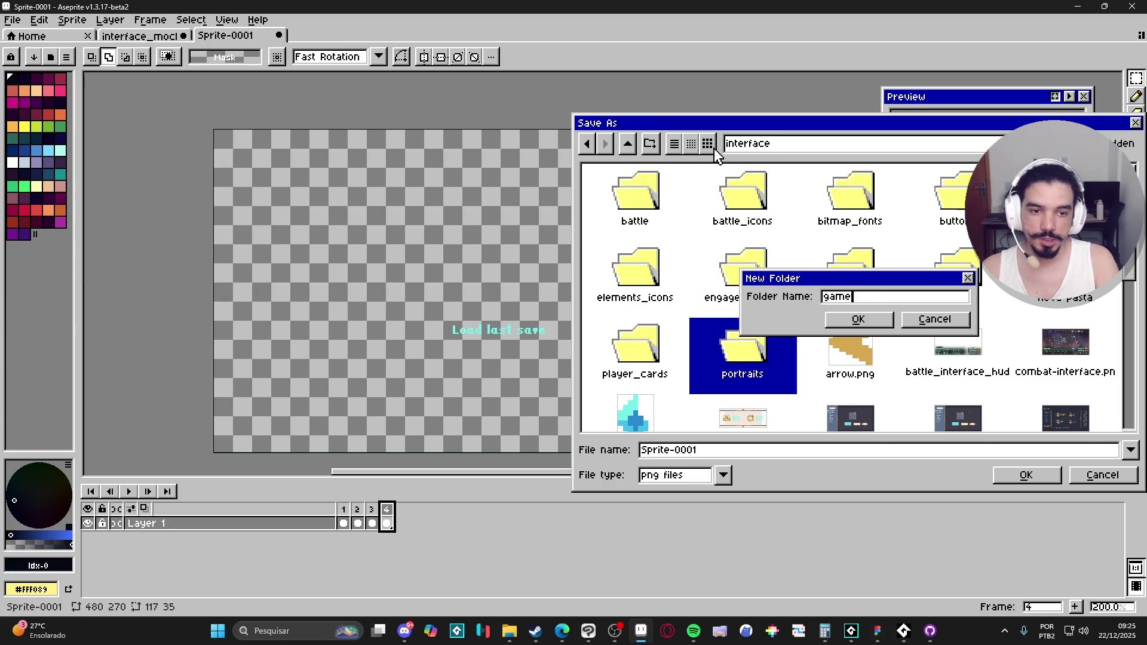
type("_over")
key("Return")
Save the sprite as spr_game_over_element in game_over, then return to Clip Studio Paint.
left_click(734, 449)
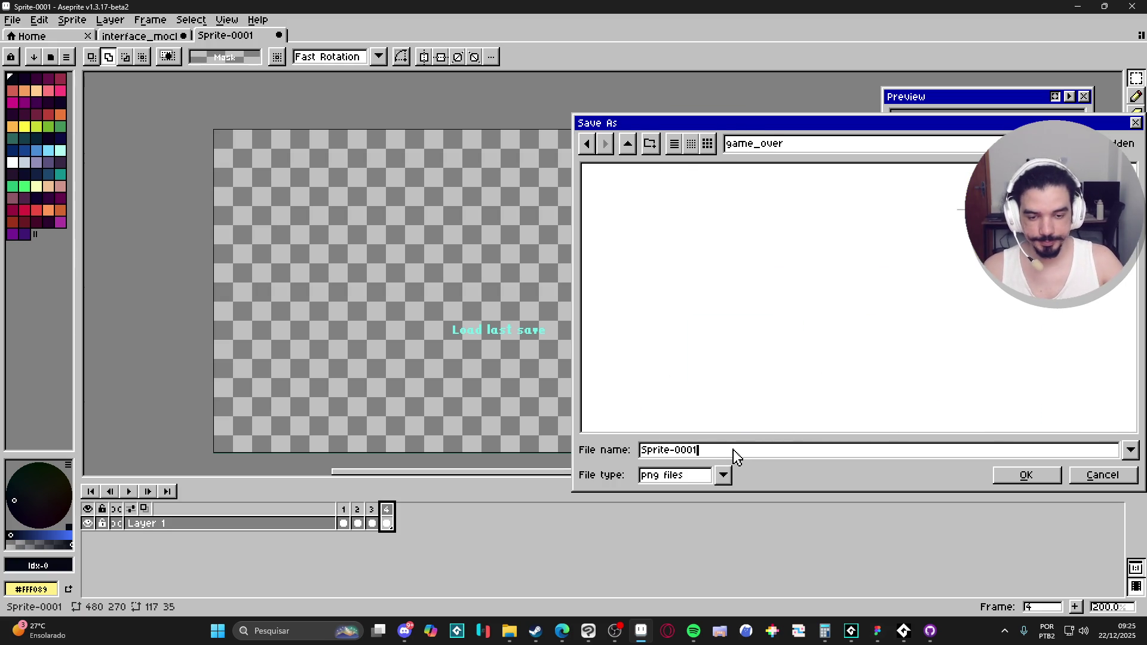
key("ctrl+a")
type("spr_game_over")
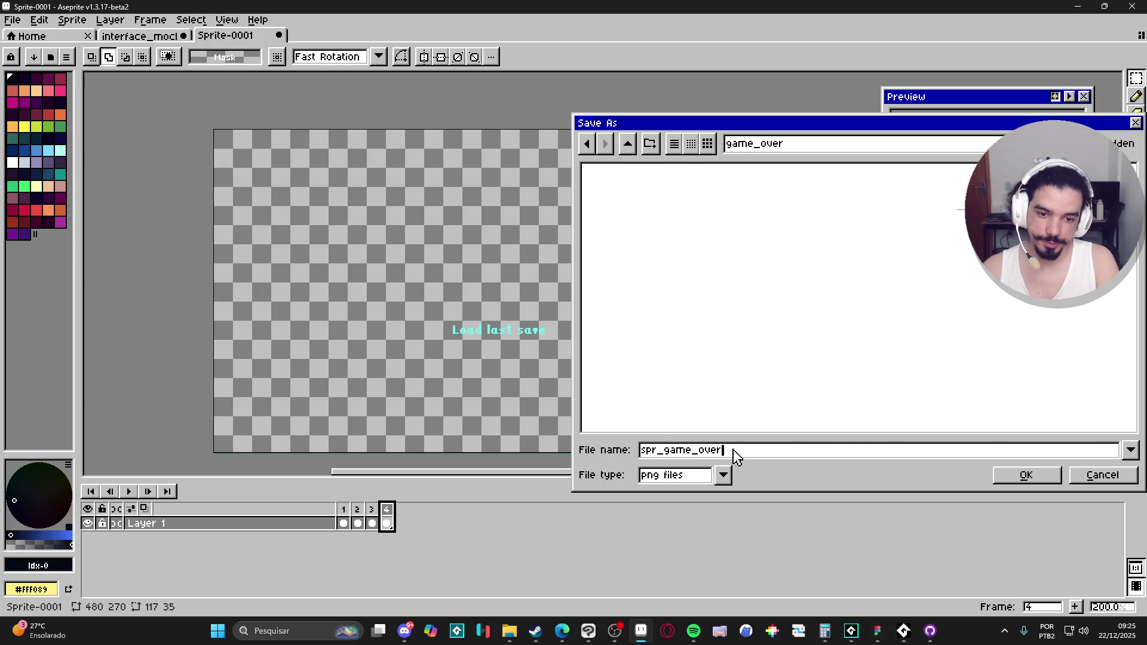
type("_element")
key("Return")
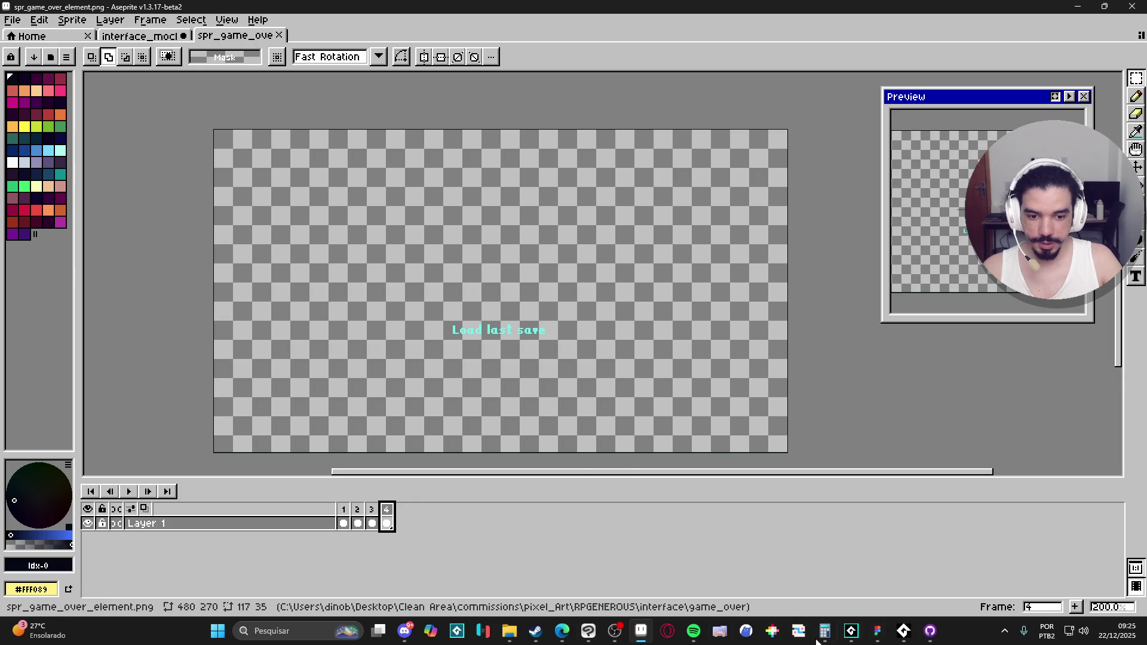
left_click(588, 631)
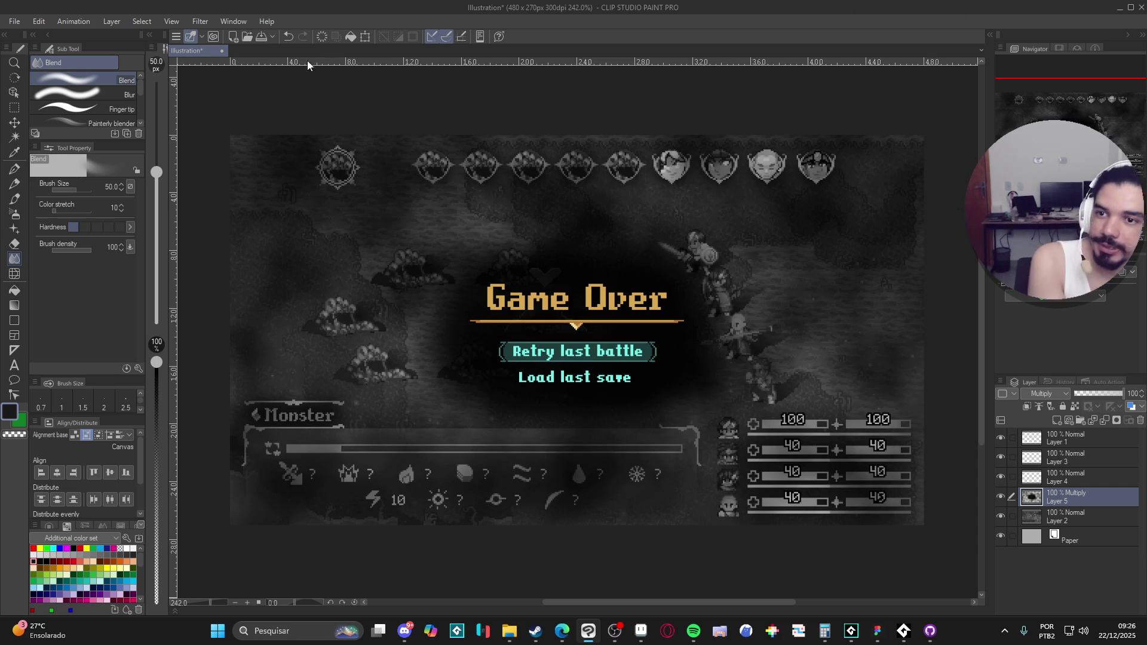
Try Select > Quick Mask, then undo it and its leftover mask layer.
left_click(145, 23)
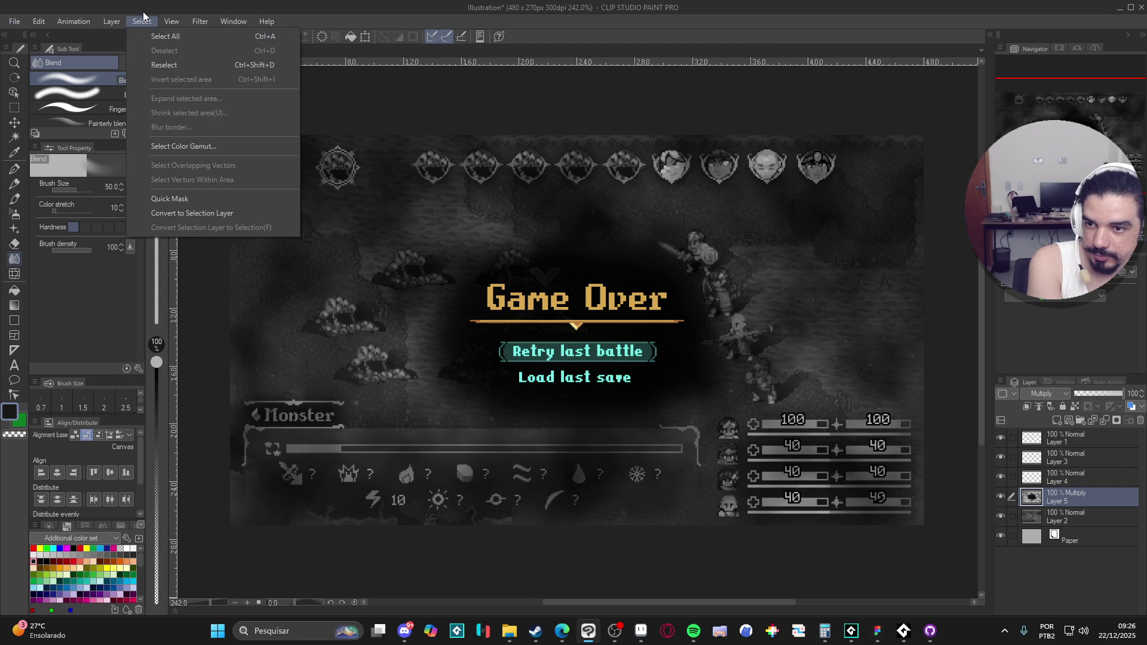
left_click(210, 198)
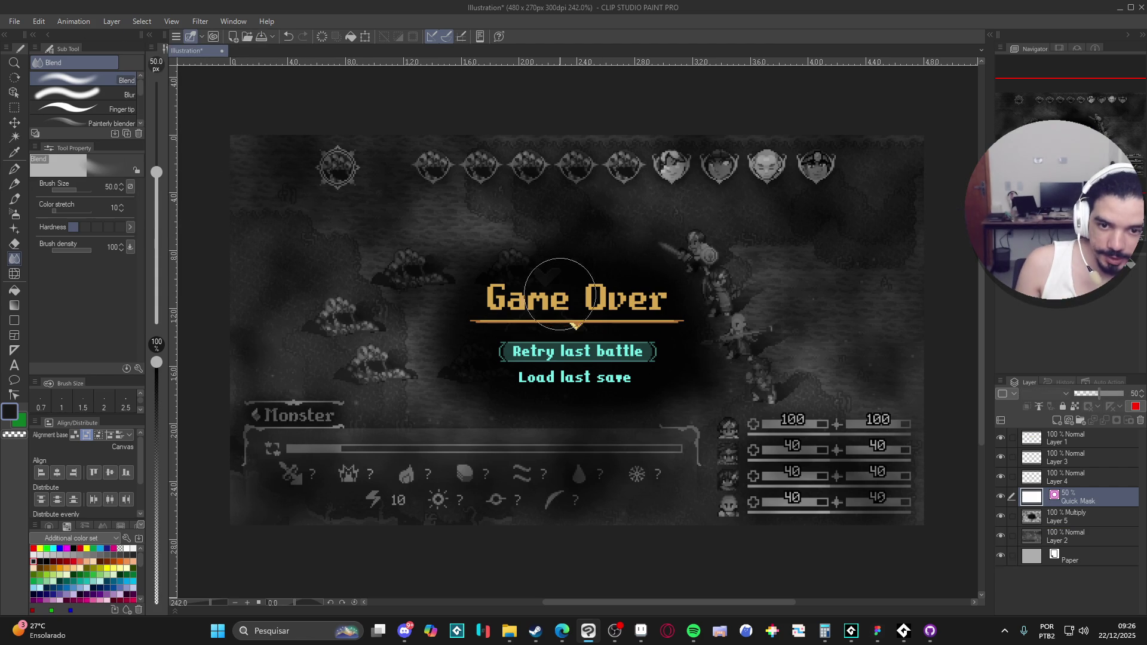
key("ctrl+z")
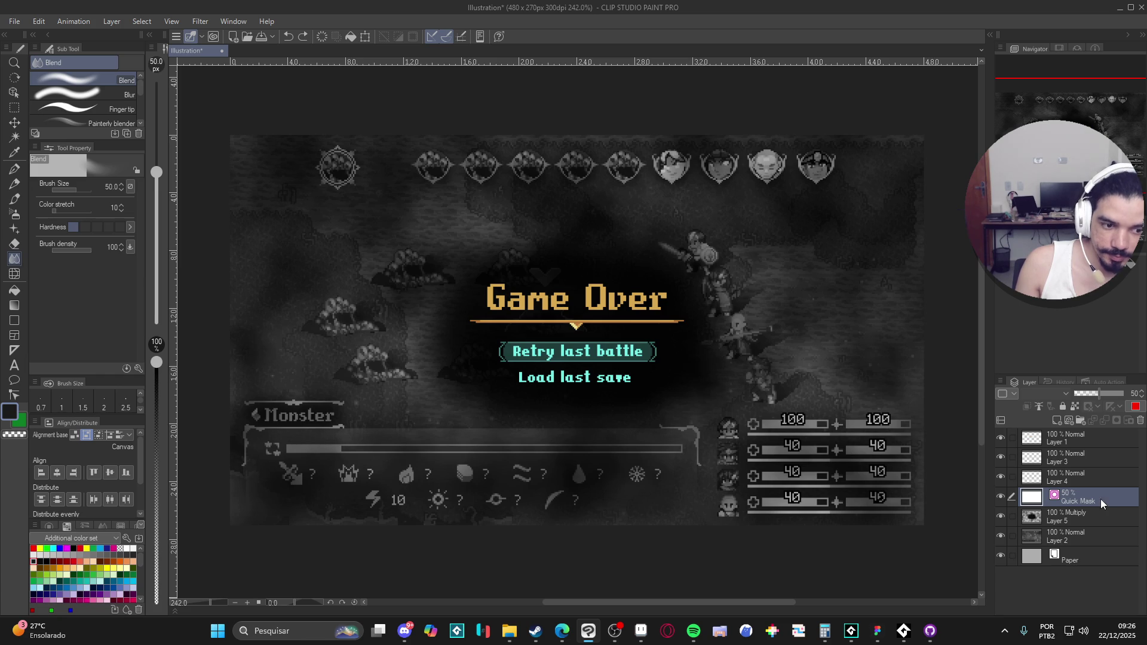
key("ctrl+z")
Hide Layer 2, the battle-scene background, in the Layer panel.
left_click(114, 23)
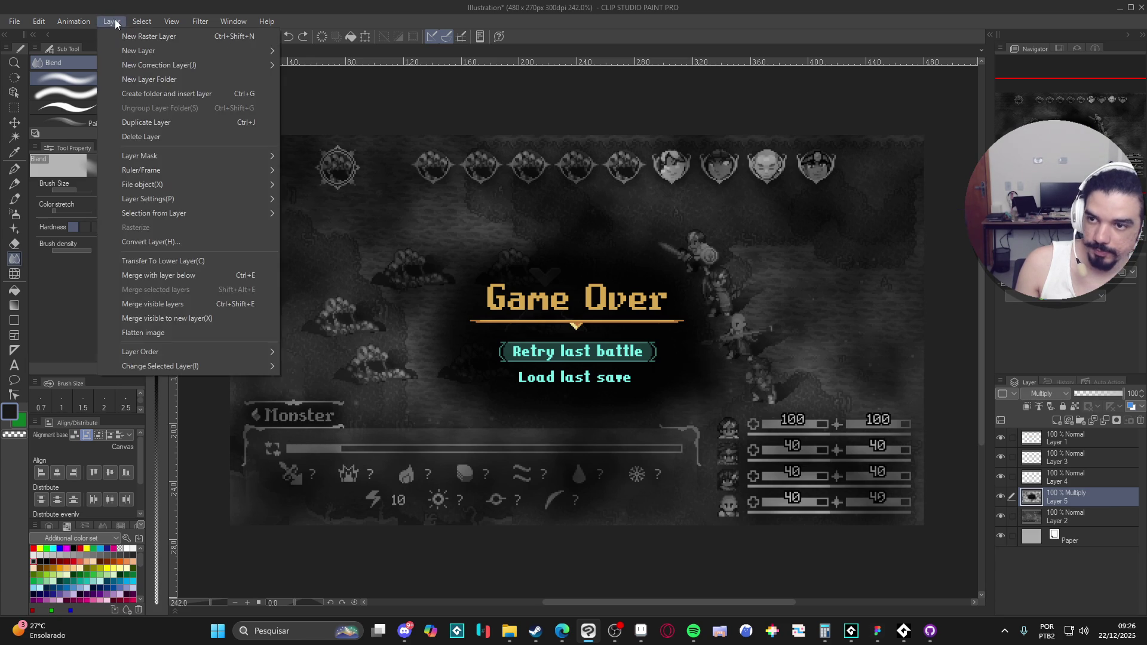
mouse_move(133, 23)
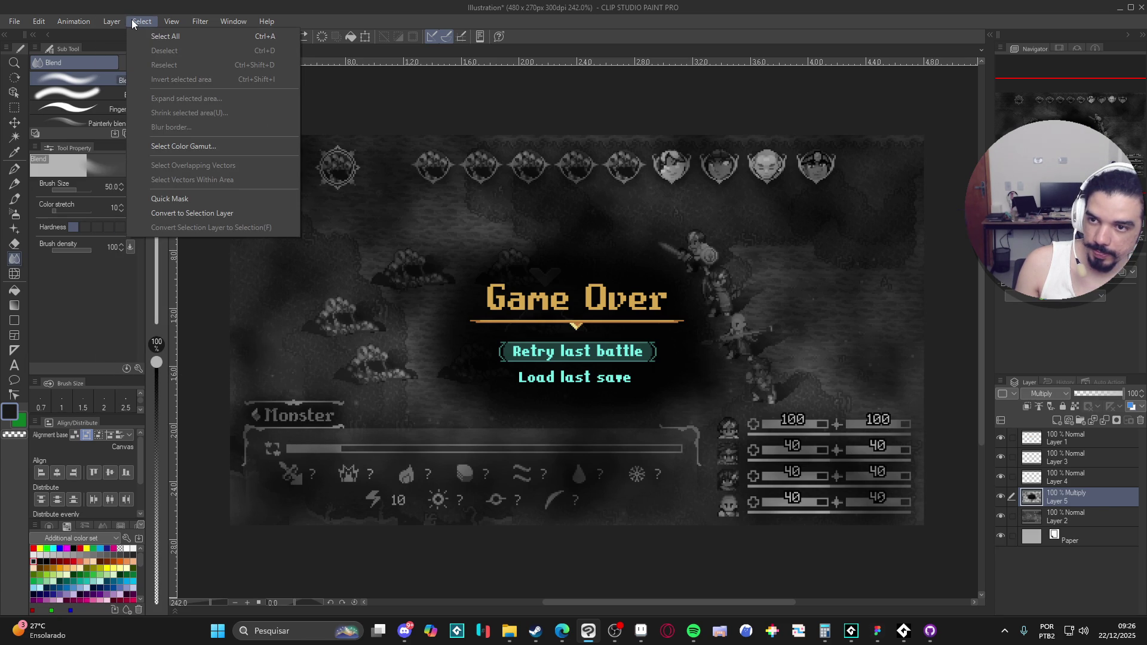
left_click(687, 34)
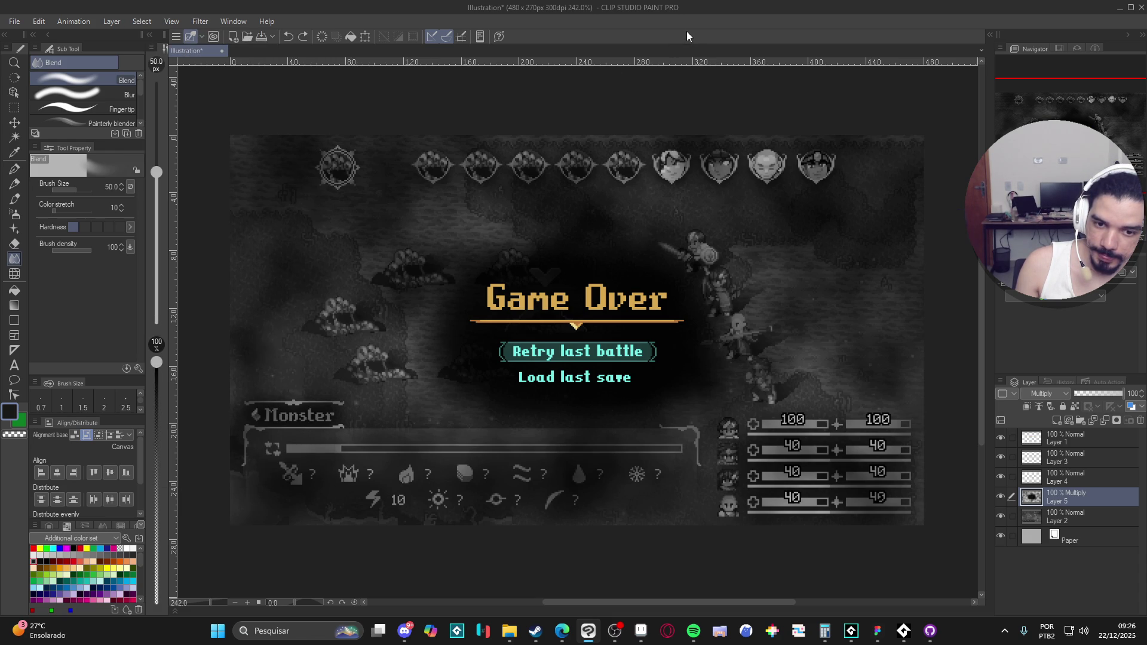
left_click(999, 517)
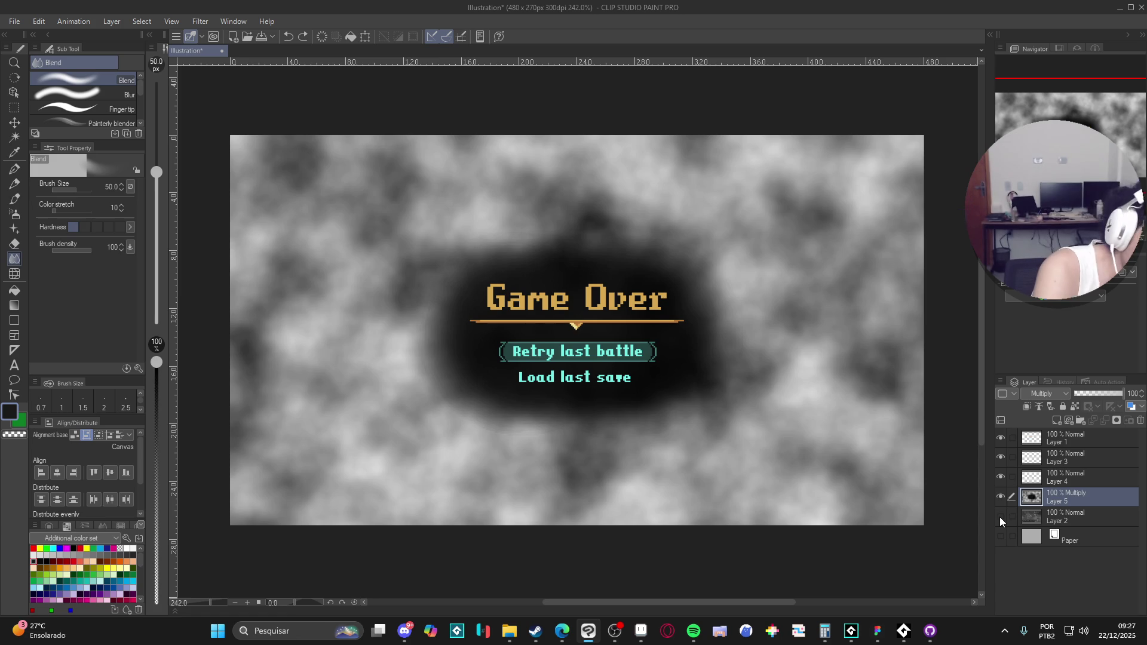
Show the battle-scene and paper layers again; try Gray expression color on the vignette, then undo it.
left_click(1000, 518)
left_click(1000, 536)
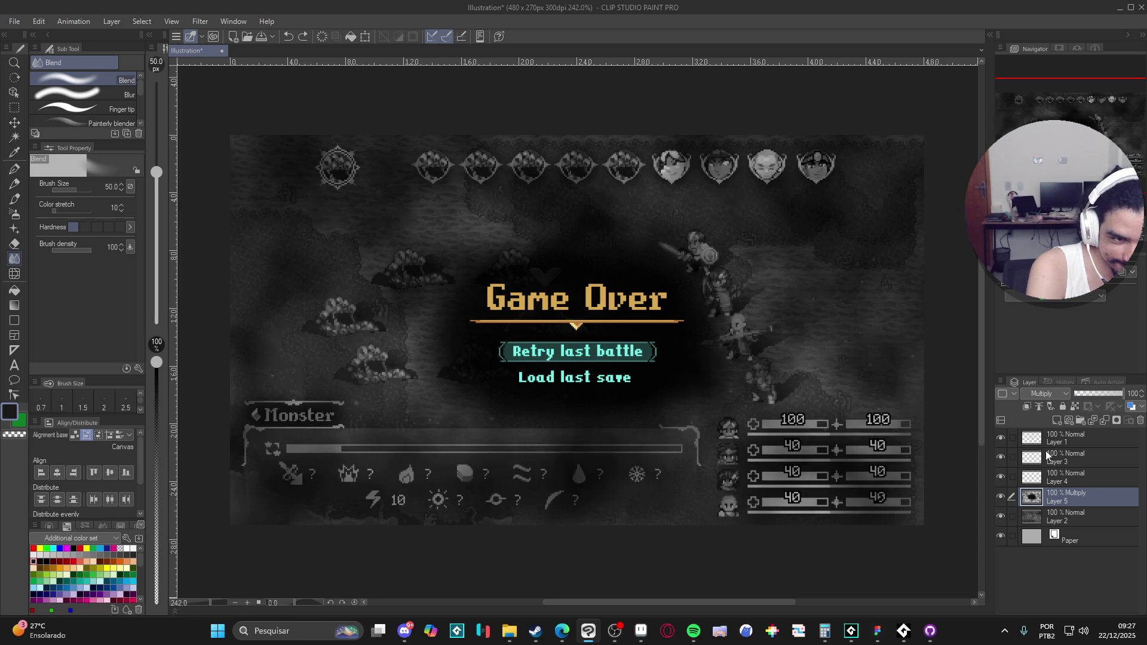
left_click(1101, 297)
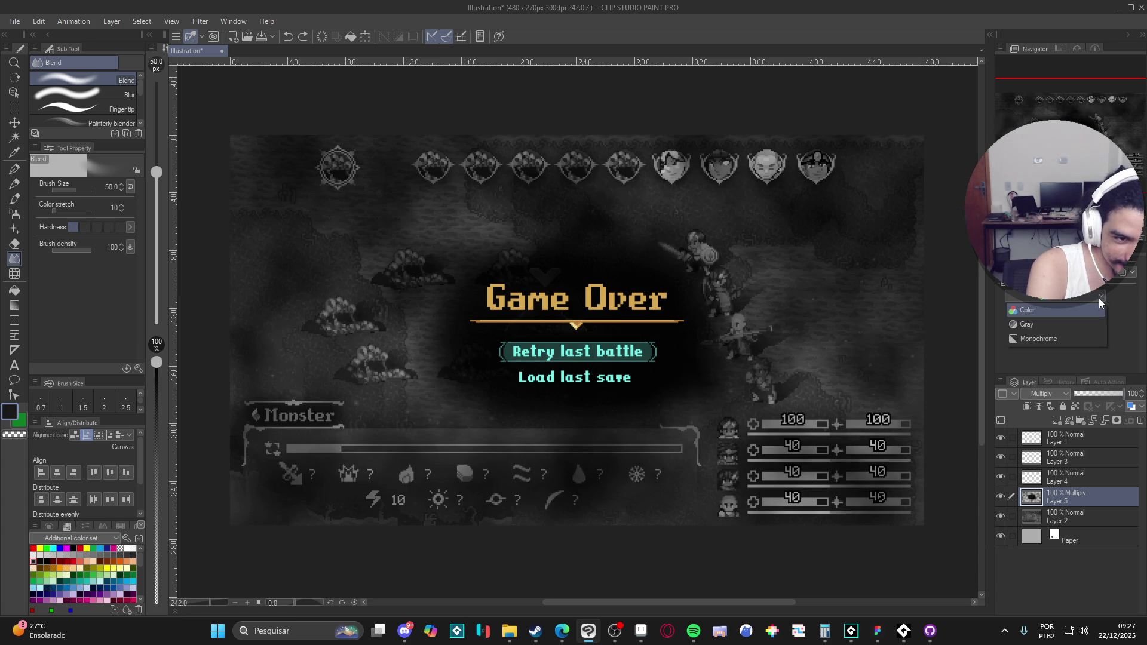
left_click(1076, 319)
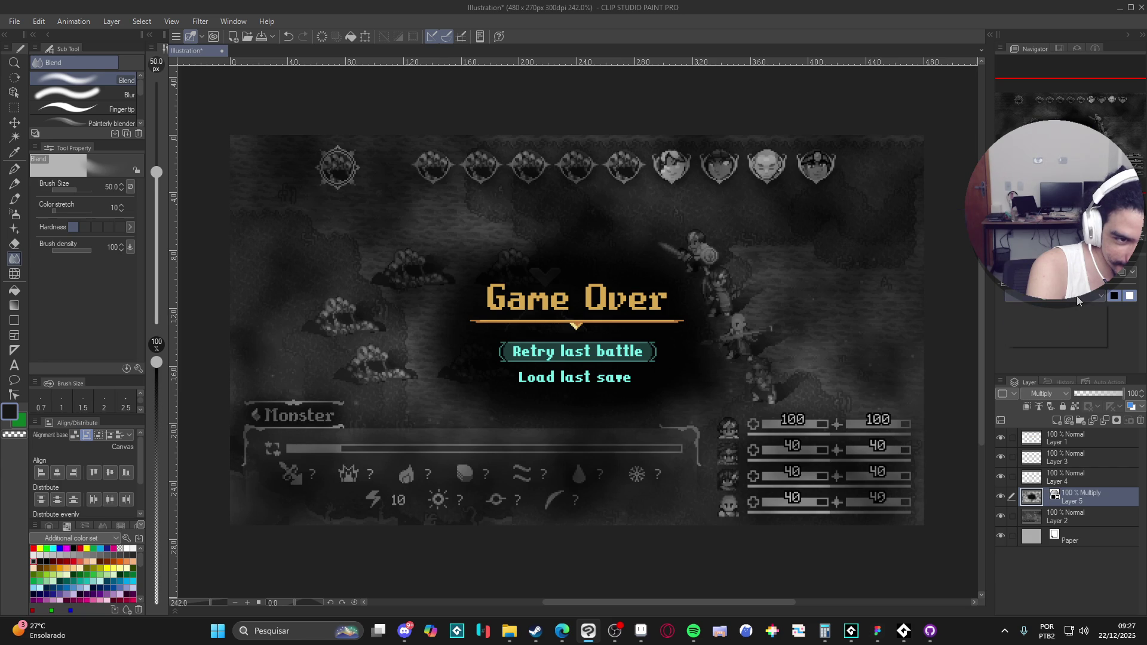
key("ctrl+z")
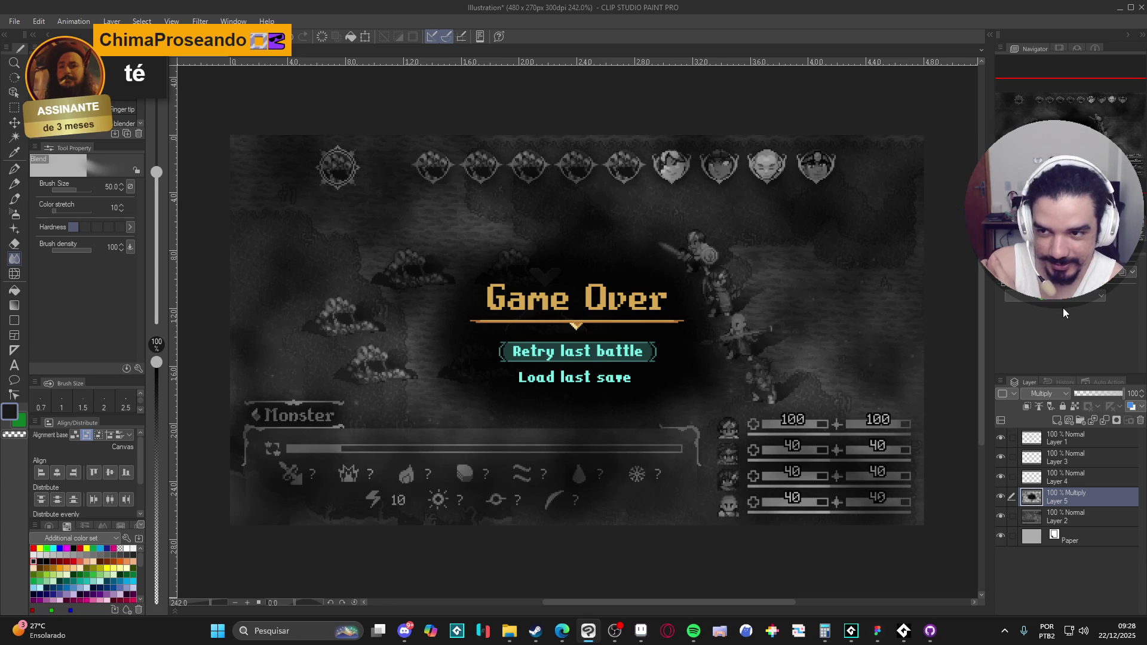
With the Painterly blender, darken the vignette around the Game Over text with Layer 2 hidden.
left_click(124, 121)
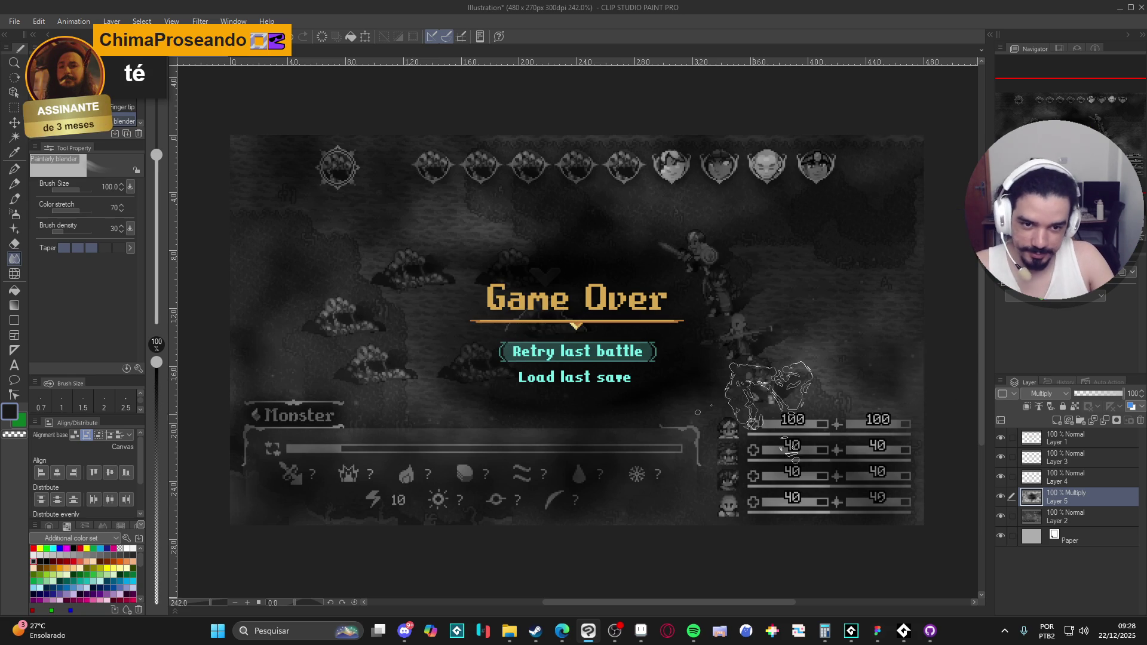
mouse_move(668, 319)
left_mouse_down()
mouse_move(394, 370)
mouse_move(385, 427)
mouse_move(418, 355)
mouse_move(339, 310)
left_mouse_up()
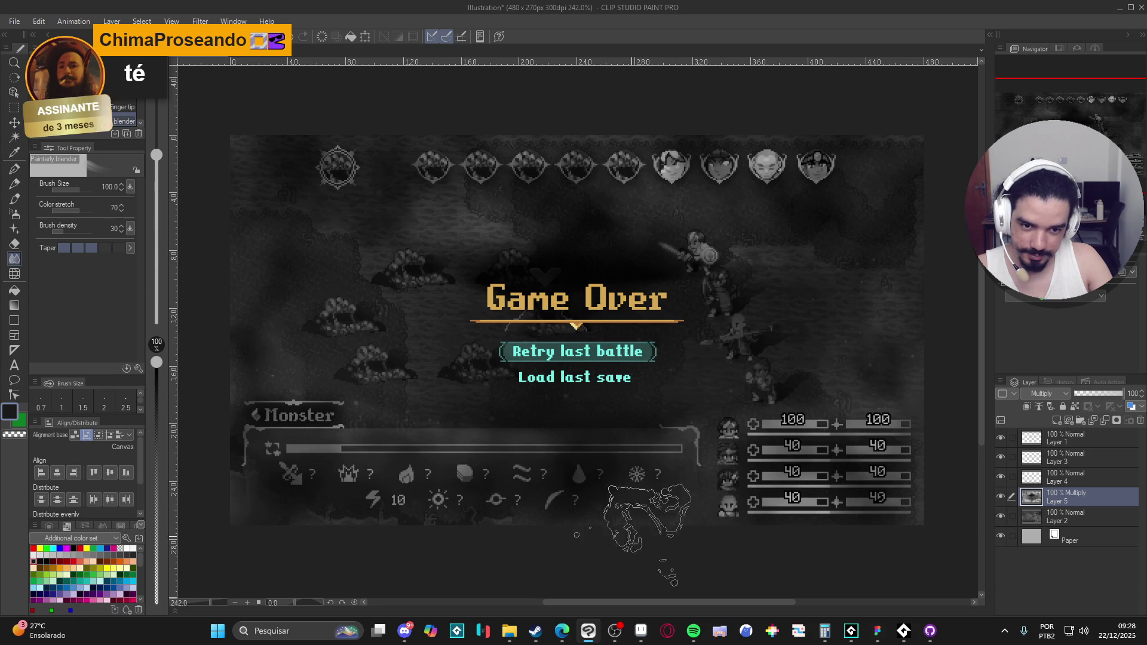
left_click(1000, 516)
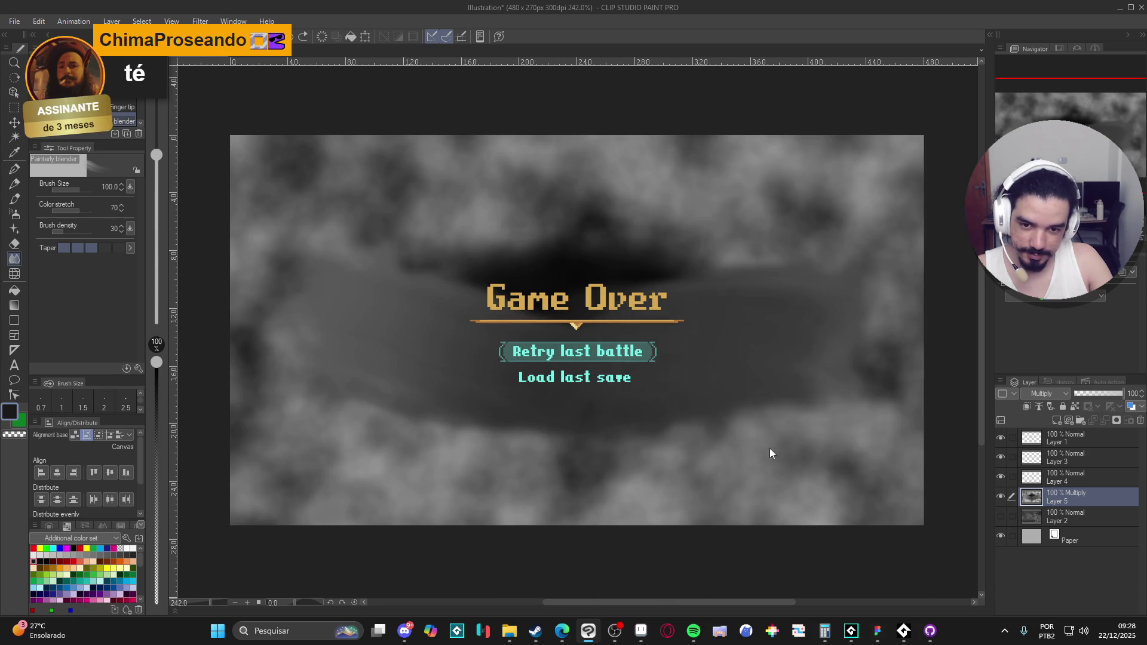
mouse_move(676, 422)
left_mouse_down()
mouse_move(454, 335)
mouse_move(716, 358)
mouse_move(368, 331)
left_mouse_up()
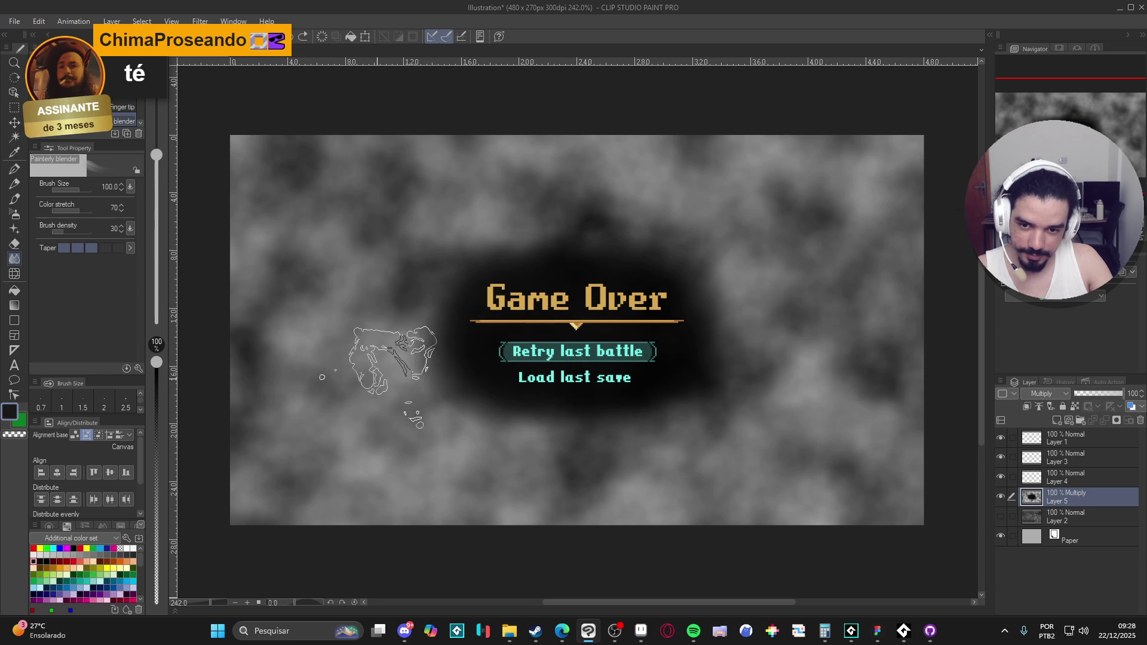
At brush size 30, try blend strokes left of the menu and right of the title, undoing them, then re-show Layer 2.
key("bracketleft")
key("bracketleft")
key("bracketleft")
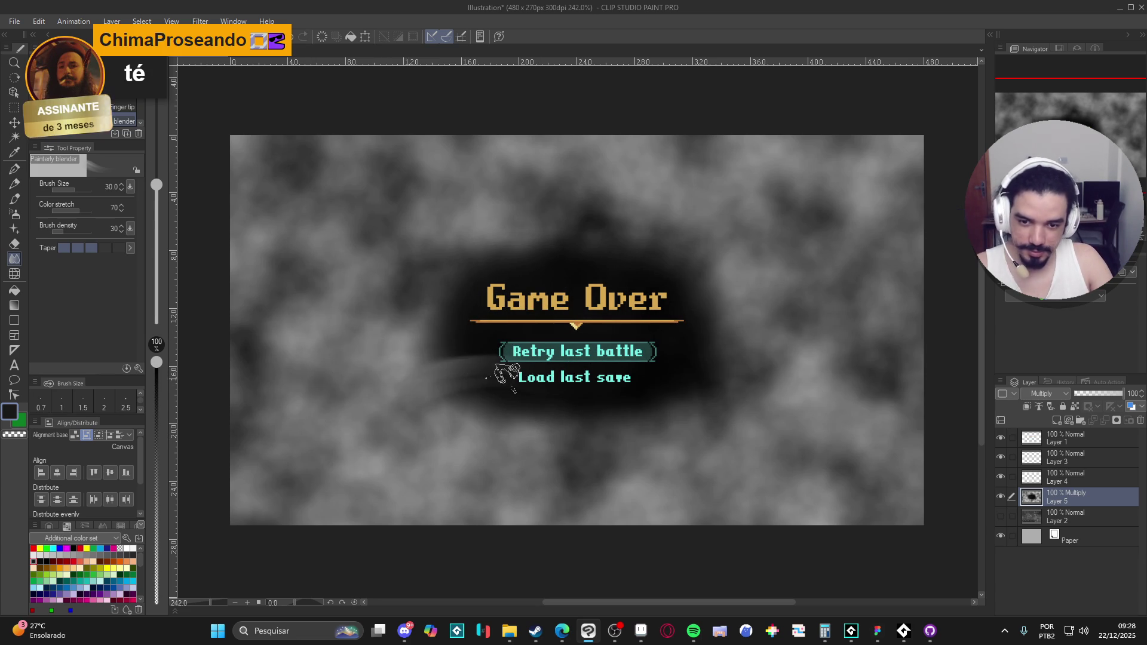
left_click_drag(459, 363, 384, 422)
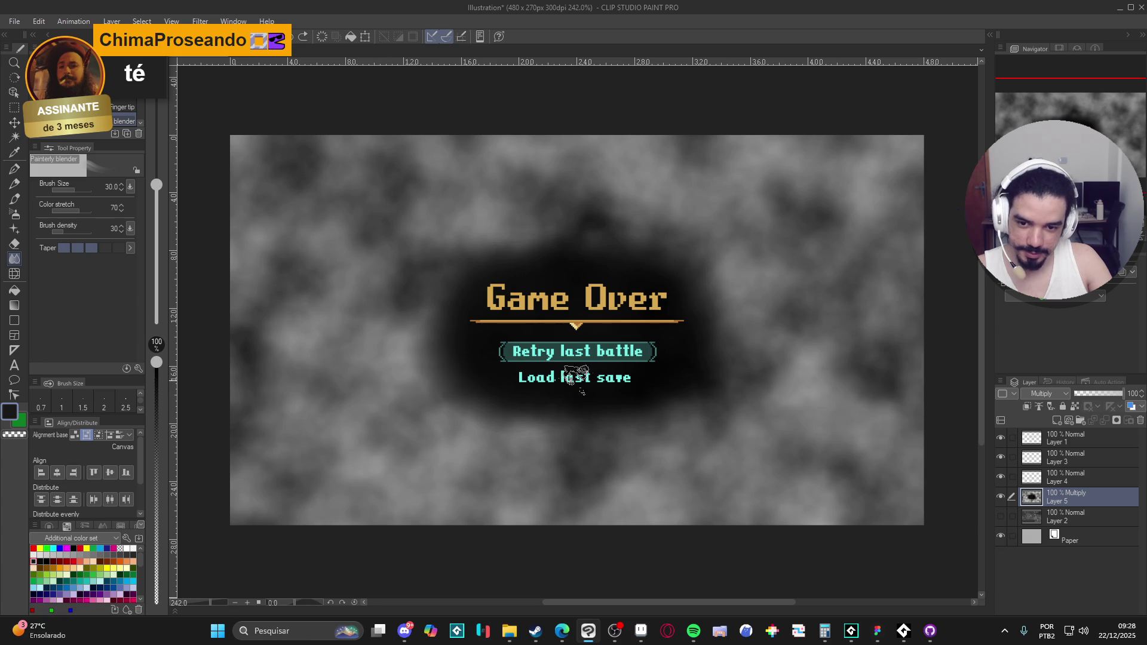
key("ctrl+z")
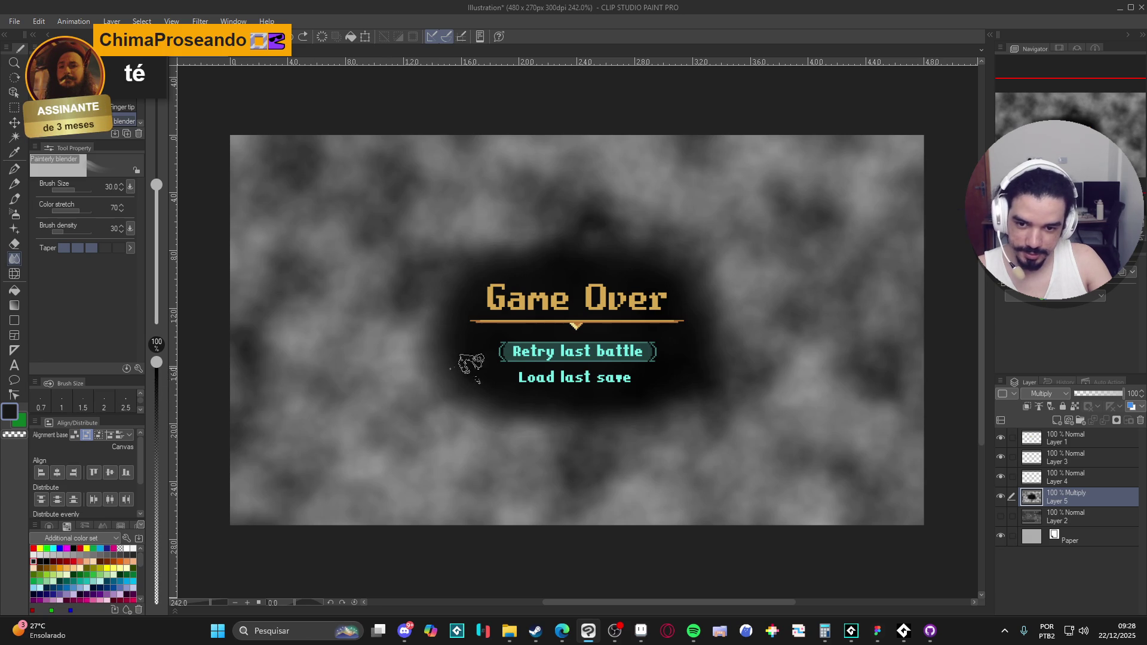
left_click_drag(469, 363, 376, 385)
key("ctrl+z")
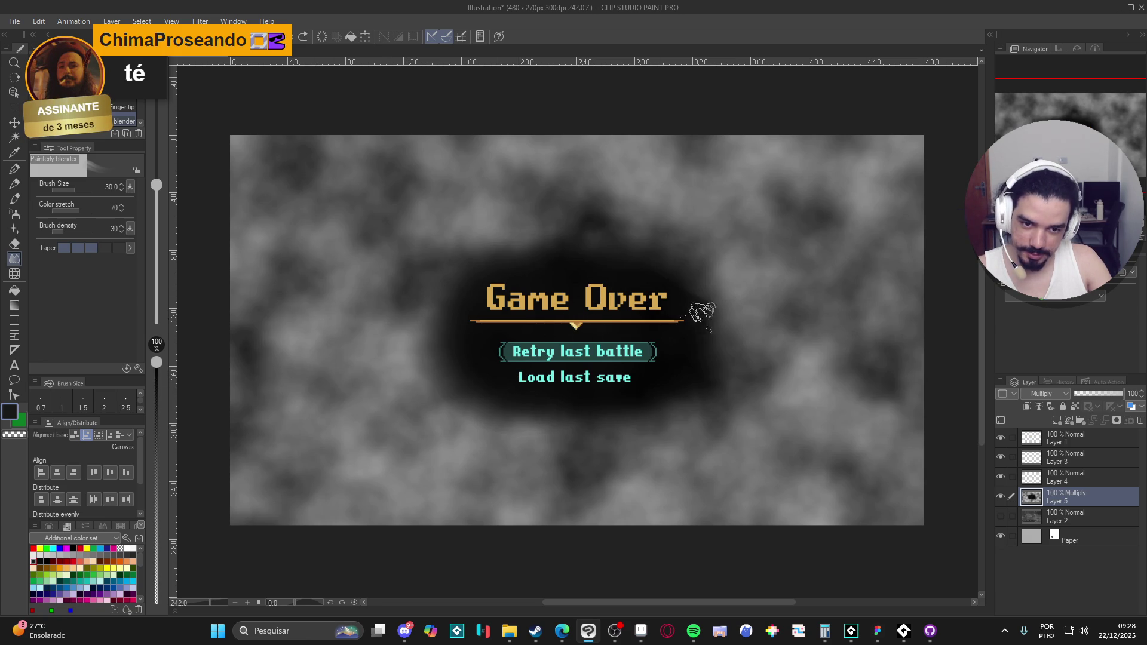
left_click_drag(687, 272, 827, 289)
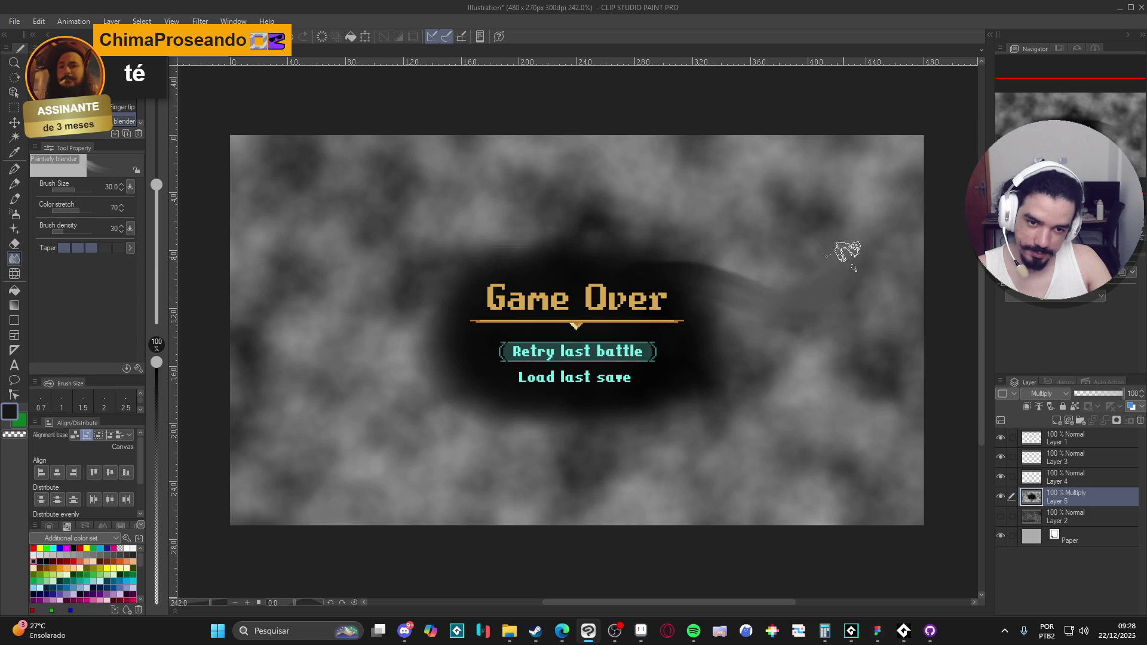
key("ctrl+z")
left_click_drag(684, 281, 823, 290)
key("ctrl+z")
mouse_move(684, 278)
left_mouse_down()
mouse_move(768, 302)
mouse_move(815, 292)
left_mouse_up()
key("ctrl+z")
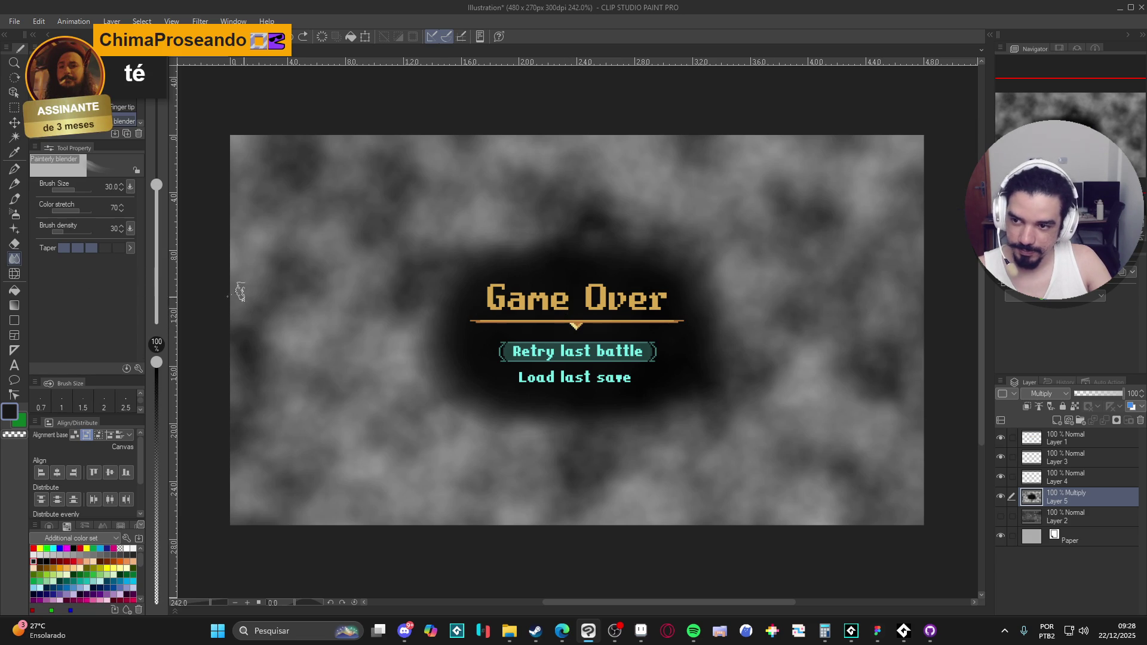
left_click(997, 518)
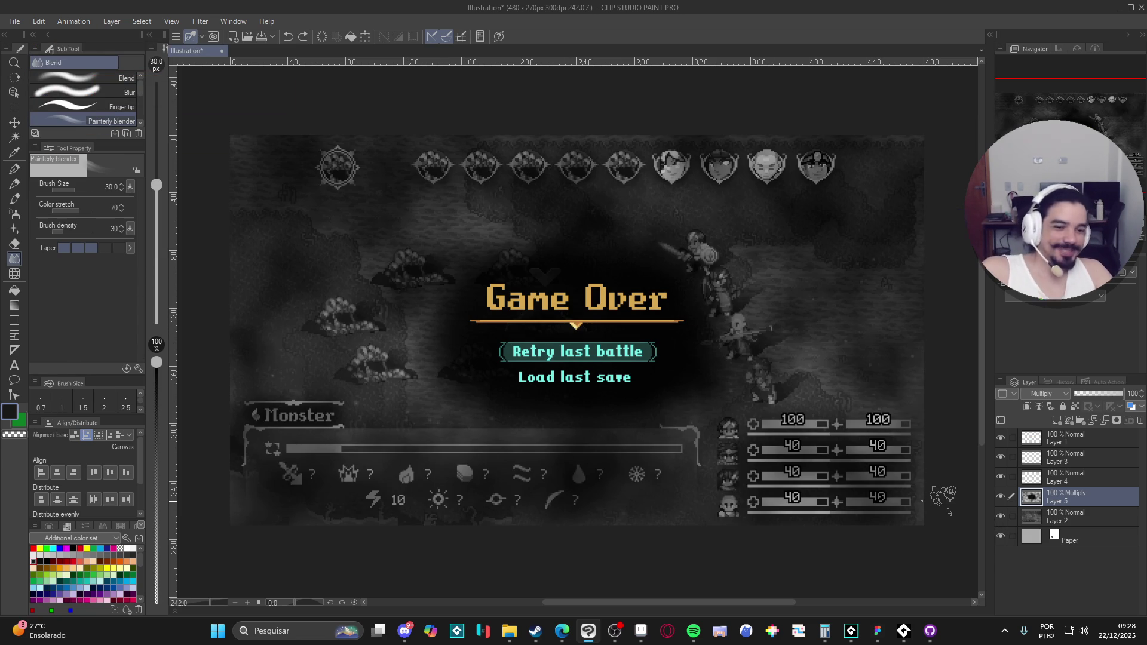
Minimize AudioTitan, view sqn_game_over in GameMaker, then return to Clip Studio Paint.
left_click(910, 639)
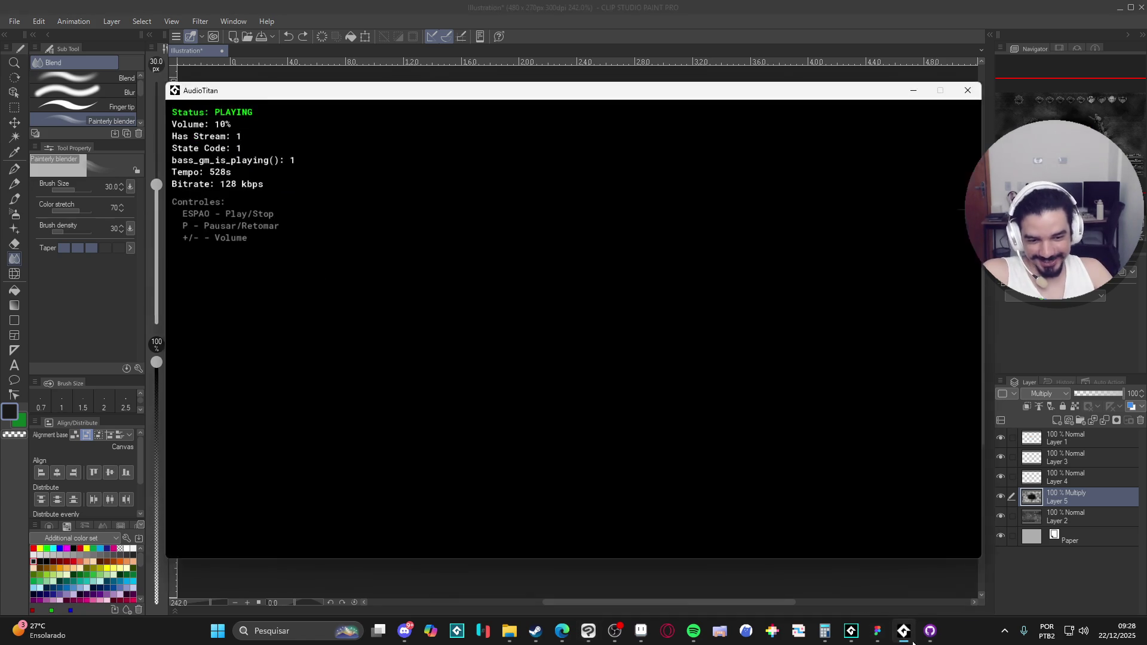
left_click(911, 639)
left_click(851, 631)
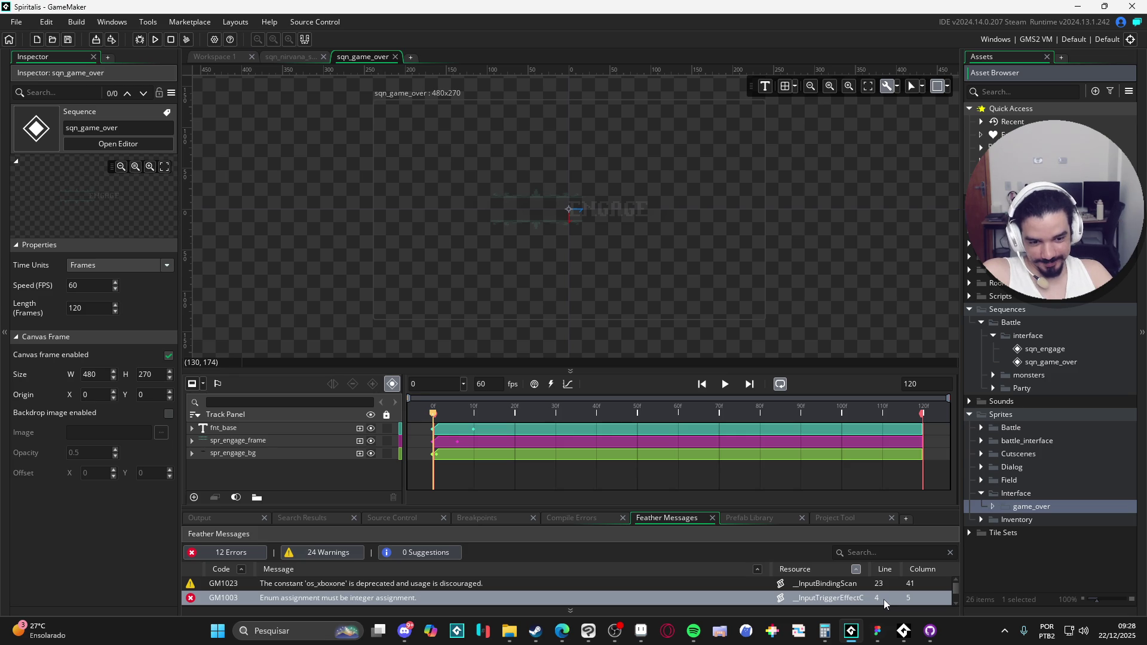
left_click(595, 642)
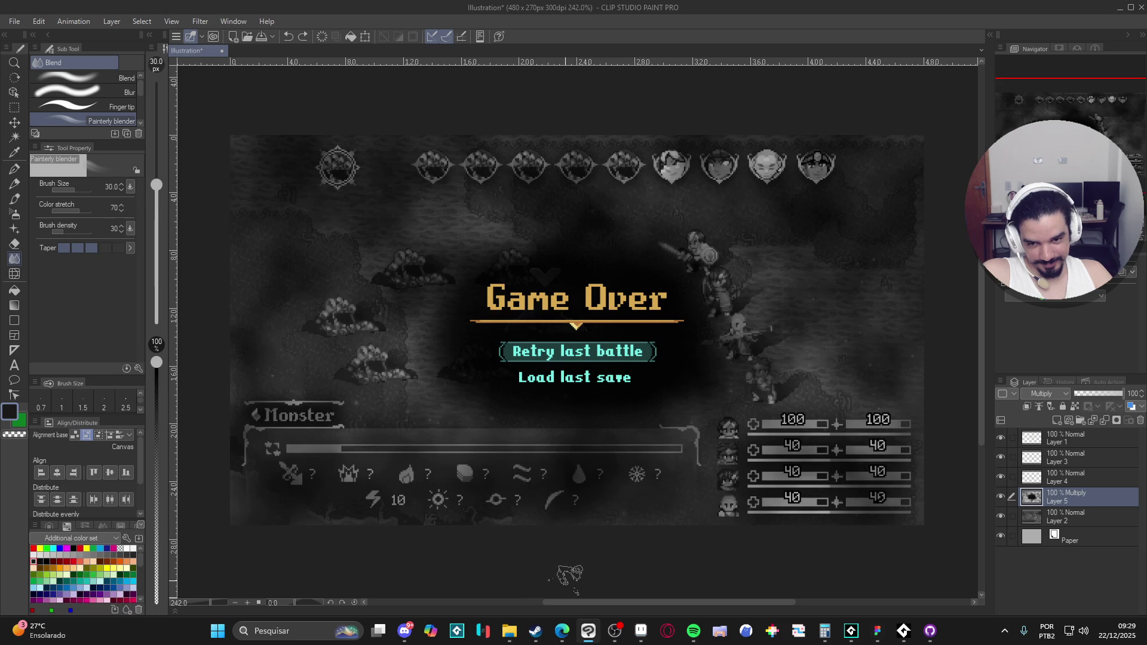
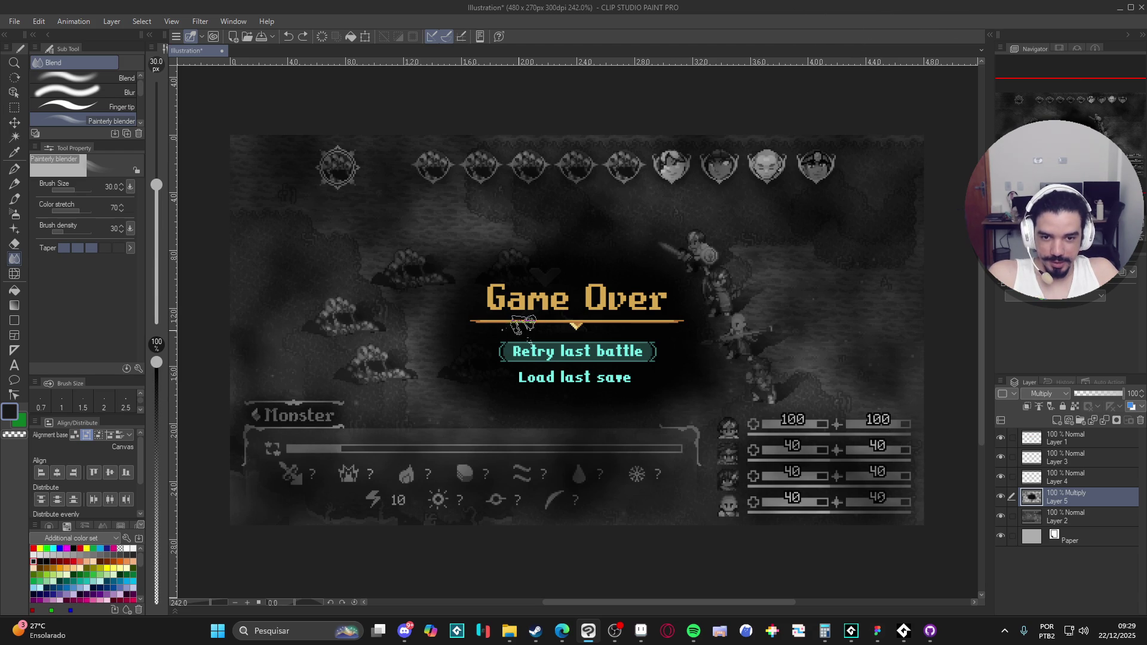
Hide every layer except the cloudy noise layer (Layer 5).
left_click_drag(998, 512, 997, 538)
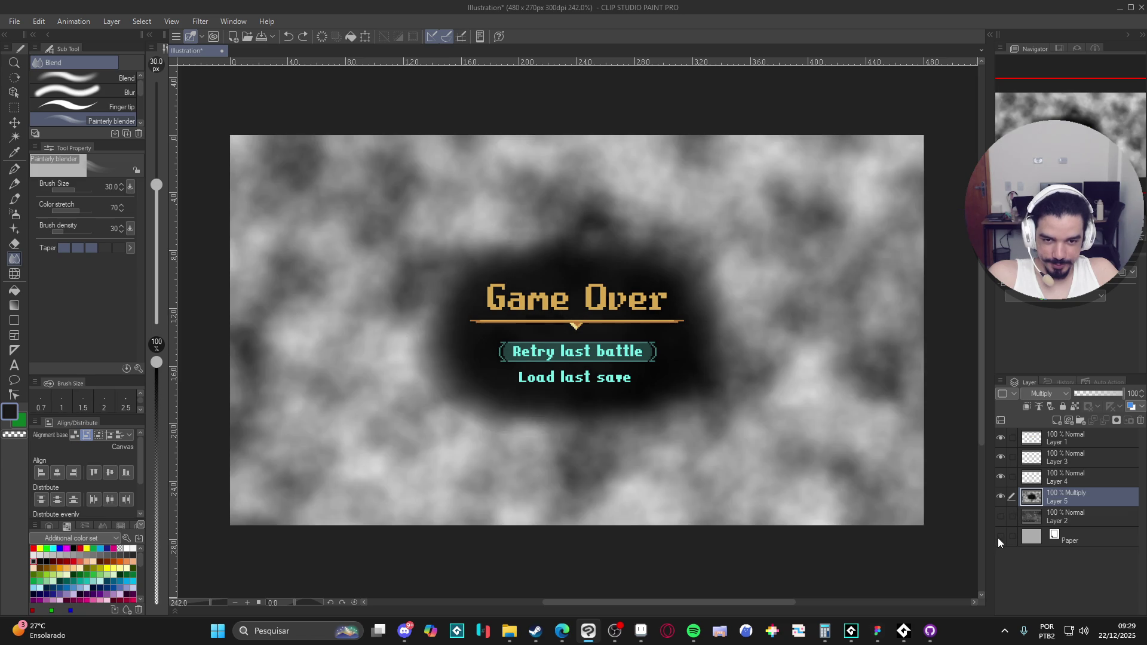
left_click(1000, 476)
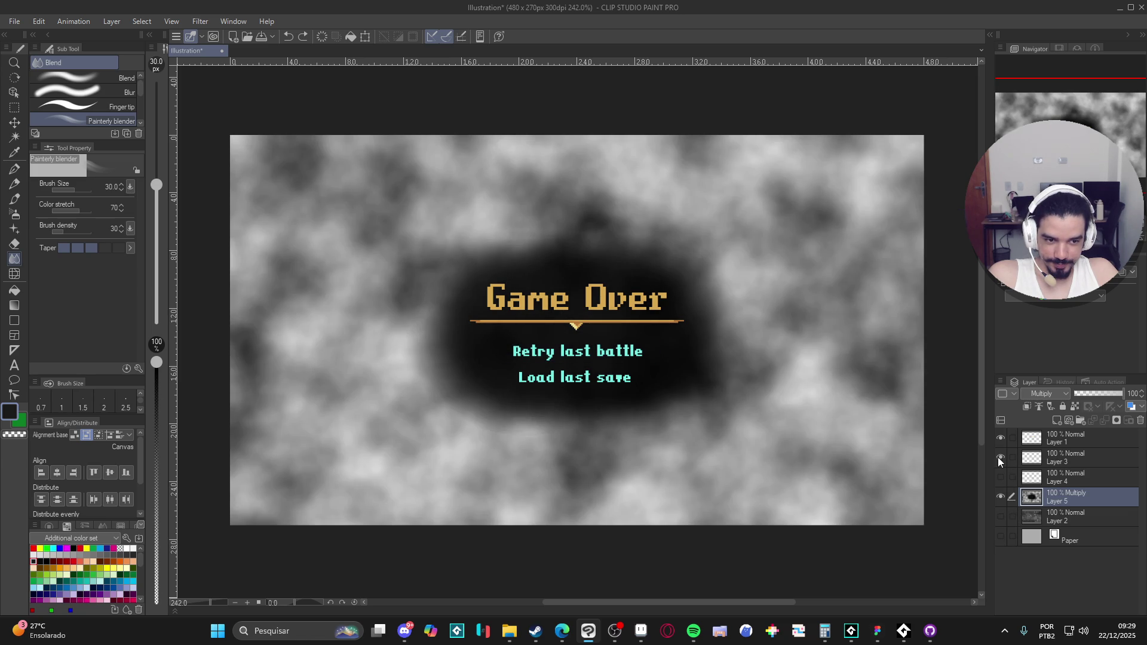
left_click_drag(998, 457, 998, 439)
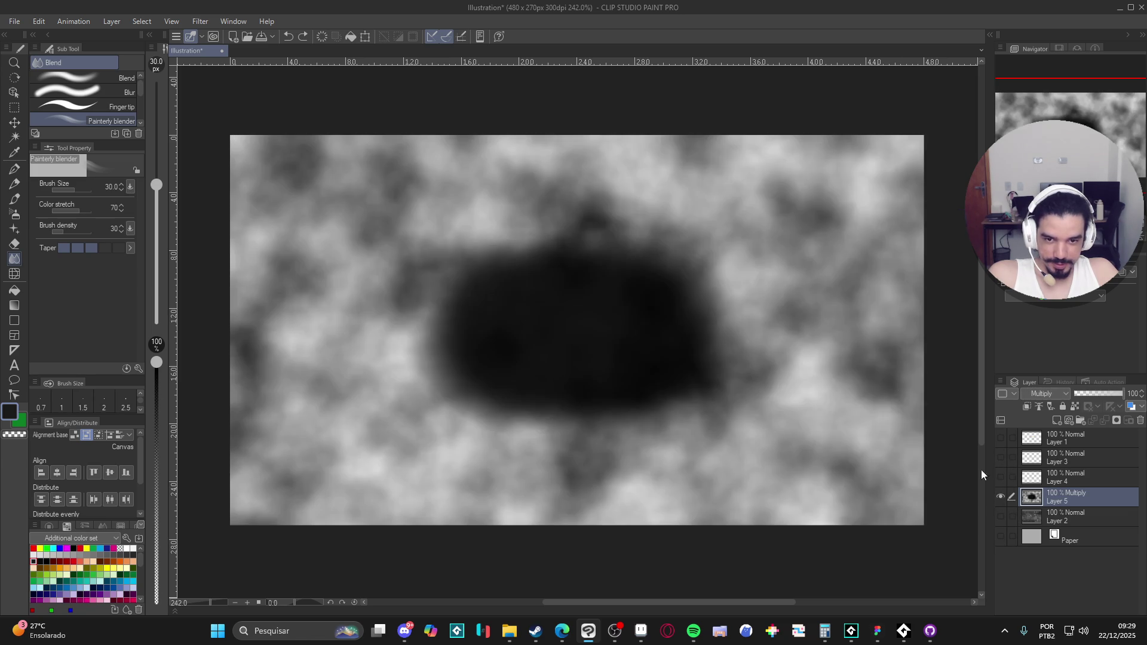
Save the image as PNG named spr_game_over_perlin_noise in RPGENEROUS/interface/game_over.
left_click(14, 21)
left_click(100, 142)
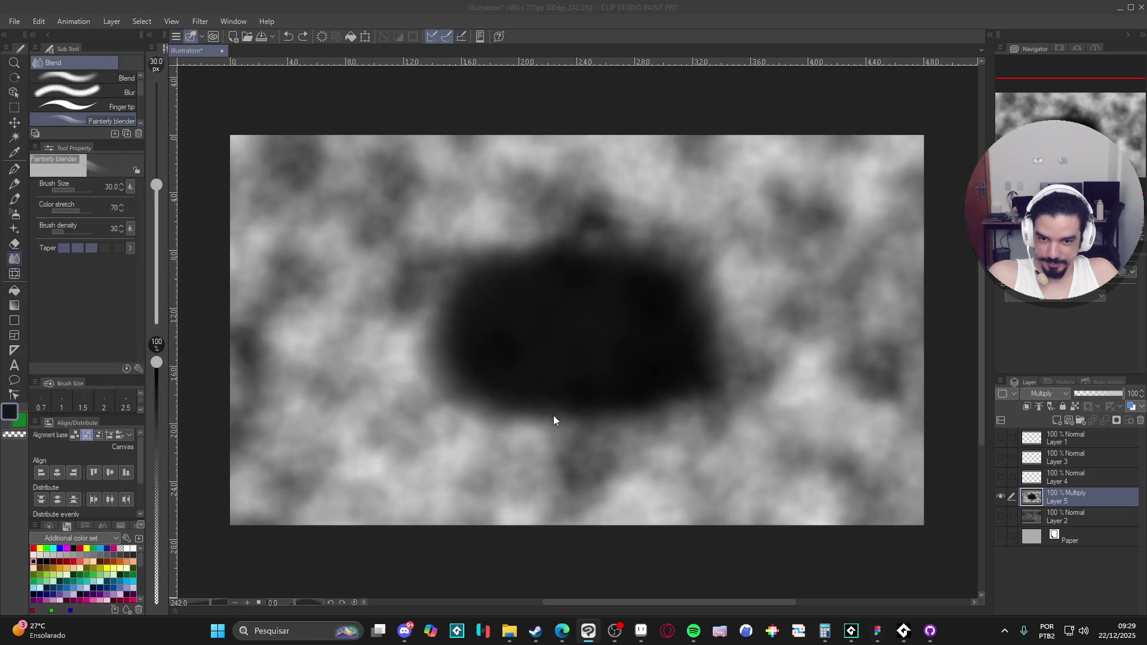
left_click(283, 546)
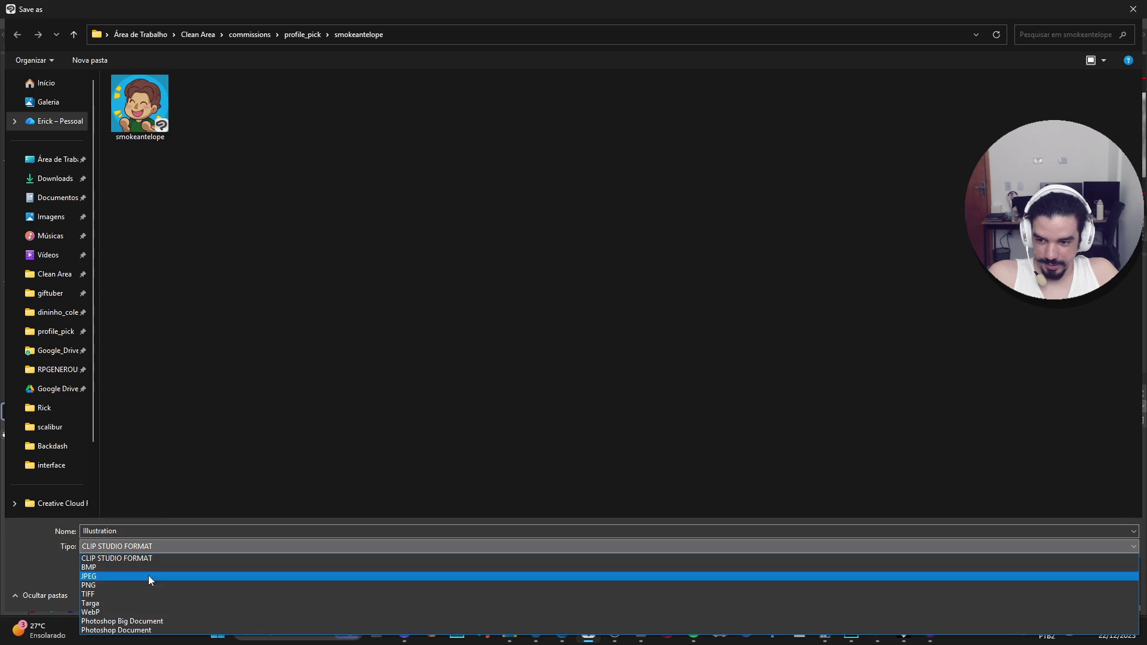
left_click(130, 584)
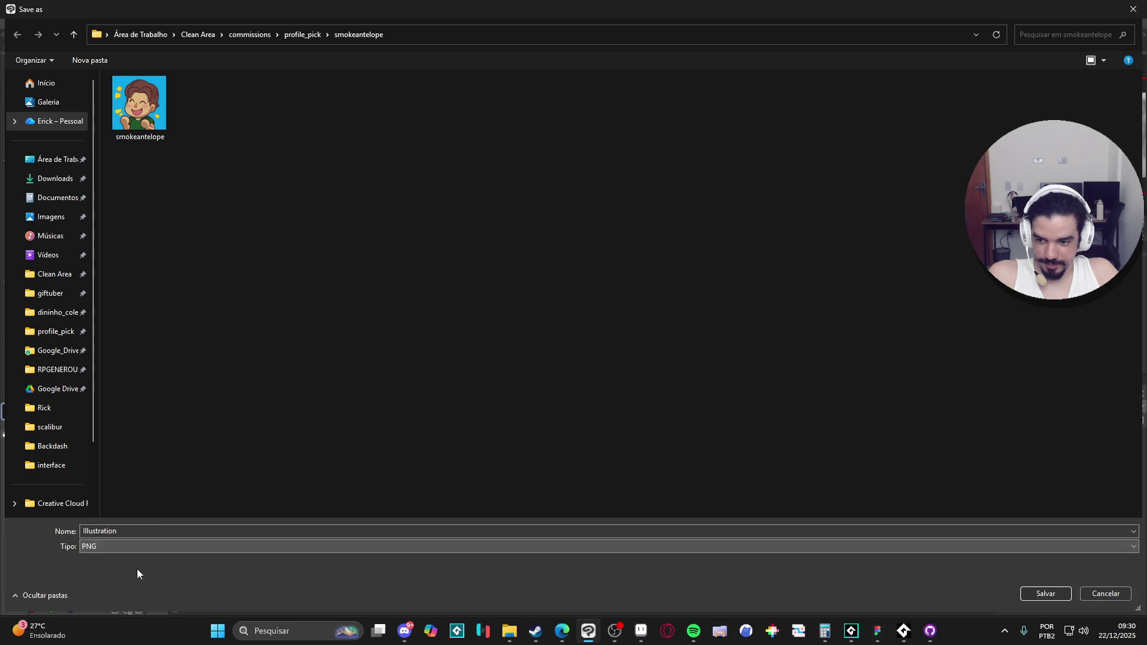
left_click(295, 37)
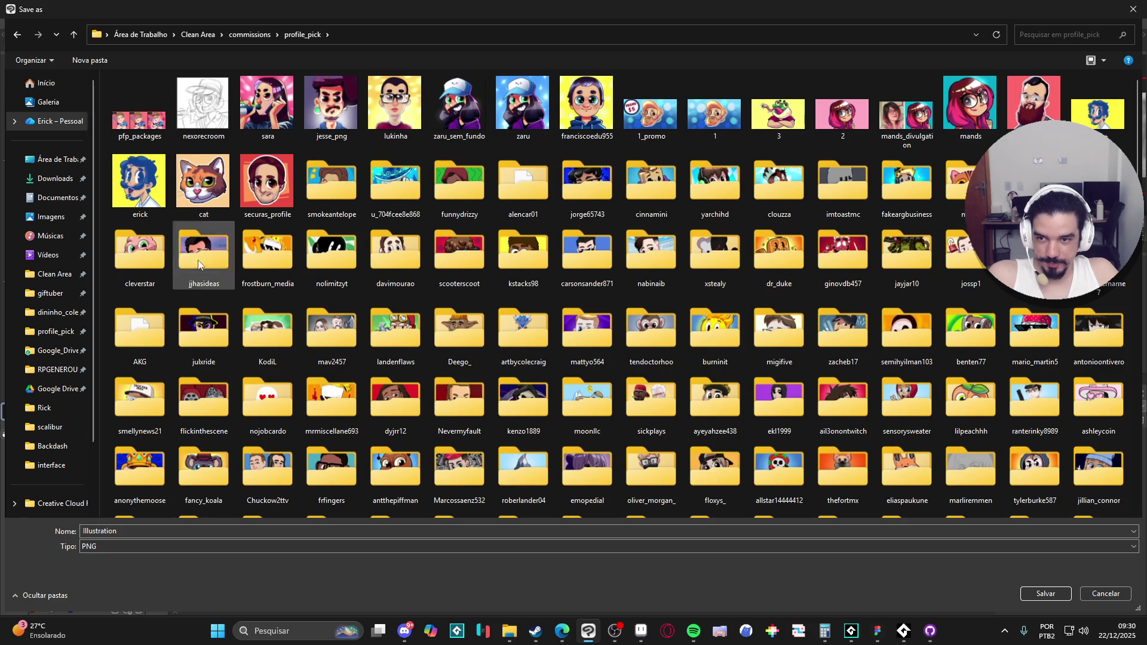
left_click(56, 370)
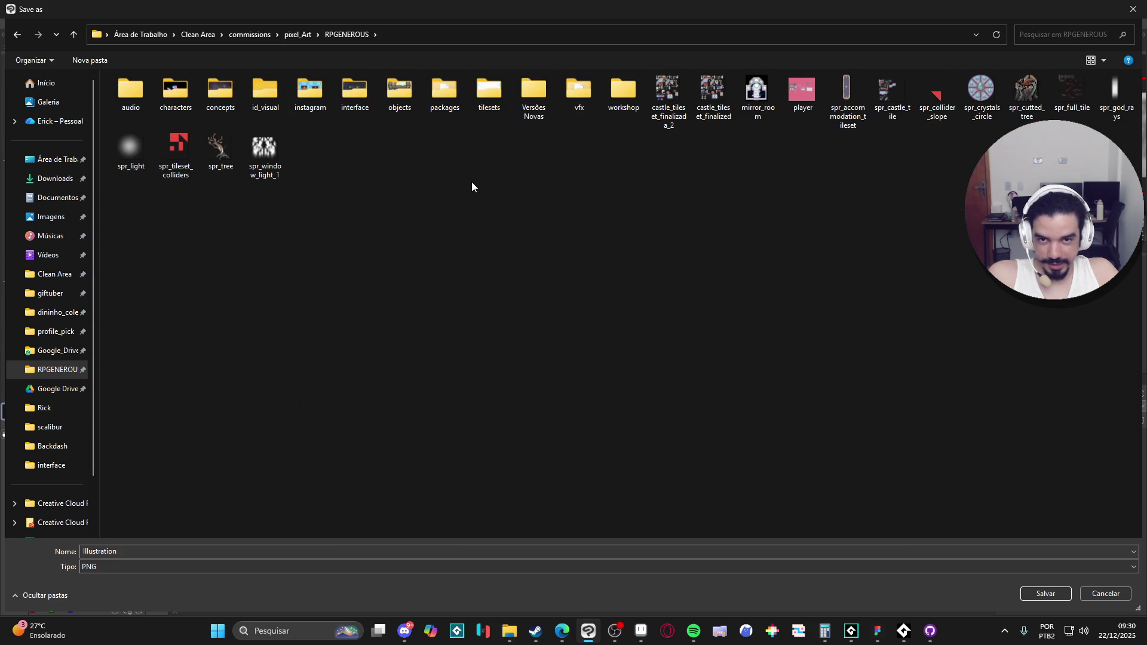
double_click(355, 93)
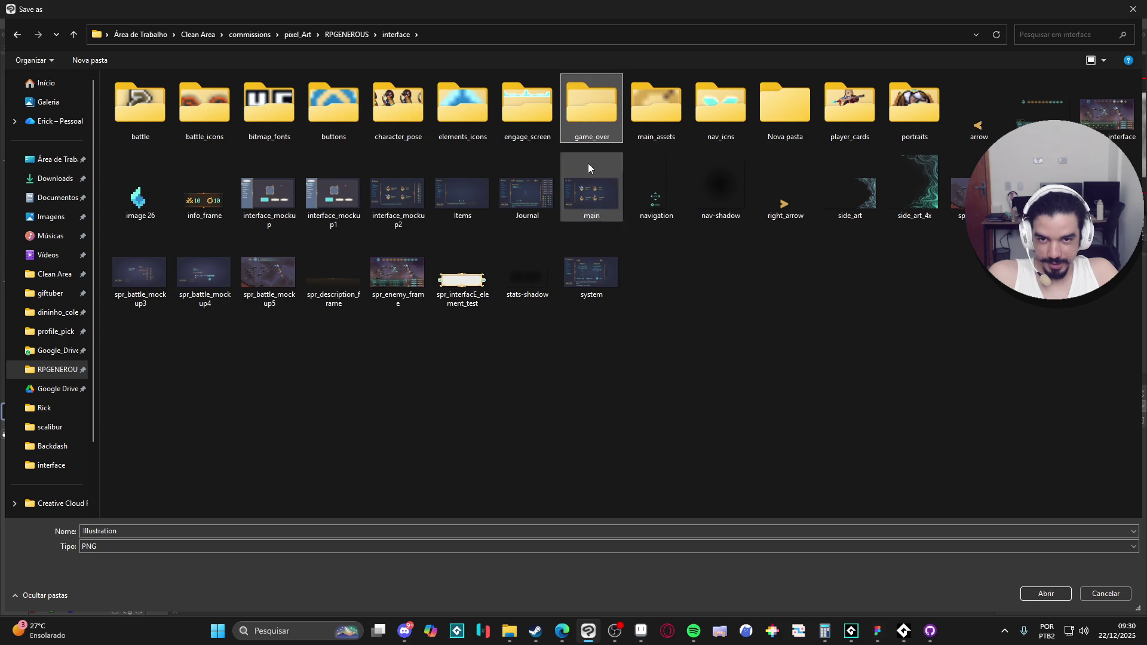
double_click(583, 120)
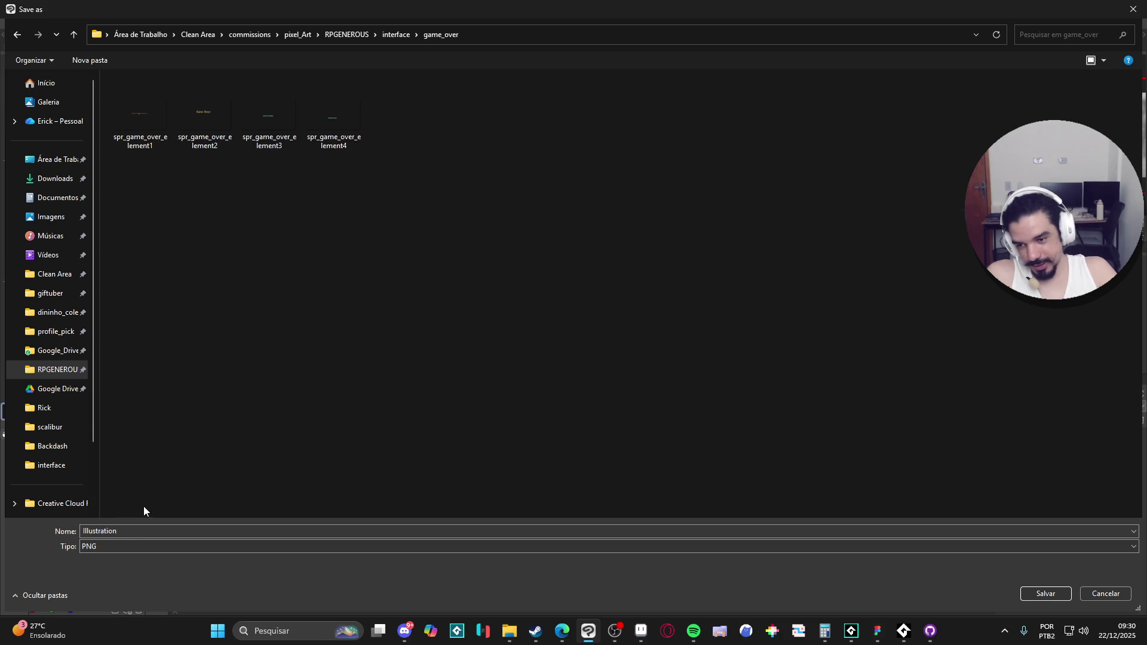
double_click(99, 531)
type("spr_game")
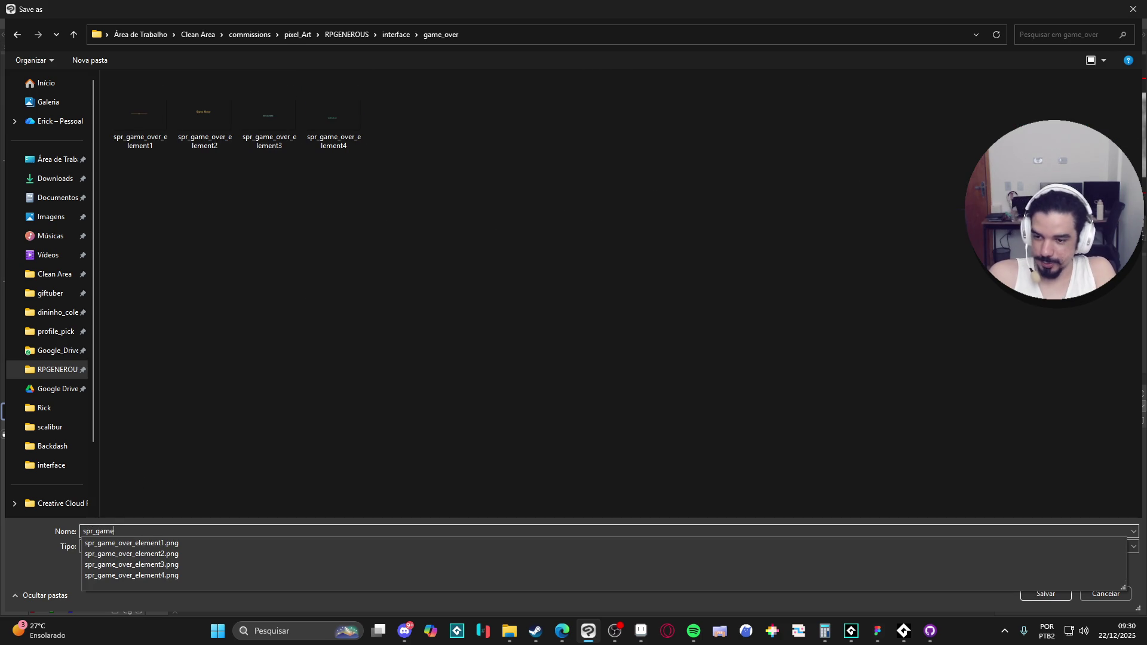
type("_over_perlin_noise")
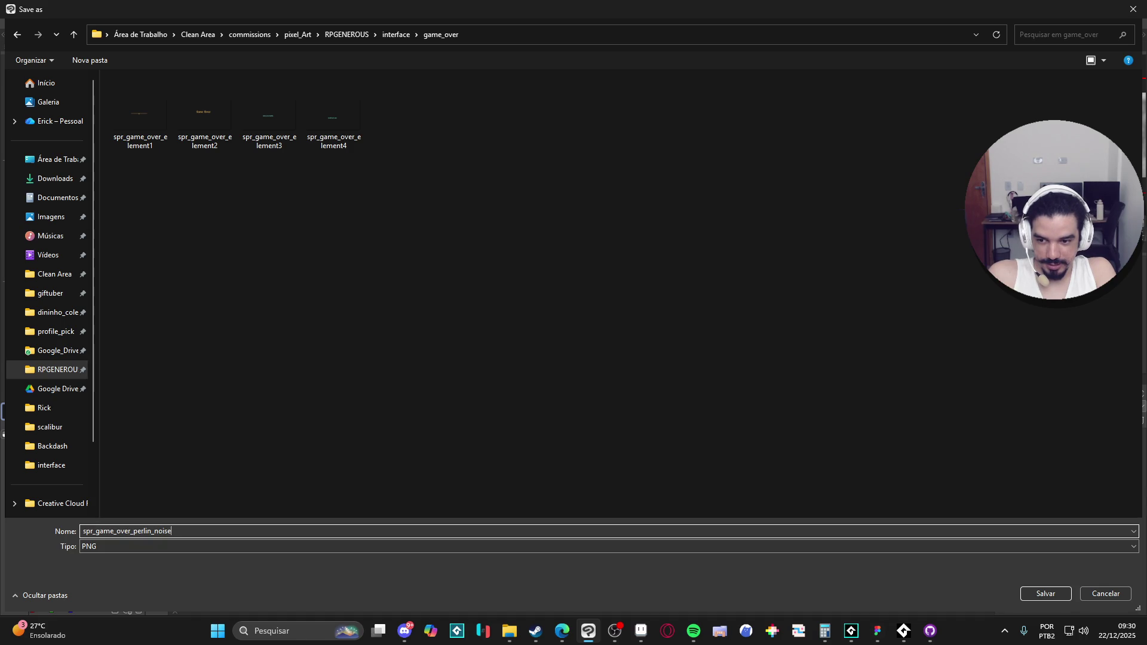
key("Return")
key("Return")
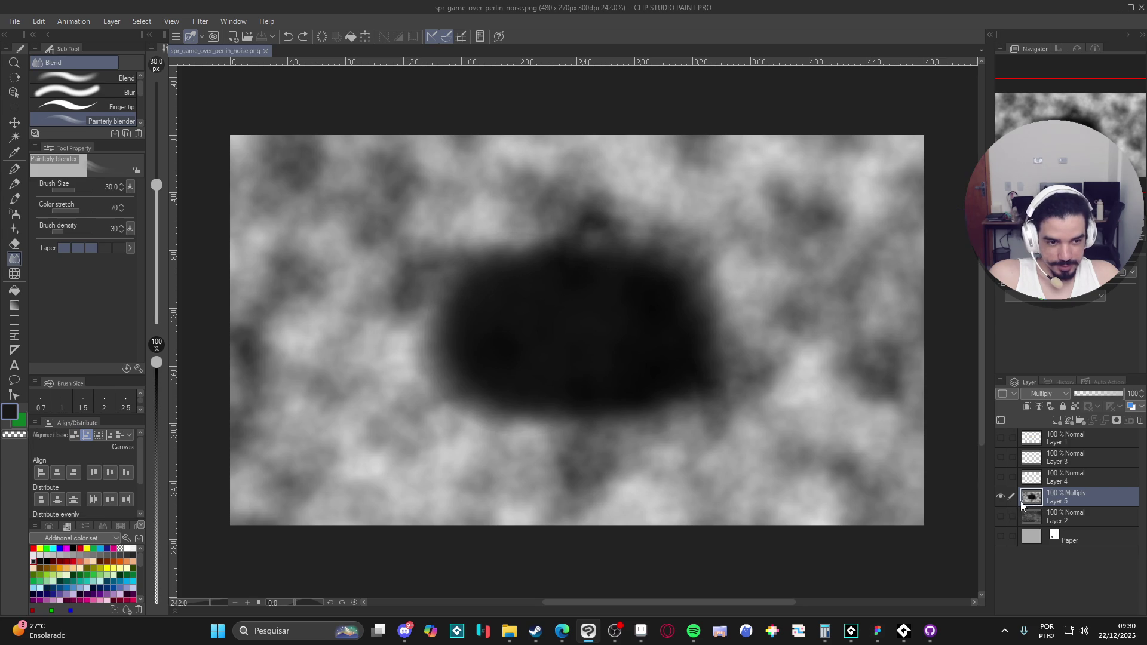
Hide the cloud noise layer, show the battle screenshot layer again, and return to GameMaker.
left_click(1003, 497)
left_click(1002, 515)
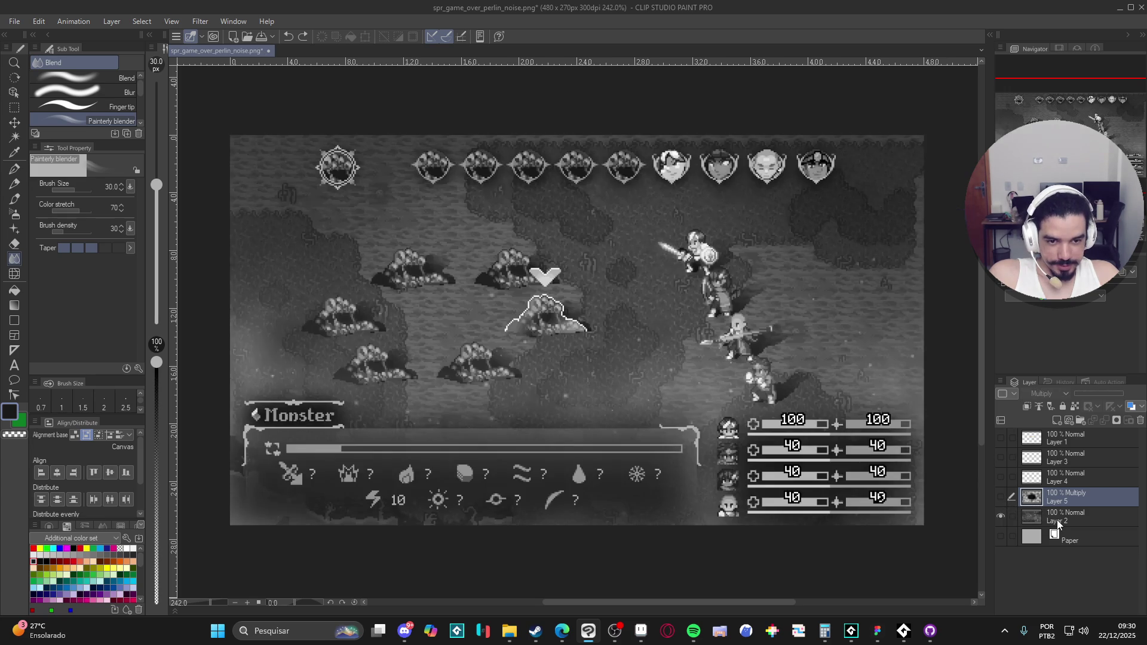
left_click(1001, 514)
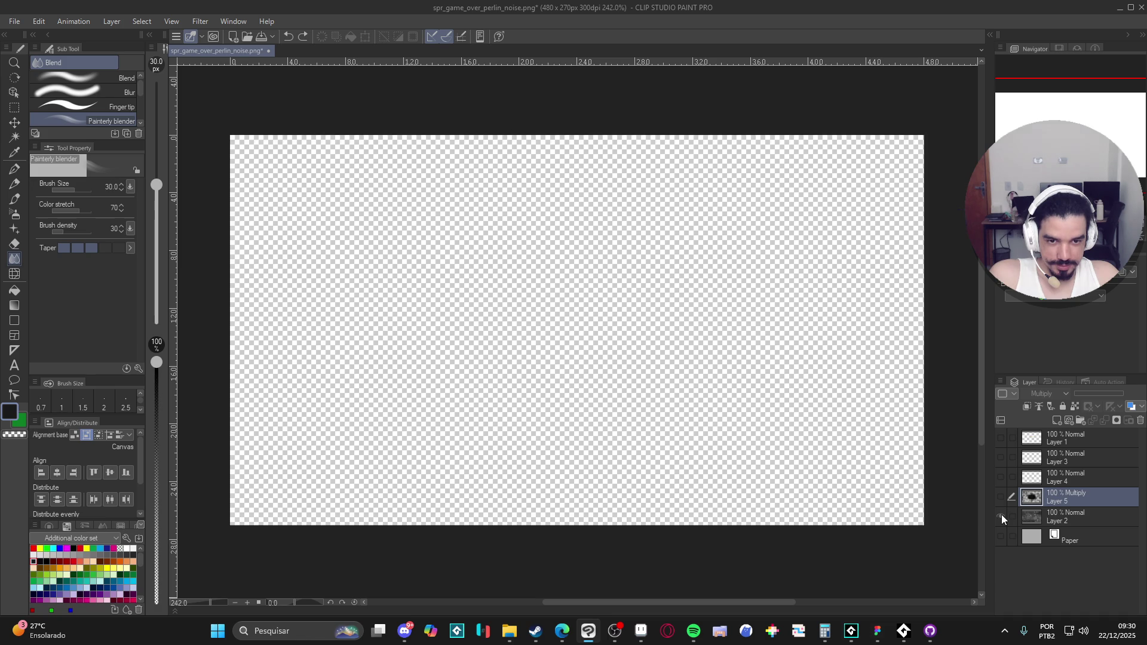
left_click(1001, 514)
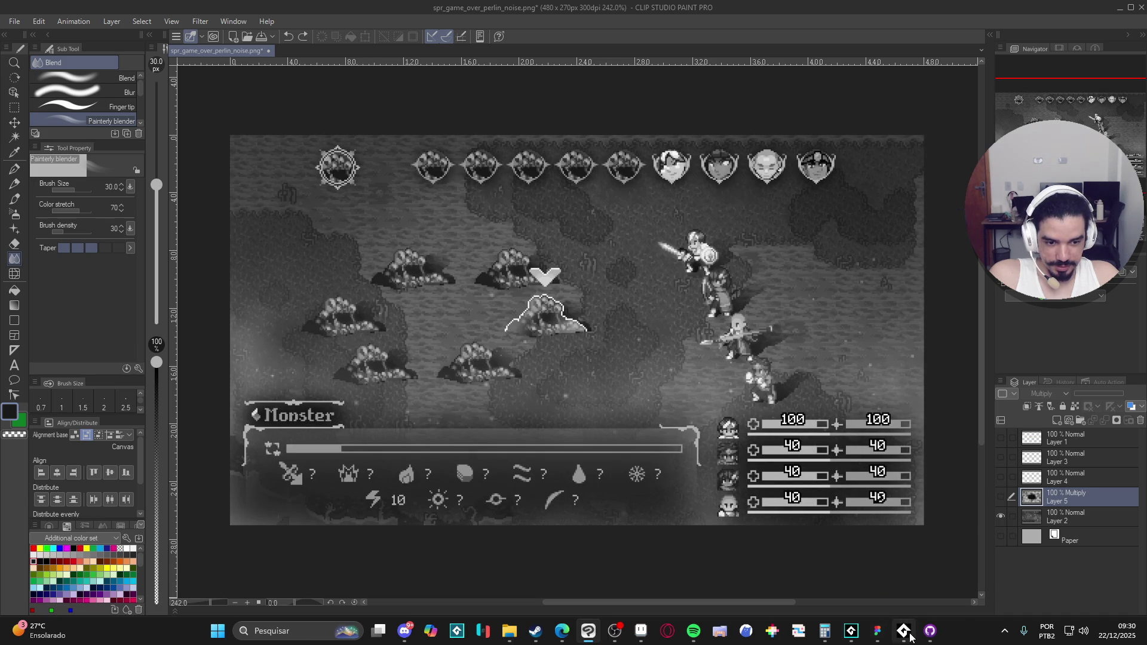
left_click(851, 631)
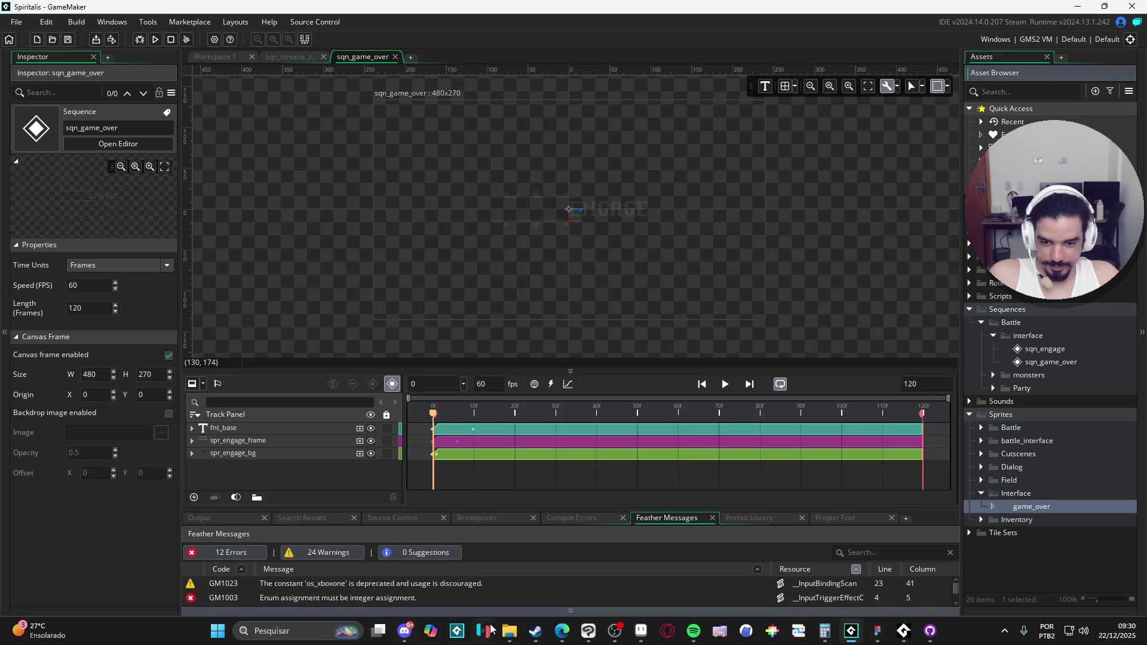
Open the RPGENEROUS project folder in File Explorer, then go back to GameMaker.
left_click(509, 630)
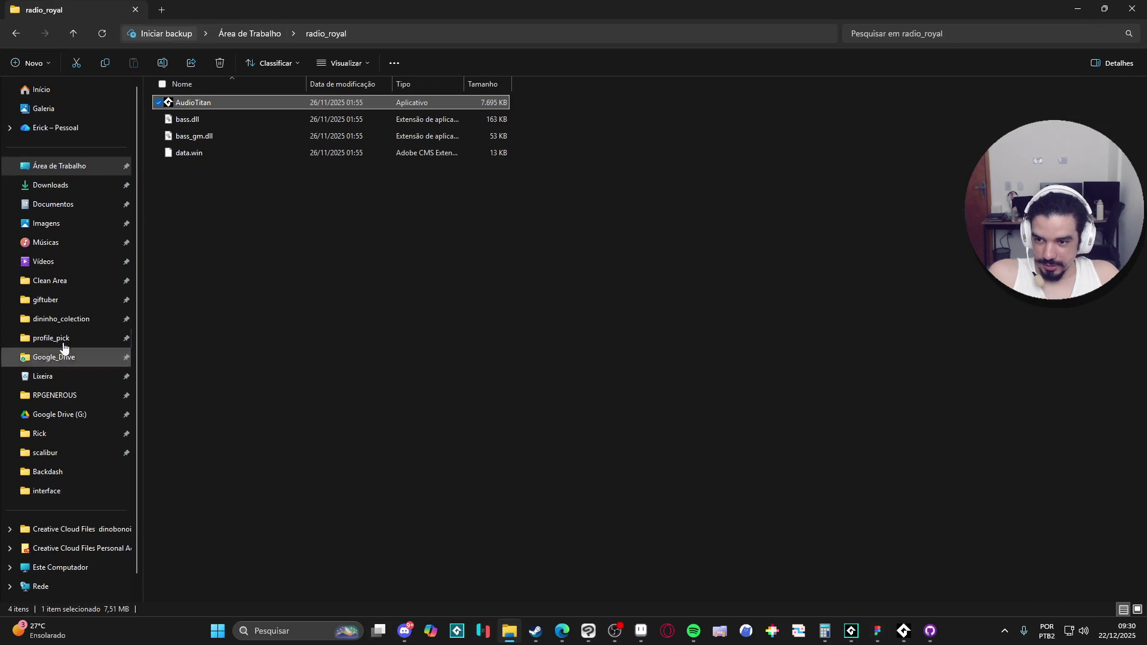
left_click(87, 396)
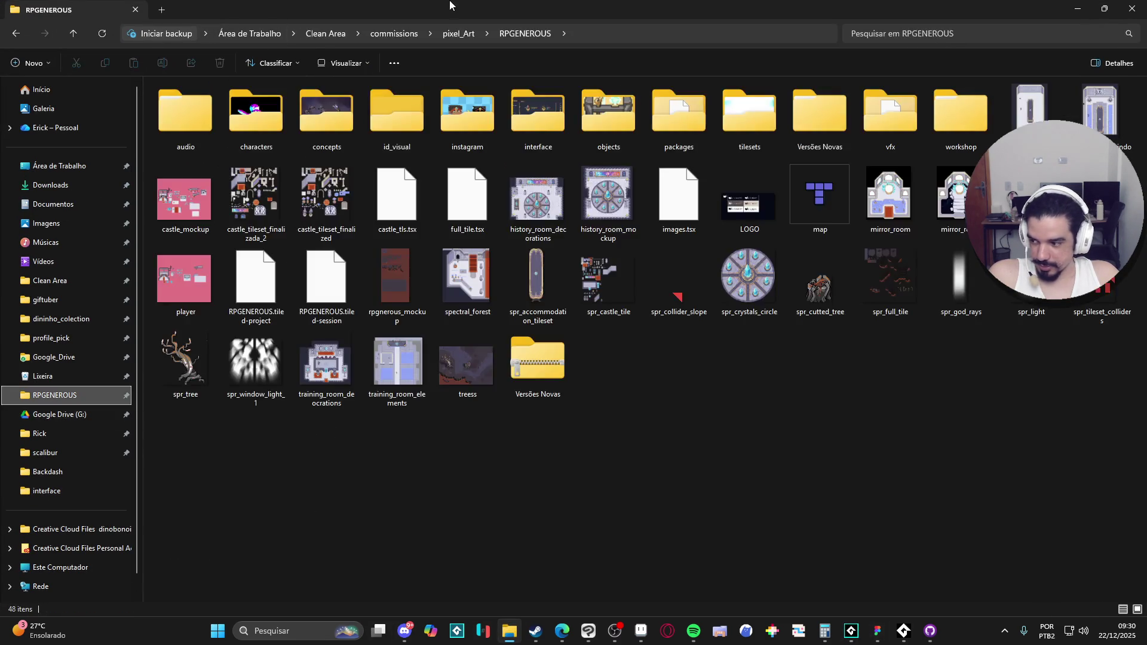
key("alt+Tab")
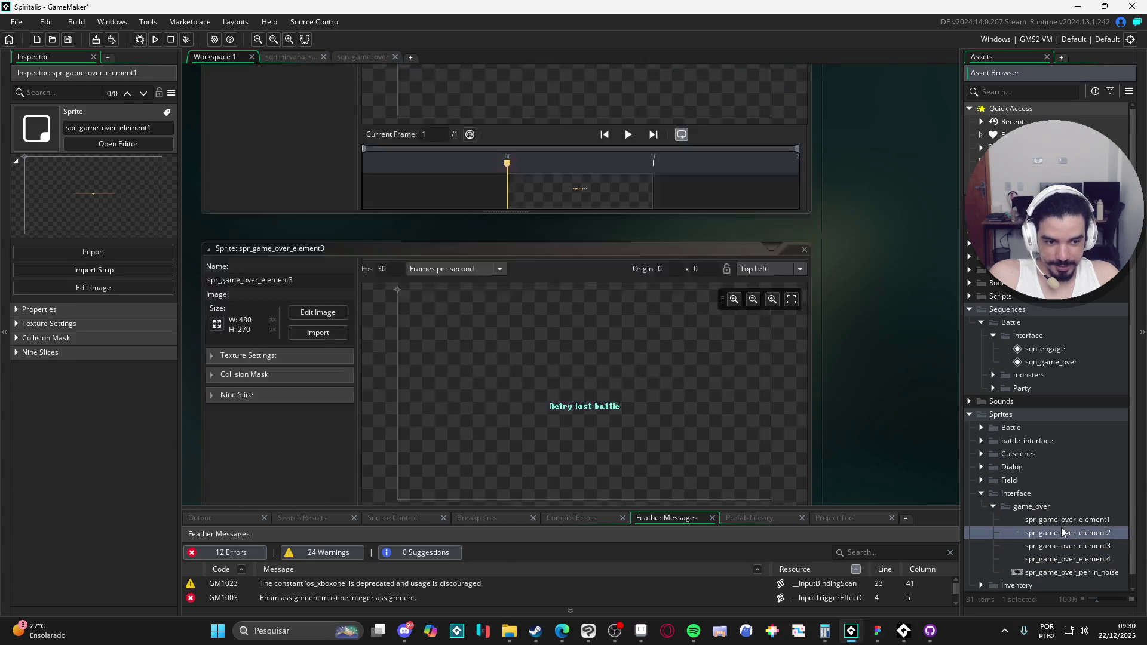
Preview the game_over element sprites 1–3 and spr_game_over_perlin_noise in the Asset Browser.
left_click(1065, 573)
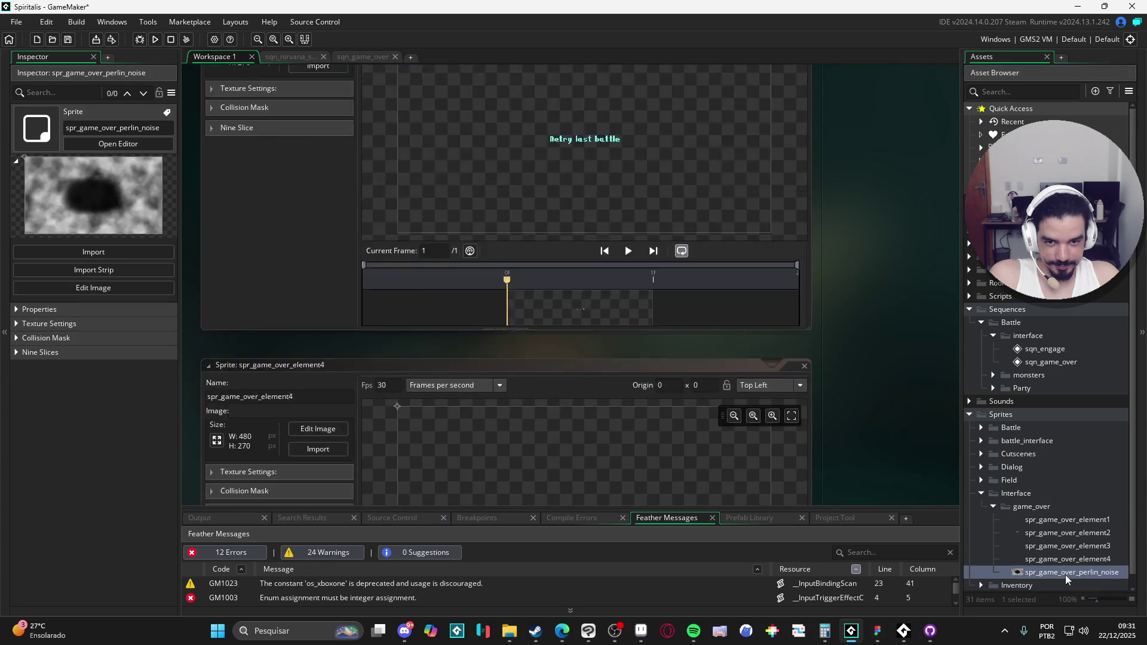
left_click(1042, 531)
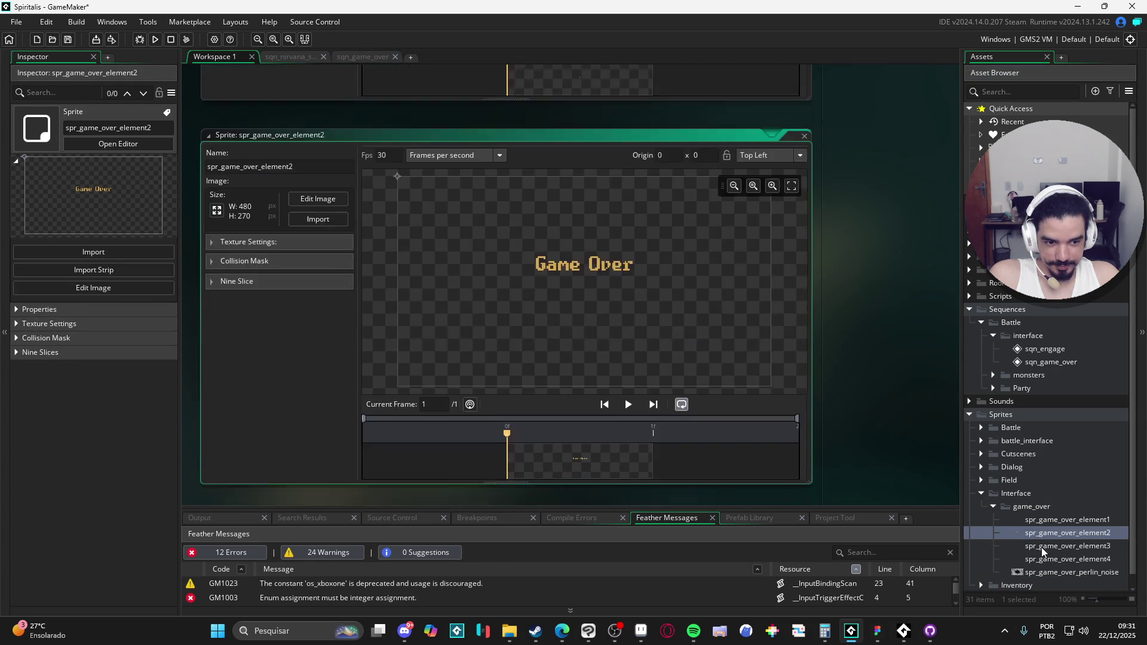
left_click(1044, 559)
left_click(1046, 572)
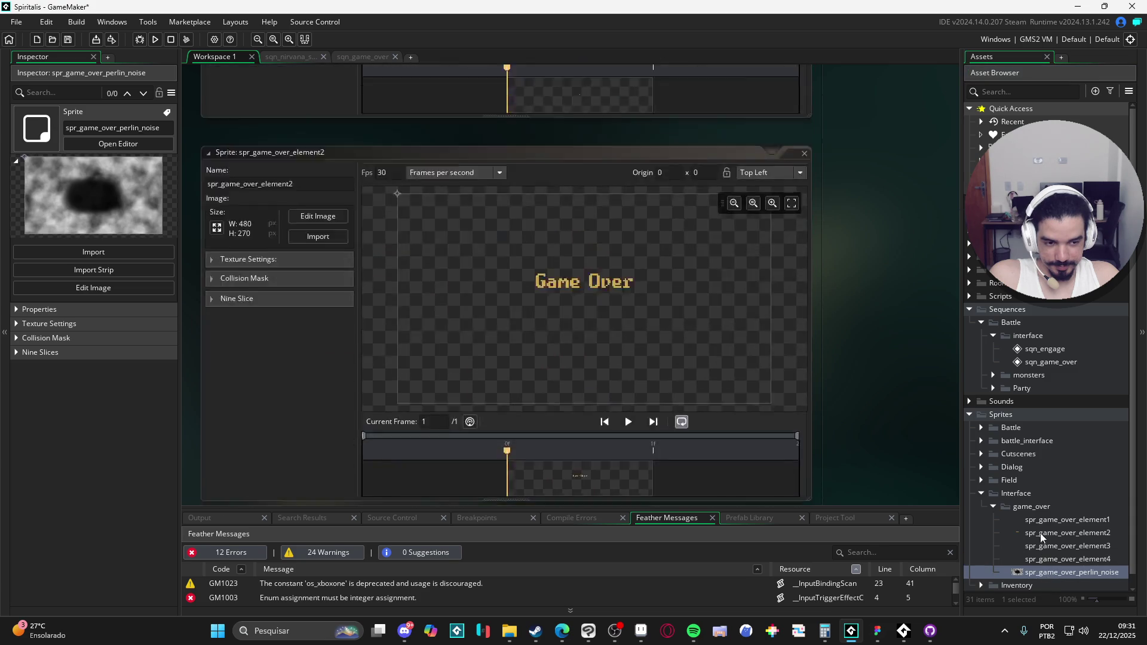
left_click(1041, 520)
left_click(1048, 531)
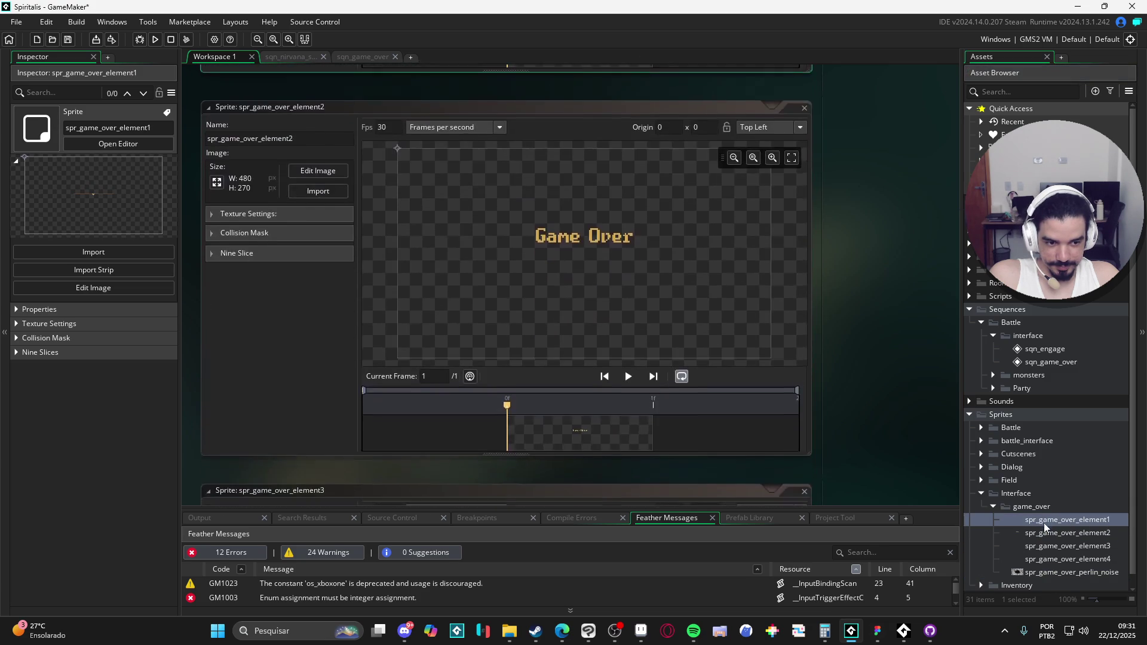
left_click(1044, 522)
left_click(1046, 532)
left_click(1048, 546)
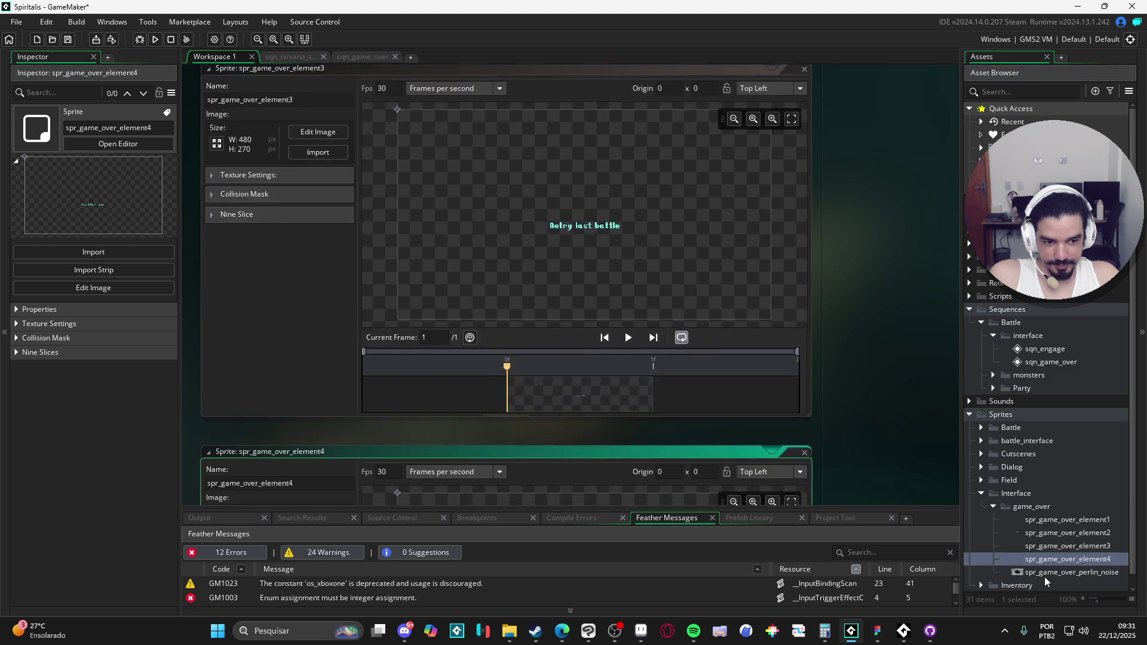
left_click(1044, 574)
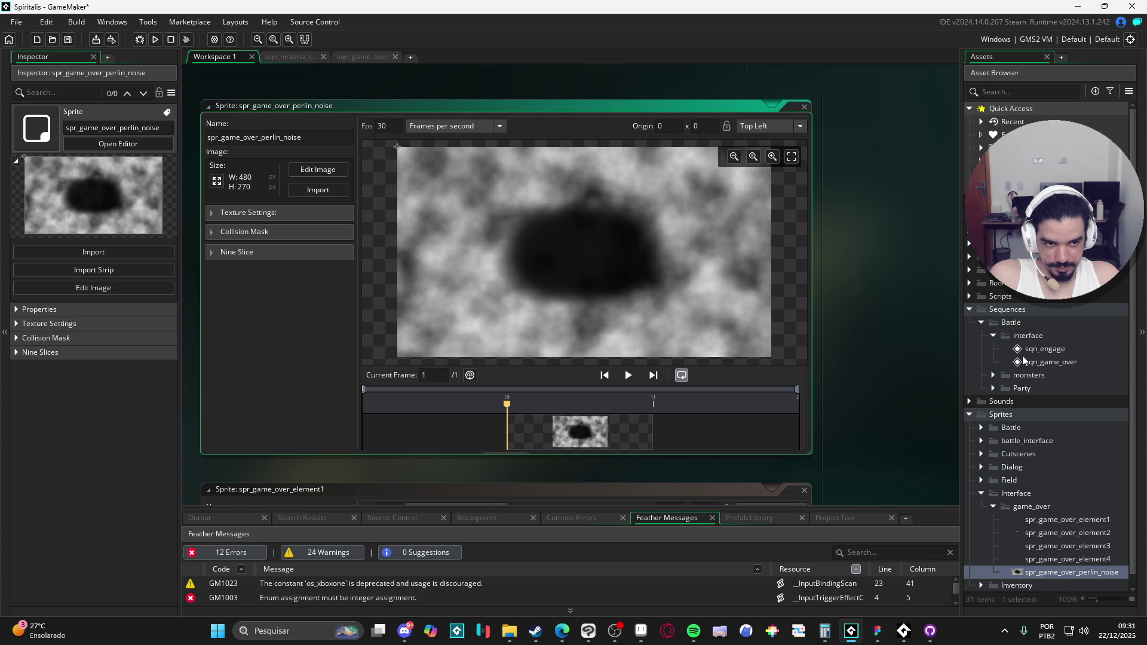
Create an 'interface' group under Objects and add a new blank object to it.
left_click(969, 257)
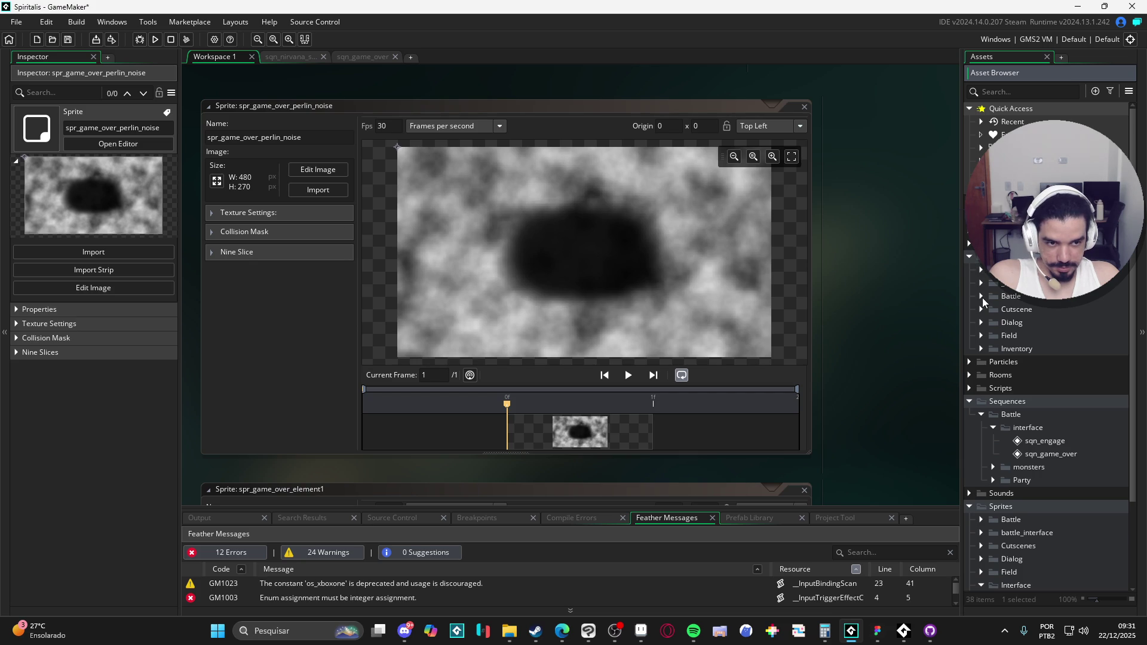
right_click(985, 323)
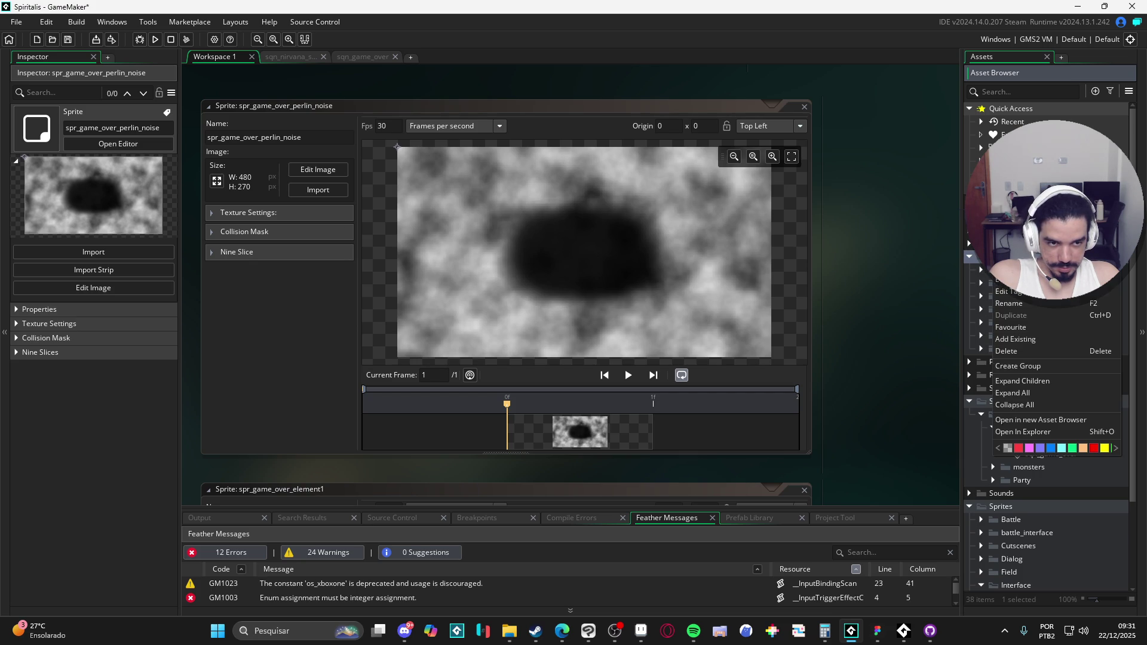
left_click(1037, 371)
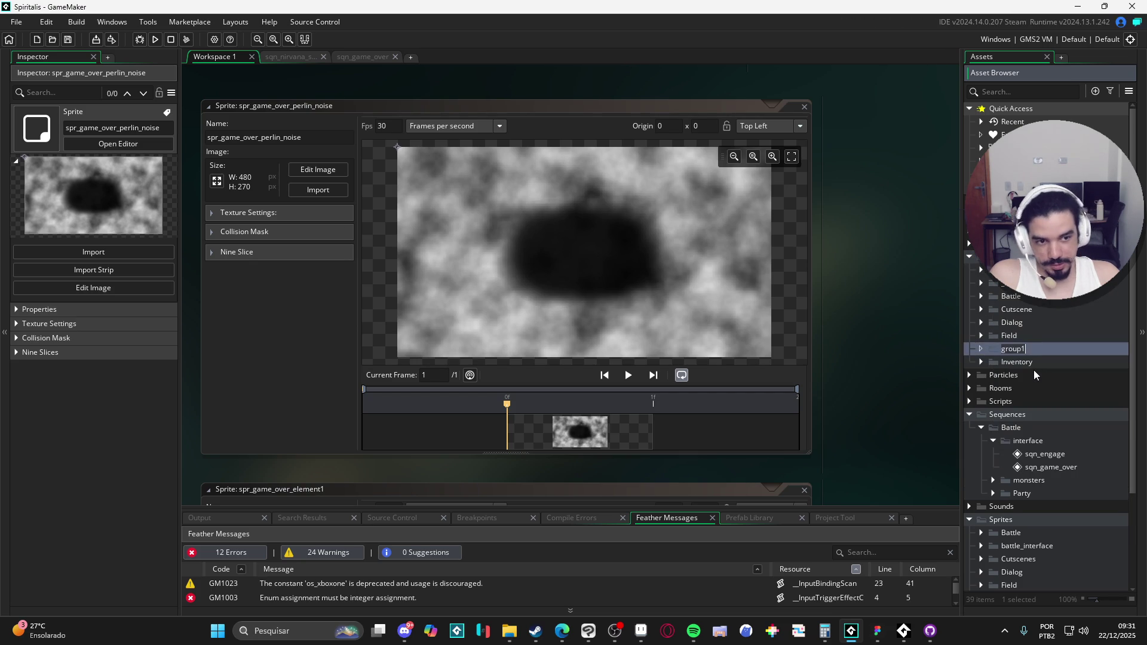
type("interface")
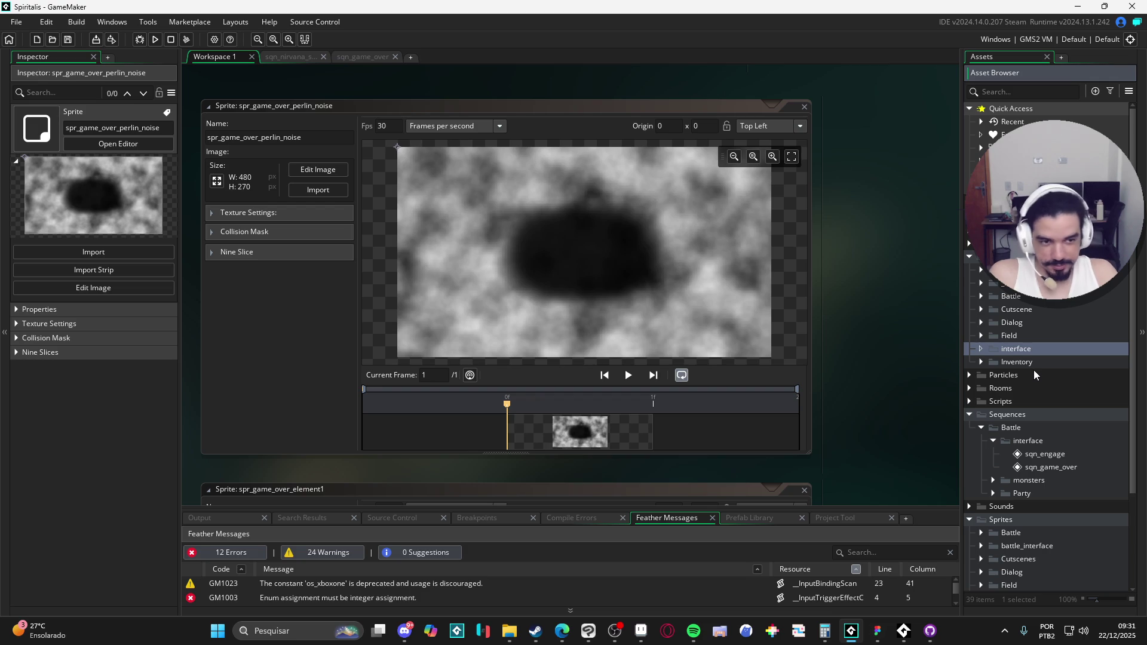
scroll(1027, 373, "down", 1)
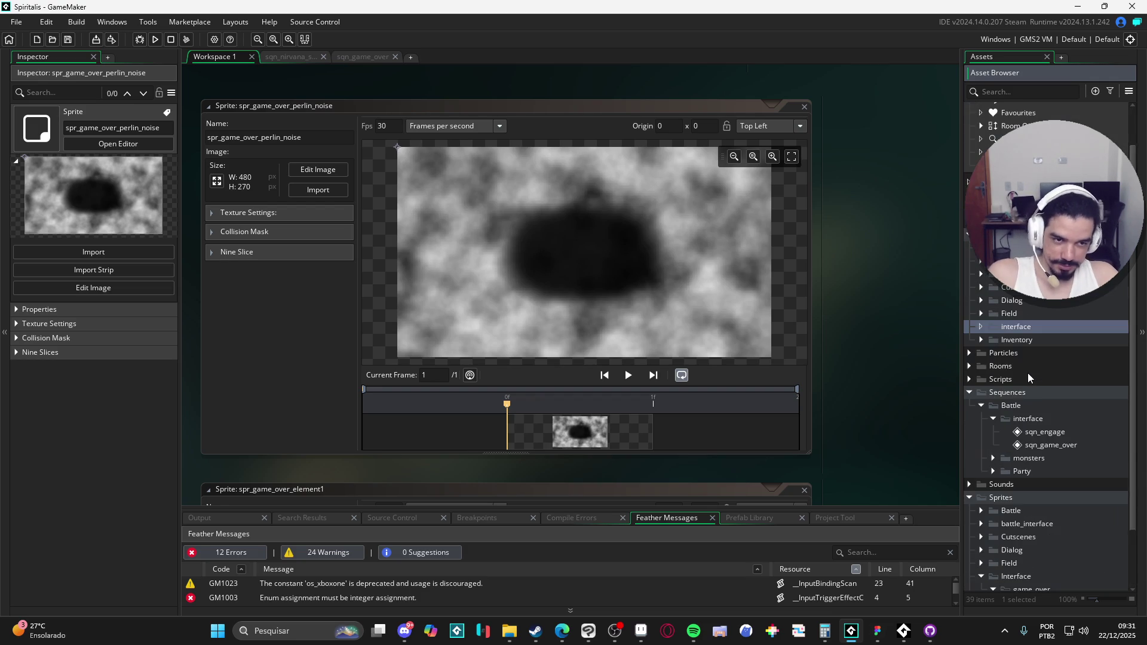
key("alt+o")
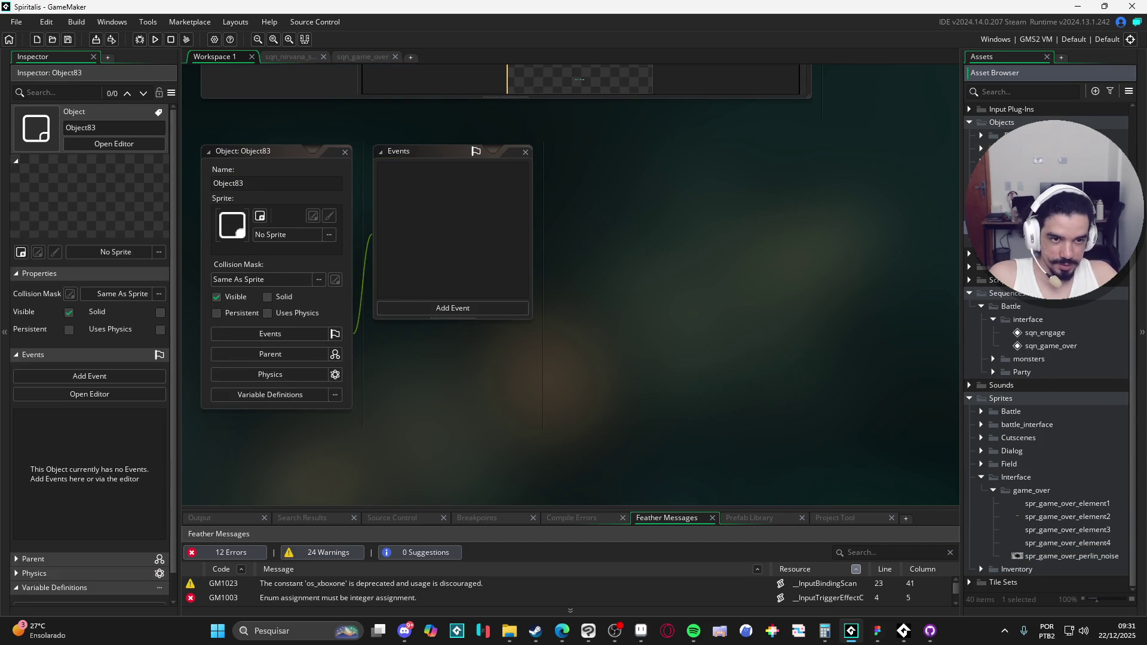
Rename the object obj_game_over_perlin_noise and assign the 480 × 270 spr_game_over_perlin_noise sprite.
left_click(253, 177)
key("ctrl+a")
type("spr_game_over_perlin_noise")
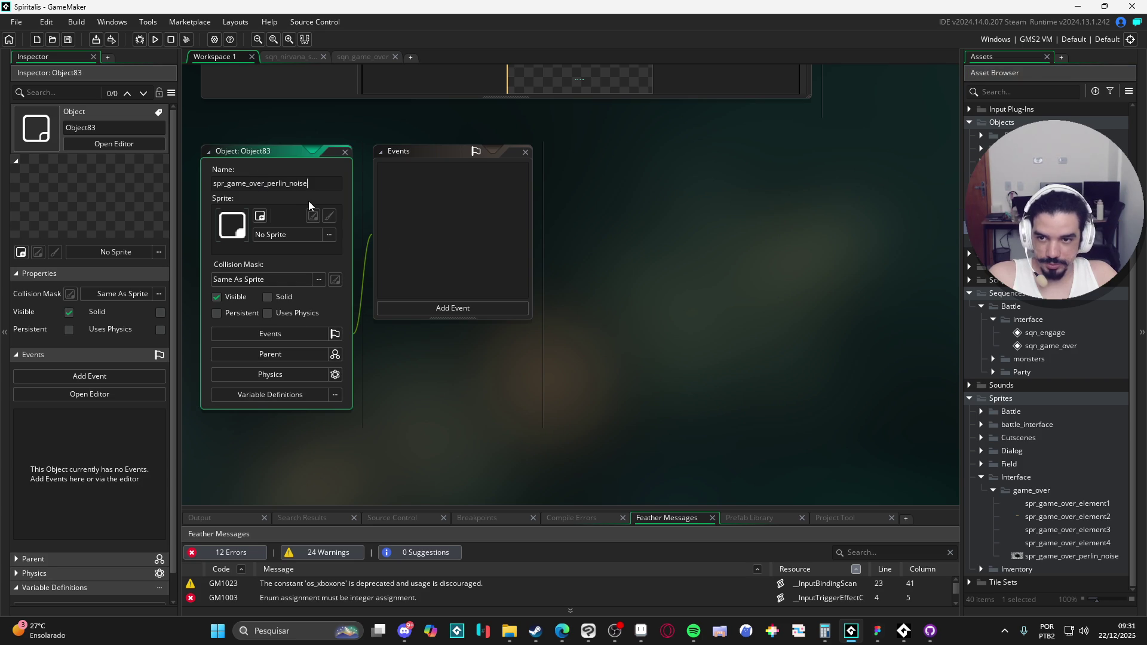
left_click_drag(223, 183, 214, 183)
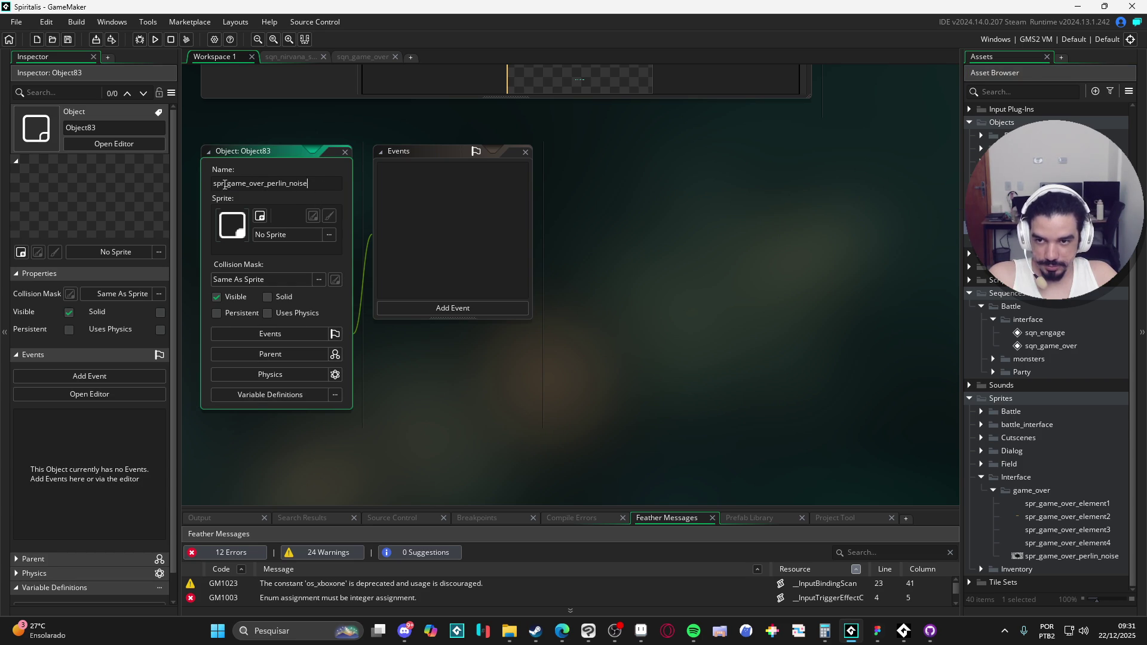
type("obj")
key("Return")
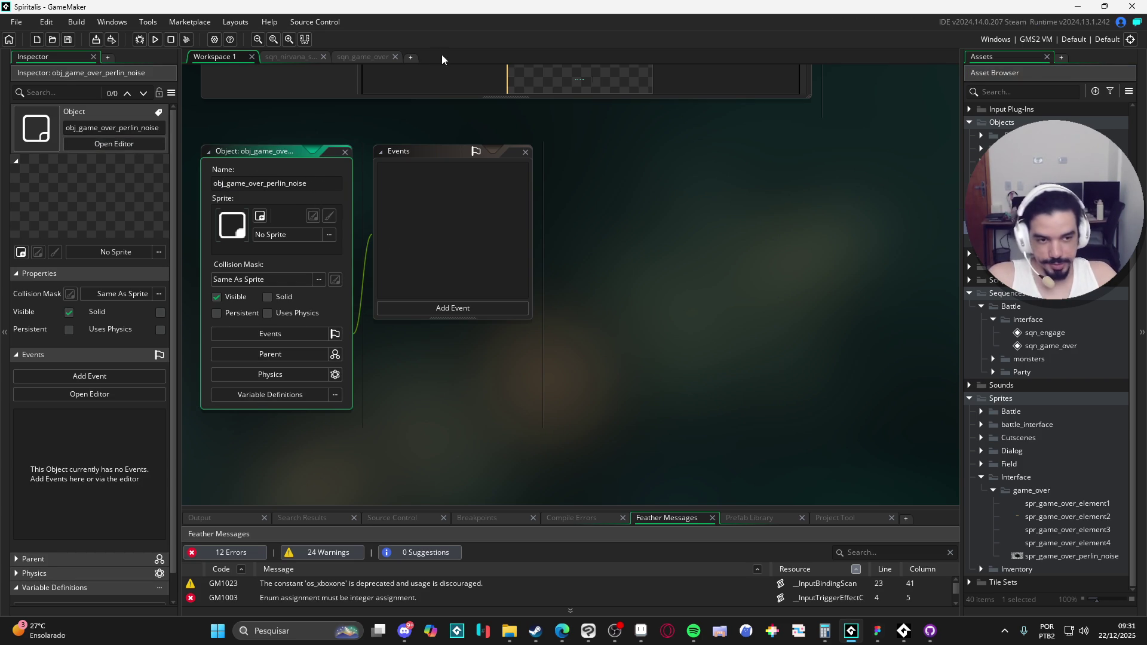
left_click(1051, 227)
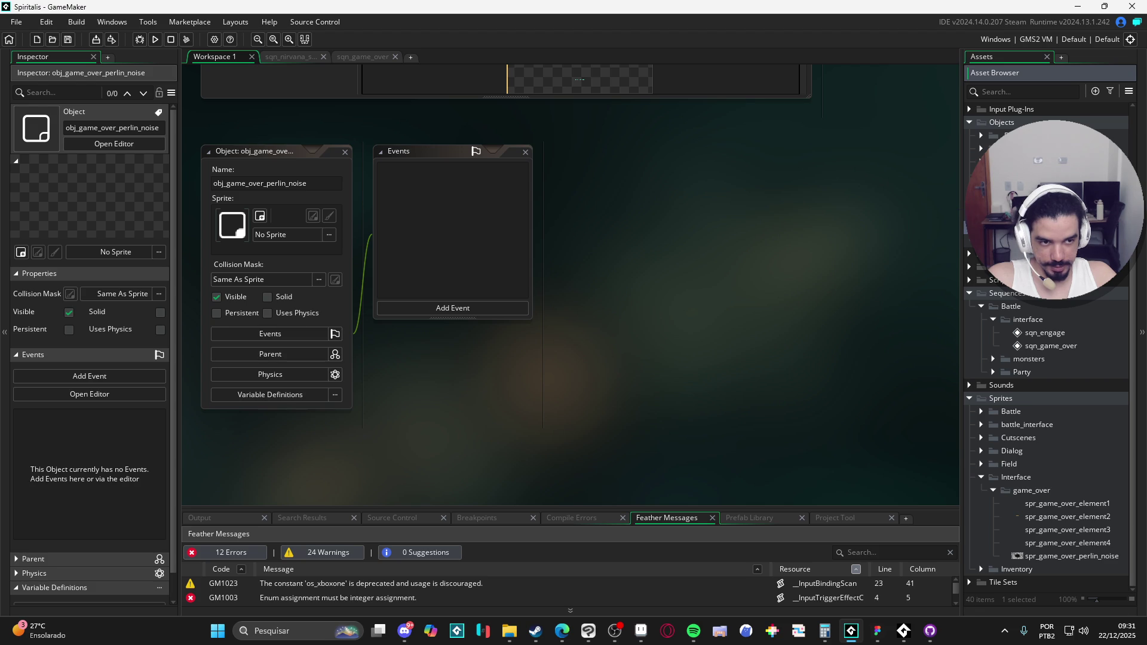
mouse_move(1051, 556)
left_mouse_down()
mouse_move(338, 272)
mouse_move(307, 245)
mouse_move(1017, 545)
mouse_move(276, 245)
left_mouse_up()
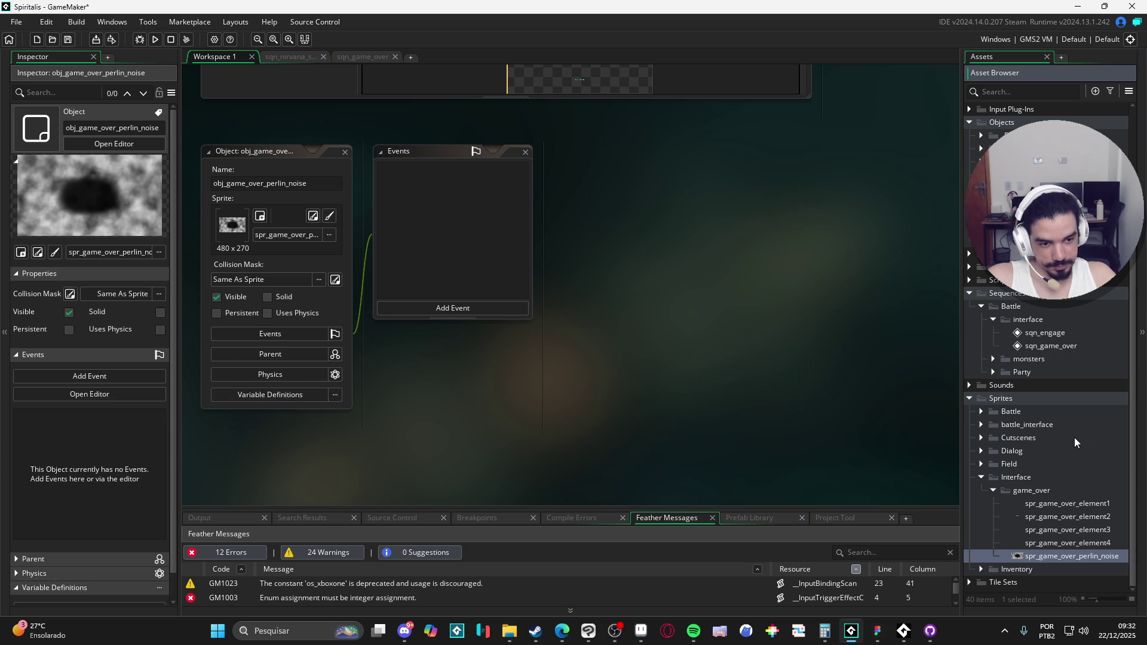
Open sqn_game_over and delete its three leftover engage tracks.
double_click(1051, 346)
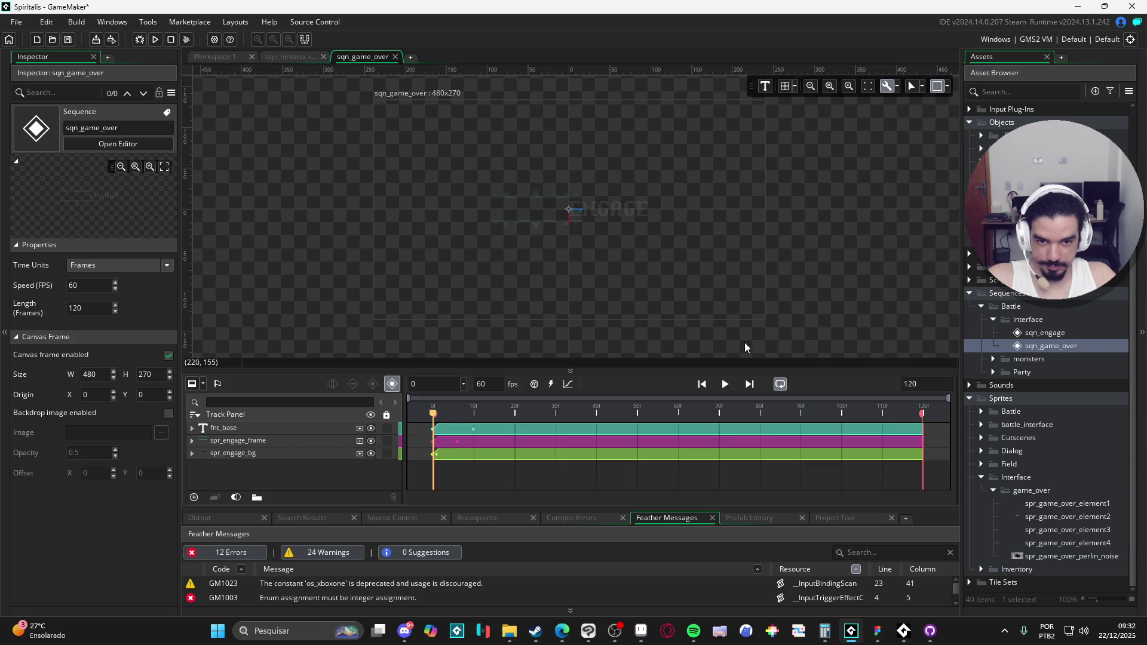
left_click(257, 440)
key("Delete")
left_click(249, 440)
key("Delete")
left_click(250, 429)
key("Delete")
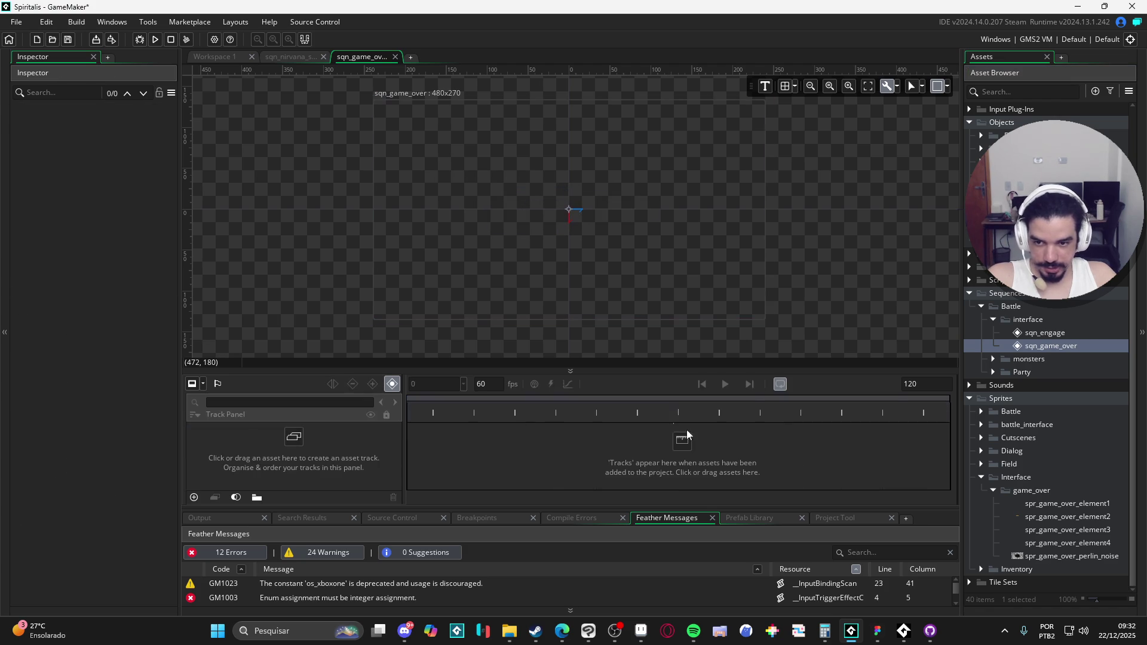
Add spr_game_over_element1–4 and centre the title, underline and Retry option on the canvas.
left_click(1045, 503)
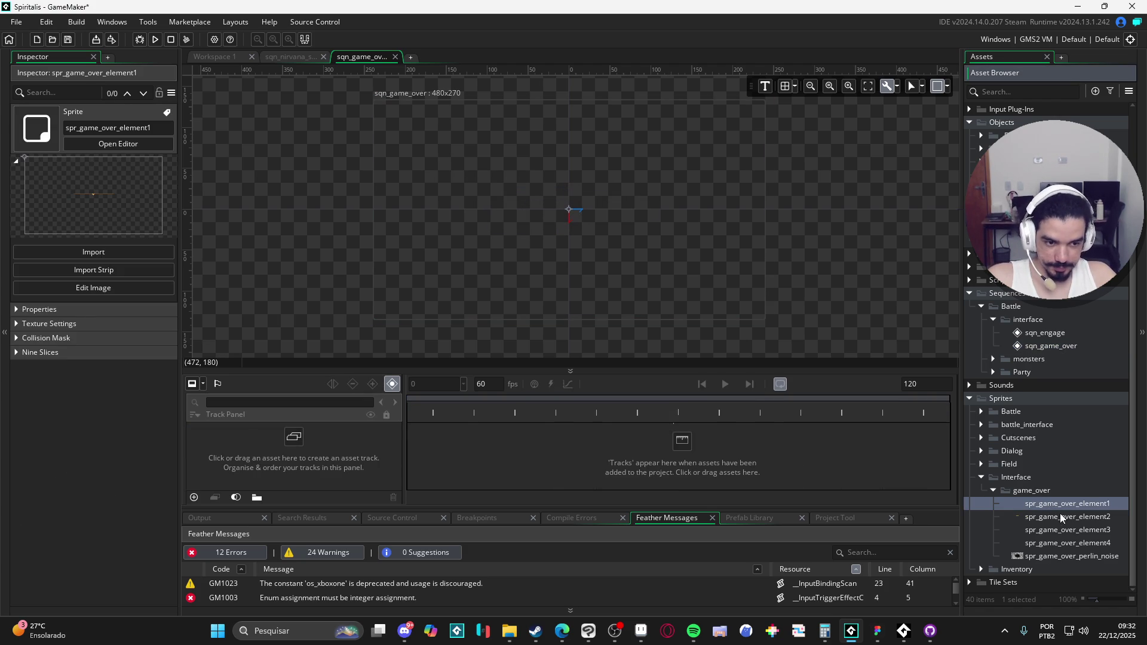
left_click(1063, 543, "shift")
mouse_move(1063, 543)
left_mouse_down()
mouse_move(545, 158)
mouse_move(547, 179)
mouse_move(307, 108)
mouse_move(387, 118)
left_mouse_up()
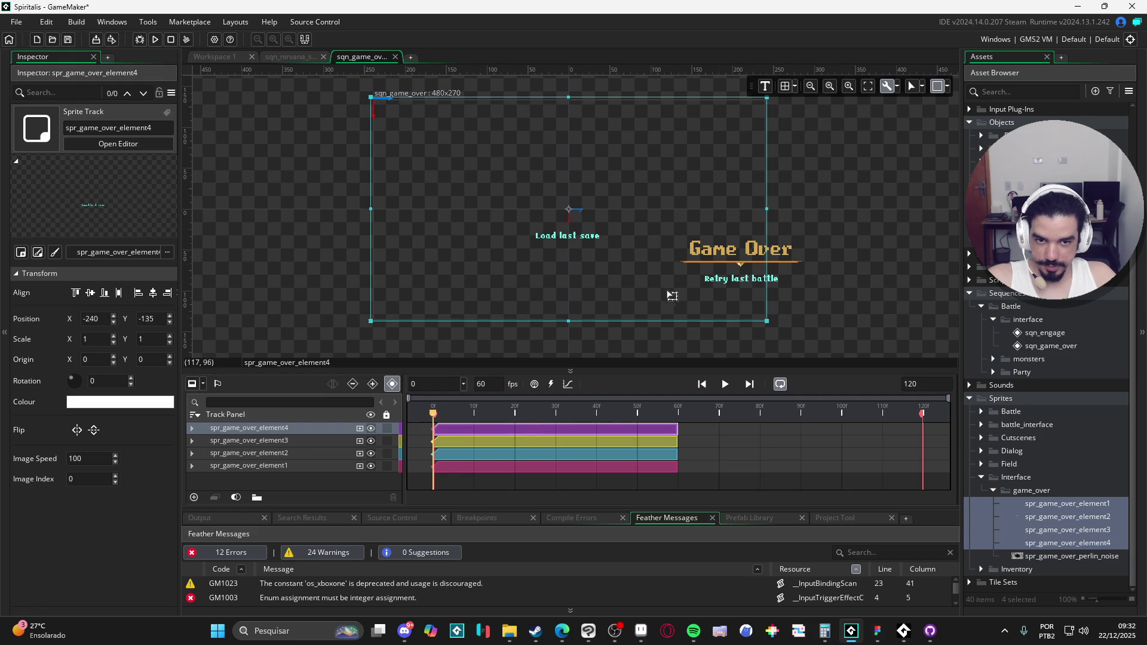
mouse_move(754, 266)
left_mouse_down()
mouse_move(682, 220)
mouse_move(604, 202)
left_mouse_up()
mouse_move(788, 253)
left_mouse_down()
mouse_move(621, 185)
mouse_move(619, 195)
left_mouse_up()
left_click_drag(829, 264, 675, 212)
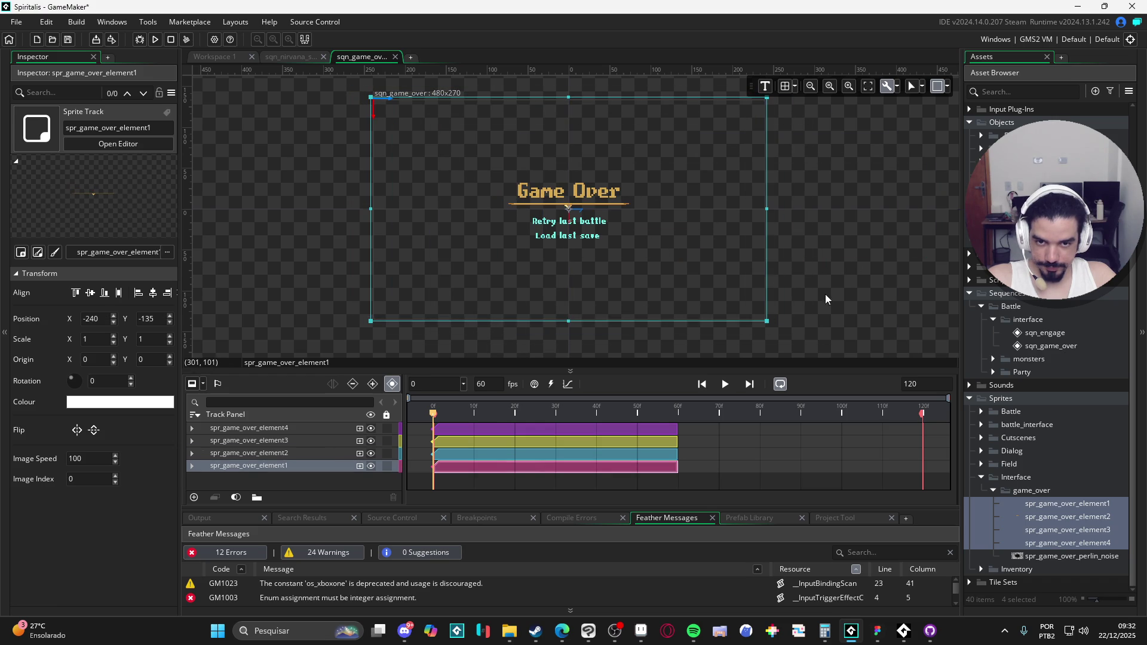
left_click(818, 342)
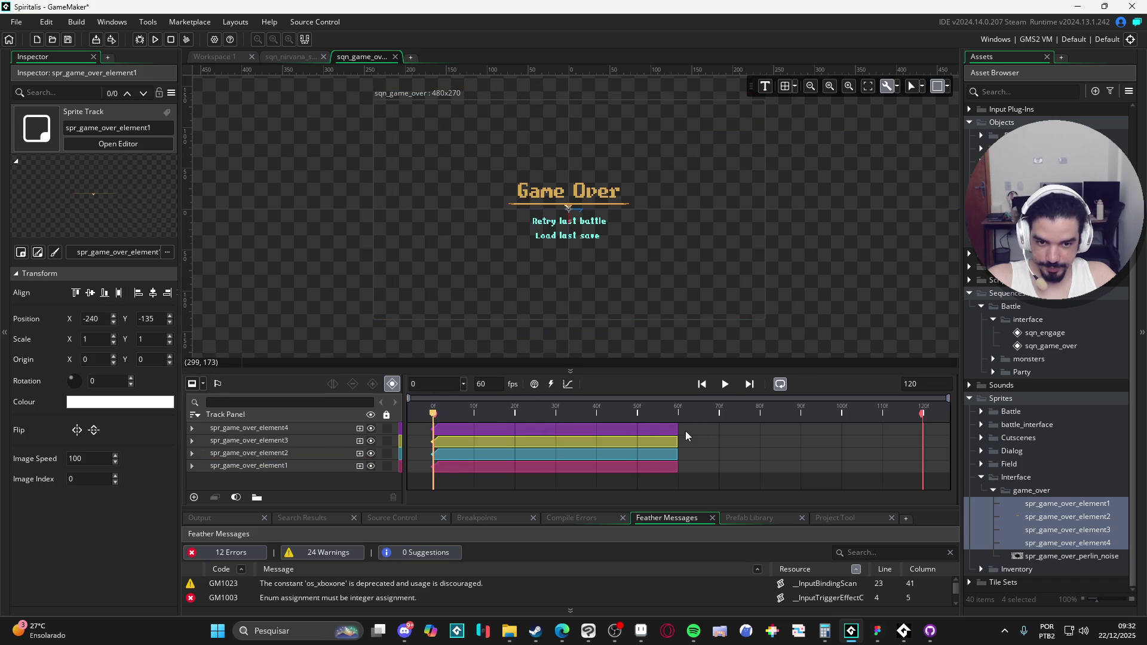
Stretch element4's clip to the end and set the sequence length to 60 frames.
mouse_move(677, 430)
left_mouse_down()
mouse_move(915, 432)
mouse_move(675, 423)
left_mouse_up()
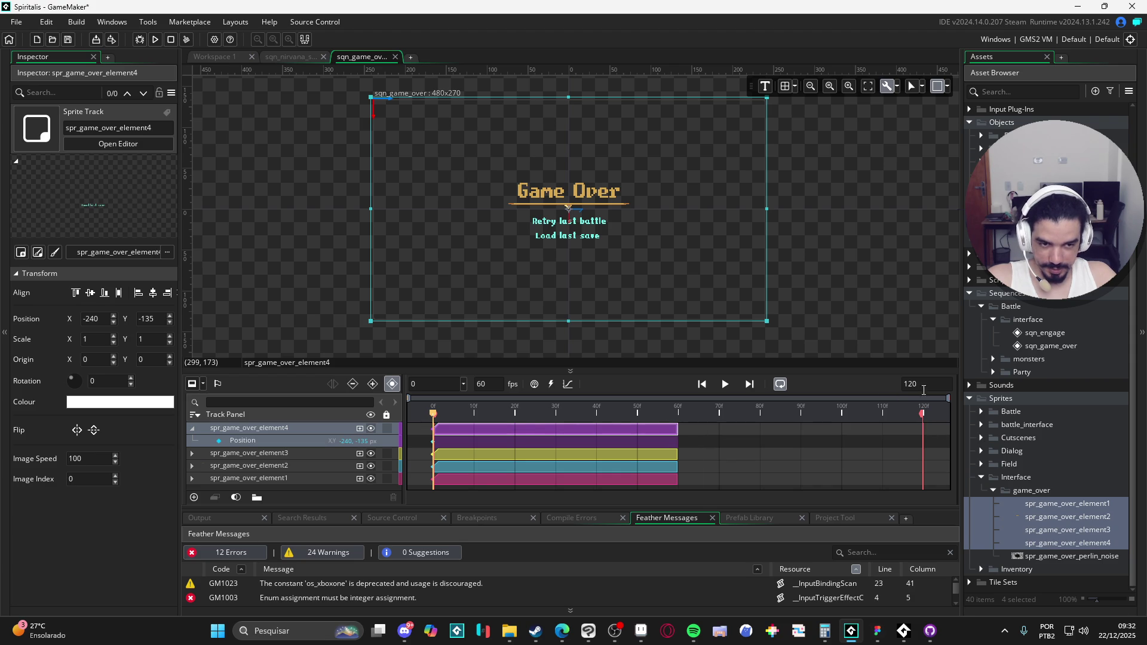
type("60")
key("Return")
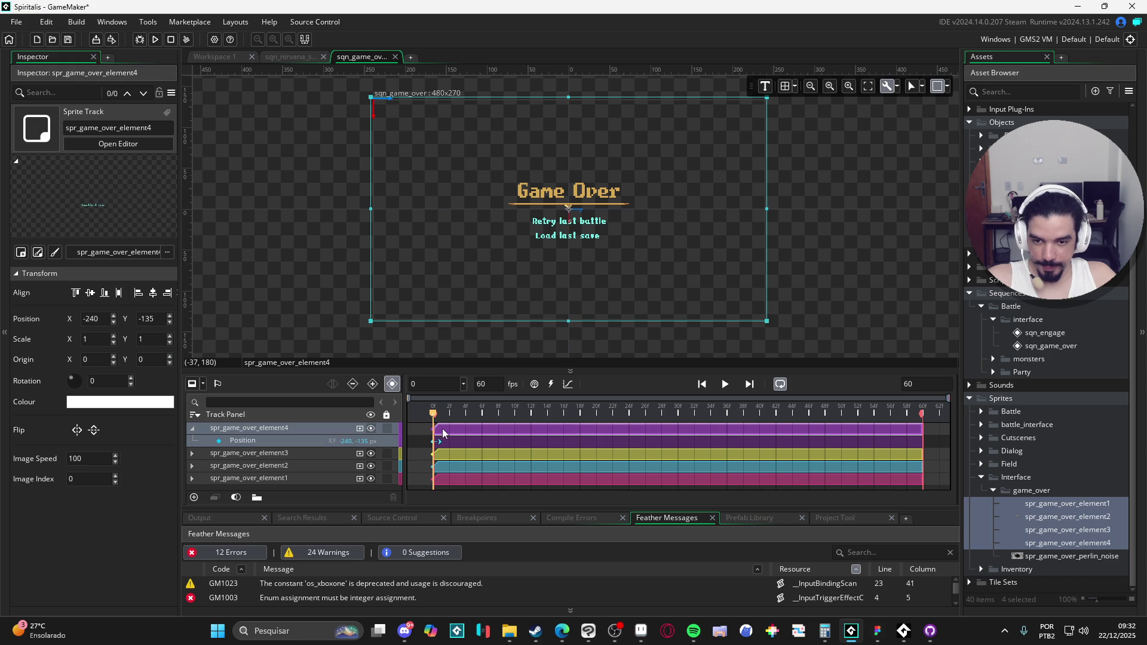
Add a Colour Multiply key with alpha 0 to the spr_game_over_element4 track.
left_click(360, 429)
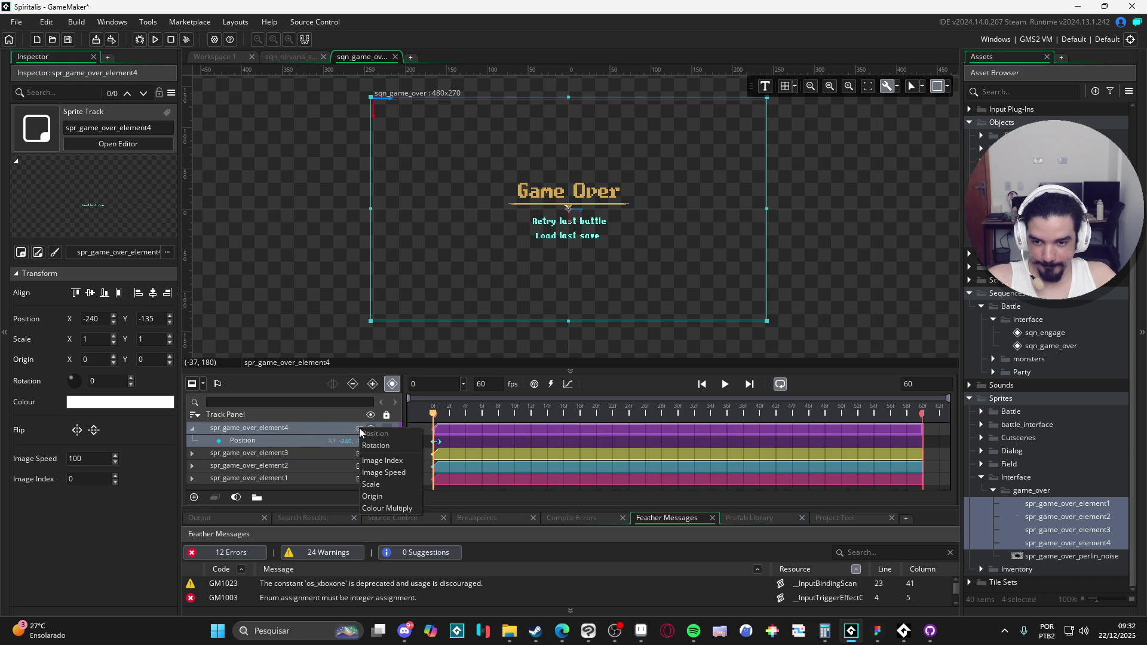
left_click(409, 507)
left_click(332, 441)
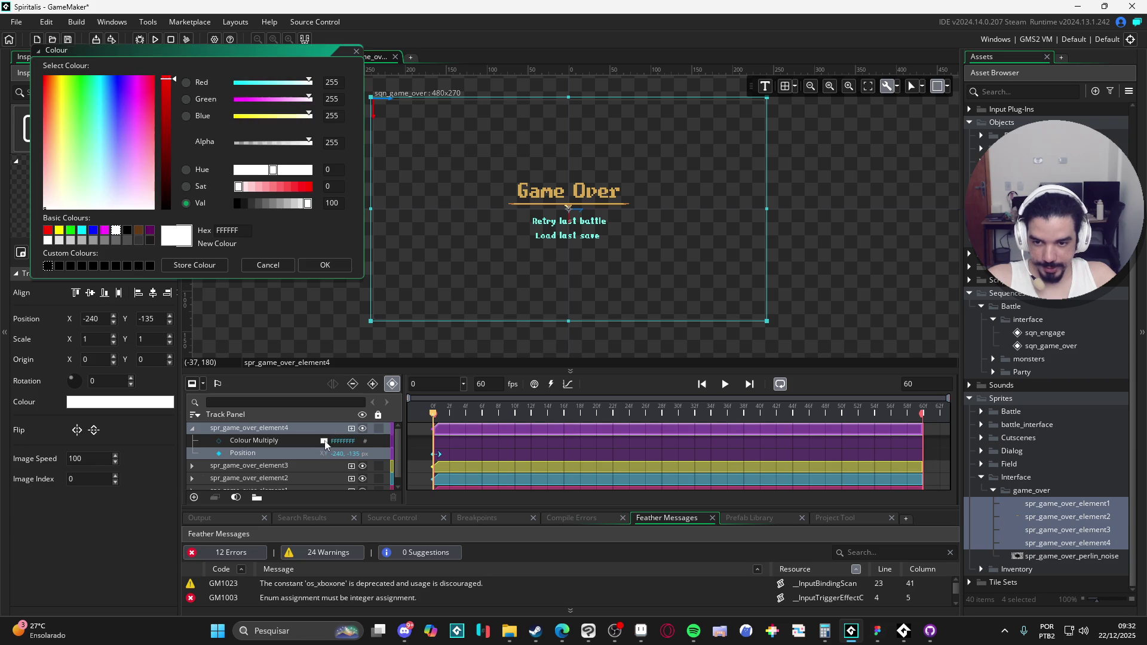
left_click_drag(251, 145, 233, 143)
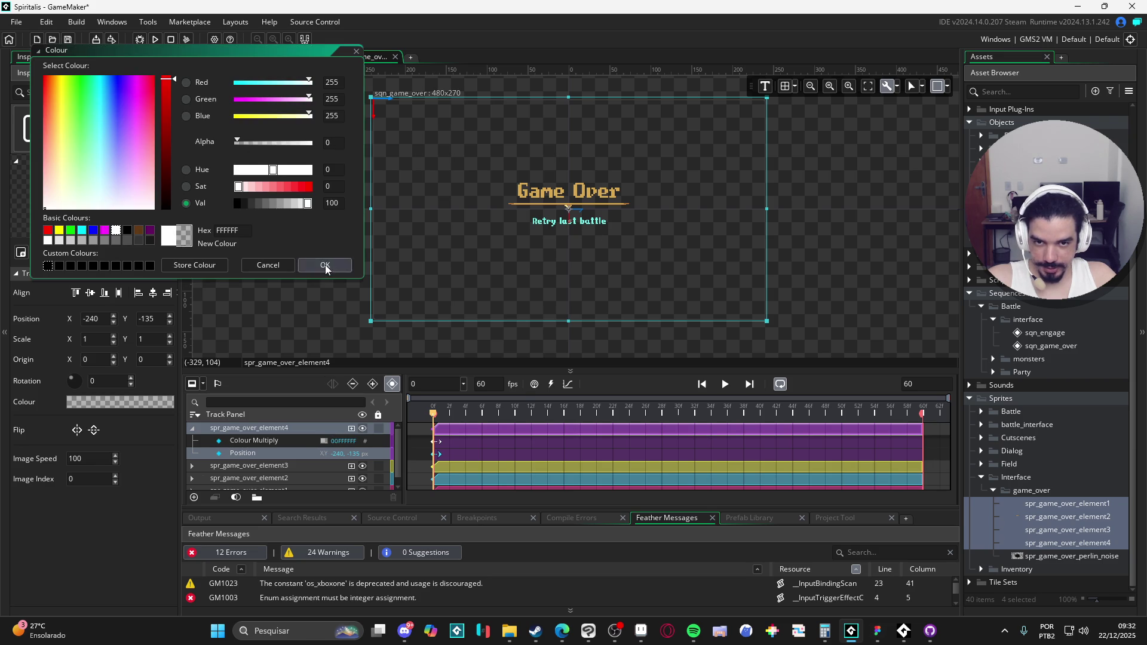
left_click(325, 264)
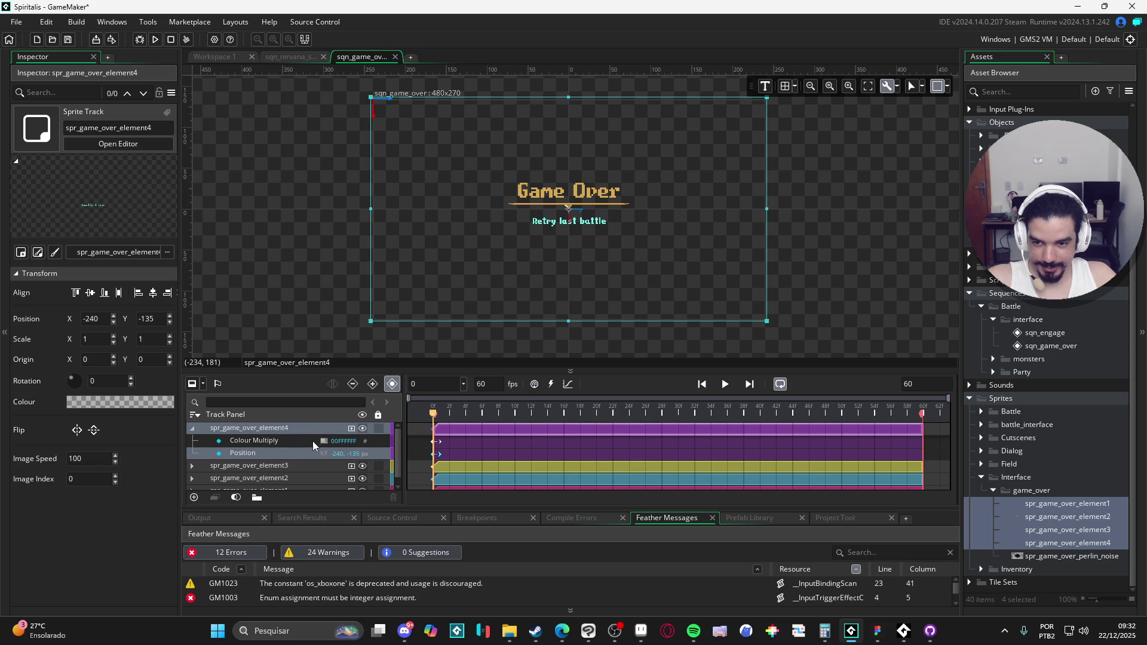
Check the other element tracks' properties, then select the perlin noise asset.
left_click(278, 465)
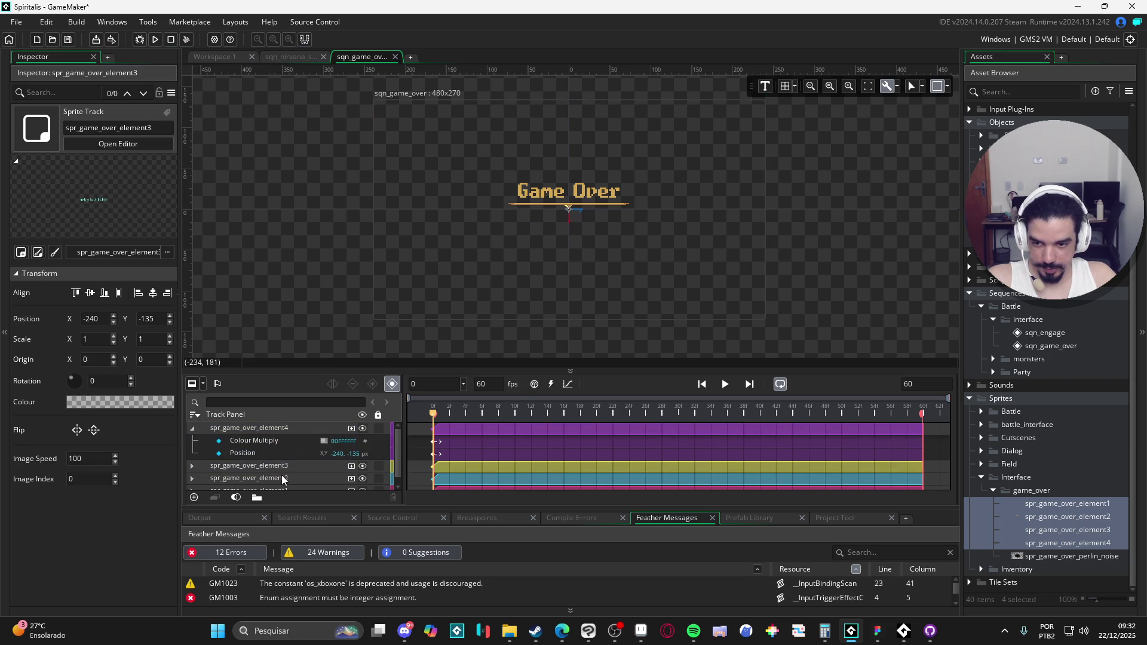
scroll(282, 475, "down", 1)
double_click(286, 460)
scroll(289, 472, "down", 1)
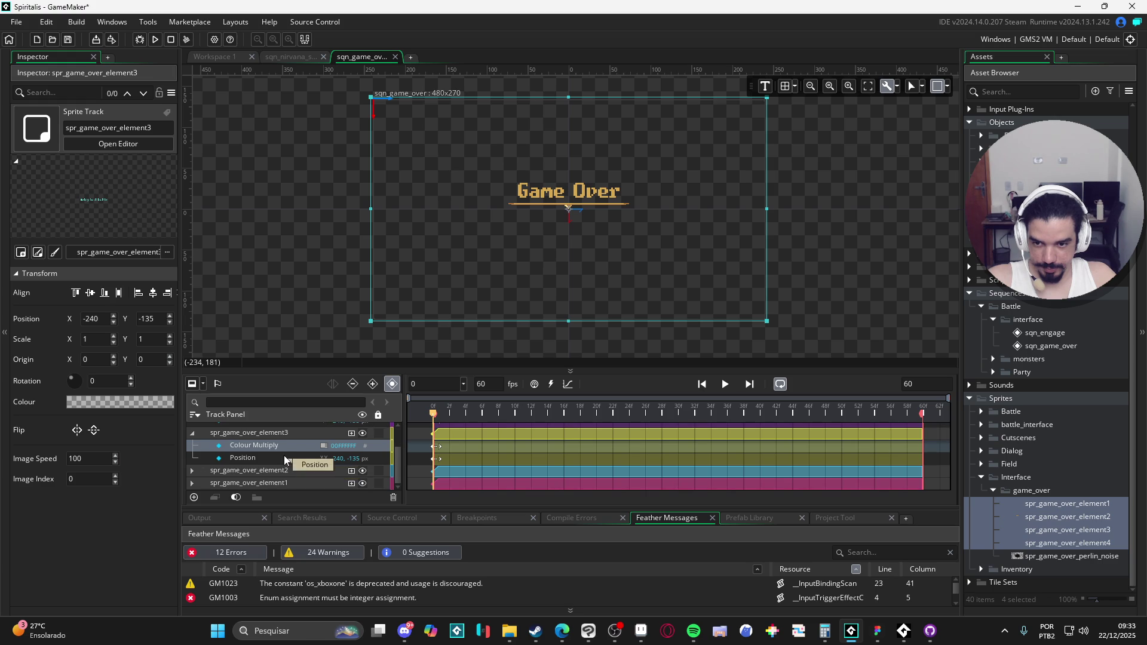
left_click(278, 483)
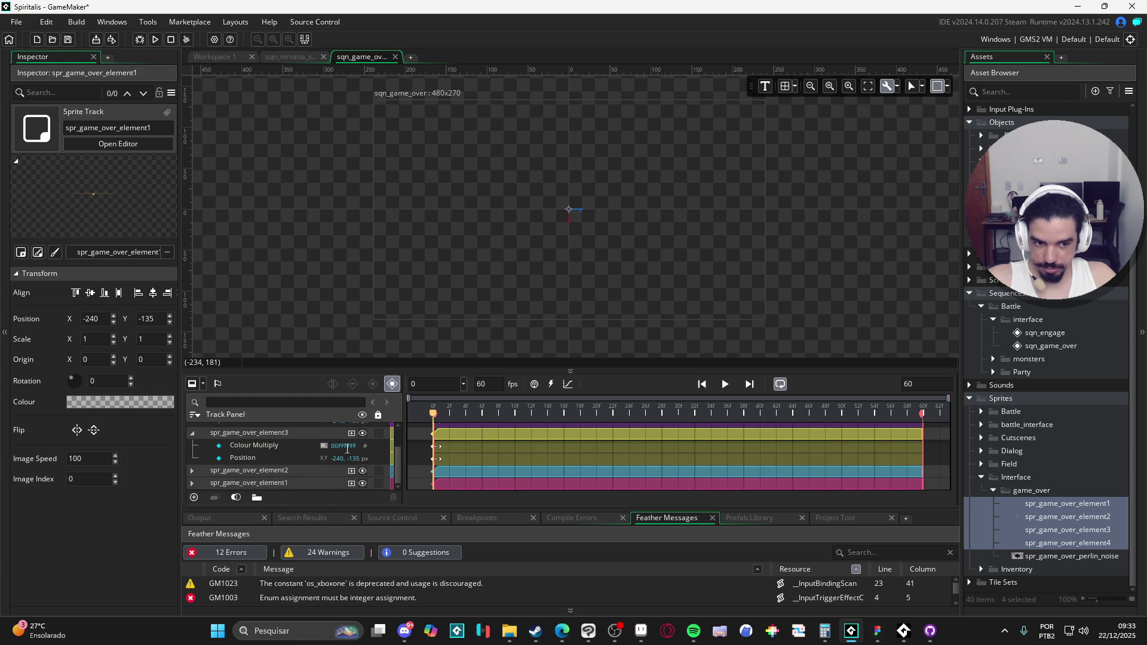
scroll(337, 459, "up", 1)
left_click(198, 433)
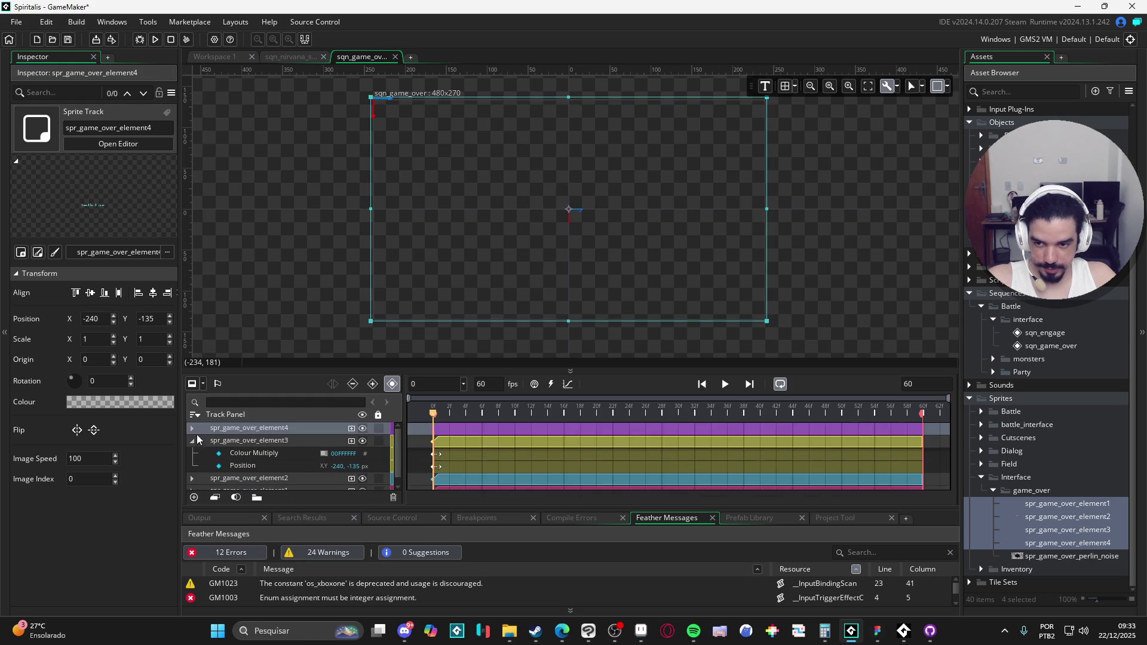
left_click(196, 441)
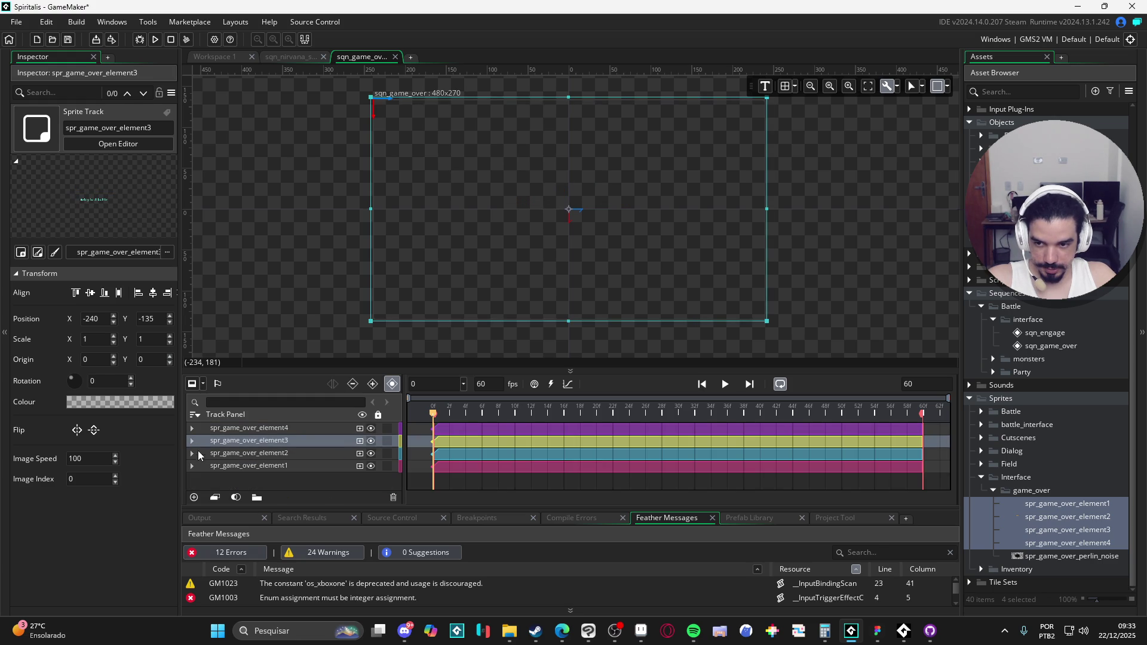
left_click(1045, 557)
scroll(1049, 407, "up", 3)
Drop obj_game_over_perlin_noise on the canvas, fit it to the frame, and move its track below the elements.
left_click(1056, 350)
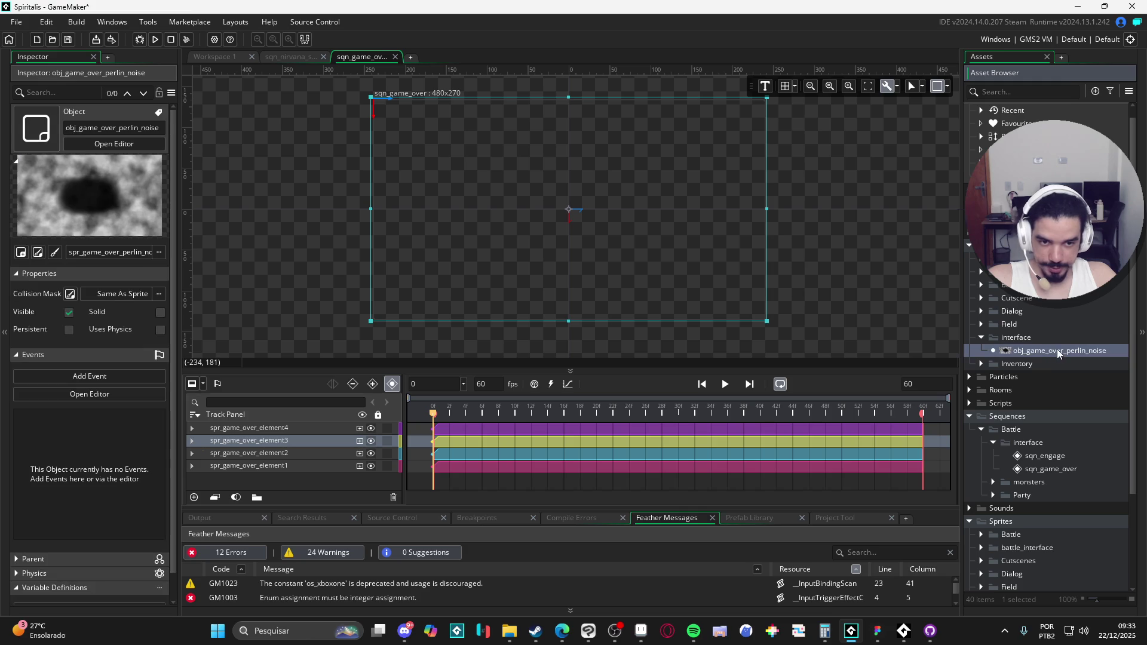
left_click_drag(1056, 349, 526, 231)
left_click_drag(692, 207, 686, 199)
left_click_drag(305, 440, 301, 483)
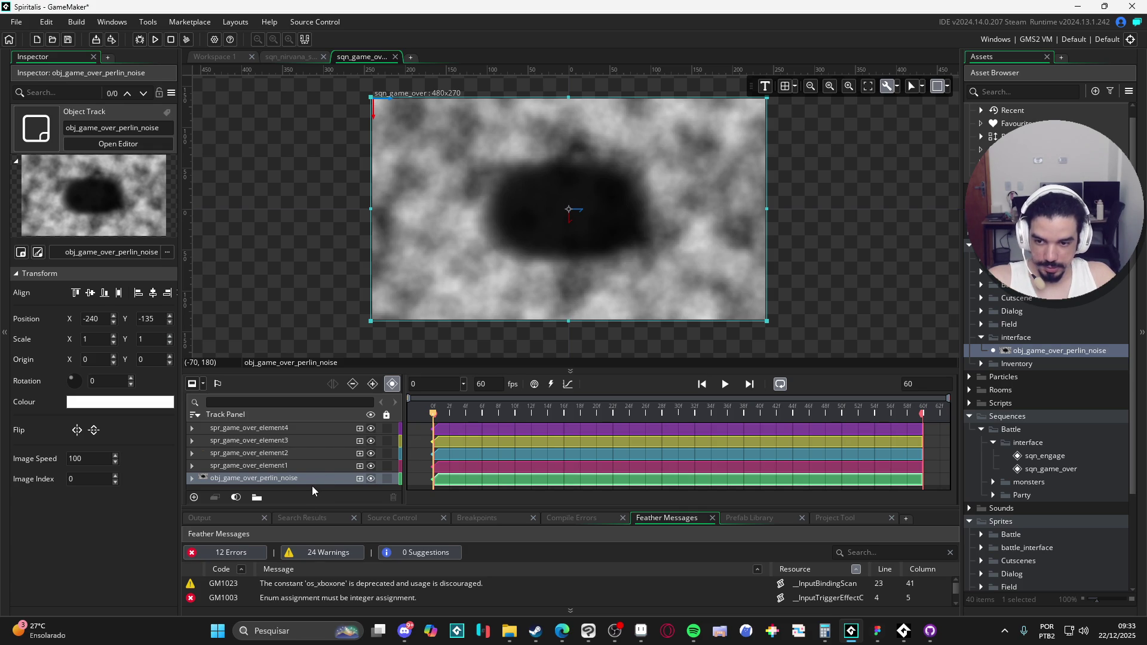
left_click(301, 470)
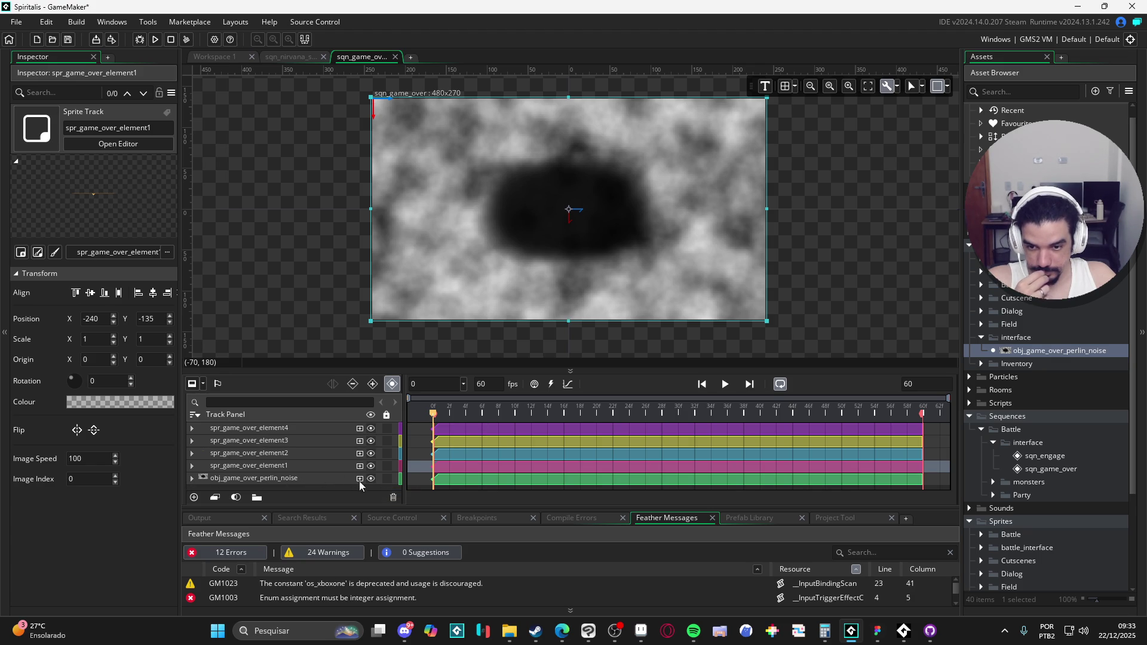
Make the perlin noise track start transparent, preview the fade, and return to frame 3.
left_click(312, 478)
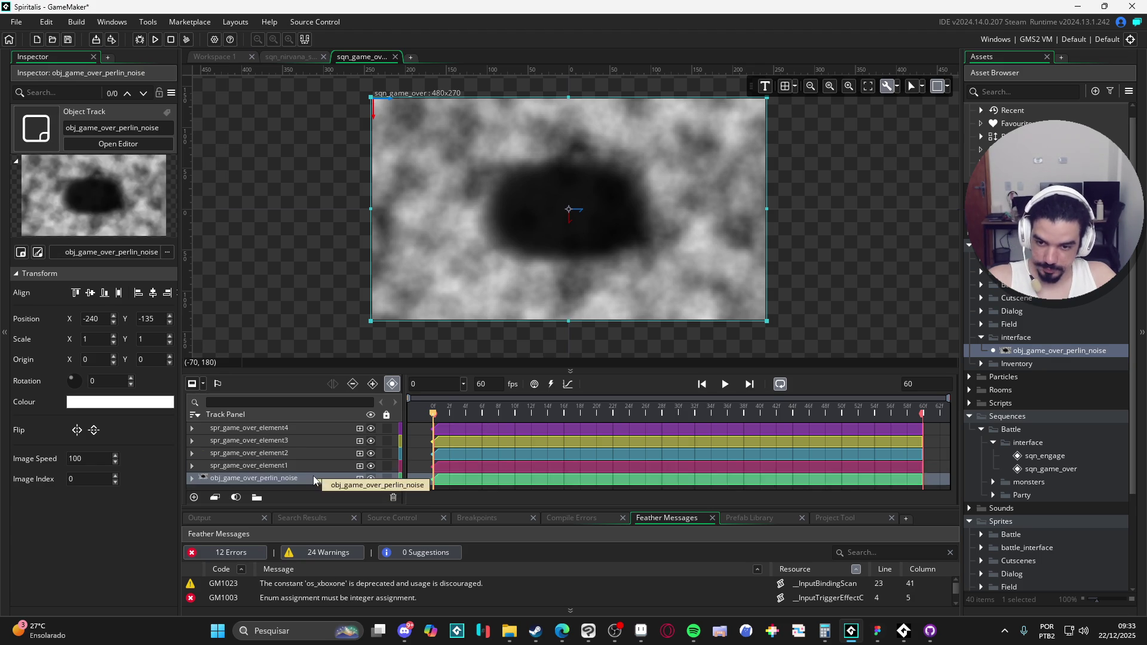
left_click(314, 478)
mouse_move(433, 416)
left_mouse_down()
mouse_move(691, 416)
mouse_move(433, 417)
left_mouse_up()
left_click(723, 389)
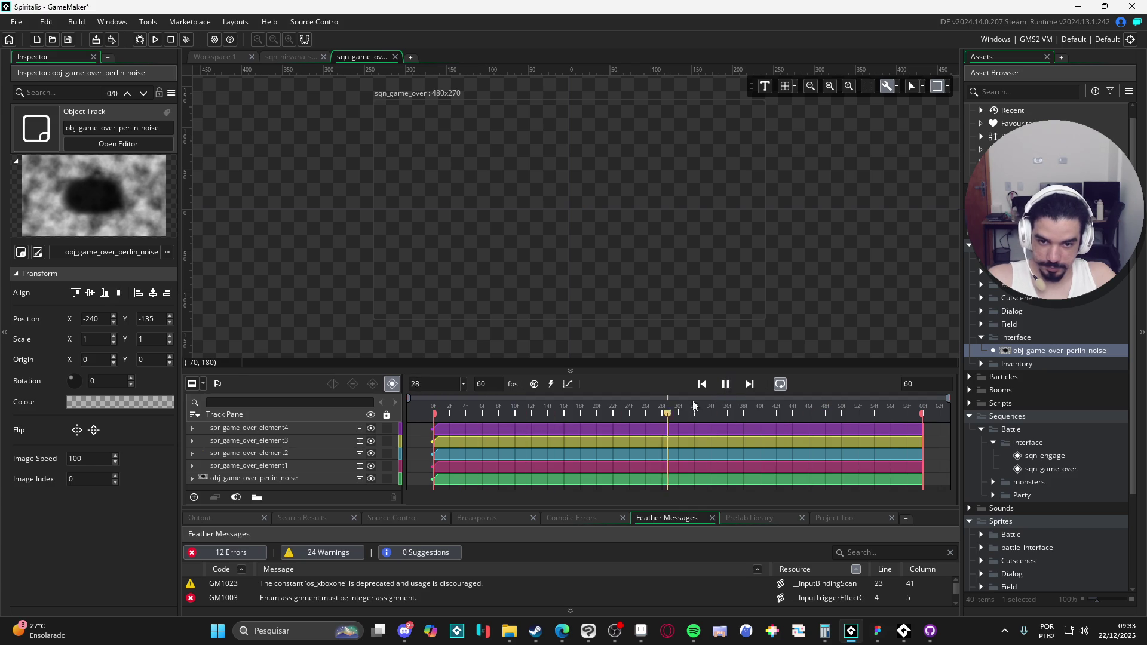
left_click_drag(538, 397, 460, 396)
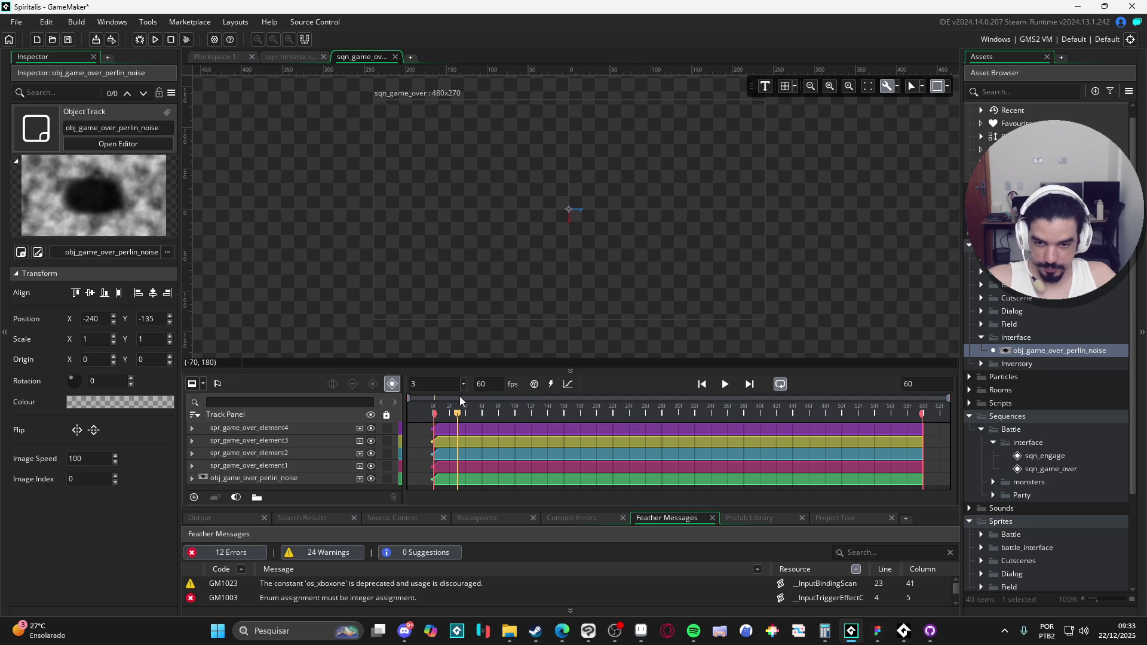
Set element4's Colour Multiply to opaque white (alpha 255) at frame 3.
left_click(226, 428)
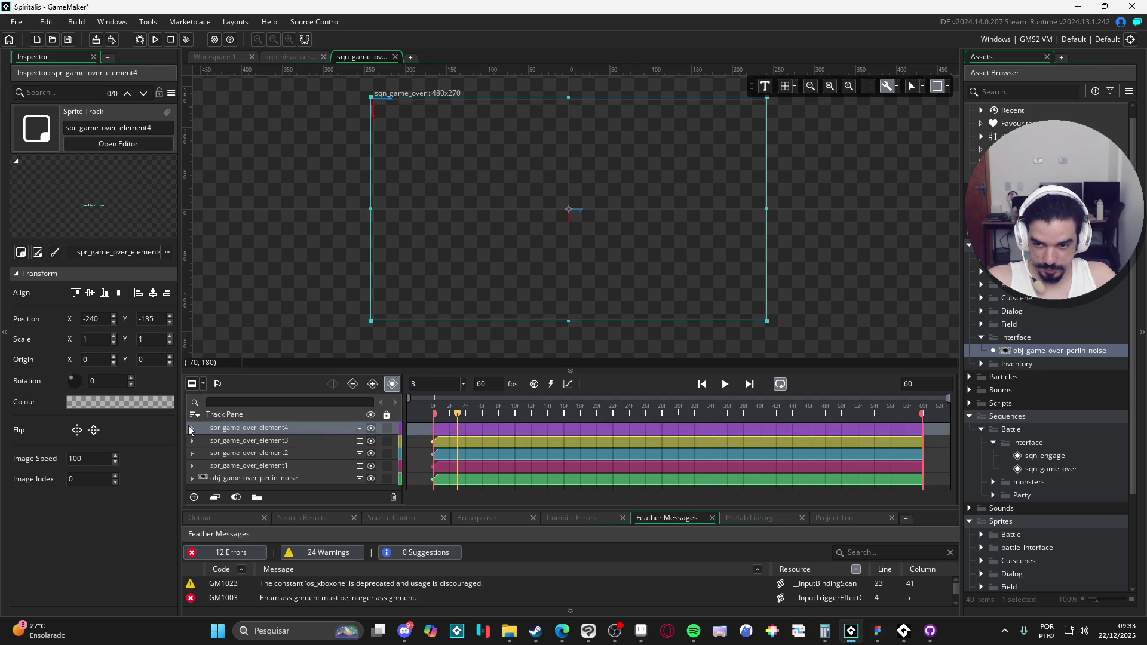
left_click(191, 428)
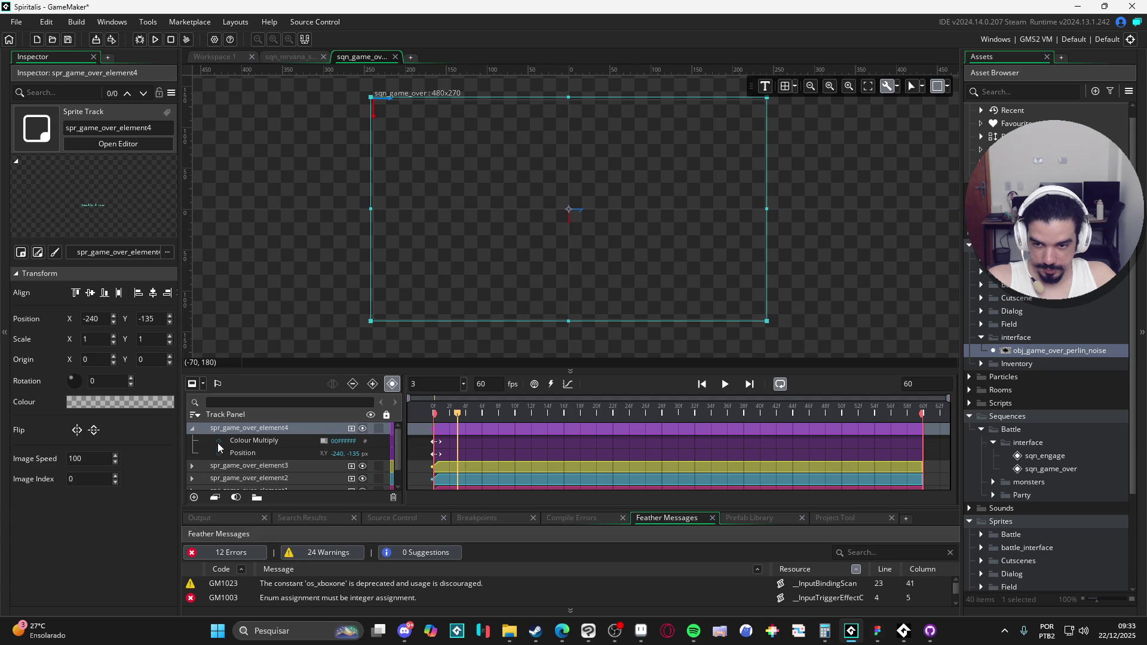
left_click(324, 440)
left_click(324, 441)
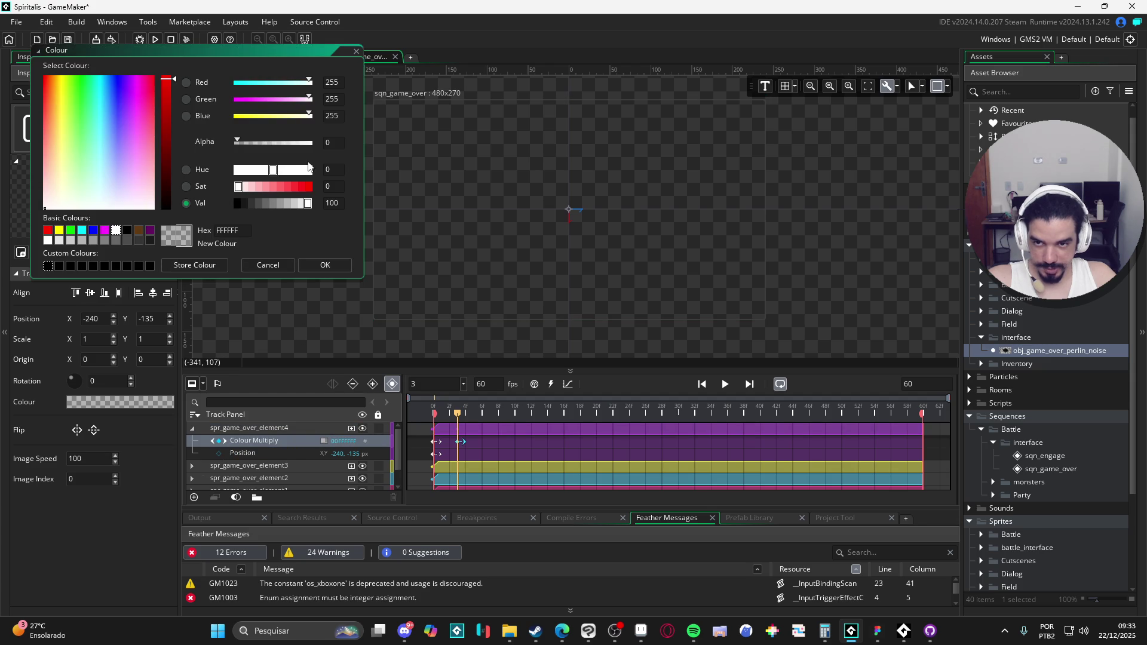
left_click(311, 143)
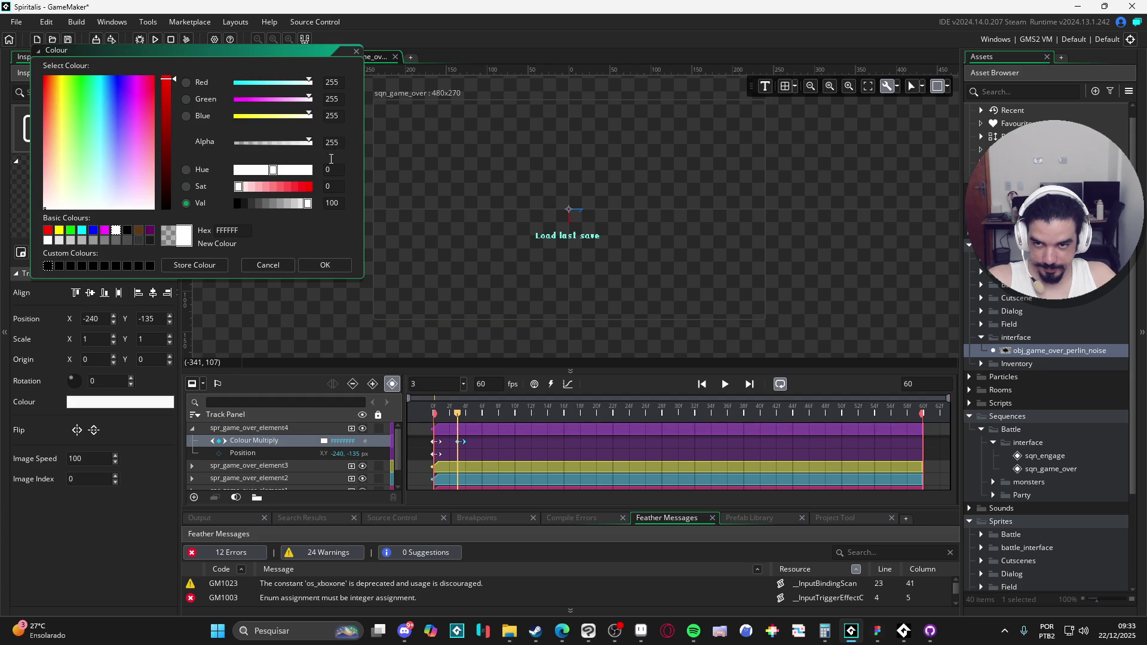
left_click(338, 267)
left_click(295, 57)
left_click(227, 56)
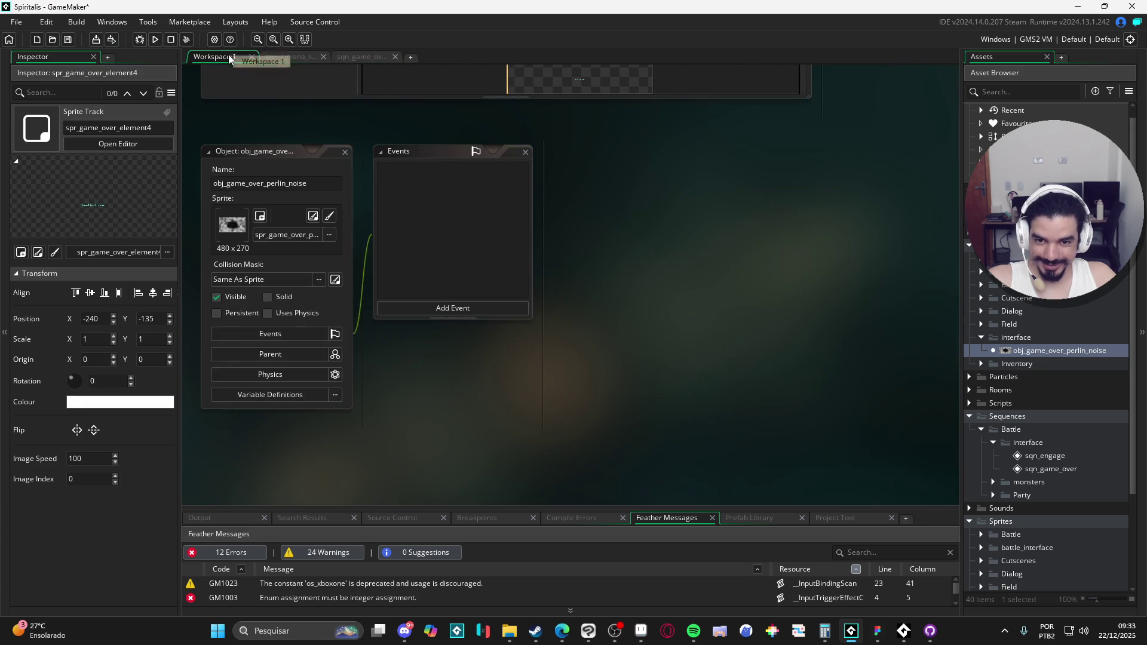
After viewing sqn_nirvana_start, open room_start and room_end from the Rooms folder.
left_click(289, 57)
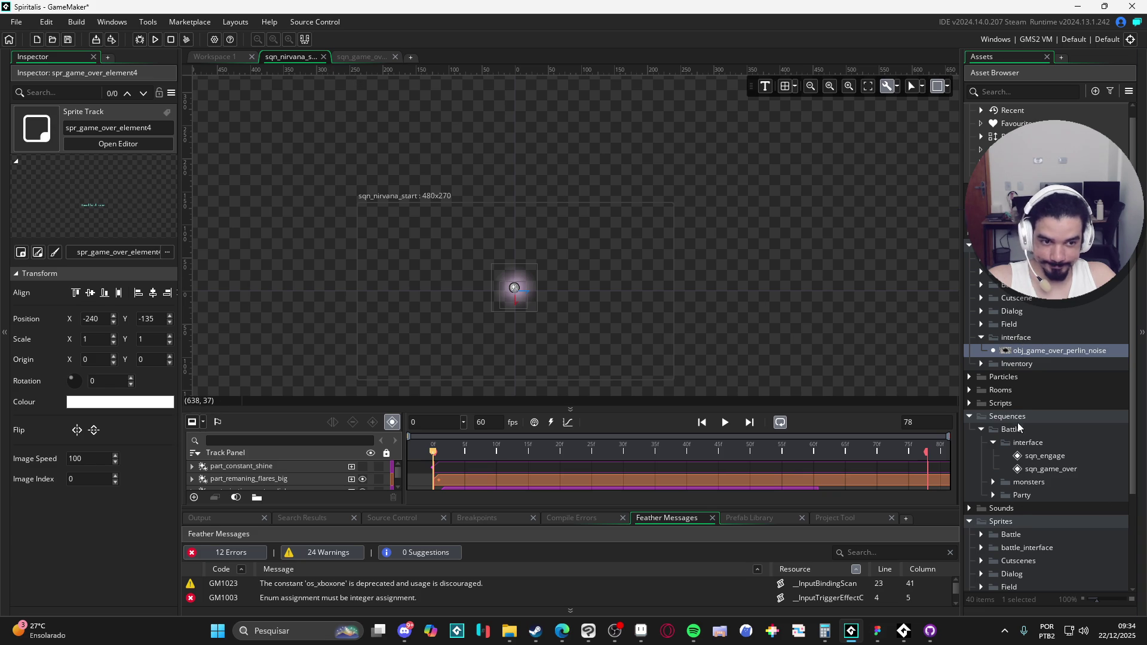
left_click(969, 390)
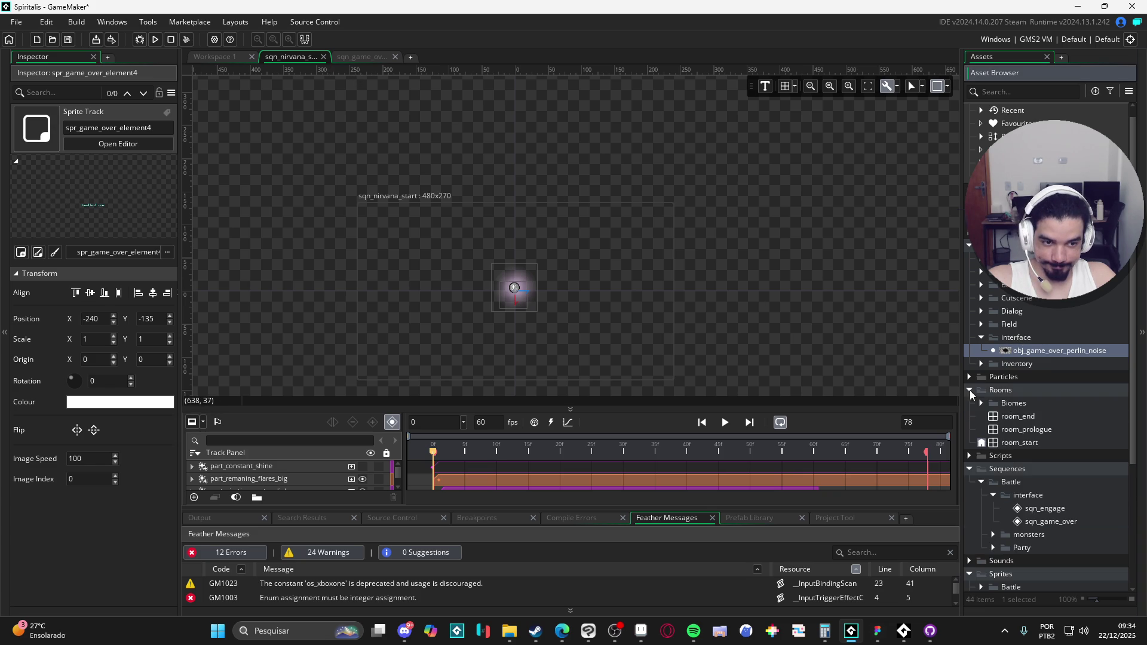
double_click(1018, 443)
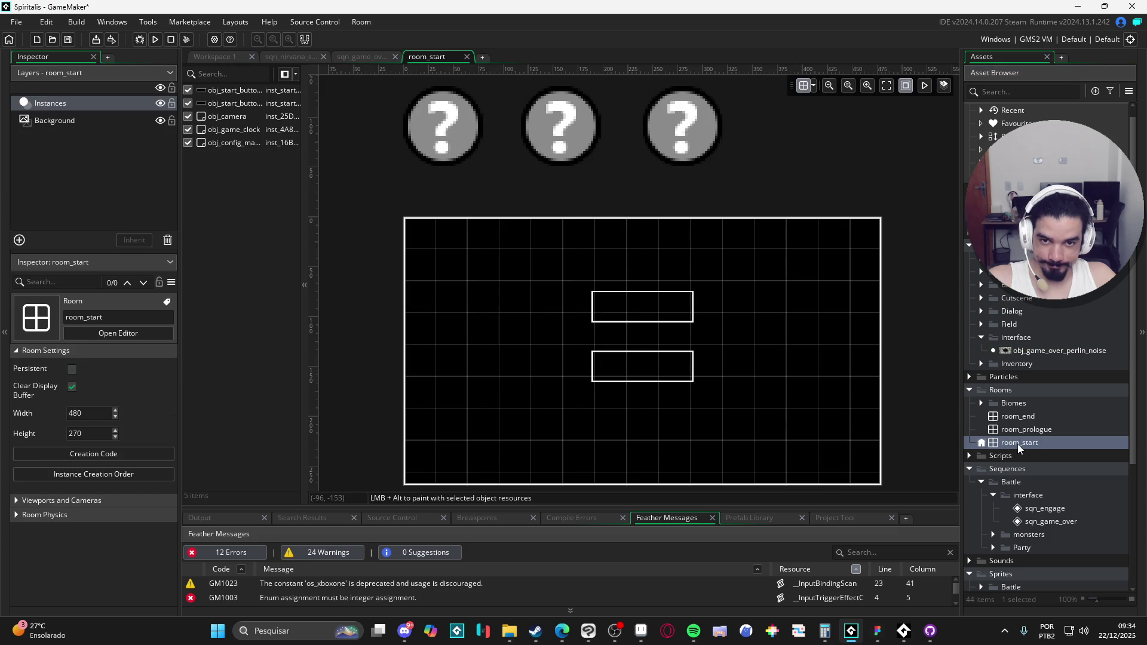
double_click(1017, 416)
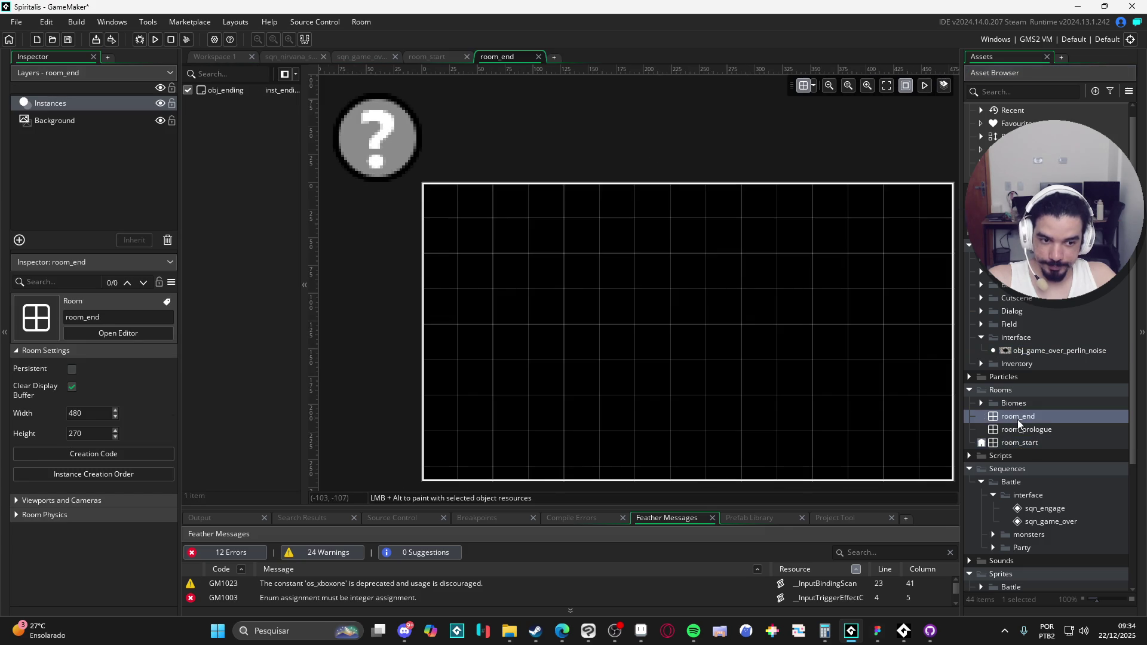
scroll(1043, 486, "down", 5)
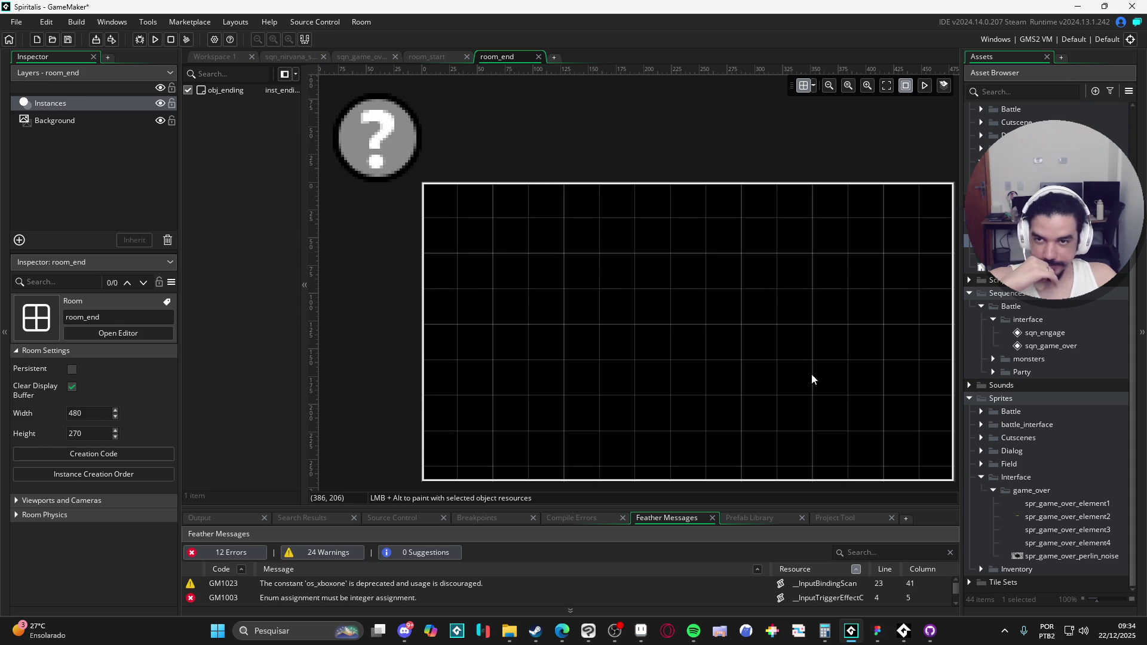
left_click(148, 21)
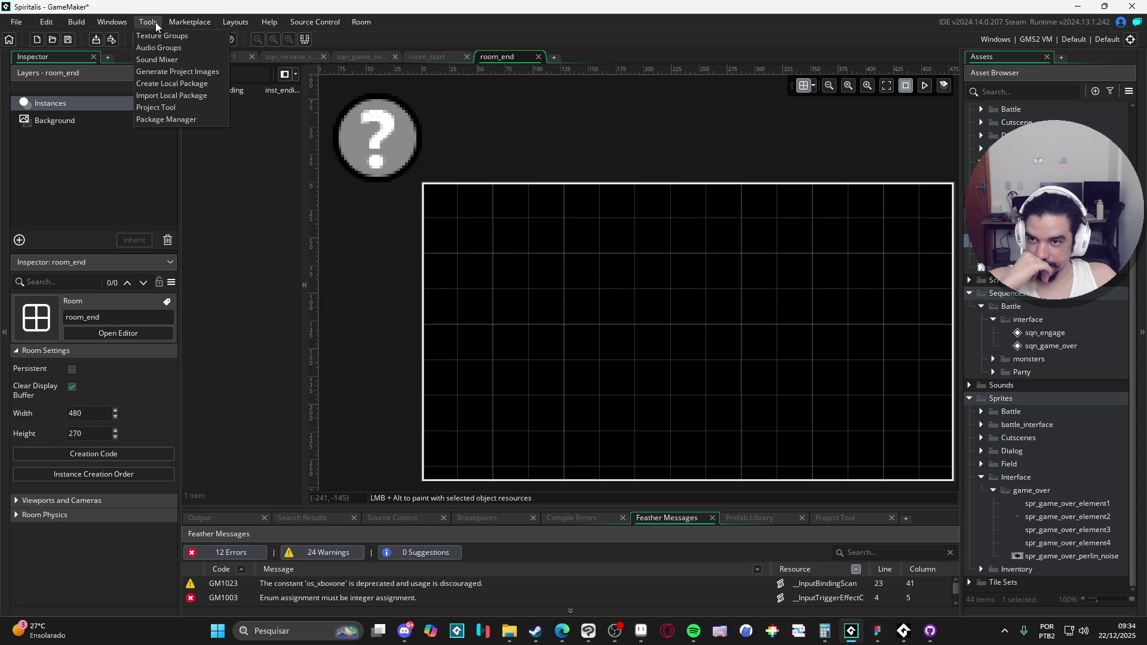
Start a new local package and add the objects' interface folder to it.
left_click(204, 84)
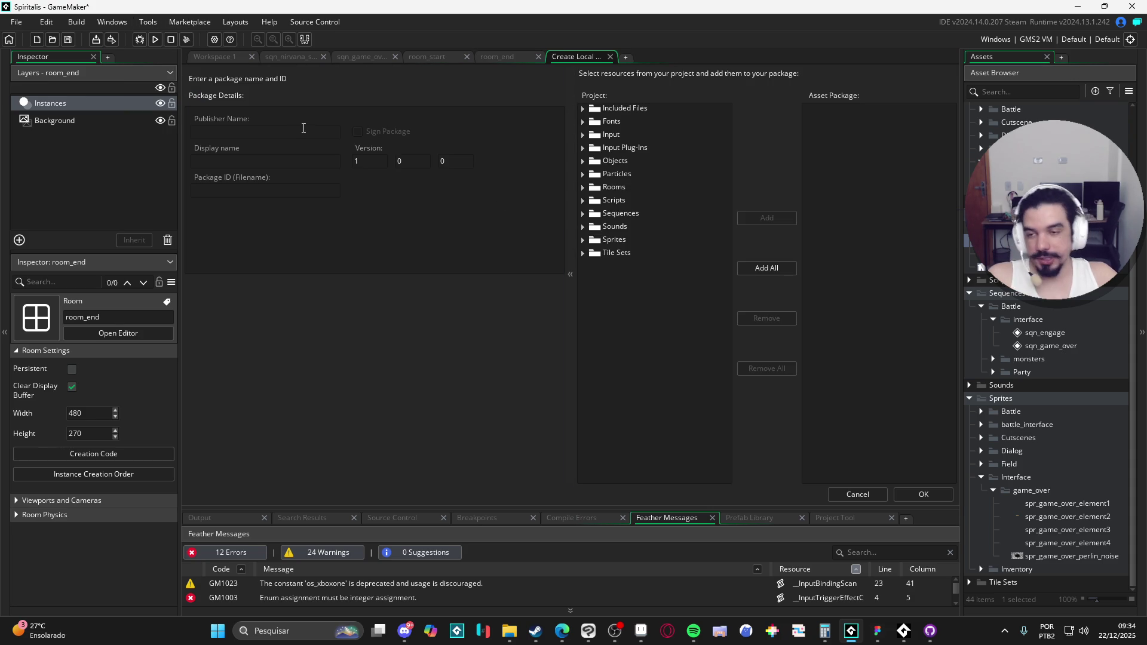
type("game_over")
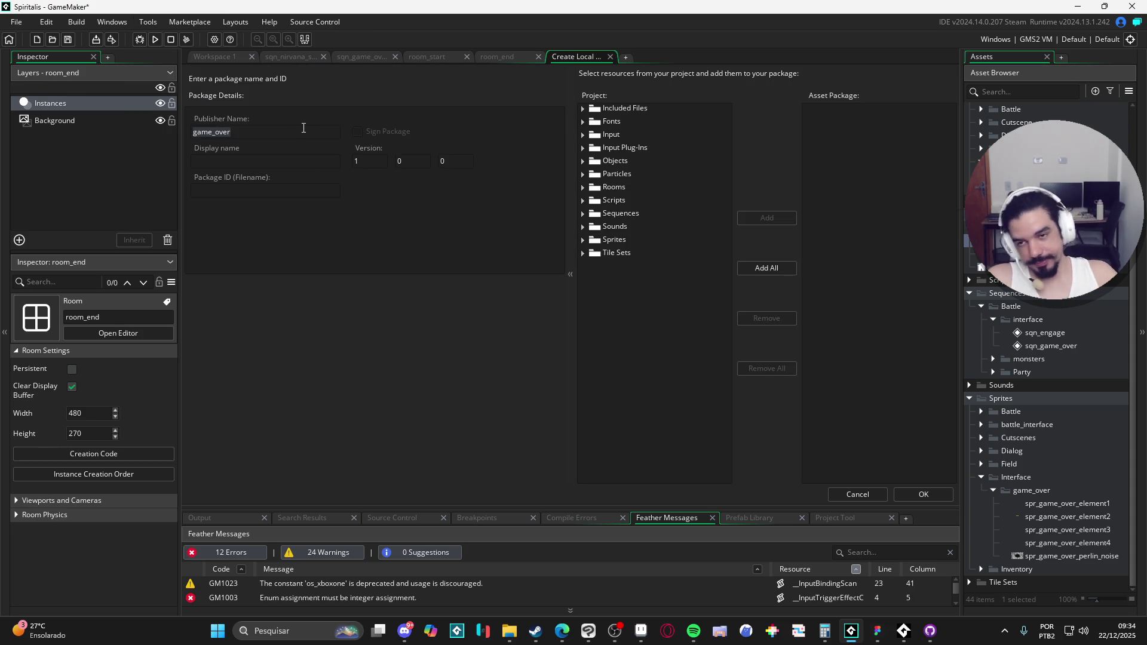
key("Tab")
key("Tab")
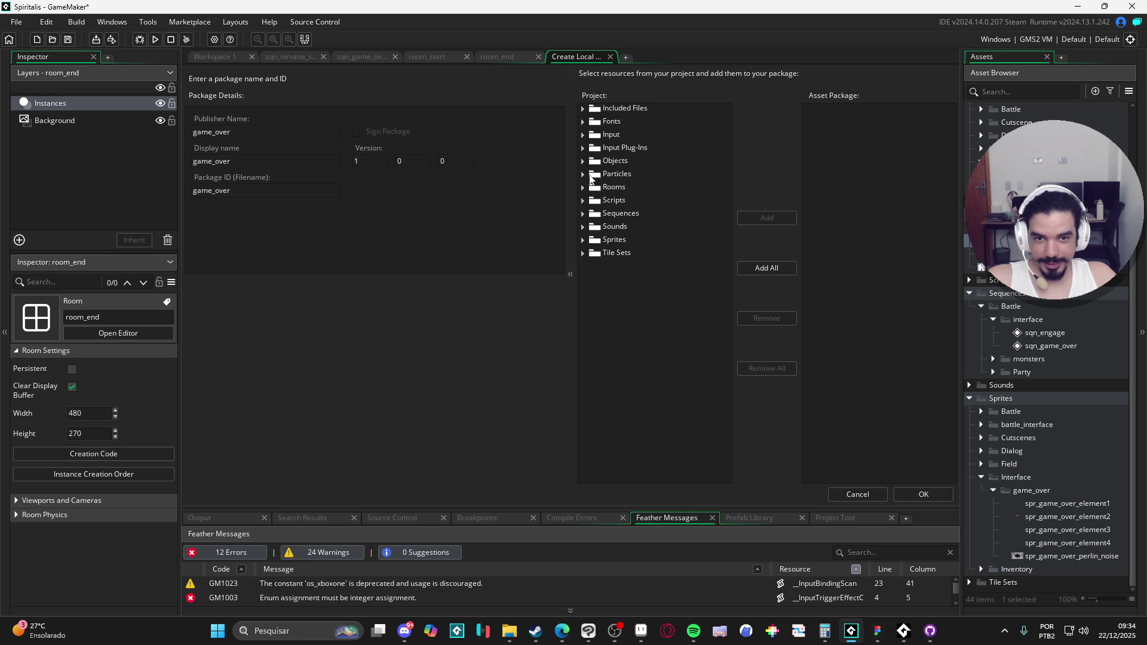
left_click(583, 161)
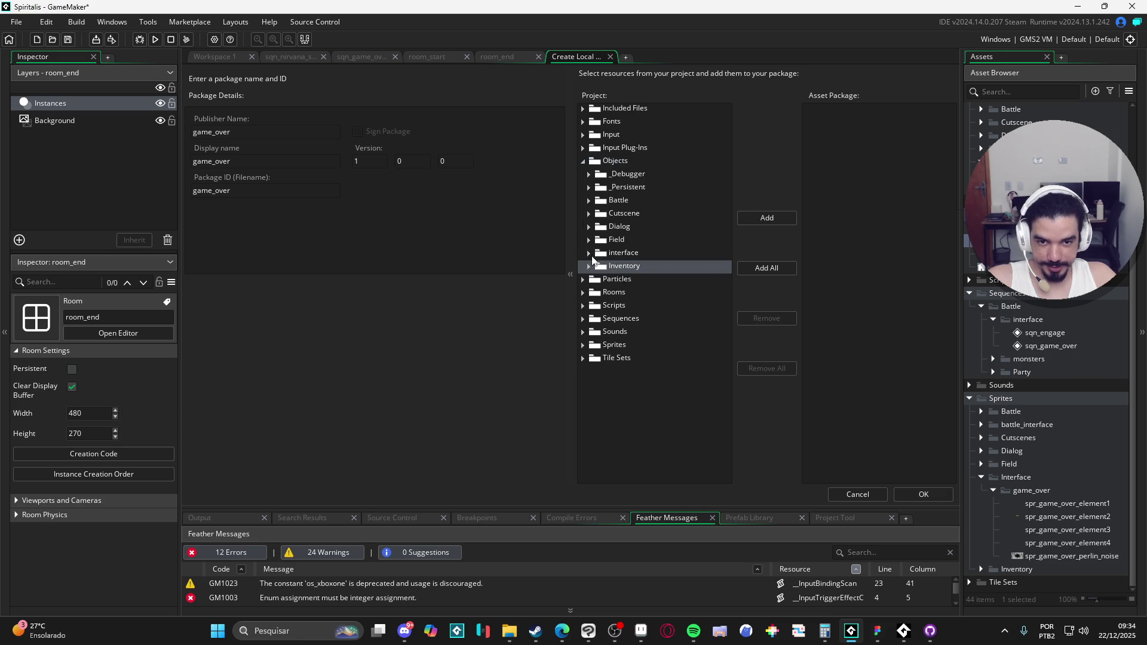
left_click(590, 253)
left_click(777, 220)
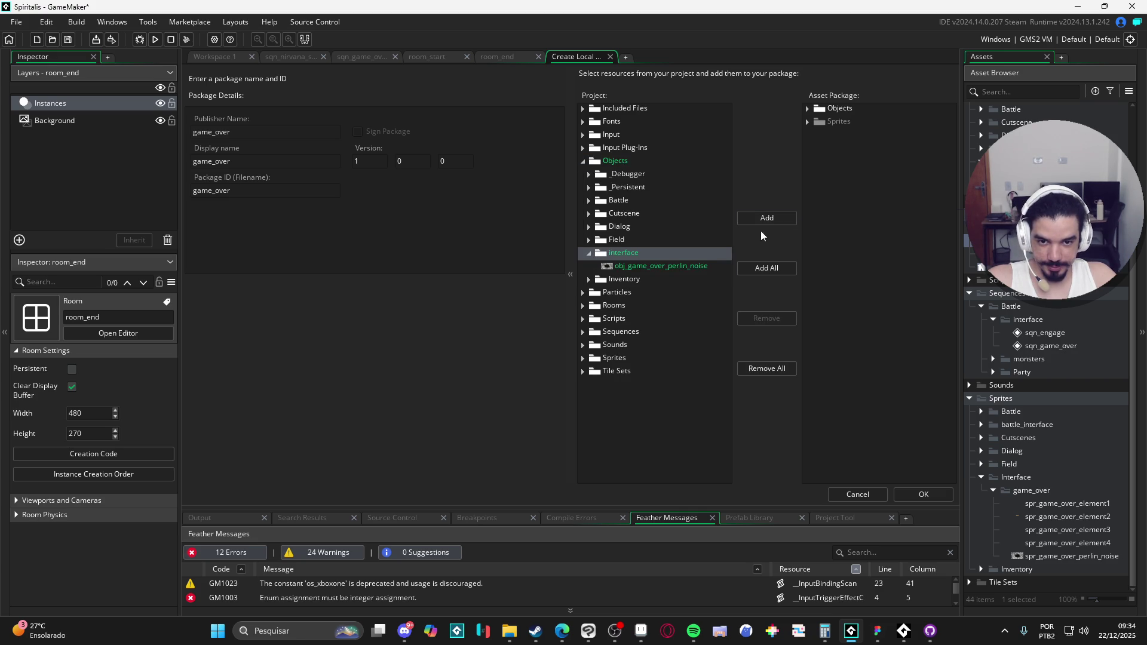
Add the Sprites/Interface/game_over folder and confirm the package lists its five sprites.
left_click(585, 358)
left_click(589, 452)
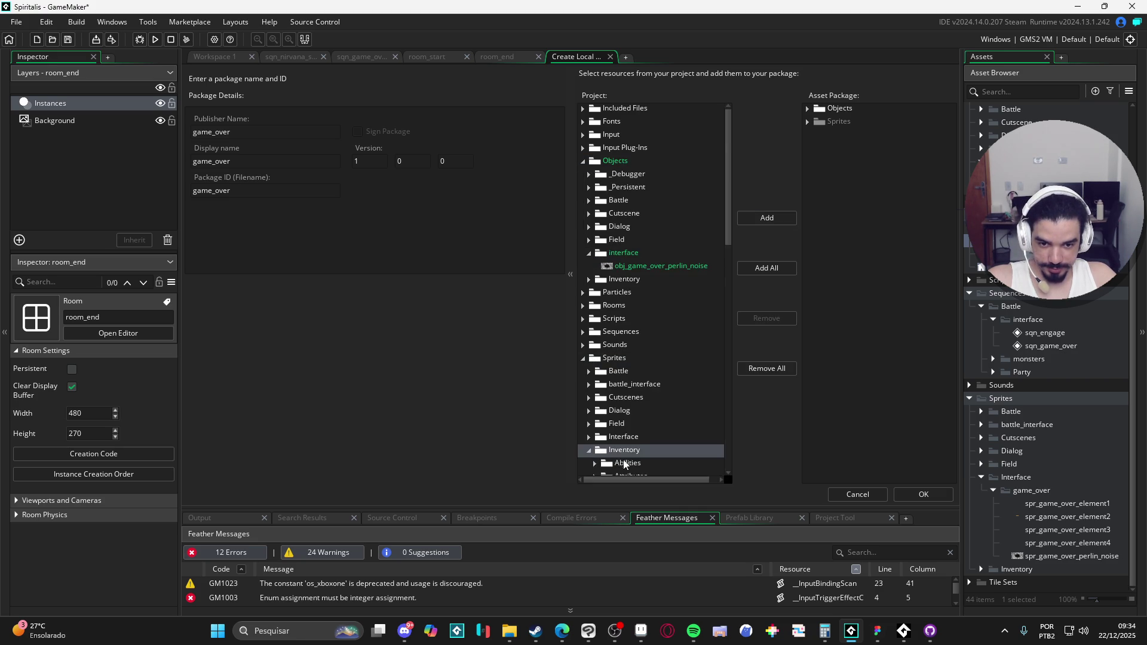
scroll(626, 464, "down", 3)
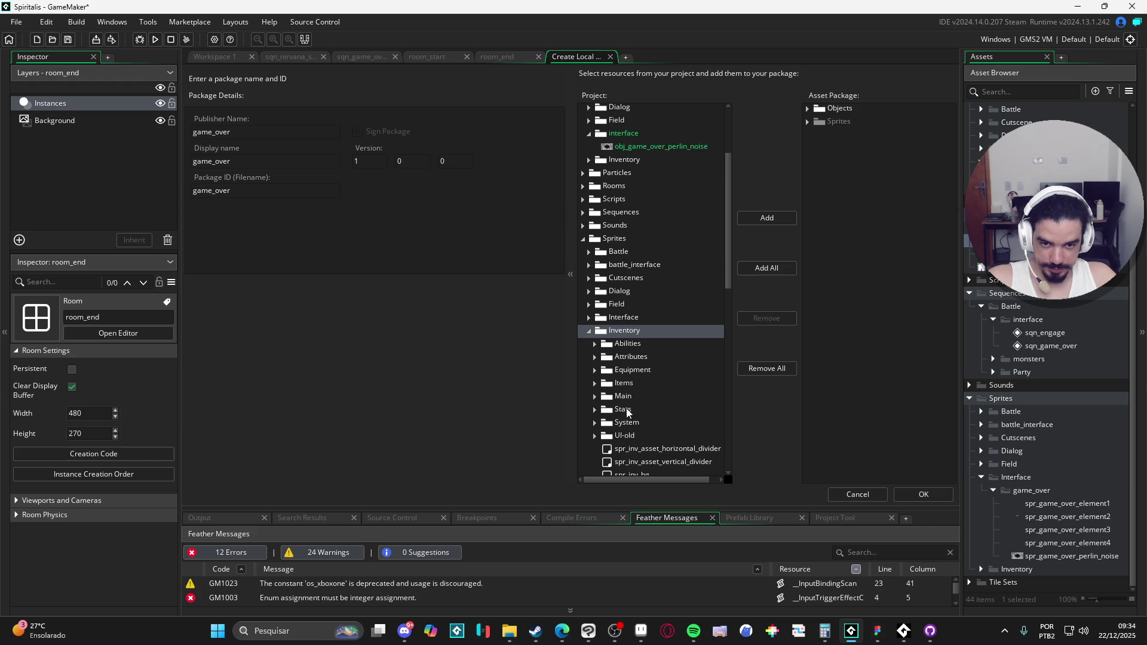
left_click(589, 330)
left_click(588, 437)
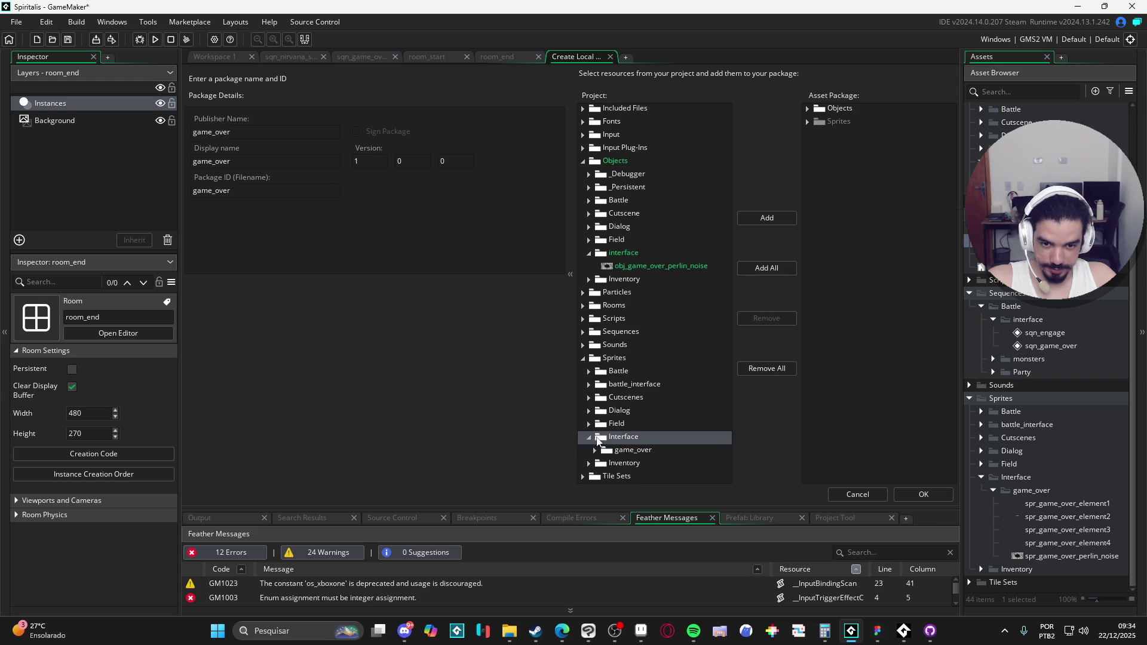
left_click(602, 449)
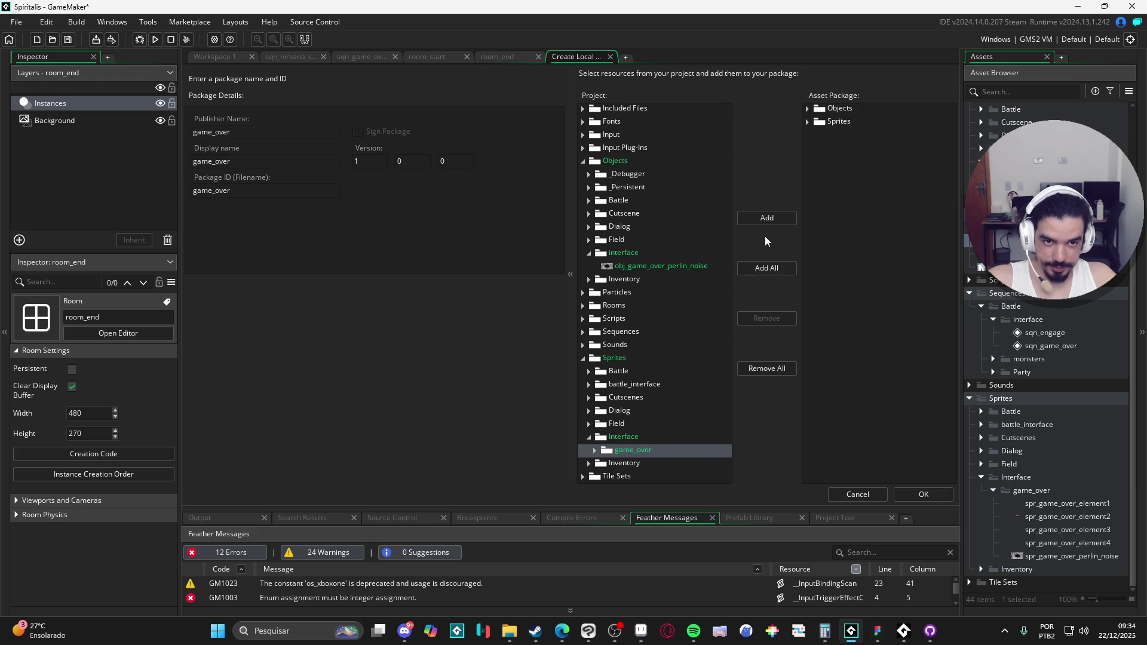
left_click(807, 122)
left_click(807, 108)
left_click(812, 147)
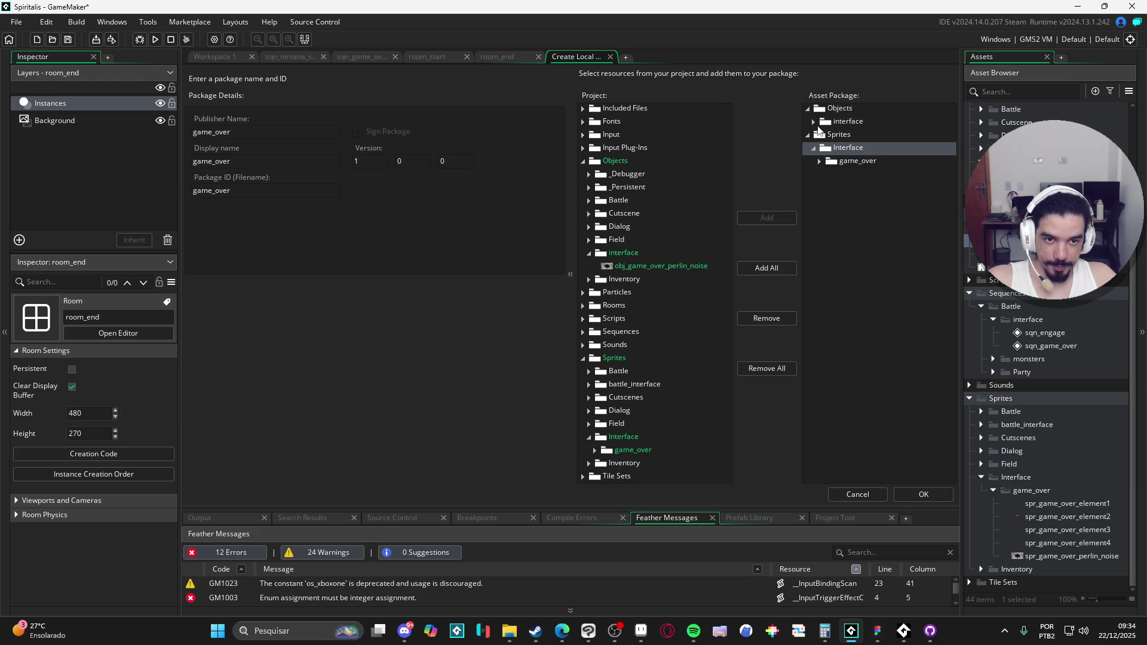
left_click(812, 121)
left_click(820, 177)
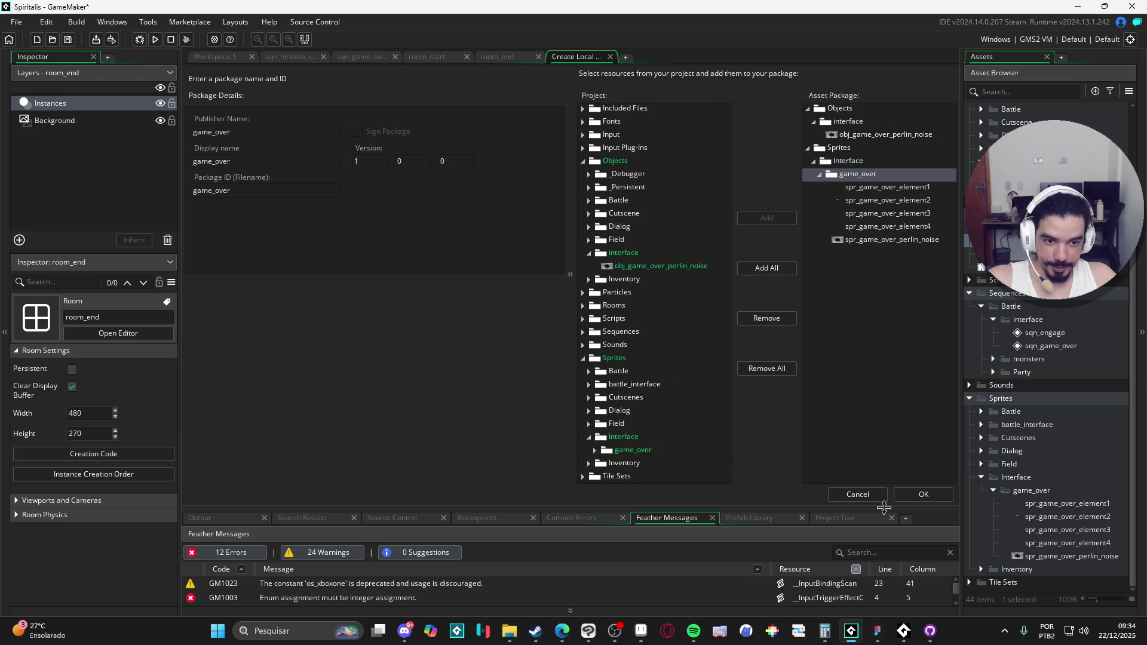
Save the package as game_over in the vfx folder and dismiss the success message.
left_click(926, 495)
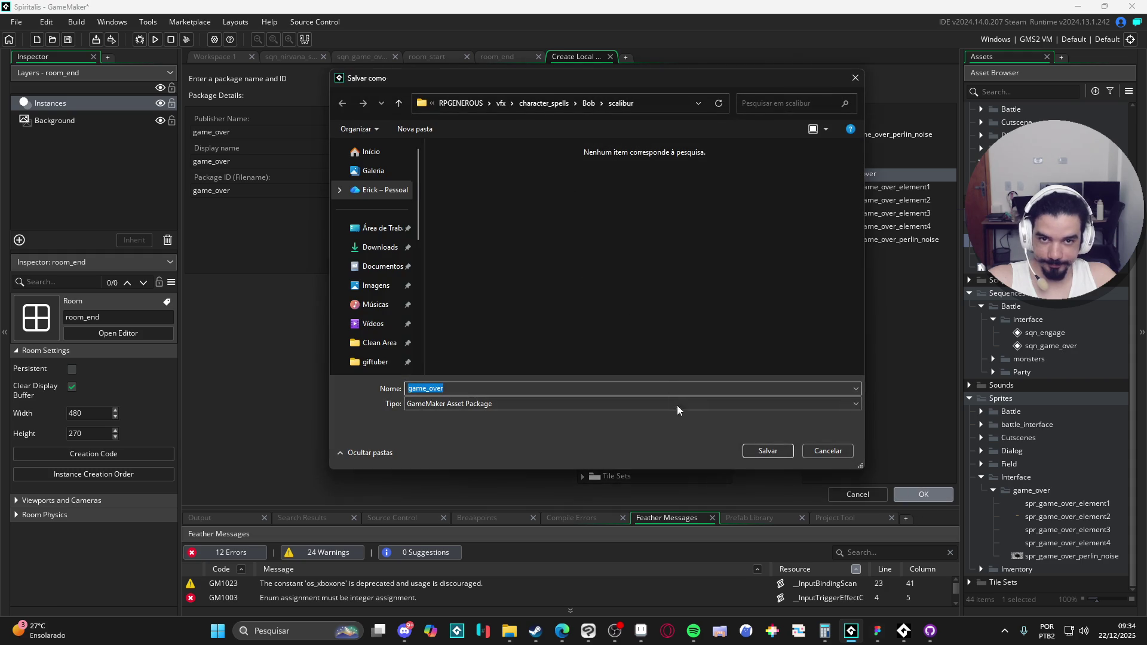
left_click(503, 103)
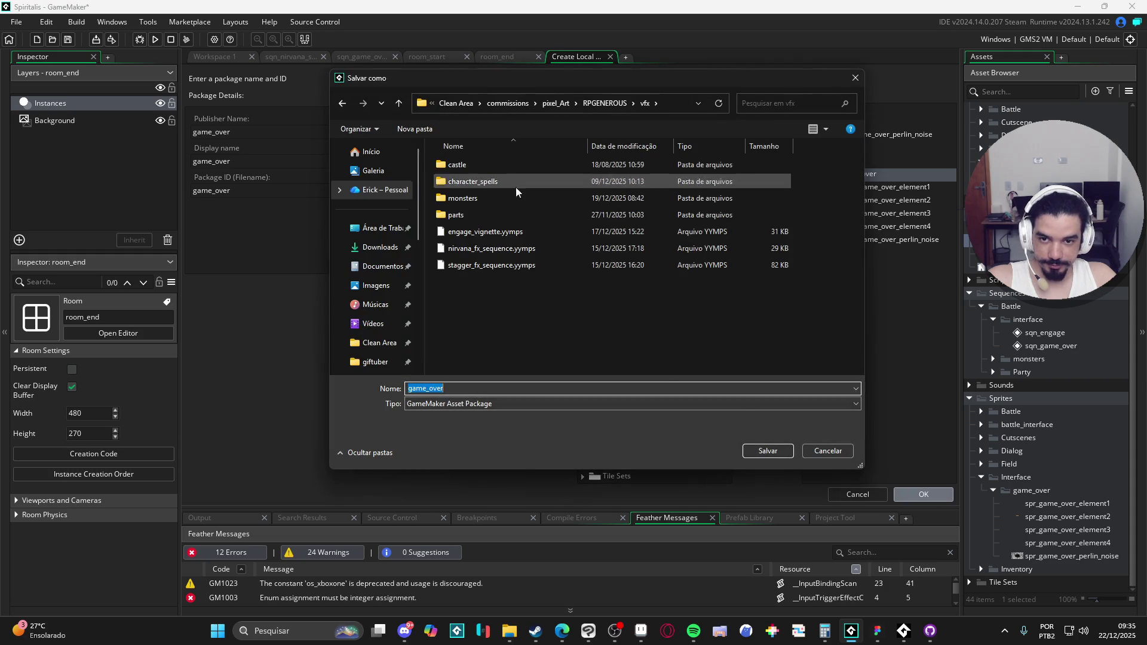
left_click(779, 454)
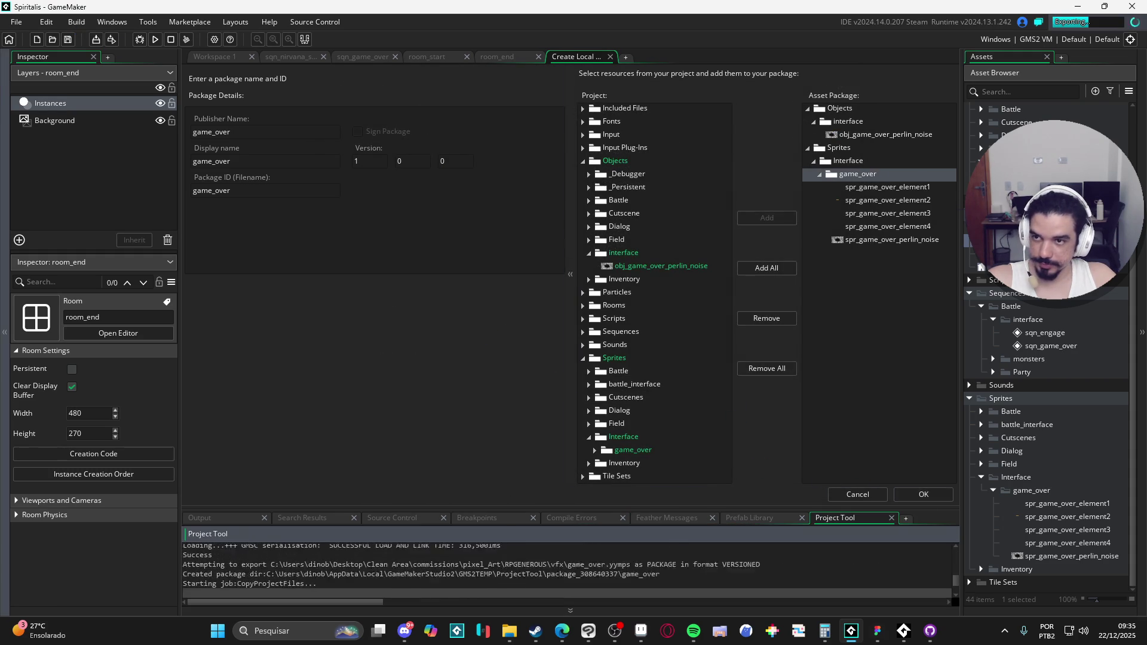
left_click(602, 352)
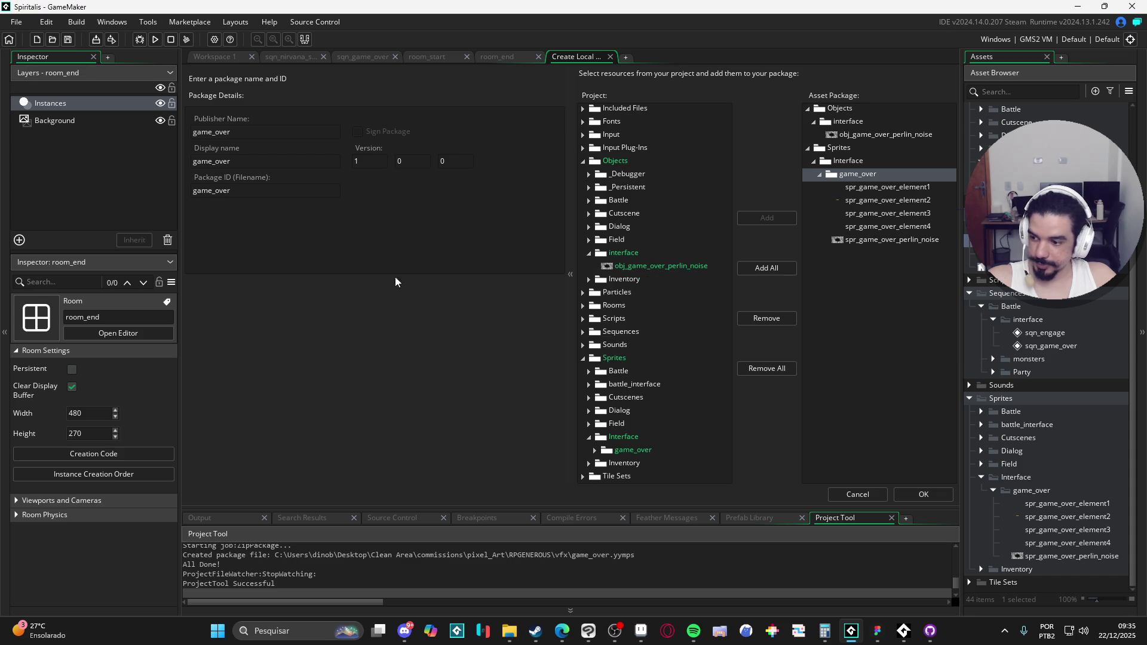
left_click(212, 282)
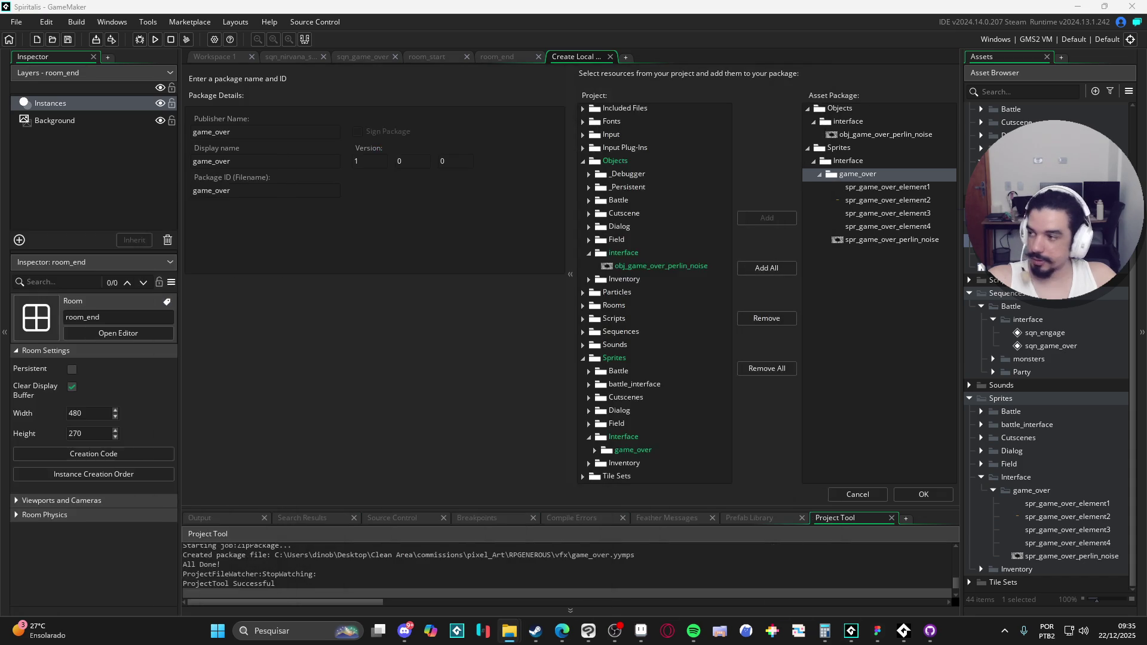
left_click(16, 21)
Open the Minecraft_5_plus_2023 project and import every resource from the game_over package.
mouse_move(57, 69)
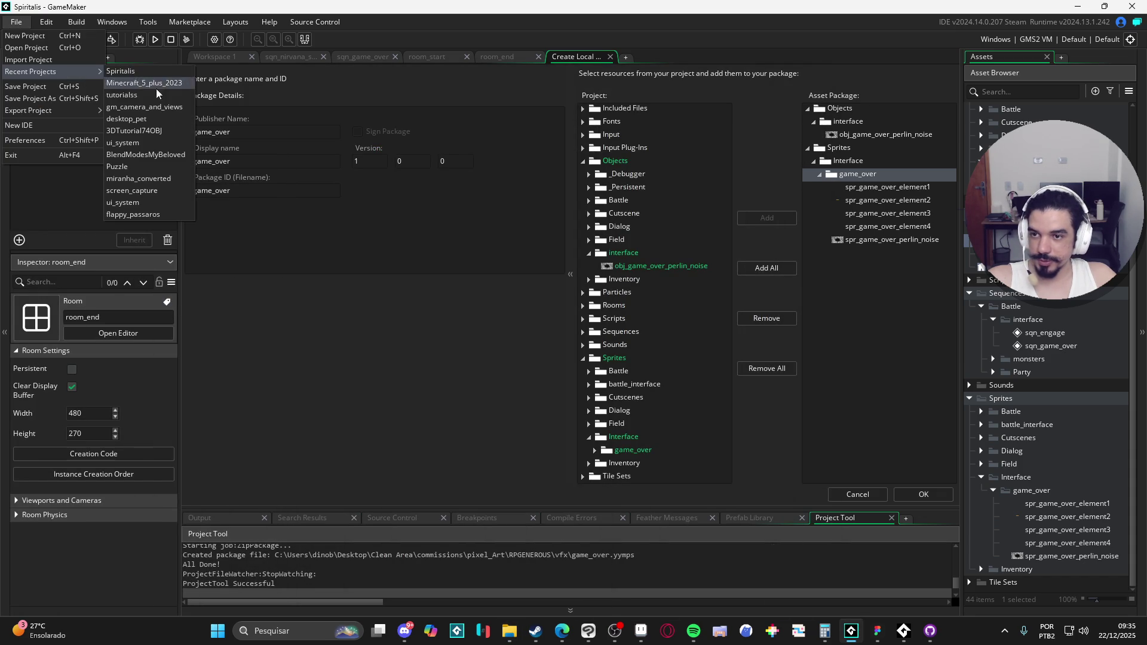
left_click(190, 84)
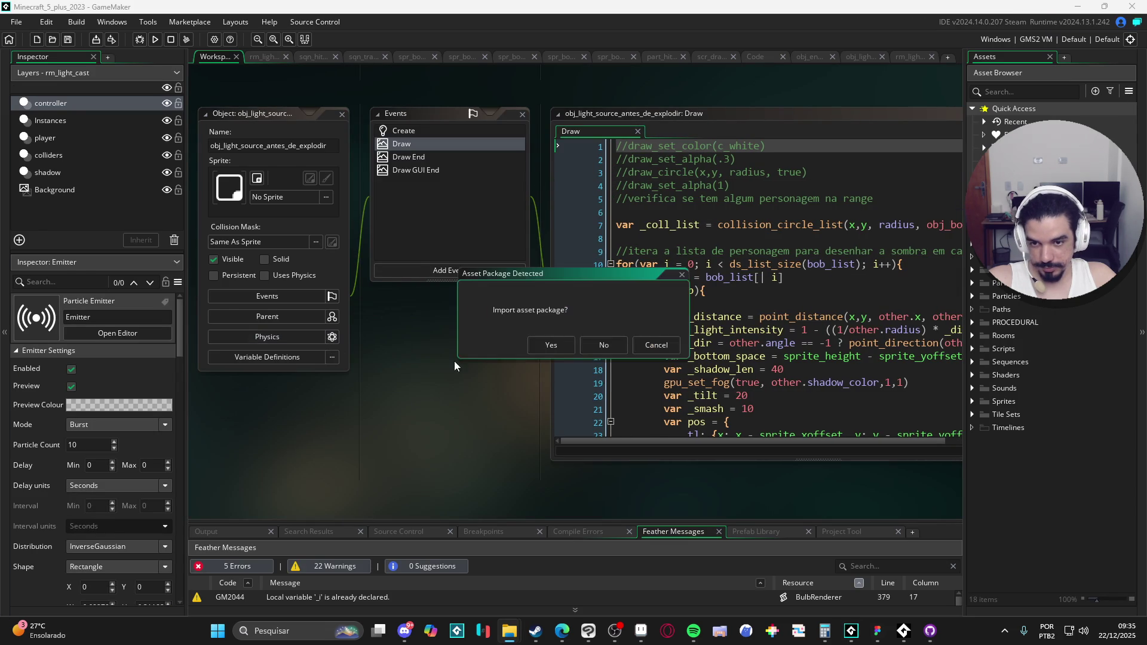
left_click(548, 346)
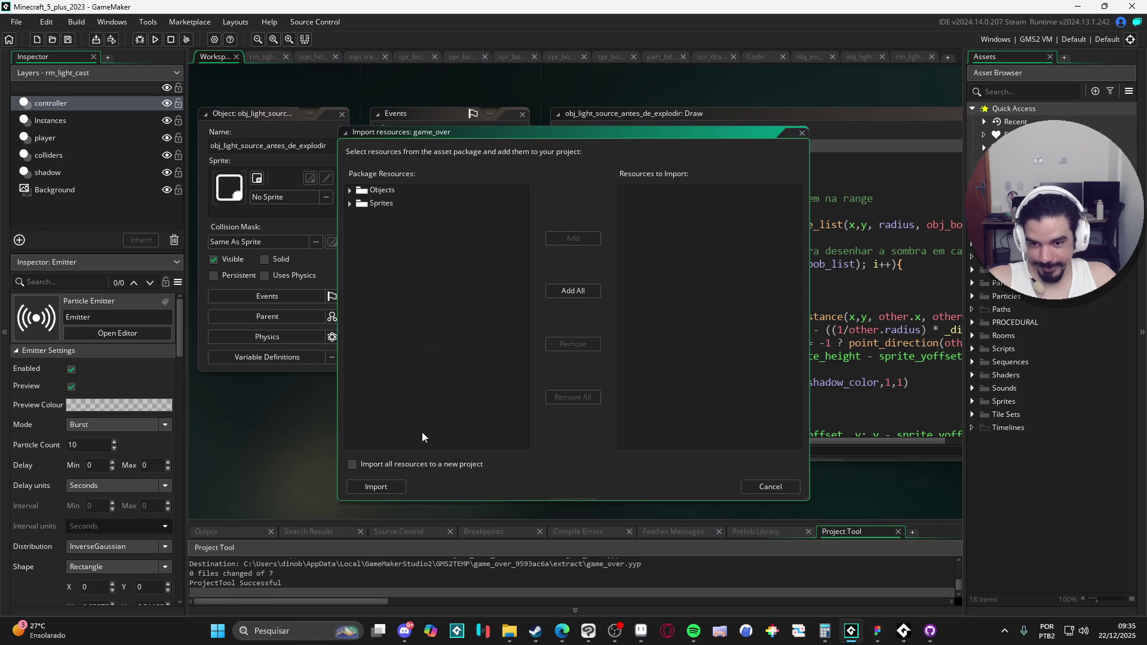
left_click(582, 288)
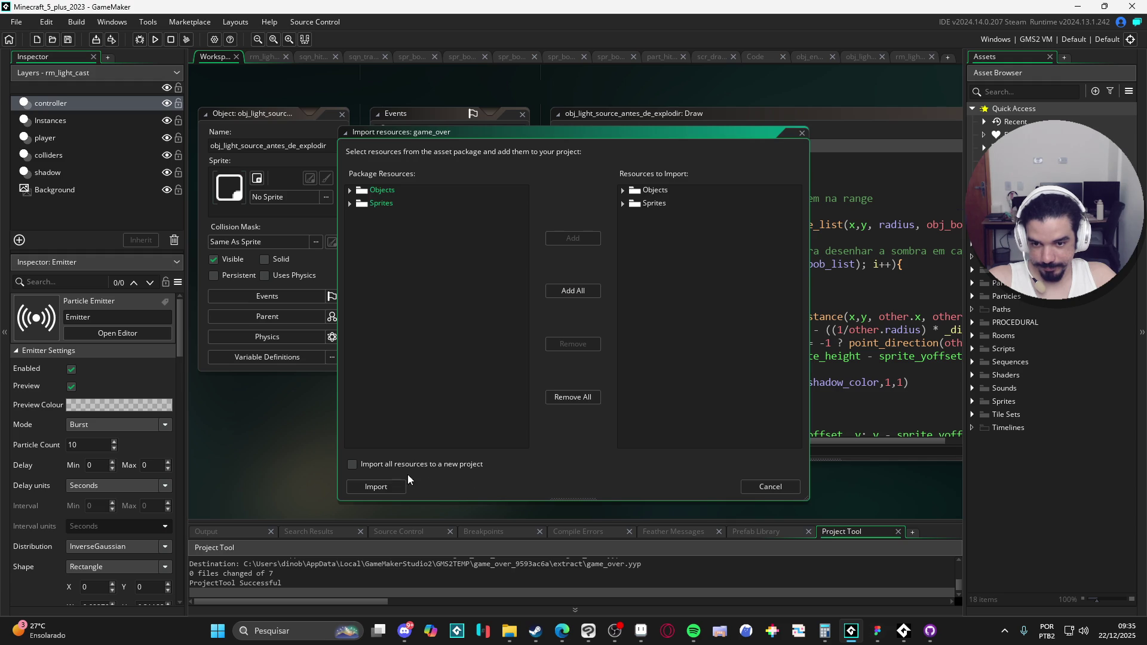
left_click(391, 485)
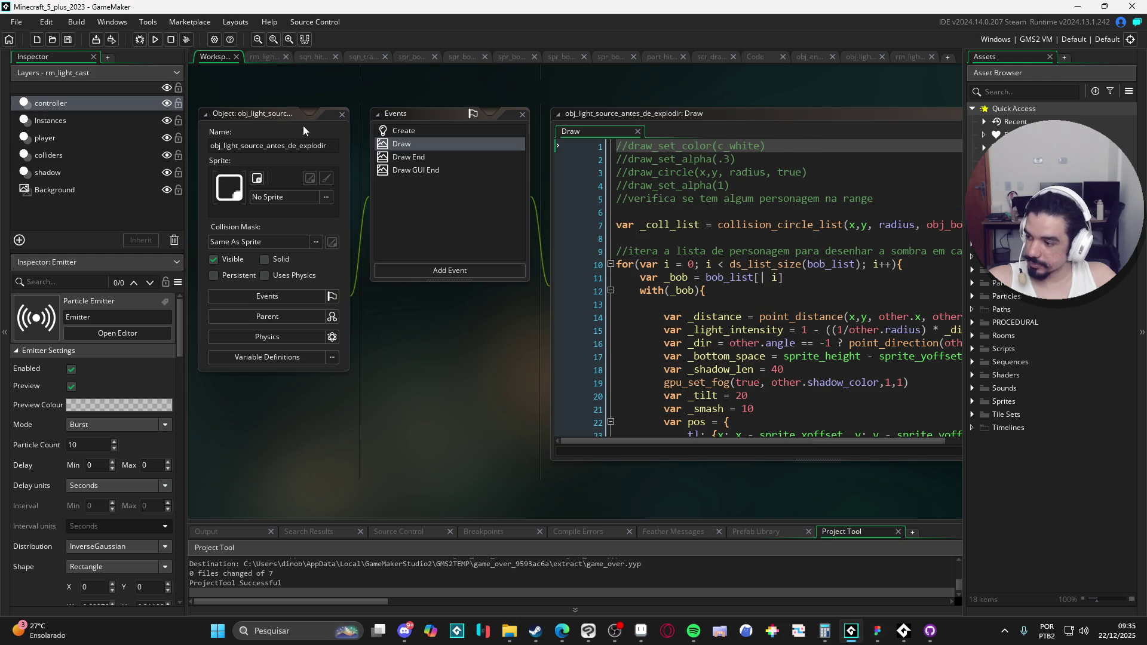
Flip through the open sequence and sprite editor tabs, then return to the Draw code workspace.
left_click(266, 57)
left_click(311, 56)
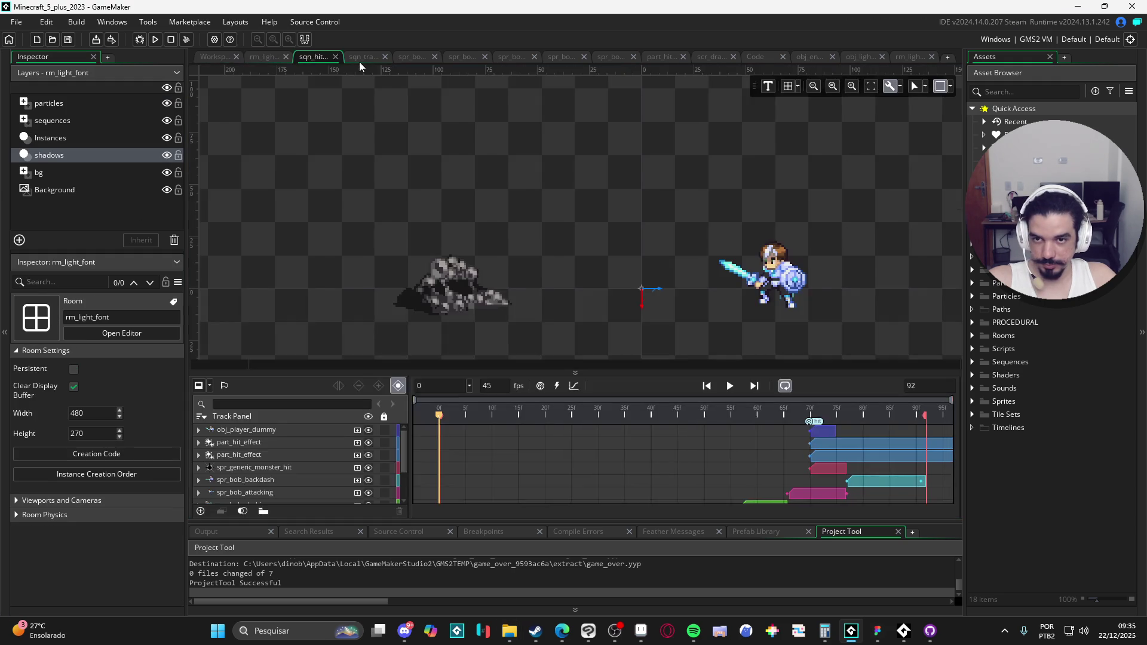
left_click(365, 58)
left_click(422, 60)
left_click(463, 58)
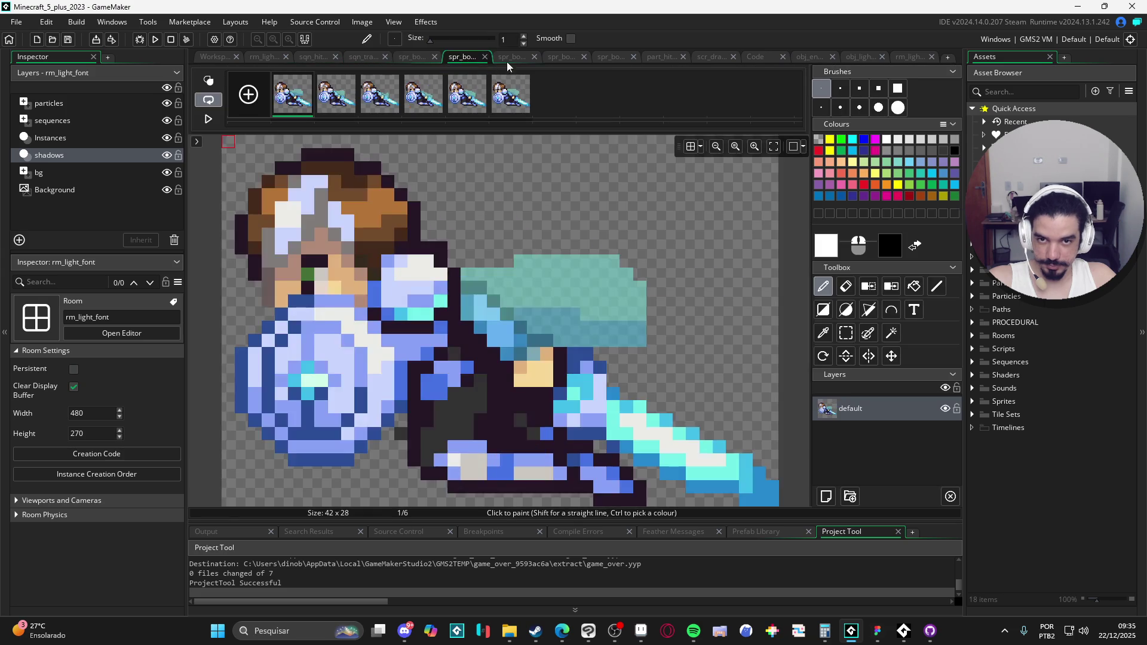
left_click(511, 58)
left_click(907, 57)
left_click(860, 57)
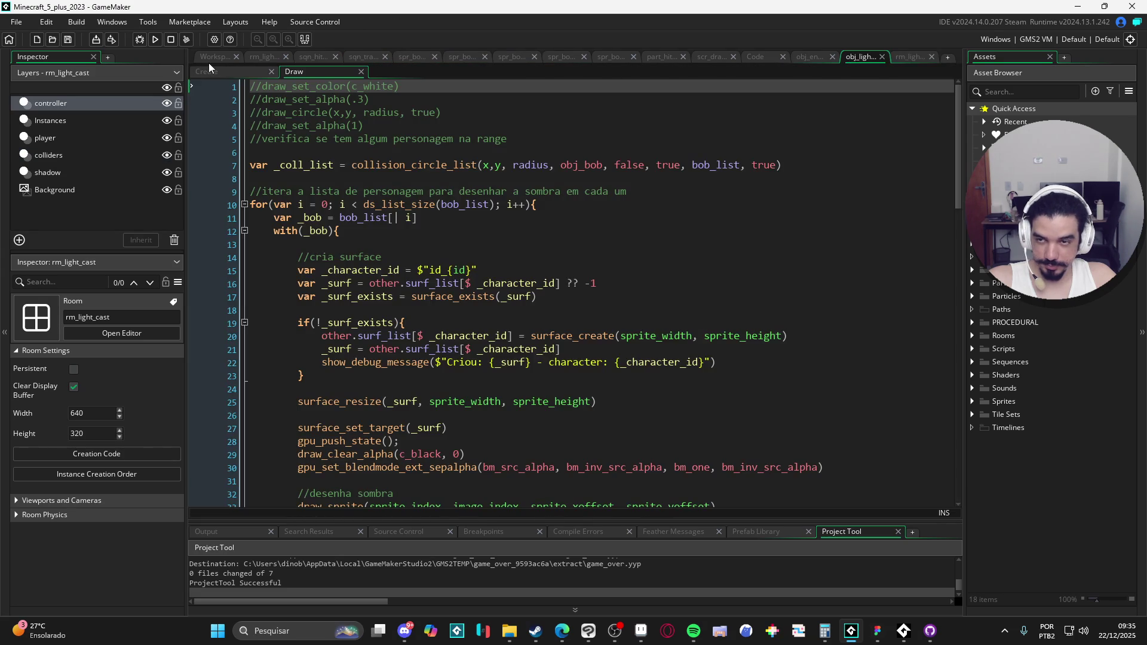
left_click(212, 58)
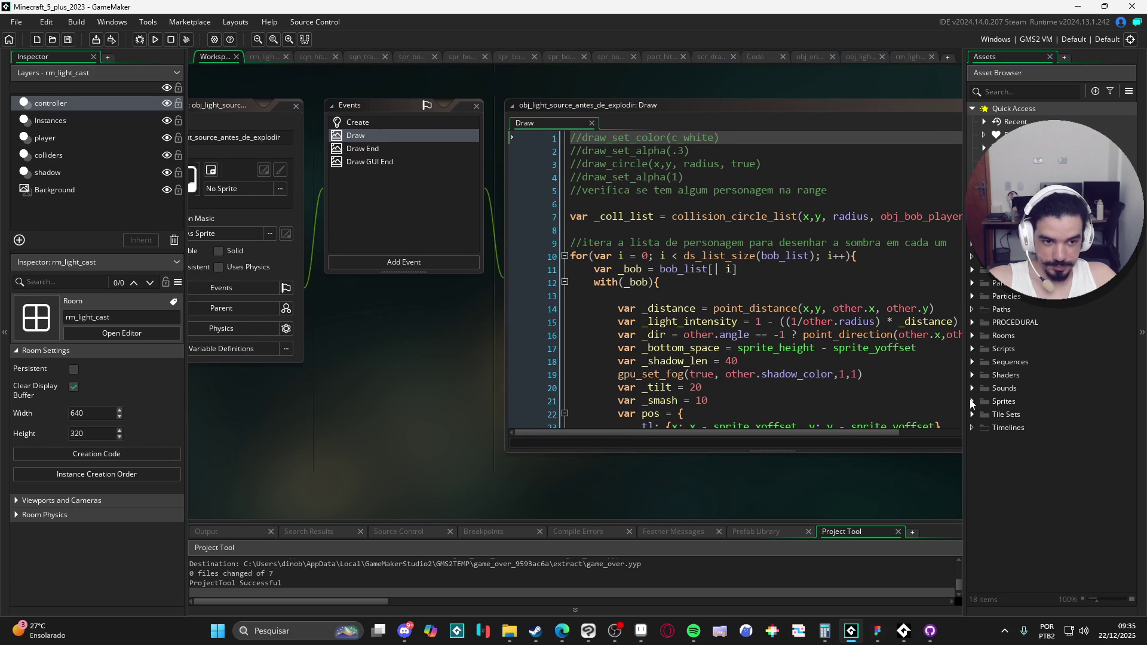
Browse the Sequences folders down to nirvana, then look through the Sprites folder.
left_click(978, 363)
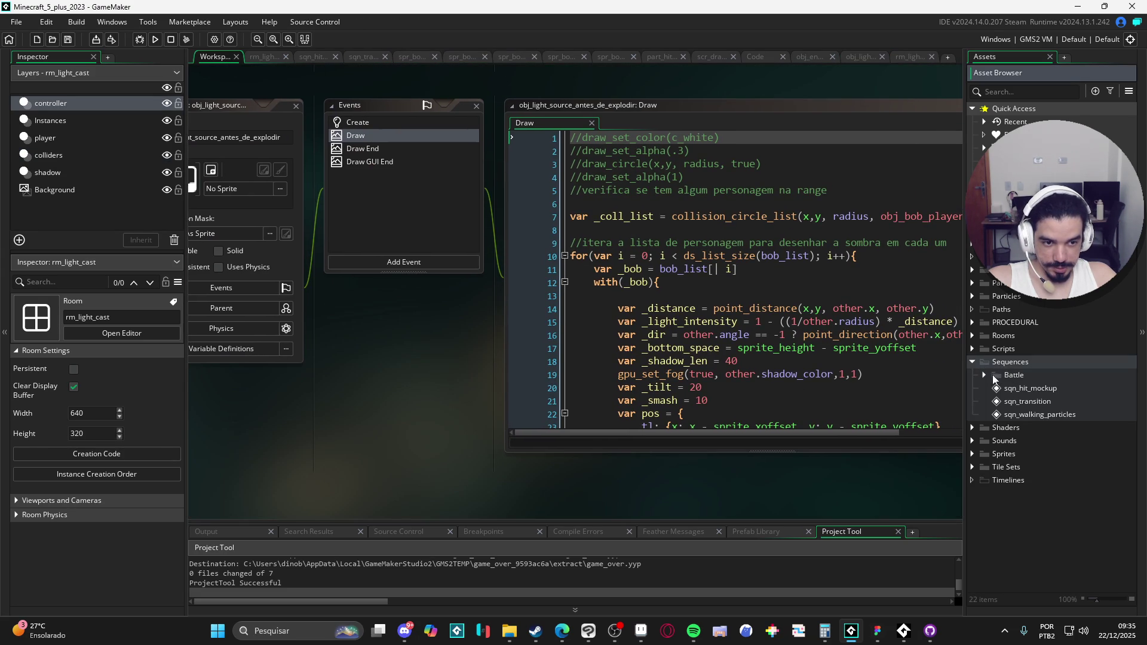
left_click(984, 376)
left_click(996, 388)
left_click(1008, 401)
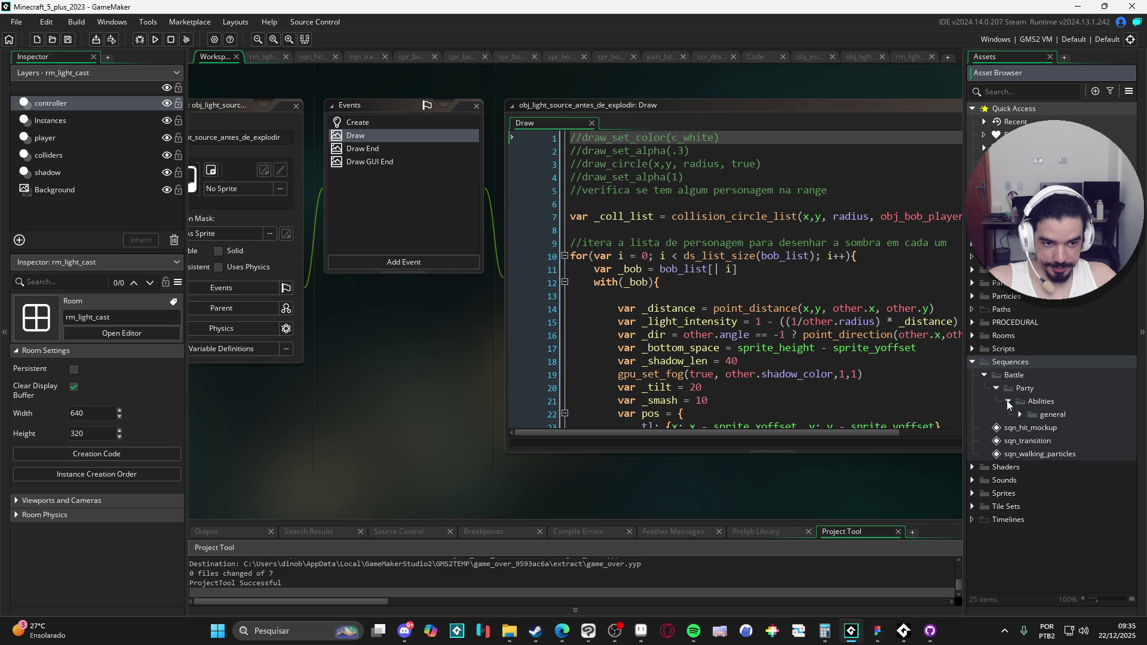
left_click(1020, 415)
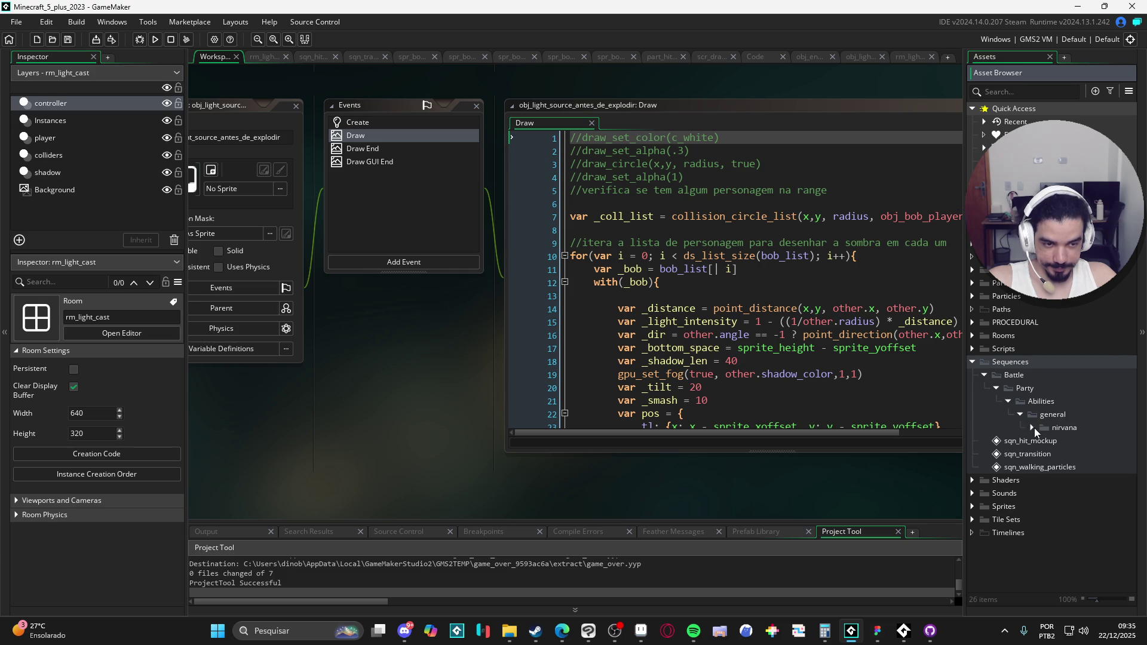
left_click(1032, 427)
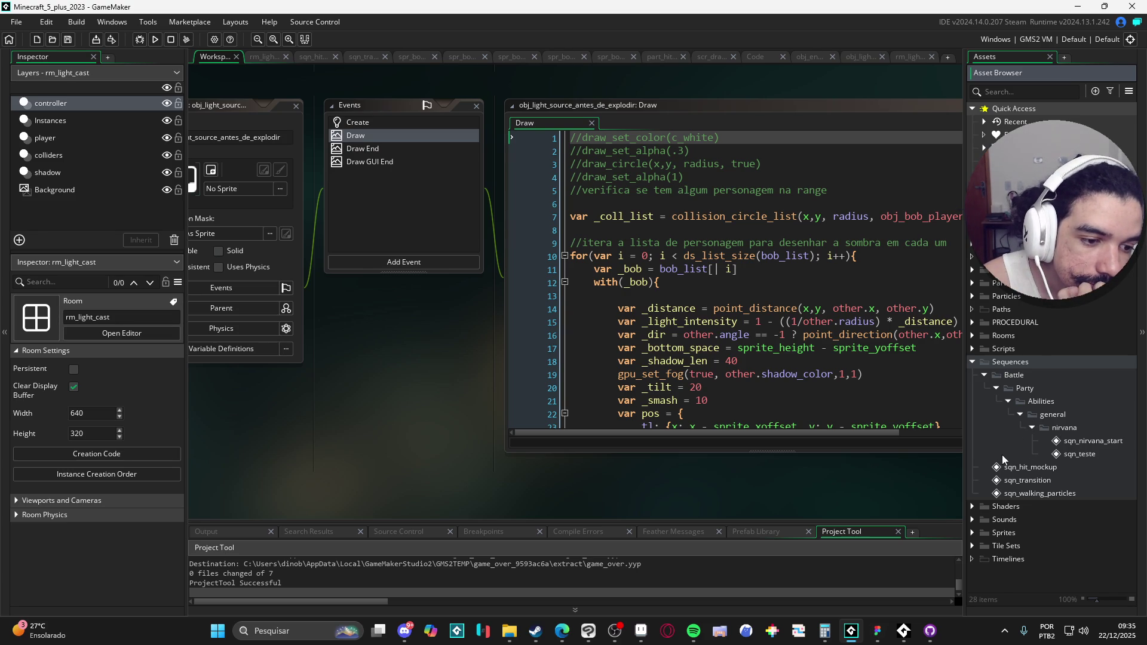
left_click(995, 388)
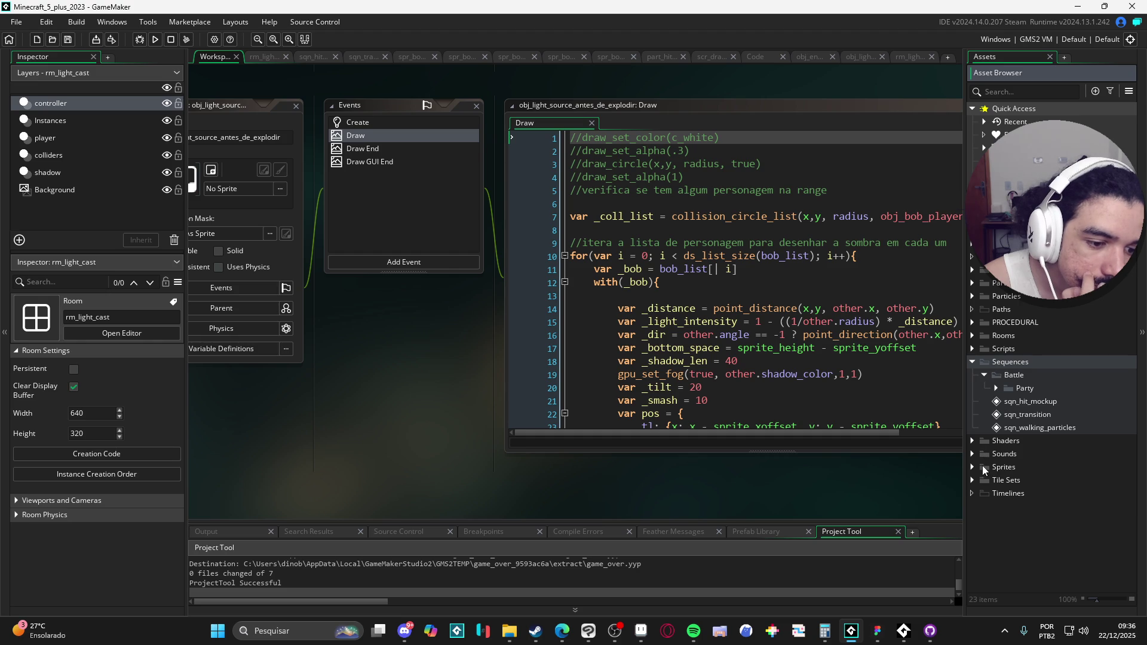
left_click(976, 466)
scroll(1016, 520, "down", 3)
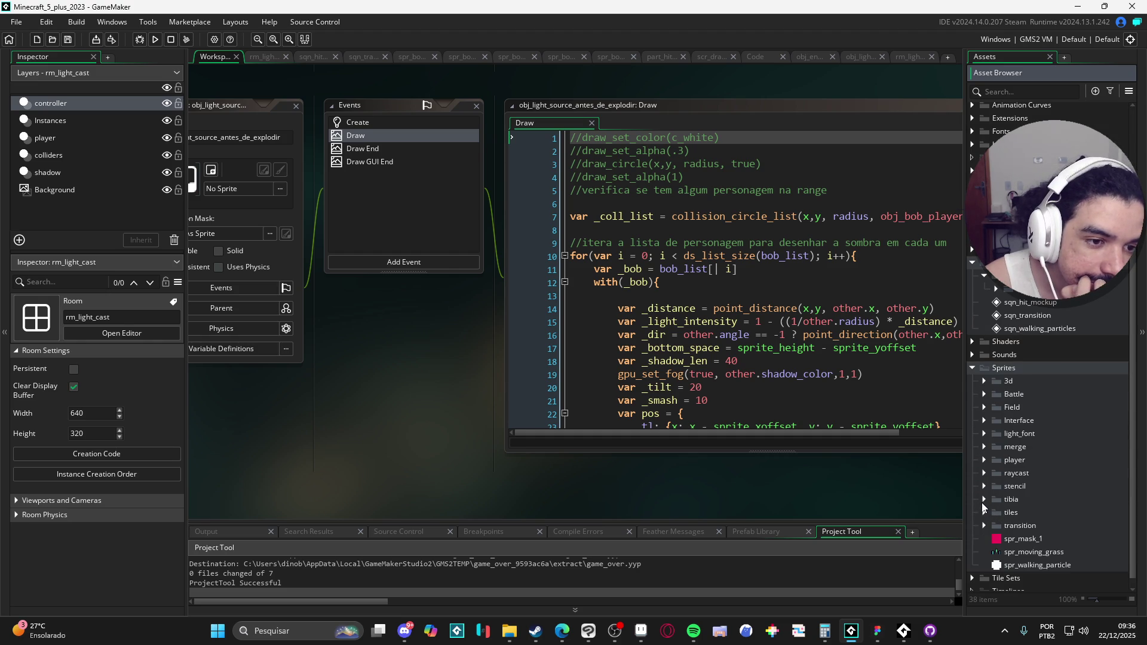
scroll(992, 409, "up", 3)
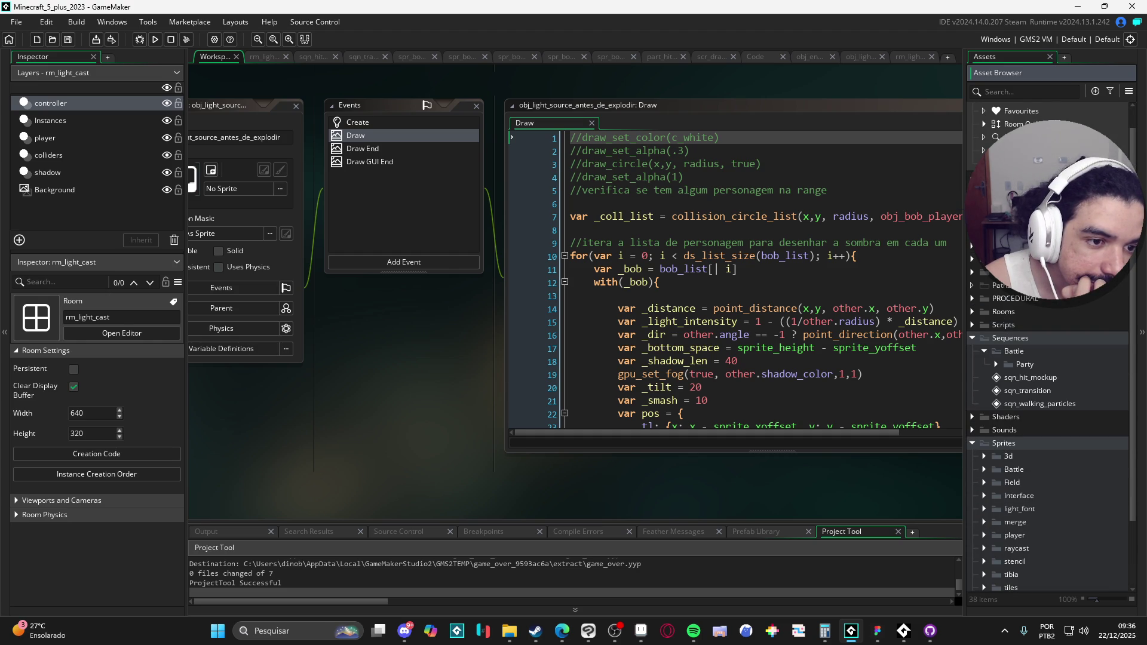
Locate the imported obj_game_over_perlin_noise in the Objects folder.
left_click(972, 246)
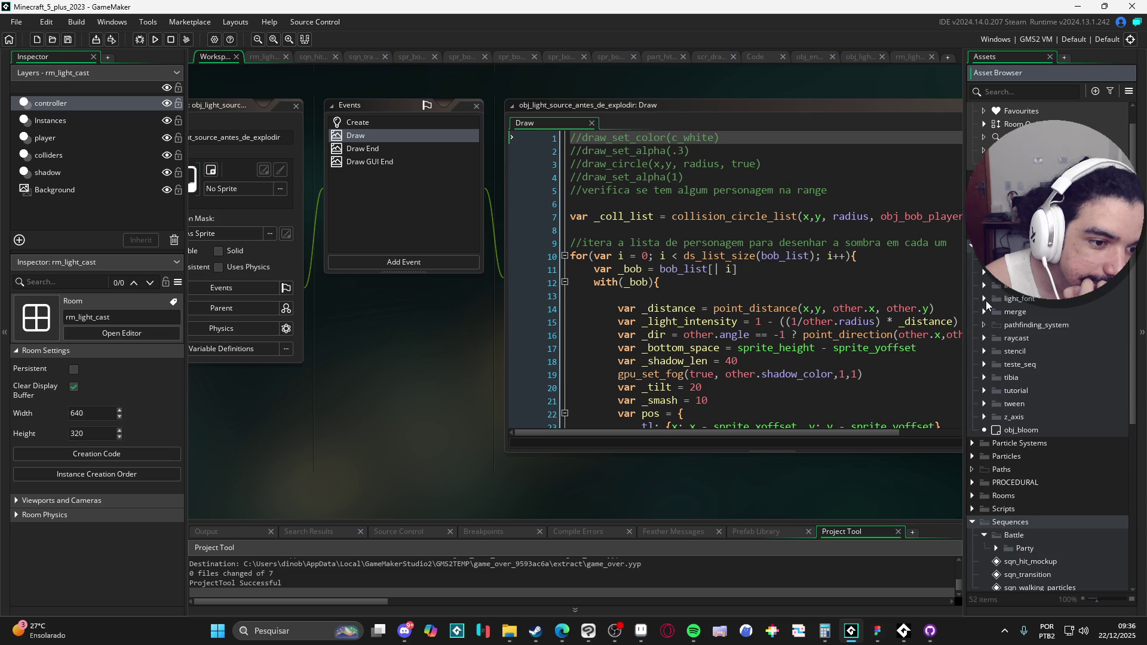
left_click(984, 286)
left_click(1021, 300)
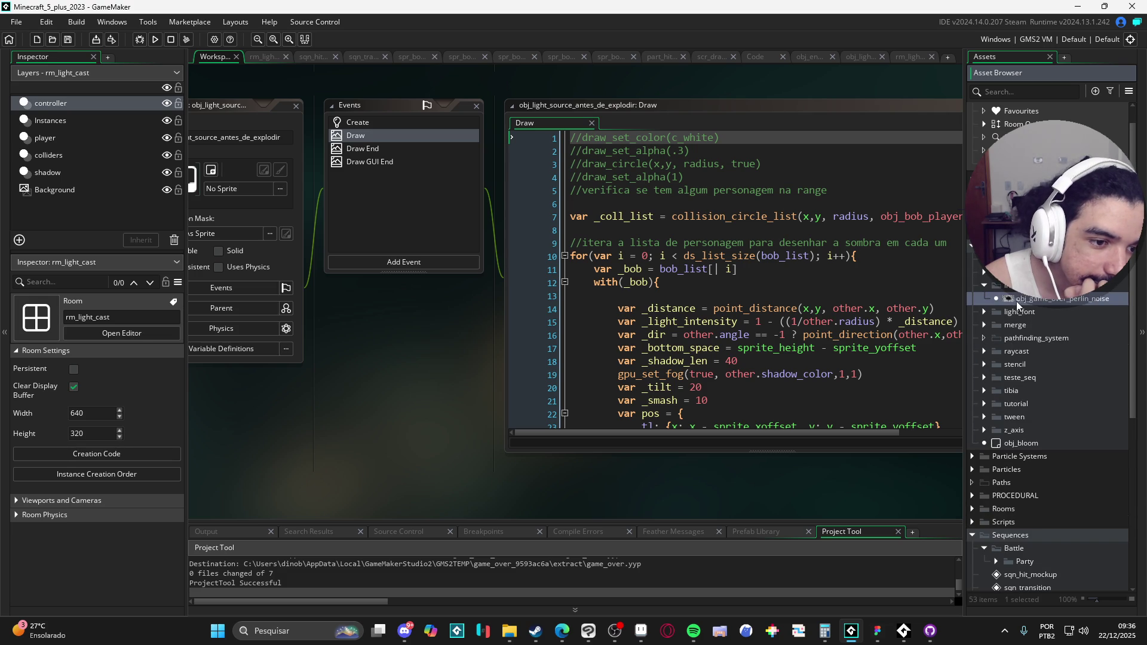
left_click(983, 285)
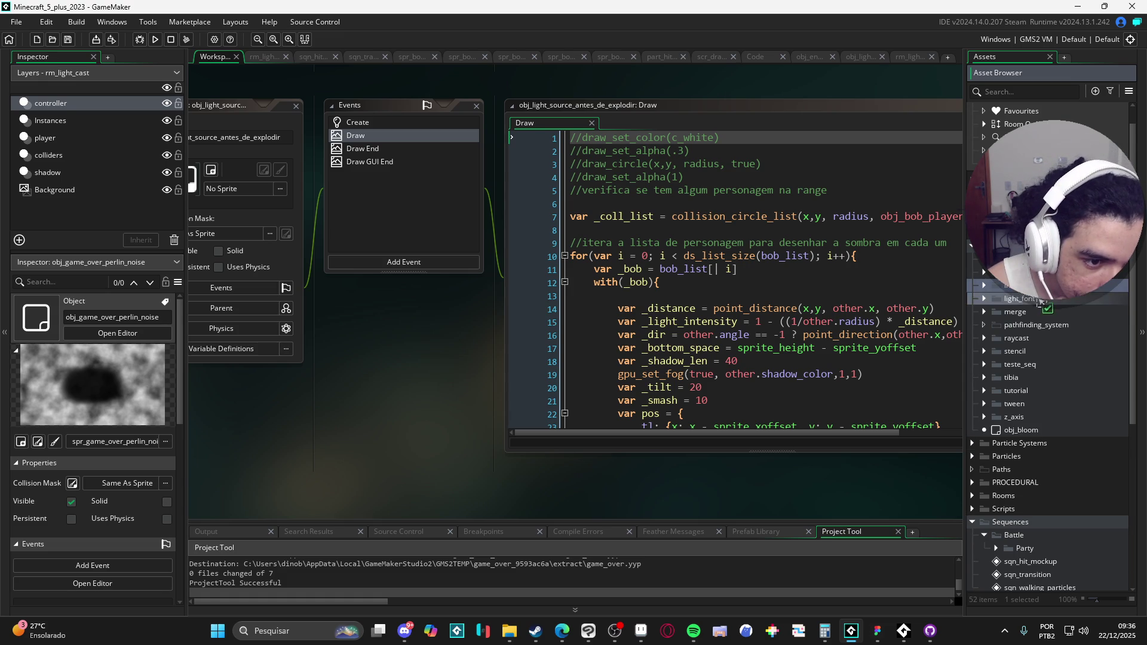
Find sqn_transition in the Party sequences folder and open it for editing.
left_click(984, 272)
scroll(1032, 419, "down", 7)
scroll(1031, 419, "down", 4)
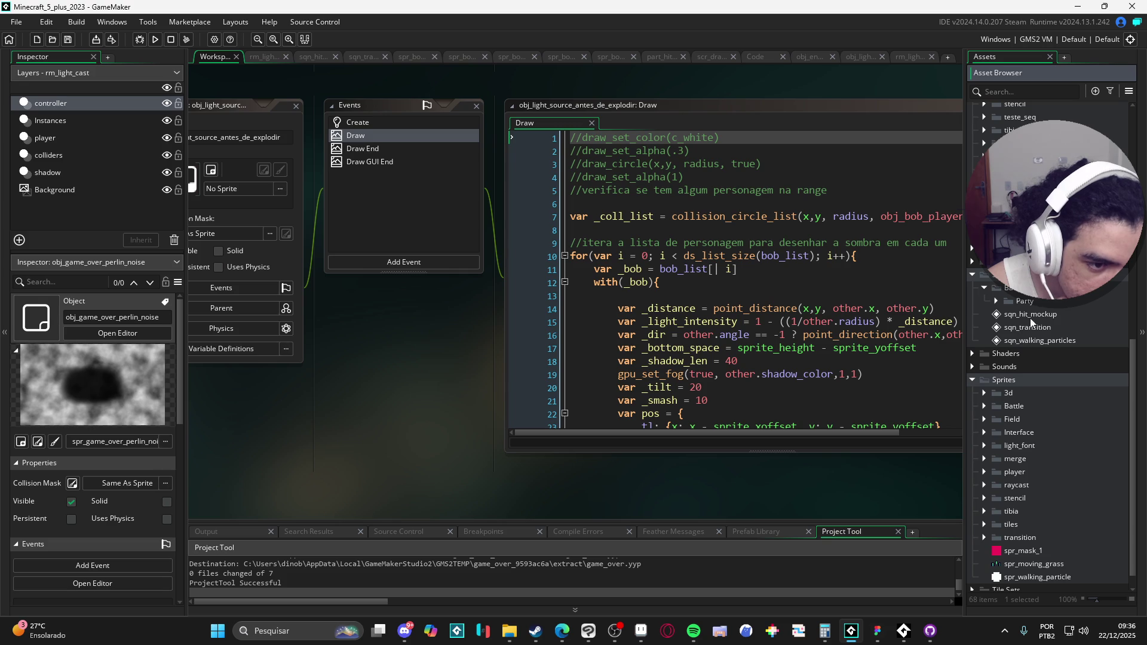
left_click(997, 304)
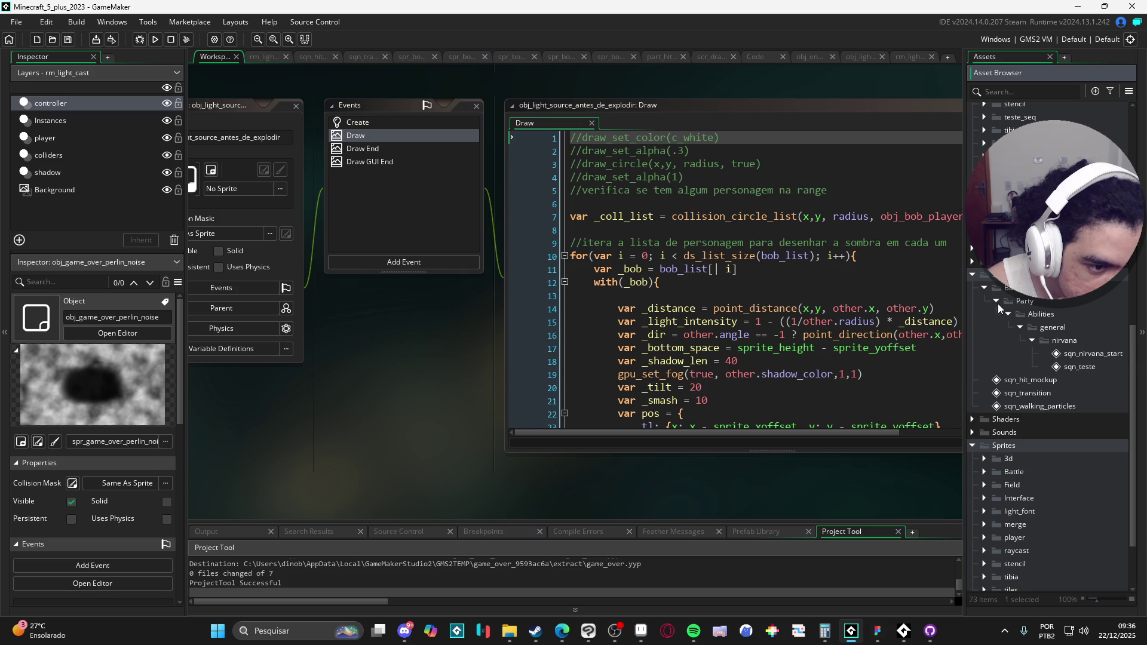
left_click(1009, 314)
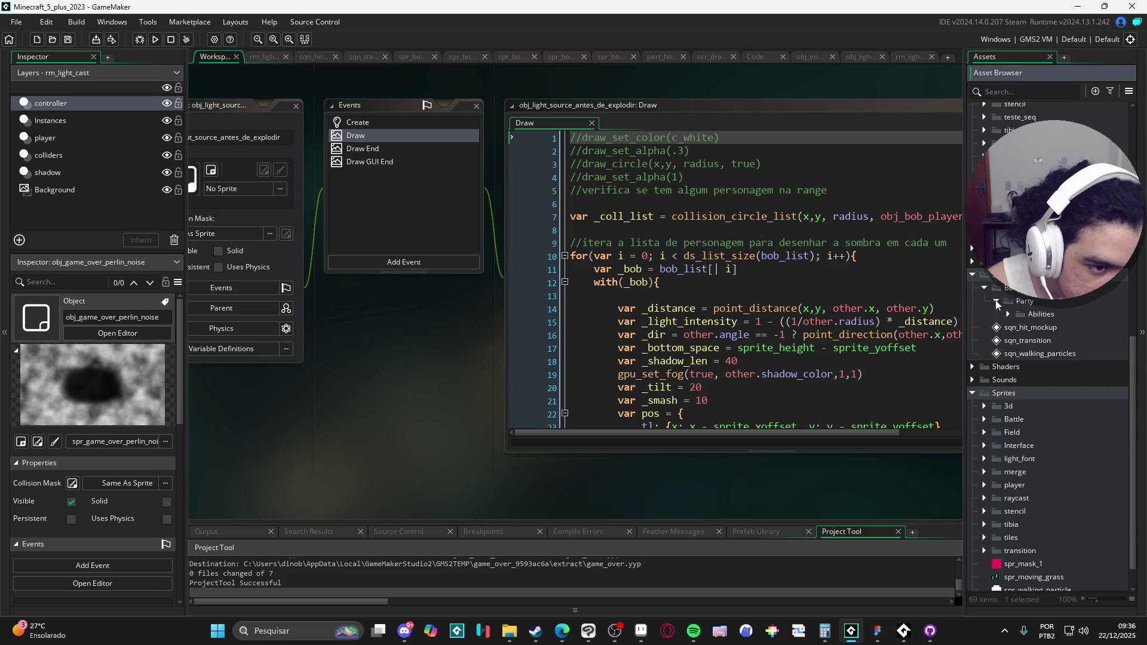
left_click(995, 298)
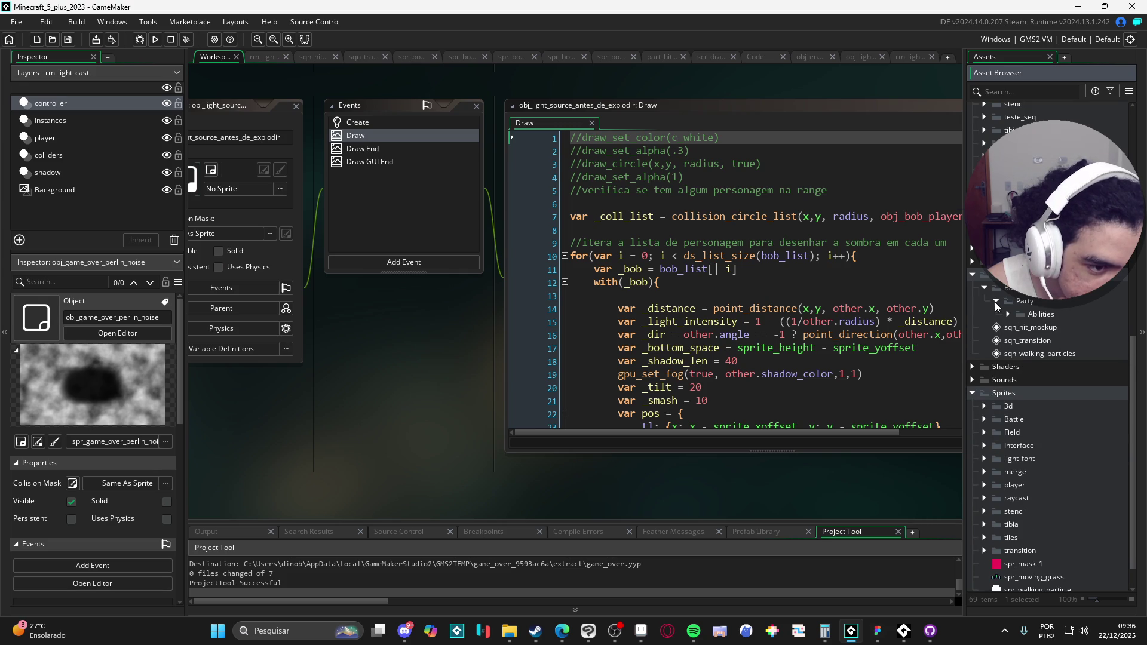
left_click(1018, 329)
double_click(1017, 328)
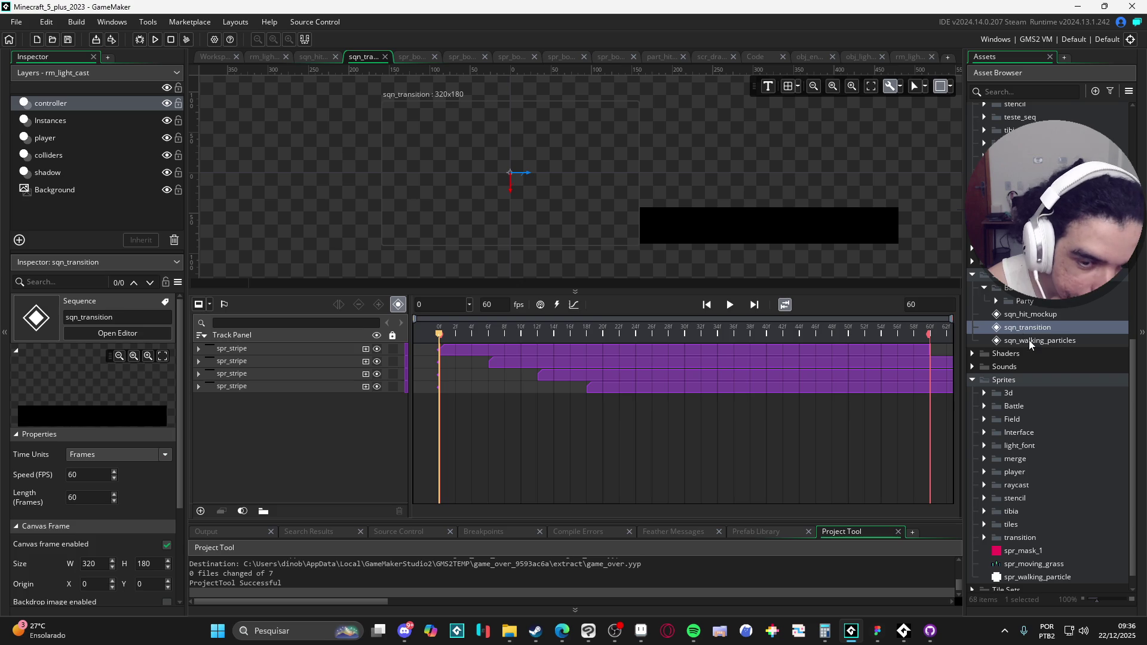
Create a new sequence asset named sqn_game_over.
left_click(1039, 341)
left_click(1028, 314)
left_click(984, 290)
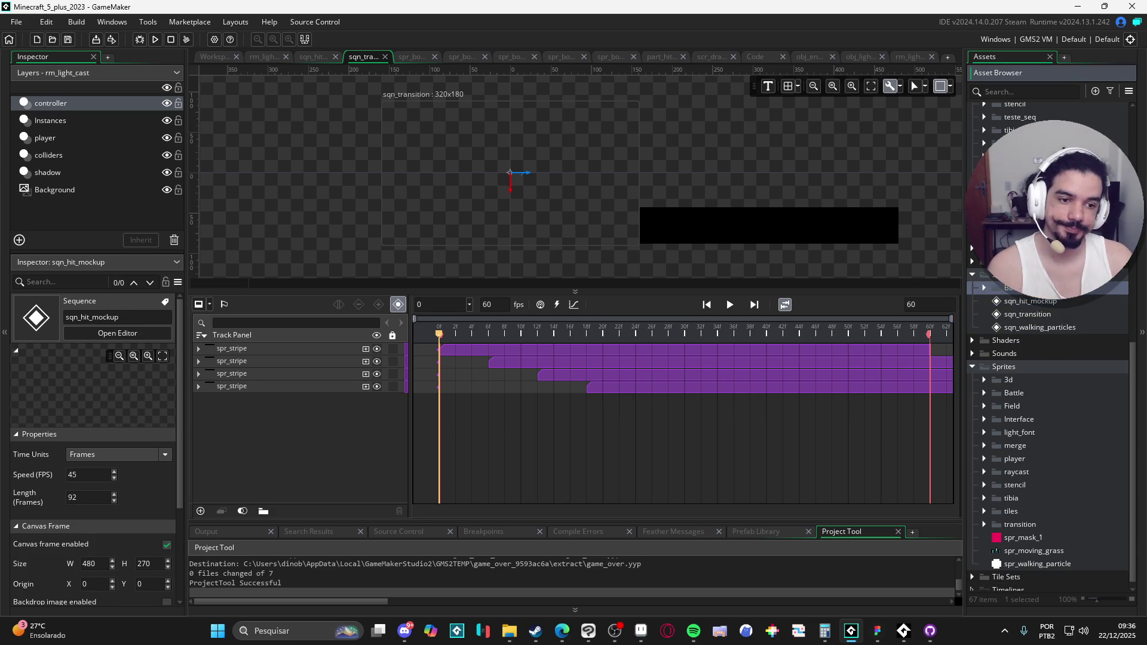
right_click(1015, 300)
left_click(1096, 308)
right_click(1097, 306)
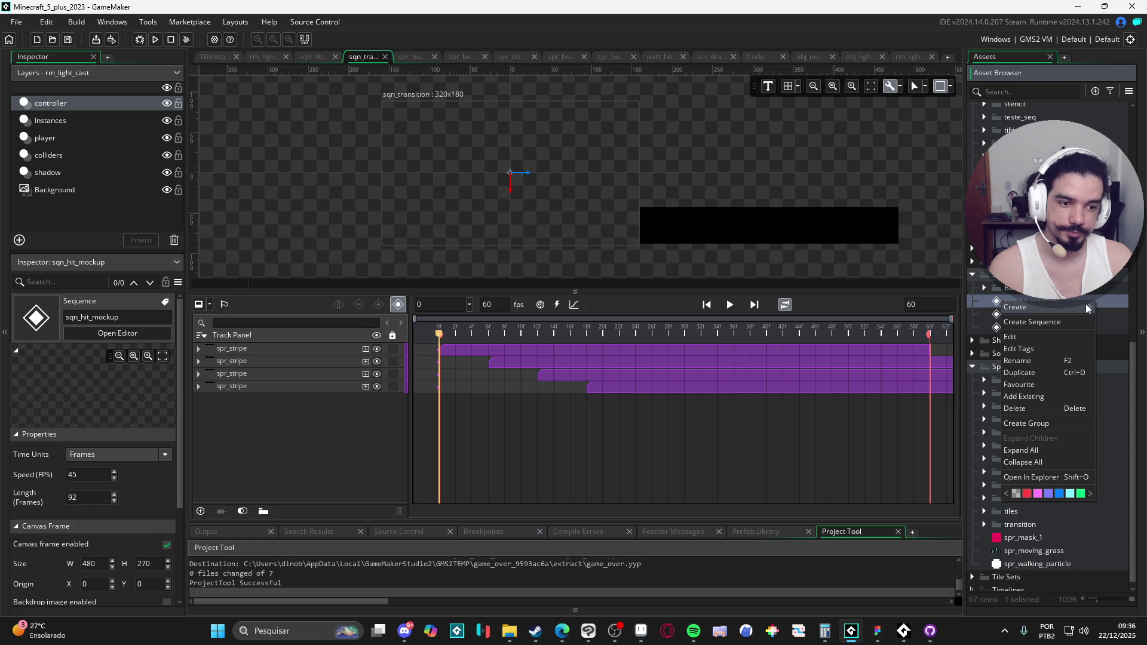
mouse_move(1069, 311)
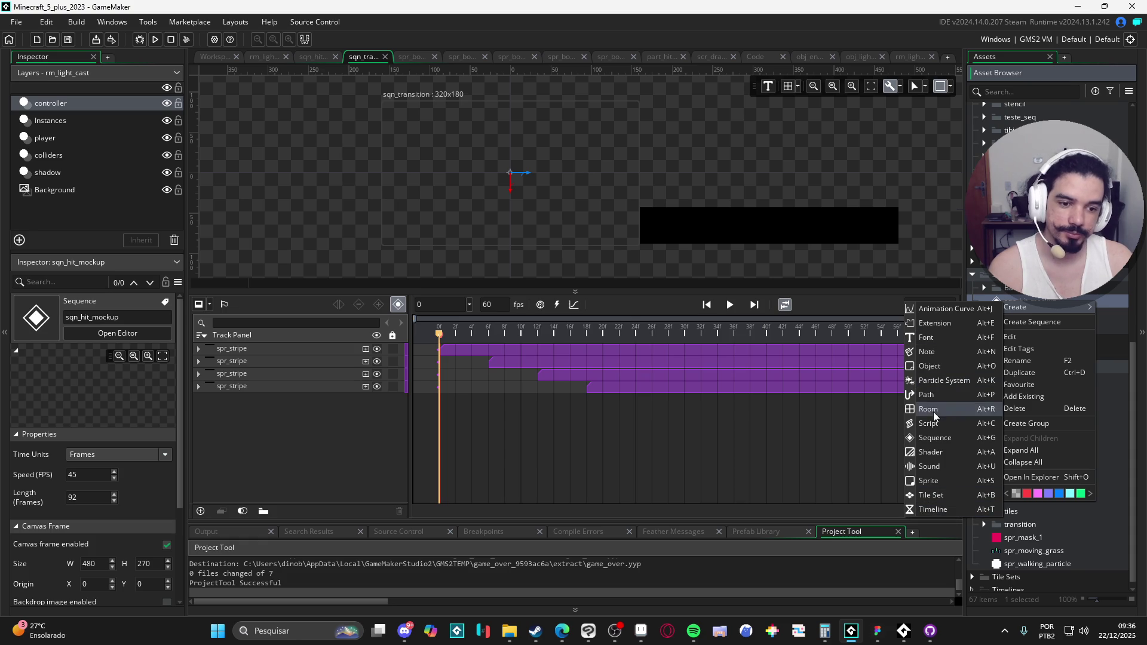
left_click(940, 436)
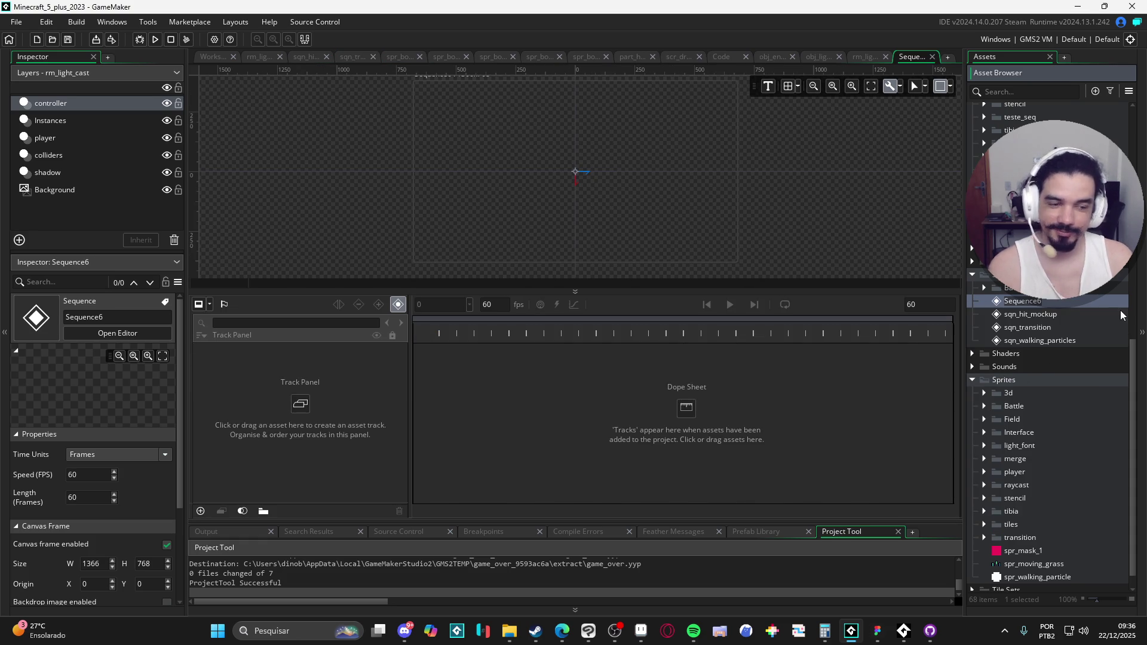
type("sqn")
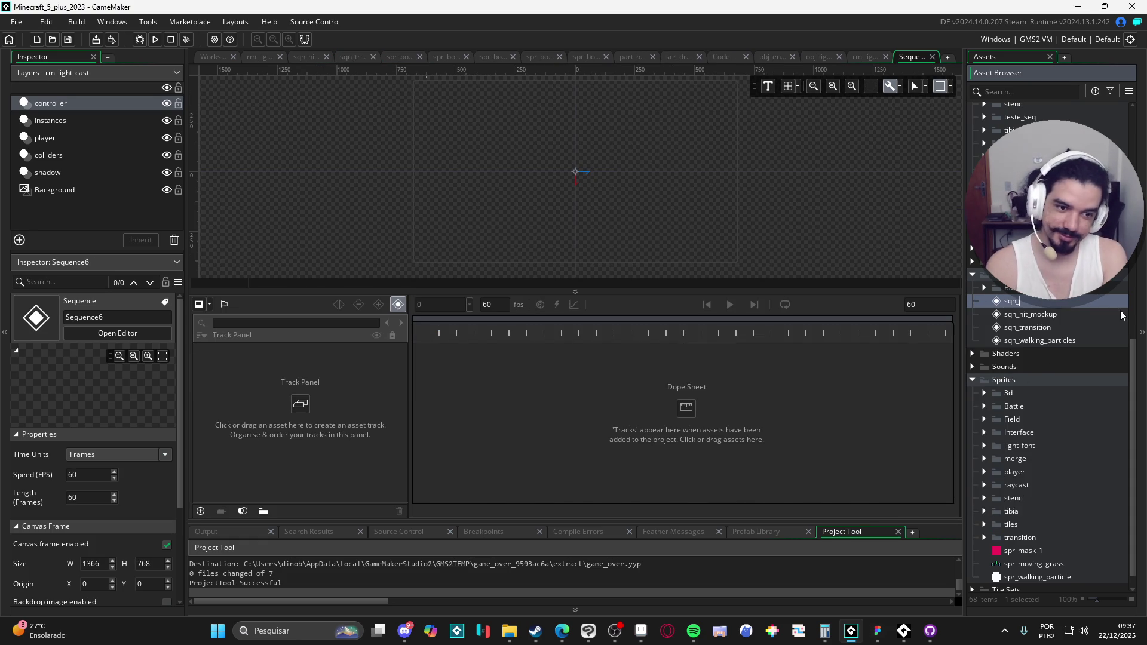
type("_")
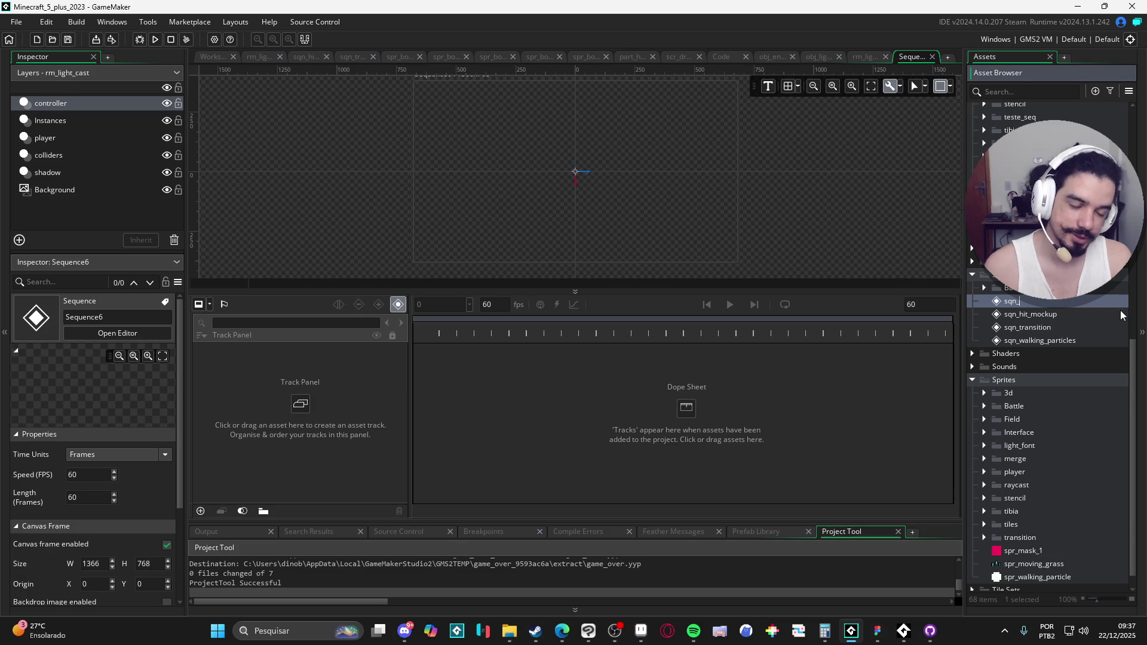
type("game_")
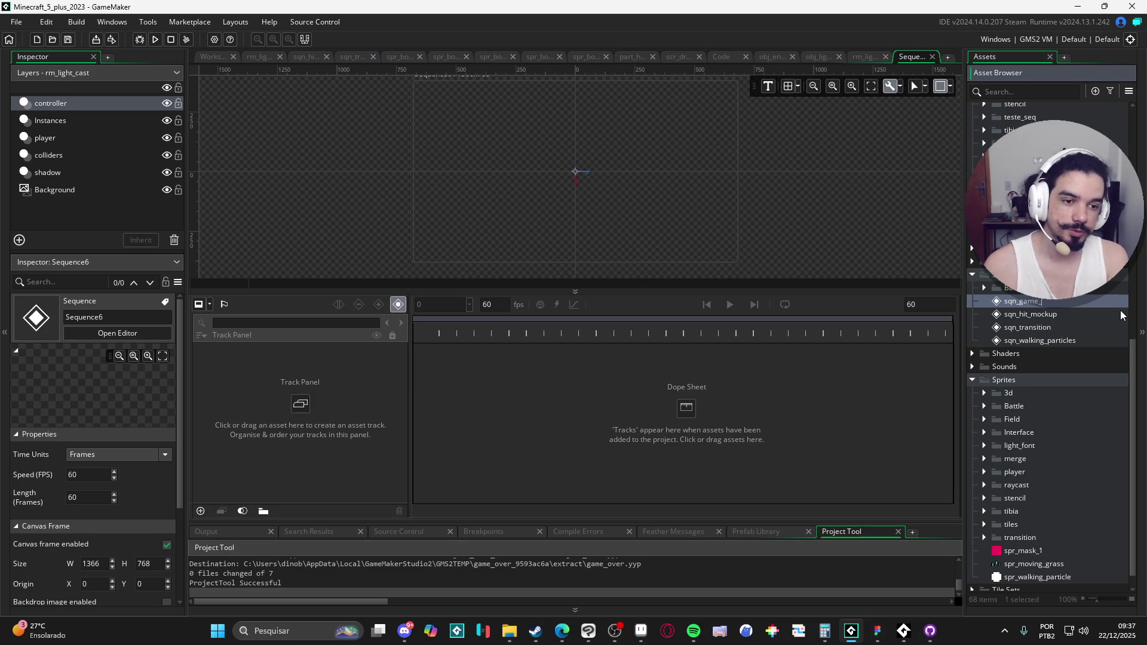
type("over")
key("Return")
Set the sqn_game_over canvas frame to 480 wide by 270 high.
left_click(949, 87)
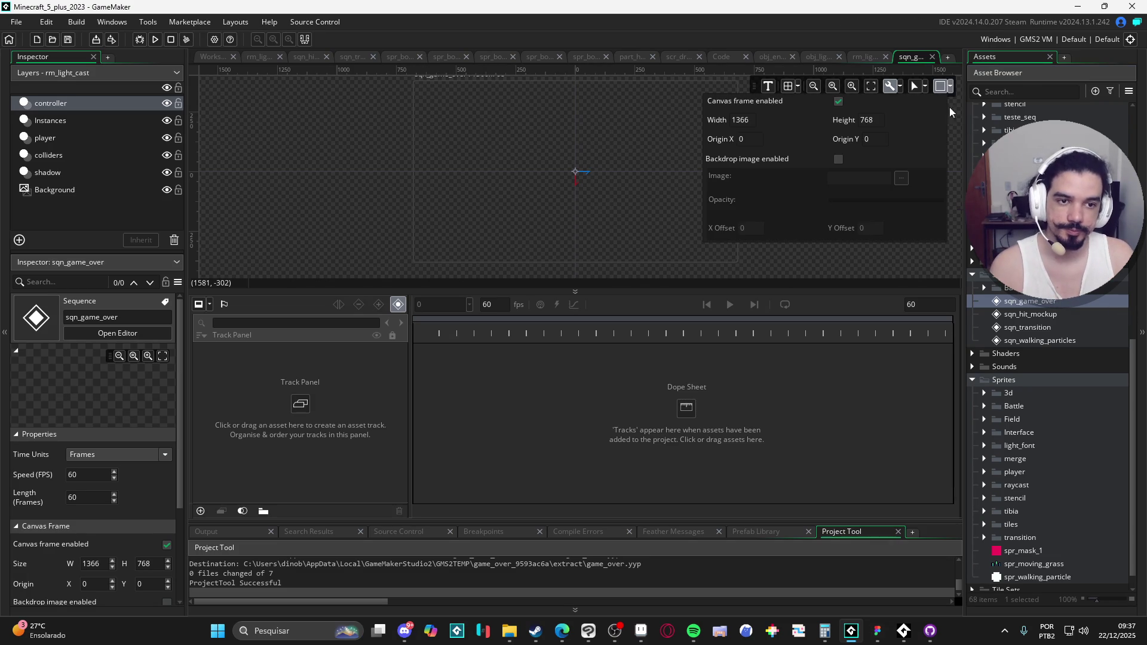
key("BackSpace")
key("BackSpace")
key("BackSpace")
type("480")
key("Tab")
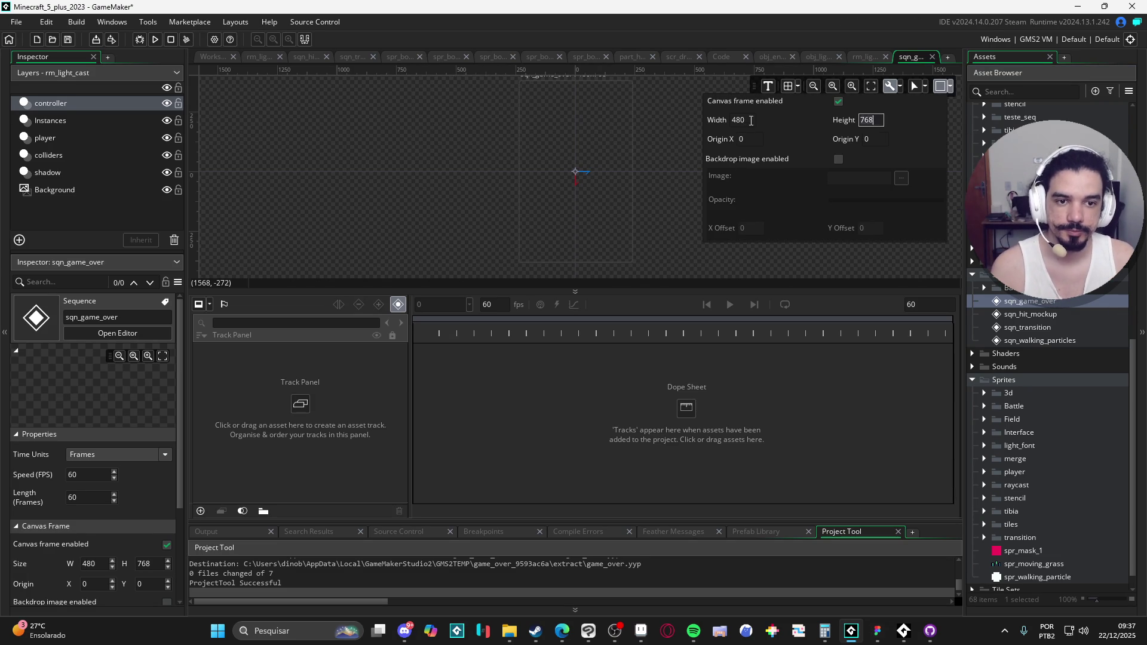
type("270")
key("Return")
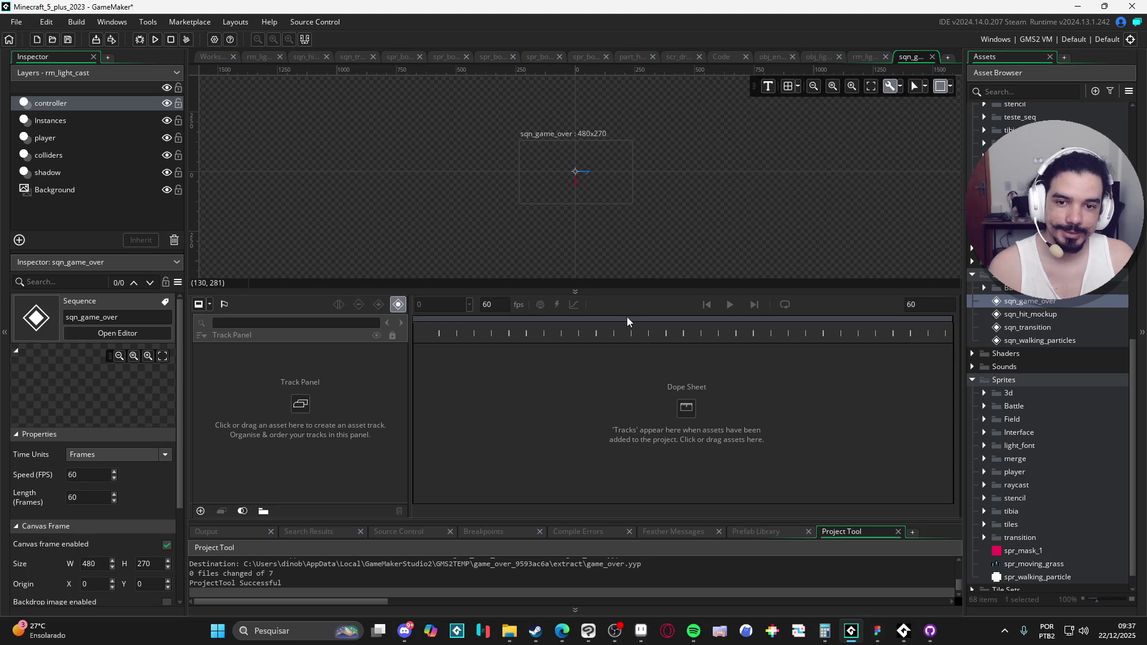
scroll(671, 140, "up", 4)
Hide the perlin-noise backdrop and Load last save tracks, leaving element4 in place.
left_click_drag(669, 292, 669, 358)
scroll(647, 267, "up", 1)
scroll(1030, 471, "down", 2)
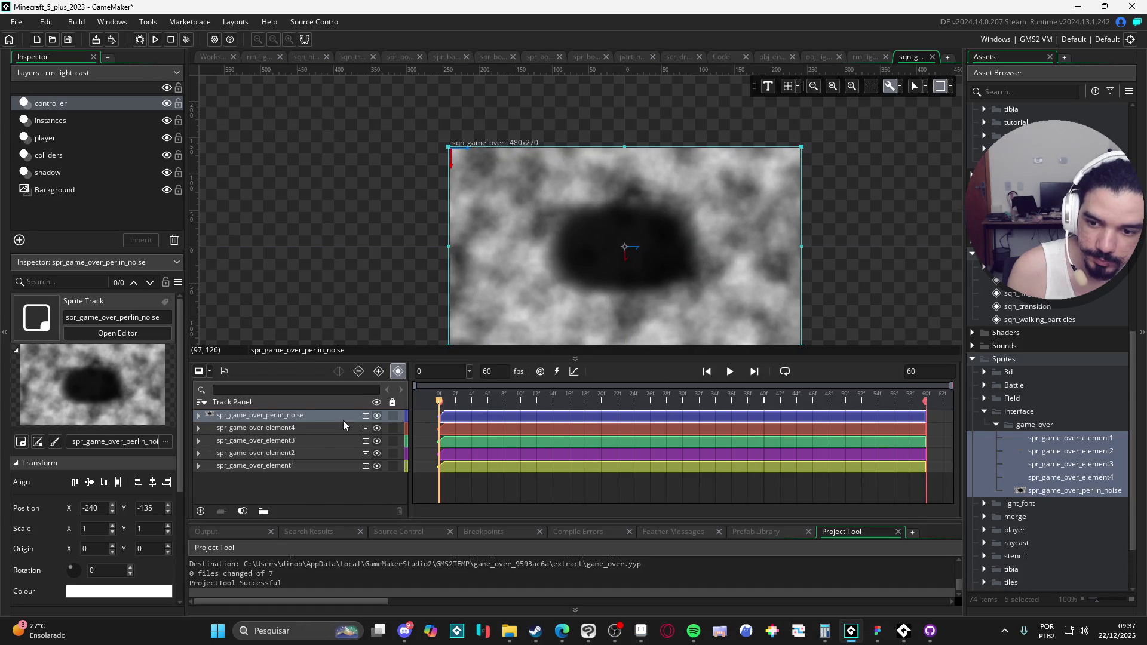
left_click(377, 416)
left_click(359, 427)
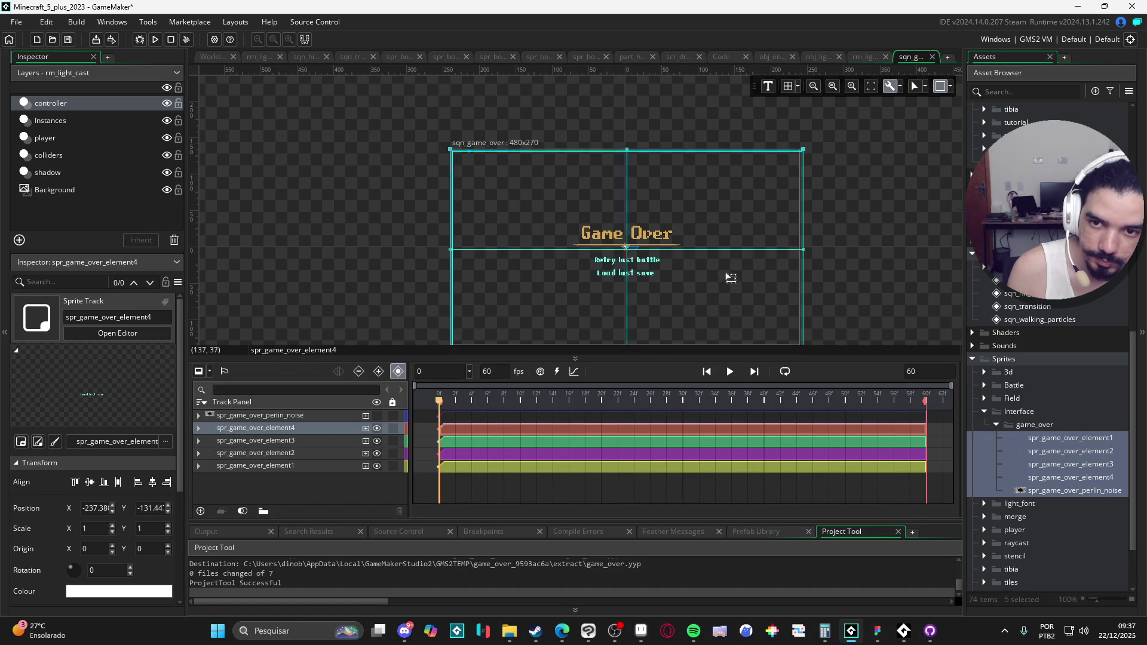
left_click_drag(731, 280, 733, 280)
left_click(890, 253)
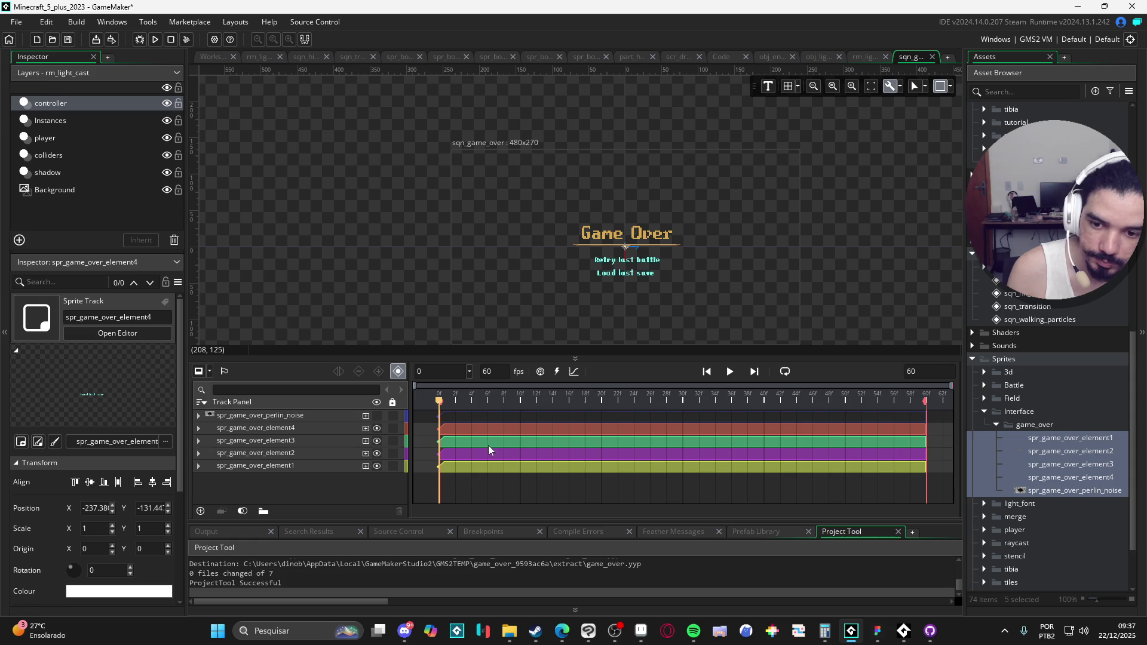
left_click(376, 428)
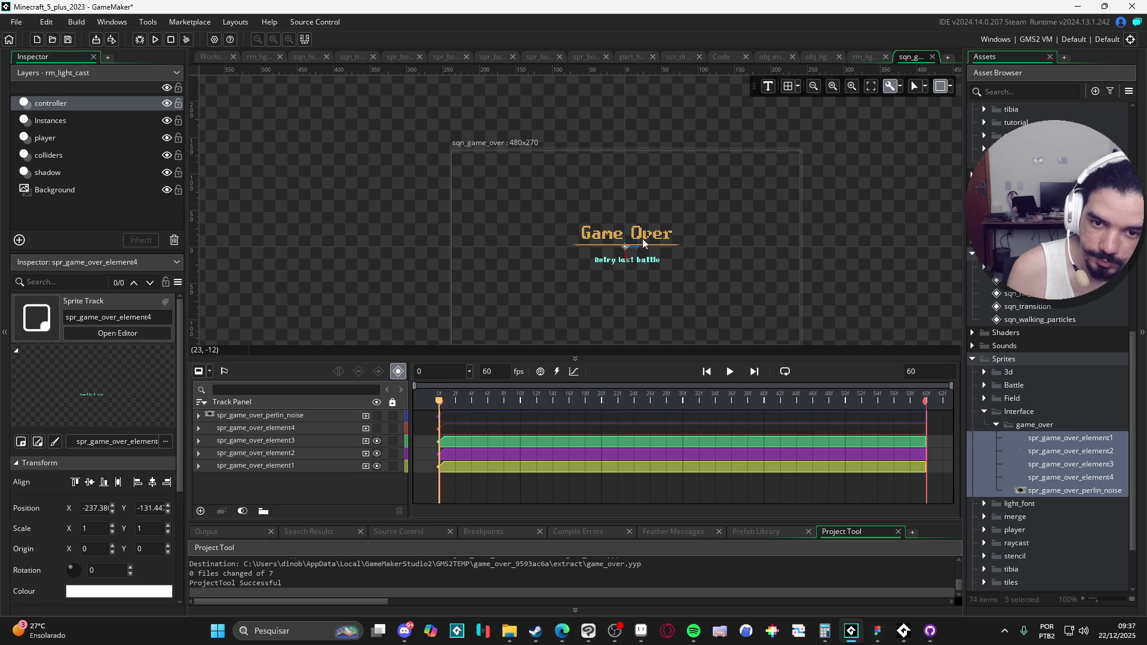
Realign Retry last battle and the Game Over title to -240, -135, hiding each afterwards.
left_click(577, 340)
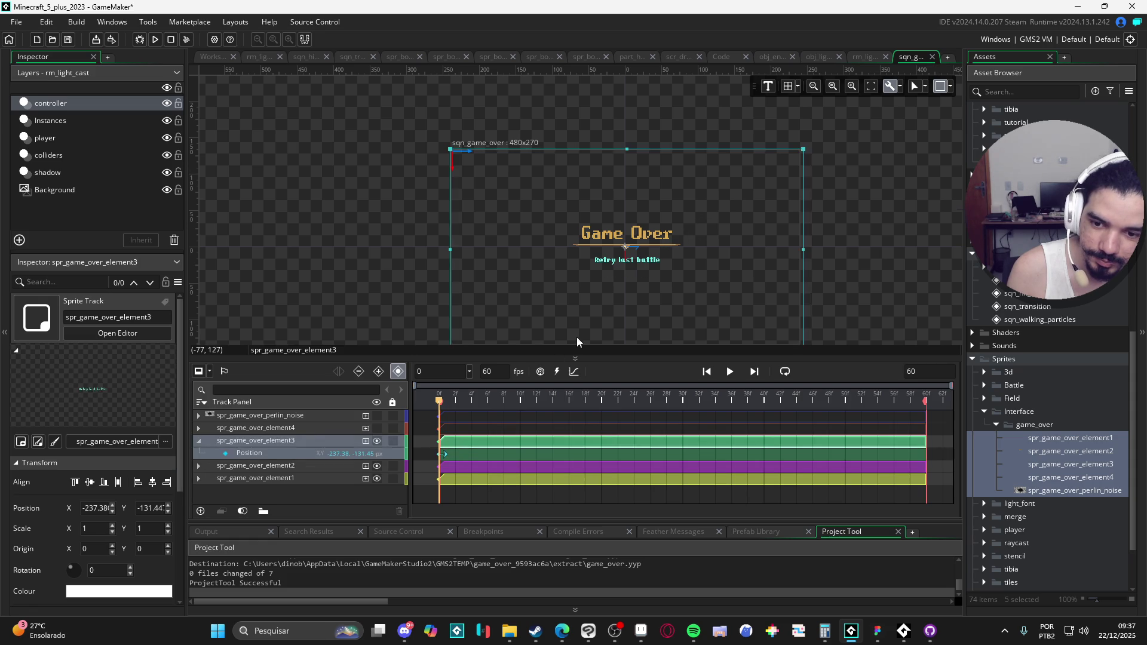
mouse_move(674, 261)
left_mouse_down()
mouse_move(759, 248)
mouse_move(670, 260)
left_mouse_up()
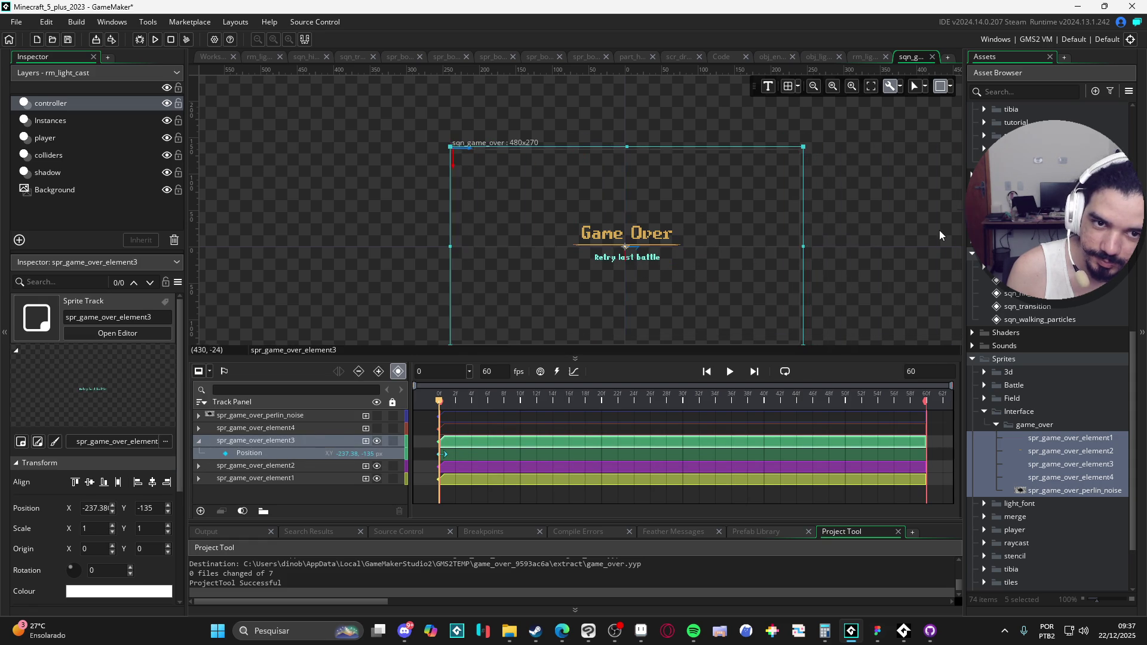
left_click_drag(899, 210, 898, 153)
left_click(878, 174)
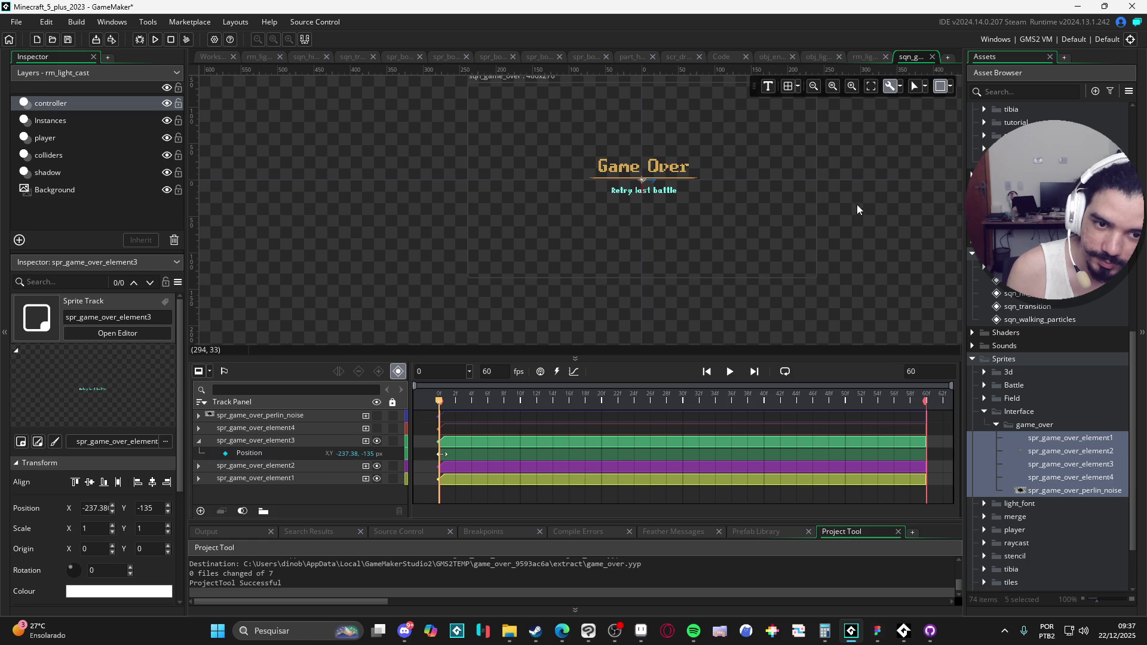
left_click(376, 445)
left_click(455, 472)
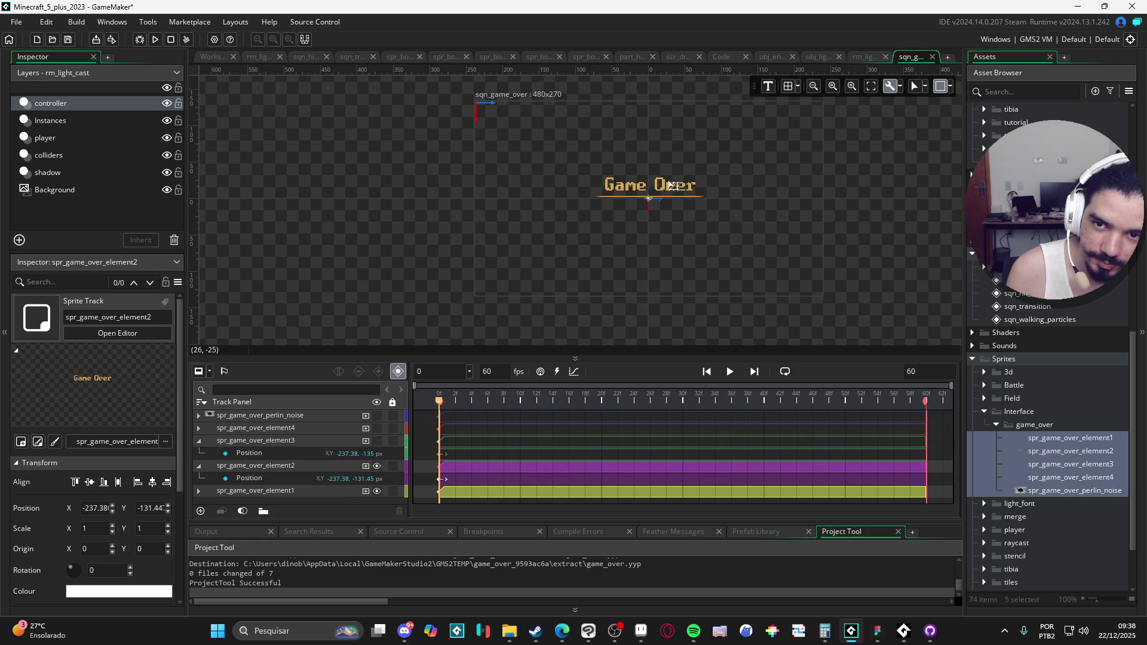
left_click(470, 467)
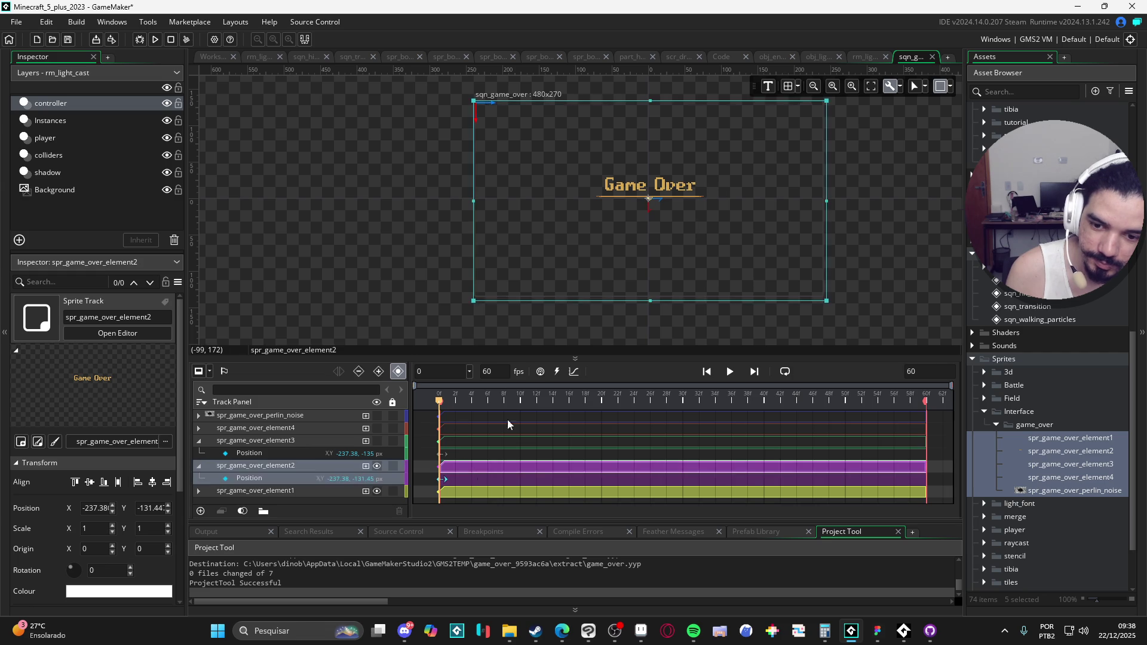
left_click_drag(731, 184, 729, 183)
left_click(861, 228)
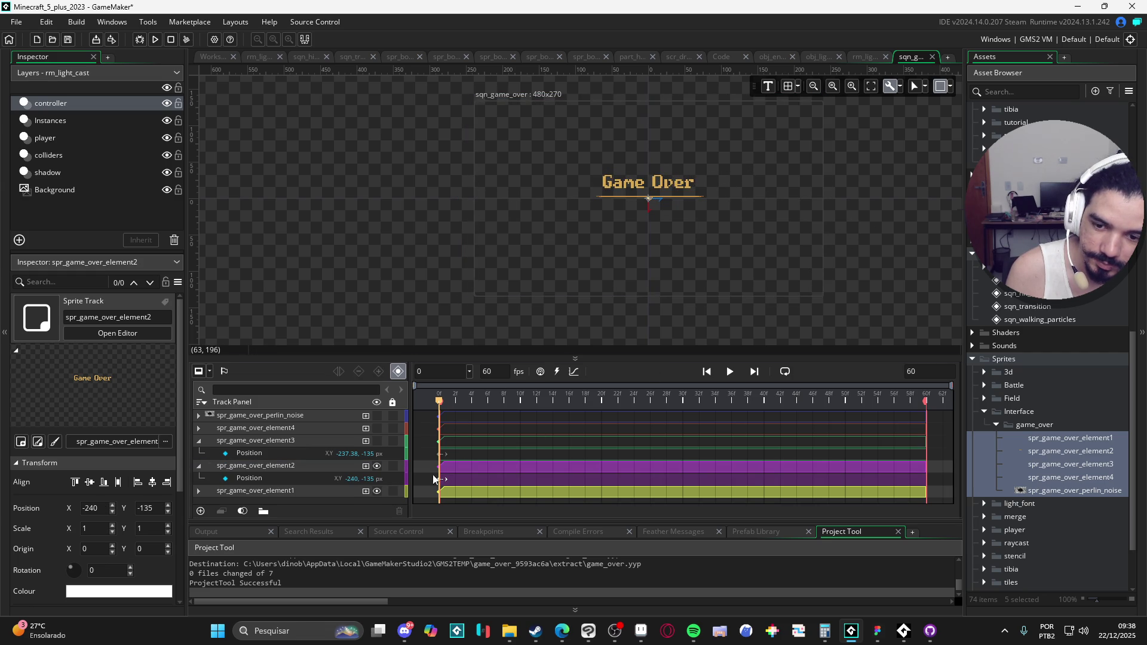
left_click(379, 466)
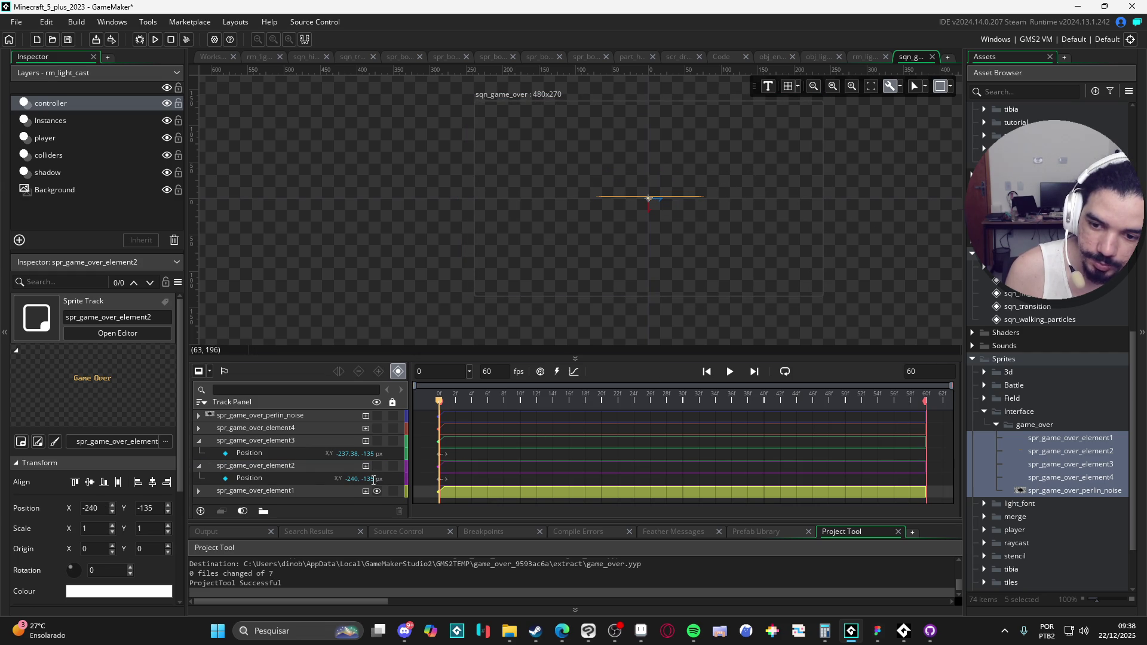
Check element1 by toggling its visibility, then pick the perlin-noise sprite in the asset list.
left_click(343, 487)
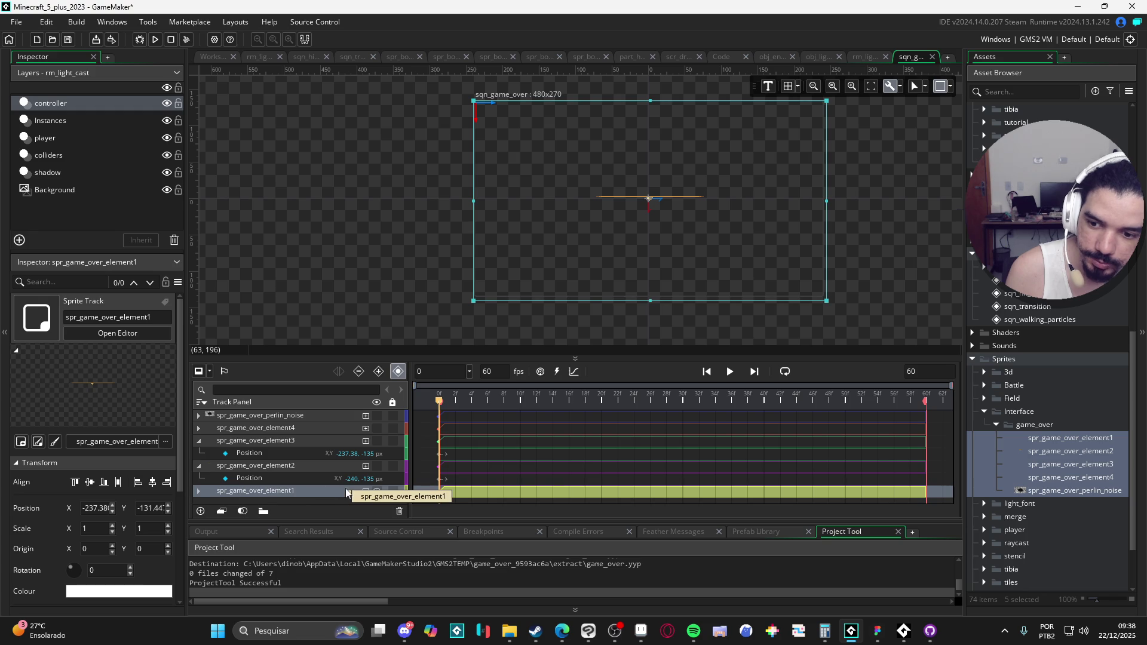
left_click(376, 491)
left_click(376, 491)
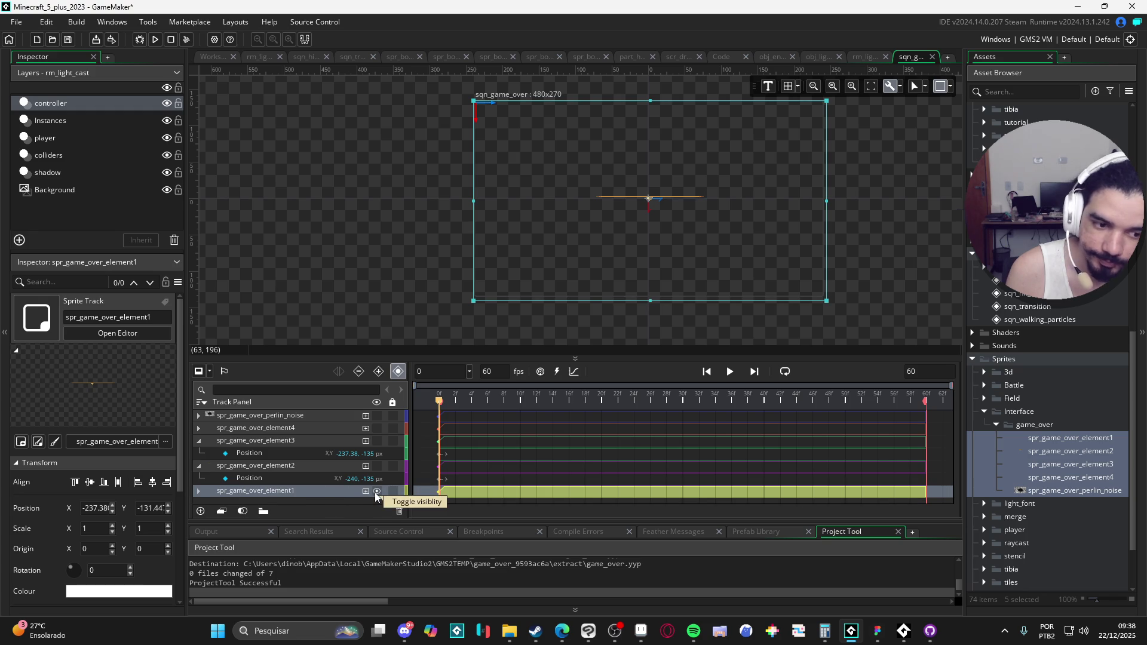
left_click(1112, 490)
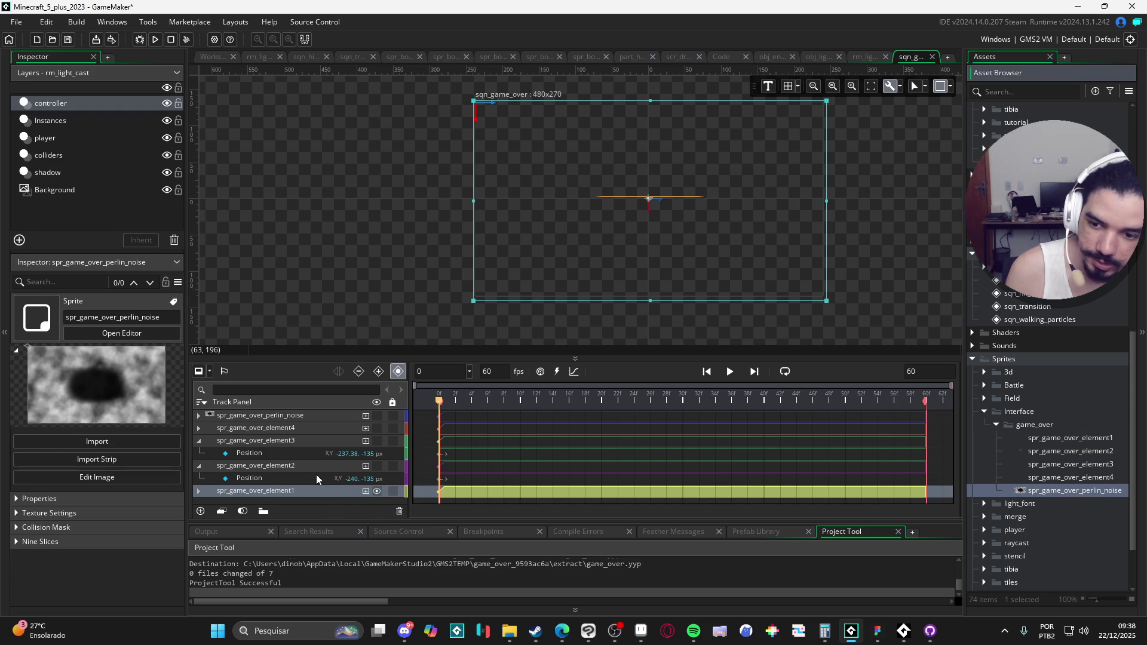
Nudge element1 slightly up on the canvas and compare it against hidden.
left_click(300, 413)
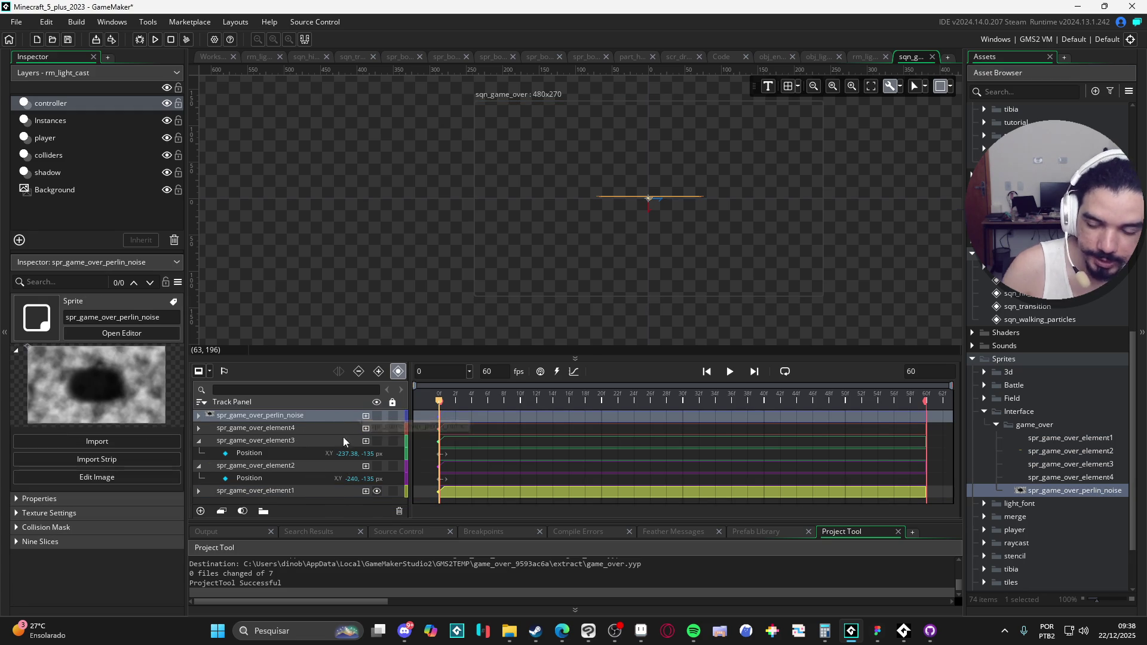
left_click(284, 489)
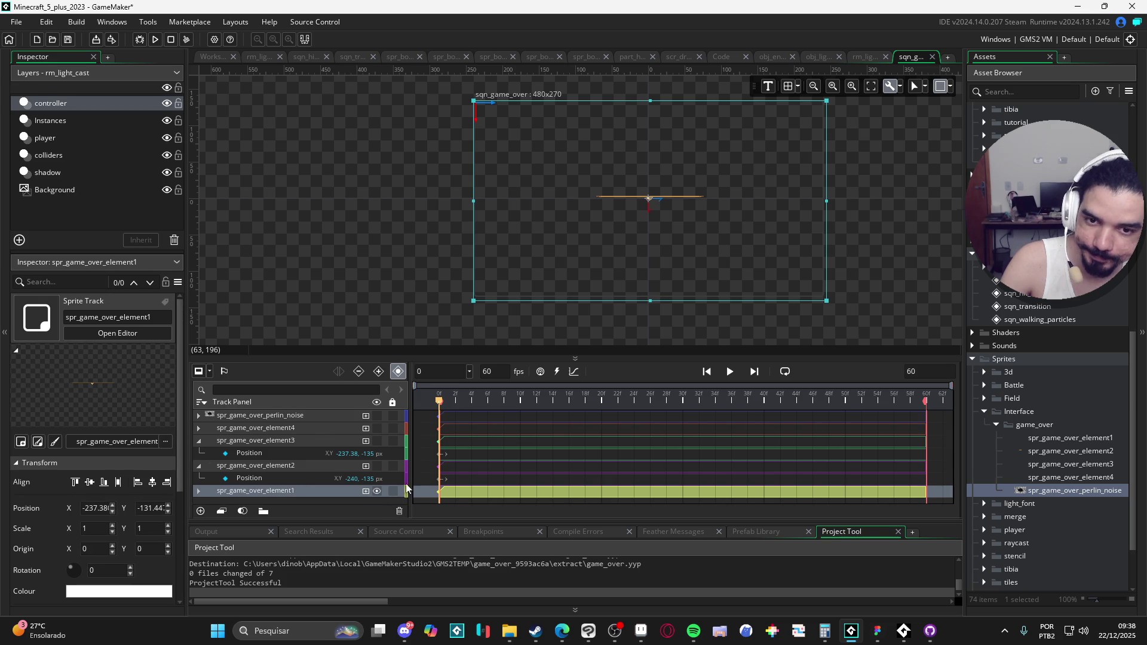
left_click_drag(750, 244, 748, 240)
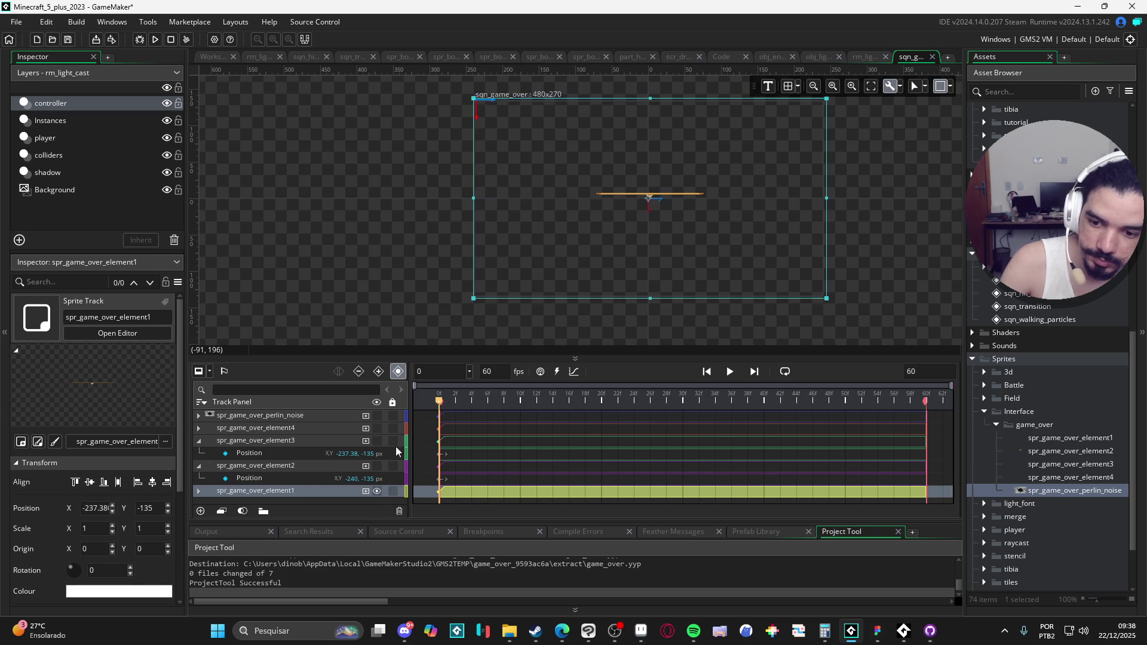
left_click(377, 491)
left_click(376, 491)
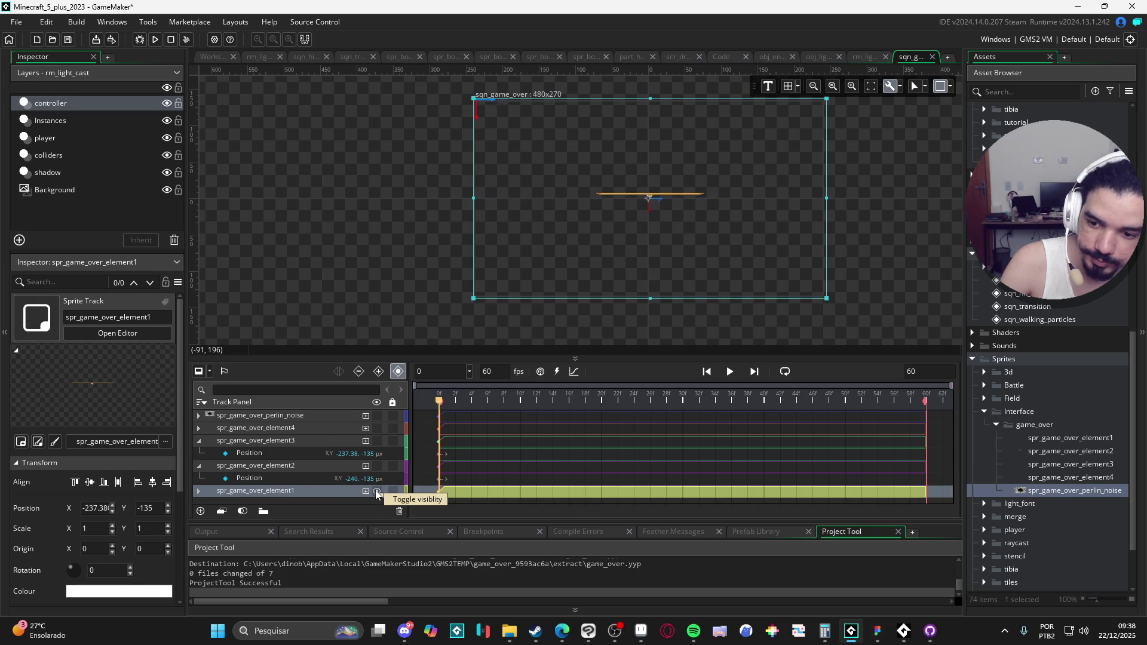
left_click(888, 235)
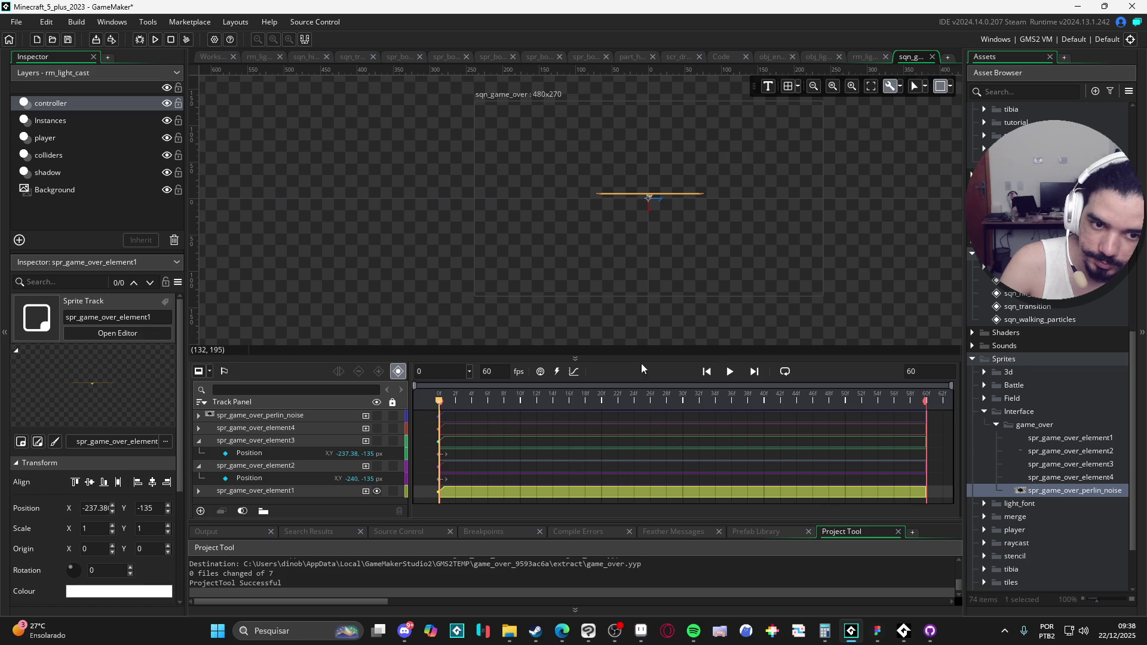
Show the Game Over title, Retry last battle, Load last save and perlin-noise tracks again.
left_click(377, 466)
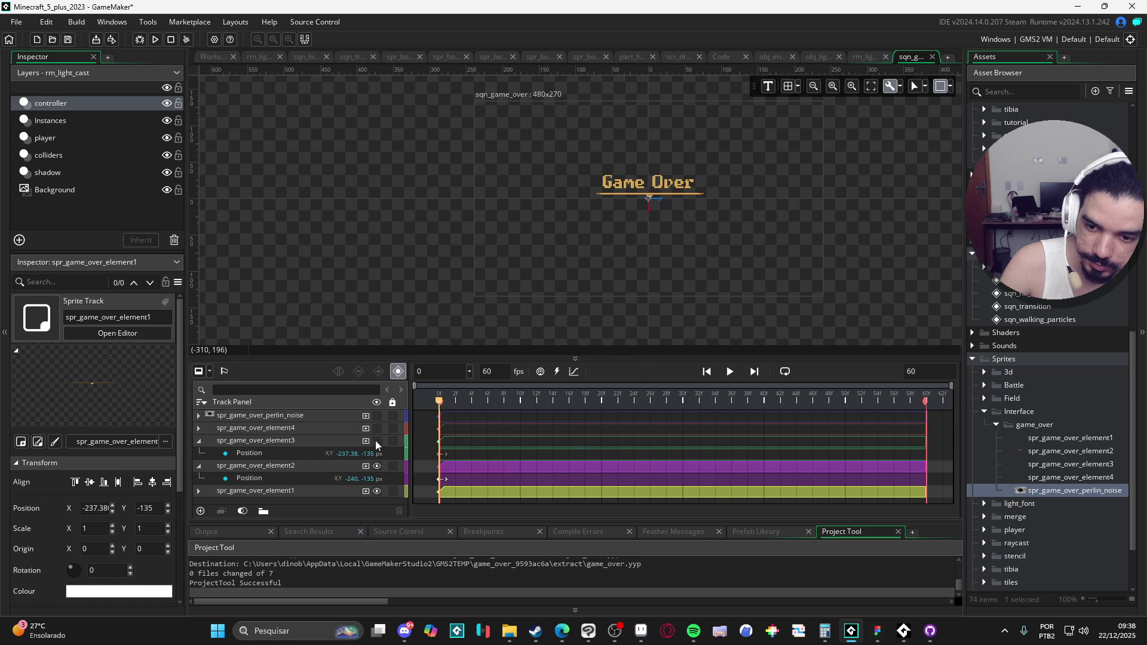
left_click(376, 441)
left_click(376, 429)
left_click(377, 415)
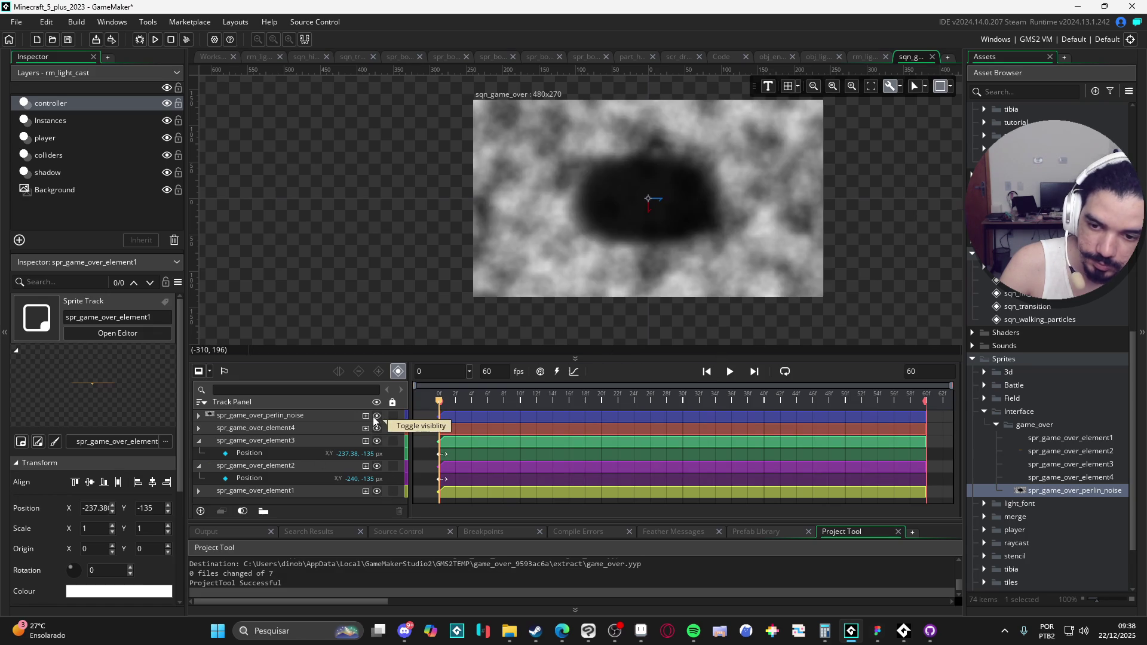
scroll(1034, 371, "up", 3)
scroll(1043, 364, "up", 10)
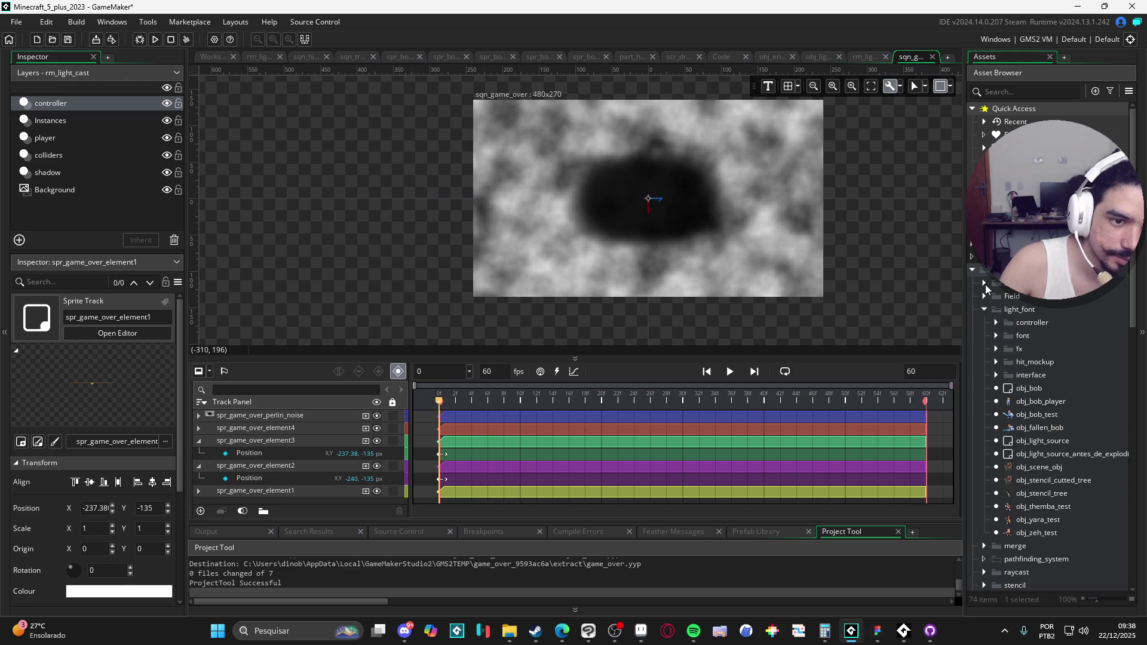
scroll(1024, 353, "down", 3)
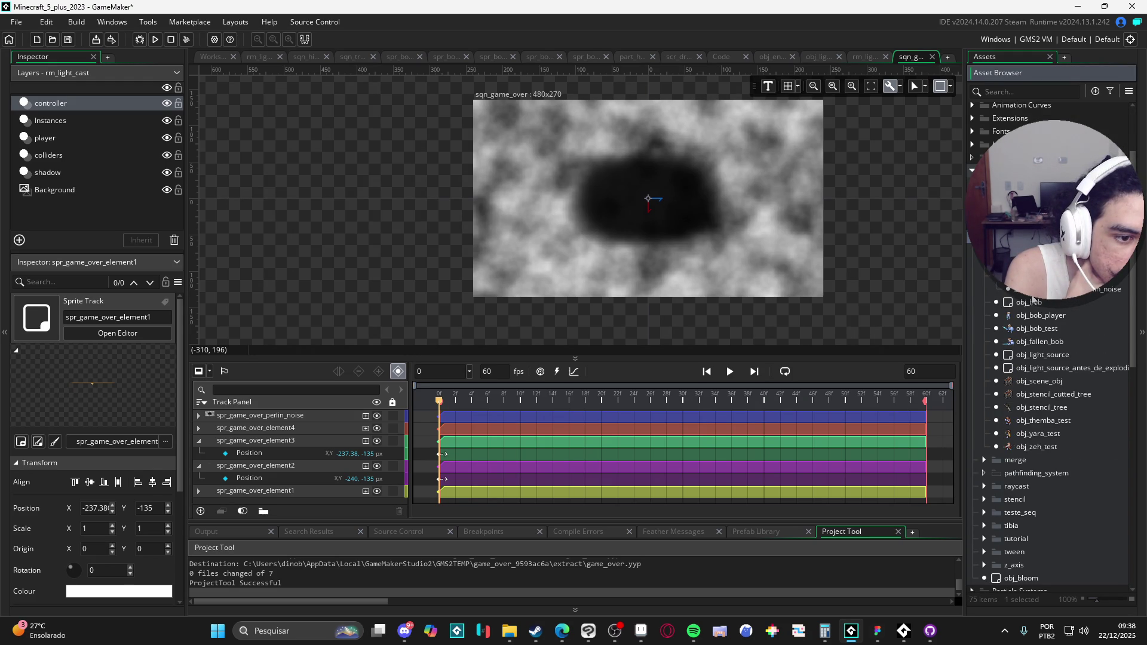
Swap the noise sprite track for an obj_game_over_perlin_noise object track placed at the bottom.
mouse_move(1031, 291)
left_mouse_down()
mouse_move(565, 370)
mouse_move(556, 277)
left_mouse_up()
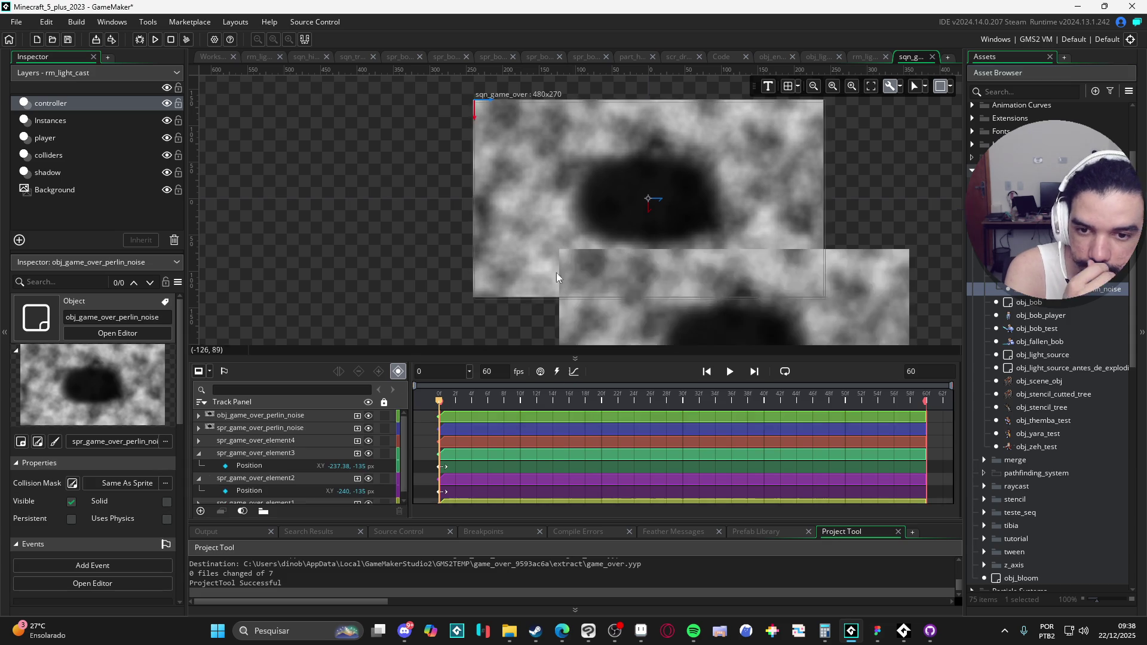
left_click(201, 428)
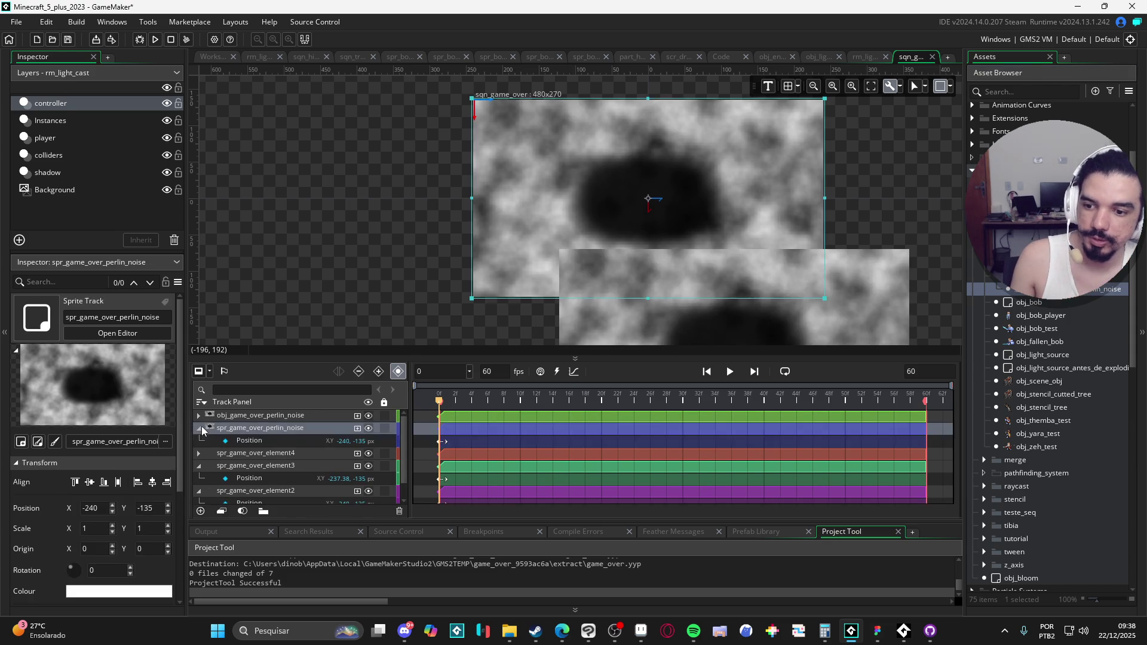
key("Delete")
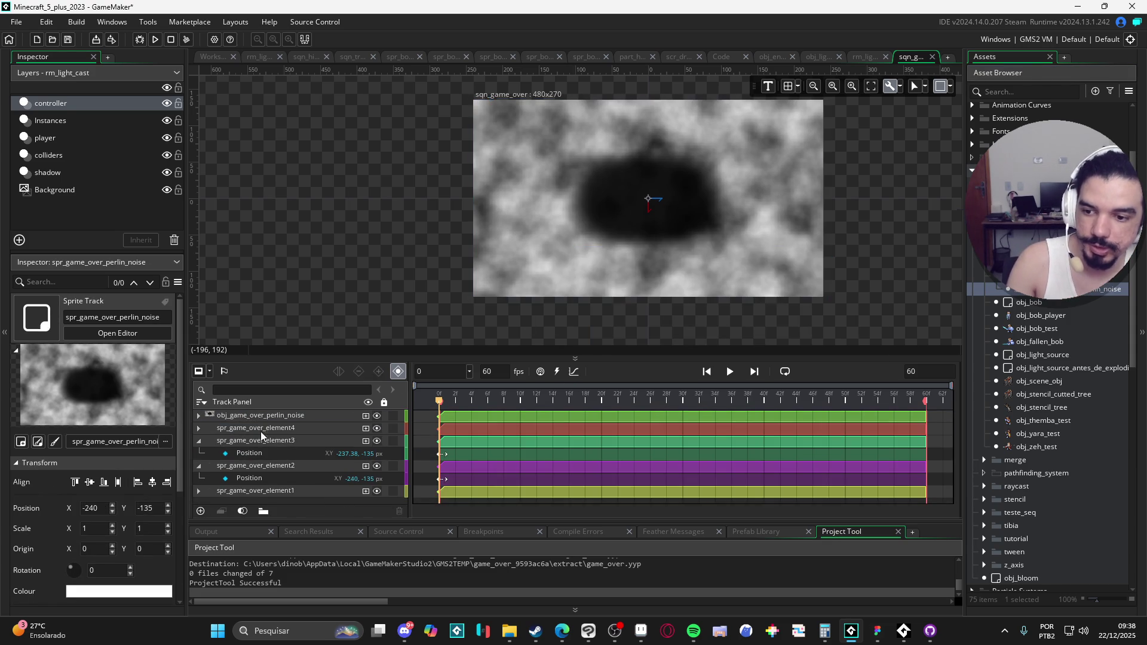
left_click(321, 416)
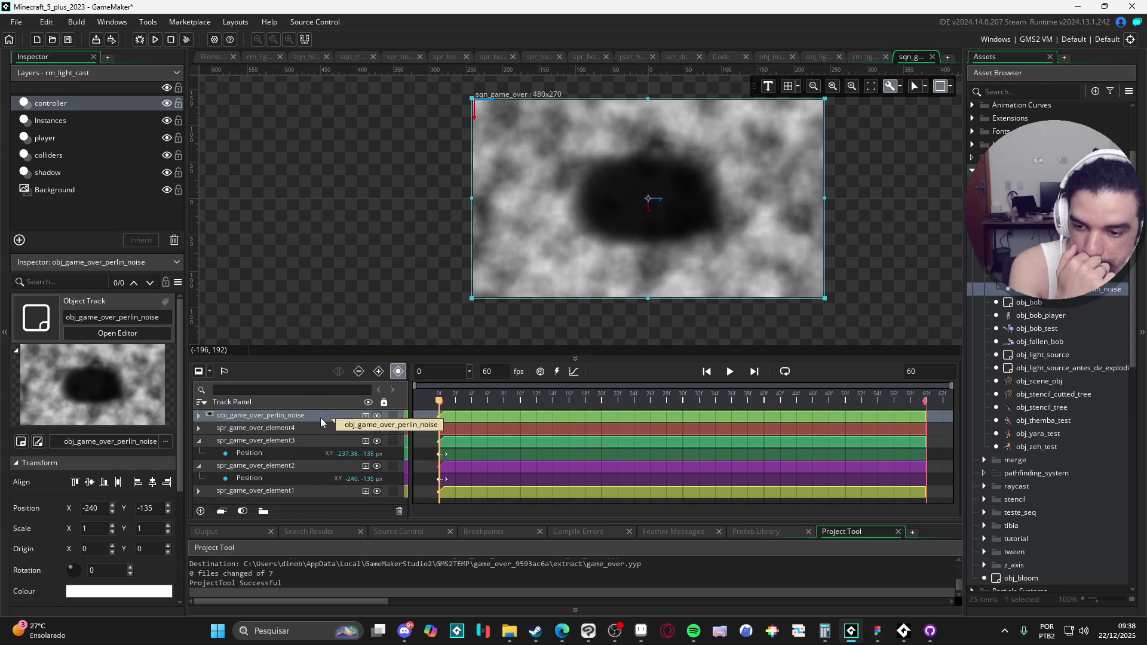
left_click_drag(321, 422, 317, 500)
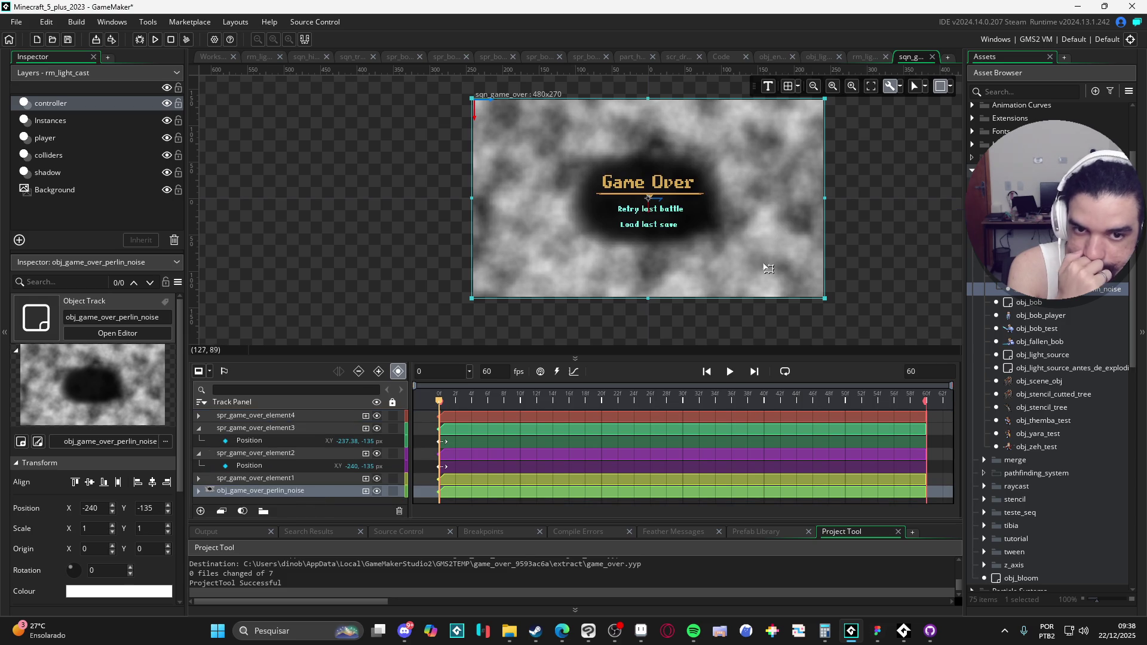
left_click(880, 251)
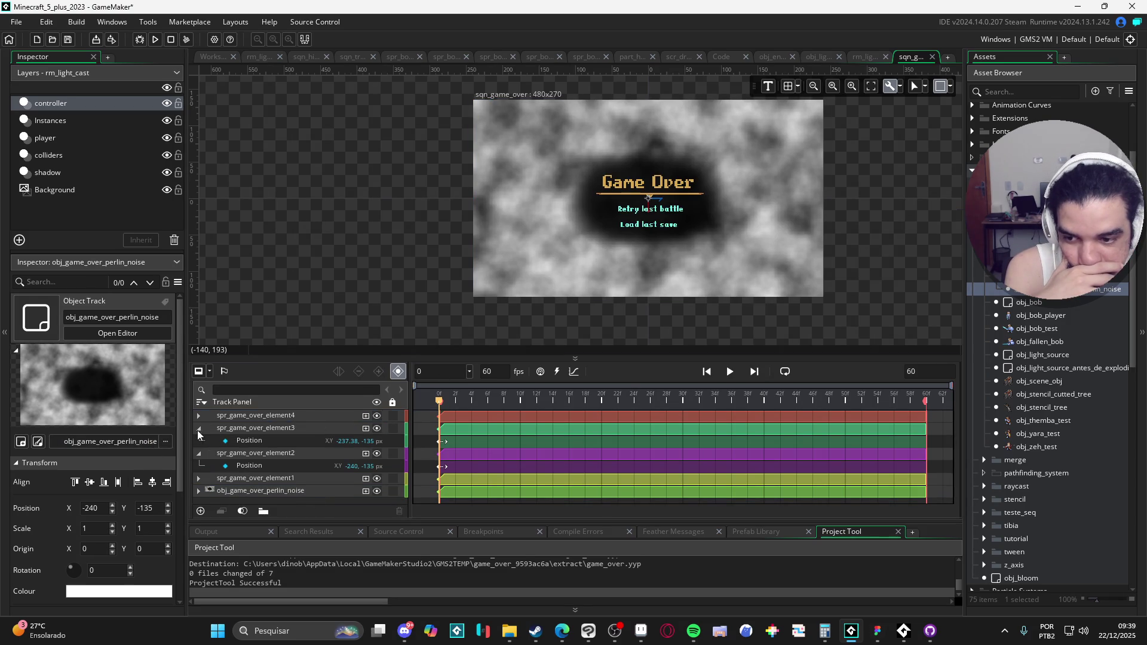
Move through the sqn_game_over tracks to select spr_game_over_element4.
left_click(199, 434)
left_click(199, 435)
left_click(867, 224)
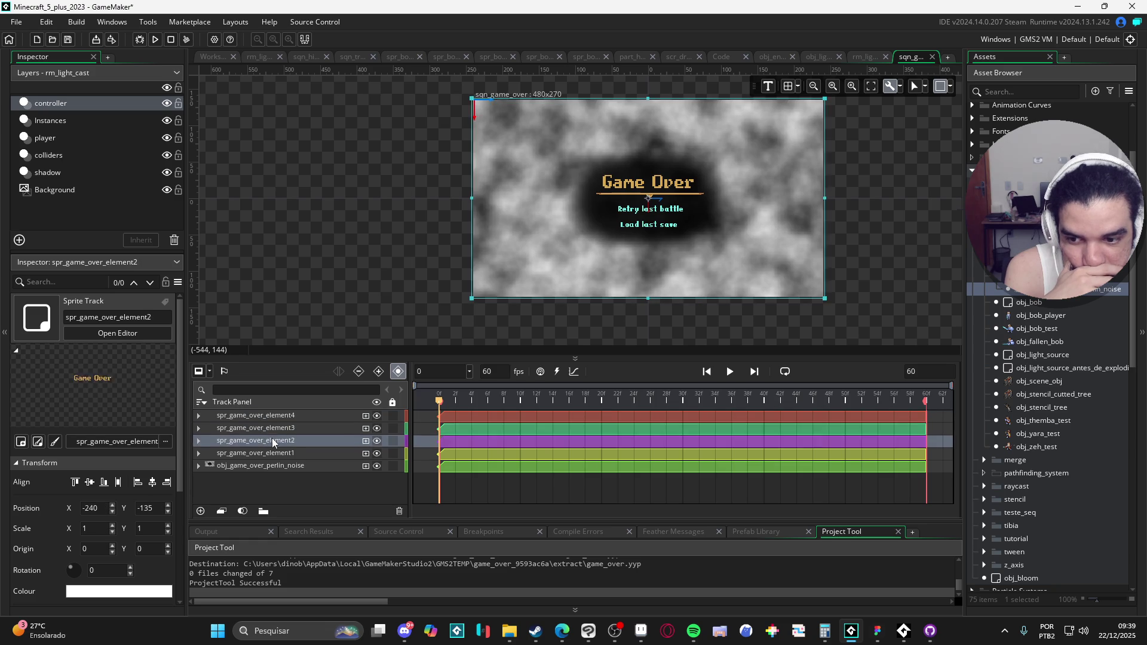
left_click(279, 467)
key("Up")
key("Up")
key("Up")
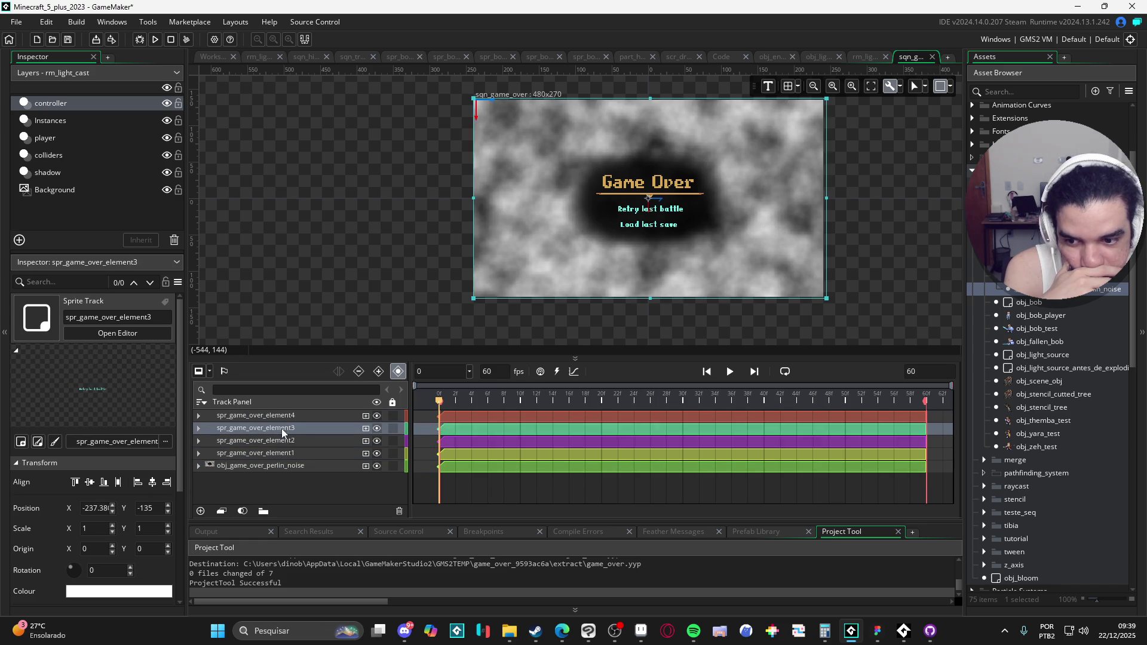
left_click(286, 449)
key("Up")
key("Up")
key("Up")
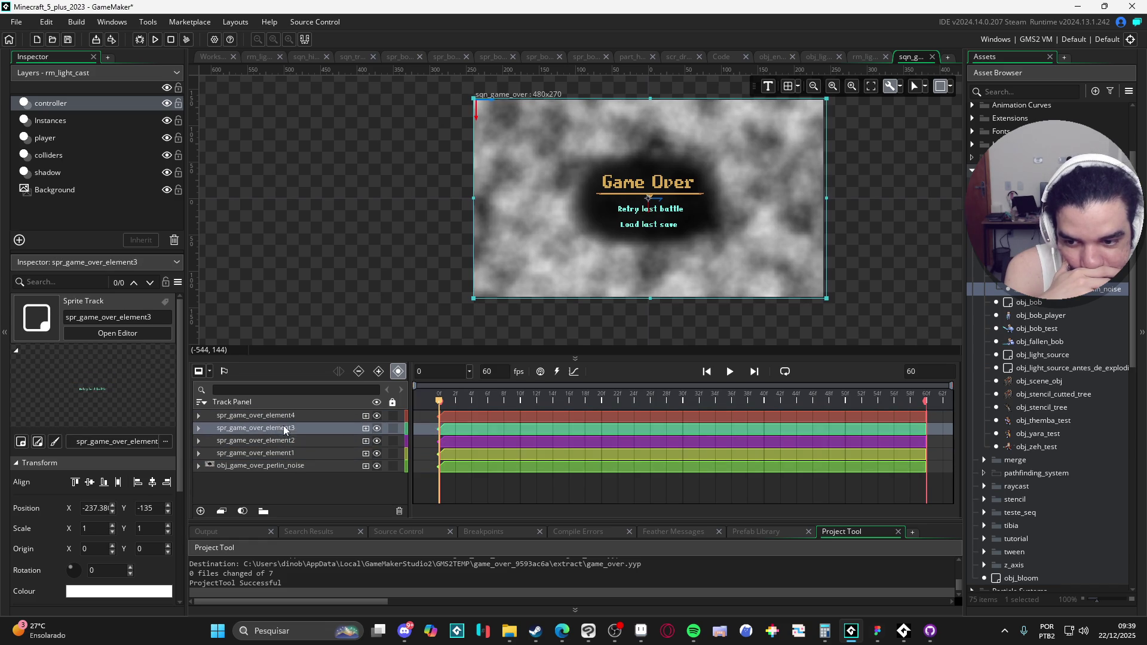
key("Down")
key("Down")
key("Down")
left_click(272, 455)
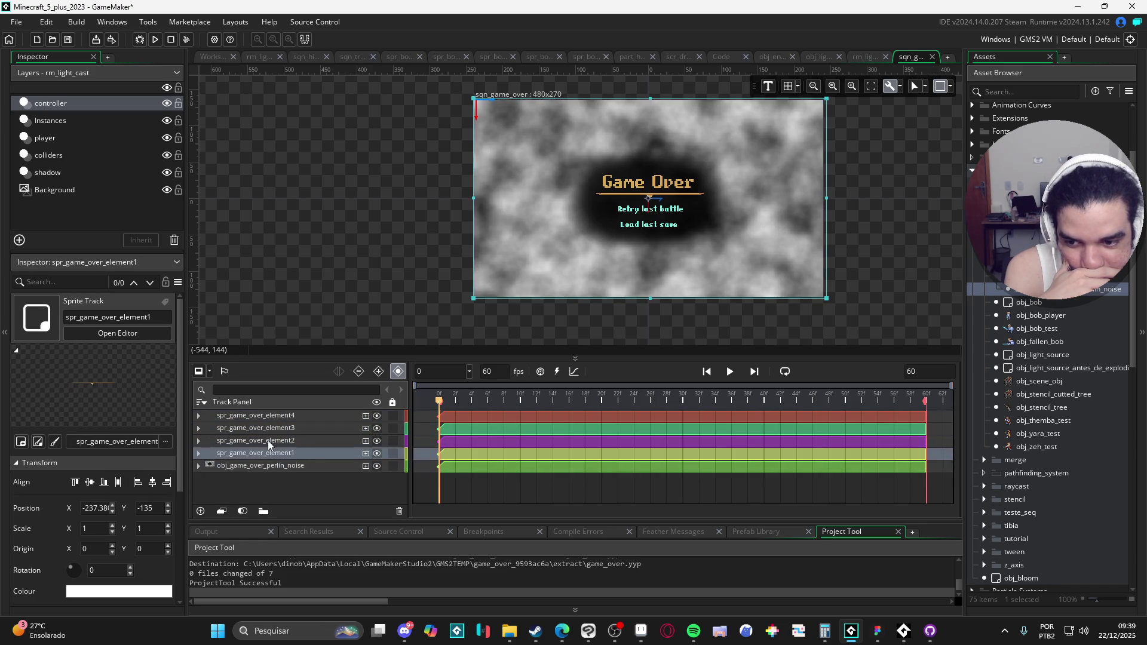
key("Up")
key("Up")
key("Up")
key("Down")
key("Down")
key("Down")
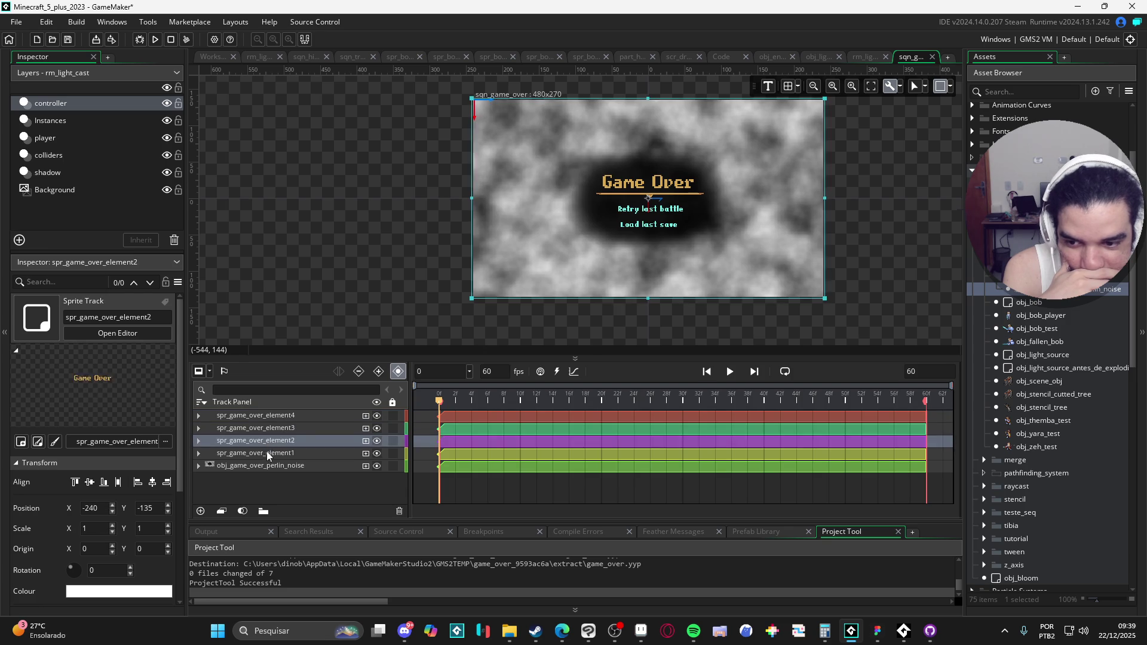
key("Up")
key("Up")
key("Up")
key("Up")
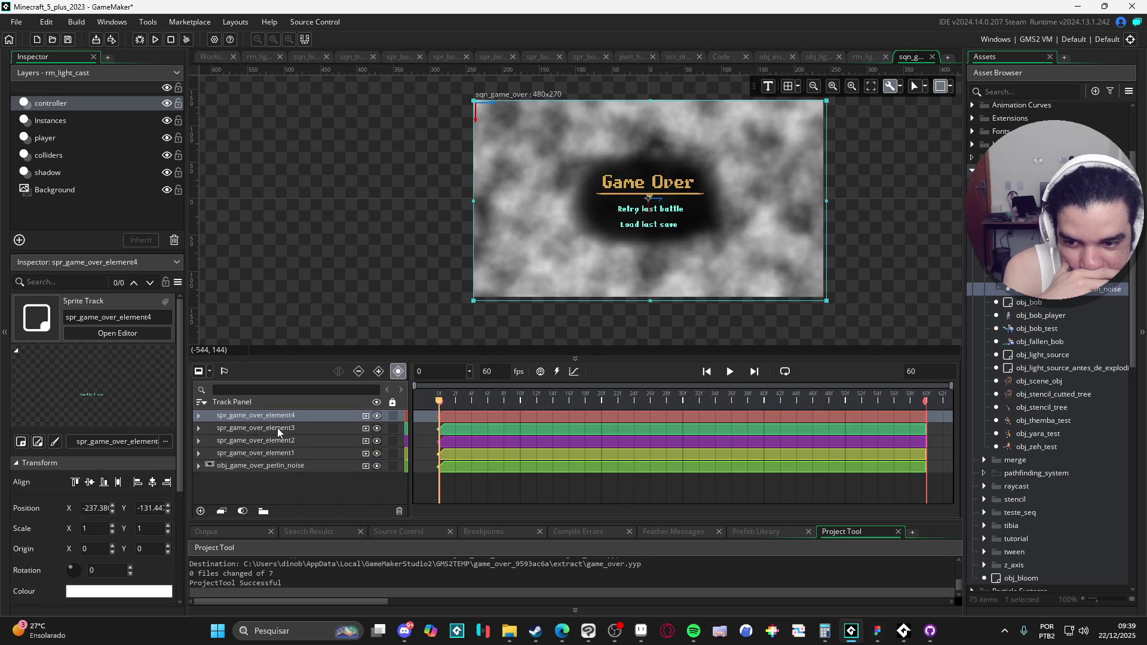
left_click(280, 442)
left_click(280, 455)
left_click(274, 467)
key("Up")
key("Up")
key("Up")
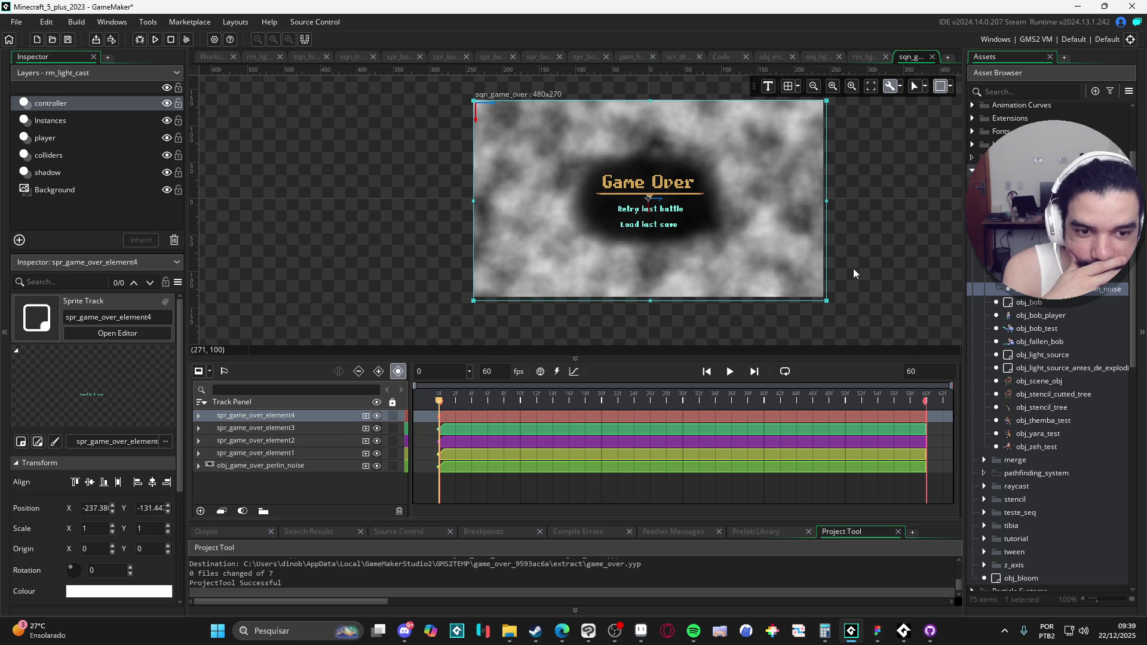
Set element4's Position key to X -240 and Y -135.
left_click_drag(852, 267, 886, 290)
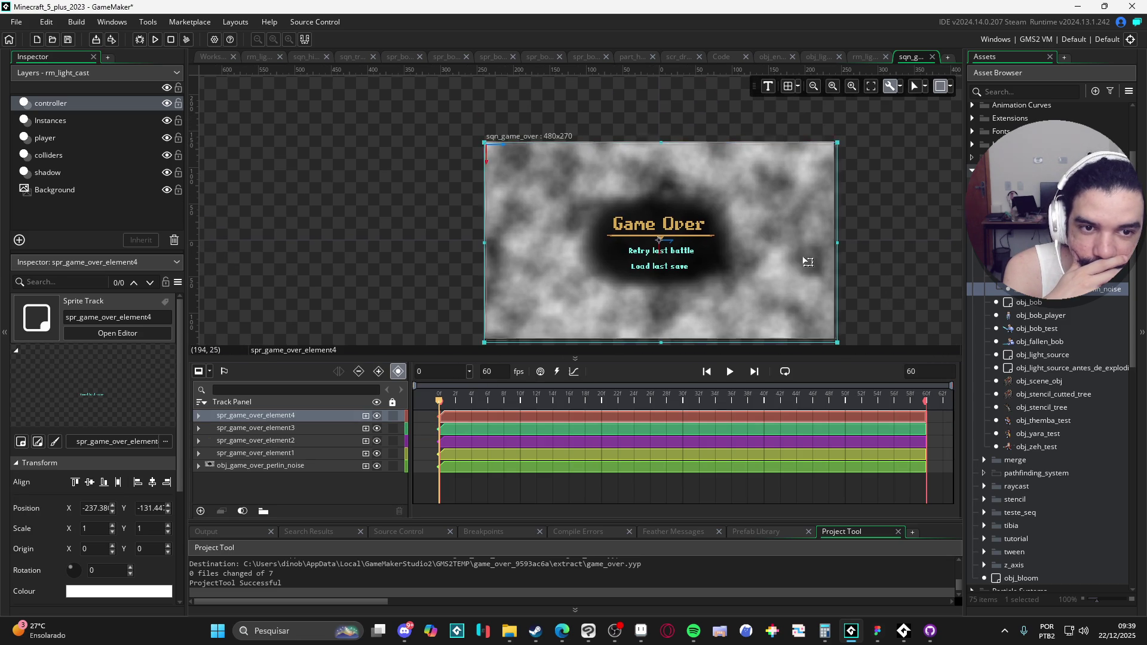
left_click_drag(807, 262, 807, 268)
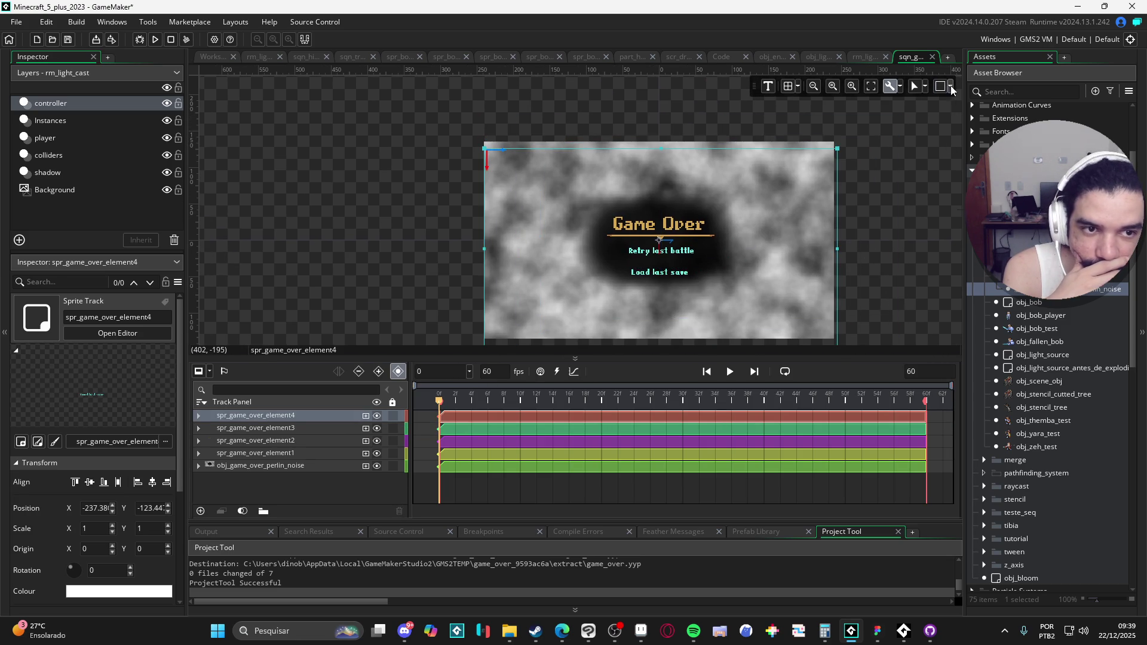
left_click(950, 87)
left_click(199, 417)
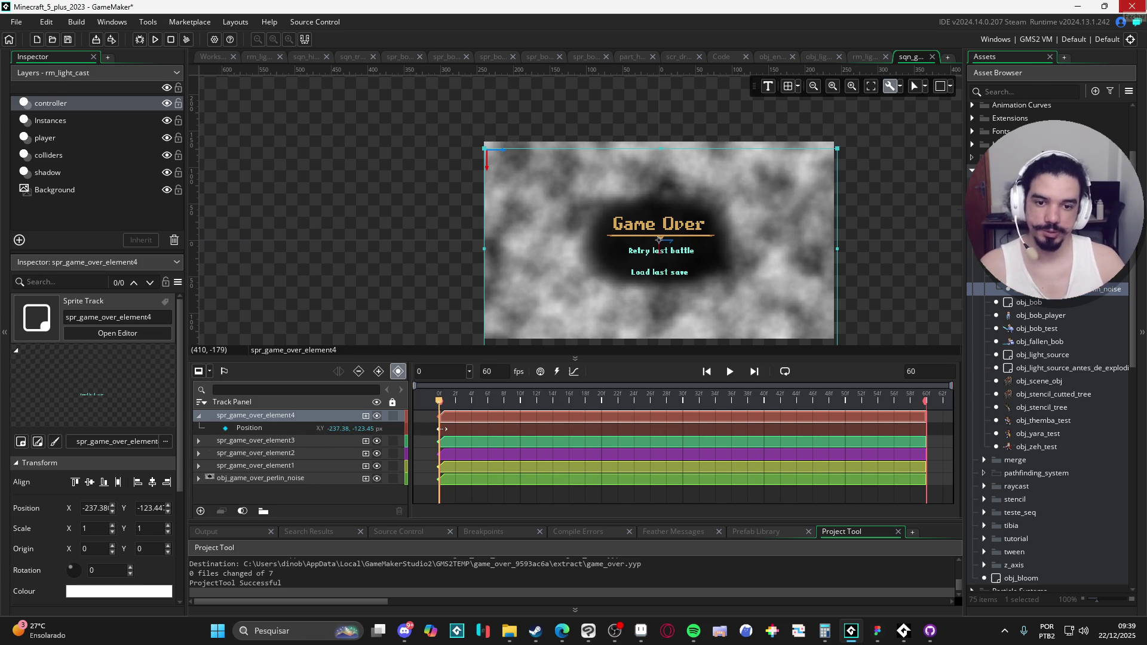
type("-240")
key("Return")
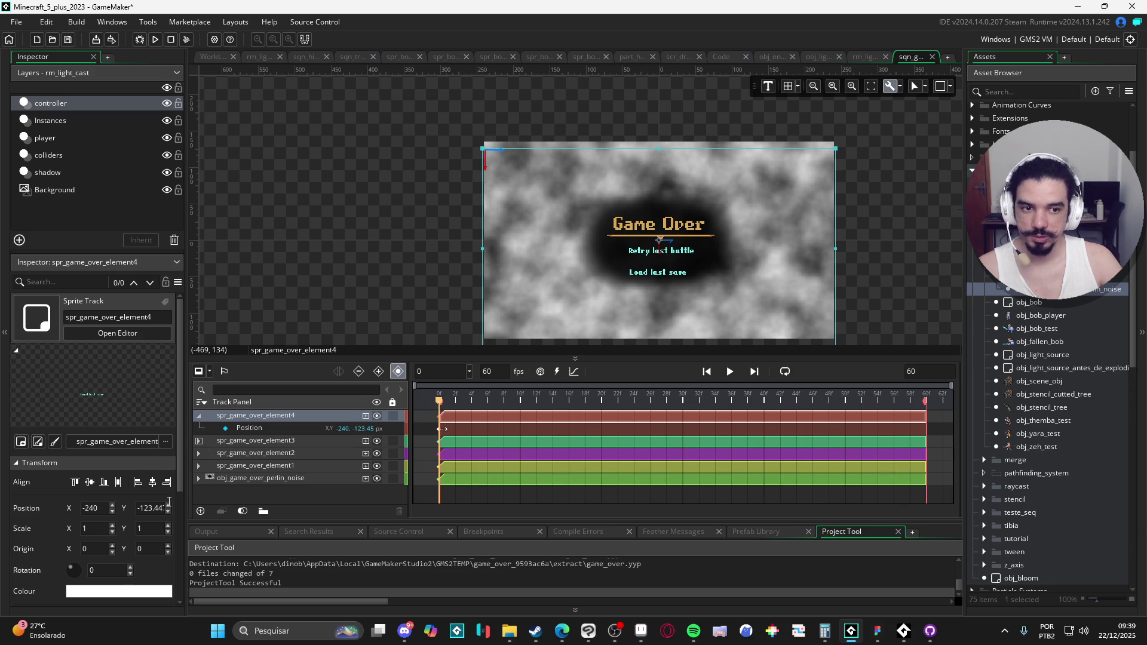
left_click(950, 86)
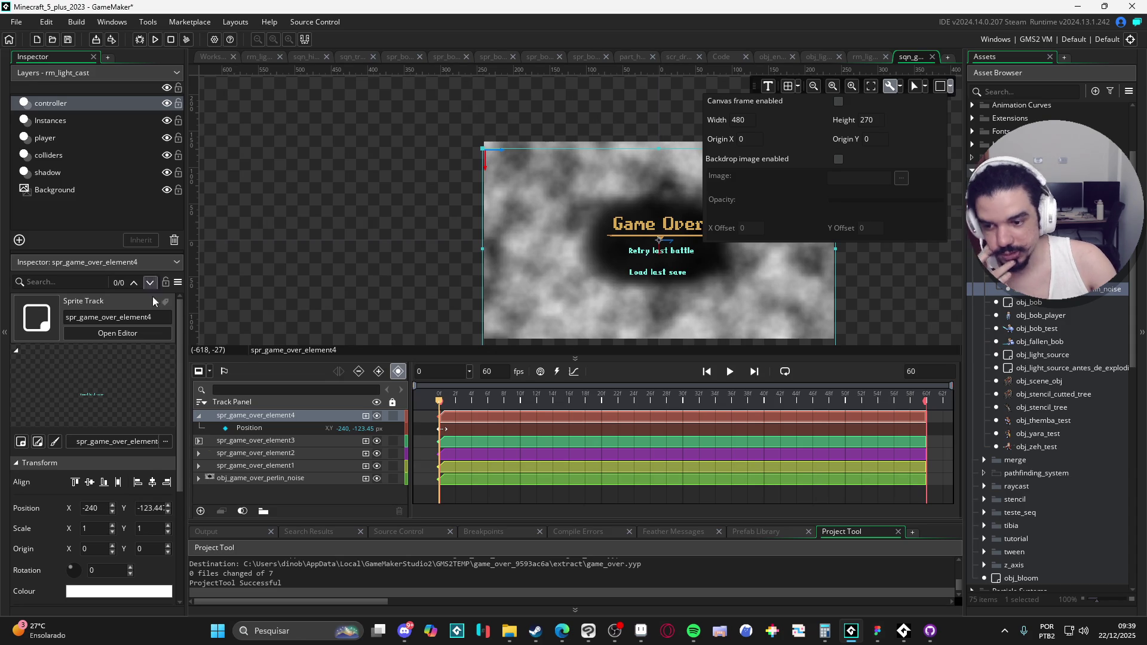
left_click(150, 508)
type("-1")
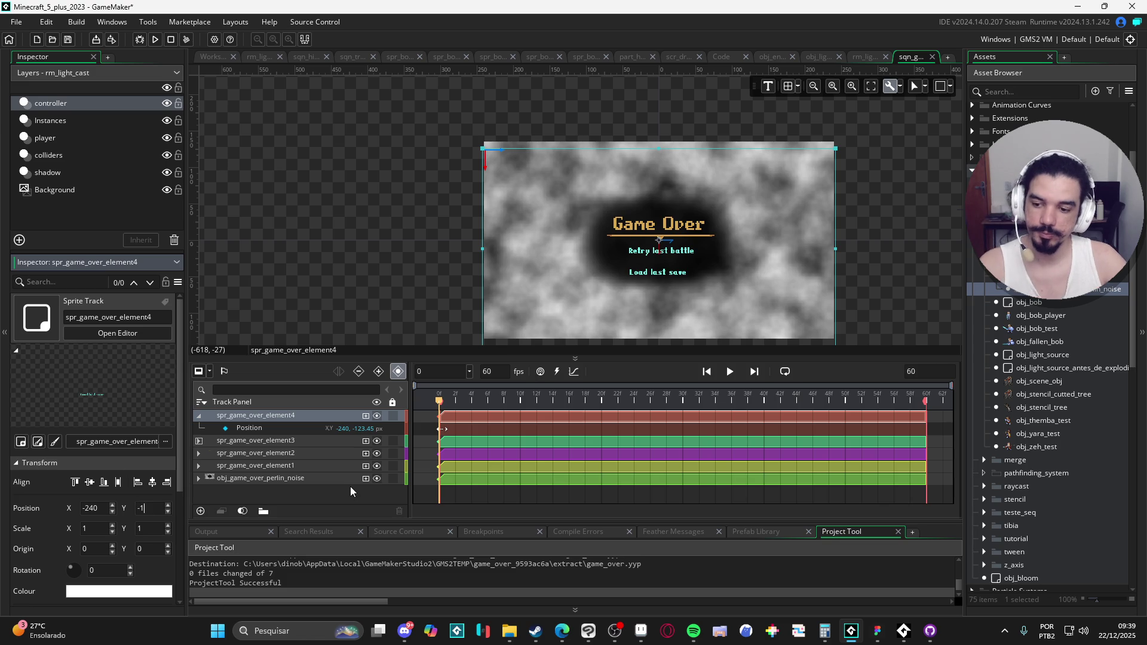
type("35")
key("Return")
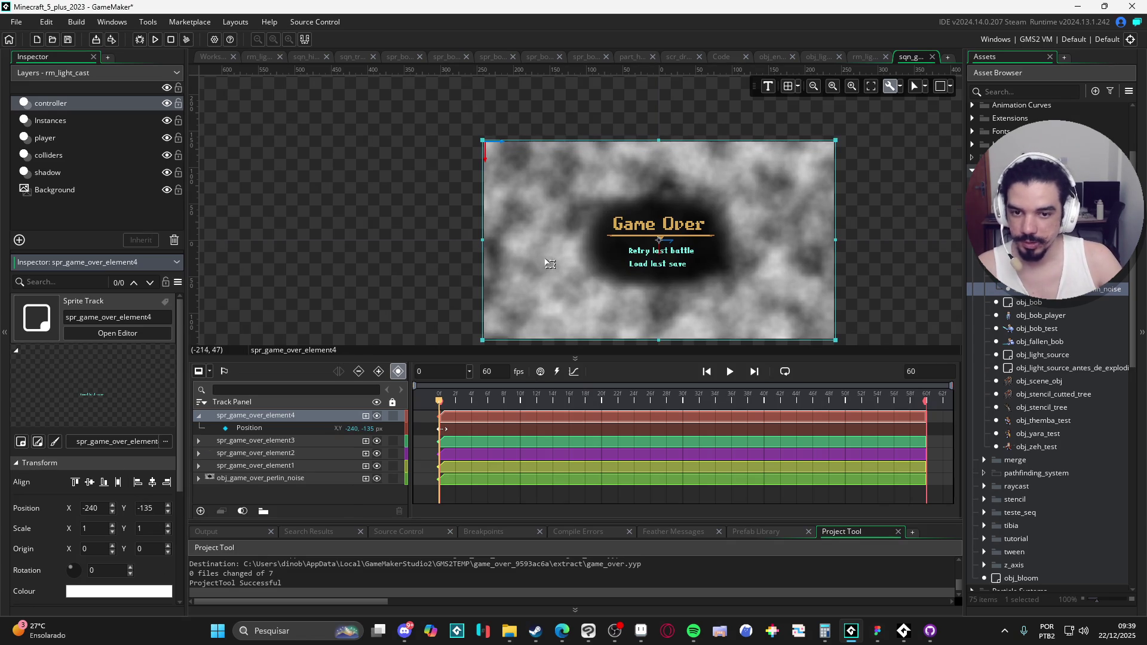
Inspect element3's Position track and recentre the sequence preview.
left_click(294, 440)
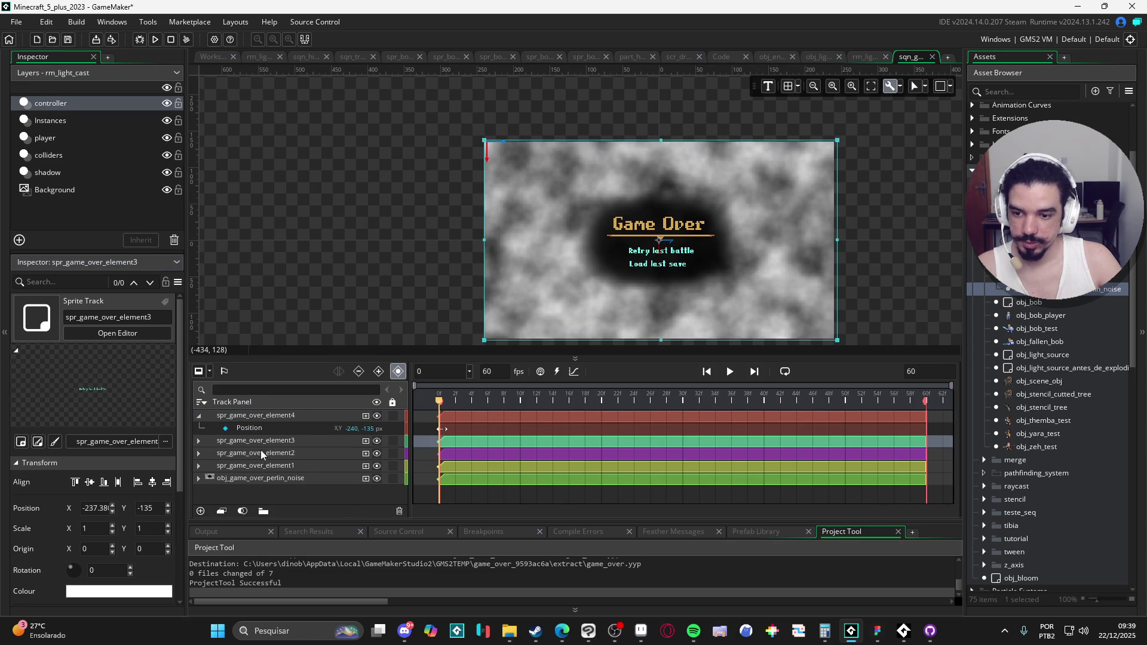
left_click(199, 442)
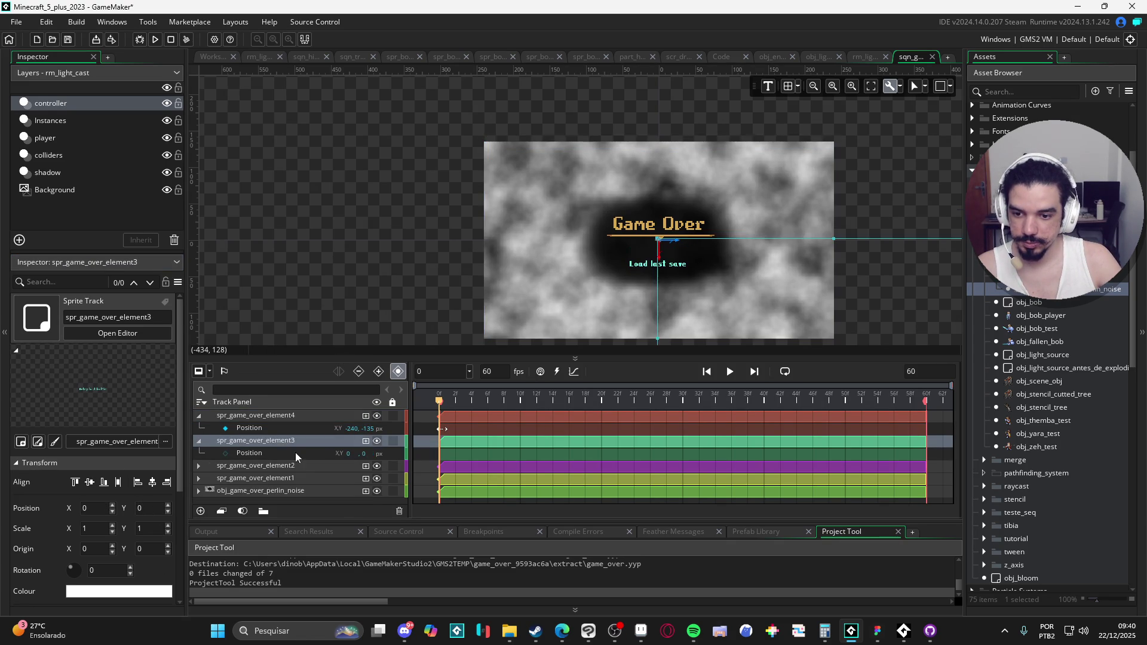
left_click(277, 455)
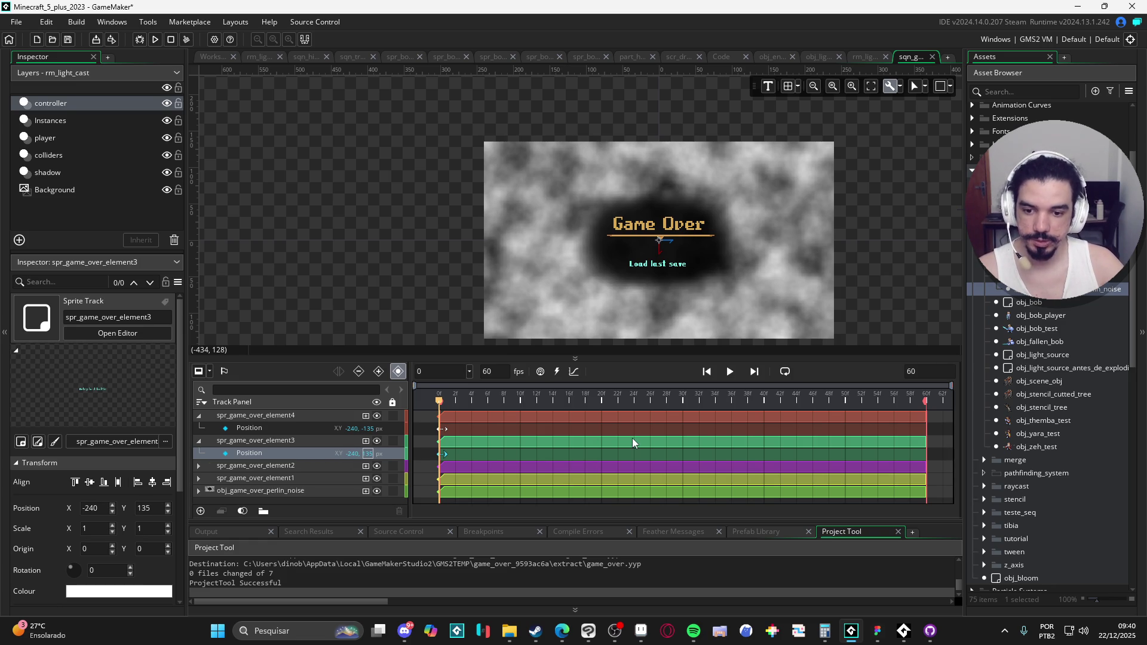
scroll(648, 340, "down", 2)
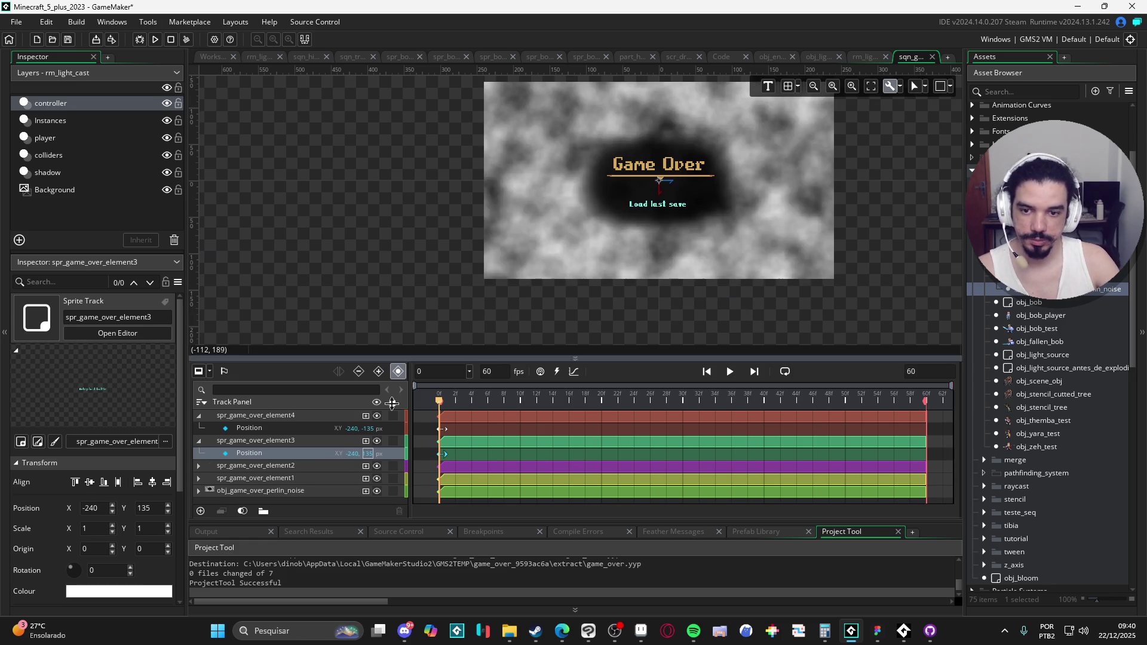
left_click(271, 428)
left_click(260, 461)
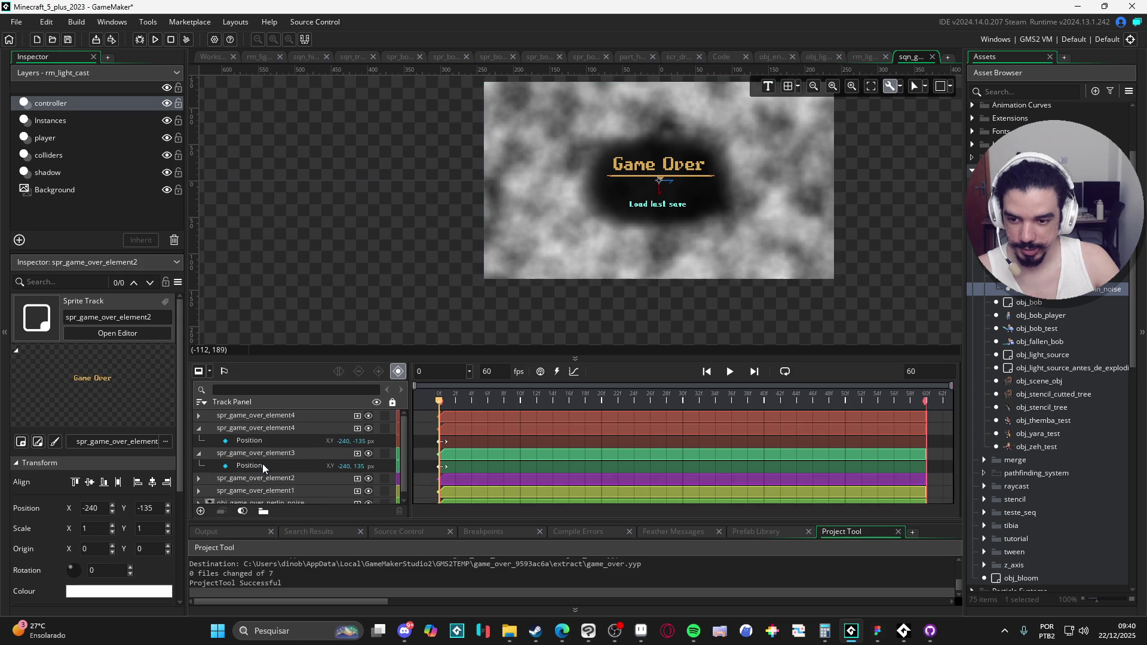
left_click(262, 490)
left_click(268, 495)
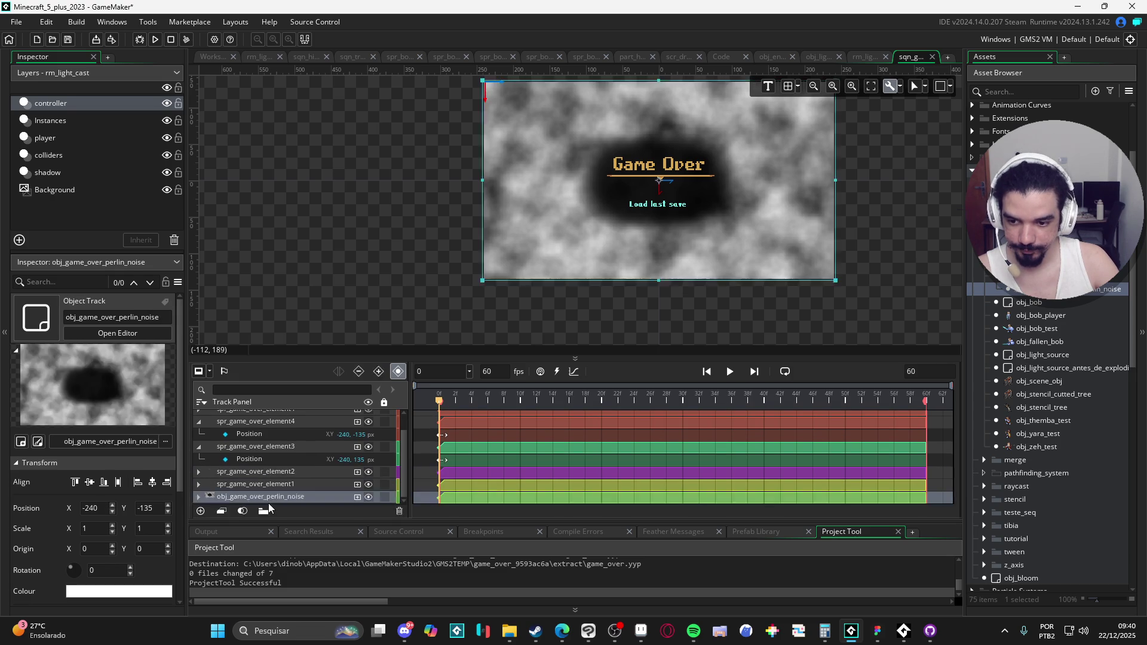
mouse_move(879, 265)
left_mouse_down()
mouse_move(829, 320)
mouse_move(816, 287)
left_mouse_up()
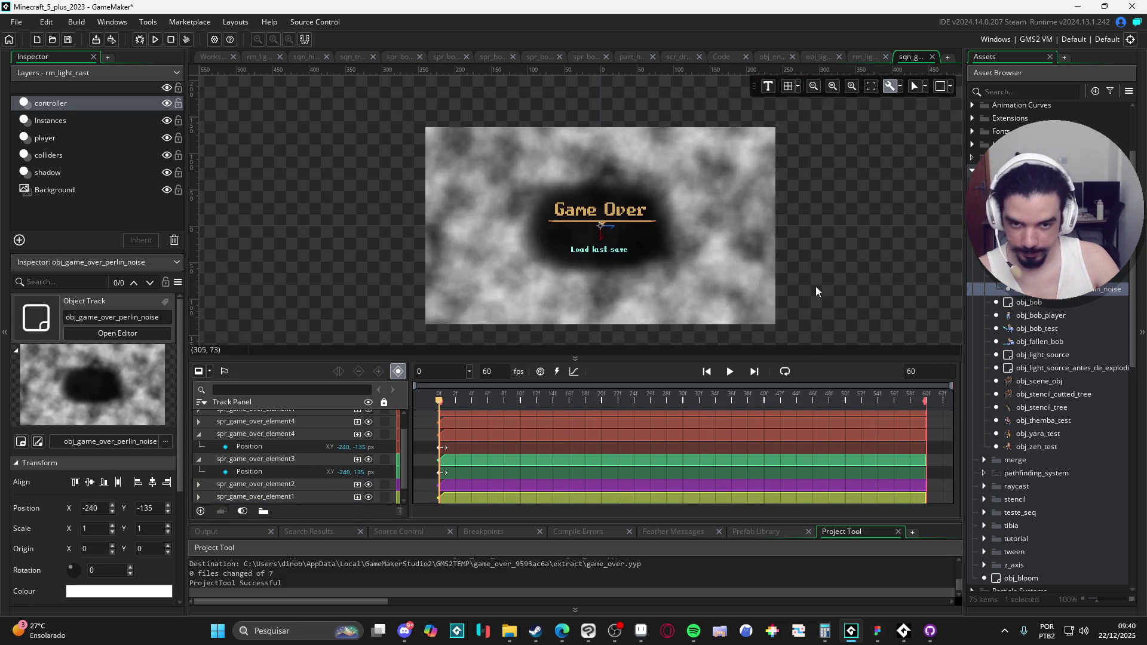
left_click(212, 459)
left_click(198, 465)
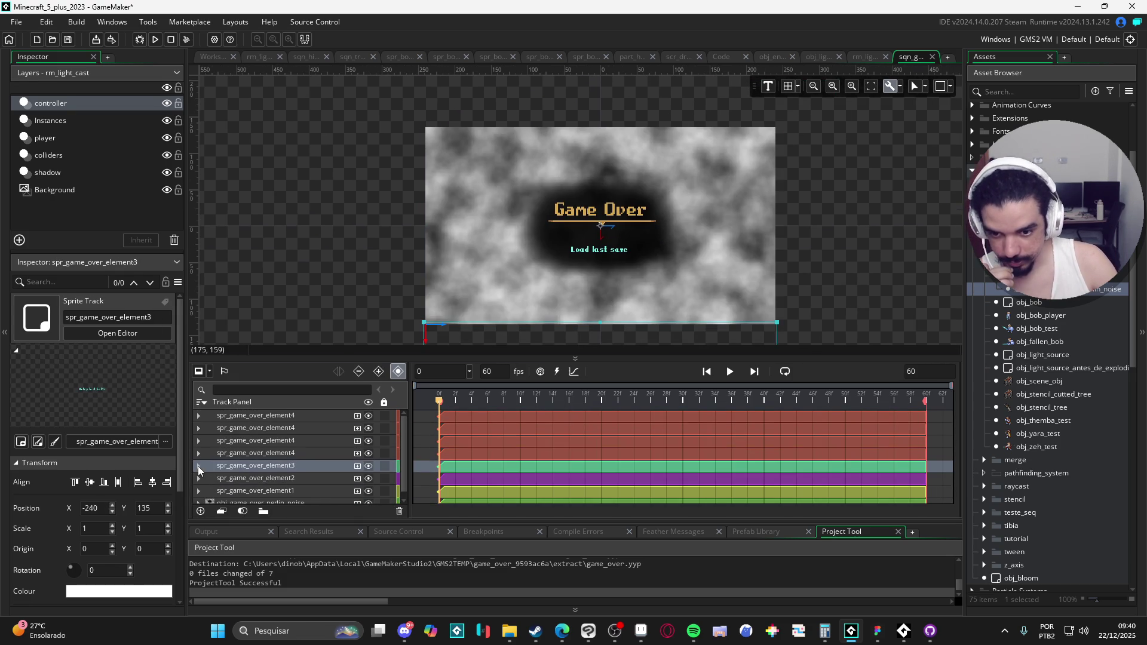
scroll(297, 454, "down", 1)
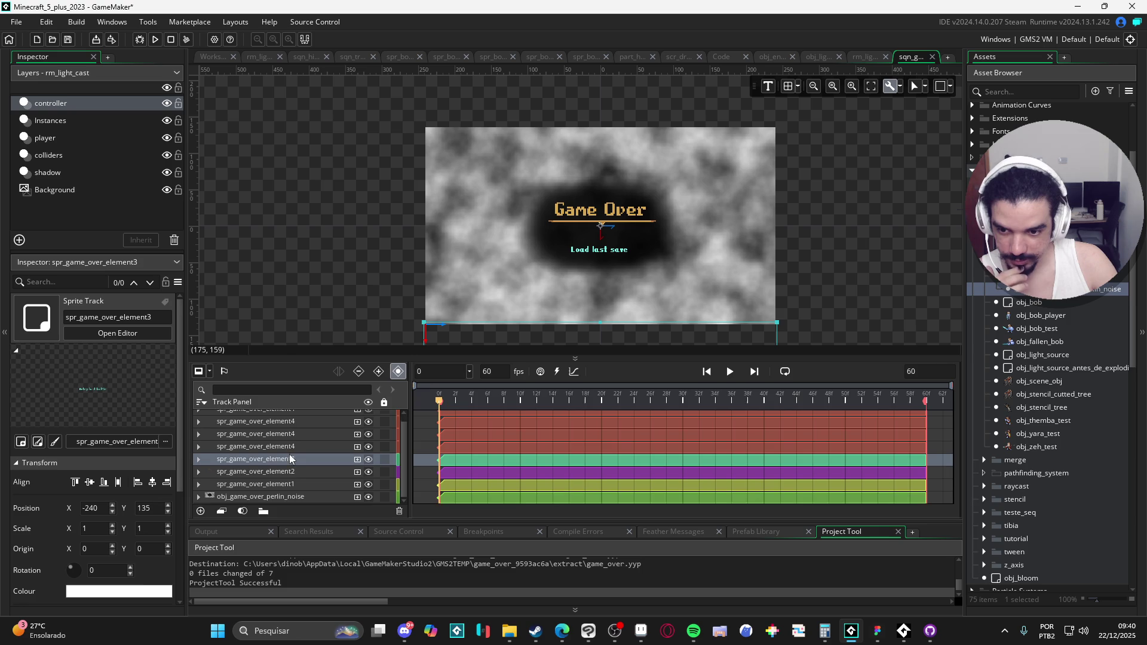
scroll(295, 460, "up", 1)
Delete the three duplicate element4 tracks, keeping the original one.
left_click(306, 420)
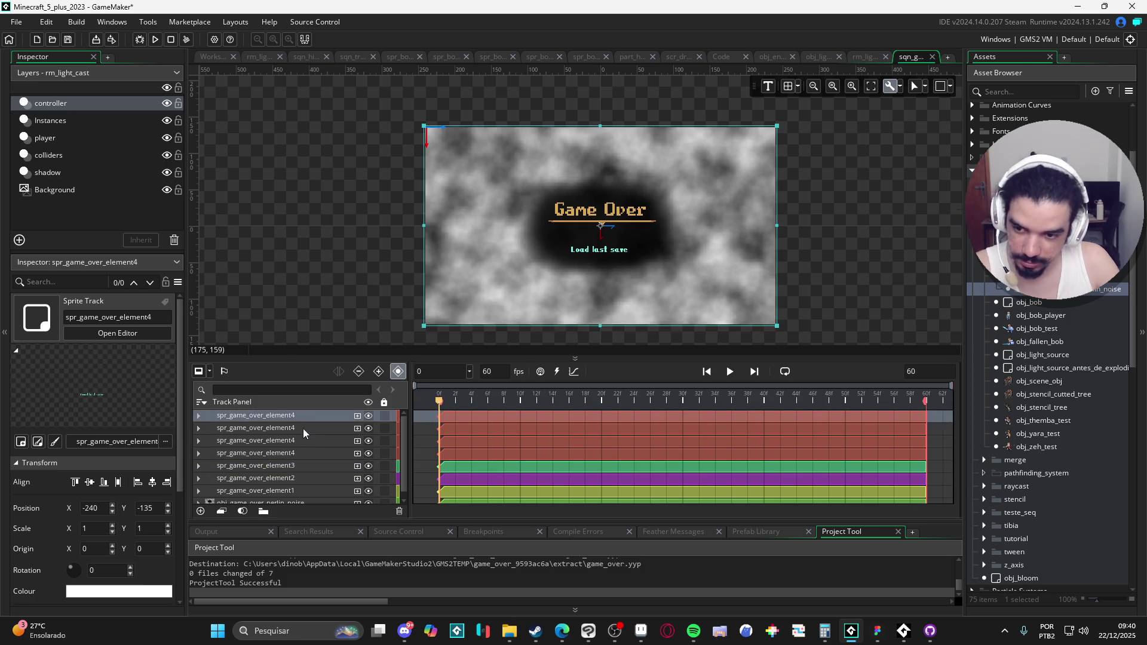
left_click(304, 428, "ctrl")
left_click(310, 440, "ctrl")
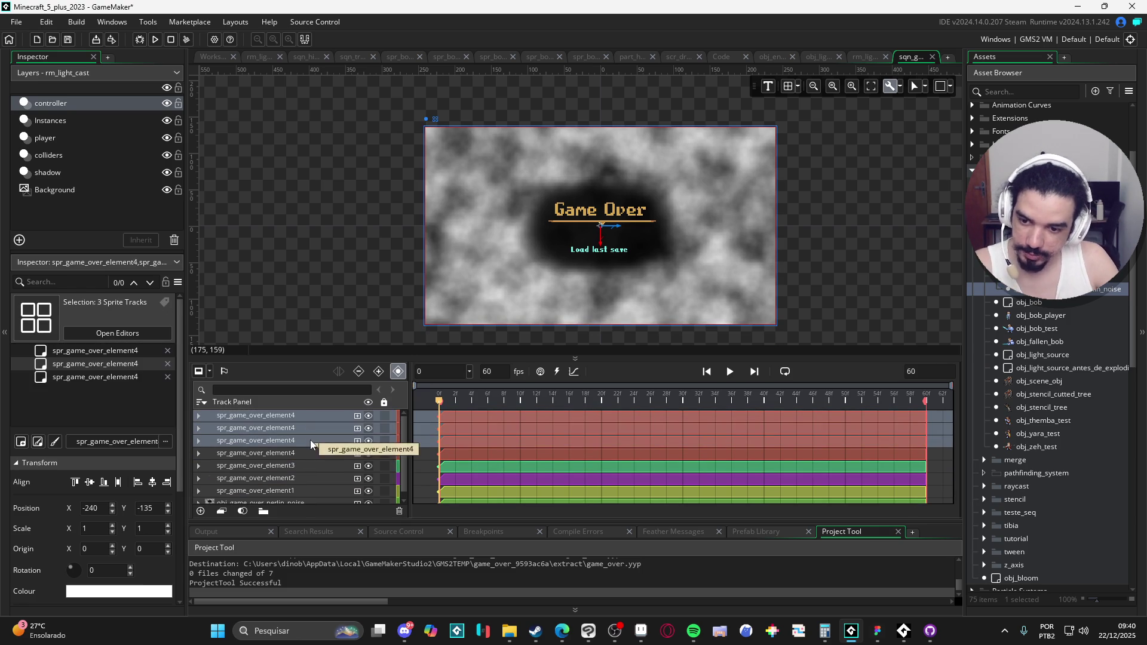
key("Delete")
left_click(307, 418)
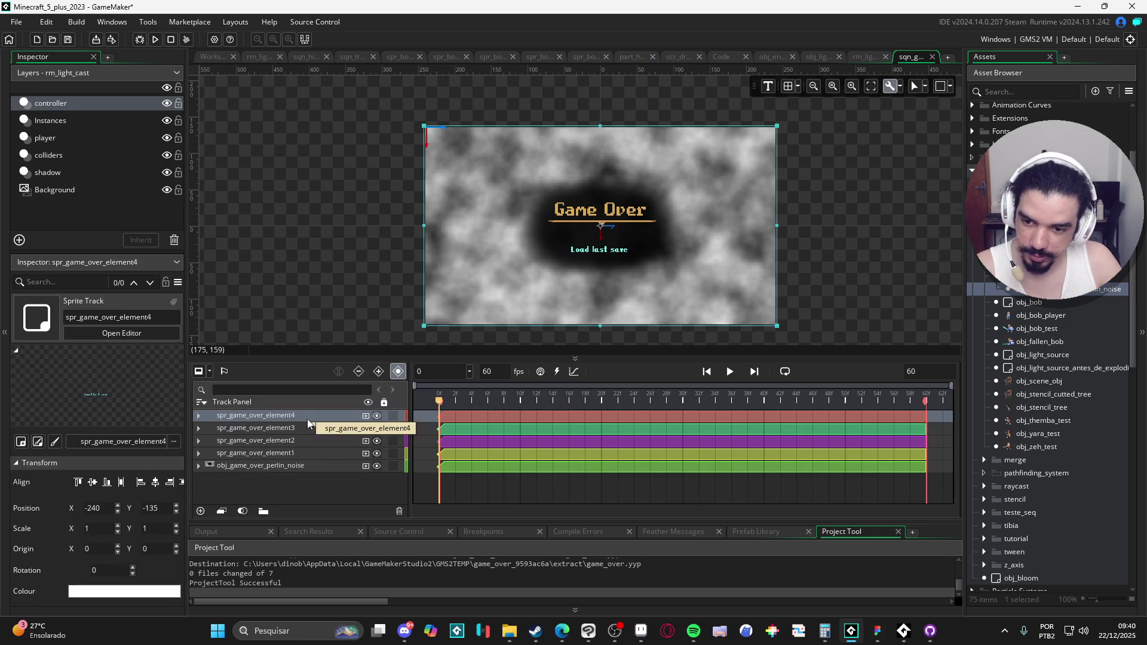
left_click(199, 416)
left_click(198, 416)
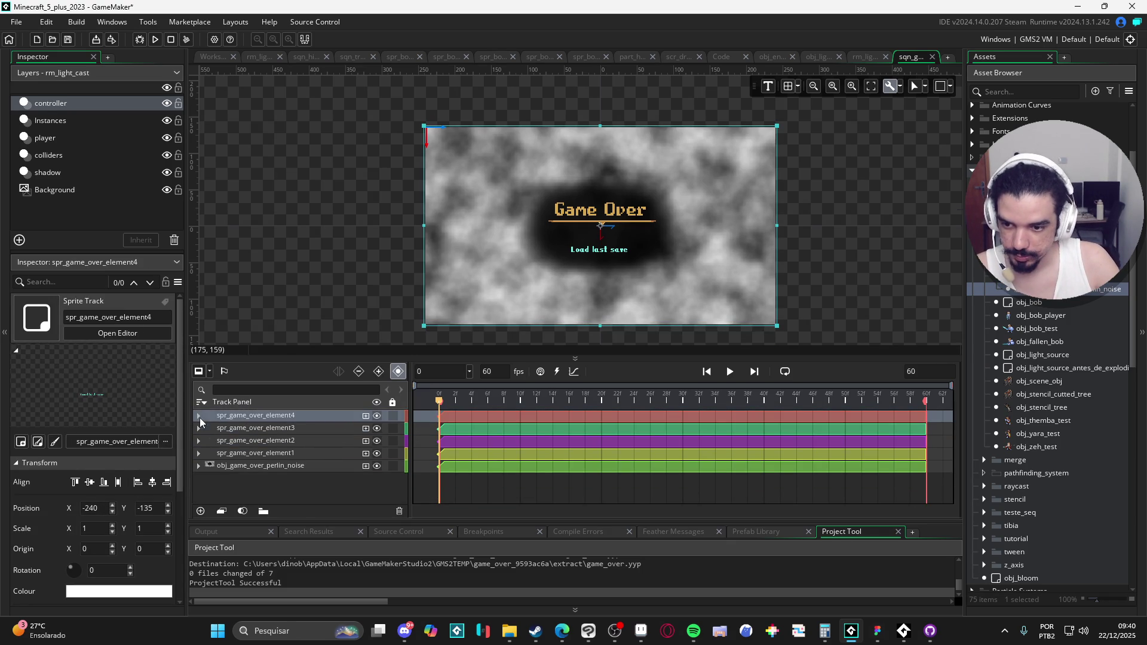
Open element4's add-property list and dismiss it without adding anything.
left_click(237, 430)
left_click(239, 442)
left_click(236, 453)
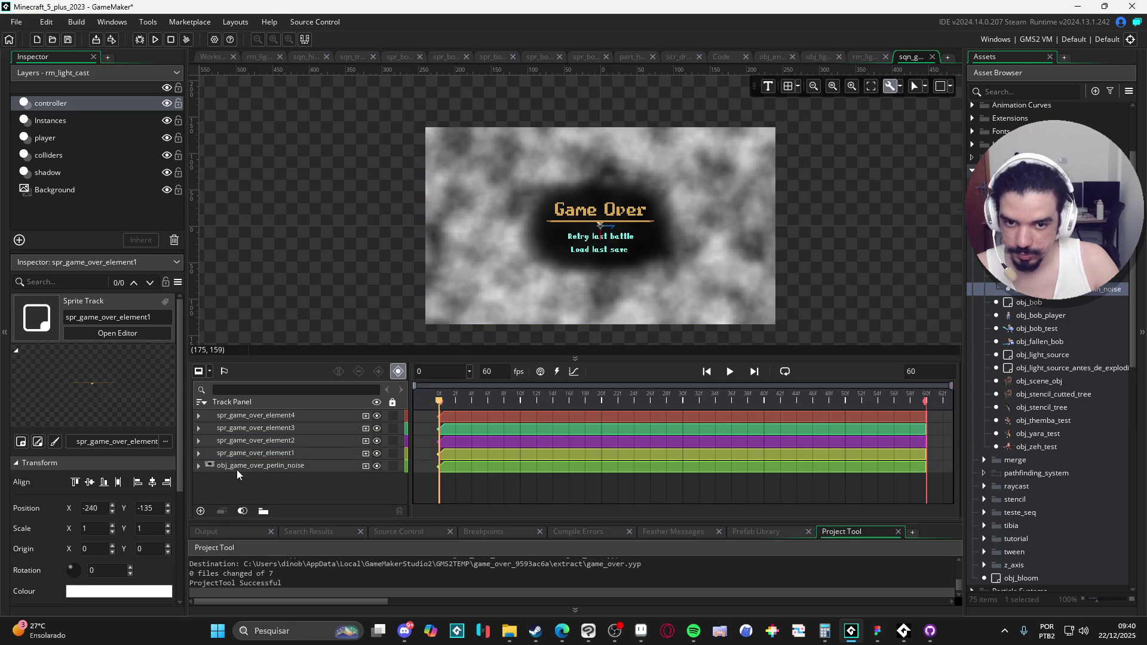
left_click(237, 465)
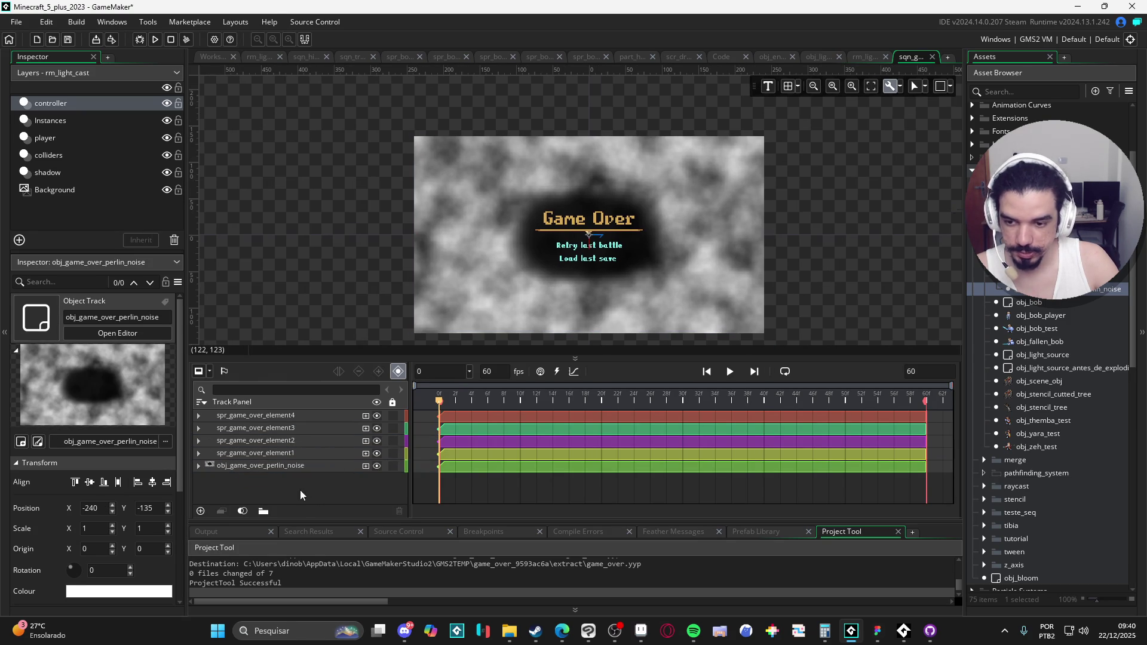
left_click(359, 416)
left_click(366, 417)
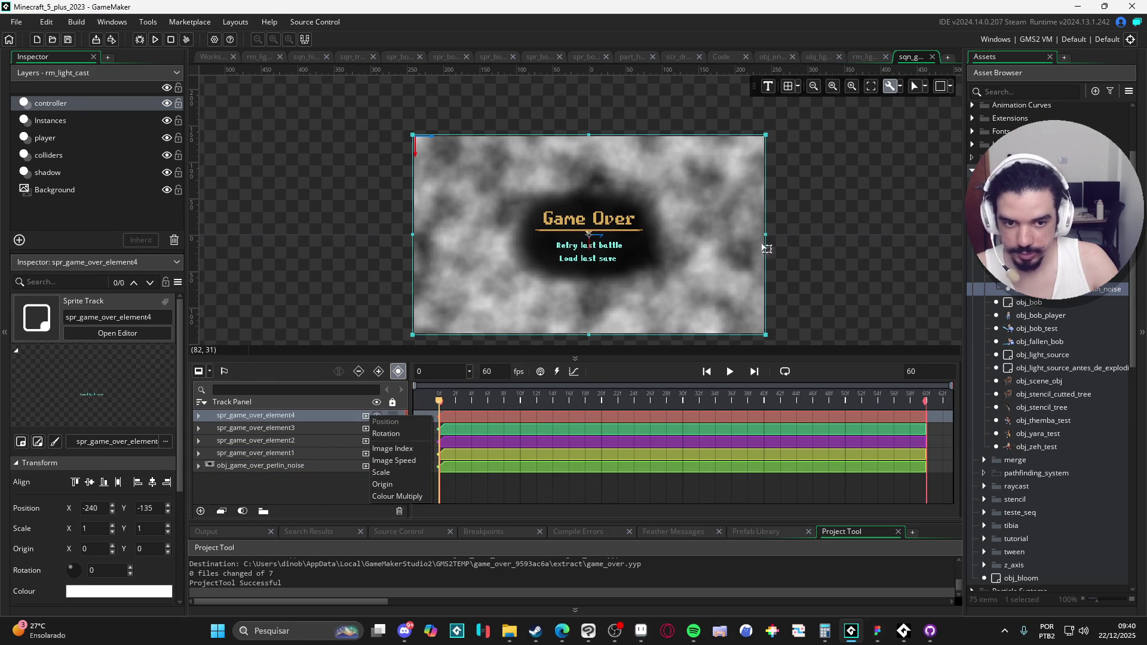
left_click(909, 263)
Create a new empty object in the game_over asset folder with Alt+O.
scroll(1051, 388, "down", 8)
scroll(1051, 391, "down", 2)
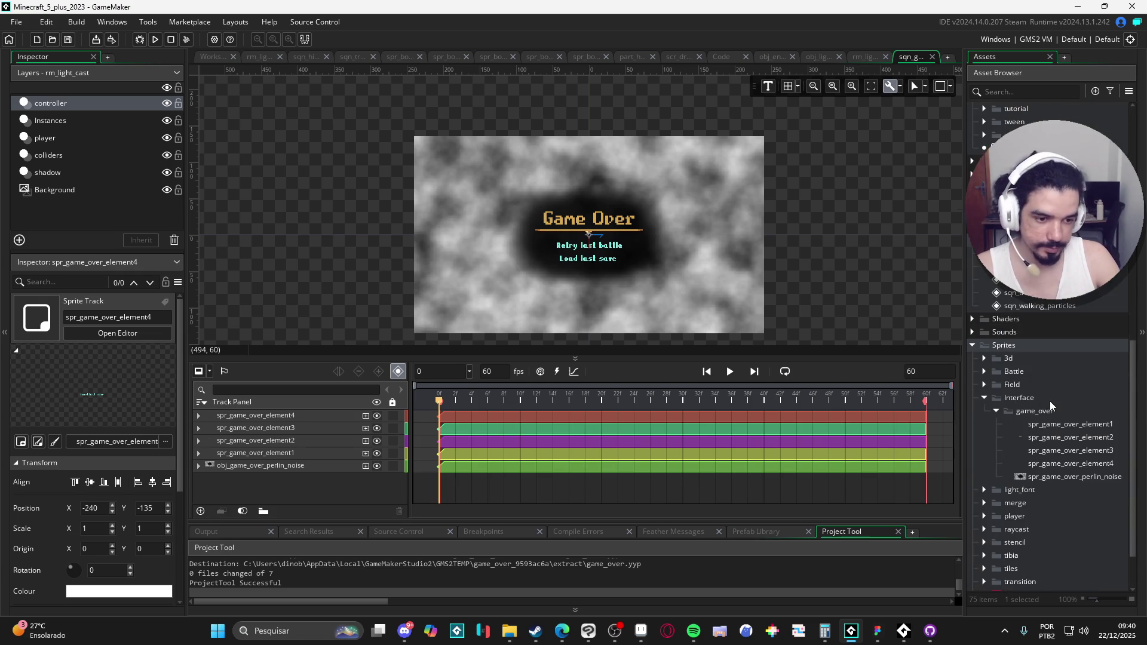
left_click(1051, 474)
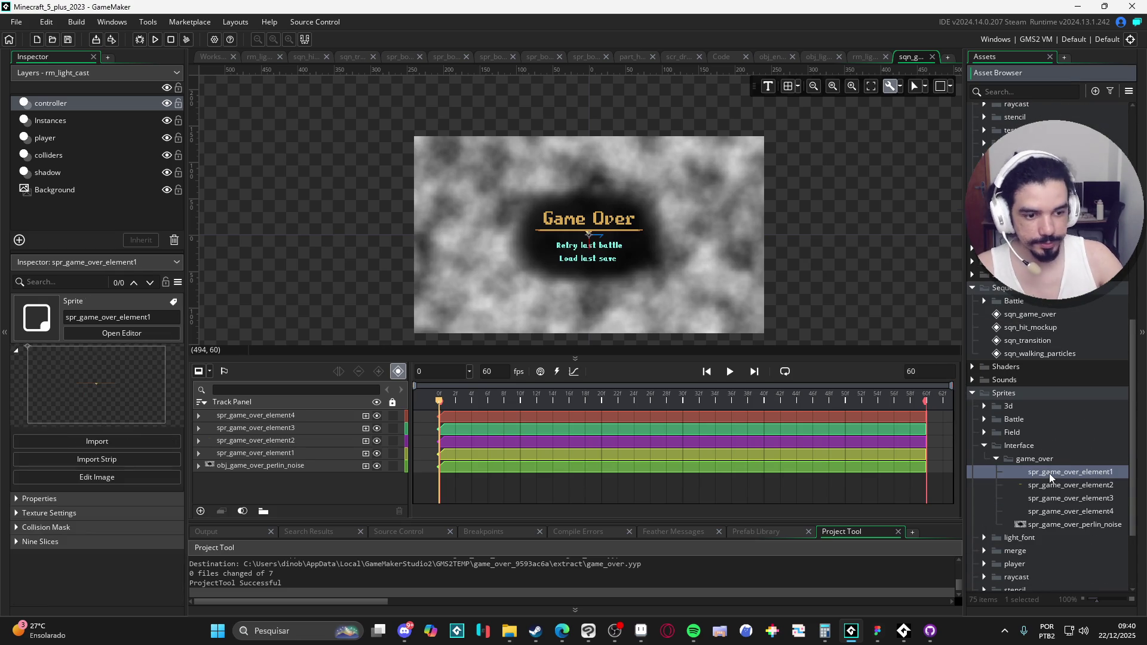
key("alt+o")
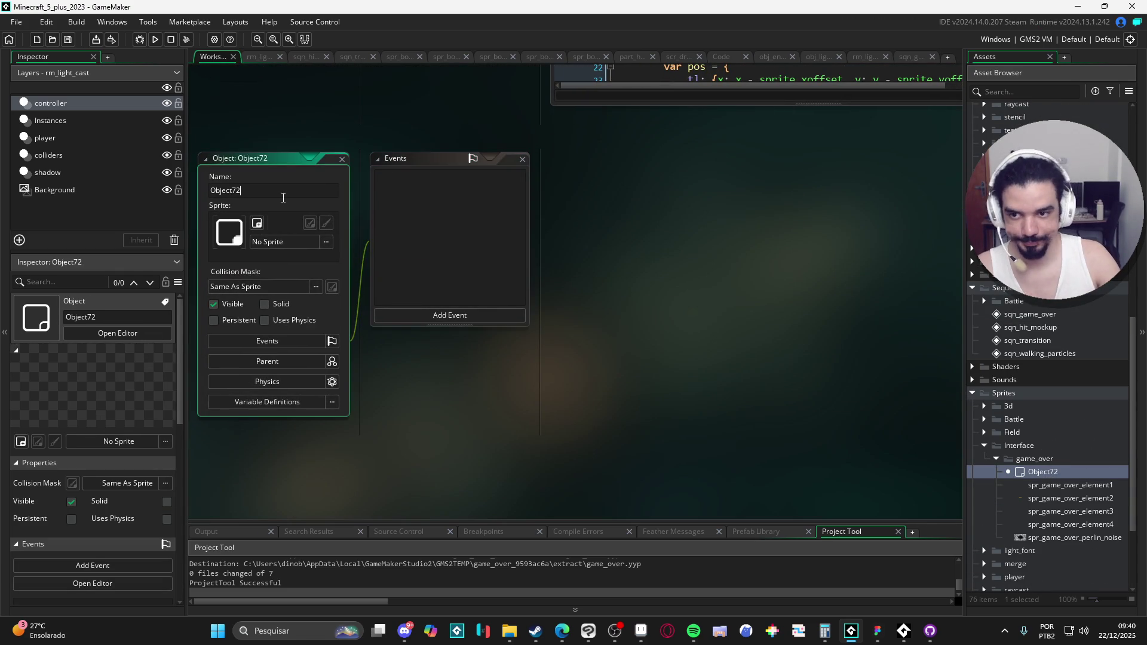
Name the new object obj_game_over_element_1 and give it sprite spr_game_over_element1.
double_click(283, 191)
type("obj_")
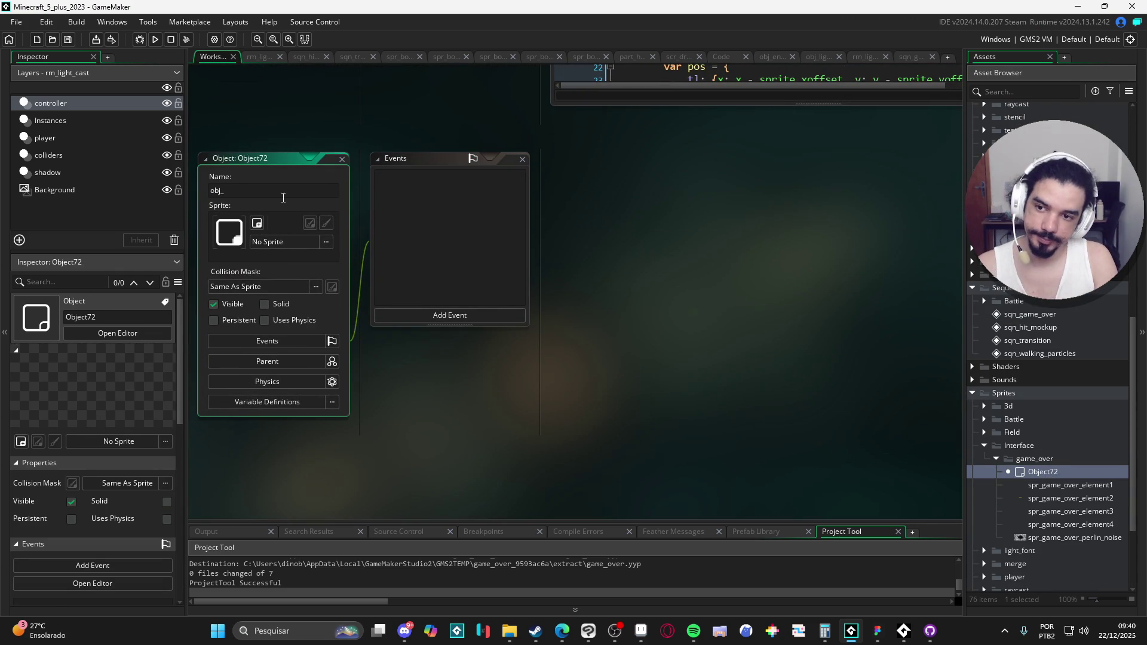
type("game_over_element")
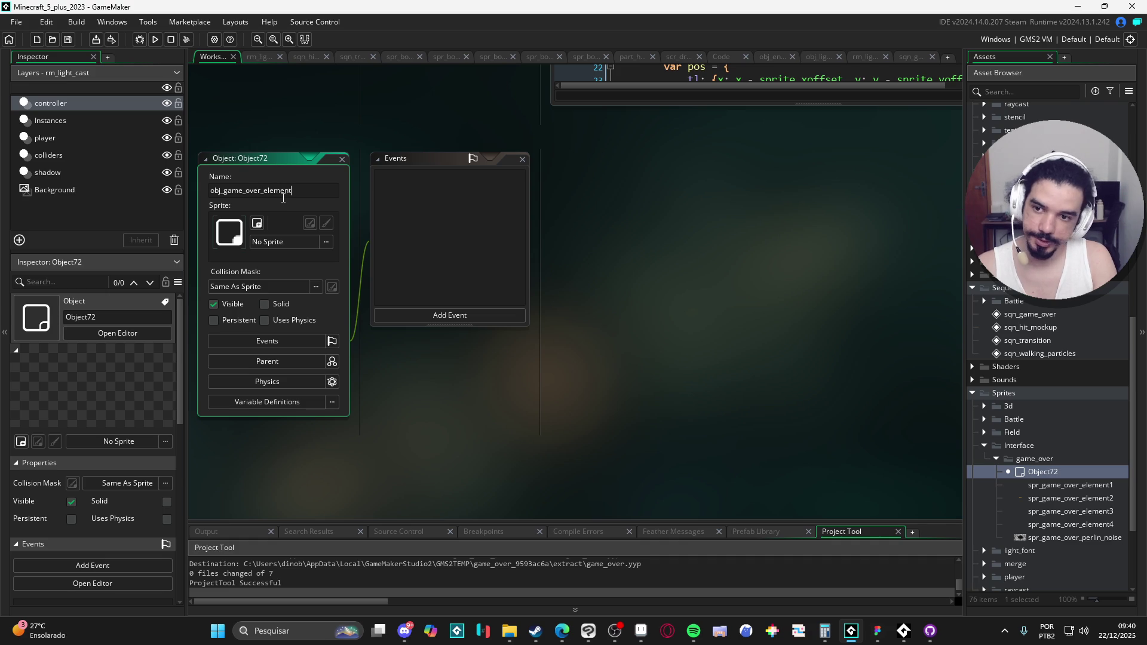
type("_1")
key("Return")
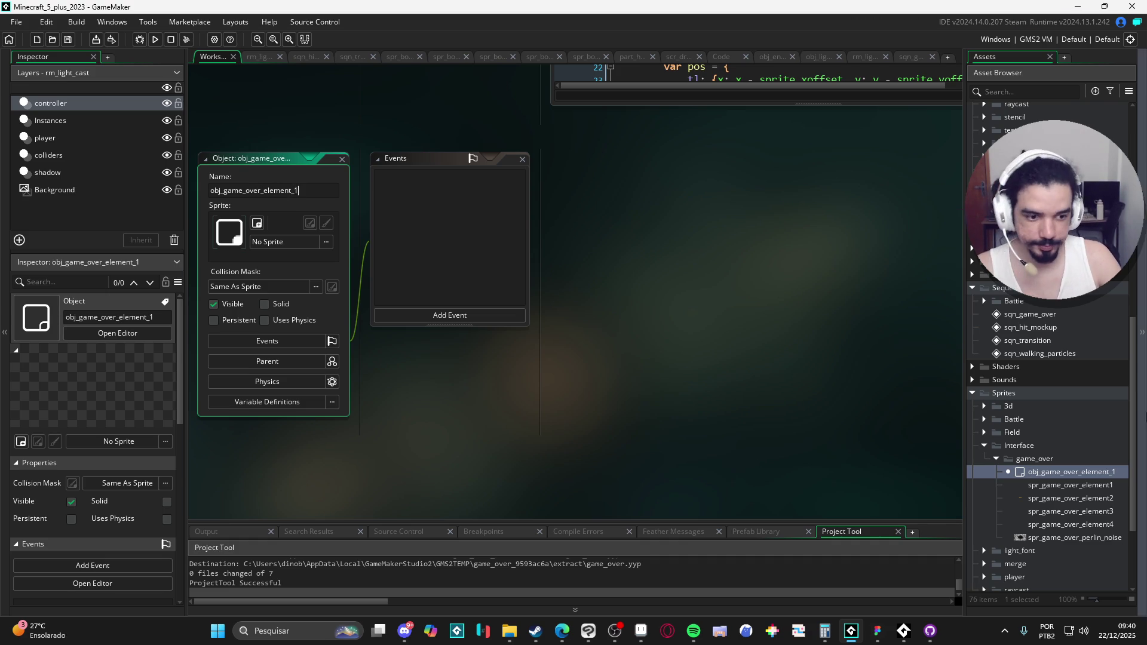
left_click(1087, 485)
mouse_move(1085, 483)
left_mouse_down()
mouse_move(556, 366)
mouse_move(272, 238)
left_mouse_up()
Duplicate obj_game_over_element_1 three times to make element_2, element_3 and element_4.
left_click(1069, 511)
left_click(1076, 476)
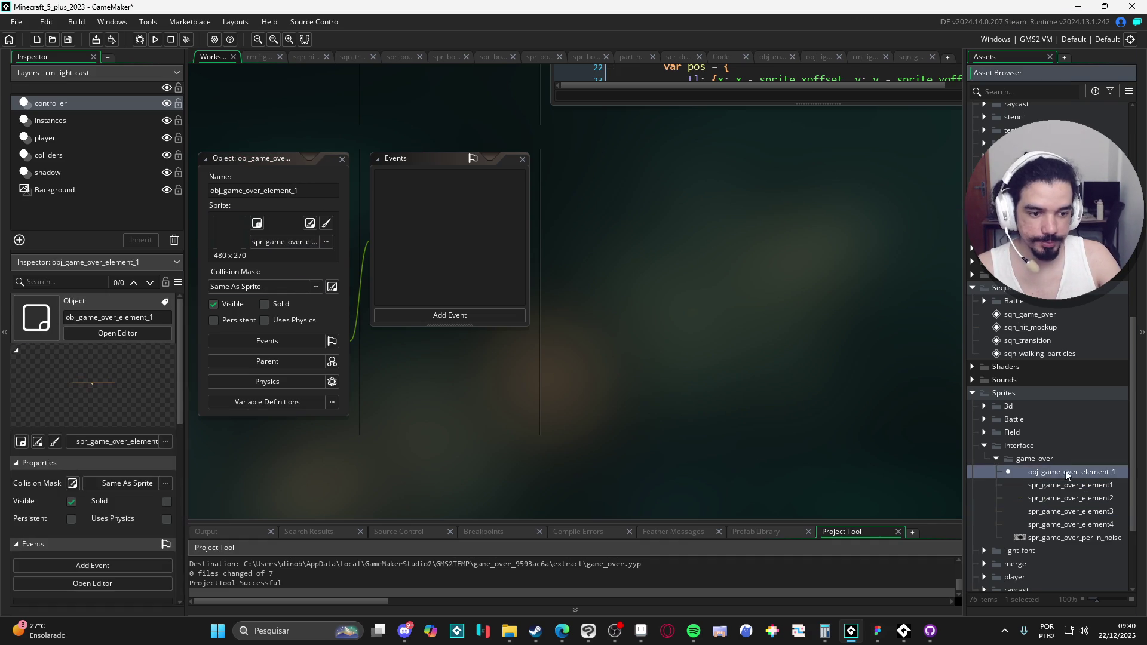
key("ctrl+d")
left_click(1087, 484)
key("ctrl+d")
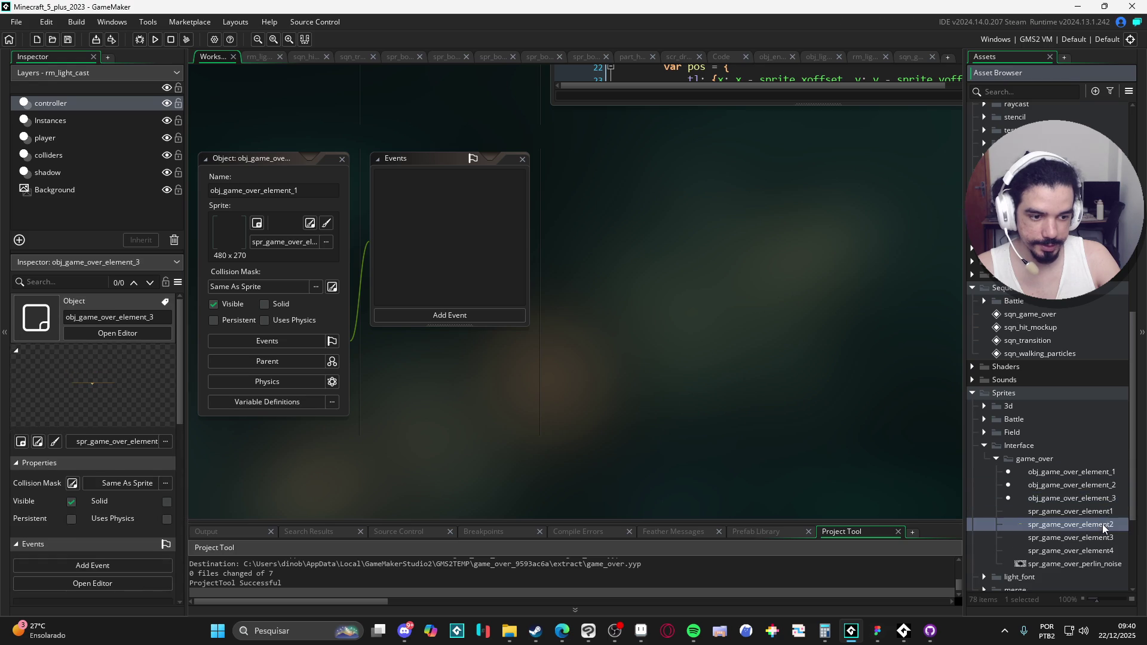
left_click(1095, 499)
key("ctrl+d")
Assign spr_game_over_element2 and spr_game_over_element3 to obj_game_over_element_2 and _3.
left_click(1080, 487)
double_click(1077, 486)
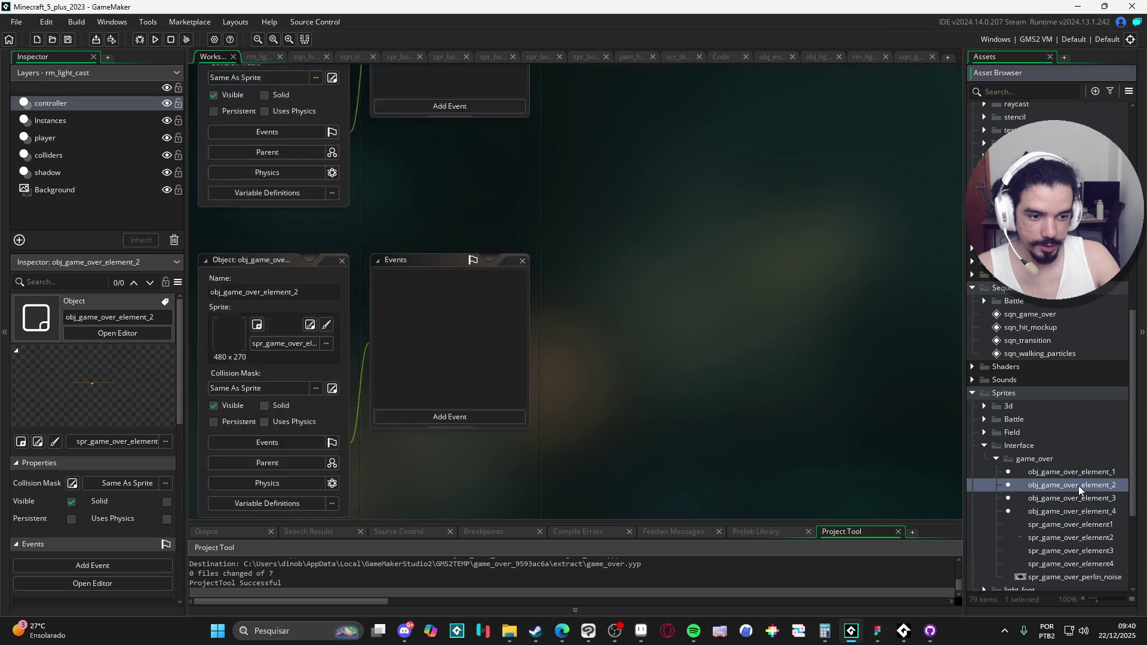
mouse_move(1093, 539)
left_mouse_down()
mouse_move(404, 339)
mouse_move(263, 257)
left_mouse_up()
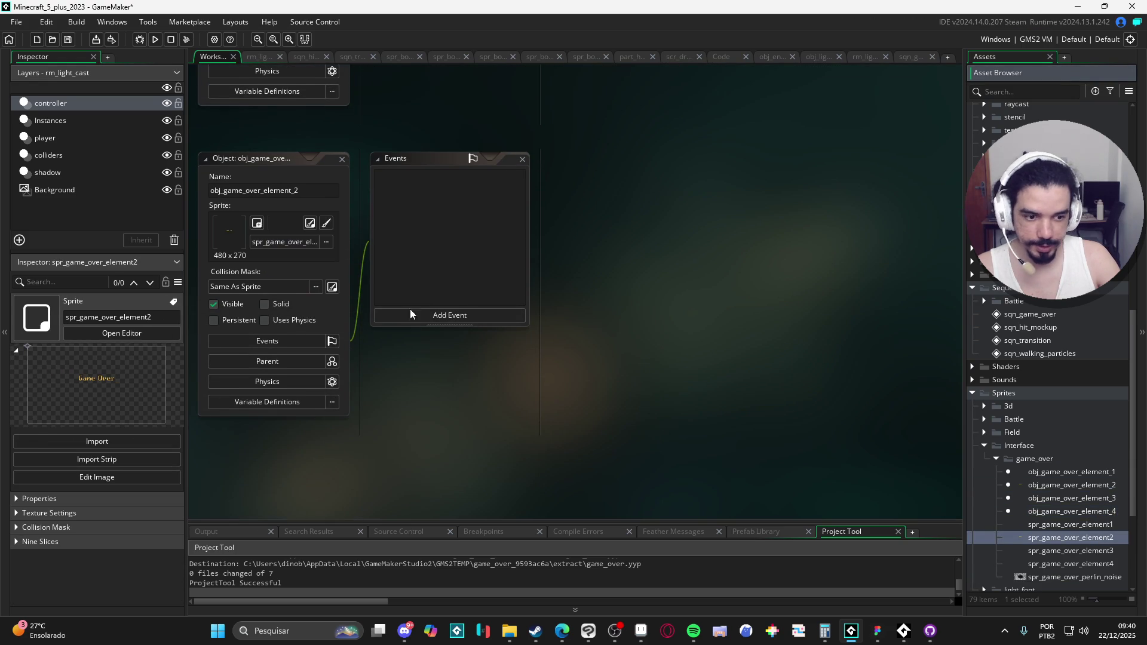
double_click(1096, 551)
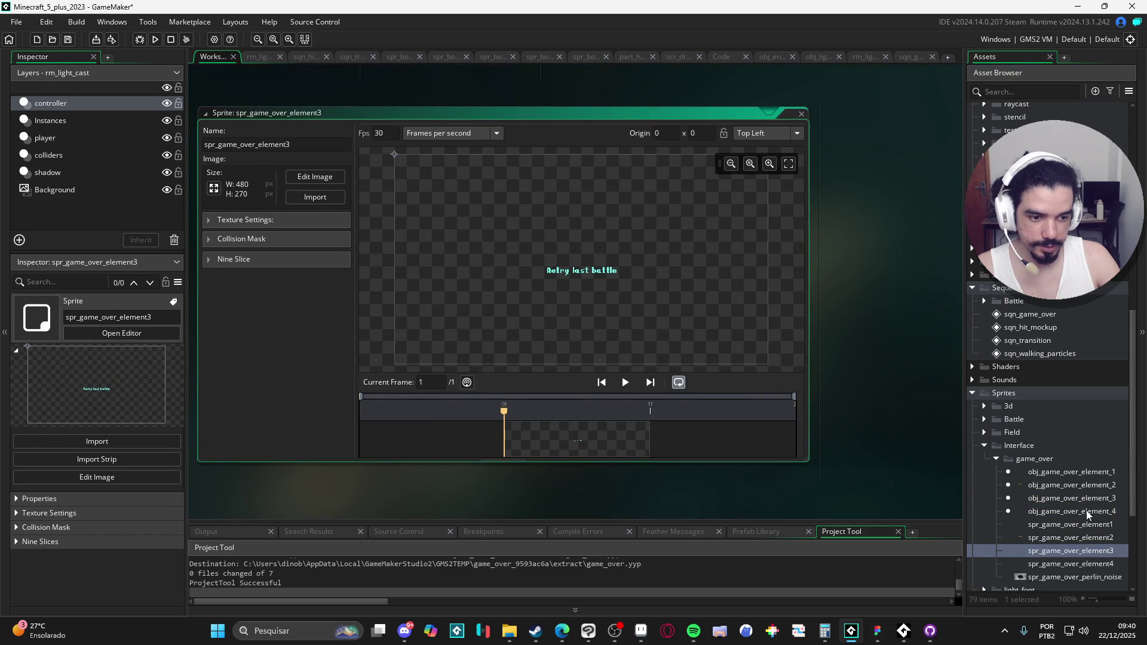
left_click(1085, 511)
double_click(1086, 498)
left_click_drag(1069, 550, 289, 261)
Assign spr_game_over_element4 to obj_game_over_element_4 and select all four element objects.
double_click(1072, 511)
mouse_move(1069, 563)
left_mouse_down()
mouse_move(790, 494)
mouse_move(290, 264)
left_mouse_up()
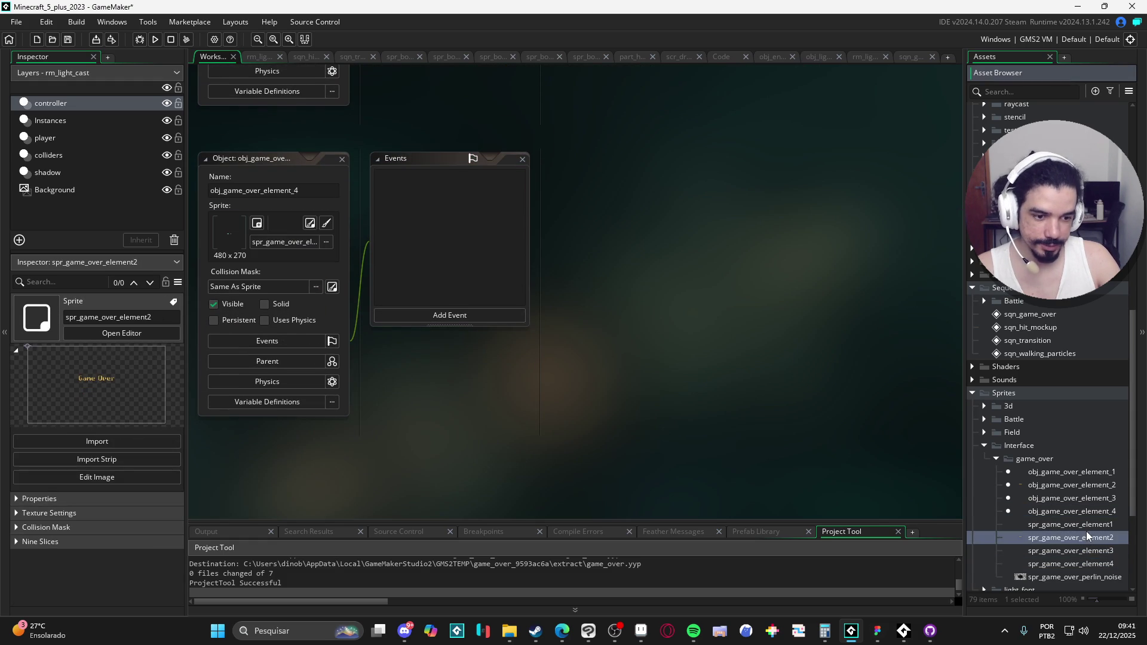
scroll(1085, 531, "down", 2)
left_click(1080, 464)
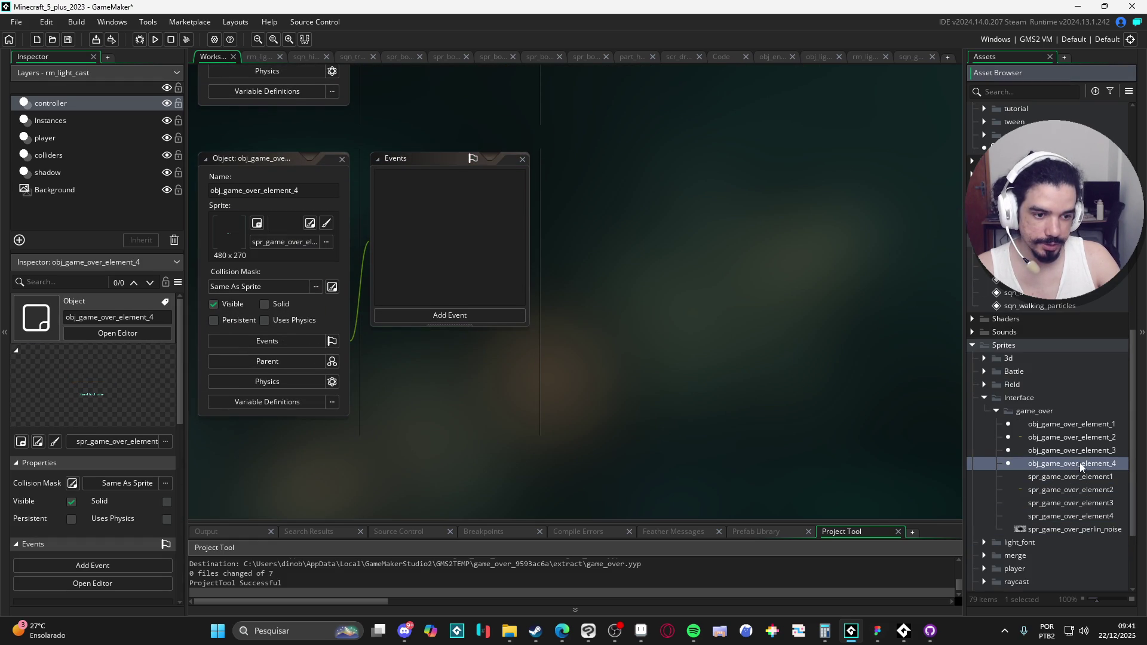
left_click(1070, 424, "shift")
scroll(1083, 457, "up", 4)
scroll(1090, 529, "up", 14)
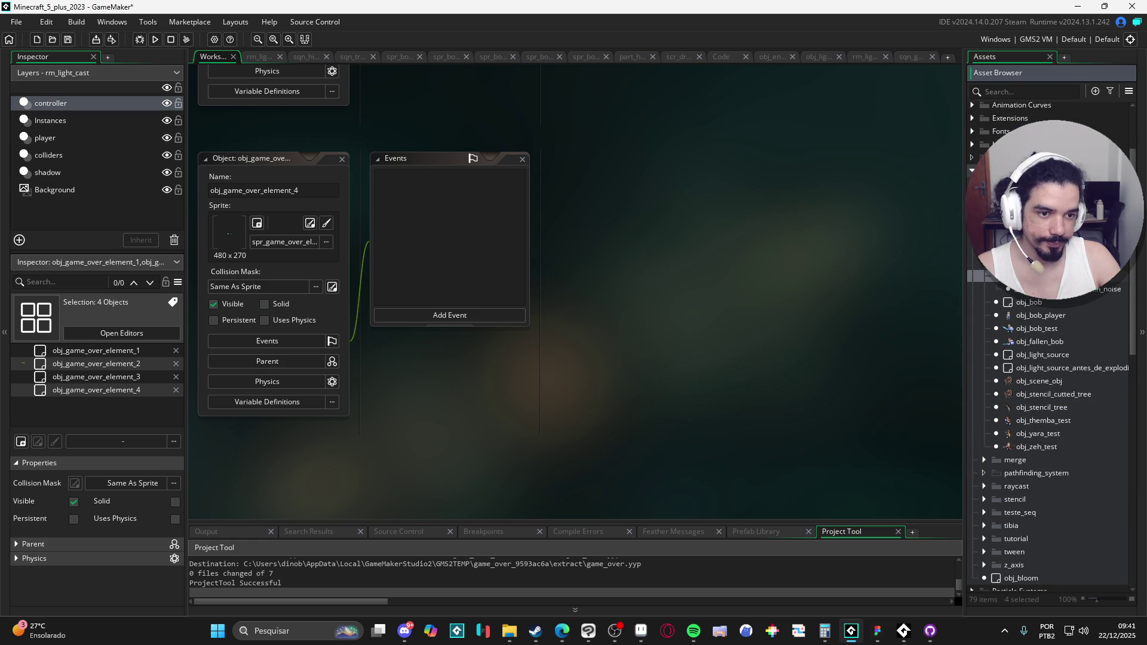
Create a new object named obj_game_over in the game_over folder.
scroll(1046, 430, "up", 1)
left_click(1069, 301)
right_click(1051, 301)
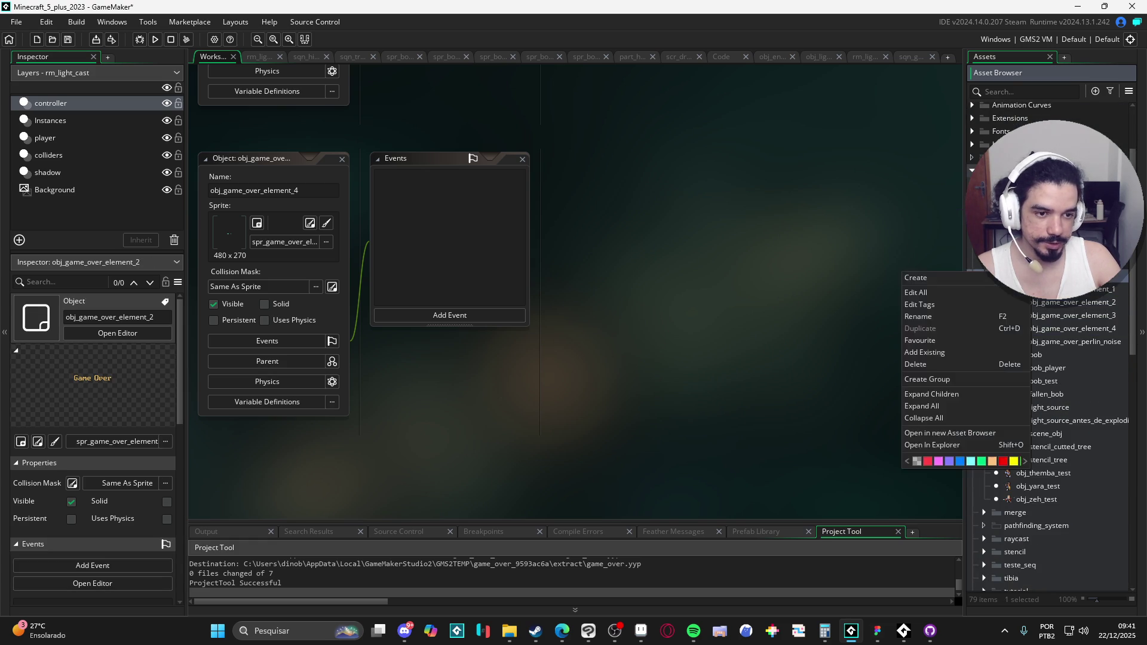
left_click(1060, 373)
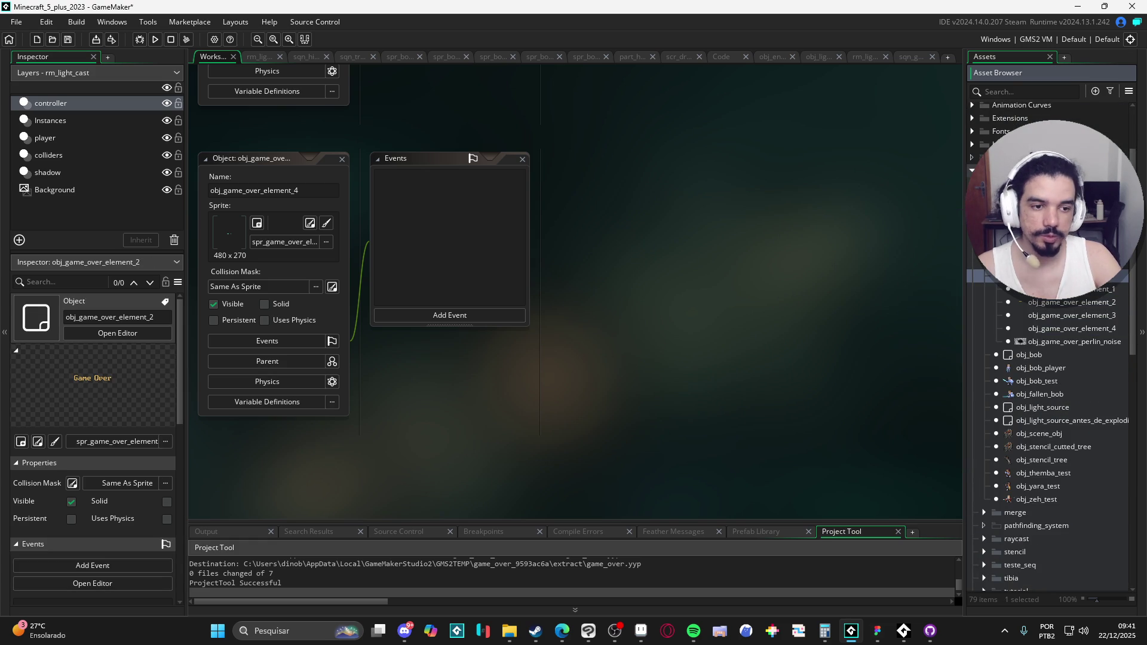
left_click(1056, 353)
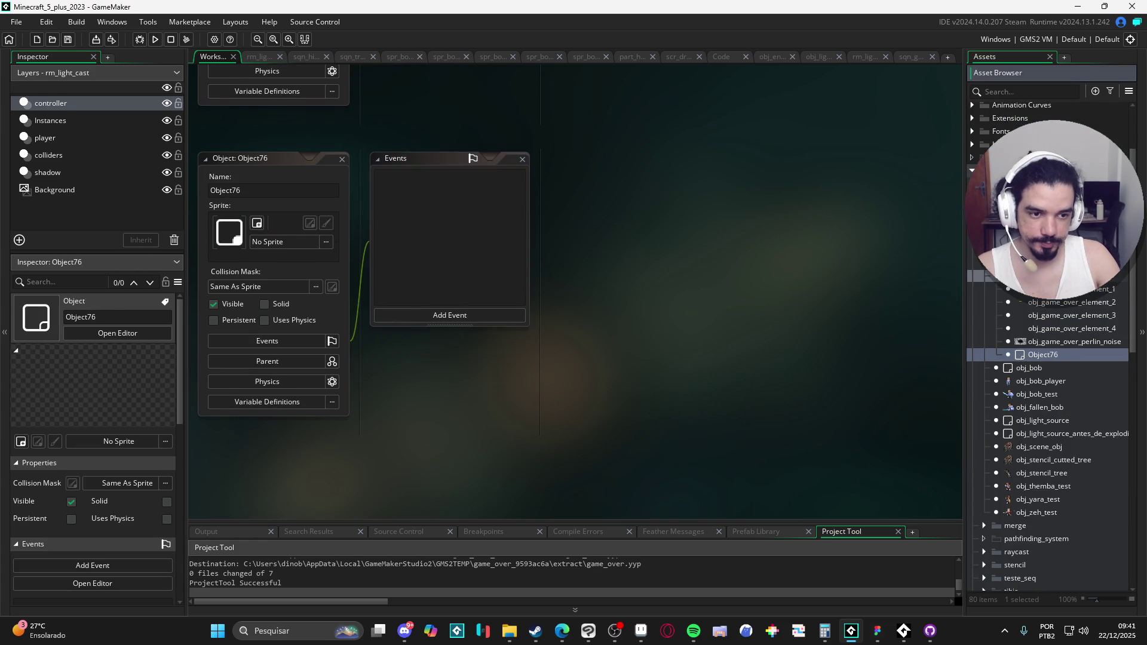
left_click(276, 190)
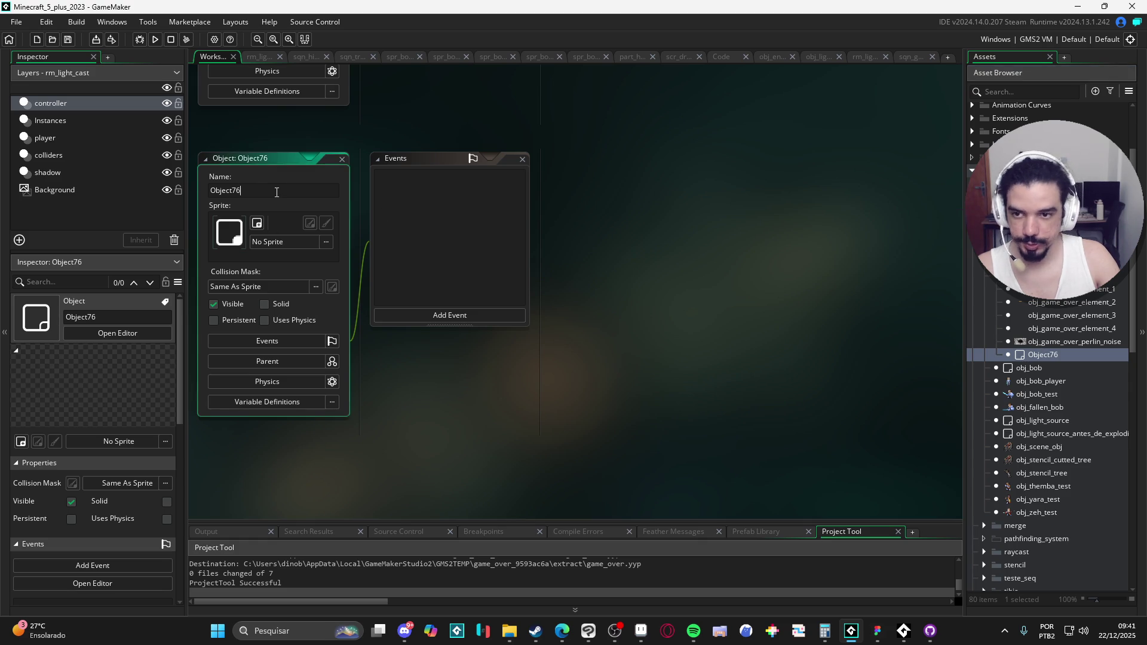
type("obj_game_over")
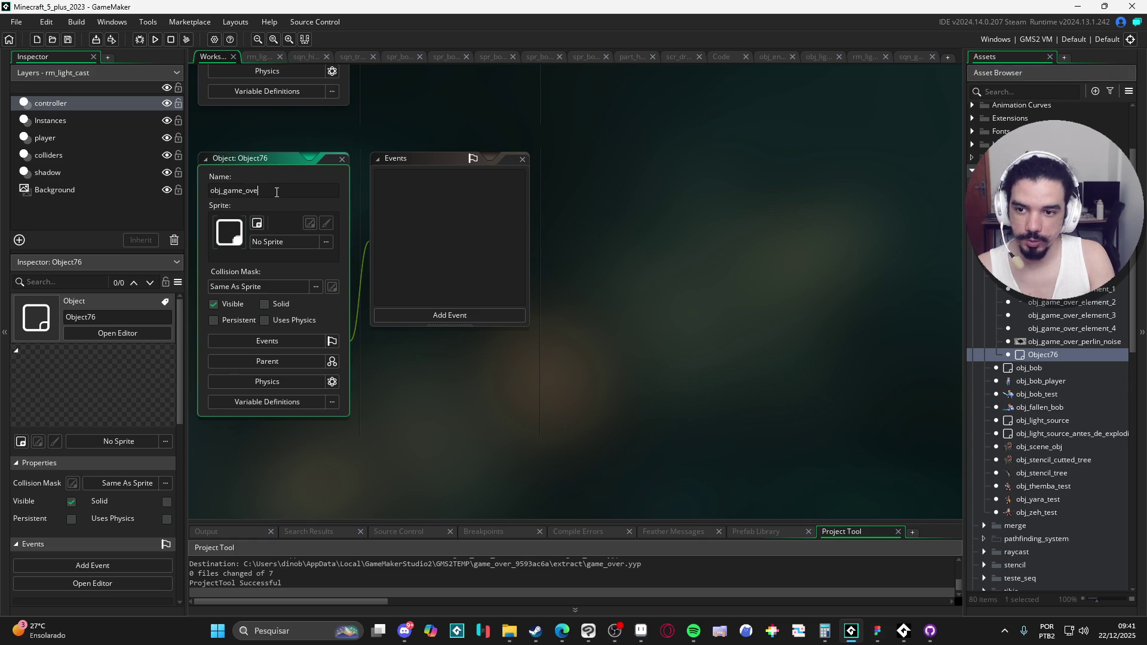
key("Return")
Make the four element objects and obj_game_over_perlin_noise children of obj_game_over.
left_click(267, 361)
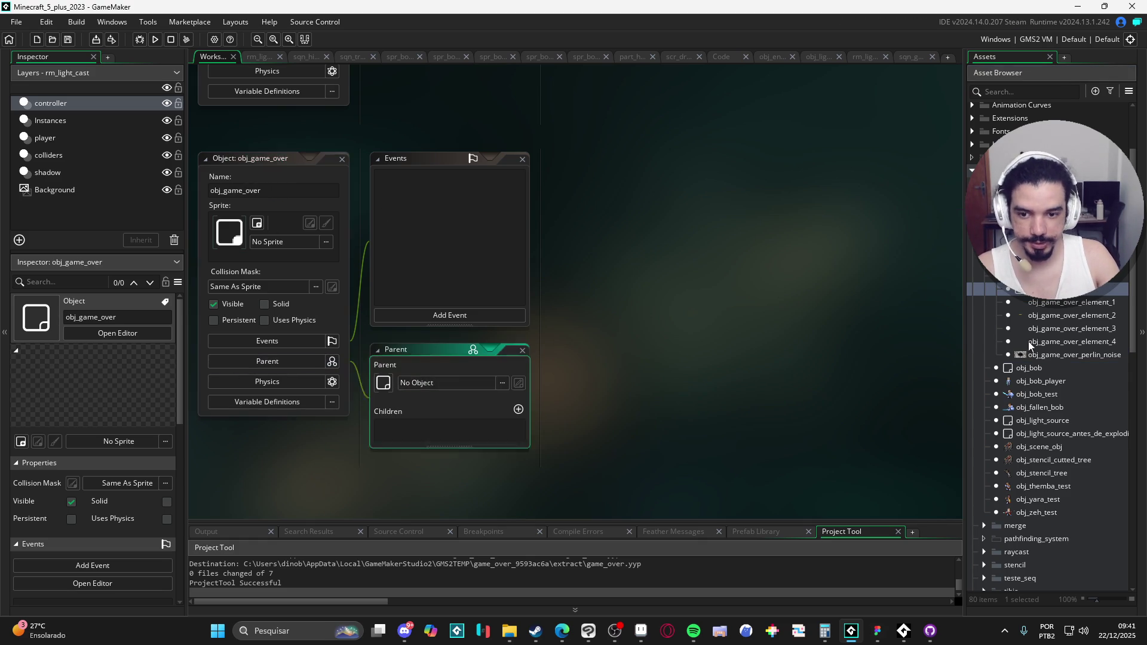
left_click(1058, 301)
left_click(1036, 342, "shift")
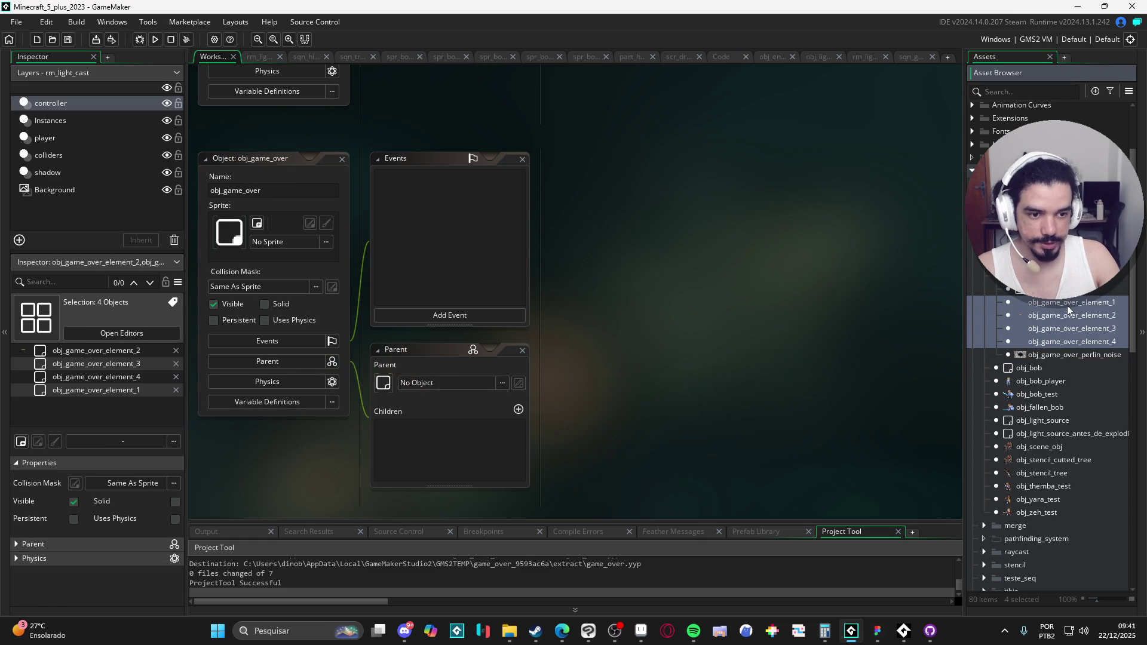
left_click(1066, 303)
left_click(1055, 356, "shift")
mouse_move(1055, 356)
left_mouse_down()
mouse_move(579, 440)
mouse_move(448, 448)
left_mouse_up()
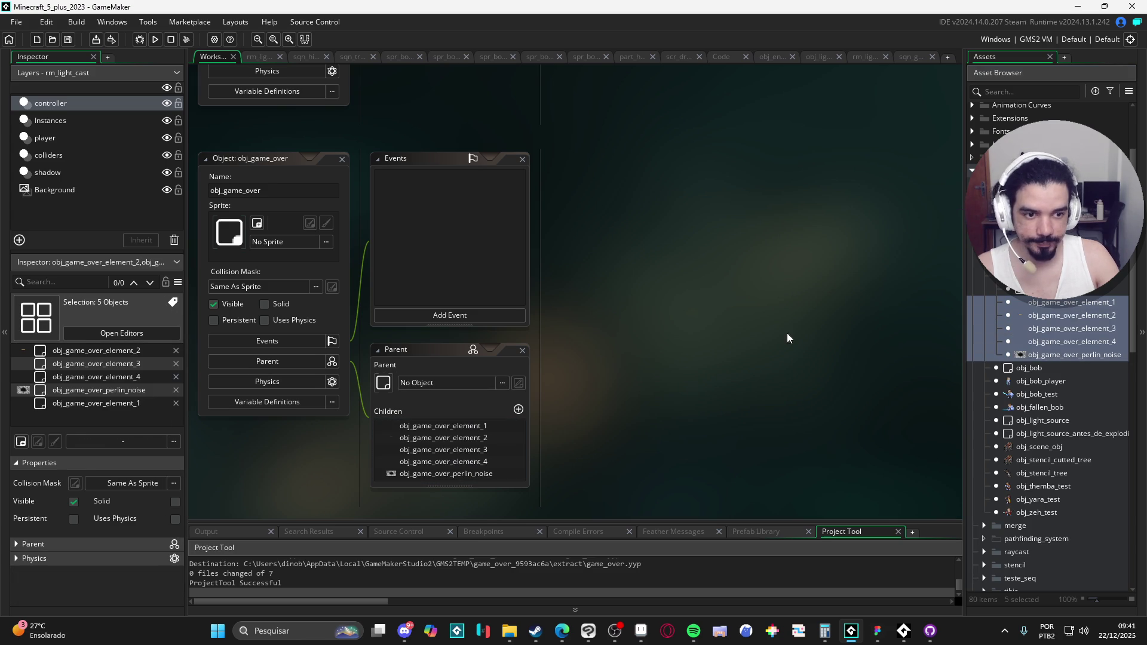
Reopen the sqn_game_over sequence.
left_click_drag(789, 336, 755, 297)
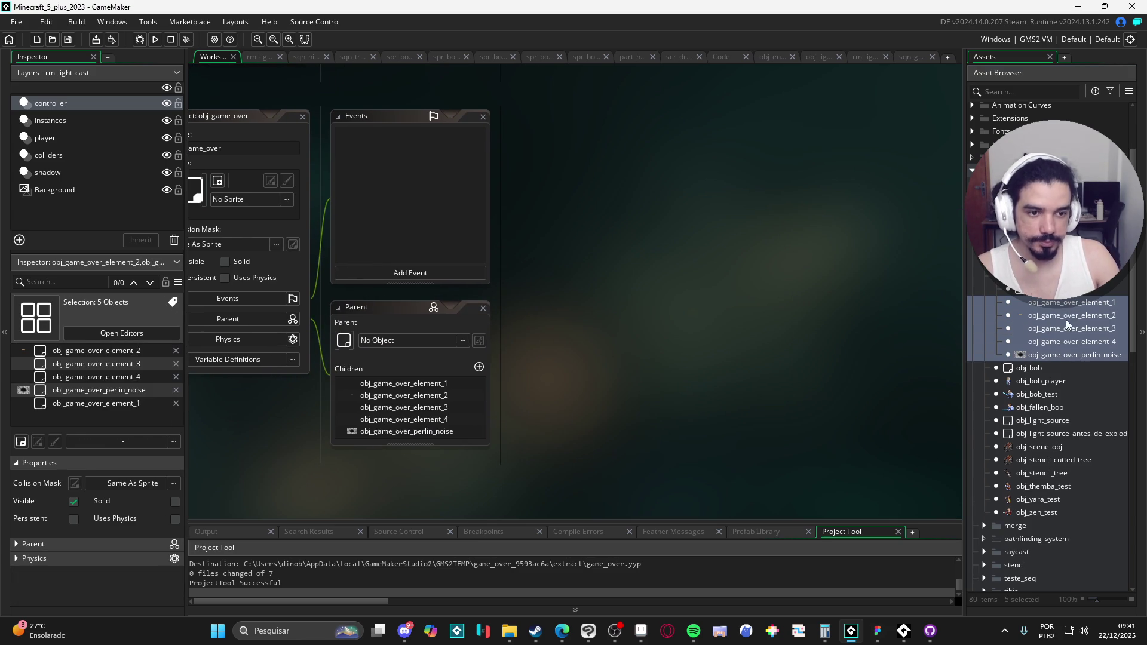
scroll(1087, 317, "down", 10)
scroll(1087, 332, "down", 2)
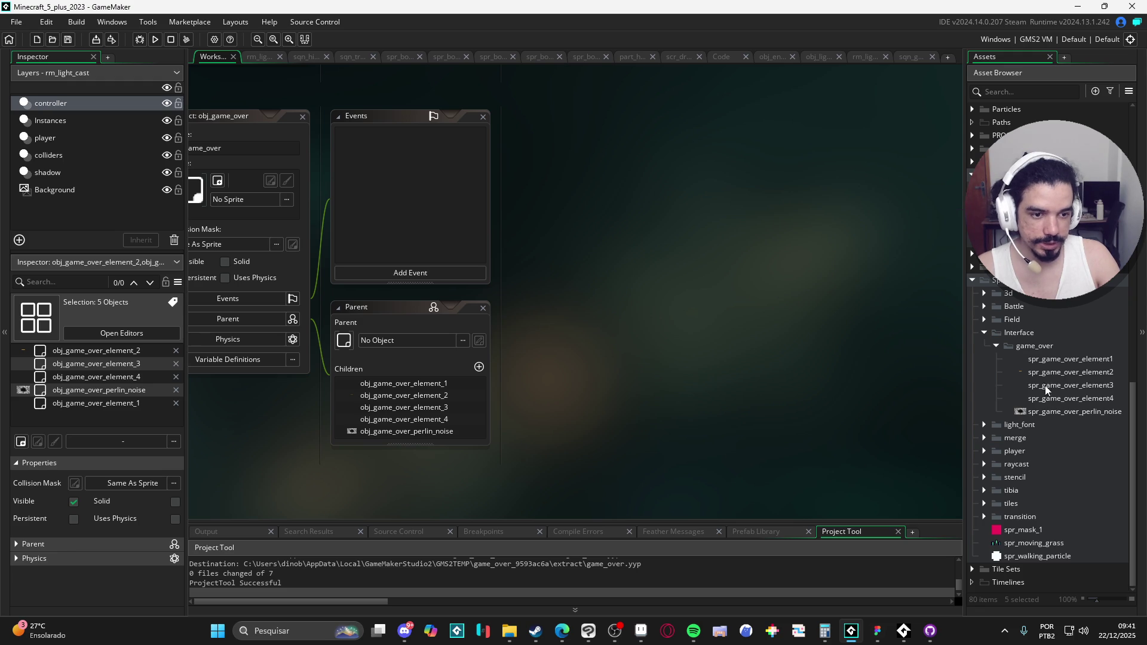
scroll(1039, 387, "up", 3)
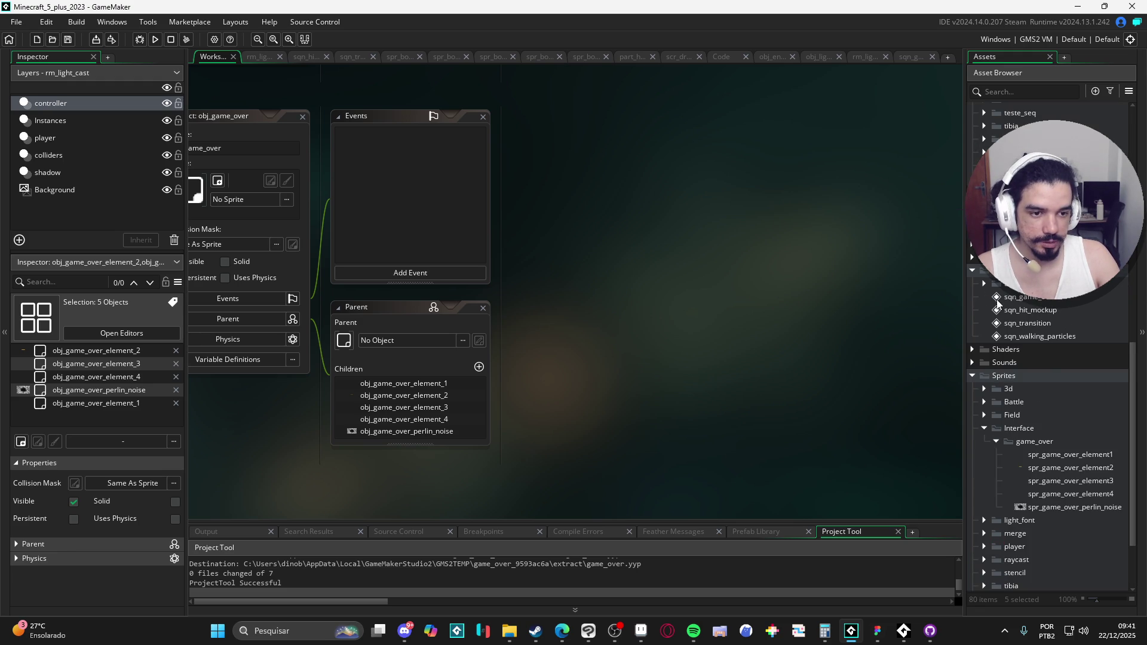
double_click(1023, 297)
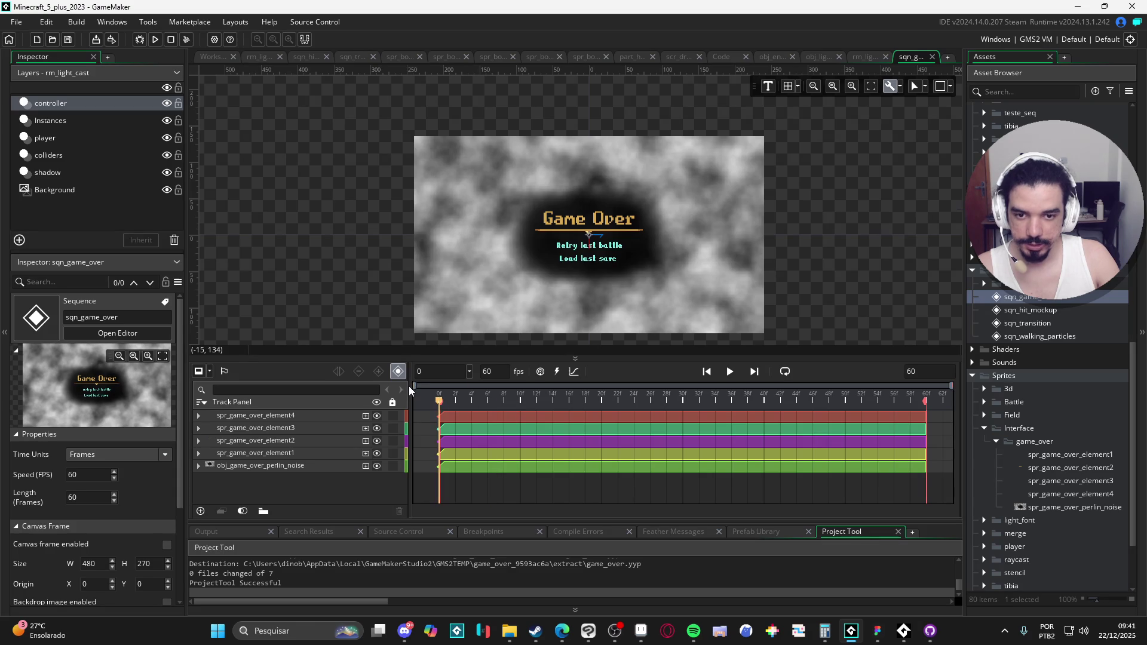
Add a Colour Multiply property to spr_game_over_element4 with alpha 0.
left_click(352, 416)
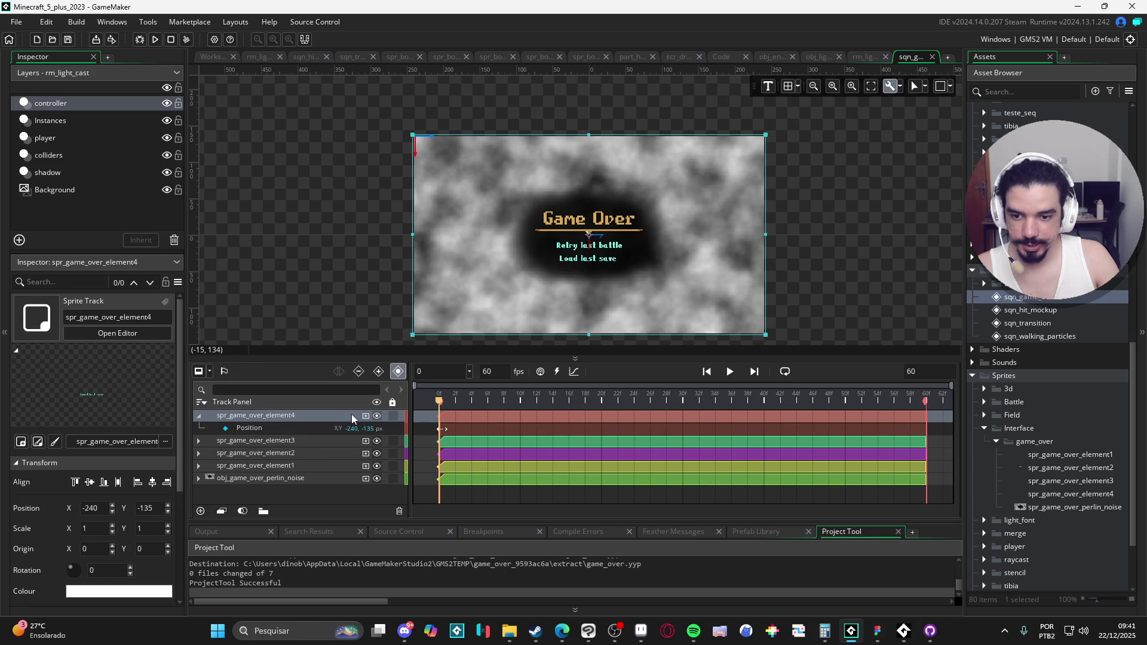
left_click(366, 415)
left_click(394, 497)
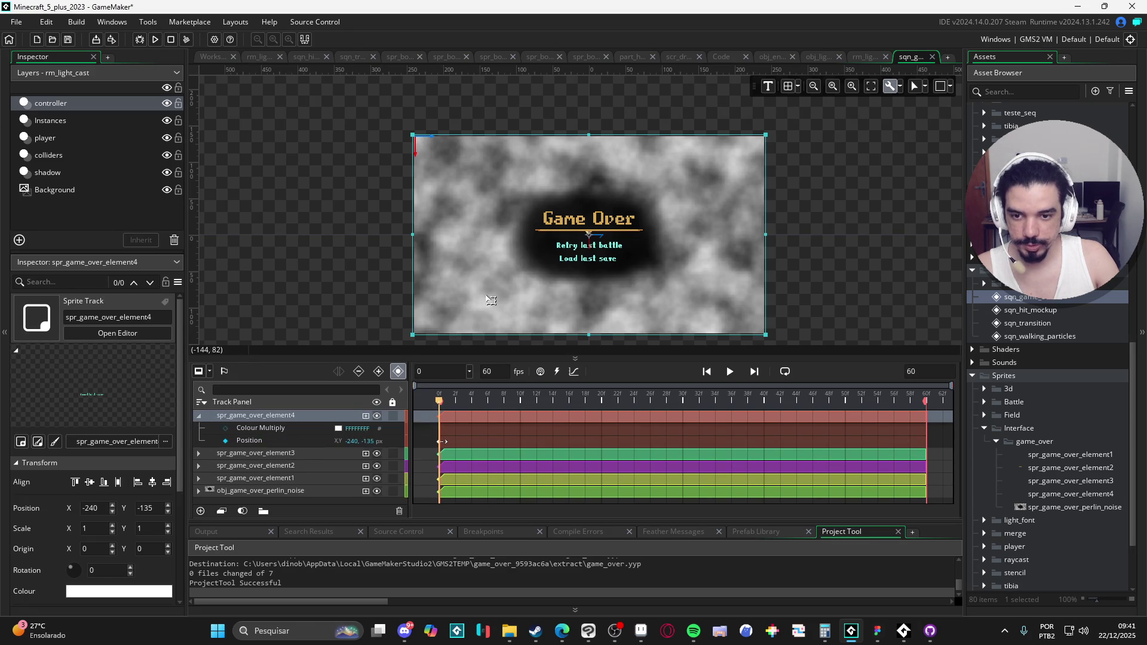
left_click(338, 428)
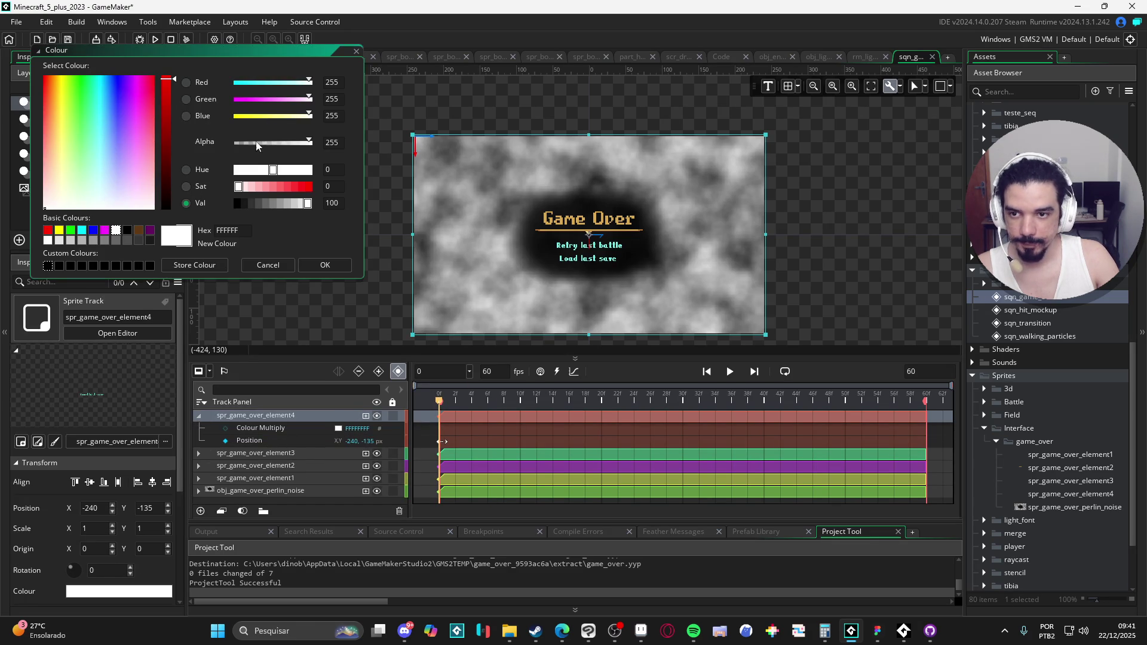
left_click_drag(309, 142, 236, 142)
left_click(325, 264)
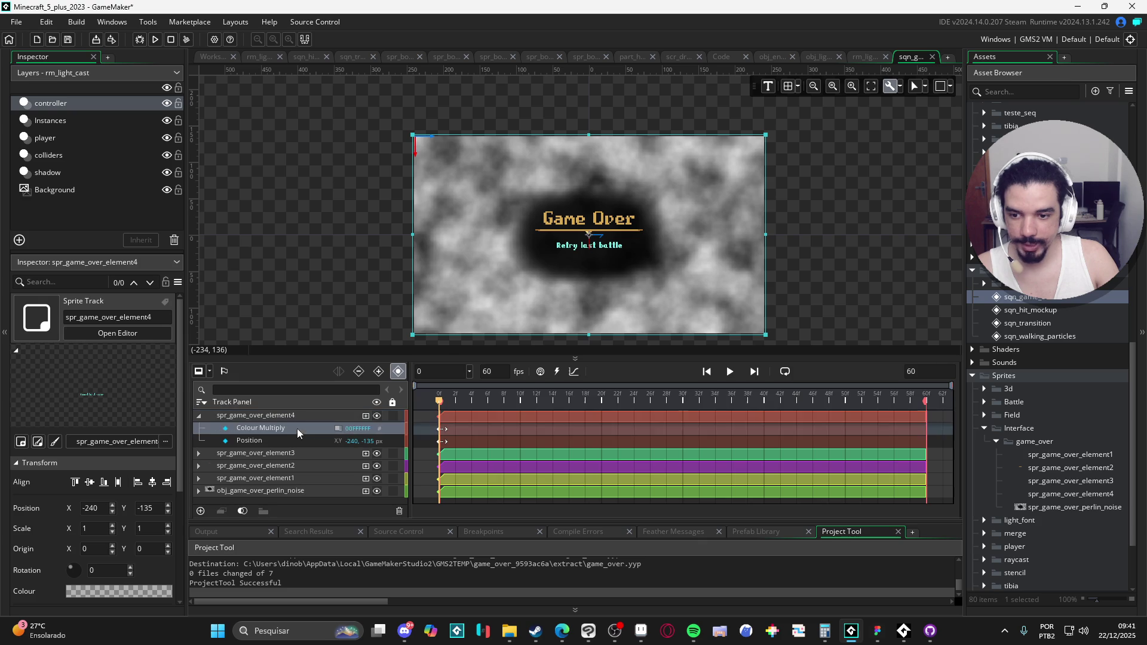
left_click(300, 455)
Step down through the remaining tracks to the perlin noise backdrop track.
left_click(296, 465)
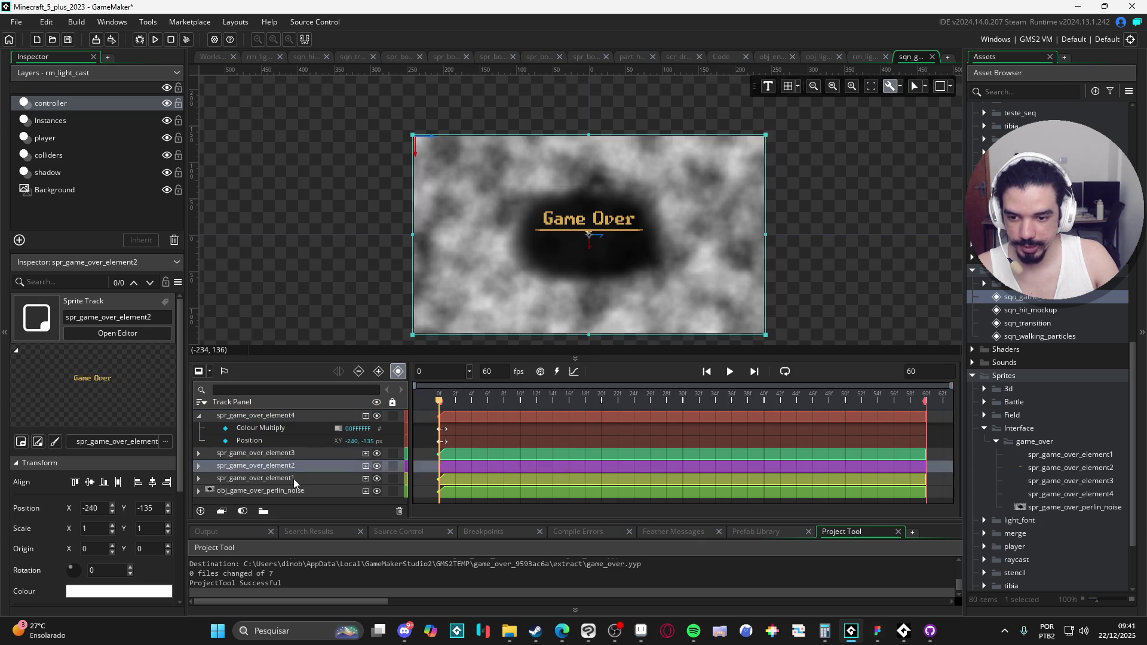
left_click(293, 478)
left_click(298, 490)
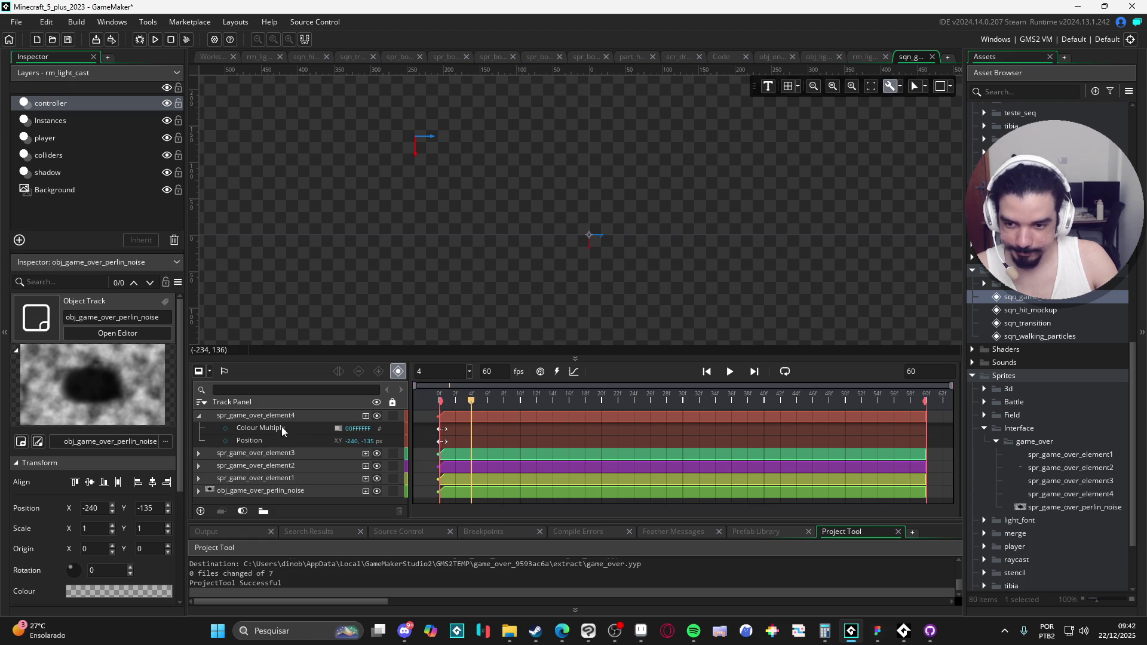
Add a frame-4 Colour Multiply keyframe on element4 set to fully opaque white.
left_click(225, 428)
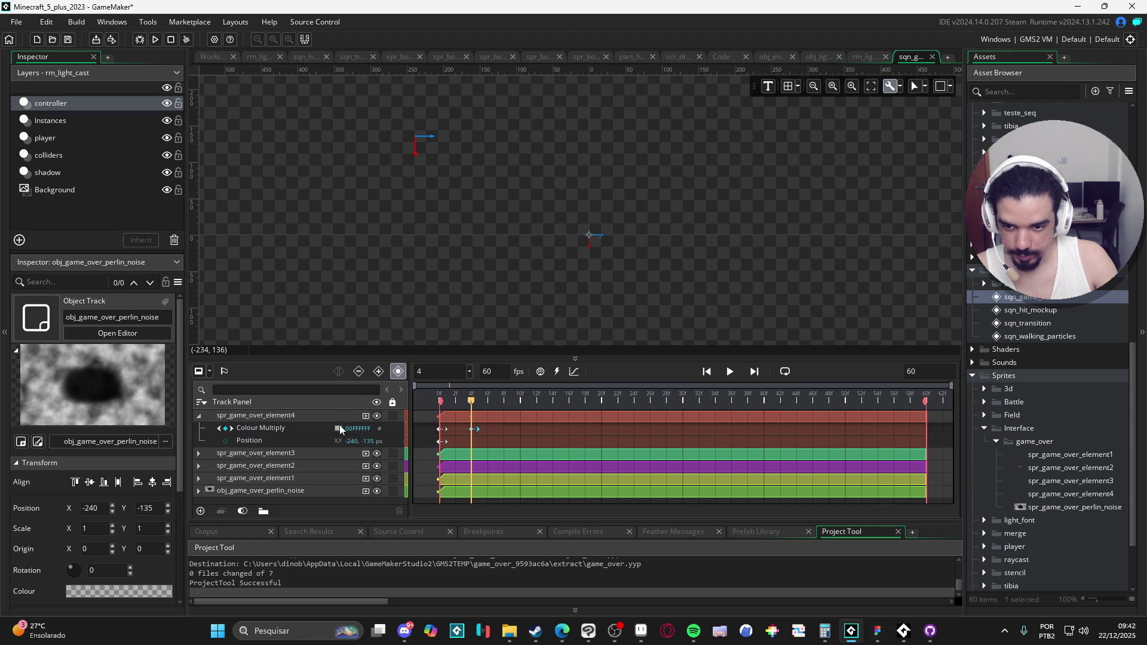
left_click(341, 428)
left_click(338, 429)
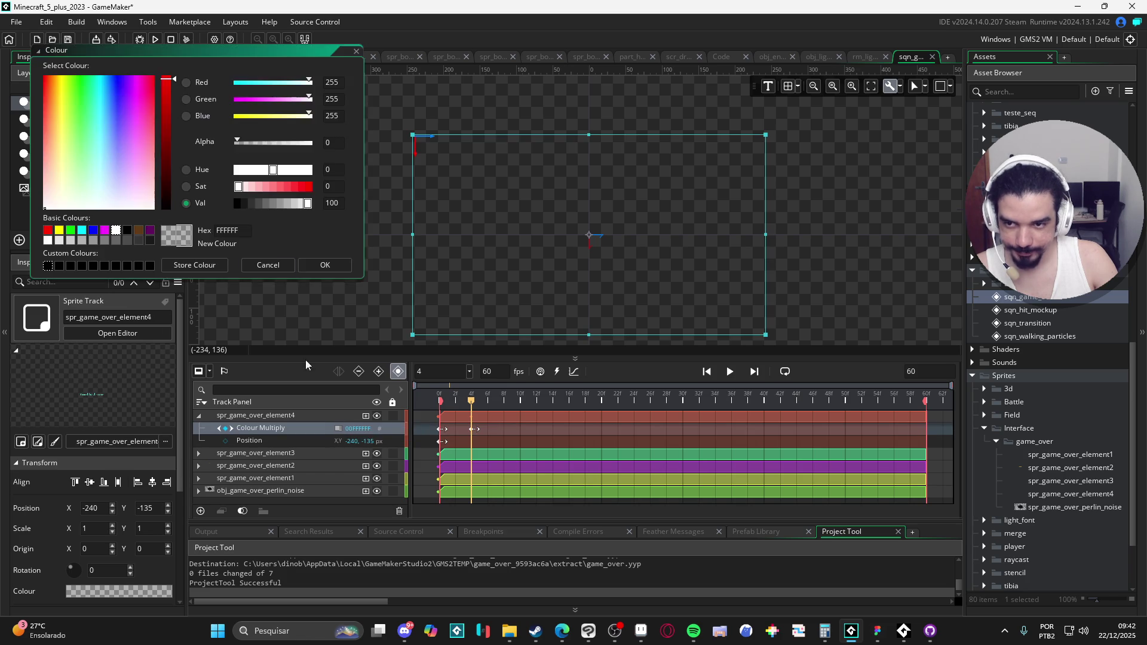
left_click_drag(266, 139, 331, 150)
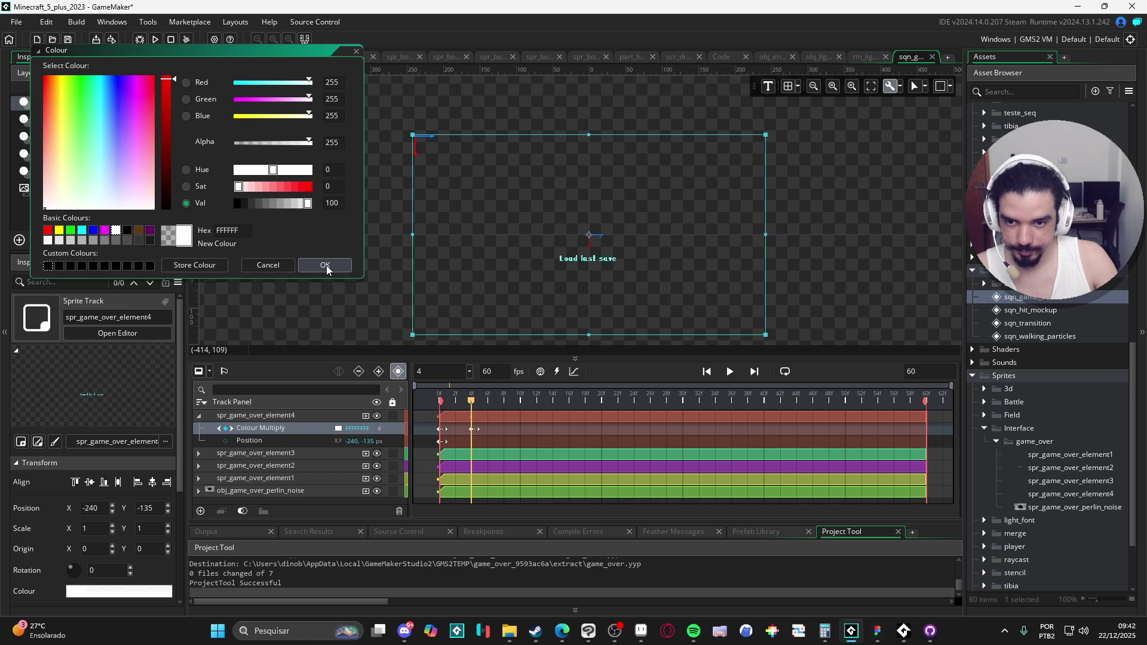
left_click(305, 264)
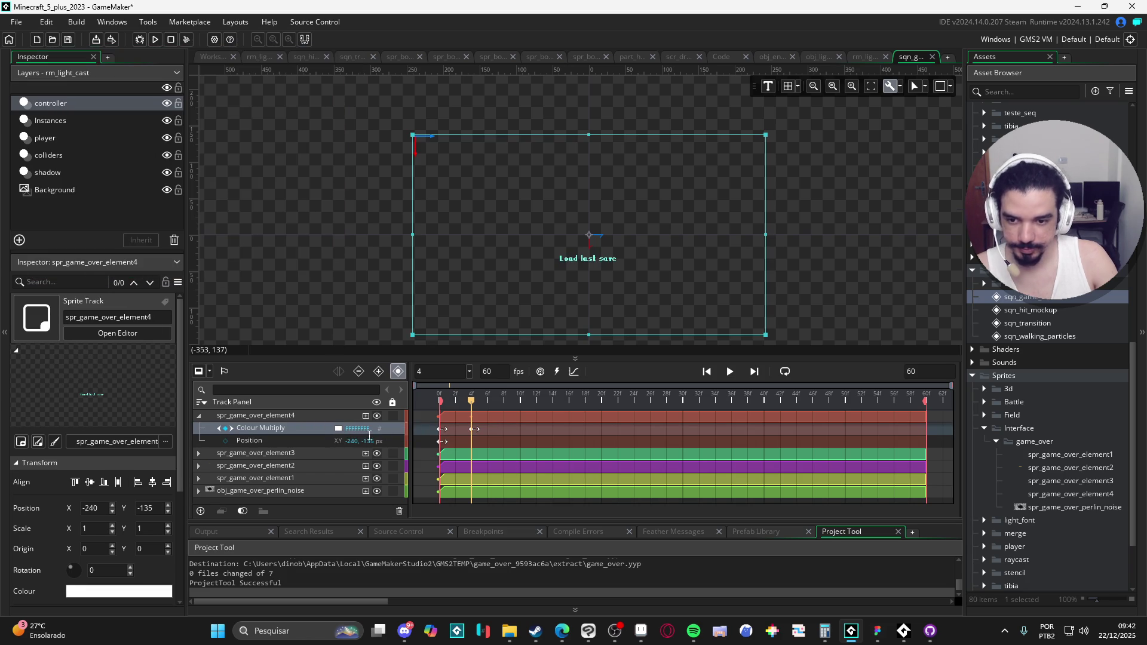
Move element1 to the top of the track list and element3 beneath element2.
left_click(289, 452)
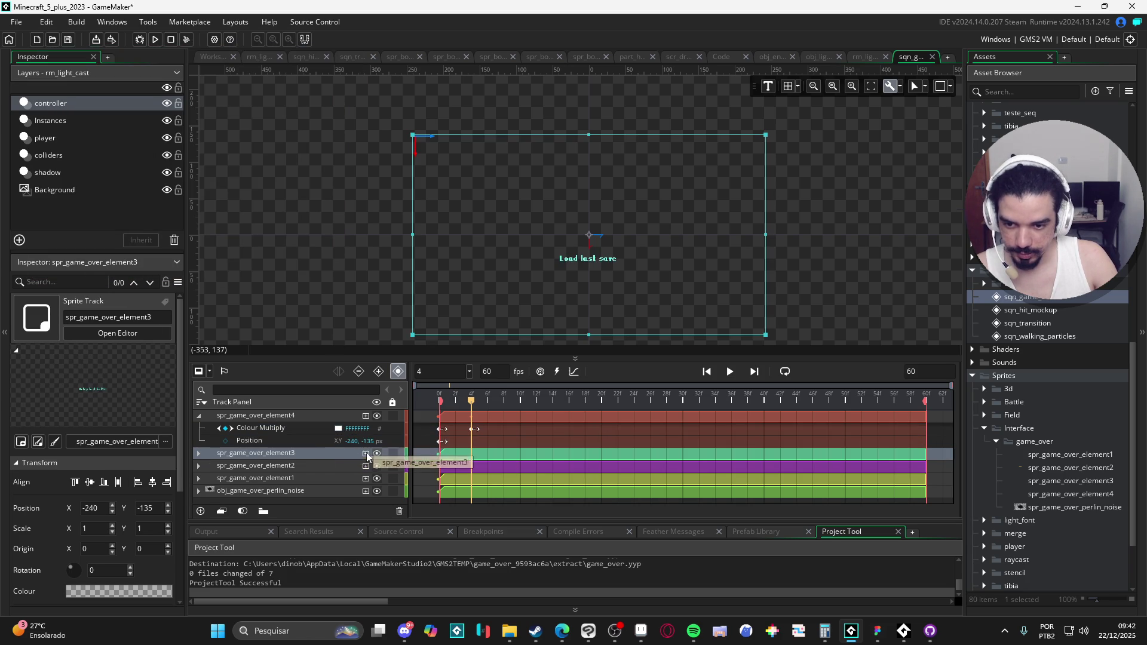
left_click(334, 478)
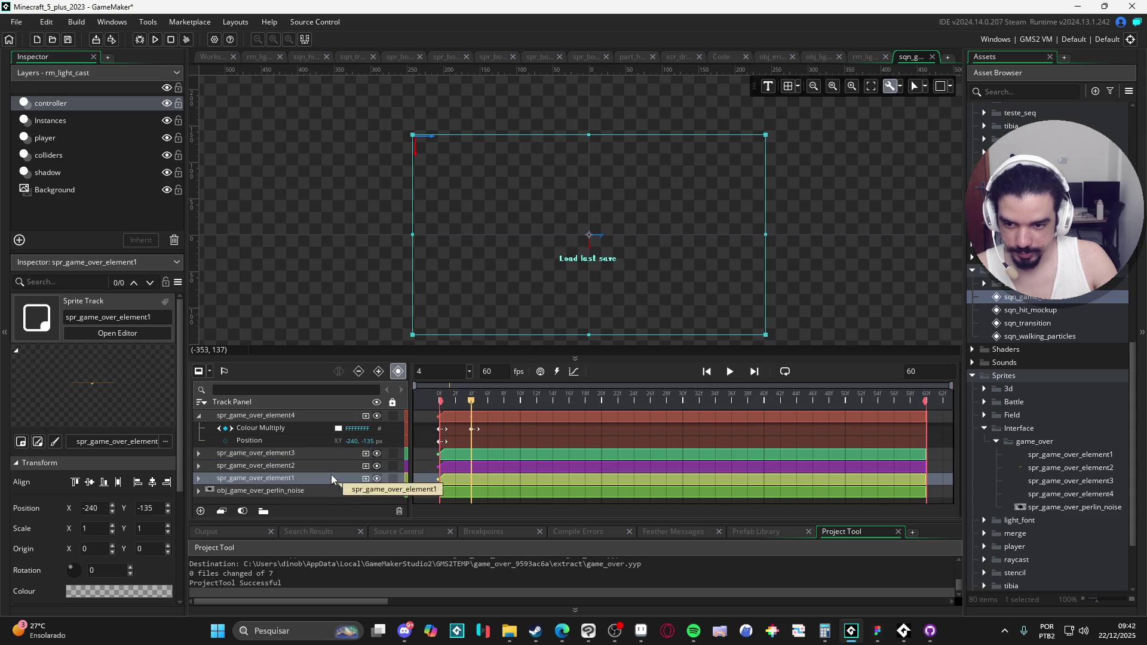
mouse_move(331, 477)
left_mouse_down()
mouse_move(315, 417)
mouse_move(304, 447)
mouse_move(305, 421)
left_mouse_up()
double_click(218, 430)
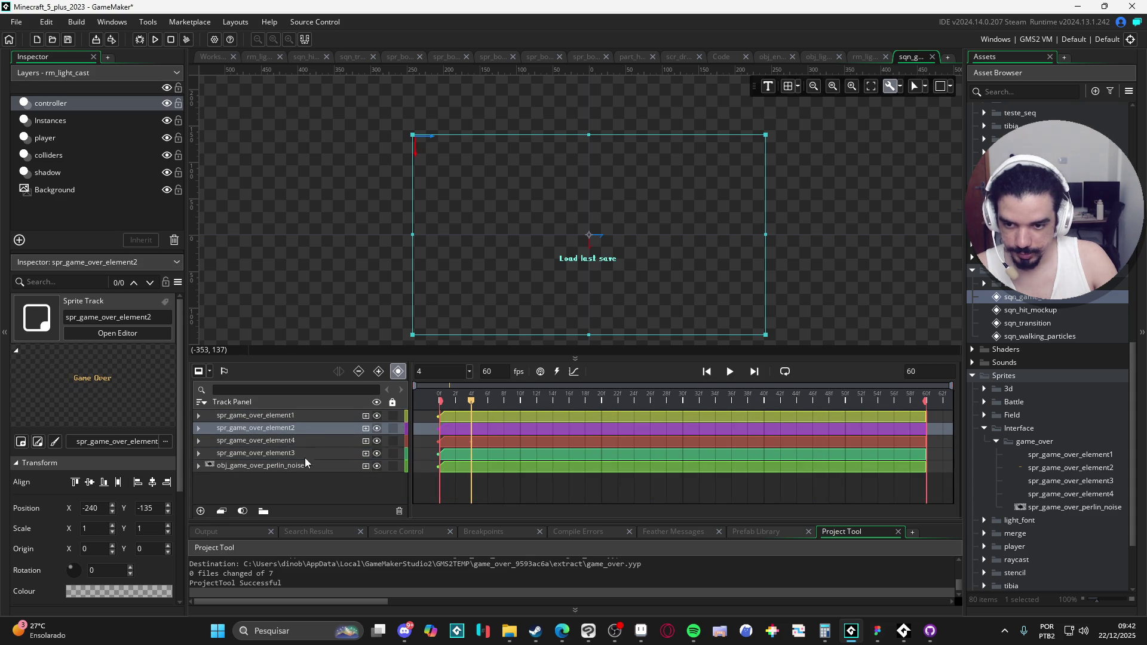
double_click(308, 440)
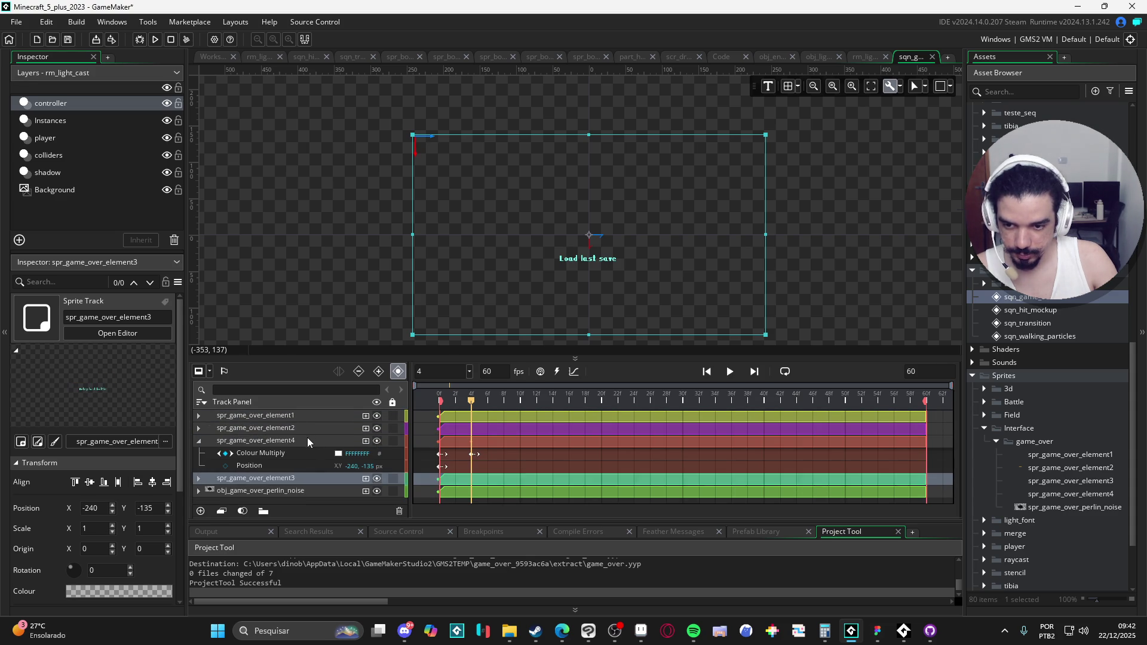
double_click(287, 440)
mouse_move(284, 452)
left_mouse_down()
mouse_move(317, 450)
mouse_move(310, 429)
left_mouse_up()
left_click(309, 428)
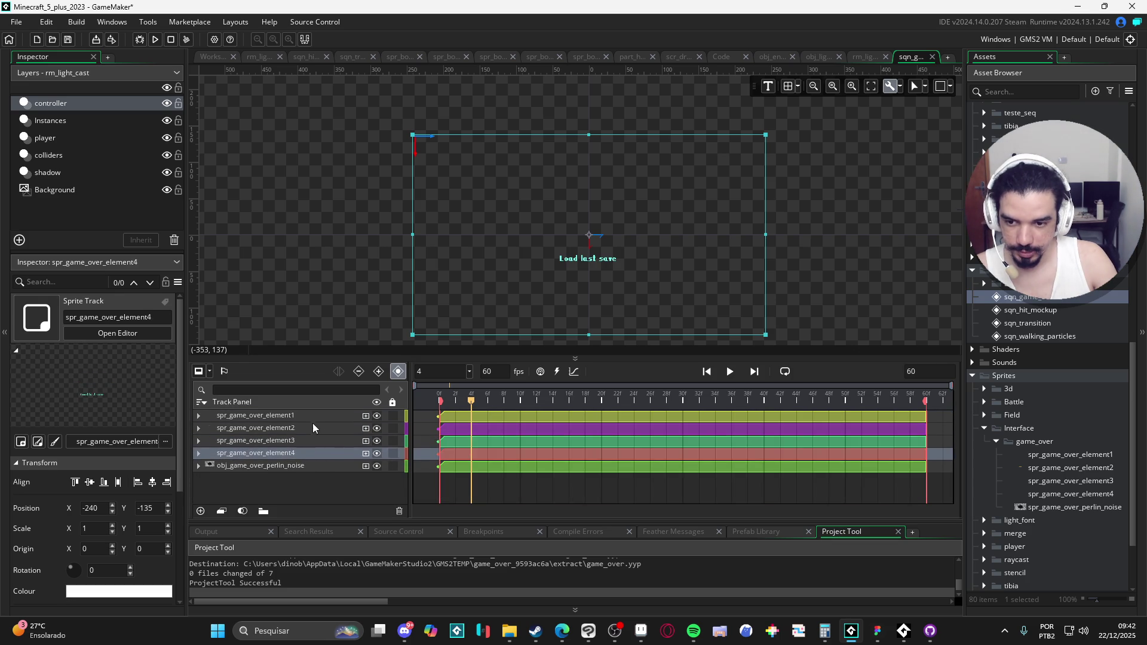
Check the new track order, element1 through element4 above the perlin noise.
left_click(313, 418)
left_click(319, 428)
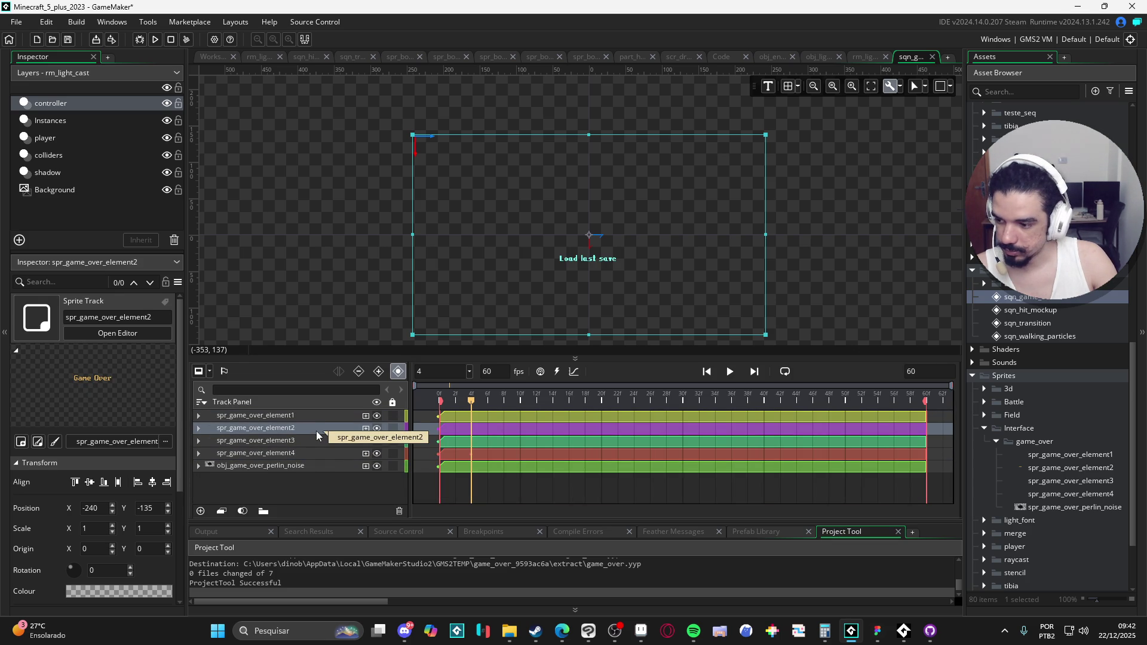
mouse_move(316, 431)
left_mouse_down()
mouse_move(306, 453)
mouse_move(314, 433)
left_mouse_up()
left_click(308, 418)
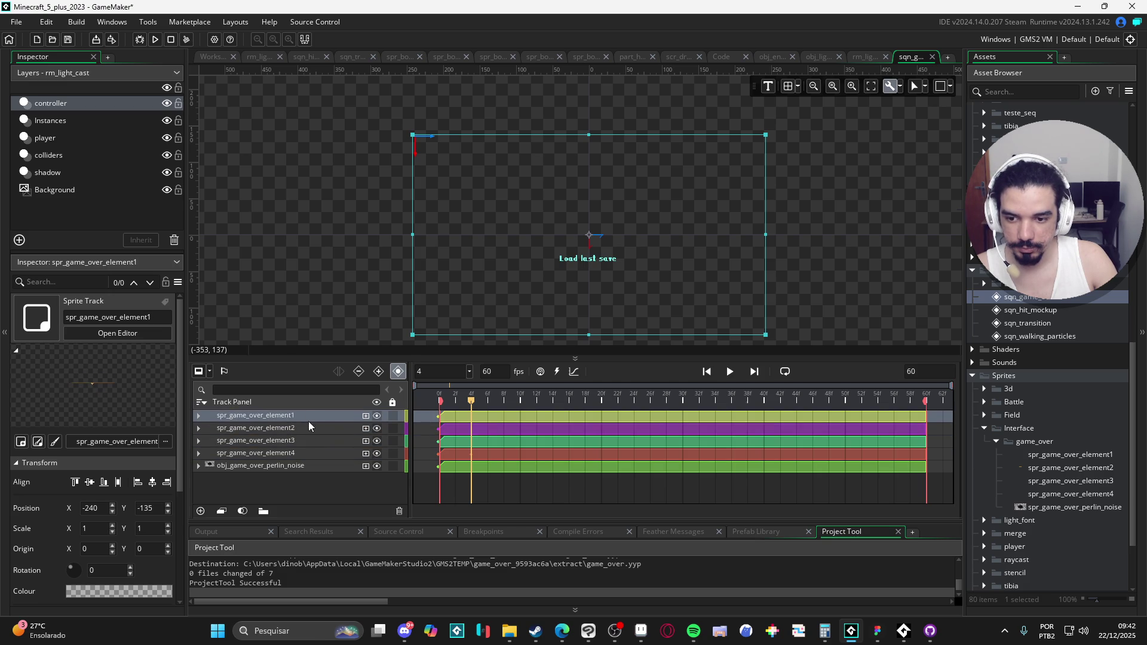
left_click(299, 428)
left_click(305, 441)
left_click(307, 449)
left_click(307, 442)
left_click(307, 428)
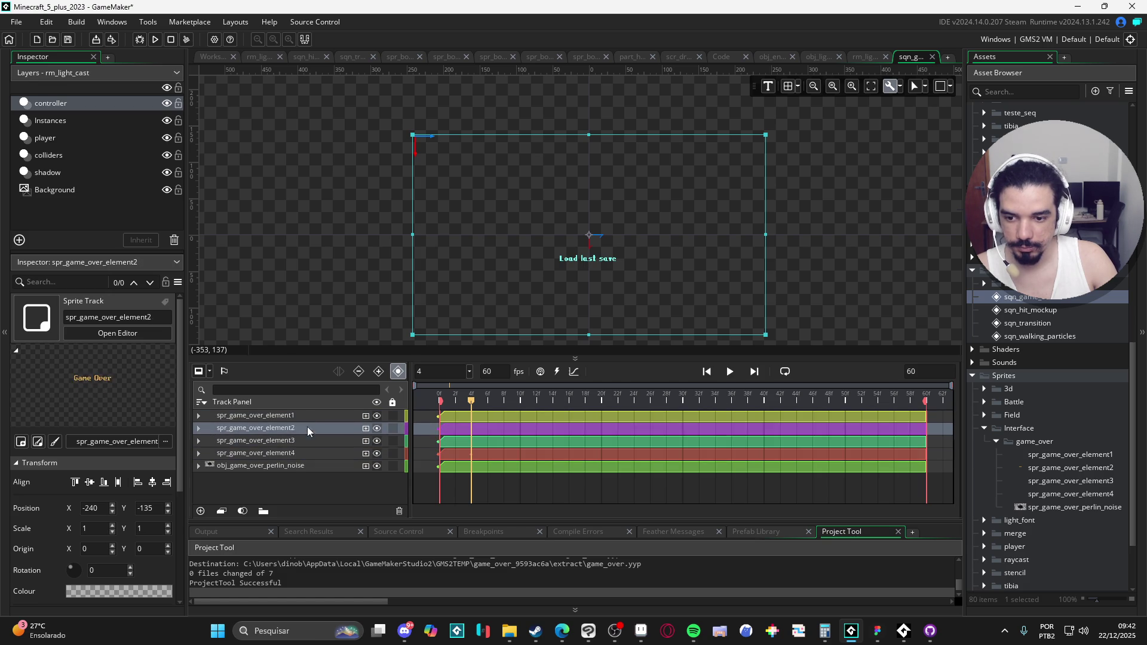
left_click(308, 417)
left_click(308, 428)
Move the Game Over title track (element2) above element1 in the timeline.
left_click(291, 419)
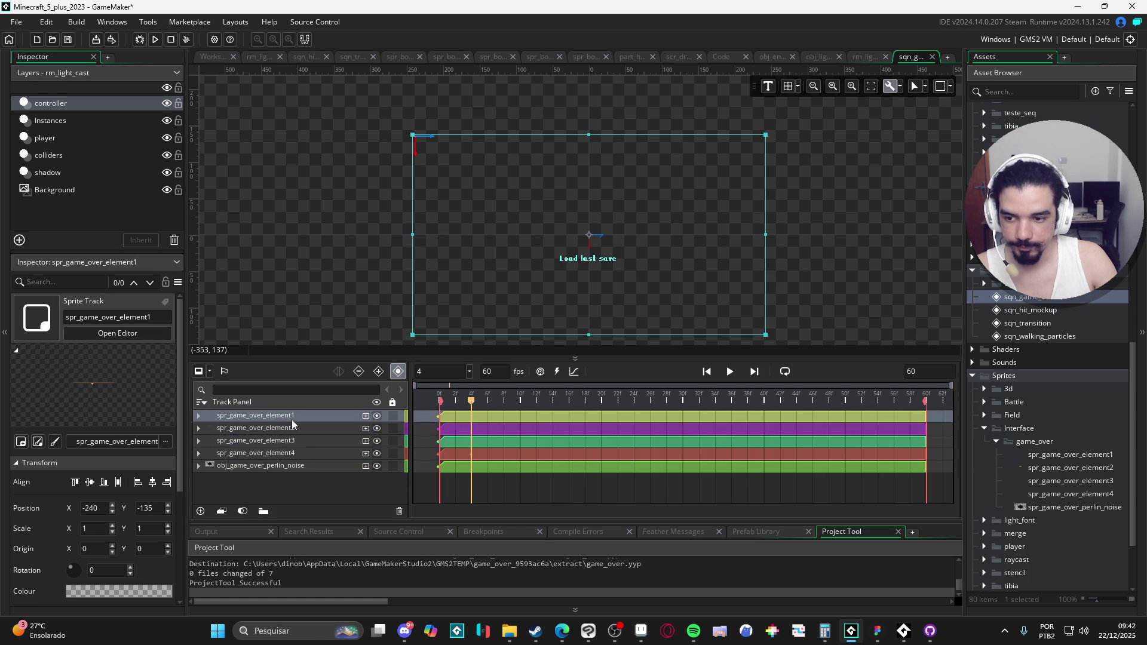
left_click(298, 426)
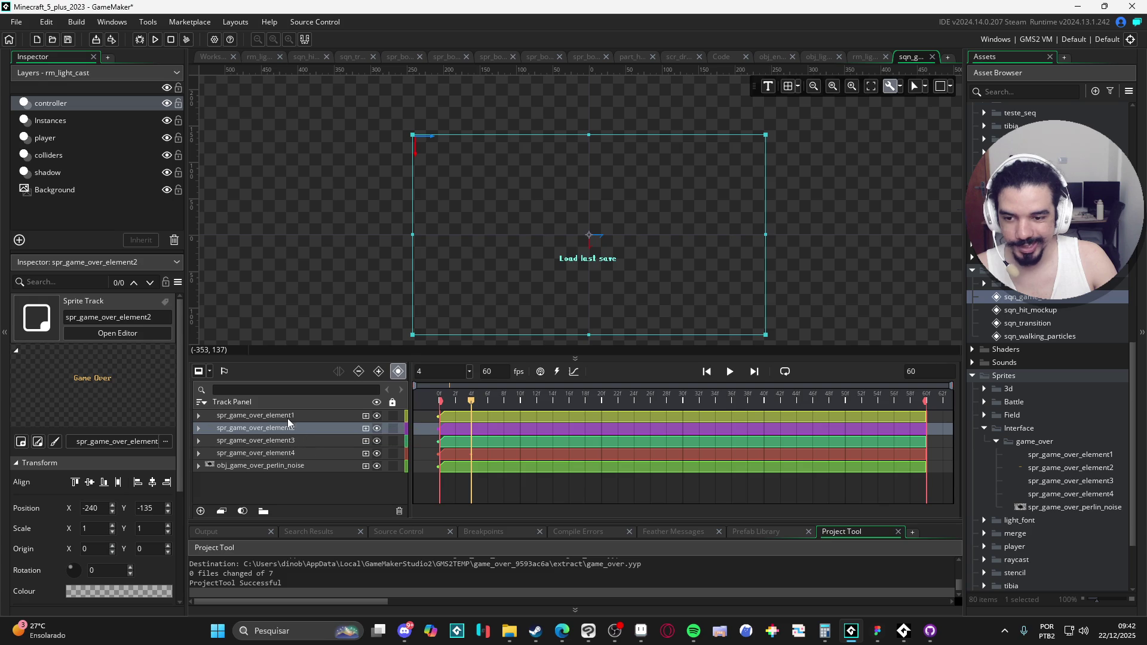
left_click(304, 440)
left_click(329, 417)
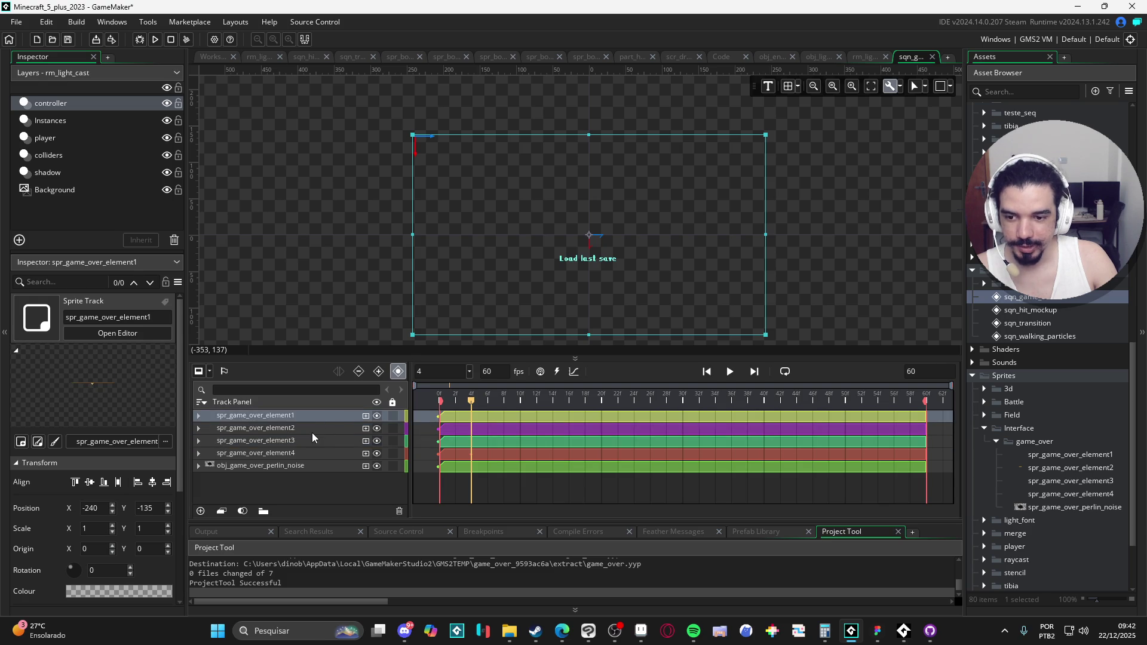
left_click(313, 431)
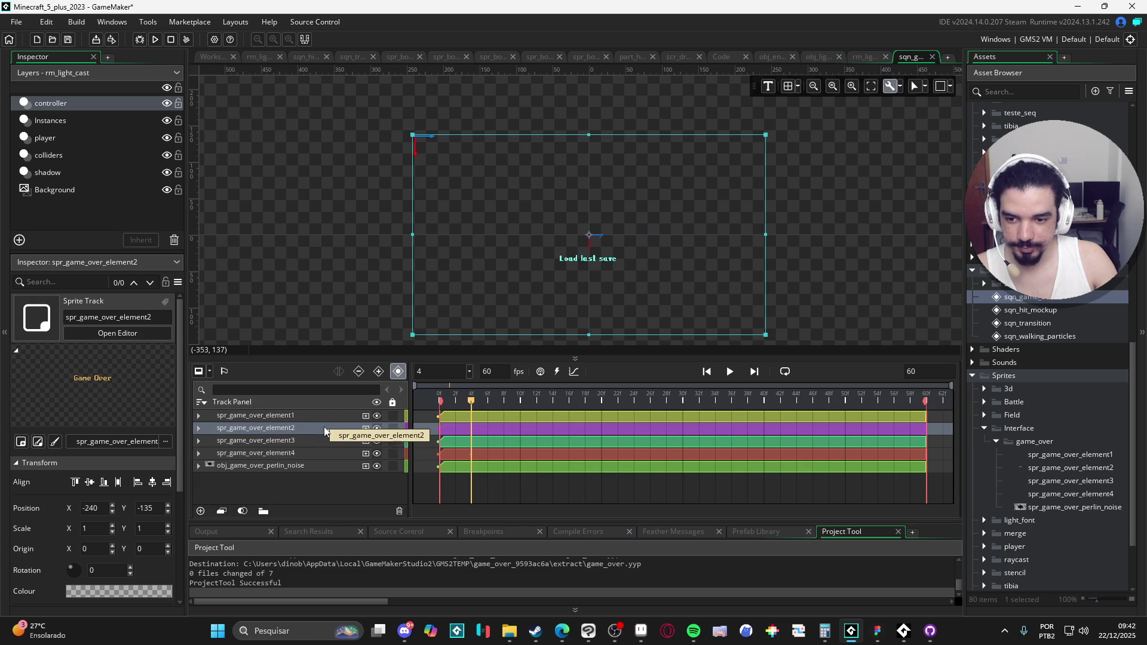
left_click_drag(319, 416, 310, 428)
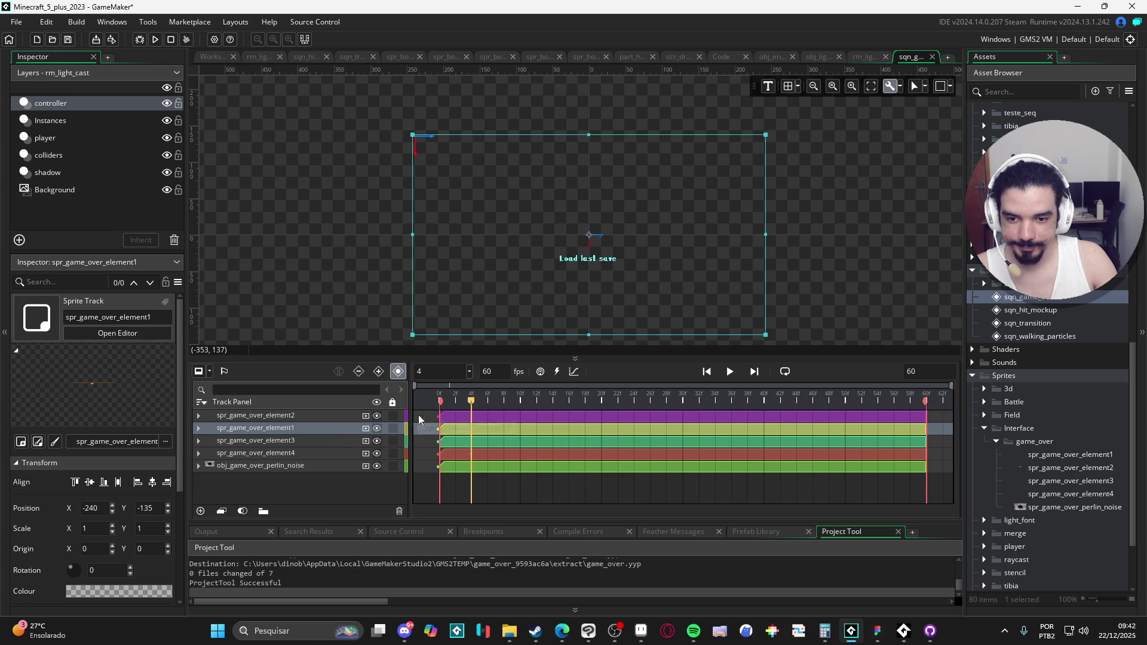
Add a FFFFFFFF Colour Multiply key at frame 4 on the title and preview the fade-in.
left_click(199, 416)
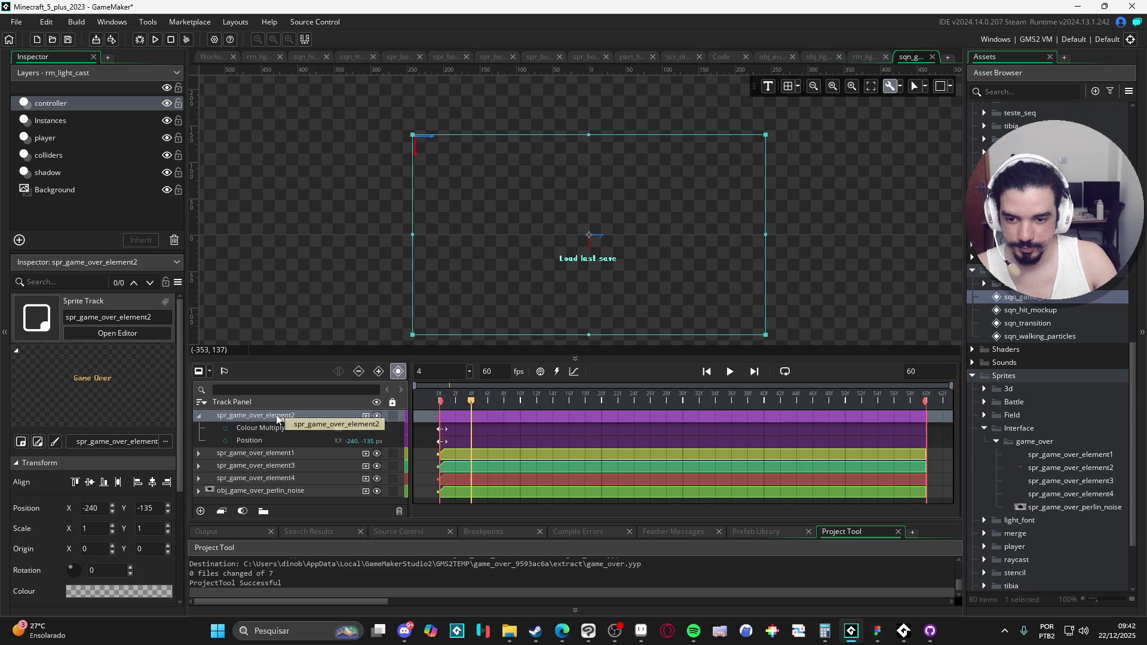
left_click(290, 422)
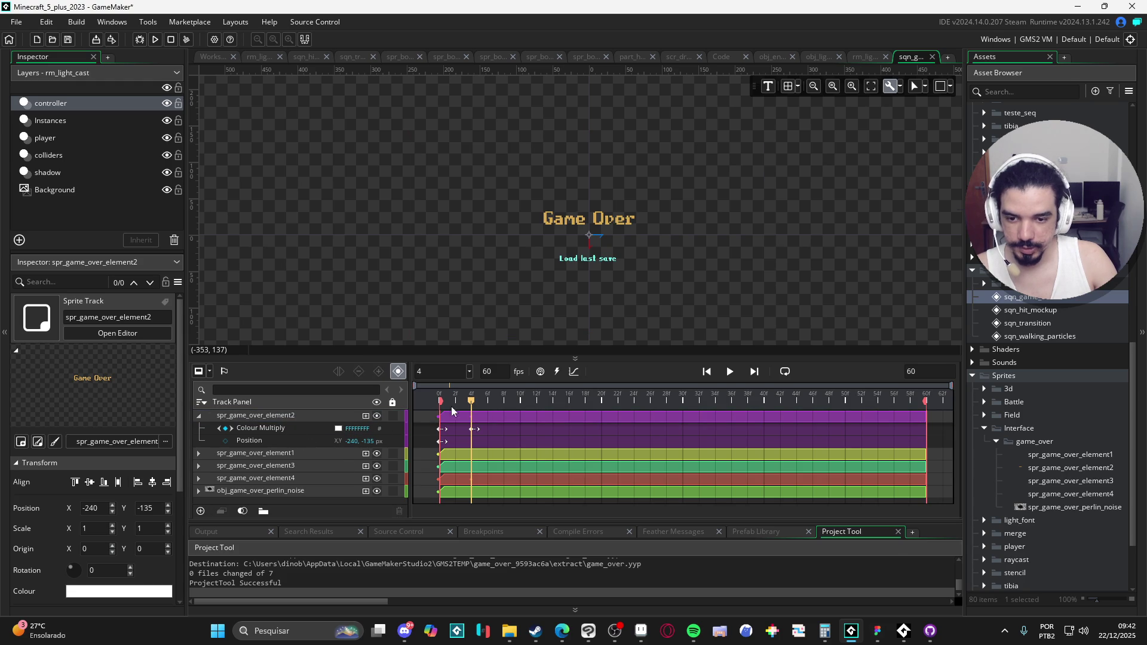
mouse_move(471, 402)
left_mouse_down()
mouse_move(432, 402)
mouse_move(505, 429)
left_mouse_up()
key("space")
key("space")
key("space")
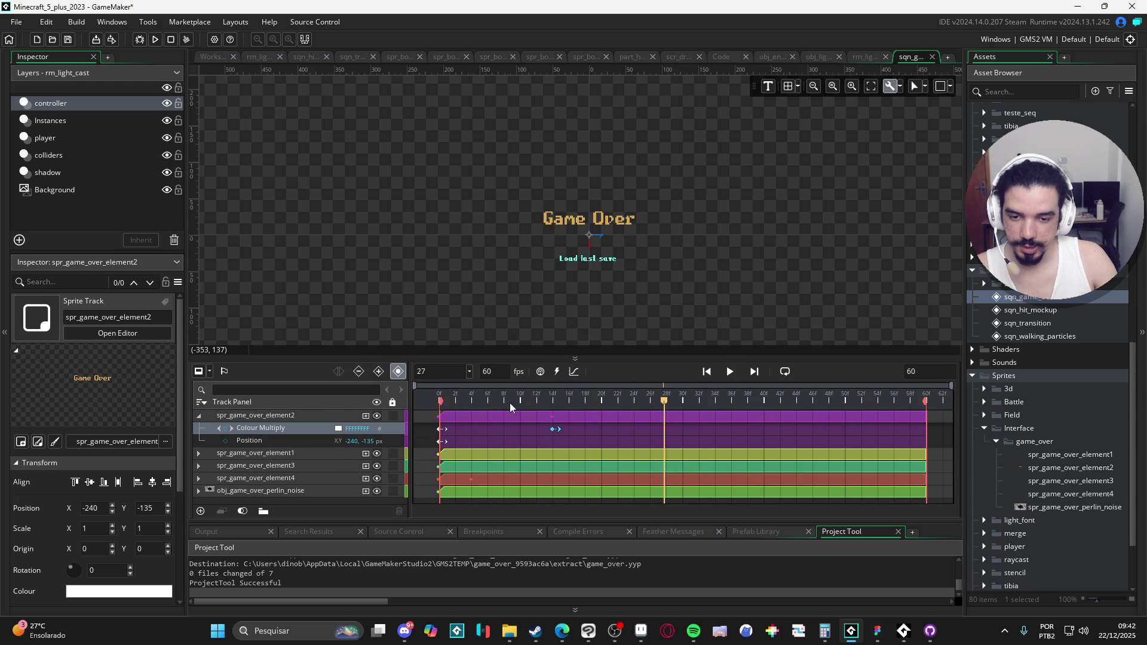
key("space")
key("space")
key("space")
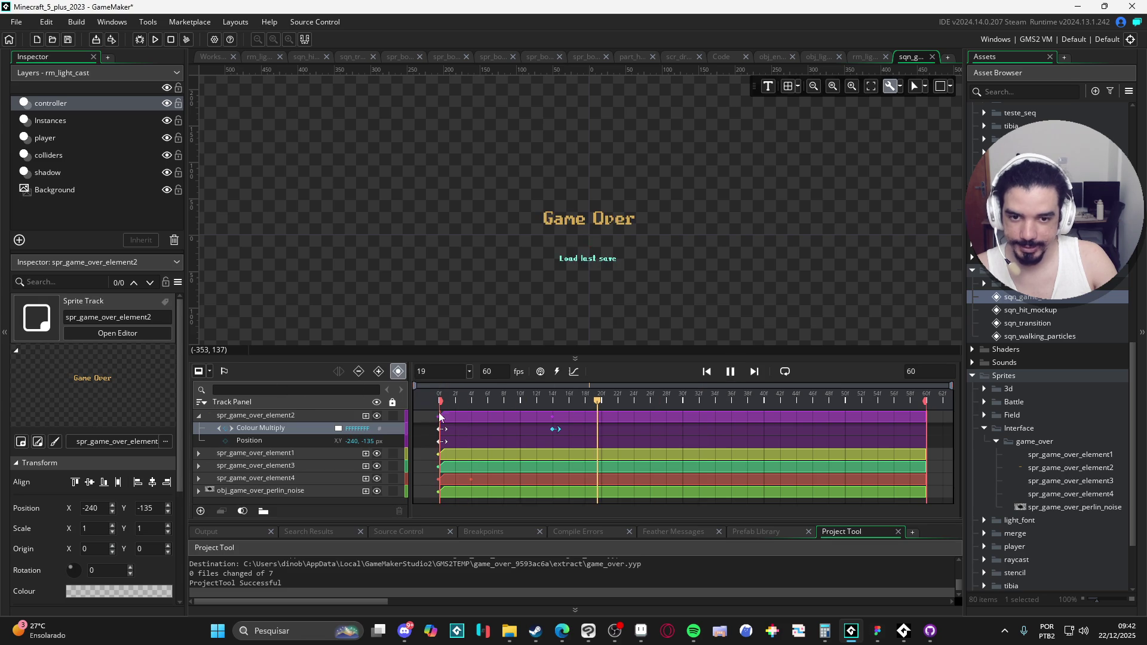
Expand the element1, element3 and element4 tracks, delete a colour keyframe on element4, and rewind.
left_click(198, 453)
left_click(198, 453)
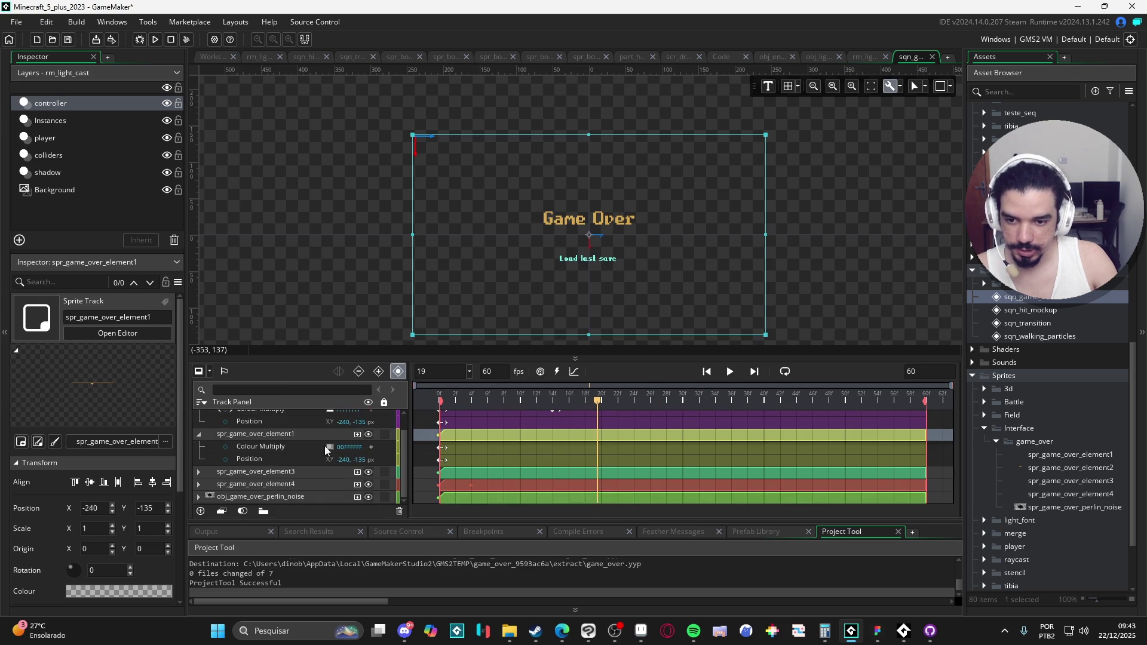
left_click(296, 446)
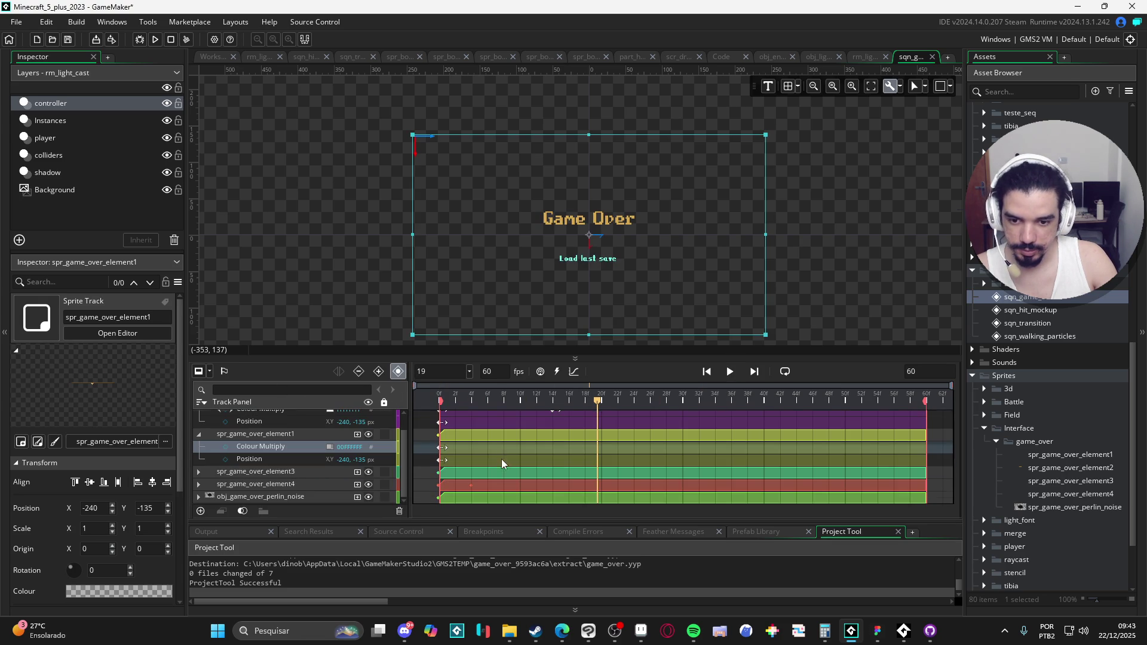
left_click(201, 473)
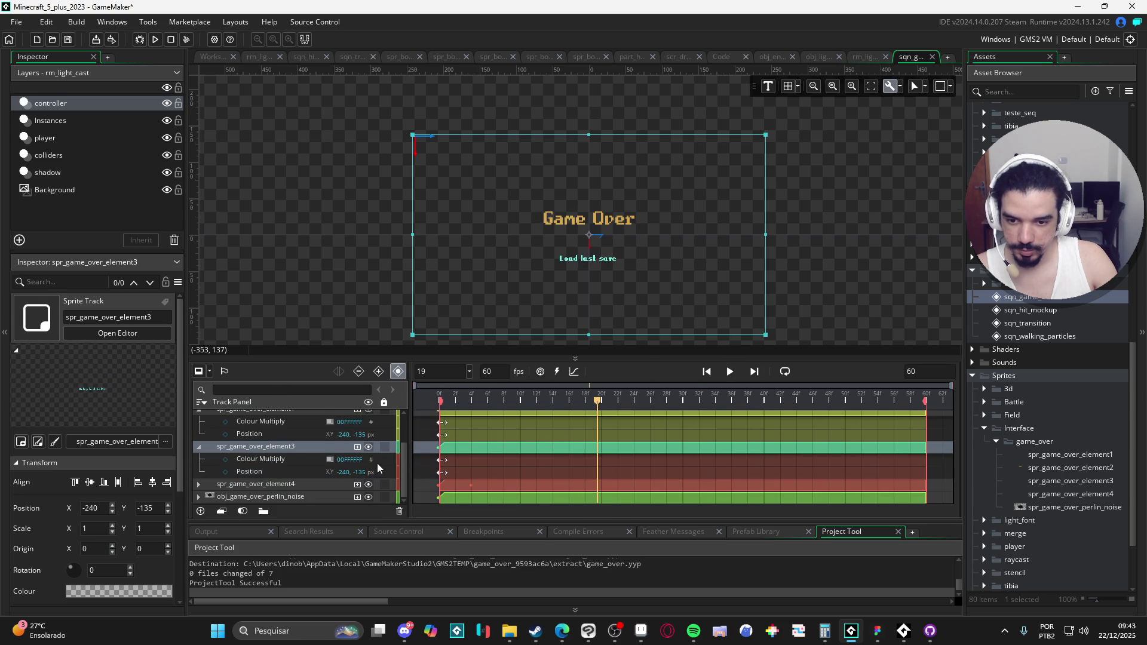
left_click(205, 489)
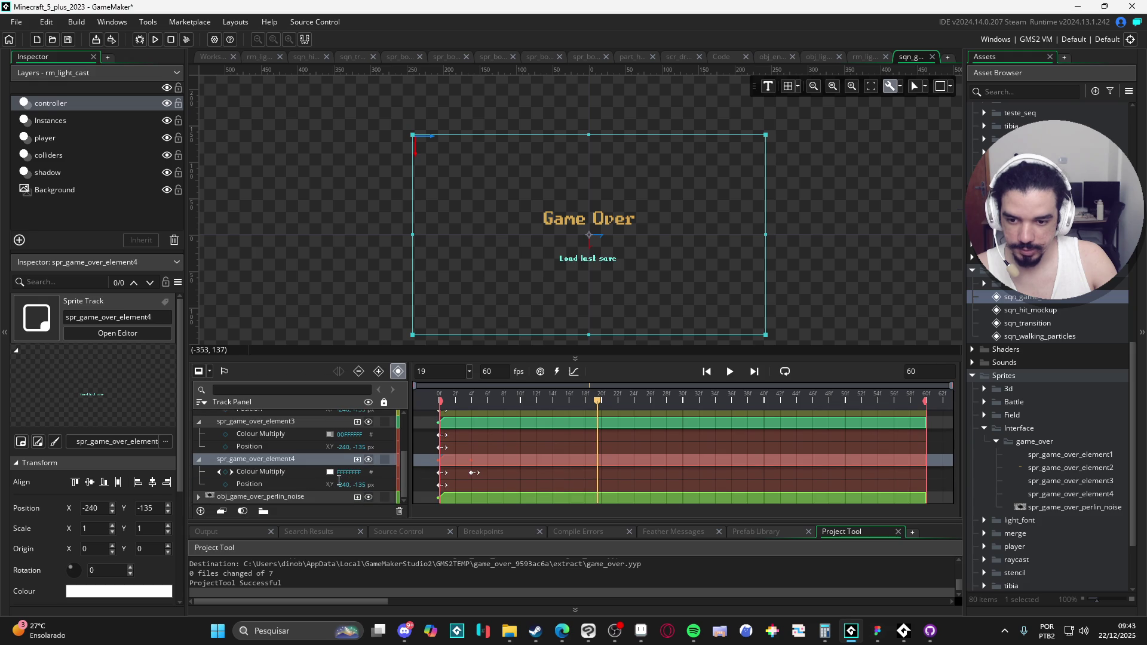
left_click(468, 471)
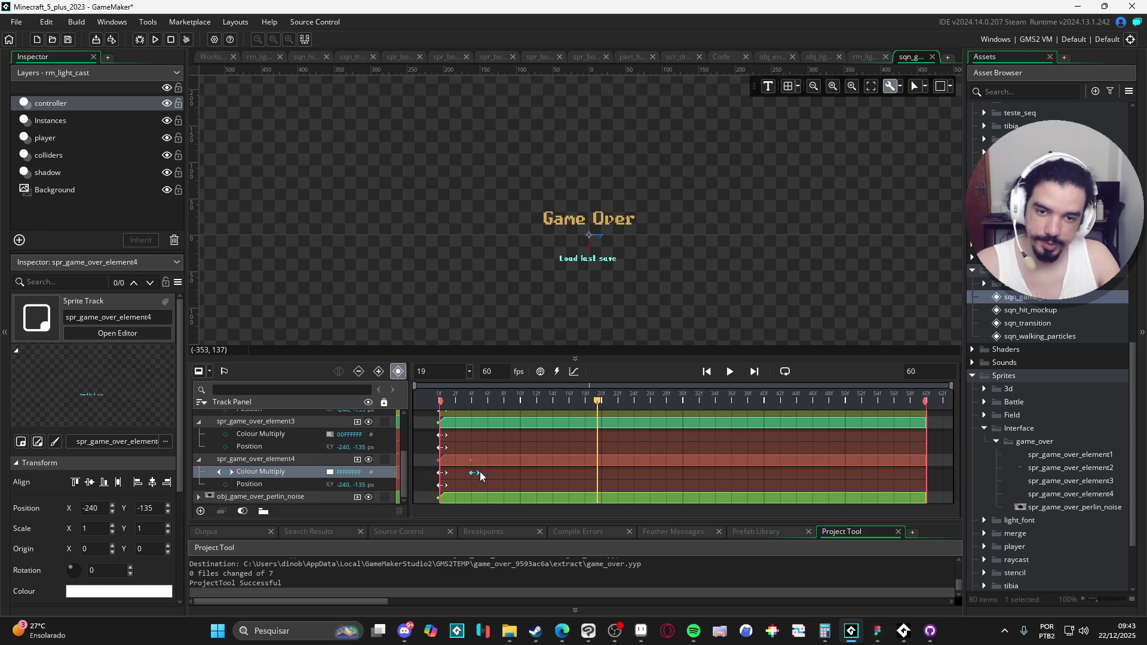
key("Delete")
scroll(523, 474, "up", 3)
mouse_move(475, 402)
left_mouse_down()
mouse_move(421, 401)
mouse_move(464, 402)
mouse_move(431, 403)
left_mouse_up()
Select the Colour Multiply keyframes on element1 and element3.
left_click(286, 430)
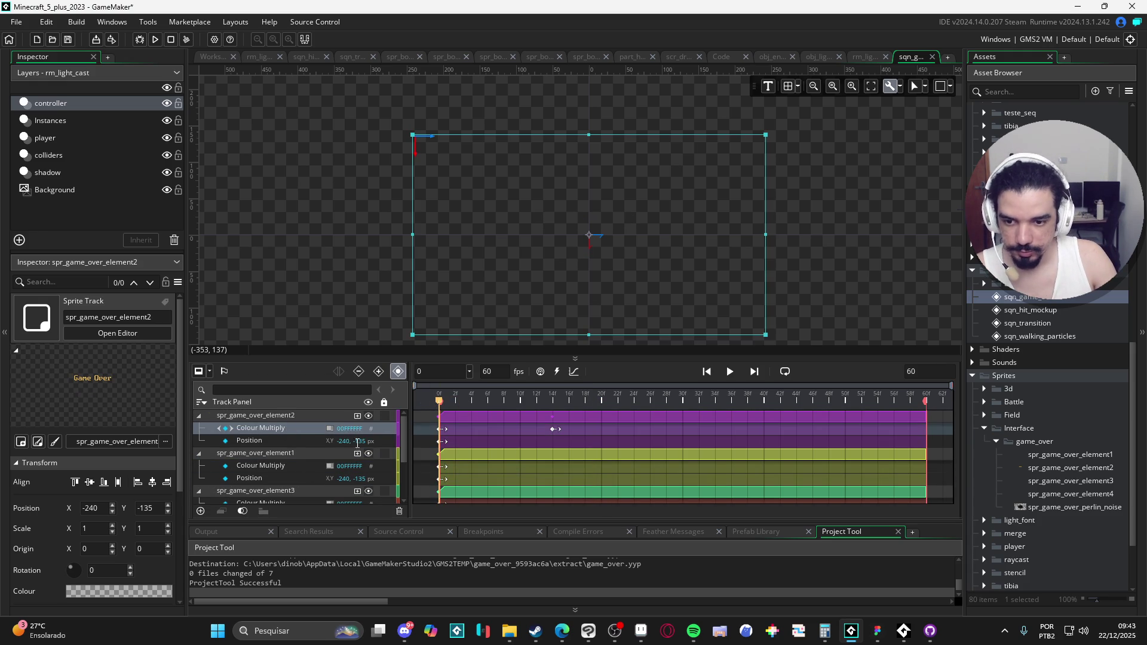
left_click(277, 456)
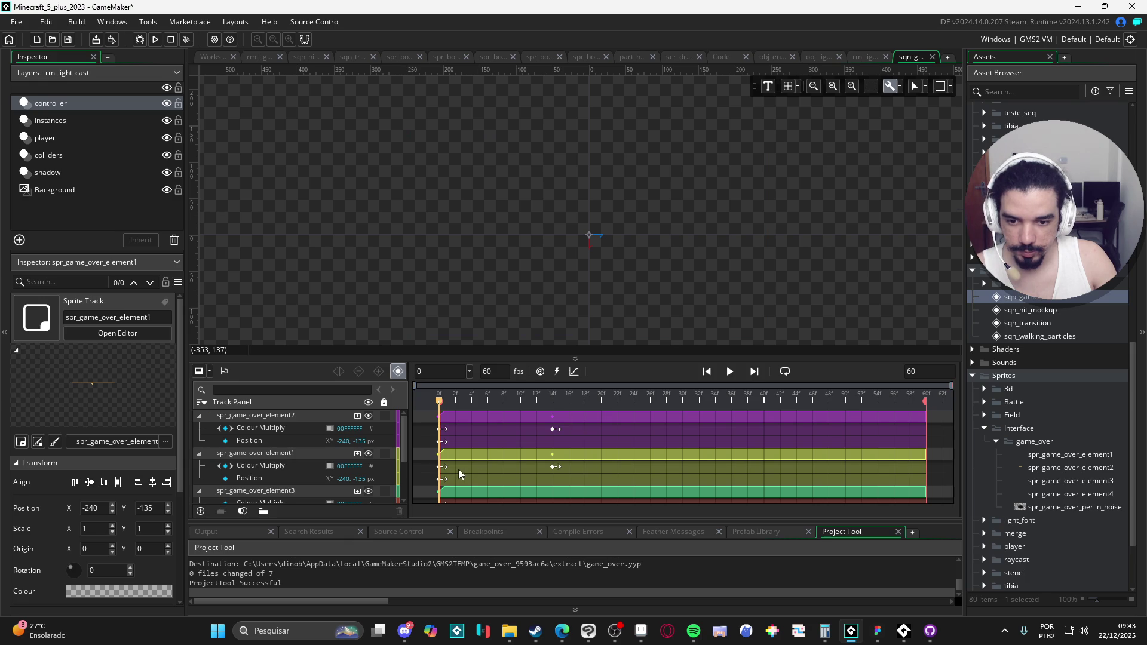
left_click(553, 468)
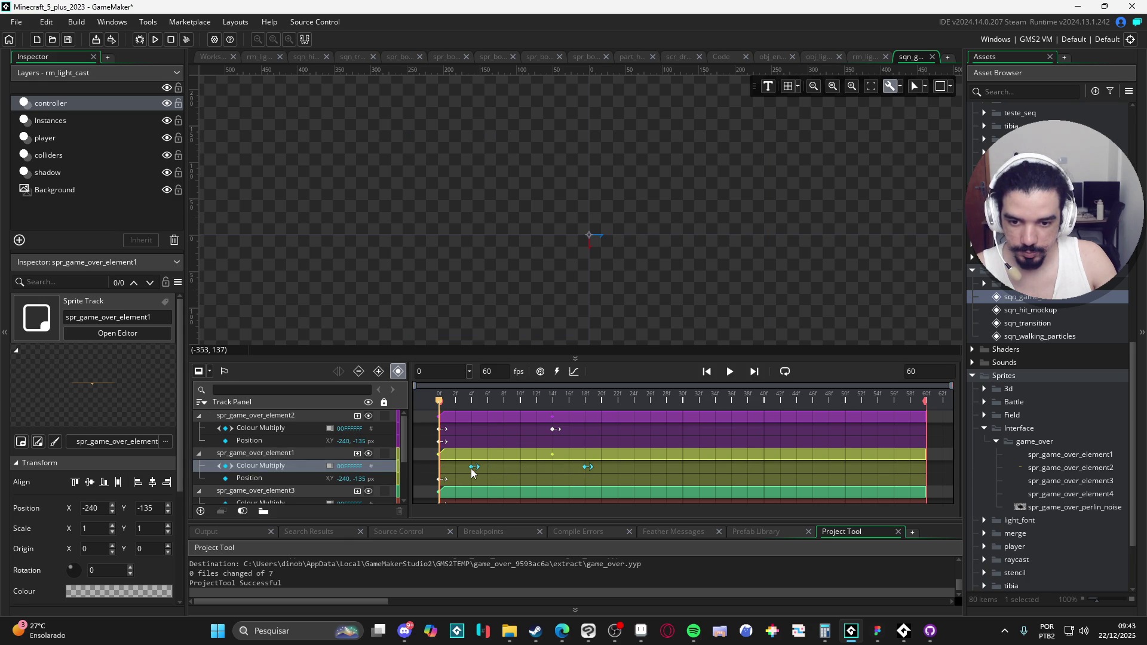
scroll(394, 458, "down", 3)
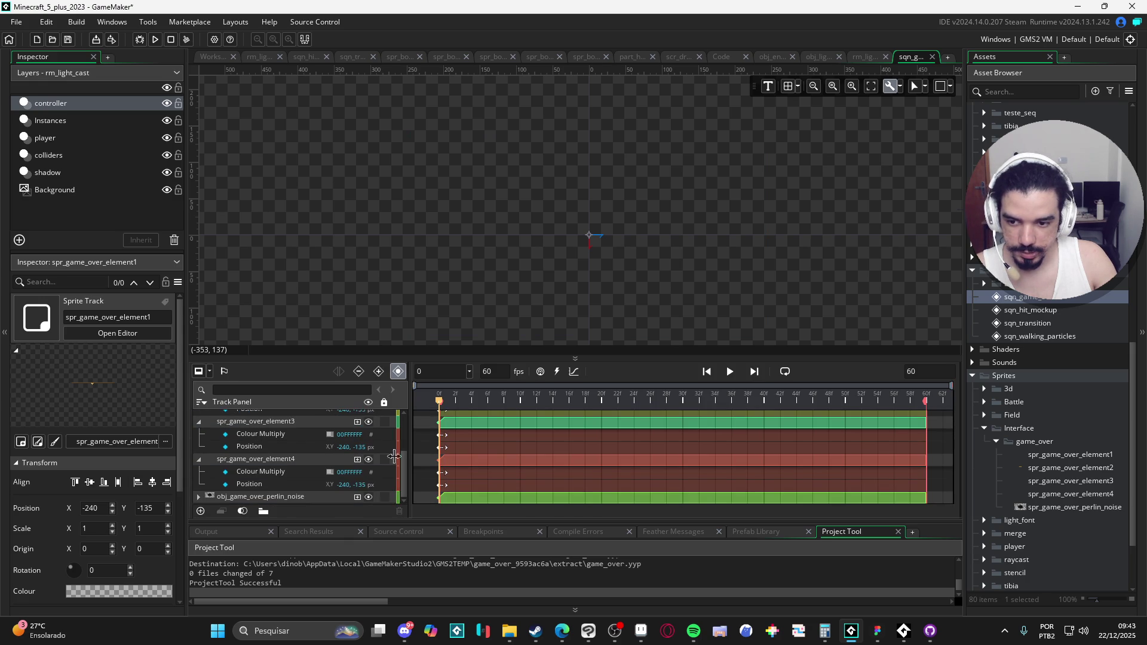
left_click(249, 463)
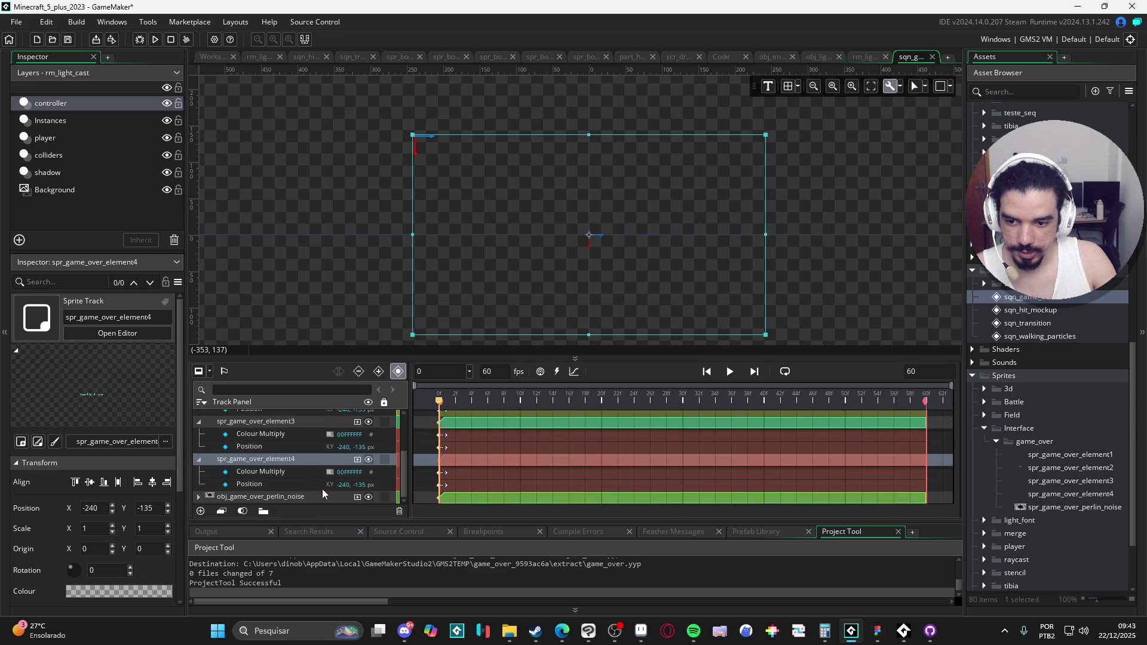
scroll(303, 474, "up", 3)
scroll(322, 415, "down", 3)
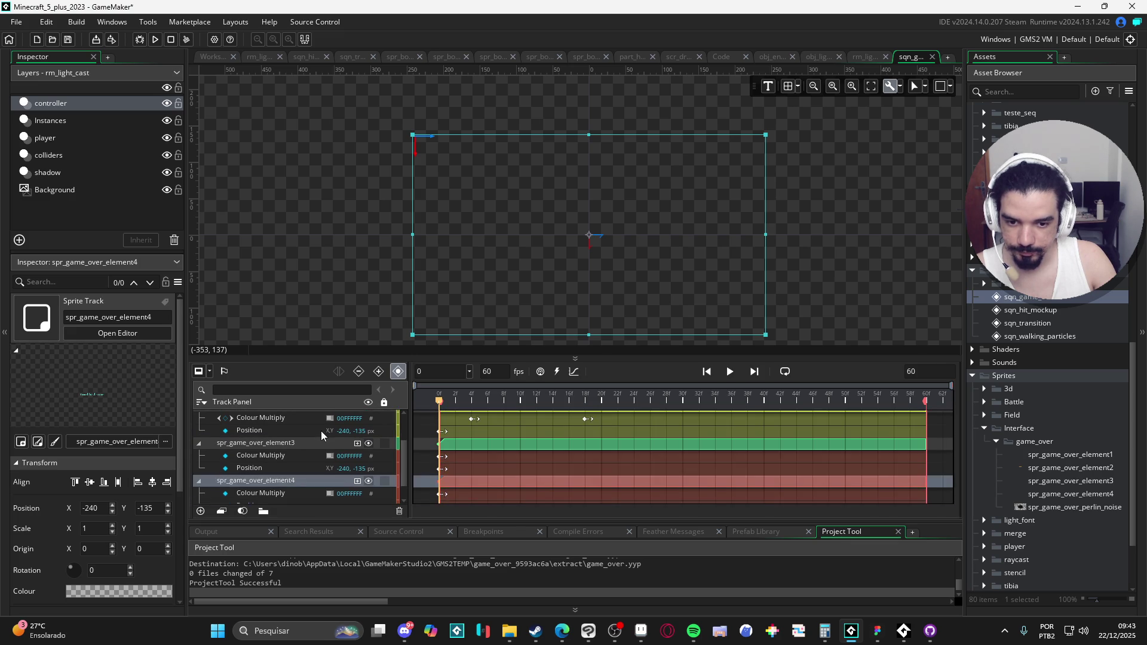
left_click(287, 446)
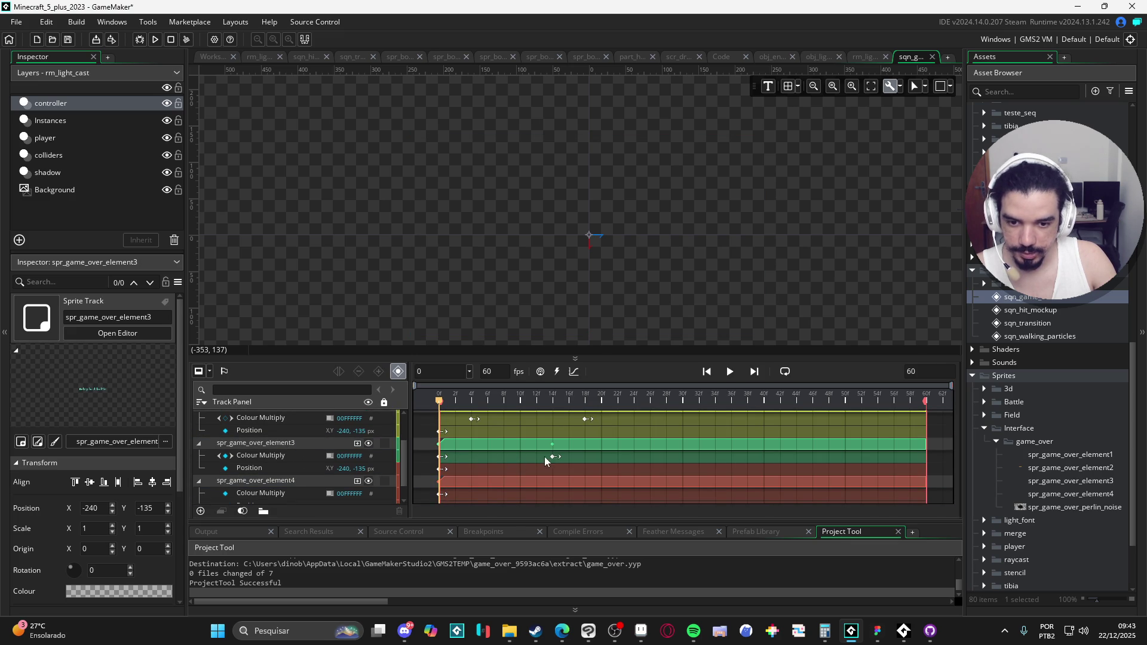
left_click(546, 457)
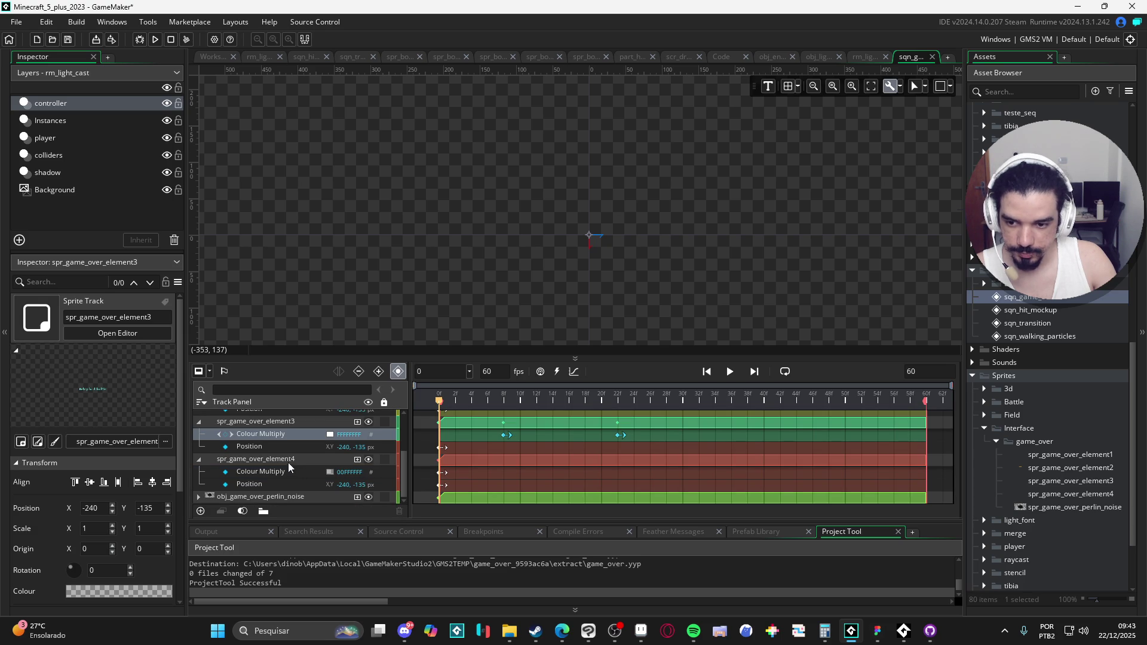
Drag element4's Colour Multiply keys later than element3's to stagger its fade-in.
left_click(290, 463)
left_click(350, 476)
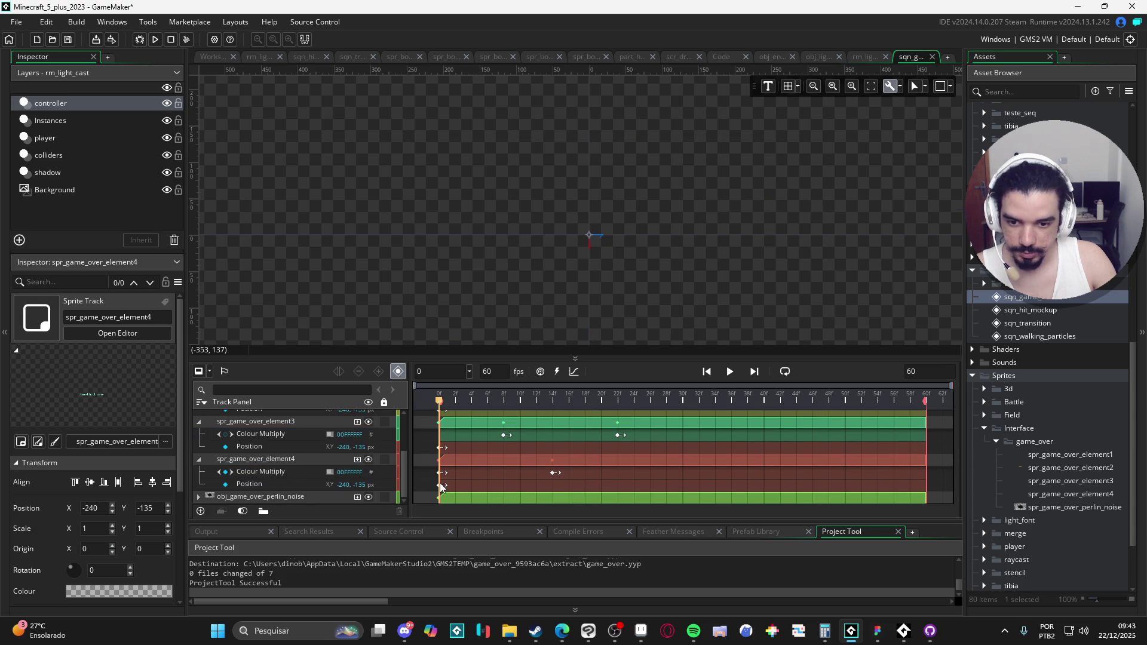
left_click(555, 472)
left_click_drag(442, 474, 569, 476)
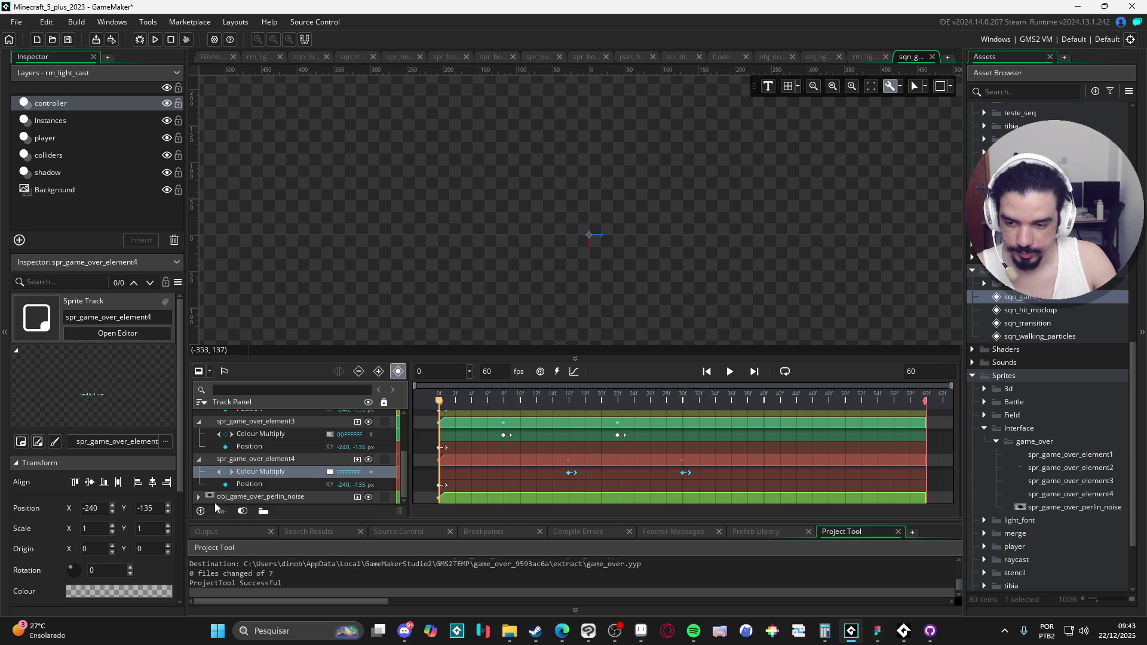
left_click(297, 499)
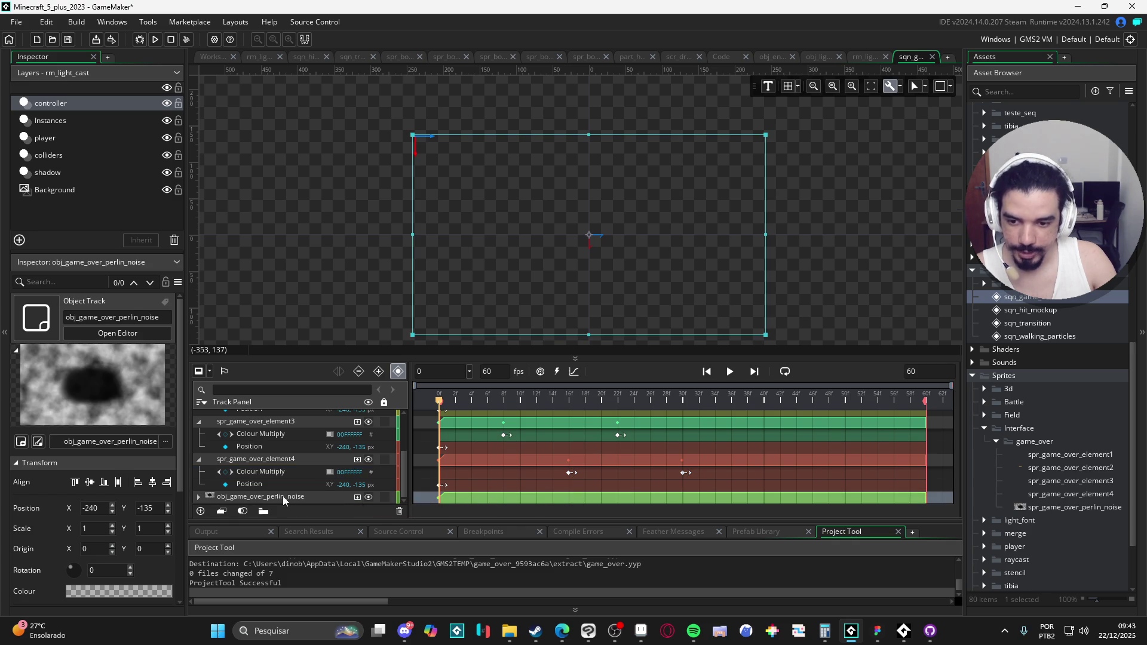
Add a Colour Multiply key at frame 30 on the perlin noise track with Alpha 255.
left_click(199, 497)
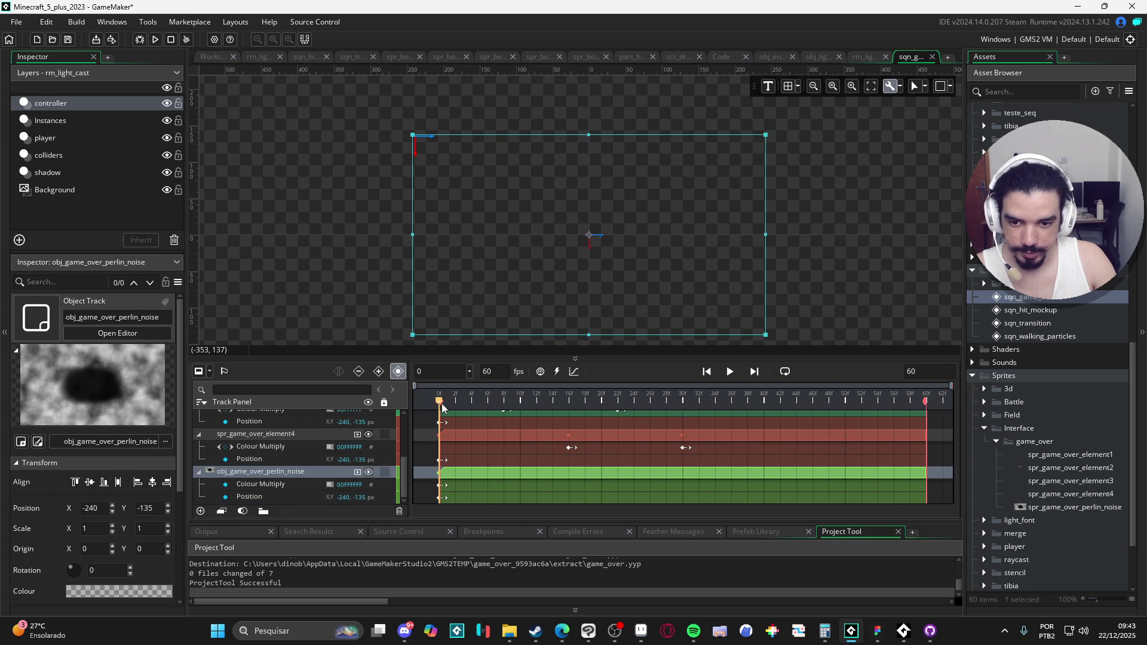
left_click_drag(437, 414, 686, 426)
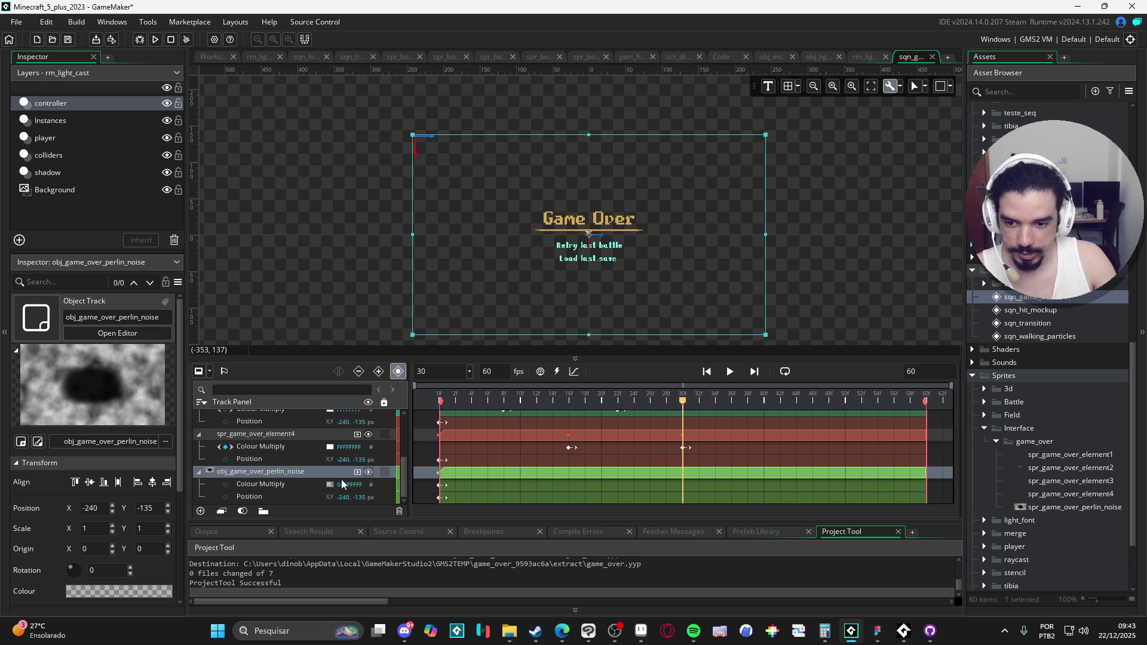
left_click(227, 484)
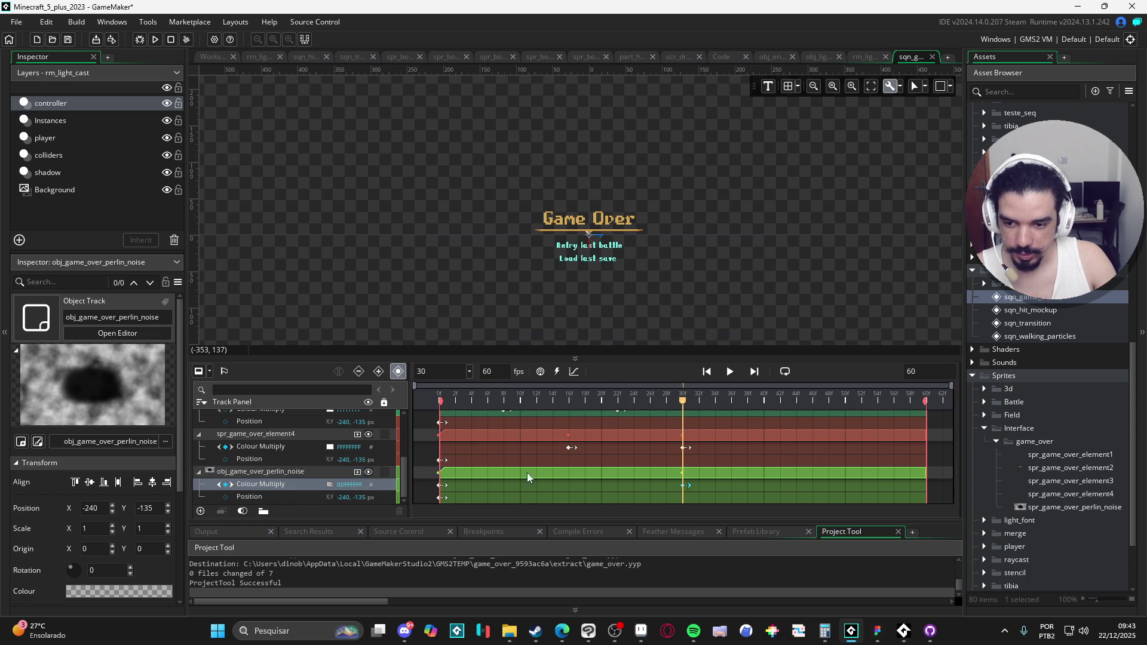
left_click(684, 485)
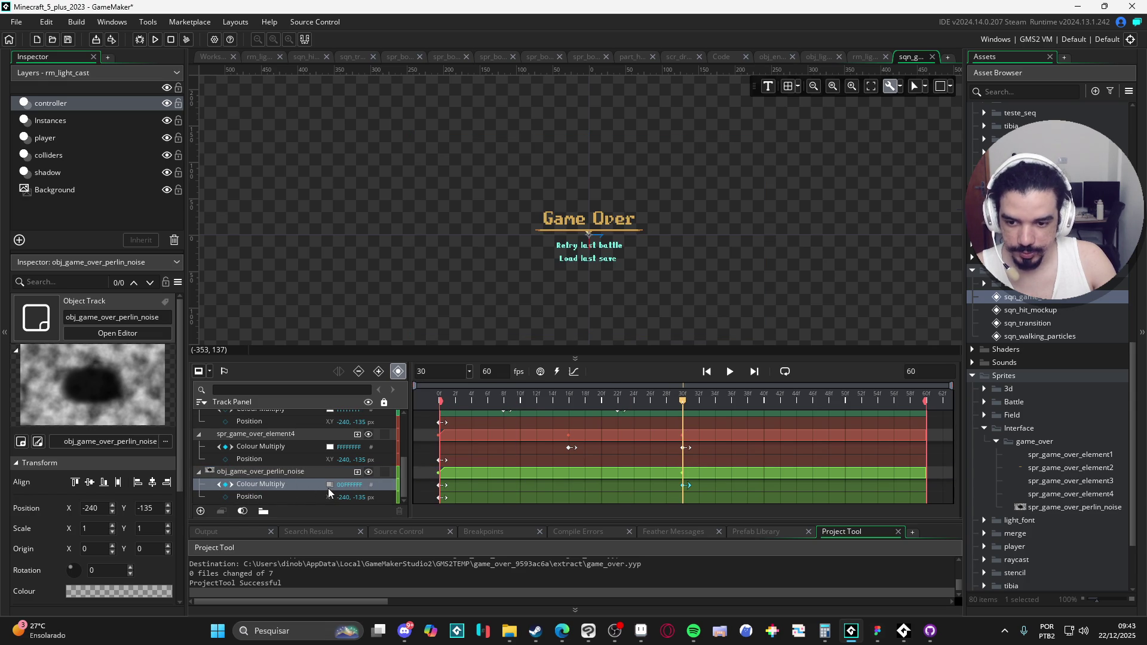
left_click(330, 484)
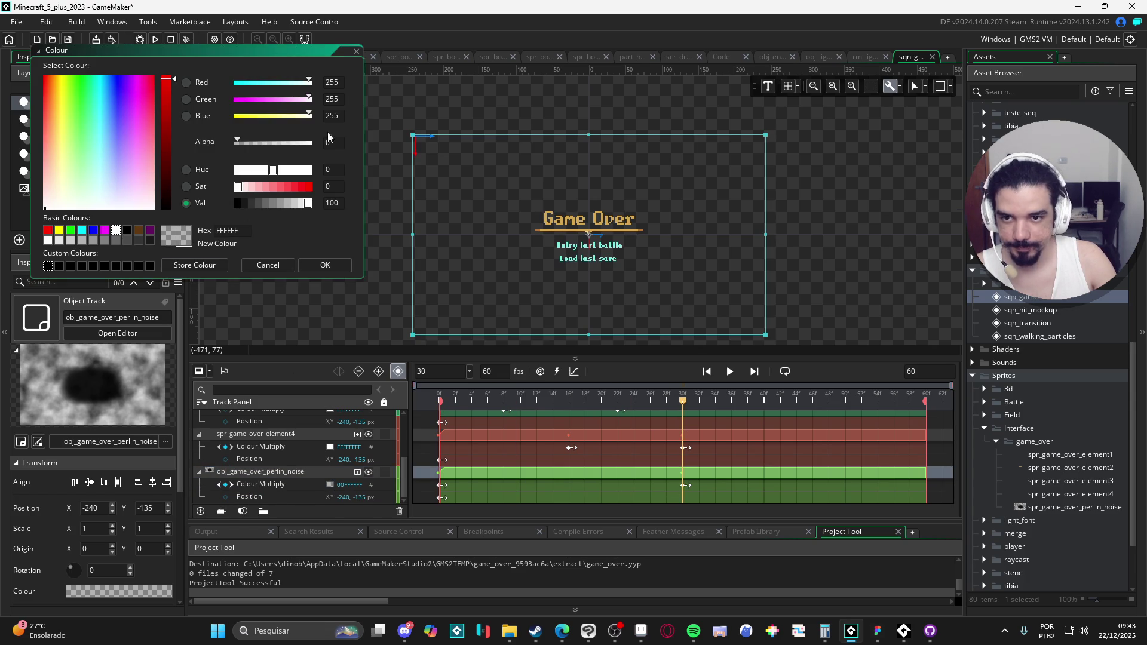
left_click_drag(294, 143, 331, 144)
key("Return")
Play the sequence from frame 0 to preview the backdrop fade-in.
key("space")
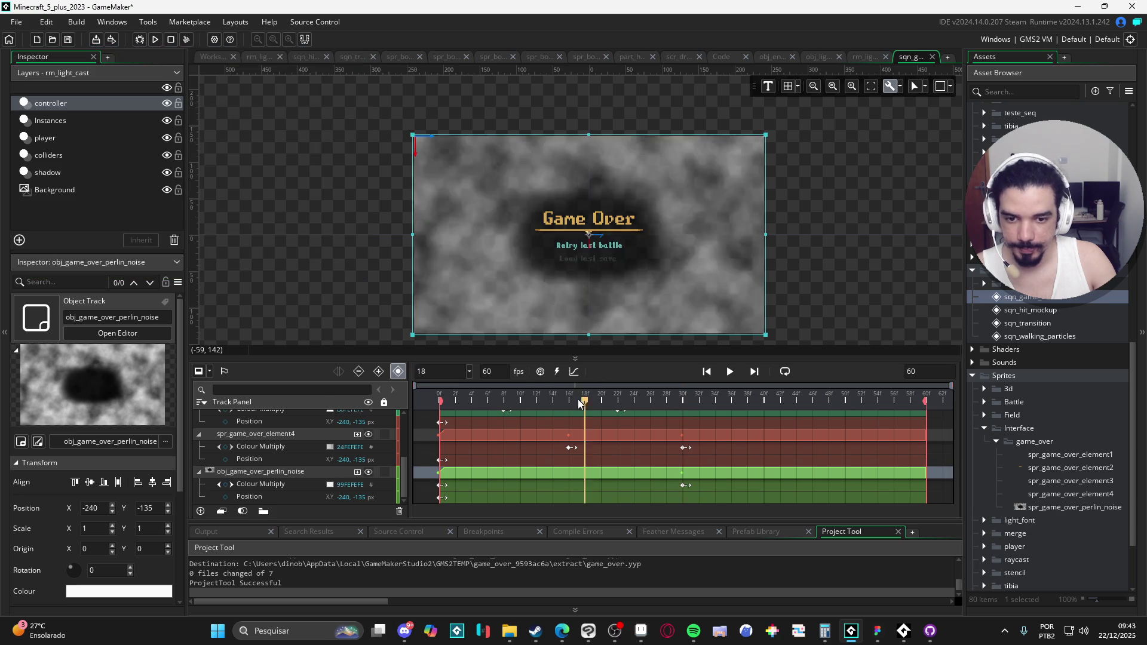
key("space")
key("space")
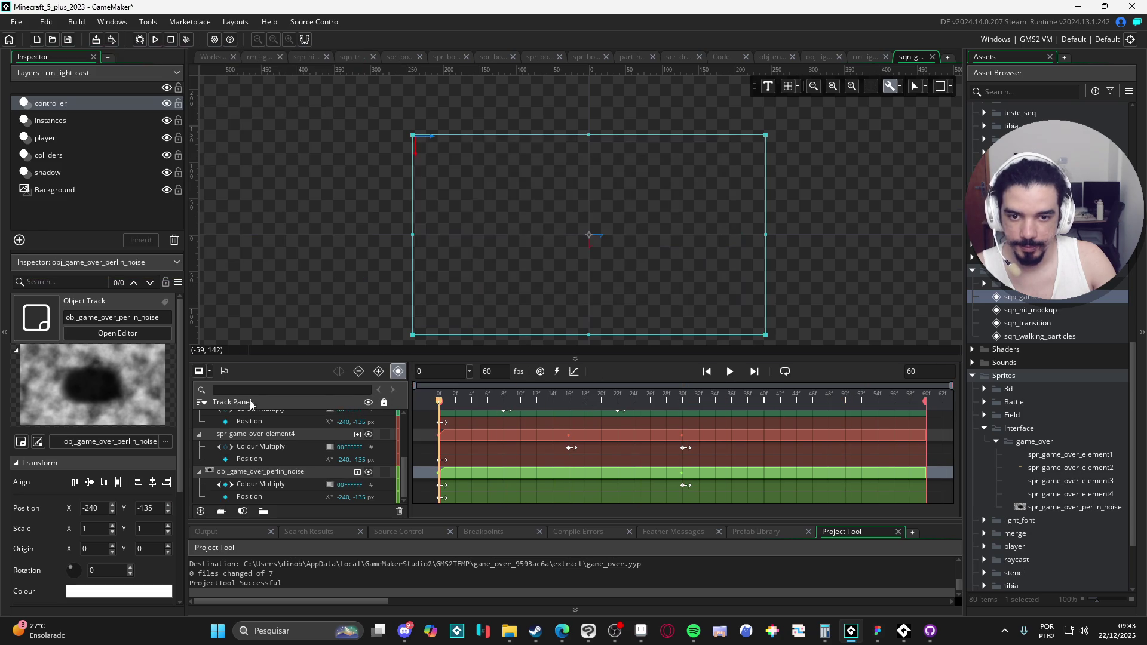
key("space")
key("space")
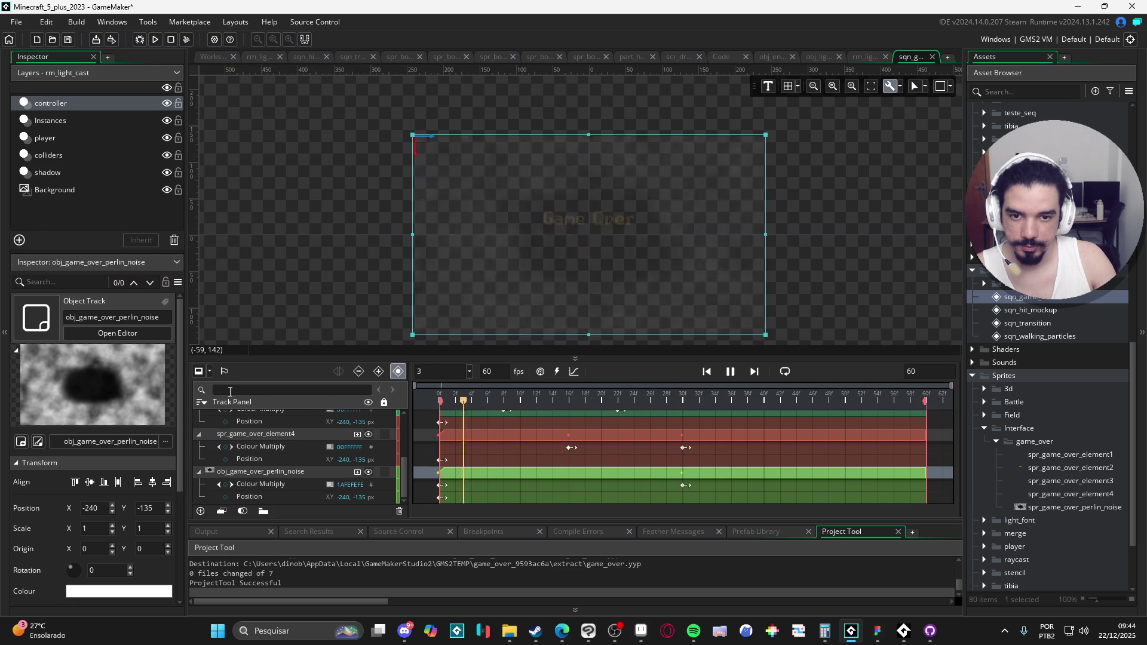
key("space")
key("Home")
key("space")
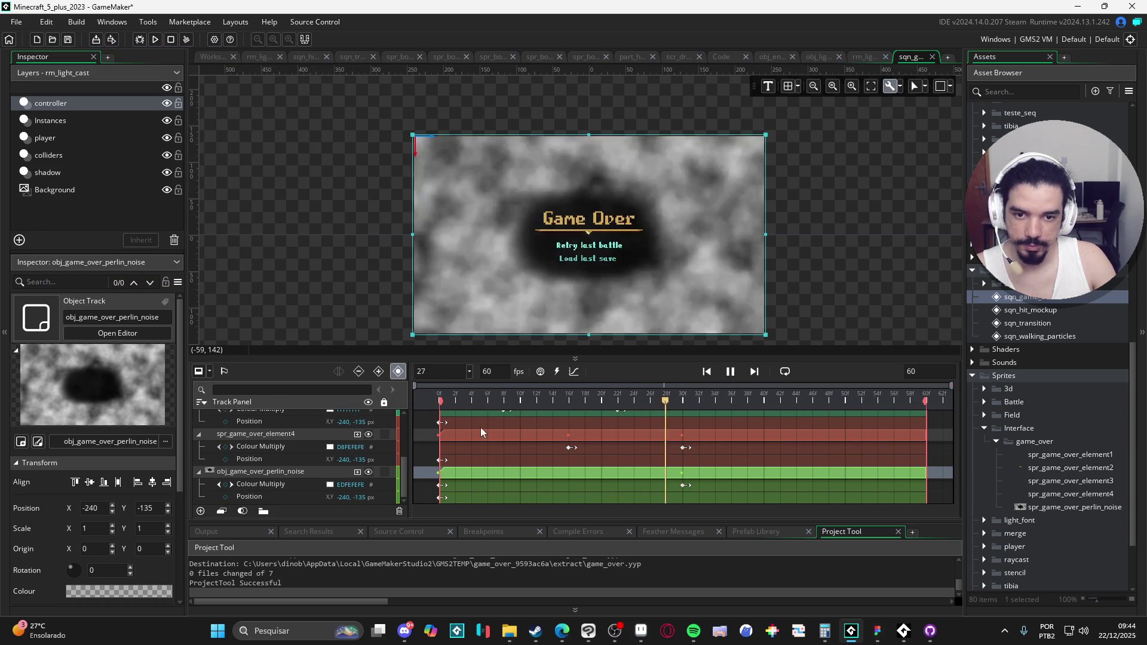
key("space")
Shift element4's Colour Multiply keyframes about 3 frames earlier.
scroll(525, 465, "up", 3)
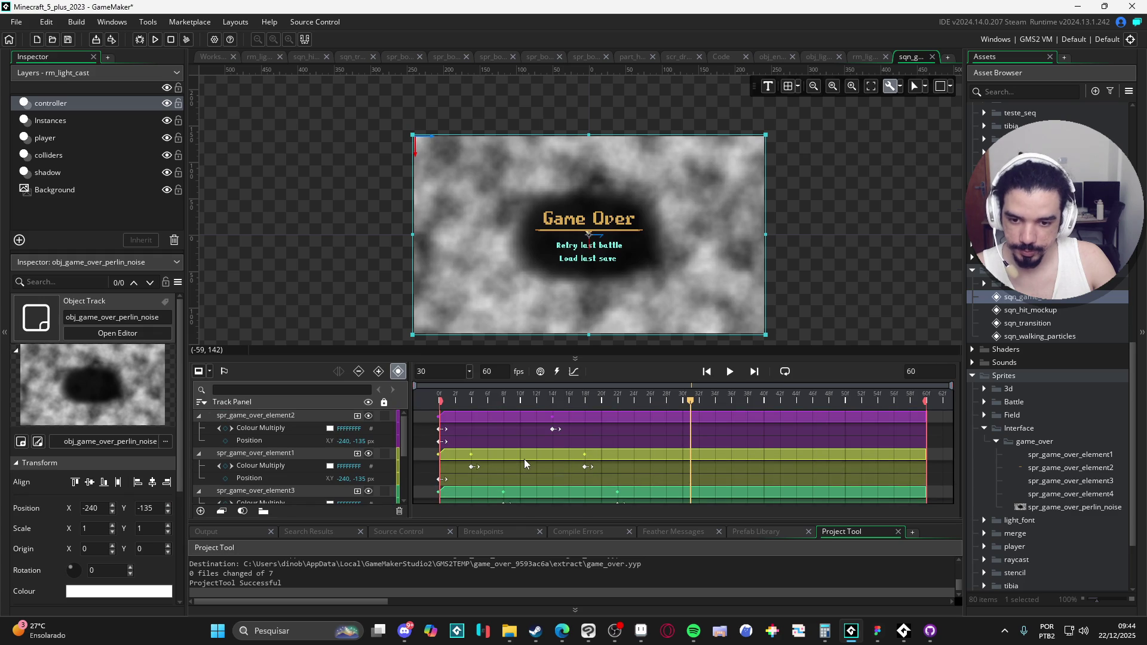
scroll(524, 459, "down", 2)
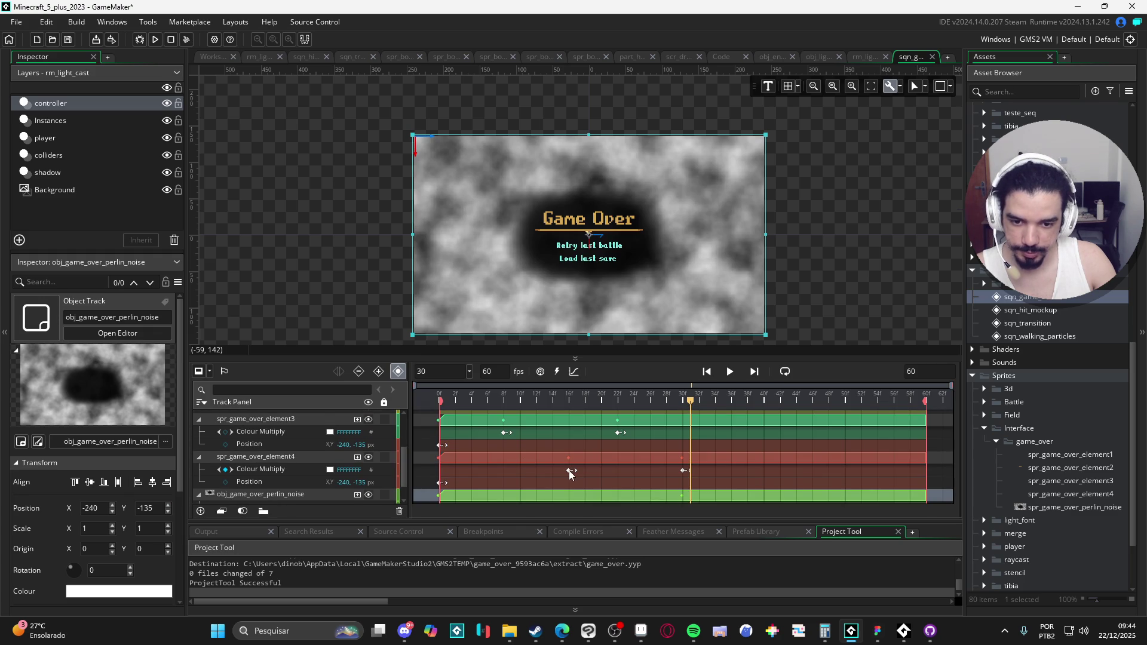
scroll(517, 464, "up", 2)
scroll(526, 453, "down", 3)
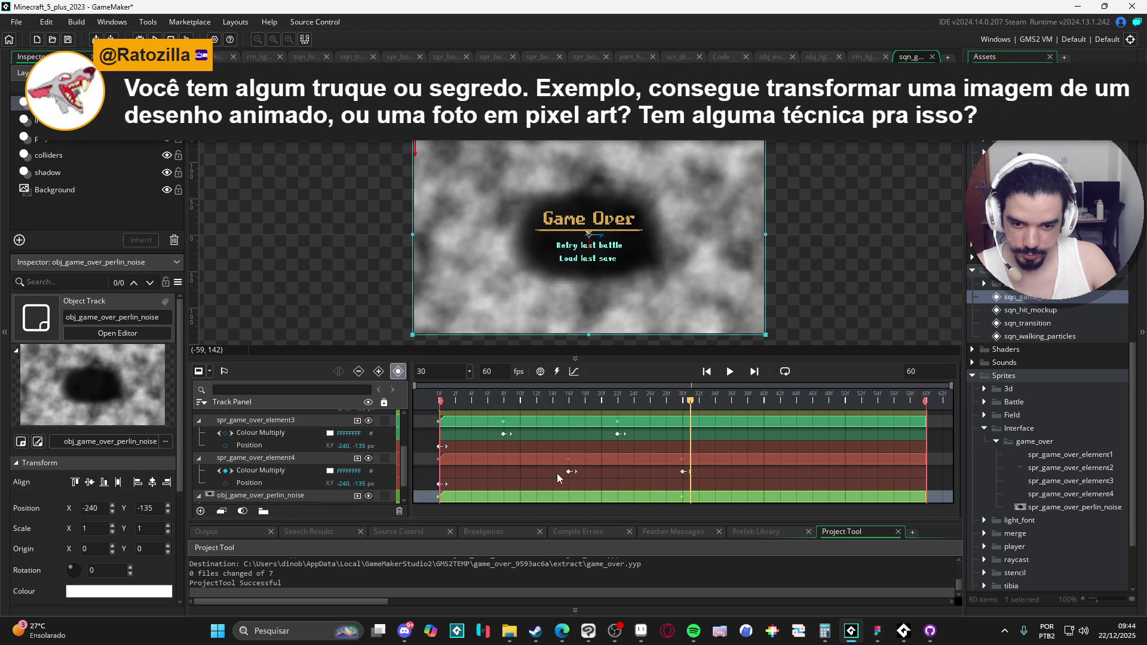
left_click(568, 471)
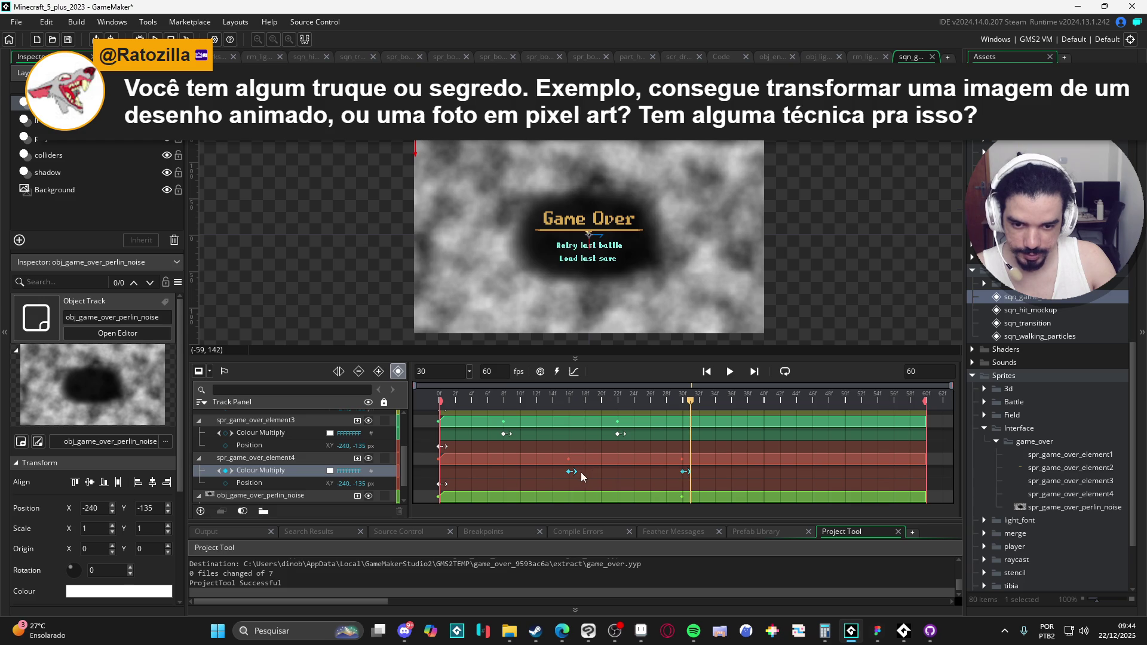
left_click_drag(568, 473, 535, 473)
Select the perlin noise frame-30 keyframe, then switch to the web browser.
scroll(561, 464, "down", 2)
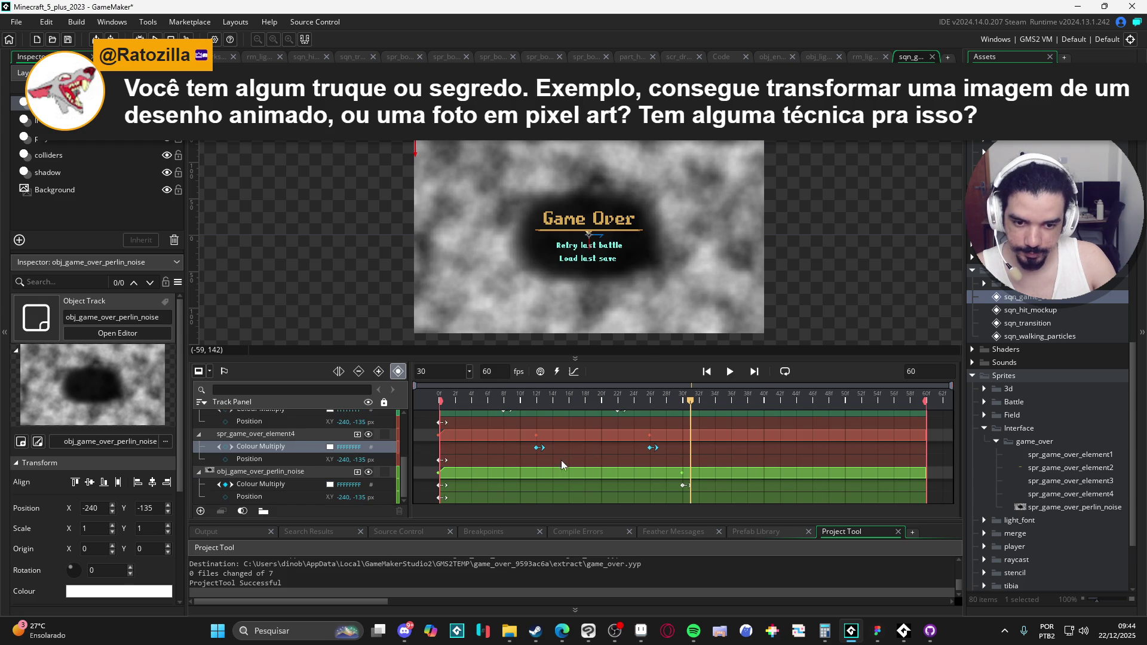
left_click(682, 486)
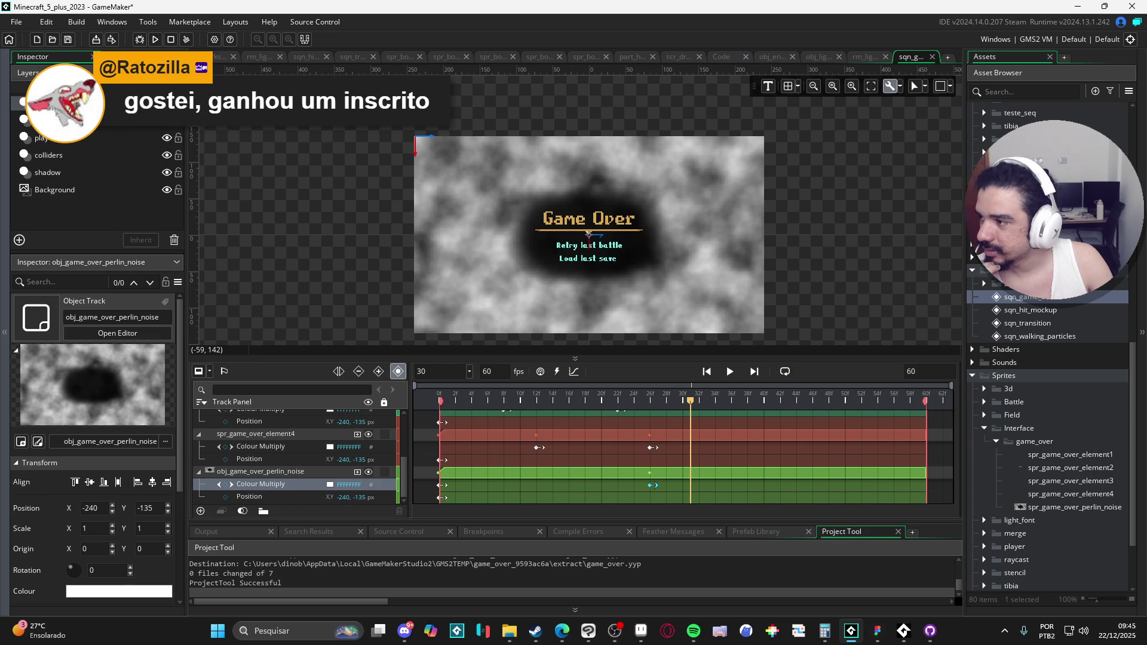
key("alt+Tab")
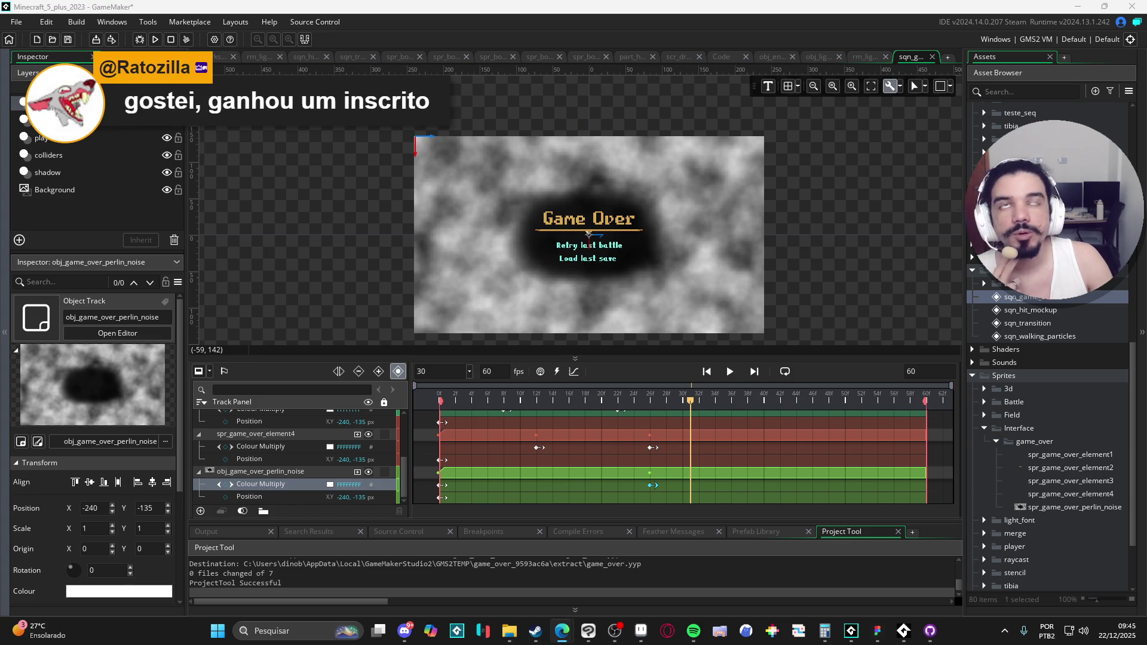
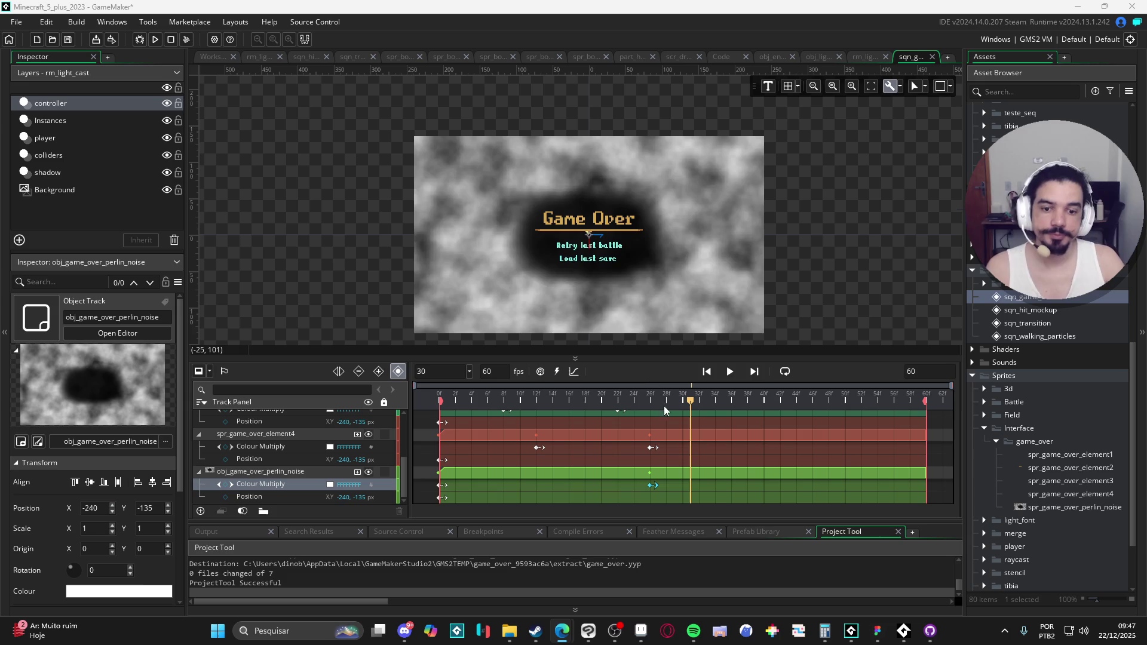
Preview the Game Over sequence playback repeatedly from its first frame.
left_click_drag(599, 407, 292, 394)
key("space")
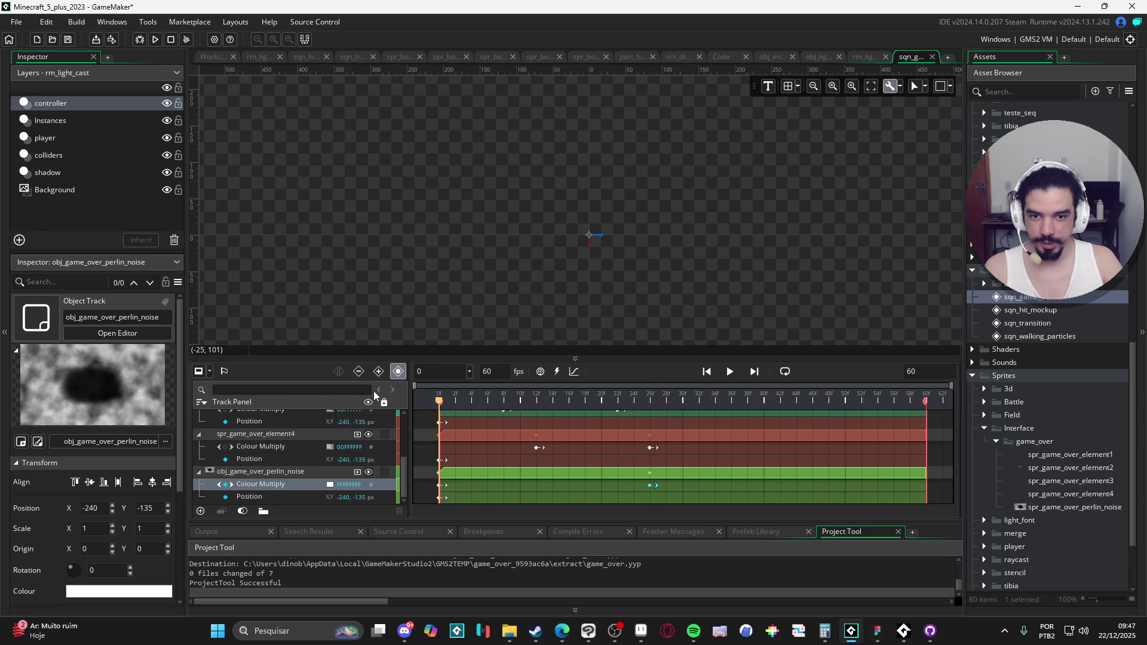
key("space")
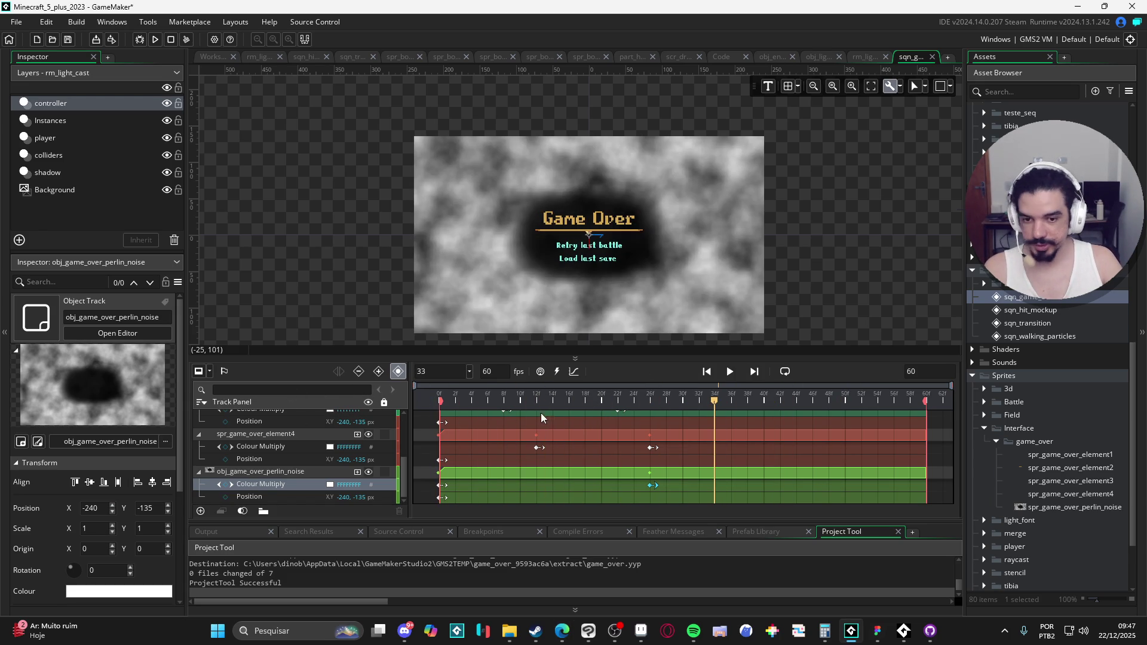
key("space")
key("space")
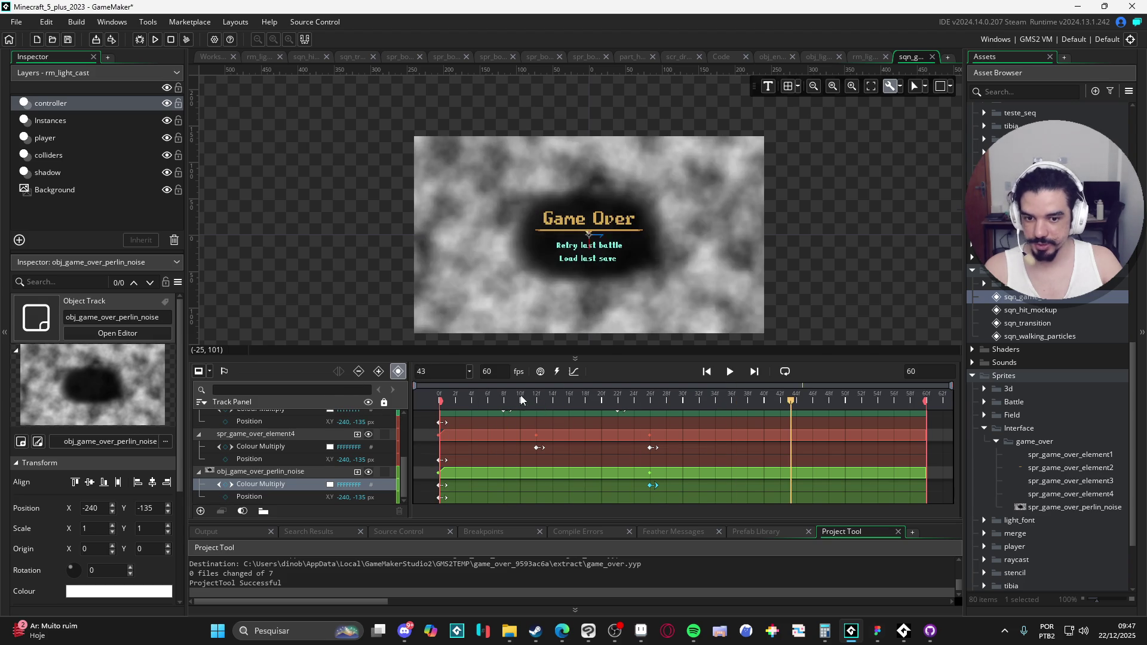
key("Home")
key("space")
key("space")
key("Home")
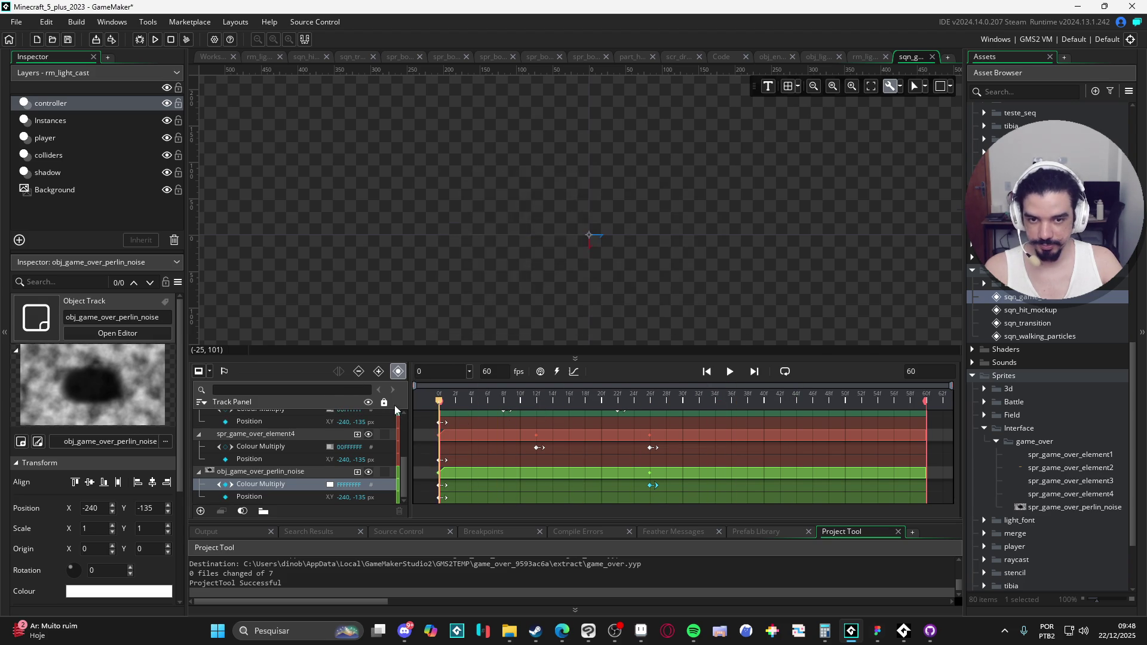
key("space")
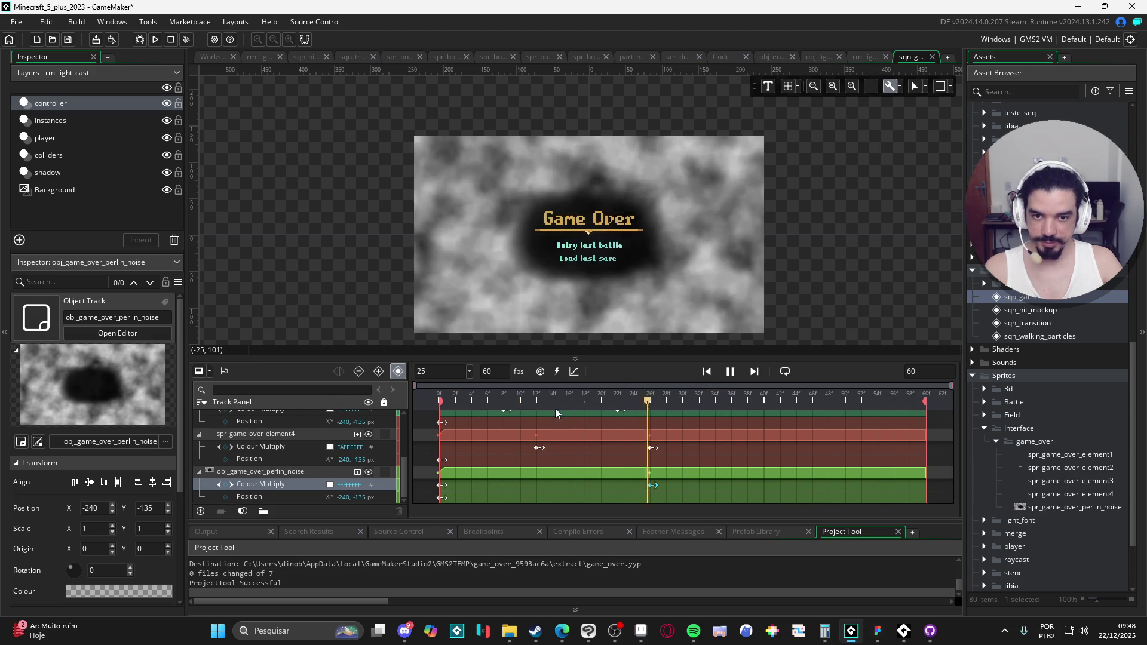
key("space")
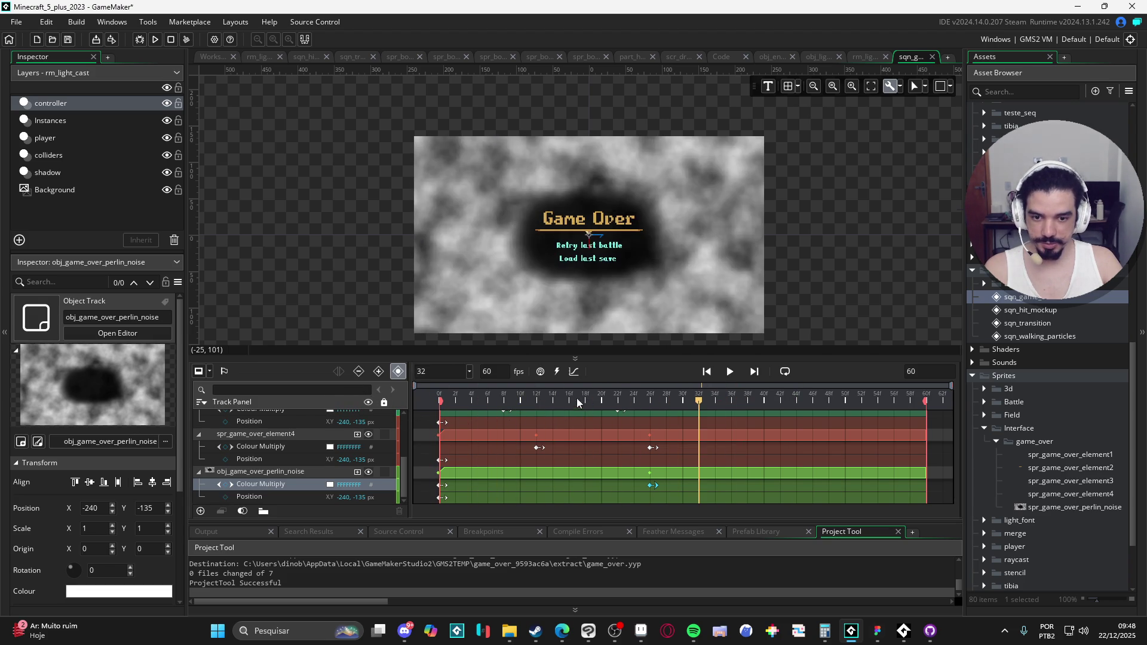
key("space")
key("space")
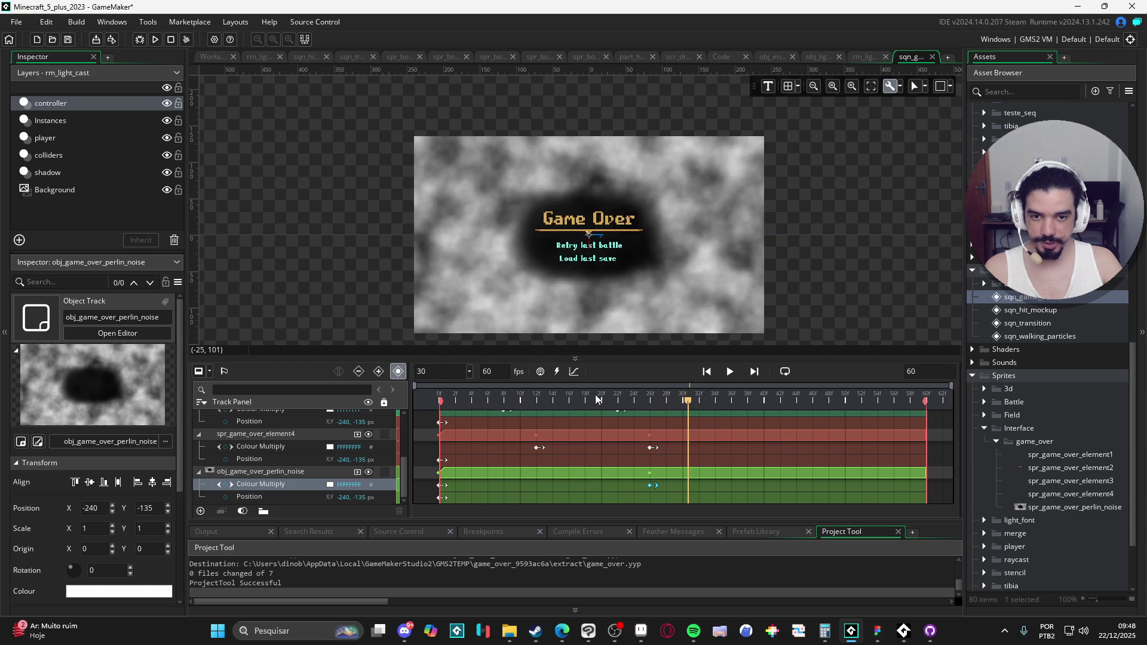
key("space")
key("space")
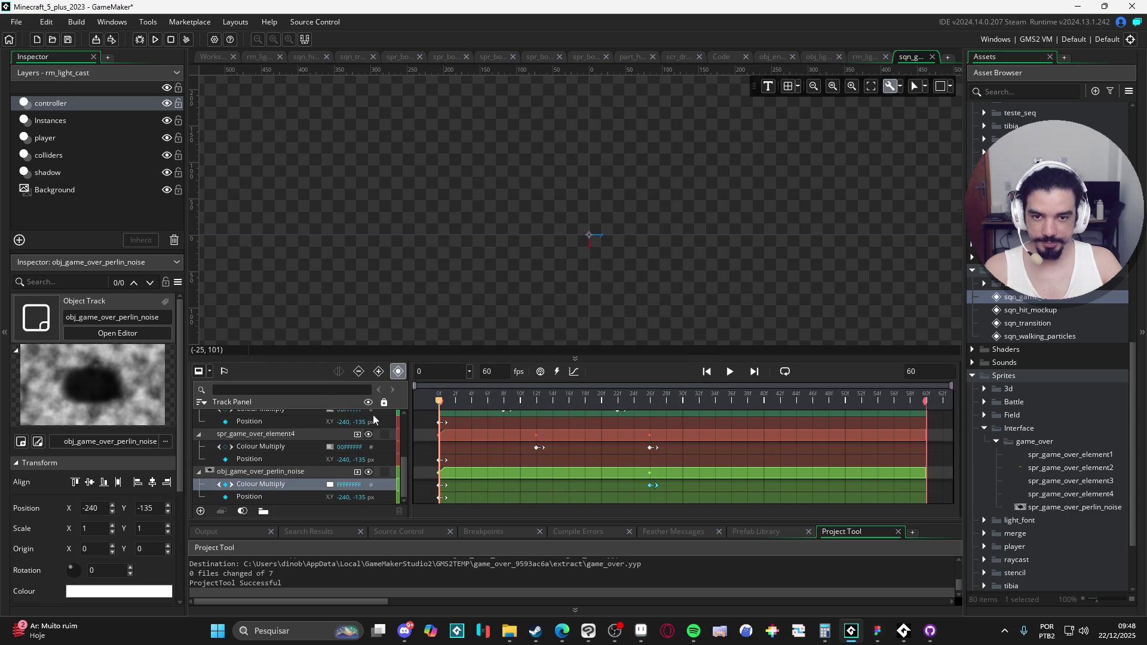
key("space")
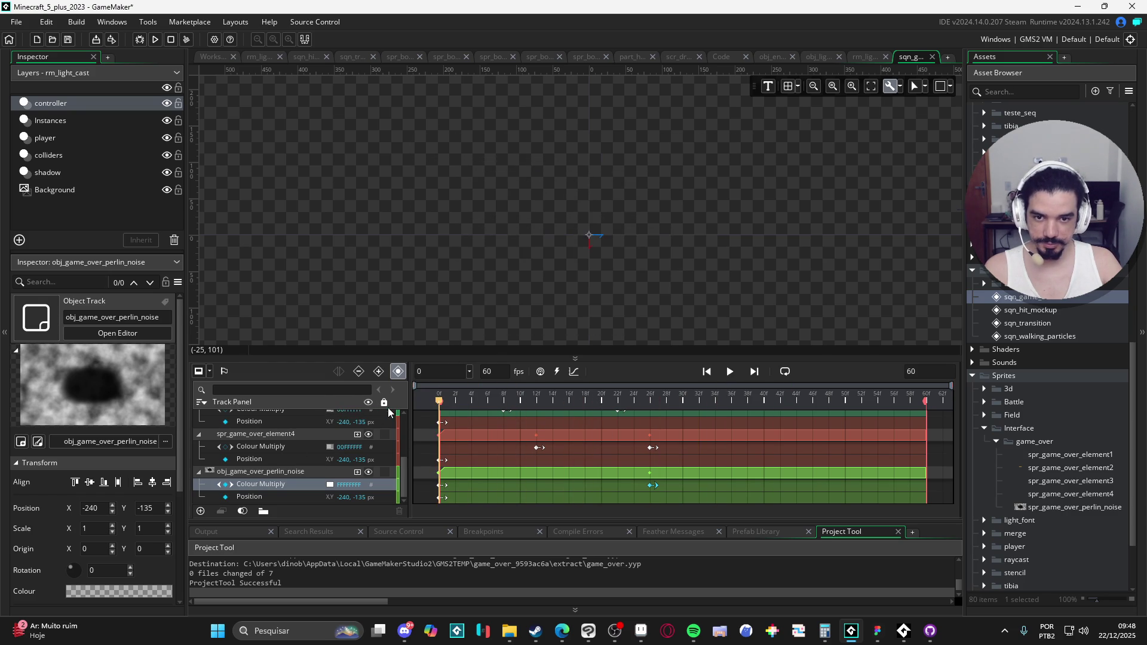
key("space")
key("space")
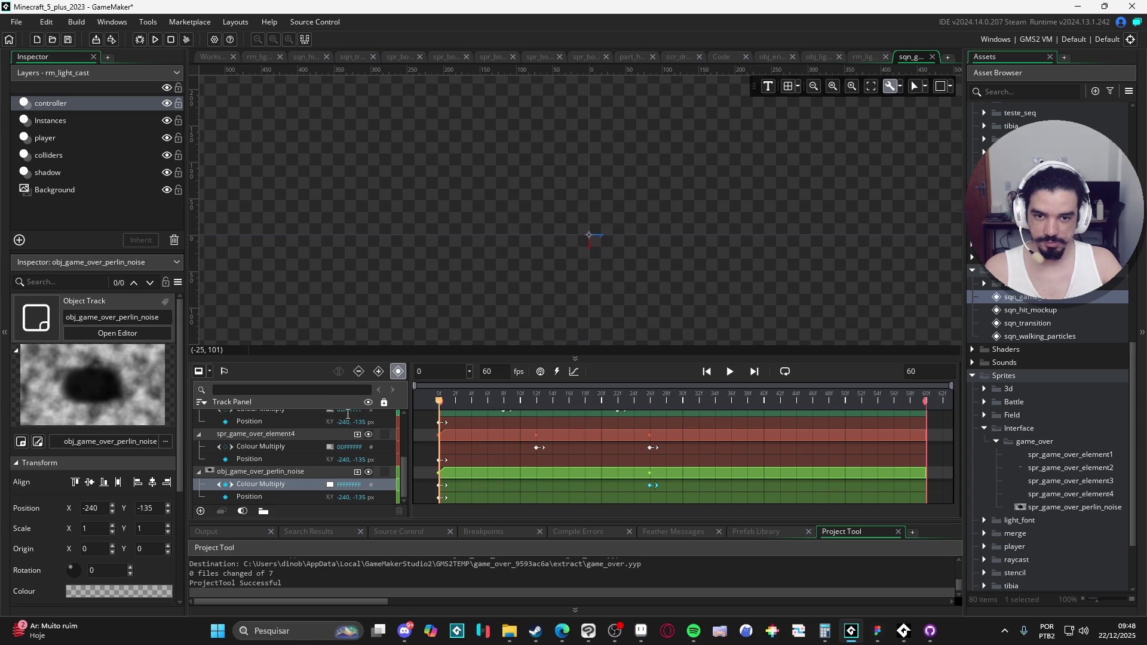
key("space")
key("space")
Enlarge the timeline panel and bring the Game Over scene back into view.
scroll(604, 452, "up", 3)
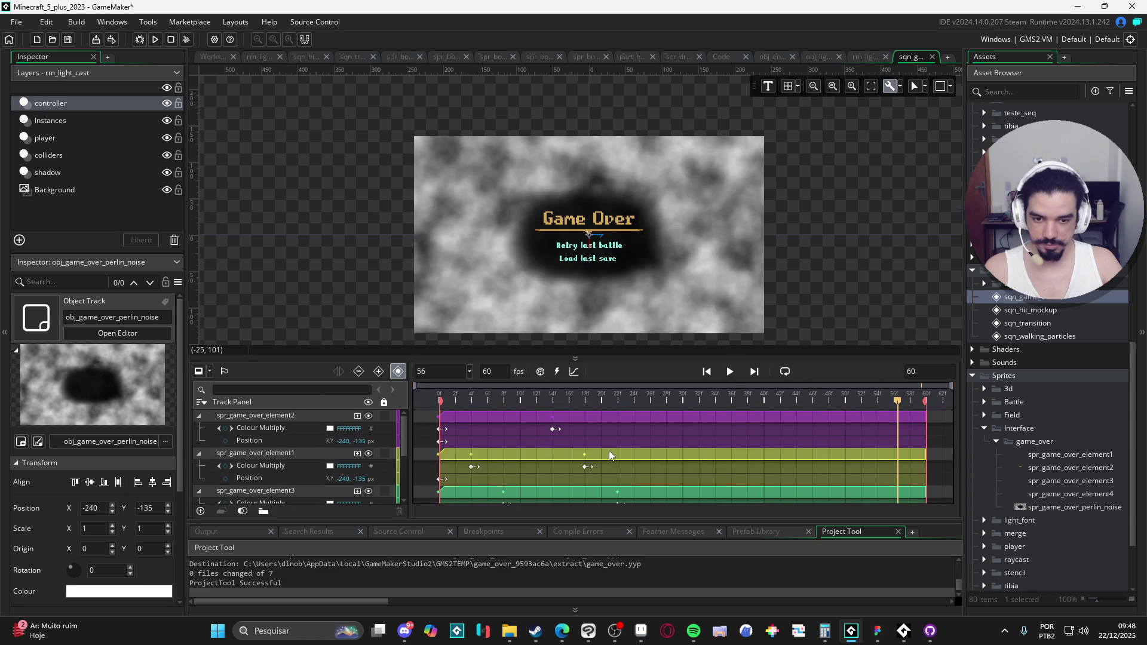
scroll(609, 450, "down", 5)
scroll(590, 446, "up", 5)
scroll(586, 448, "down", 5)
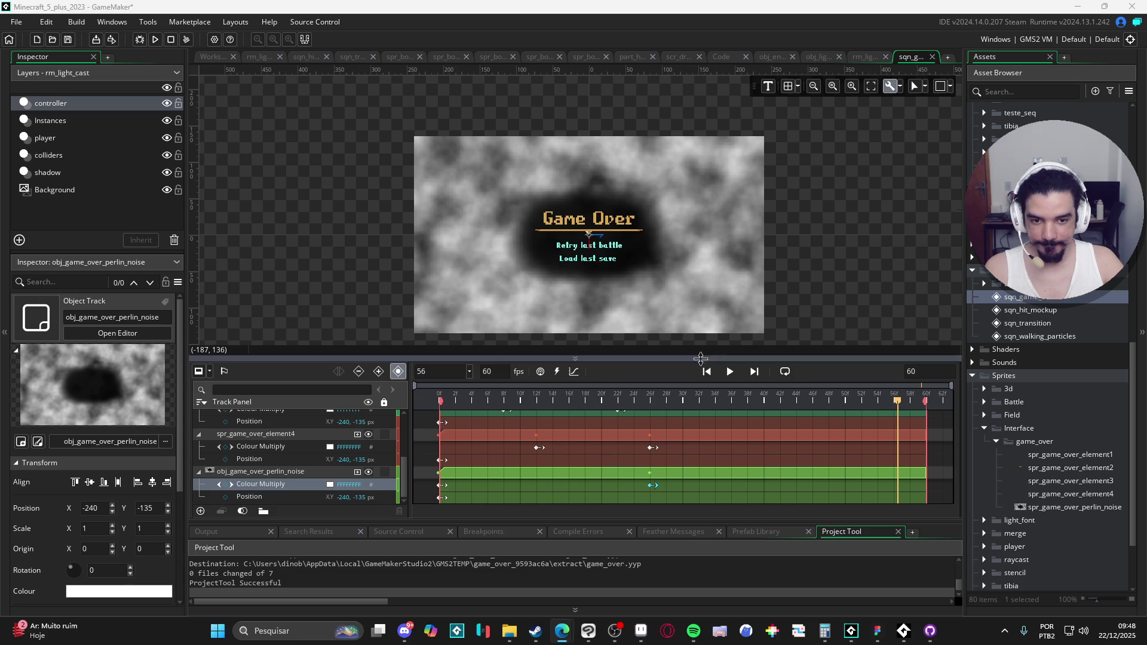
left_click_drag(597, 358, 603, 285)
left_click_drag(658, 216, 649, 174)
scroll(576, 467, "up", 1)
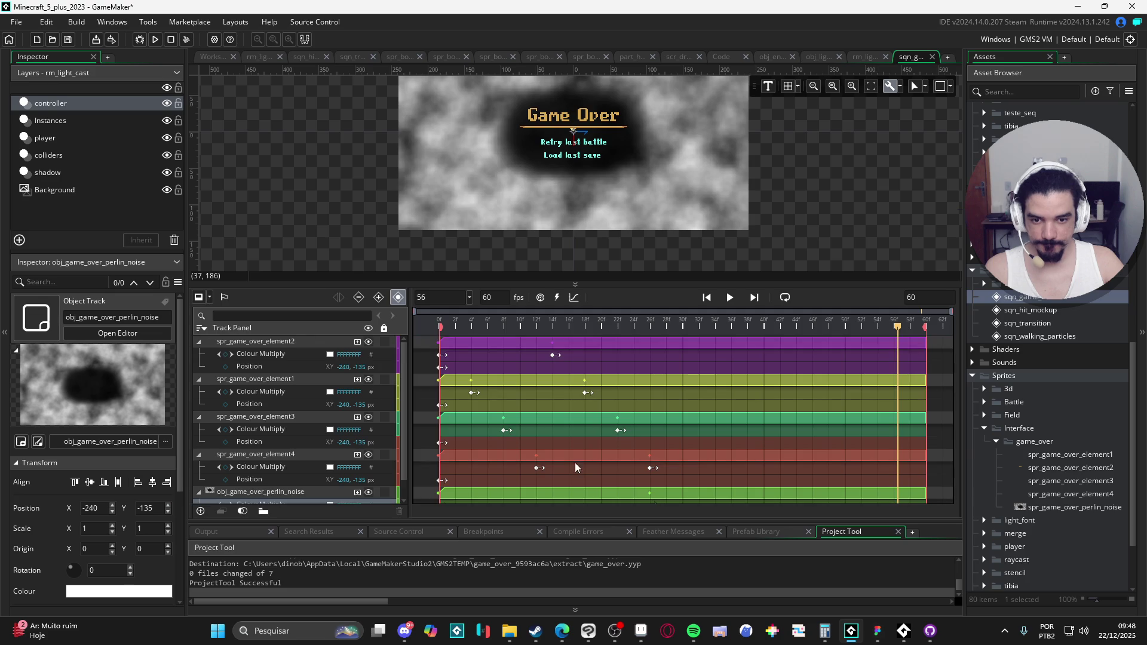
Select the Colour Multiply keyframes on element1–4 at frames 4, 8, 12, 14, 18, 22 and 26.
left_click(554, 356)
left_click(473, 393)
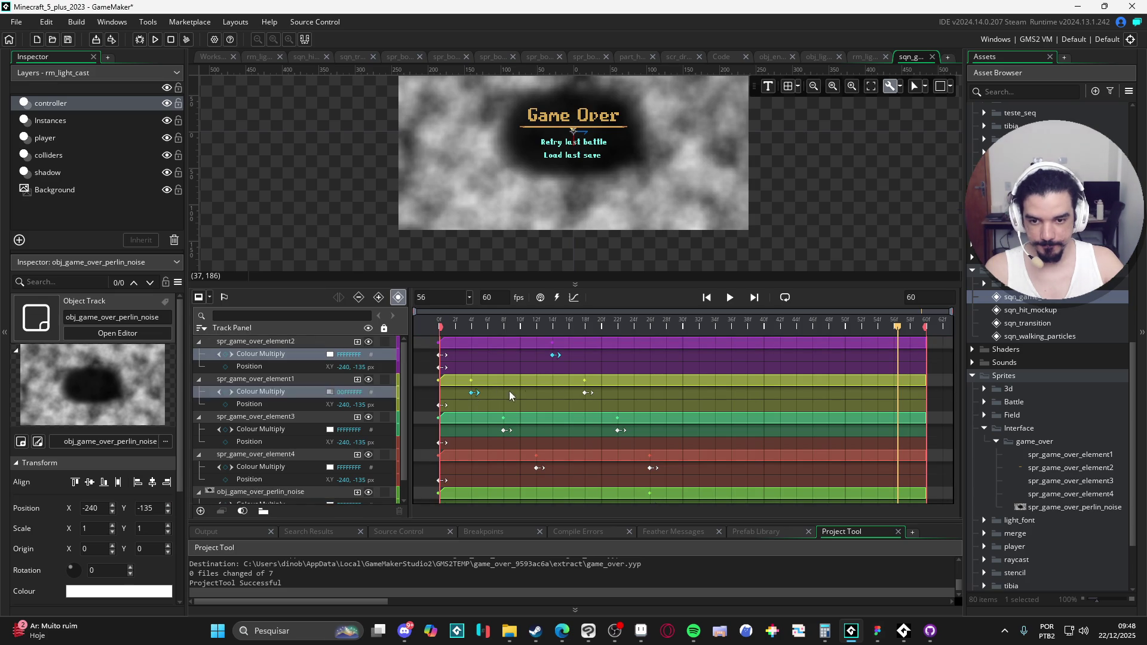
left_click(583, 393)
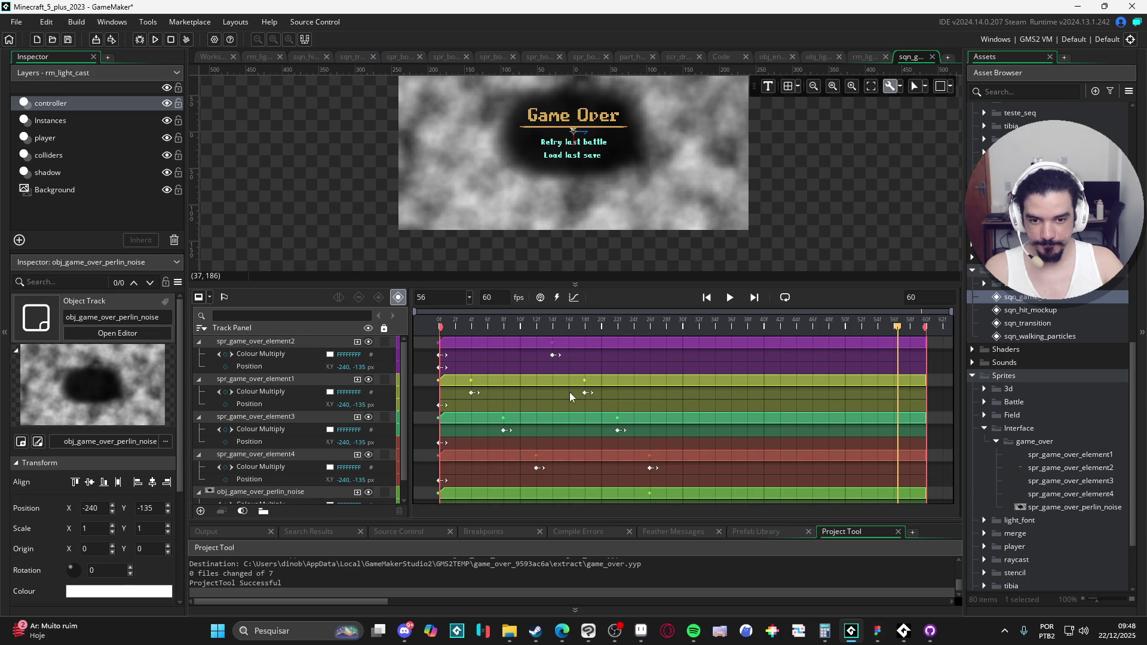
left_click(554, 355)
left_click(474, 393, "ctrl")
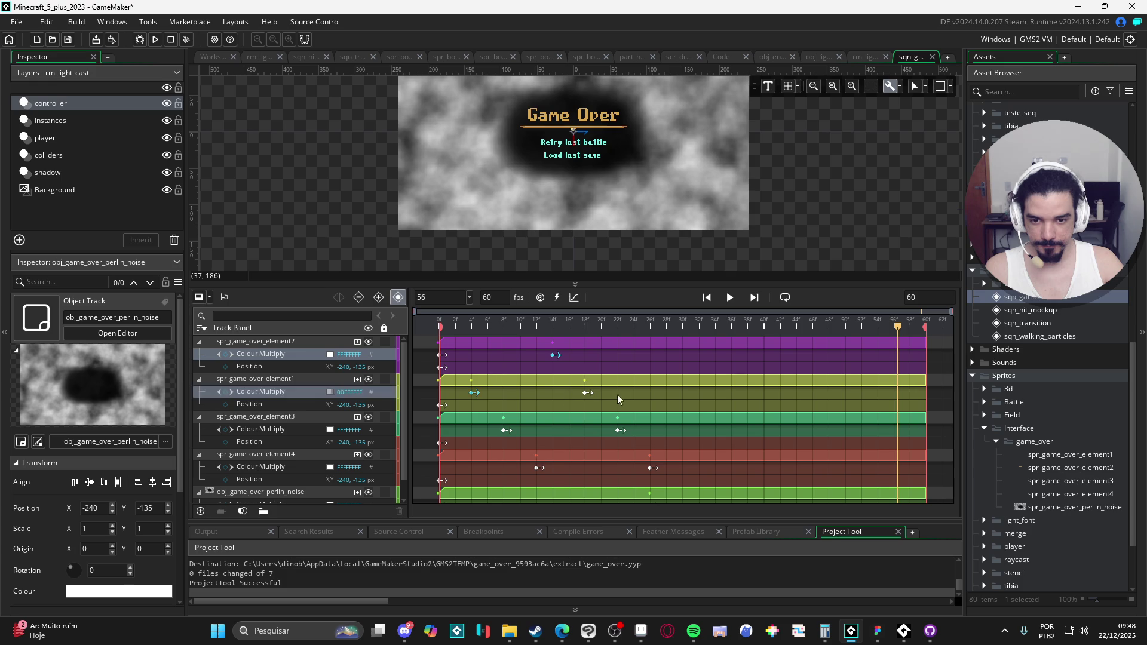
left_click(588, 393, "ctrl")
left_click(506, 430, "ctrl")
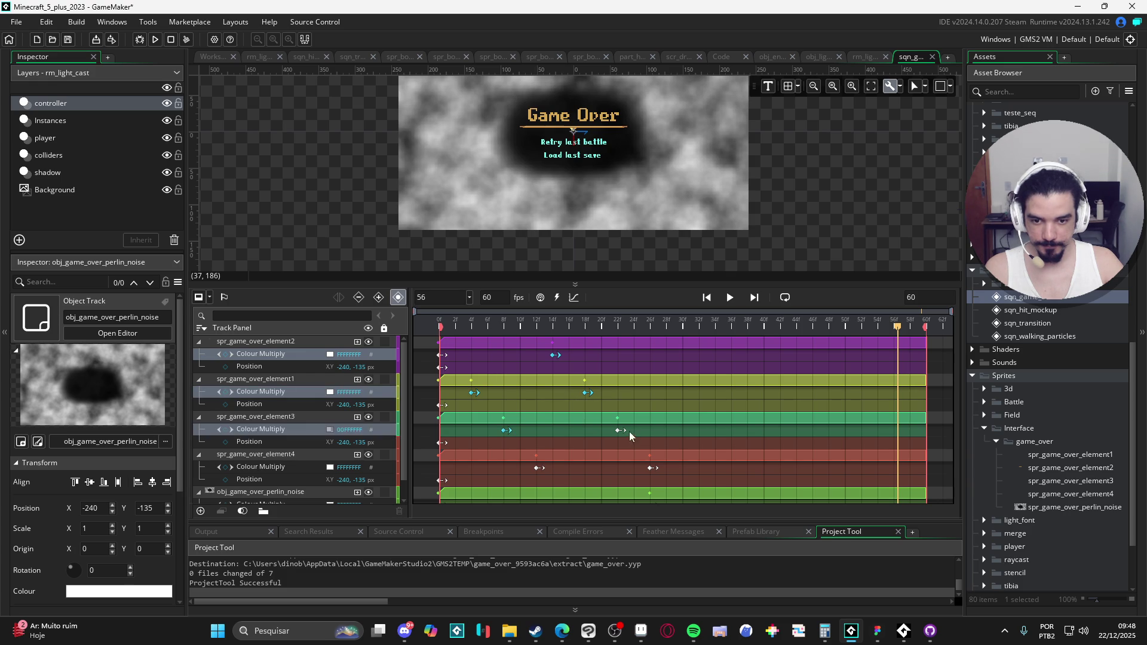
left_click(620, 430, "ctrl")
left_click(539, 468, "ctrl")
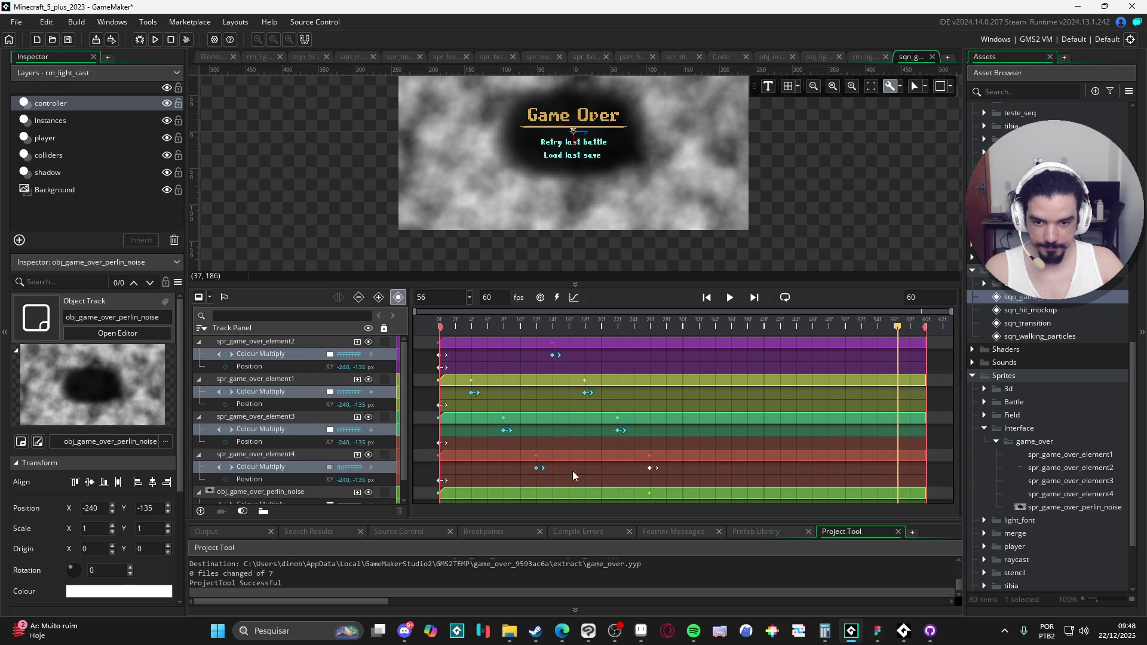
left_click(652, 468, "ctrl")
Add the perlin-noise Colour Multiply keyframe to the selection and play the preview.
scroll(651, 471, "down", 1)
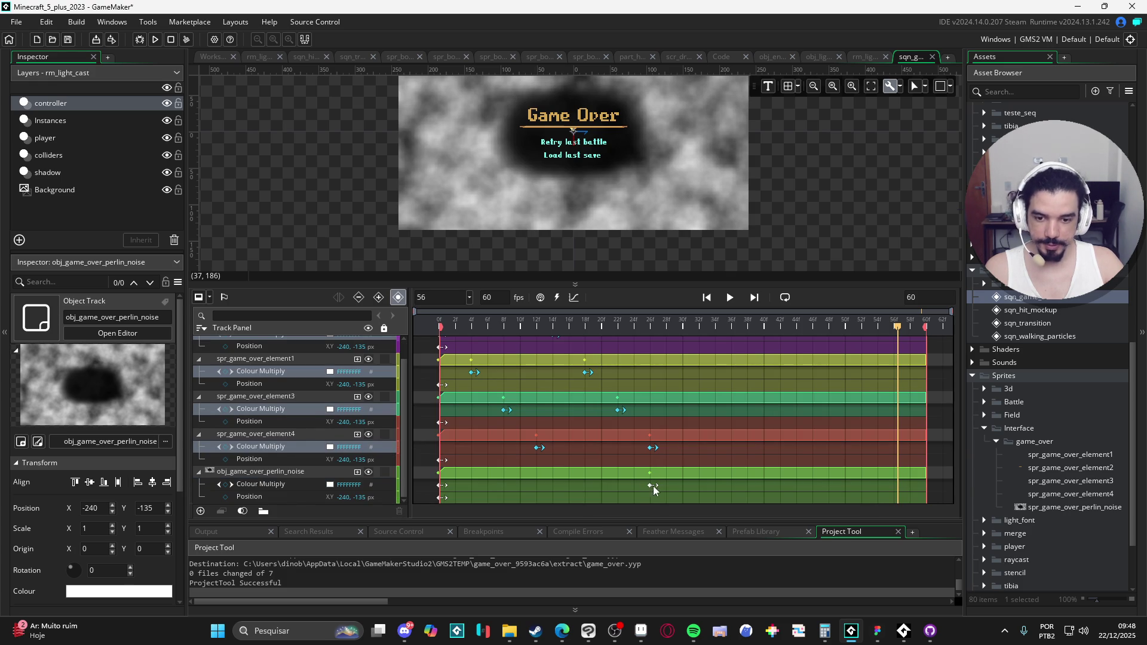
left_click(650, 486, "ctrl")
scroll(647, 486, "up", 1)
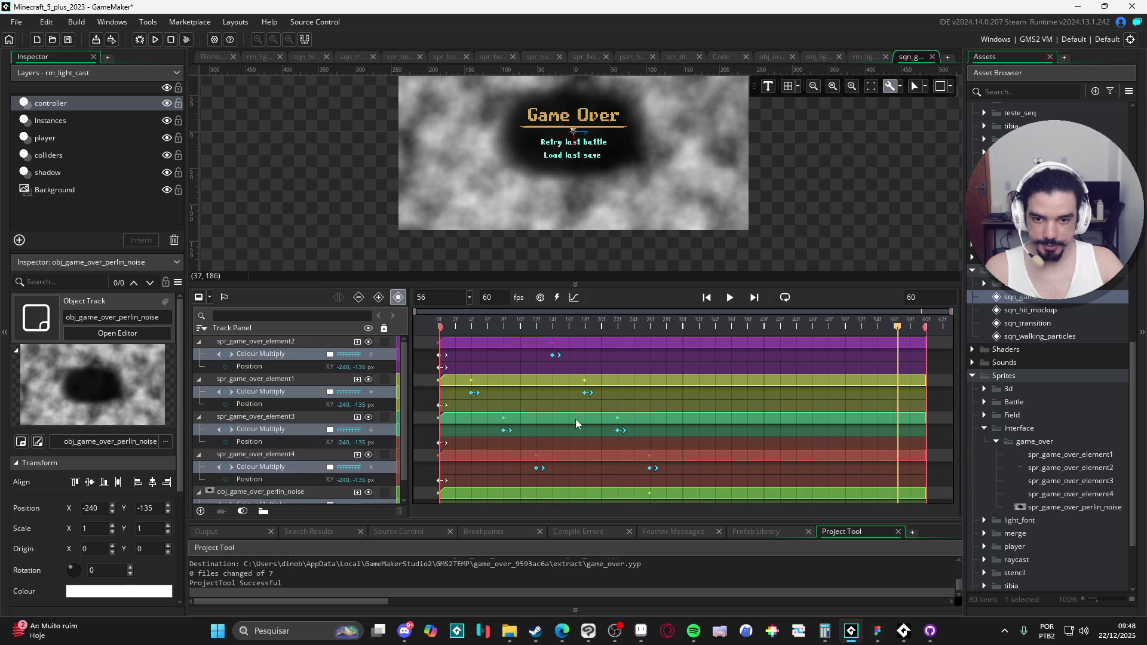
key("space")
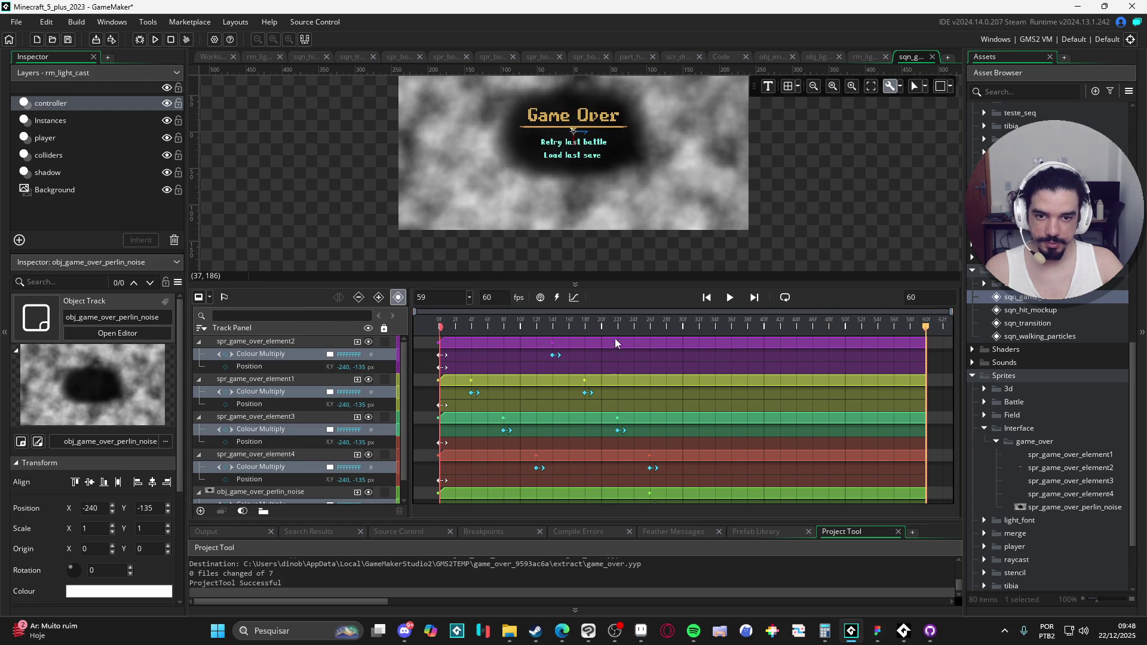
key("space")
key("space")
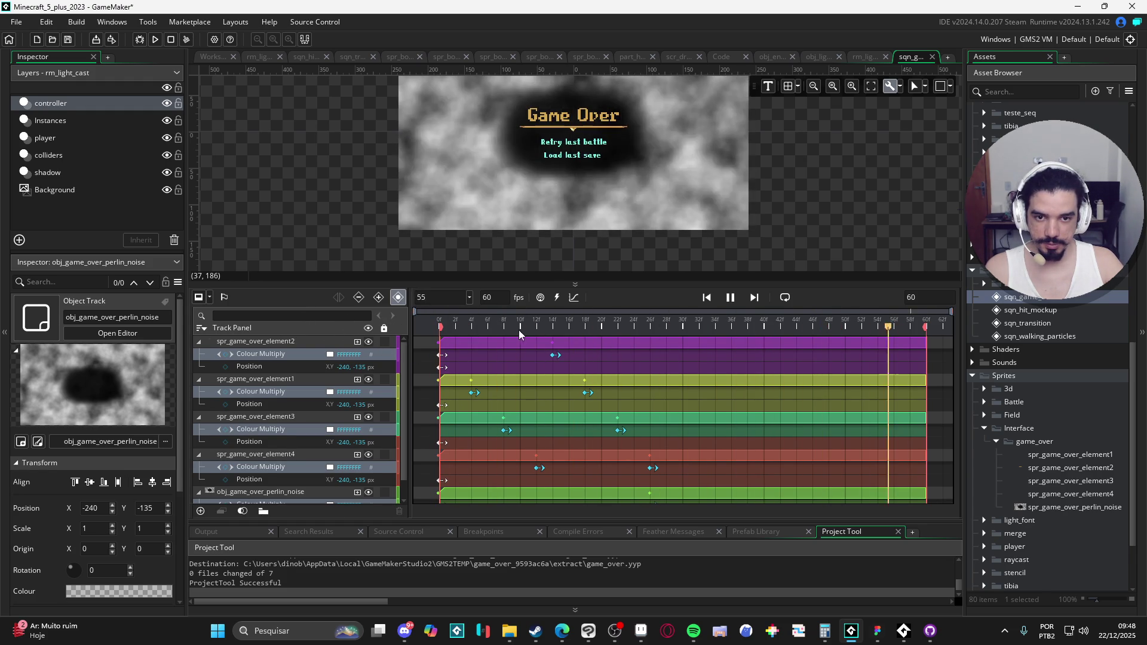
key("space")
key("space")
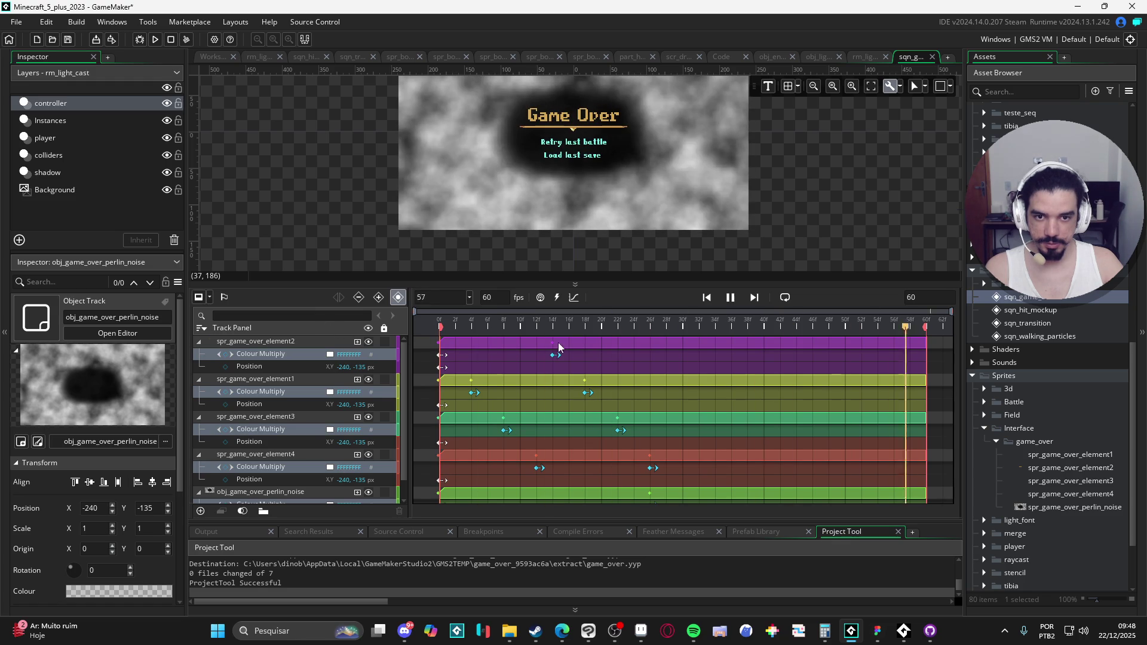
key("space")
key("space")
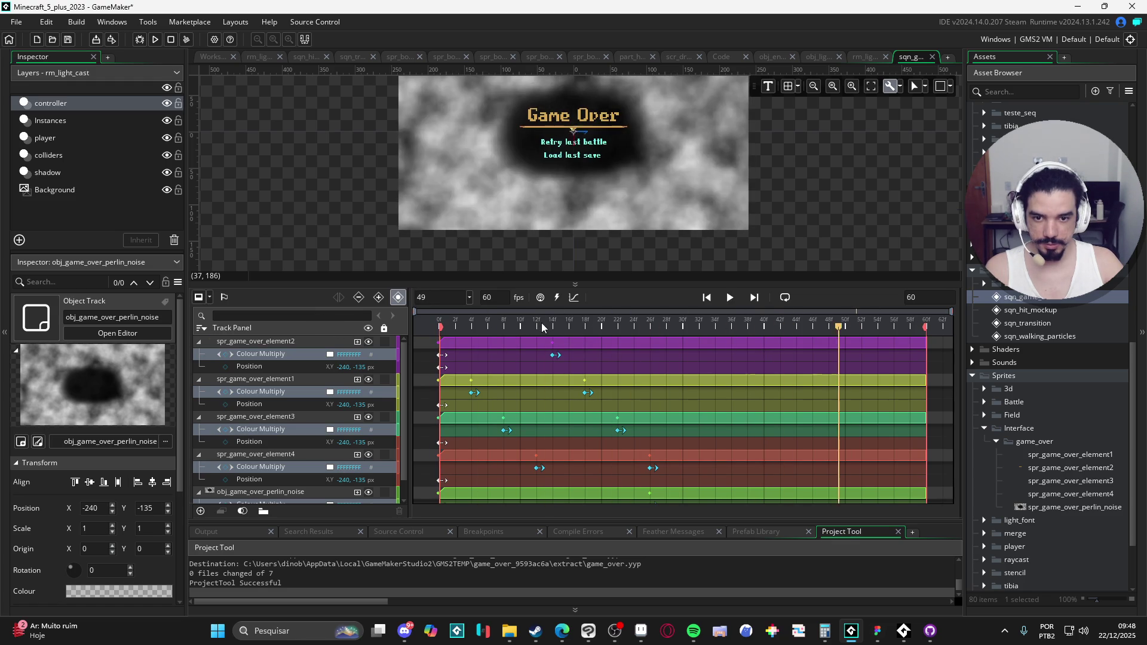
key("space")
key("space")
key("space")
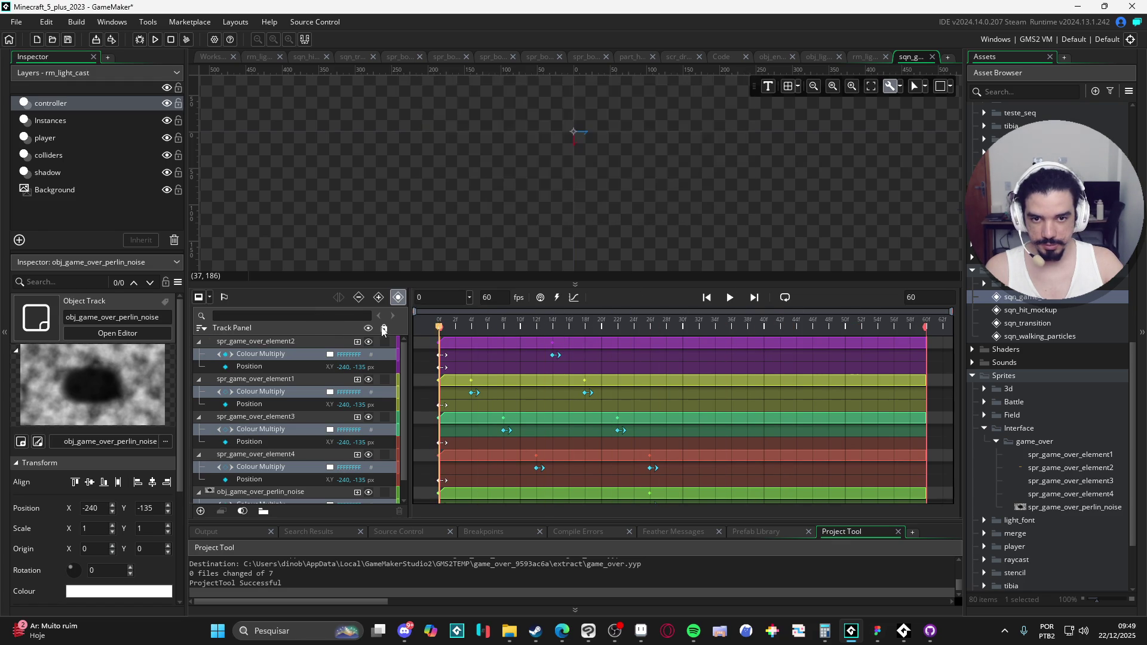
key("space")
key("space")
key("space")
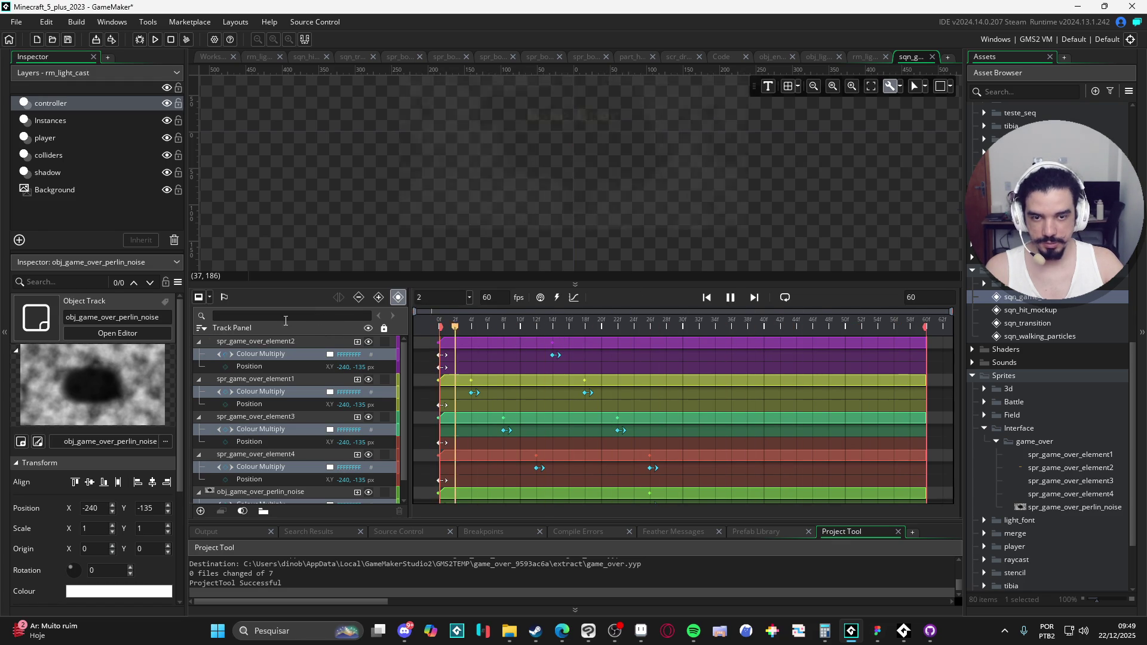
key("space")
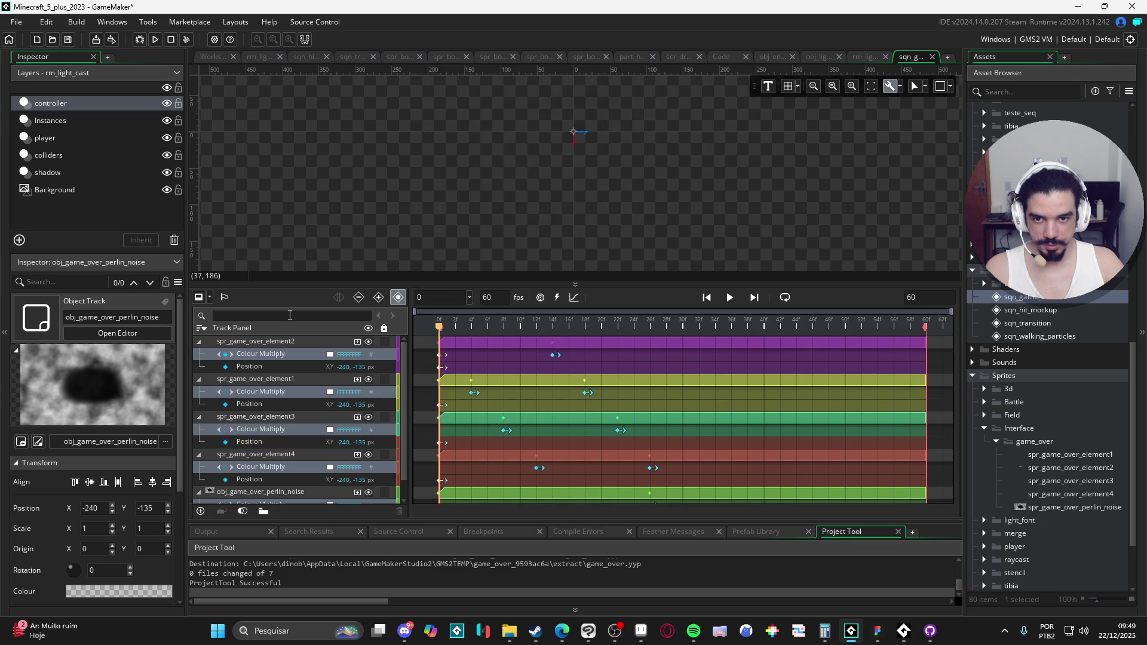
key("space")
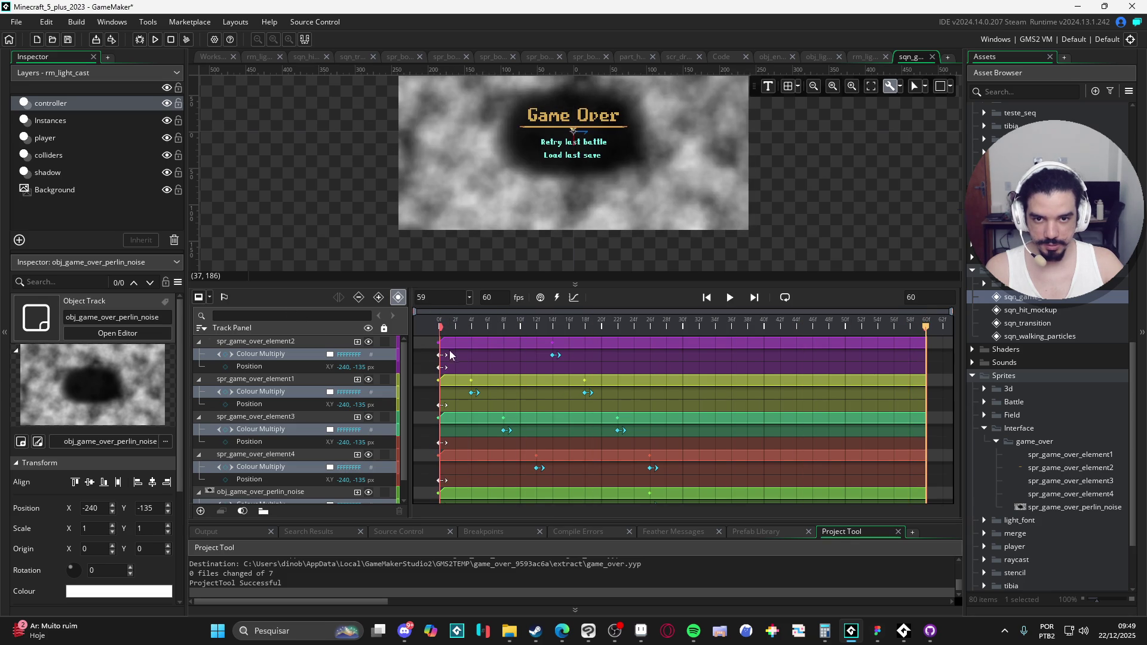
key("space")
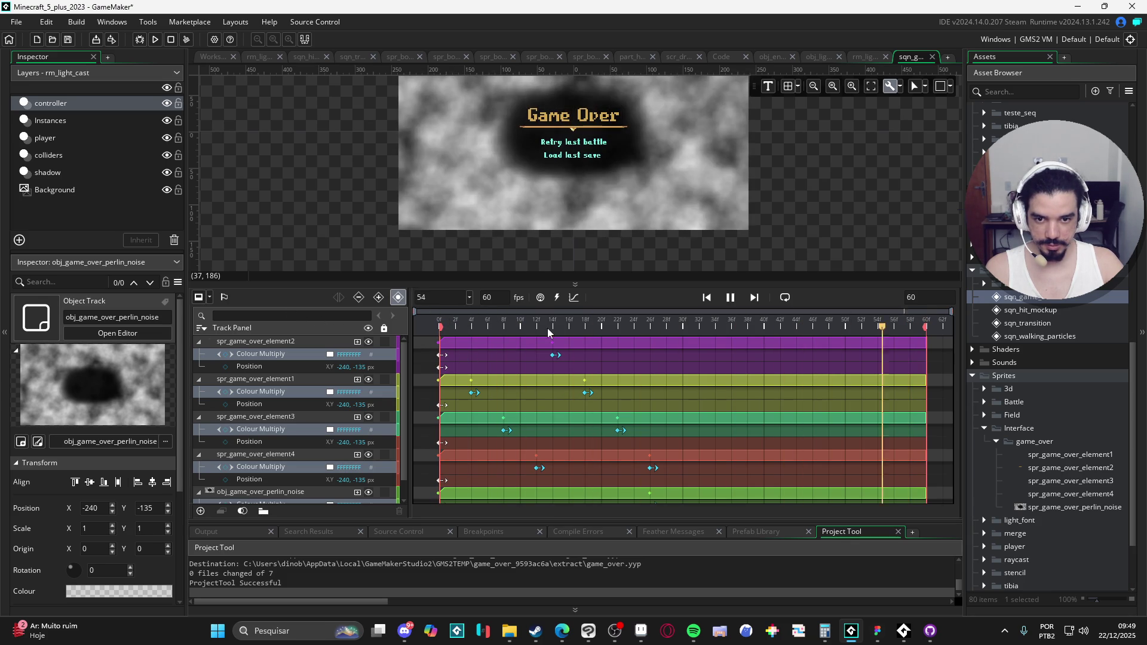
key("space")
key("space")
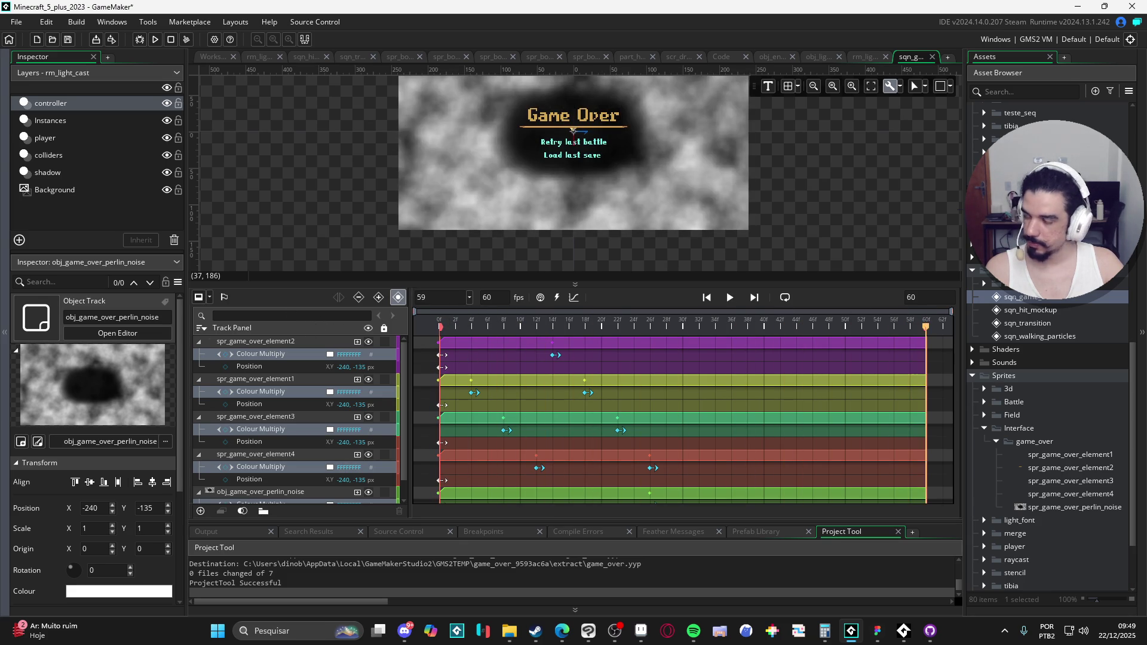
key("alt+Tab")
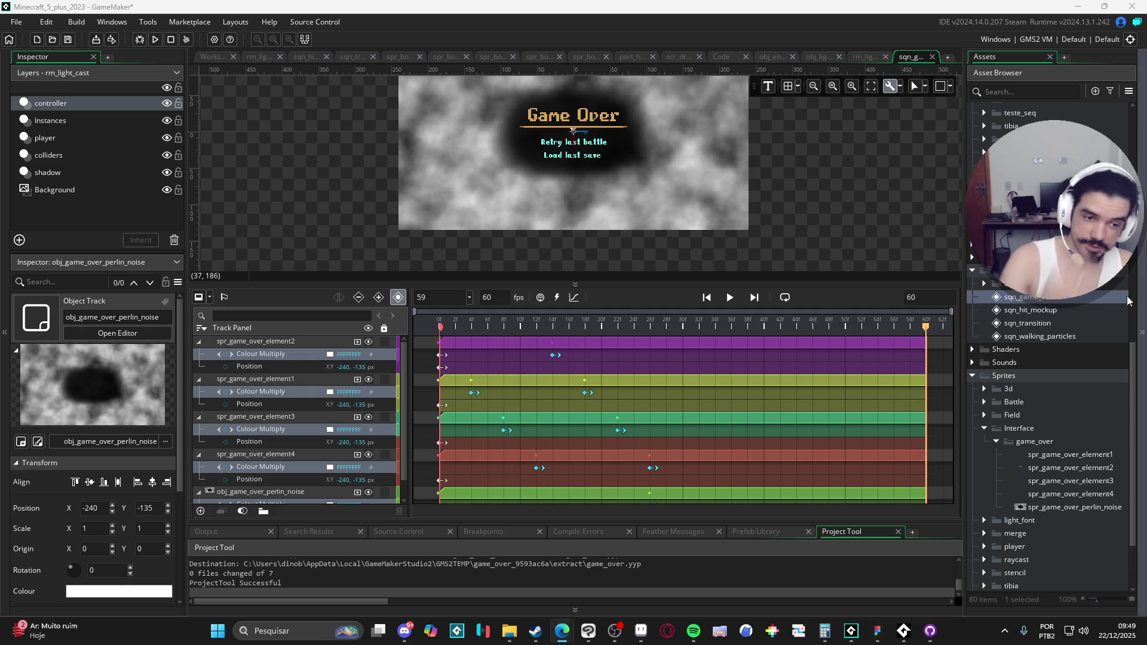
Open obj_game_over from the interface folder and show the Draw event types under Add Event.
scroll(1033, 368, "up", 10)
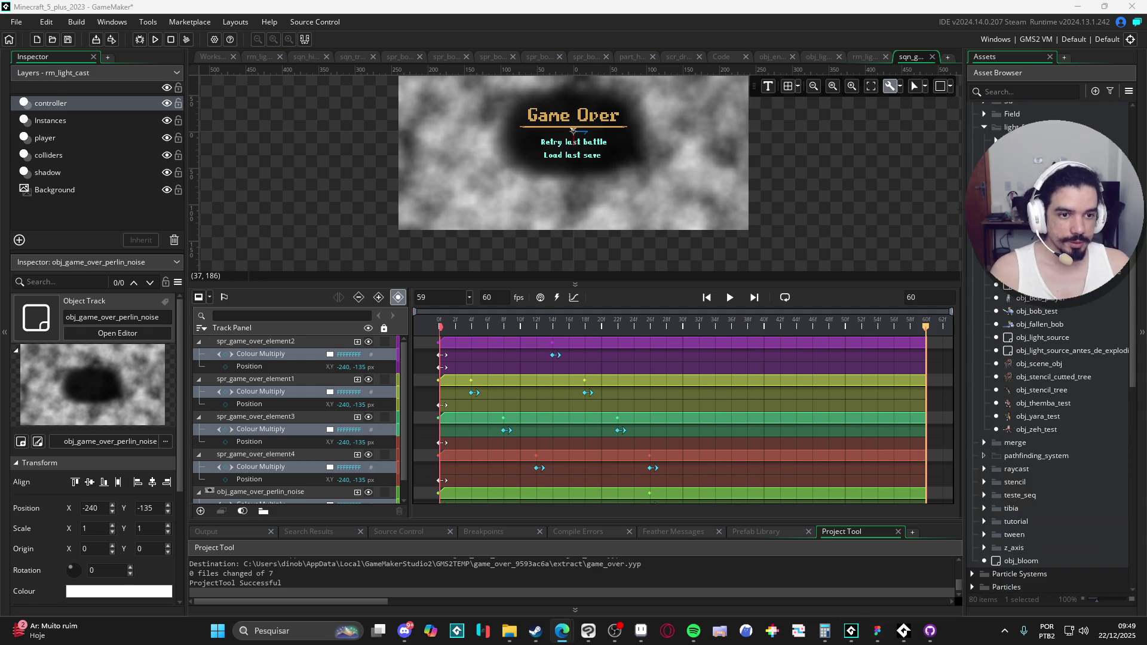
scroll(1047, 335, "up", 5)
double_click(1008, 330)
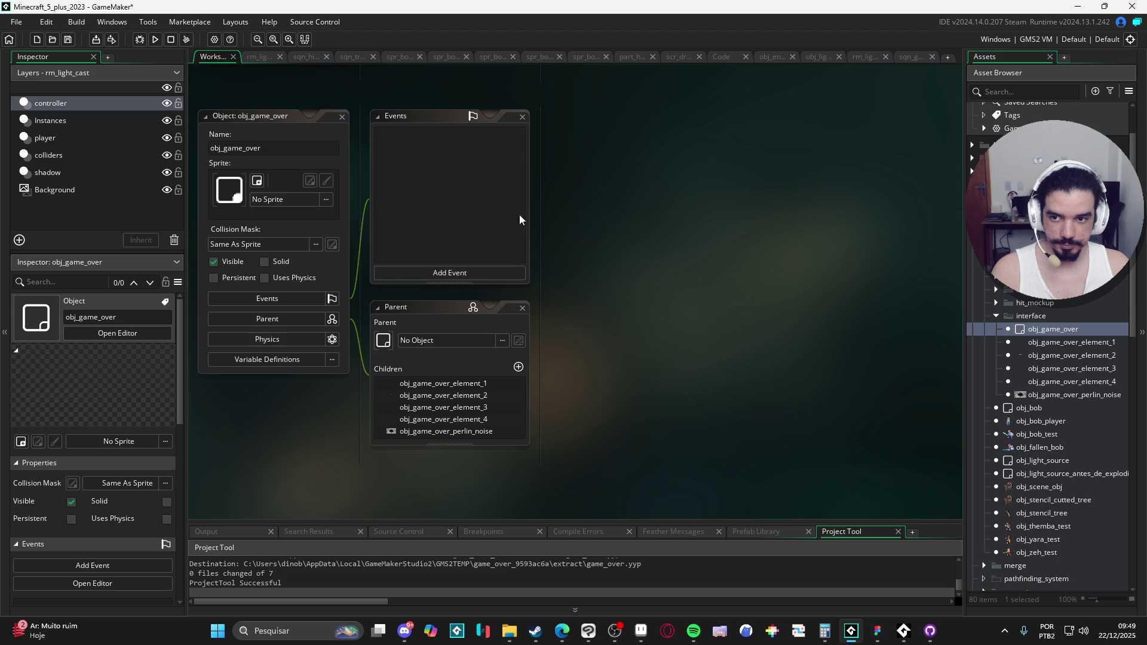
double_click(1060, 395)
double_click(1051, 328)
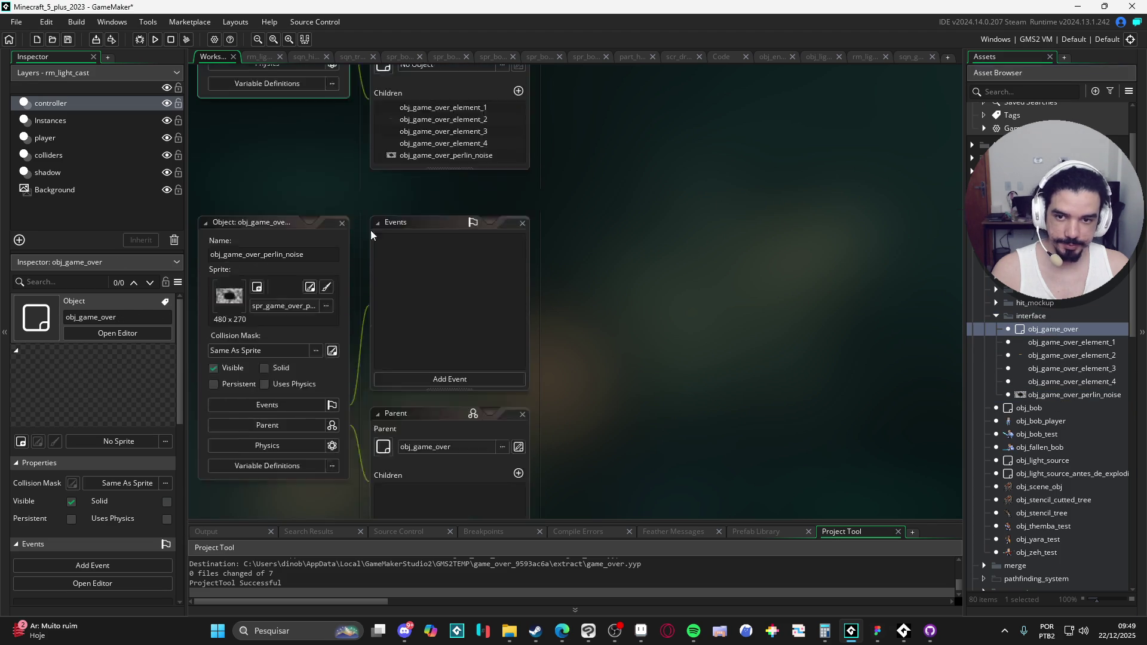
left_click(477, 279)
mouse_move(533, 362)
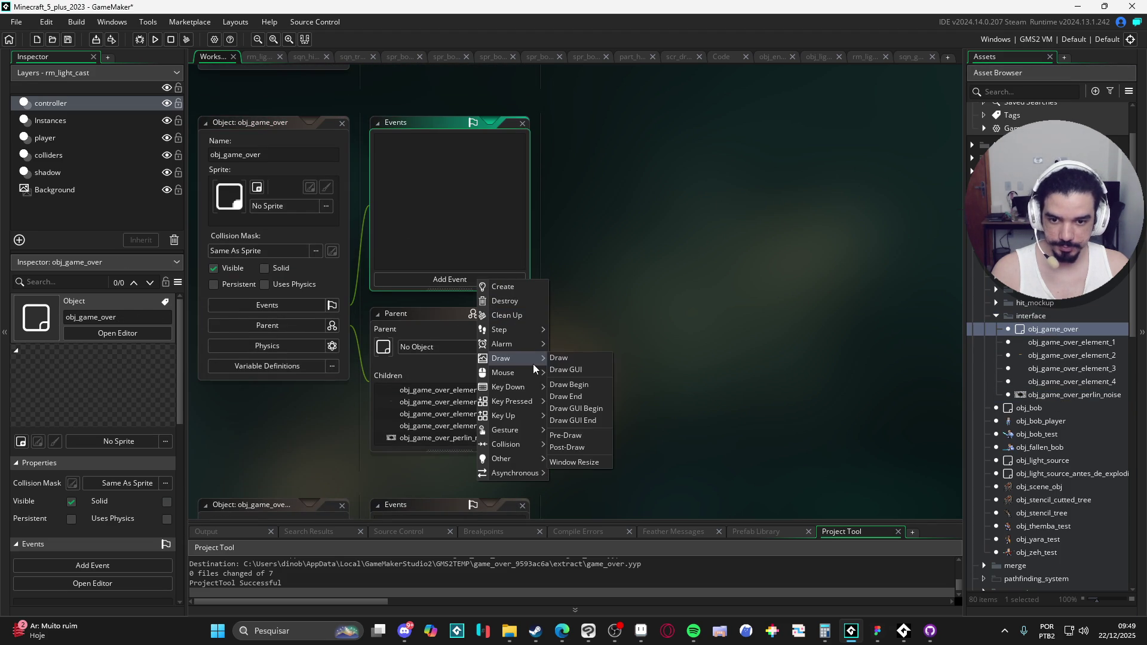
Add a Draw GUI event to obj_game_over that calls draw() and save it.
left_click(600, 371)
type("draw")
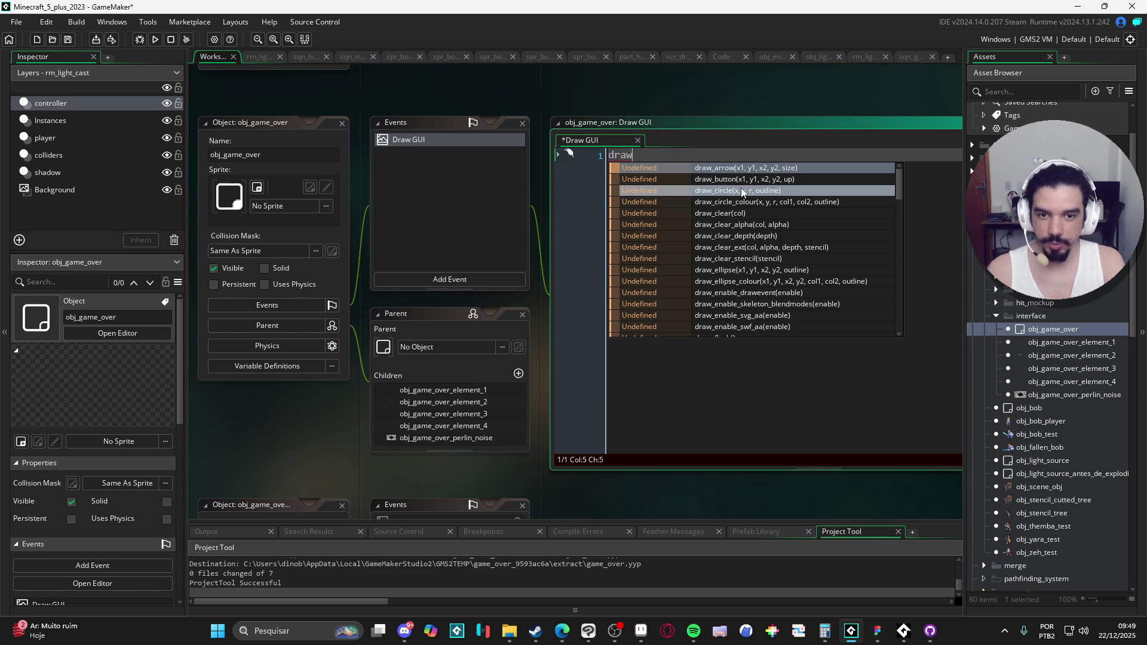
type("()")
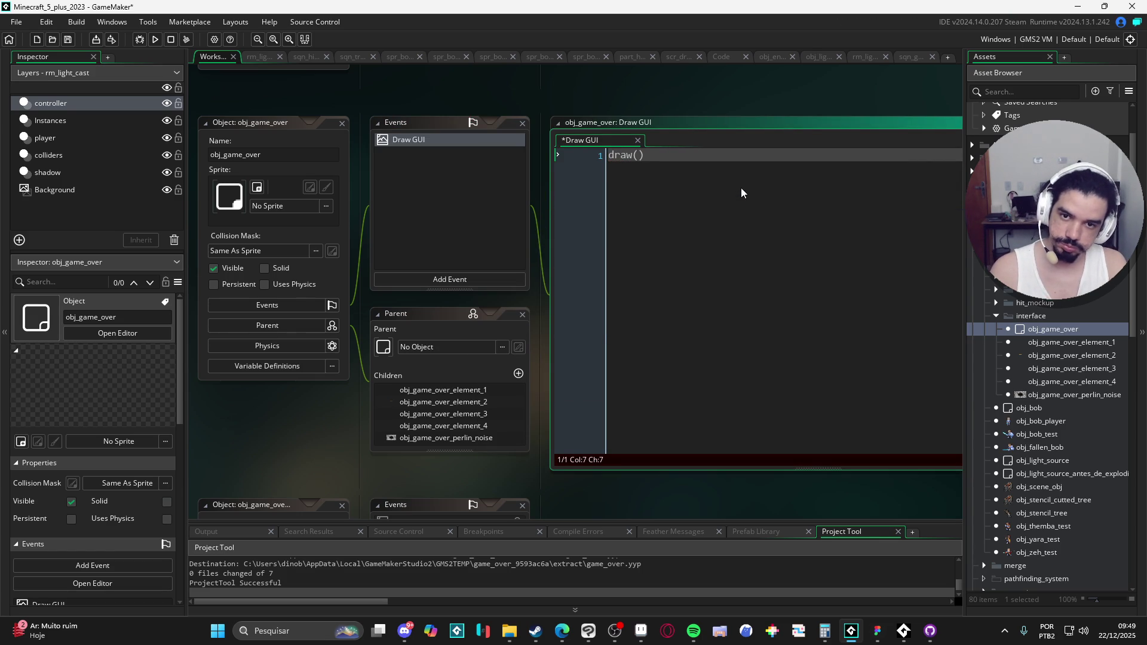
key("ctrl+s")
Add a Create event defining draw = function(){ draw_self() }.
left_click(484, 279)
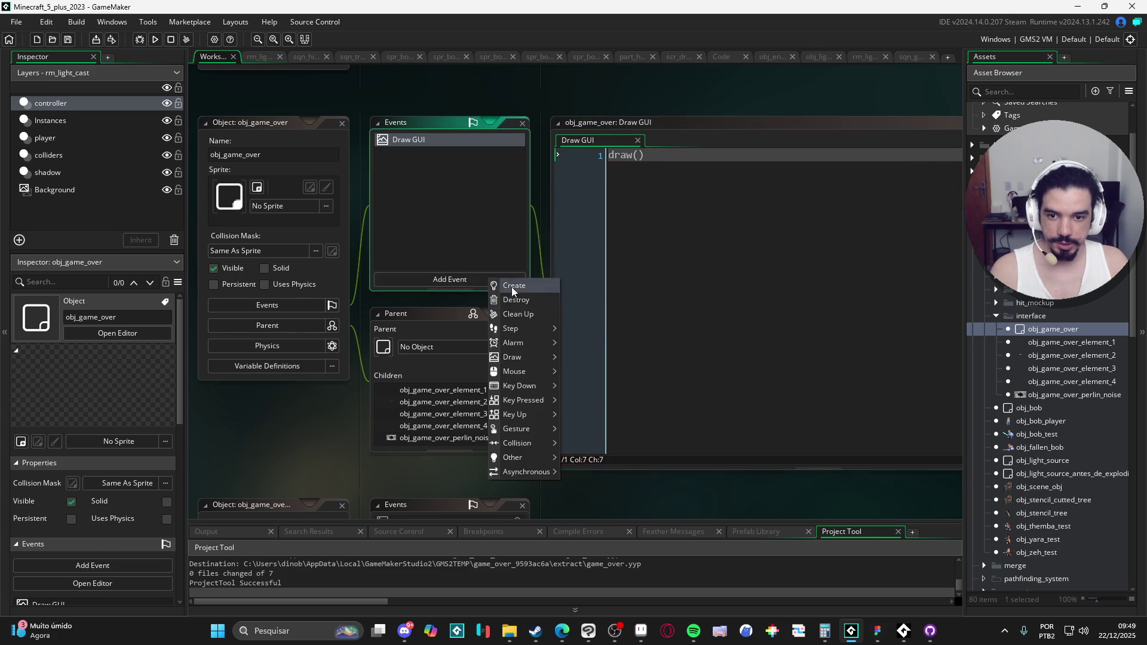
left_click(512, 287)
type("draw = function(){}")
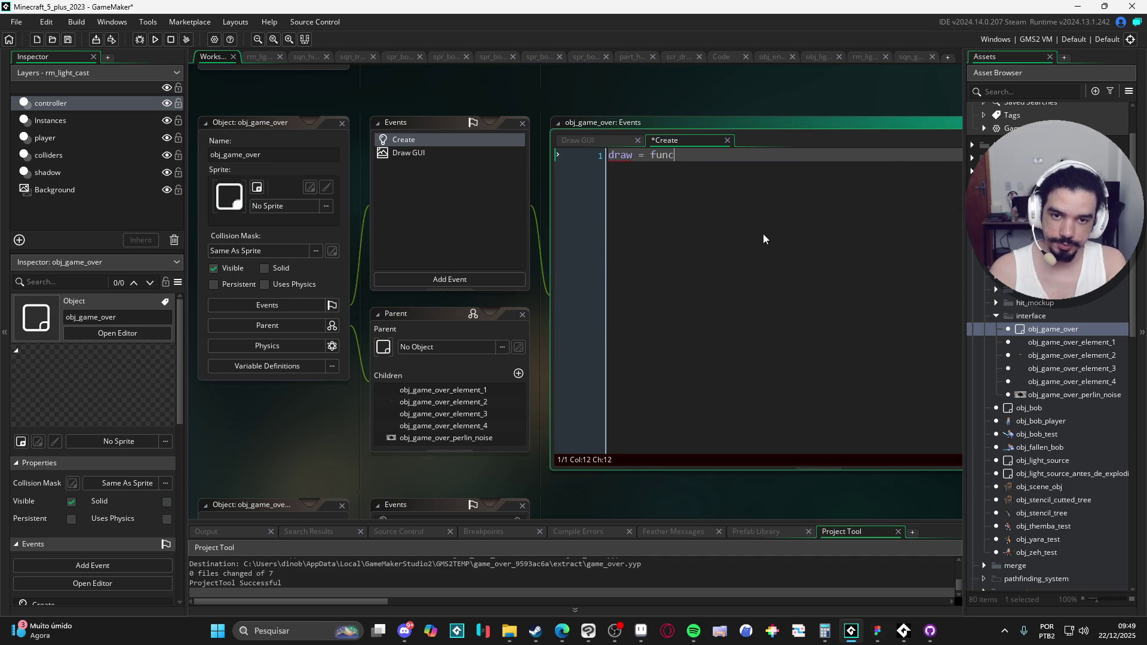
key("Left")
key("Return")
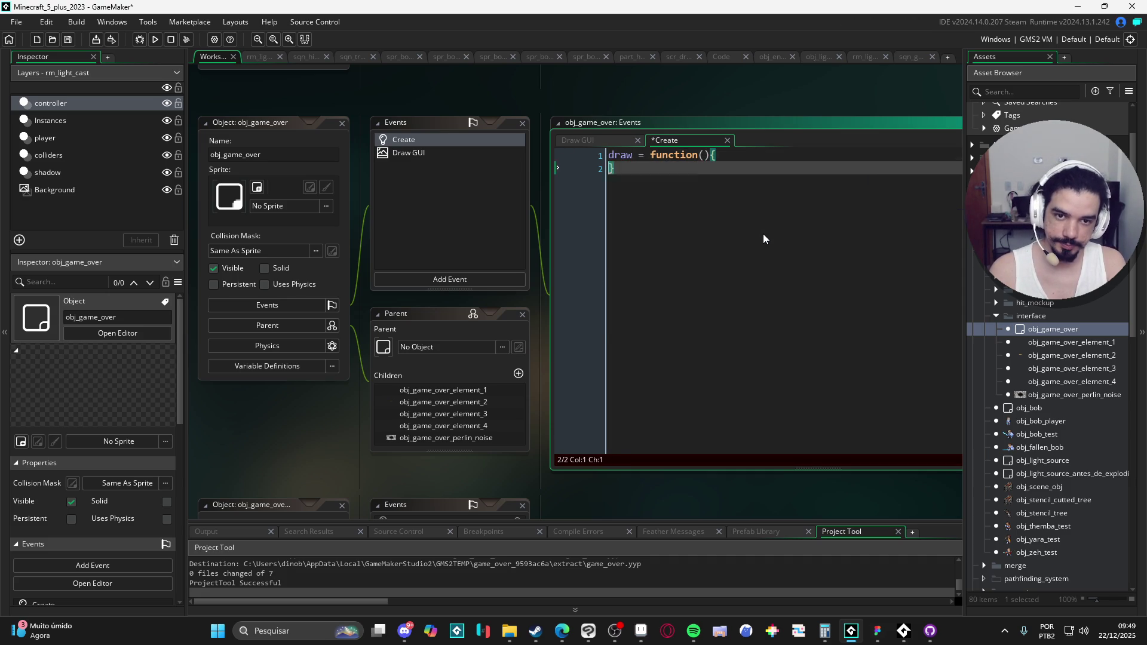
type("return -")
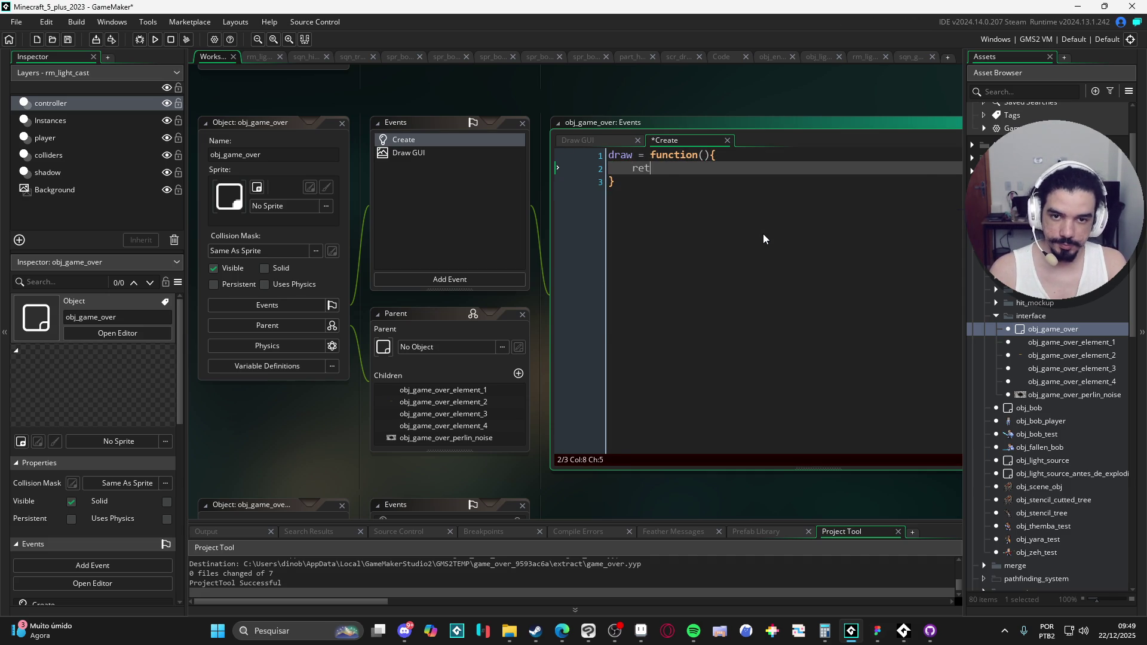
key("BackSpace")
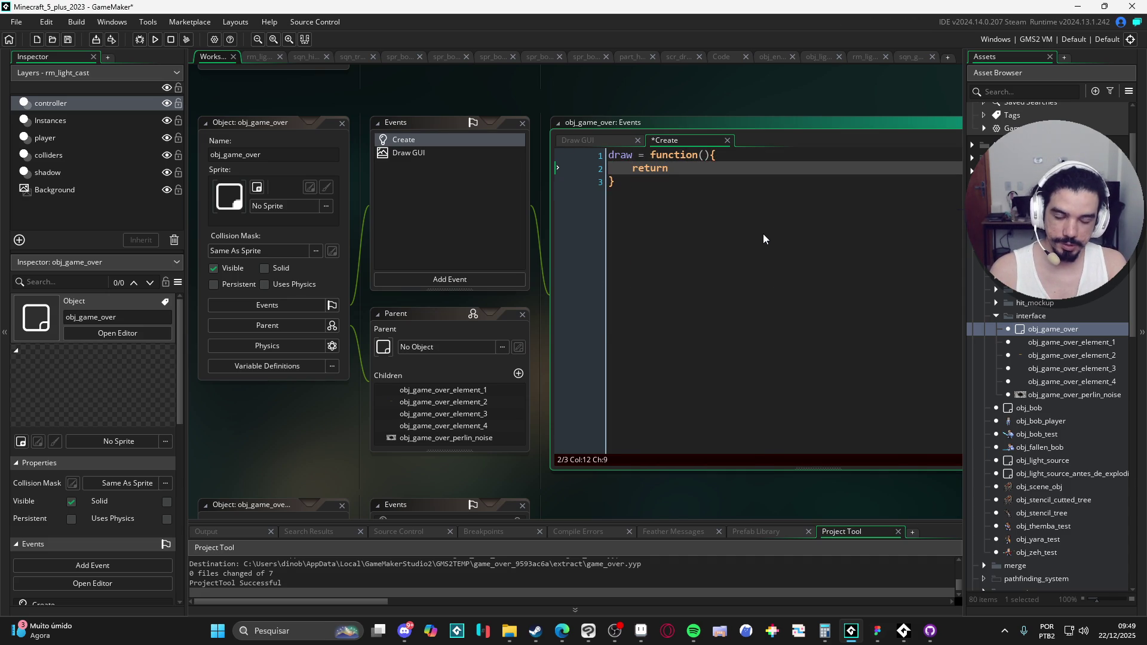
key("ctrl+shift+Left")
type("draw")
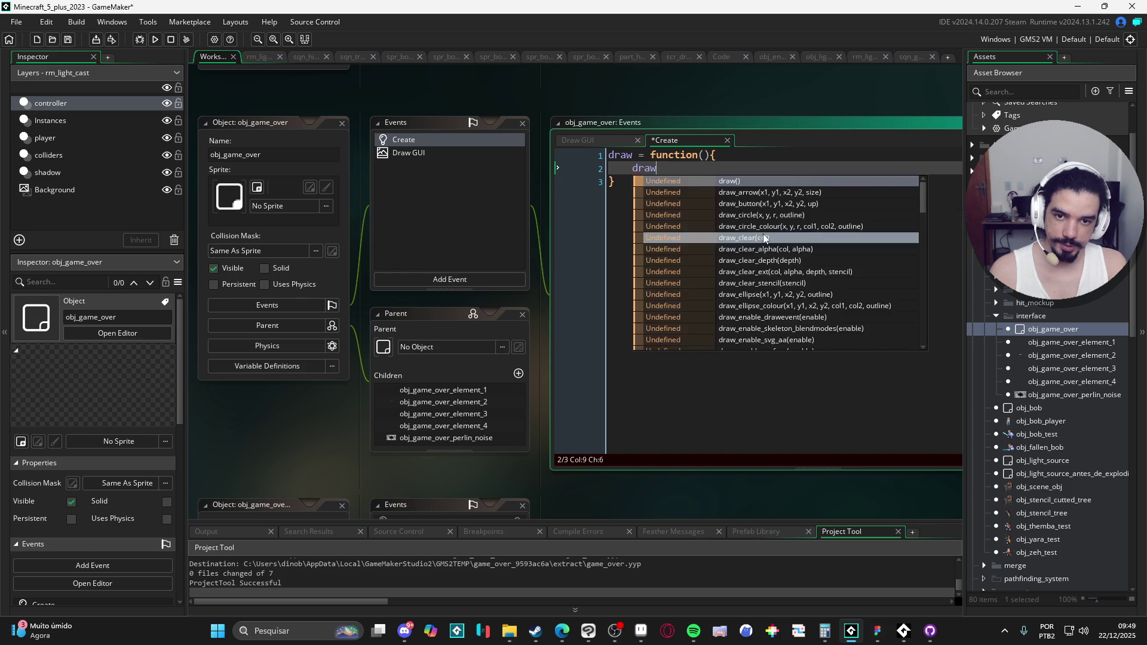
type("_sel")
key("Return")
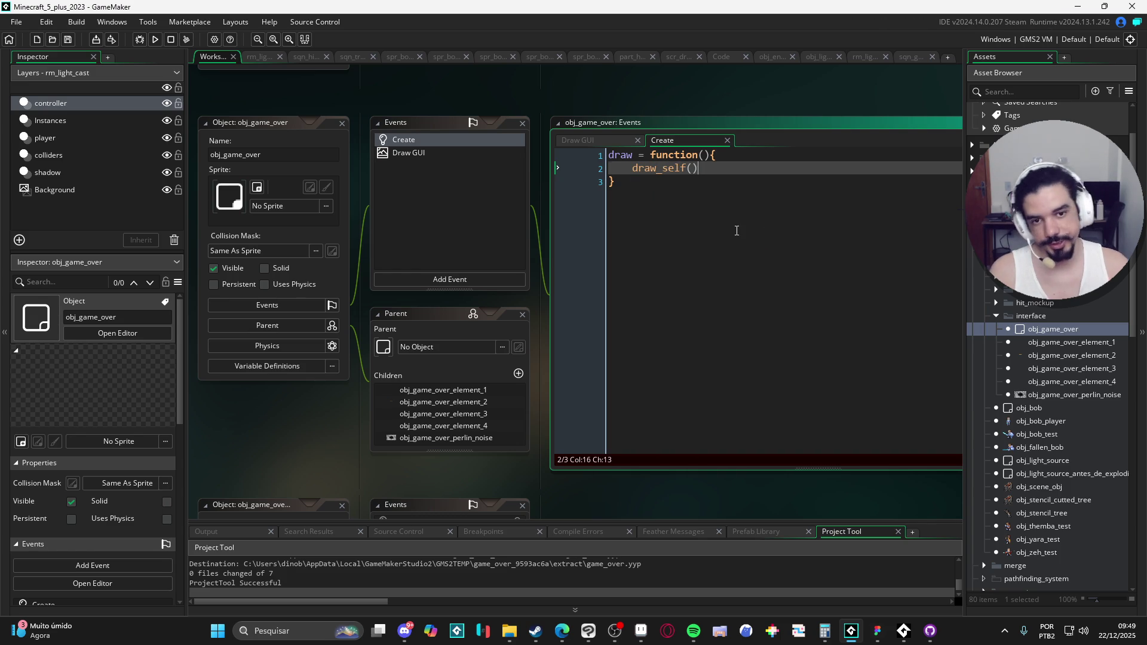
Return to the Draw GUI code and move to the Game Over child objects in the assets.
key("ctrl+Tab")
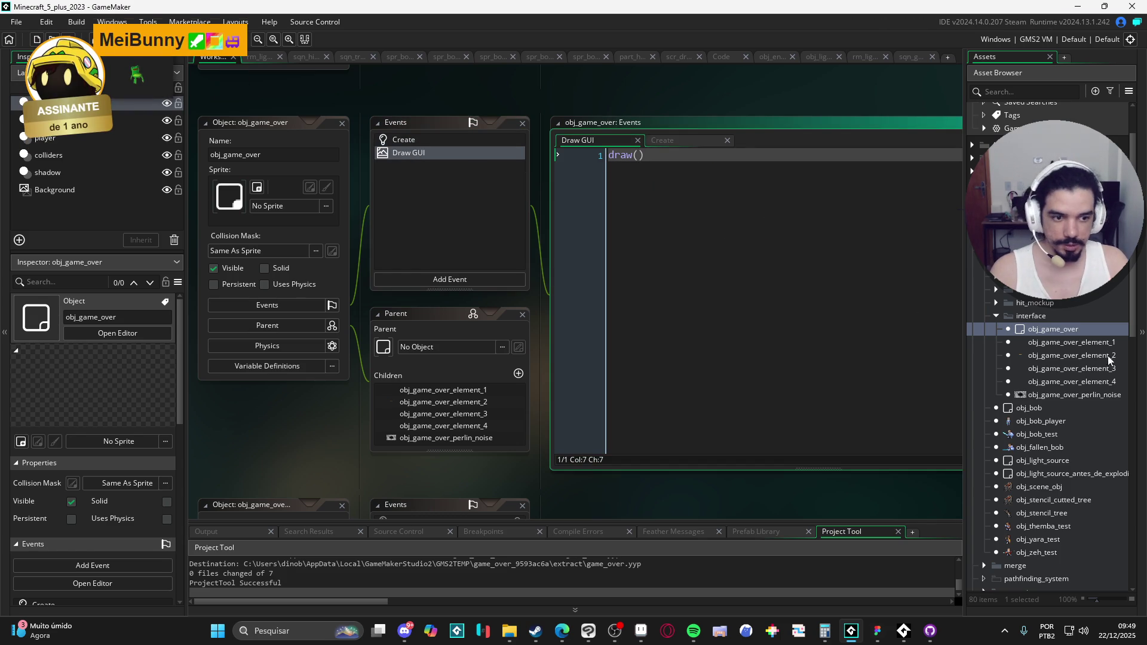
left_click(1067, 342)
key("Down")
key("Down")
key("Down")
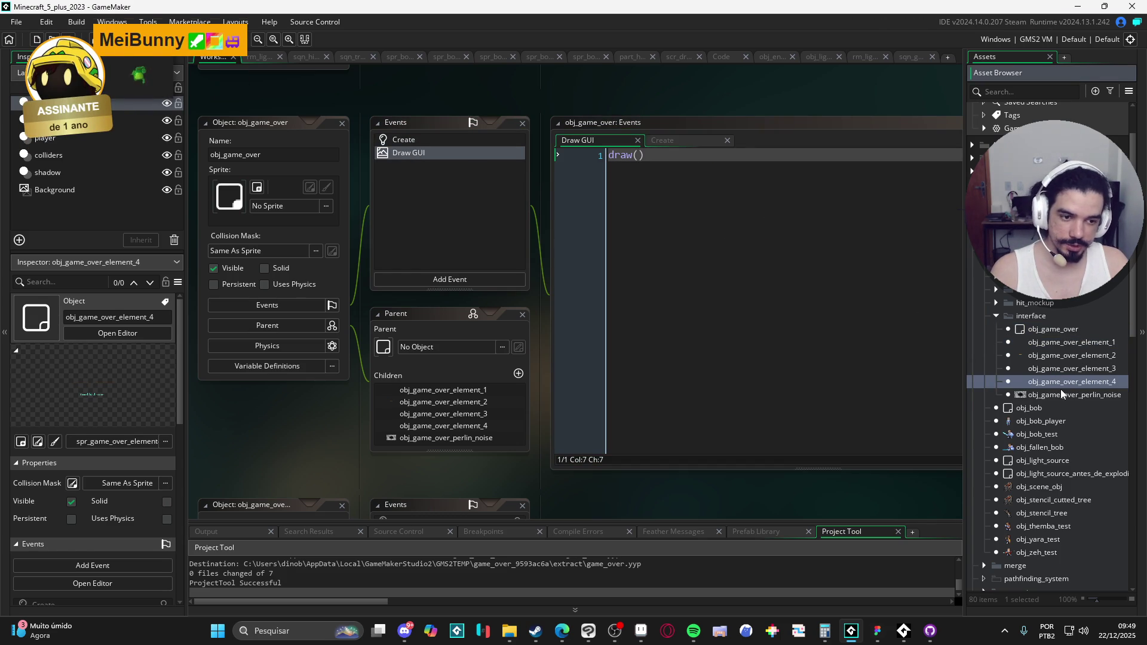
Open obj_game_over_perlin_noise and inspect its inherited Create event.
double_click(1061, 395)
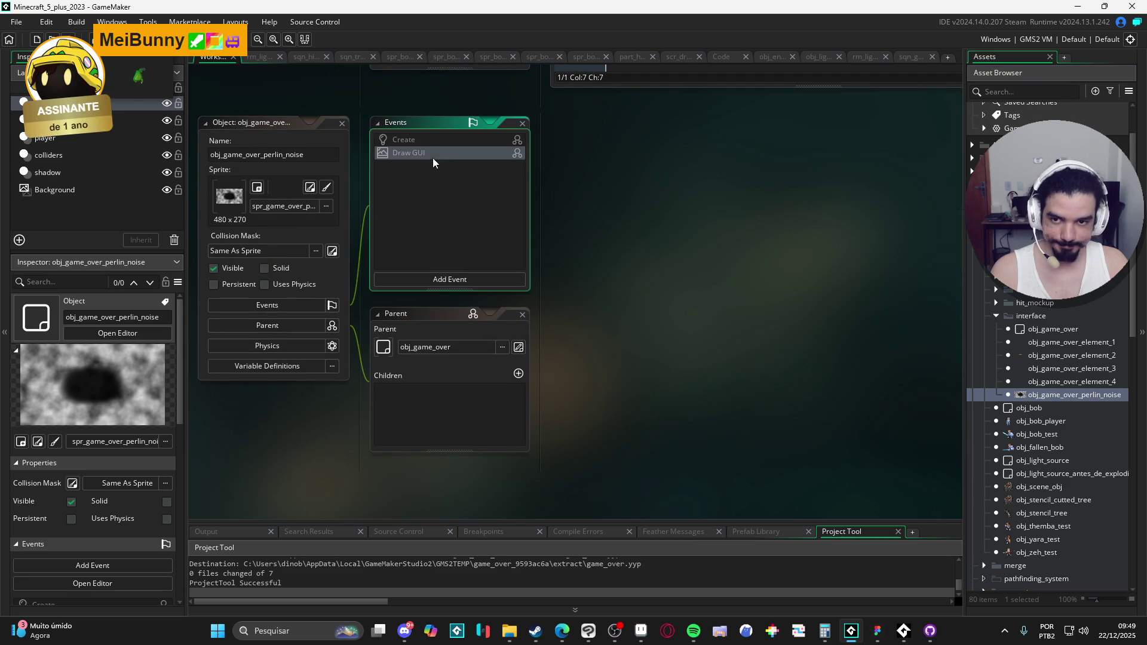
left_click(453, 142)
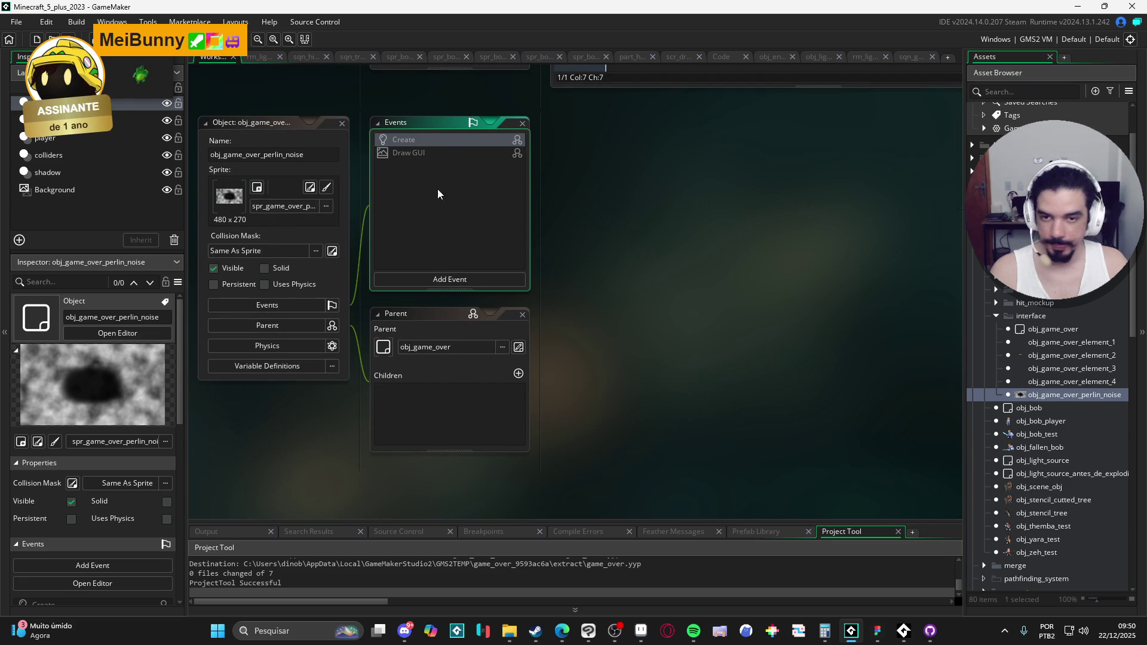
Add the perlin-noise object's own Create event calling surface_create(480), with a blank line above.
left_click(489, 278)
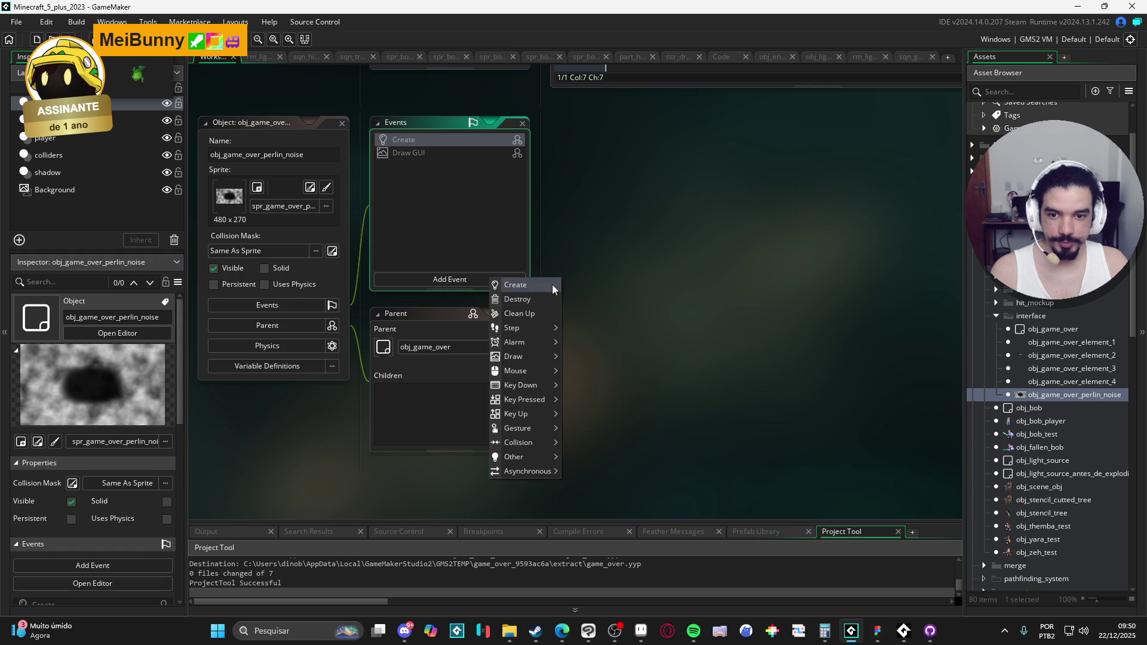
left_click(551, 285)
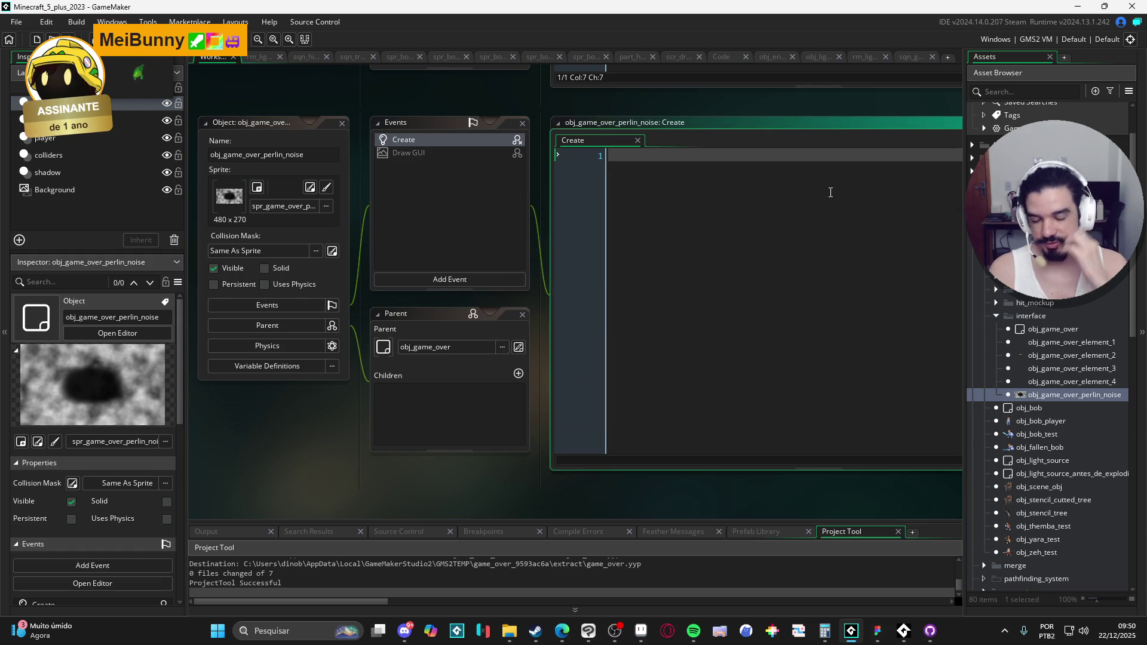
type("s")
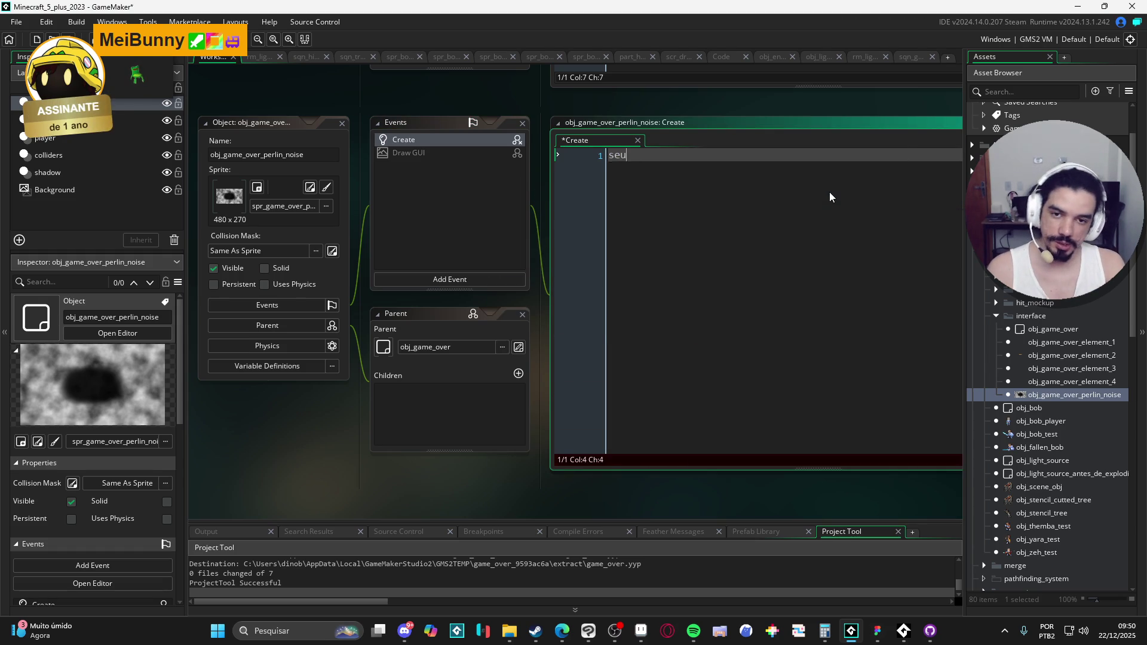
type("urfac")
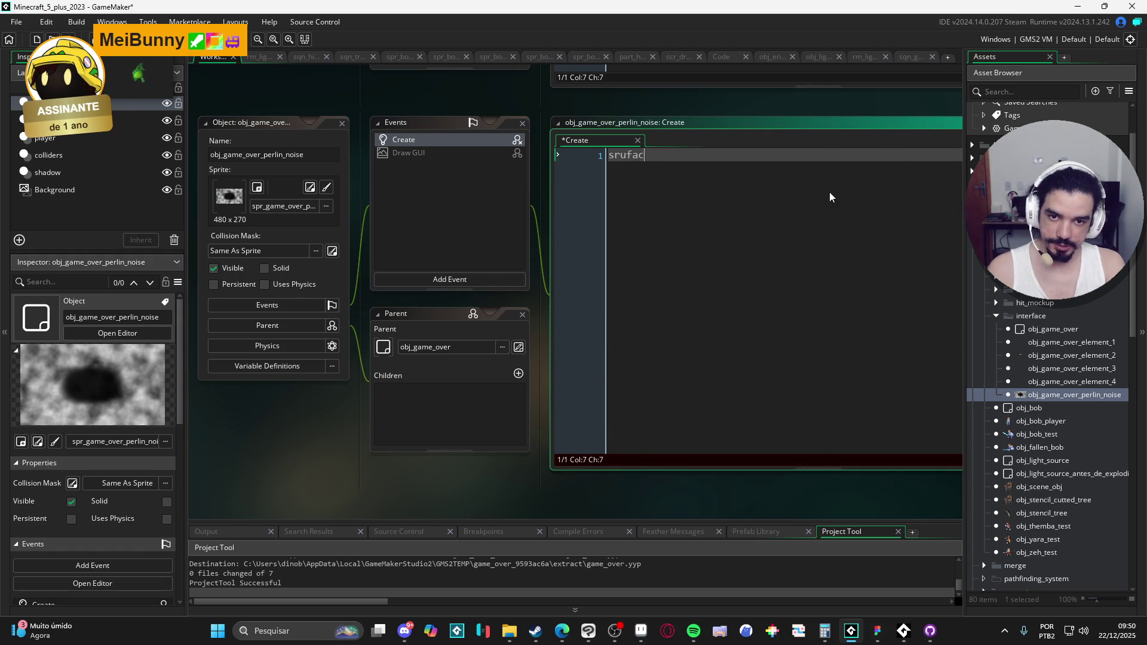
type("e_create")
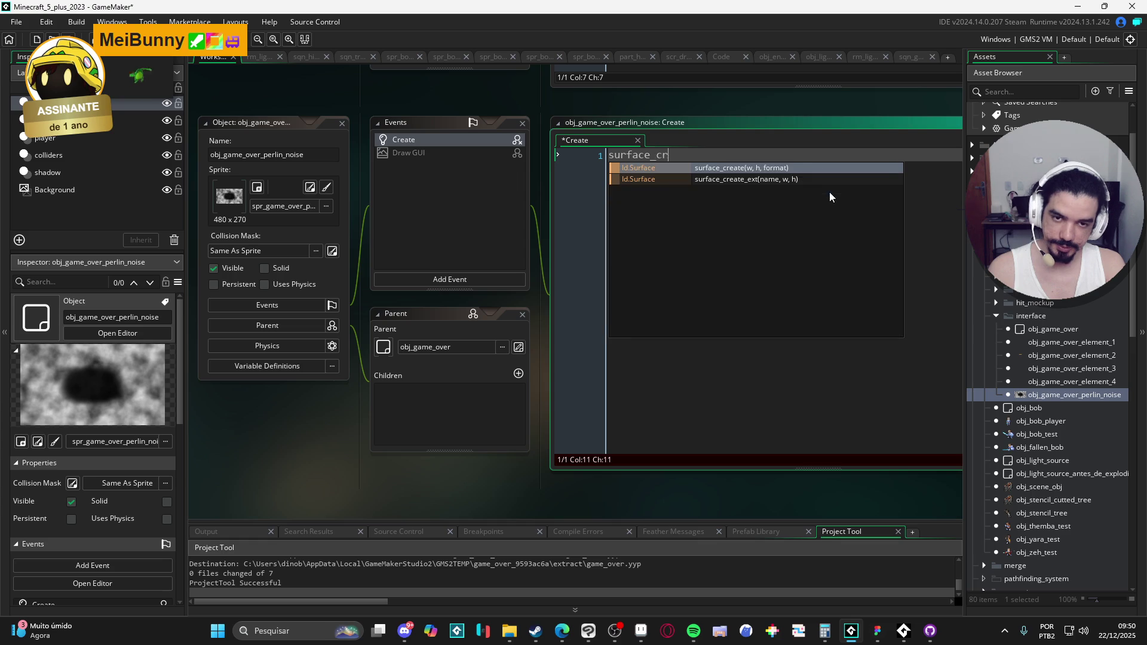
key("Return")
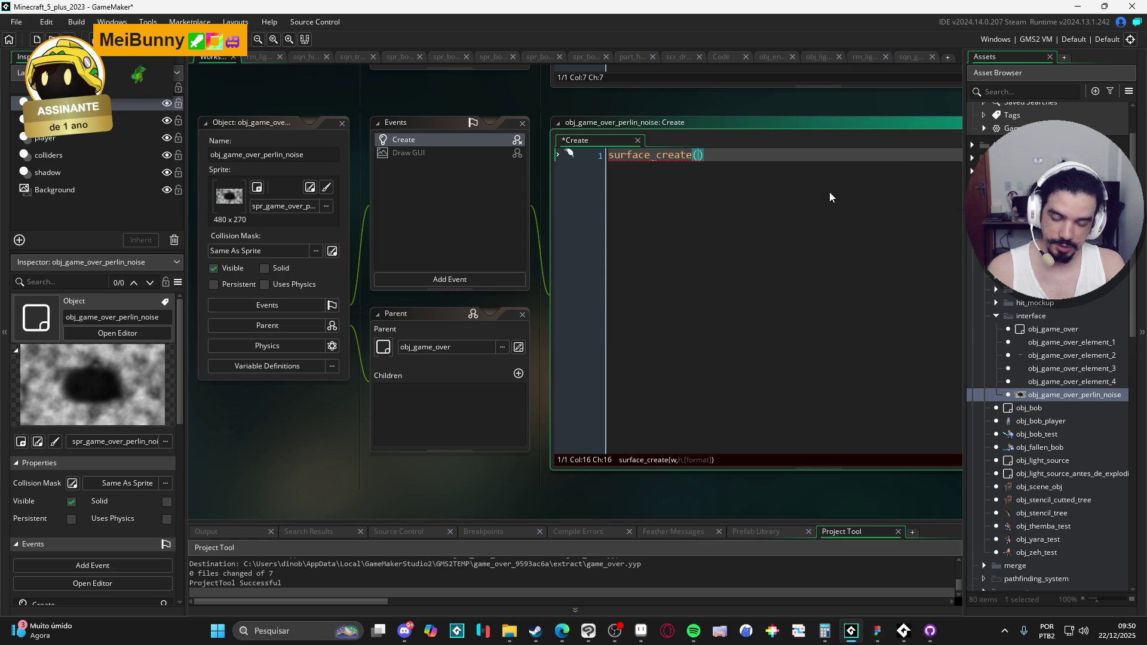
type("480")
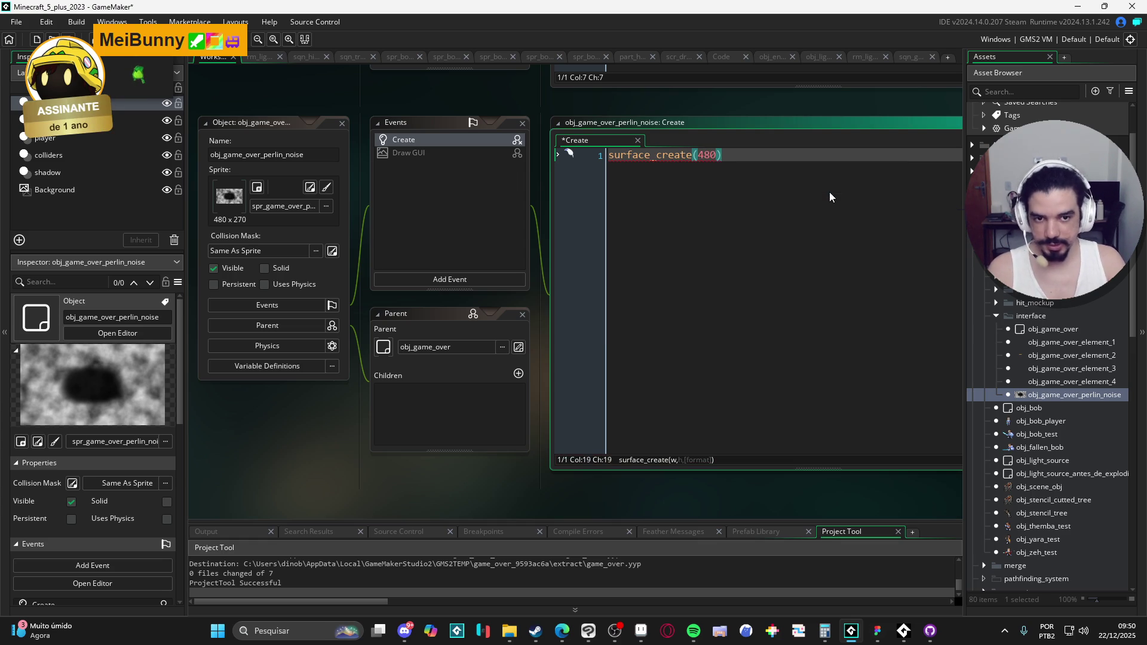
key("ctrl+shift+Left")
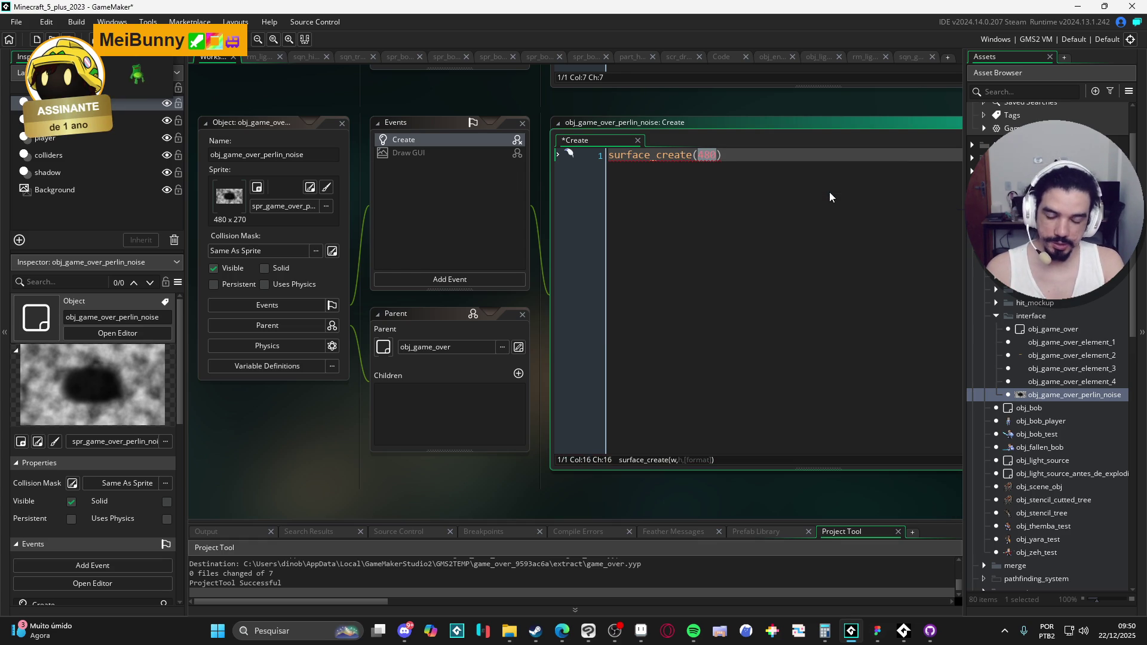
key("Home")
key("Return")
key("Up")
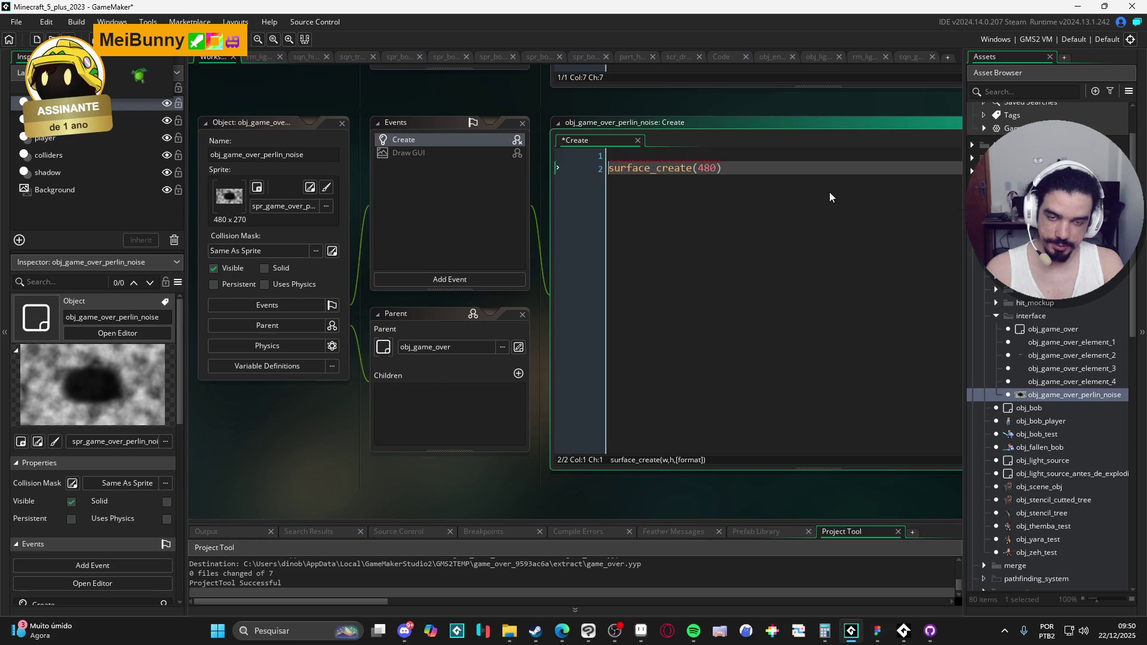
Write var _cam = view_camera[0] and var _cw = camera_get_view_width(_cam).
type("var _")
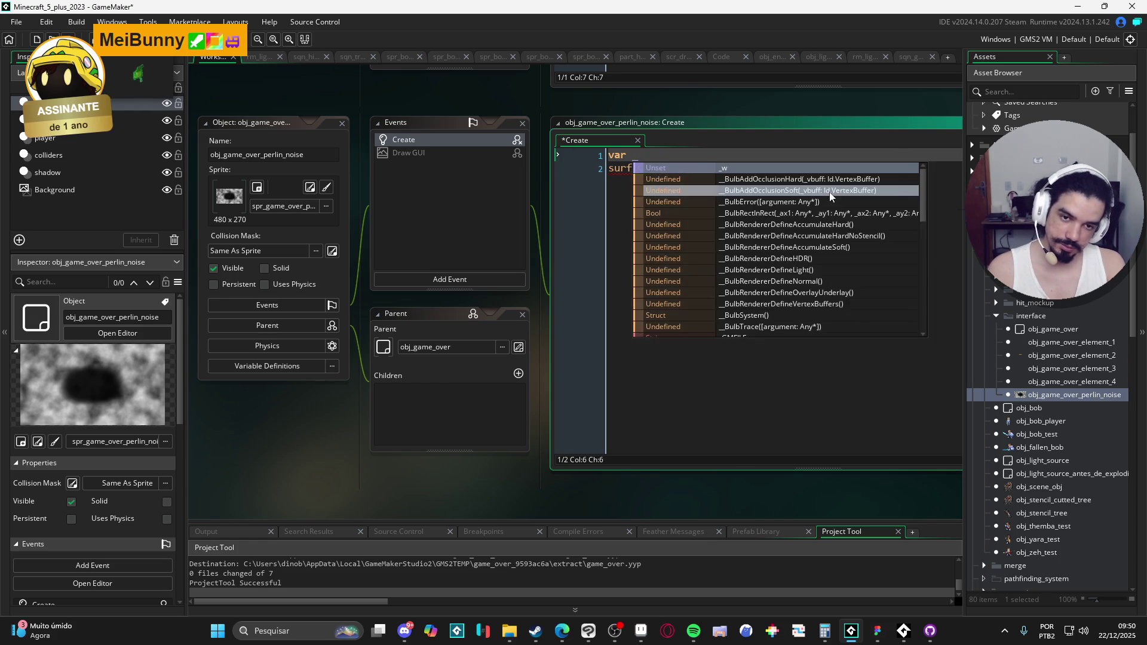
type("cw")
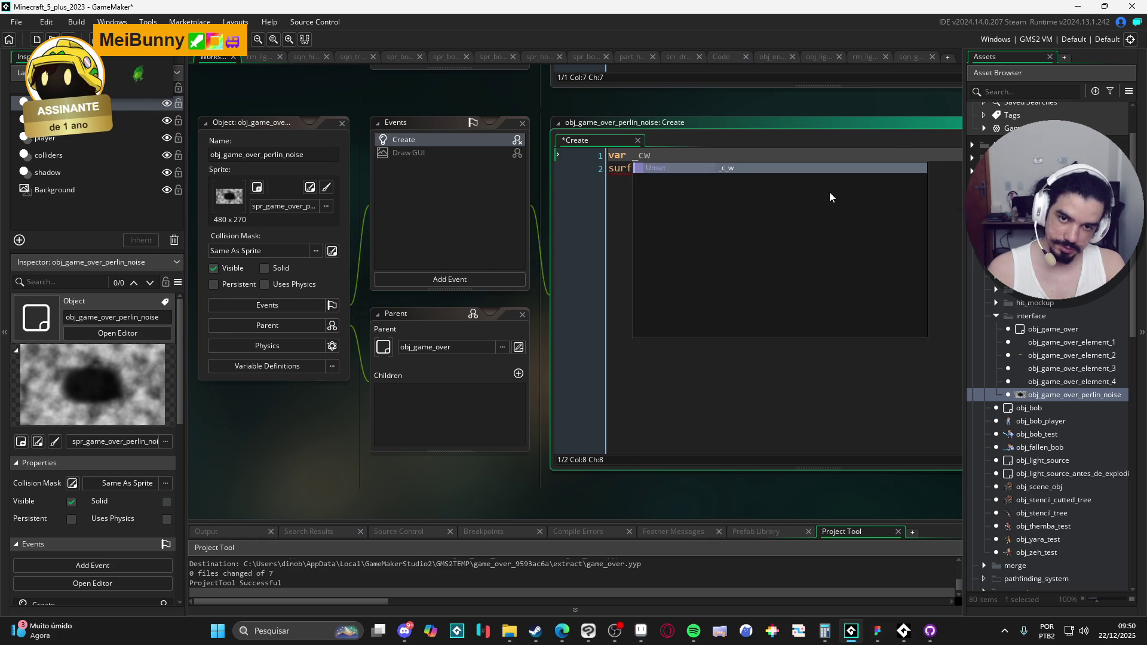
type(" = cam")
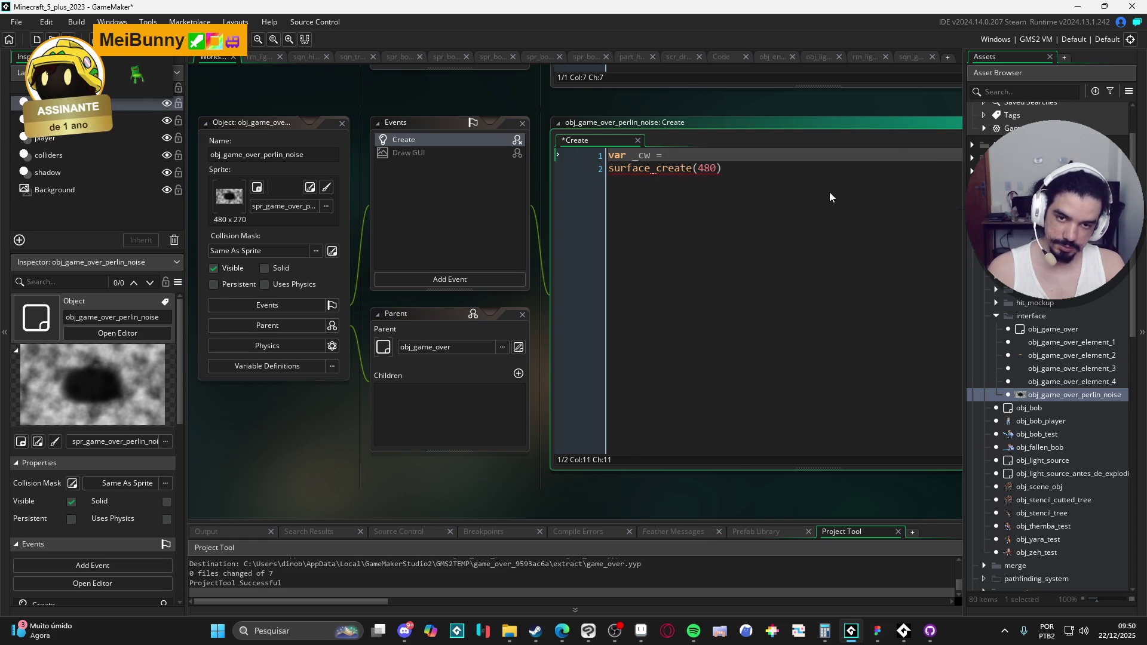
key("BackSpace")
key("BackSpace")
key("BackSpace")
type("view_cam")
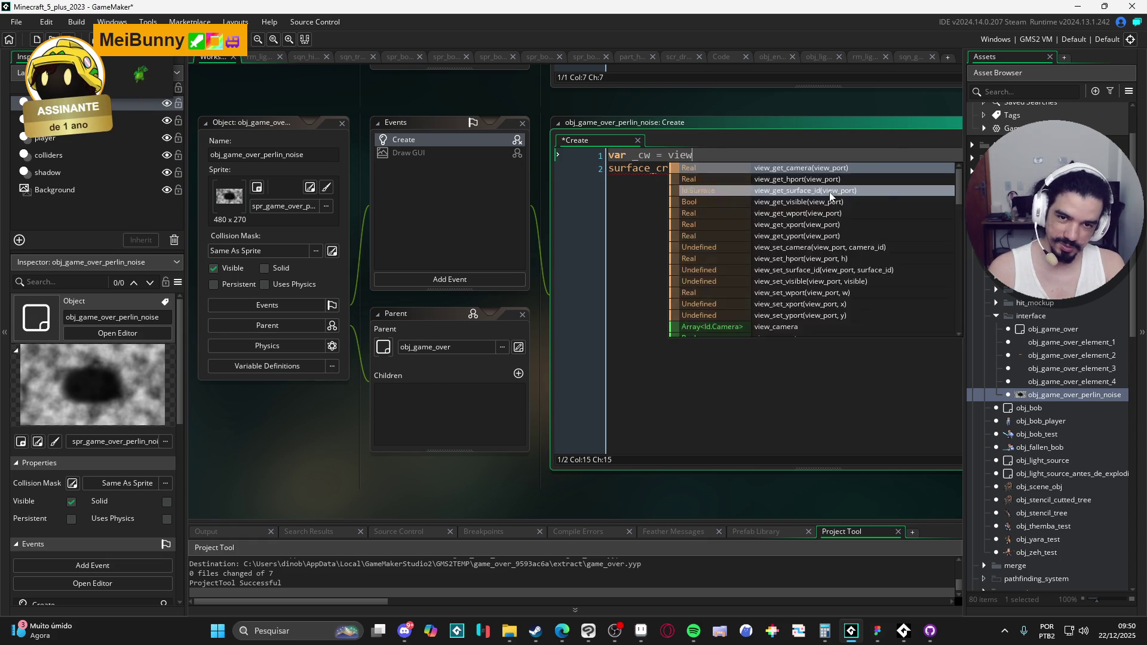
key("BackSpace")
key("BackSpace")
key("BackSpace")
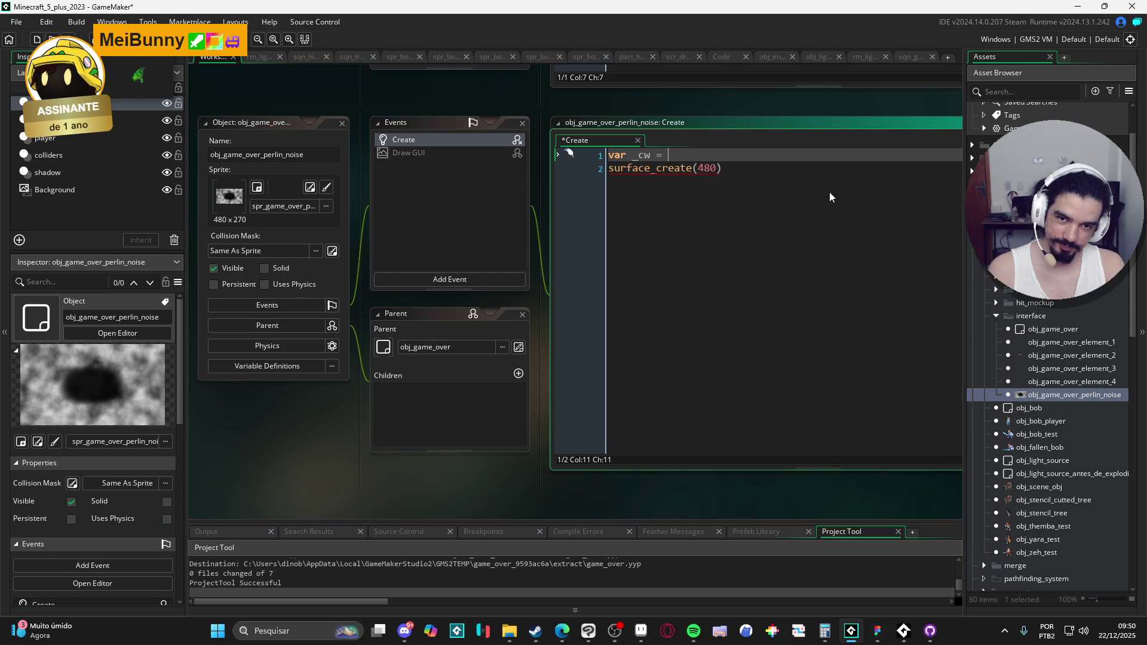
type("fam")
key("BackSpace")
key("BackSpace")
key("BackSpace")
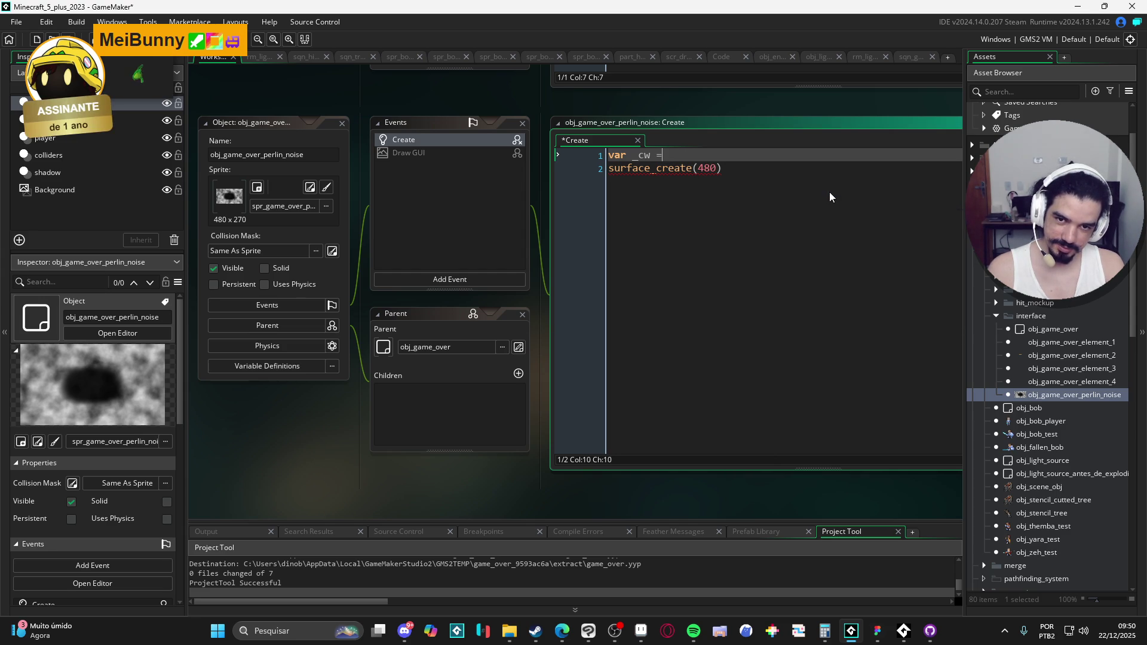
key("shift+Home")
type("var _cm")
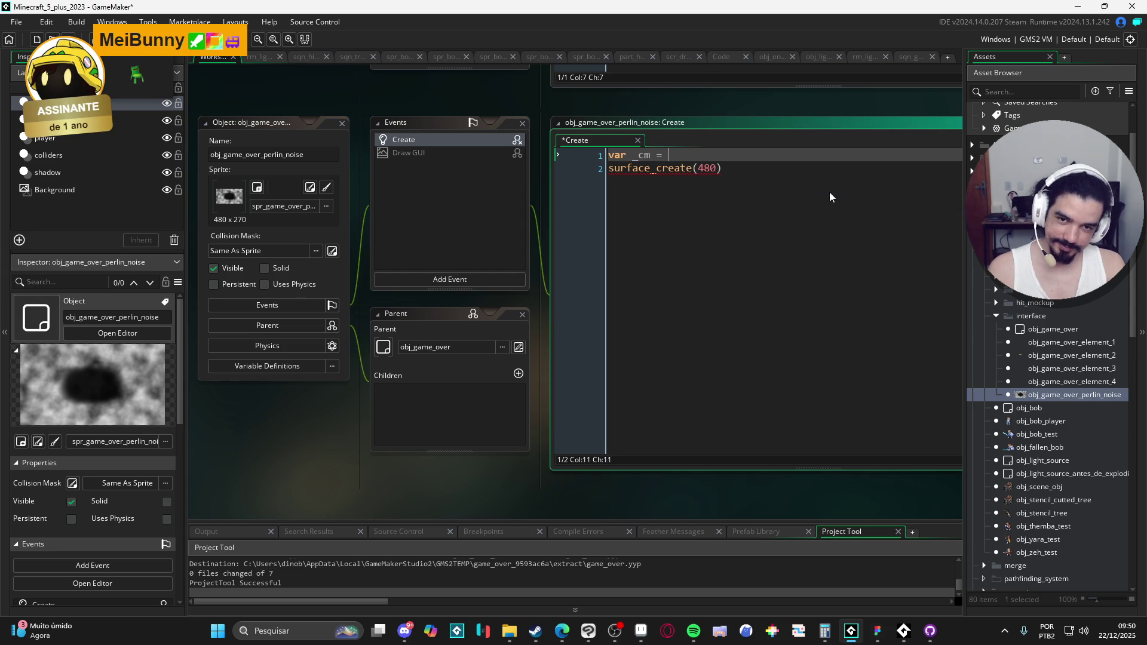
key("BackSpace")
type("am = v")
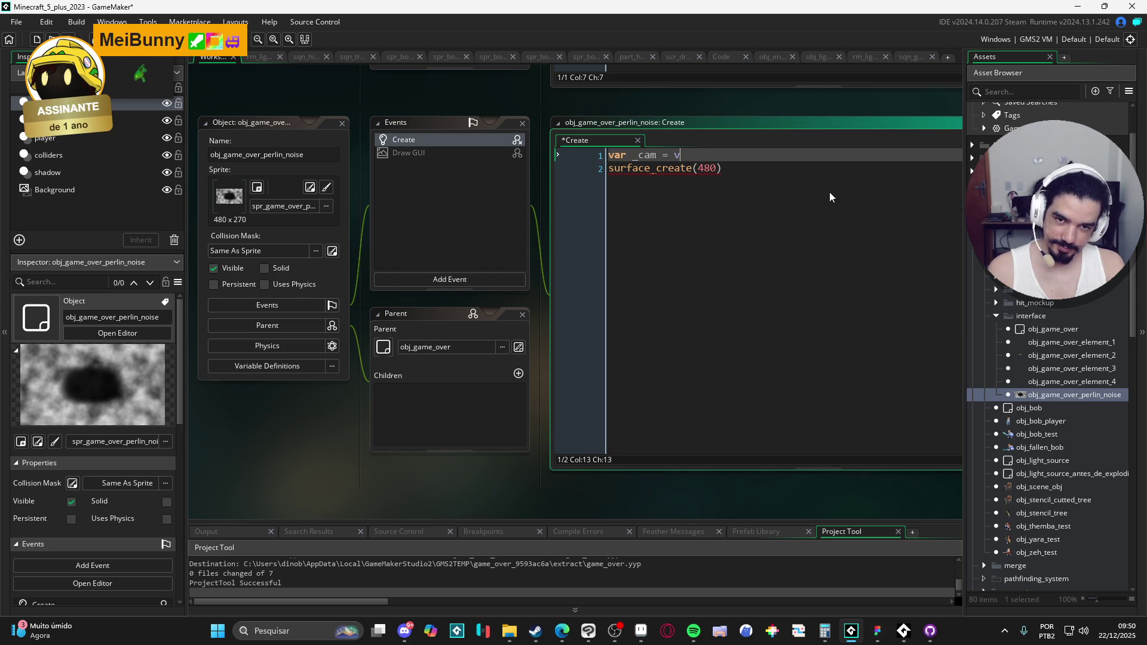
type("iew_camera[0")
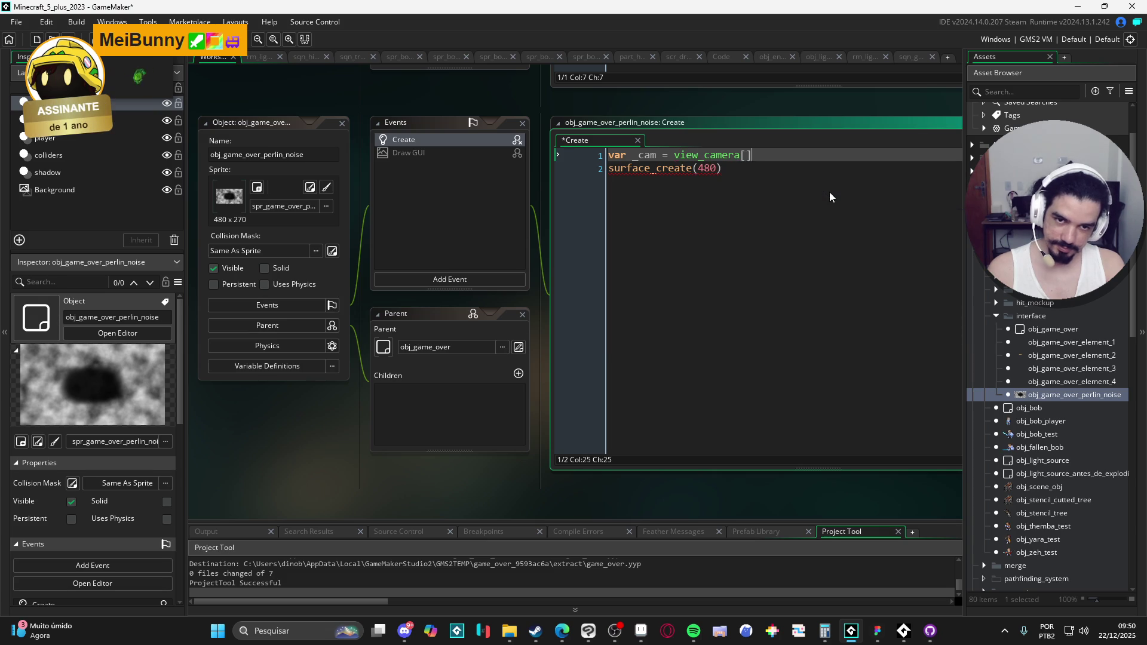
type("]")
key("Return")
type("var ")
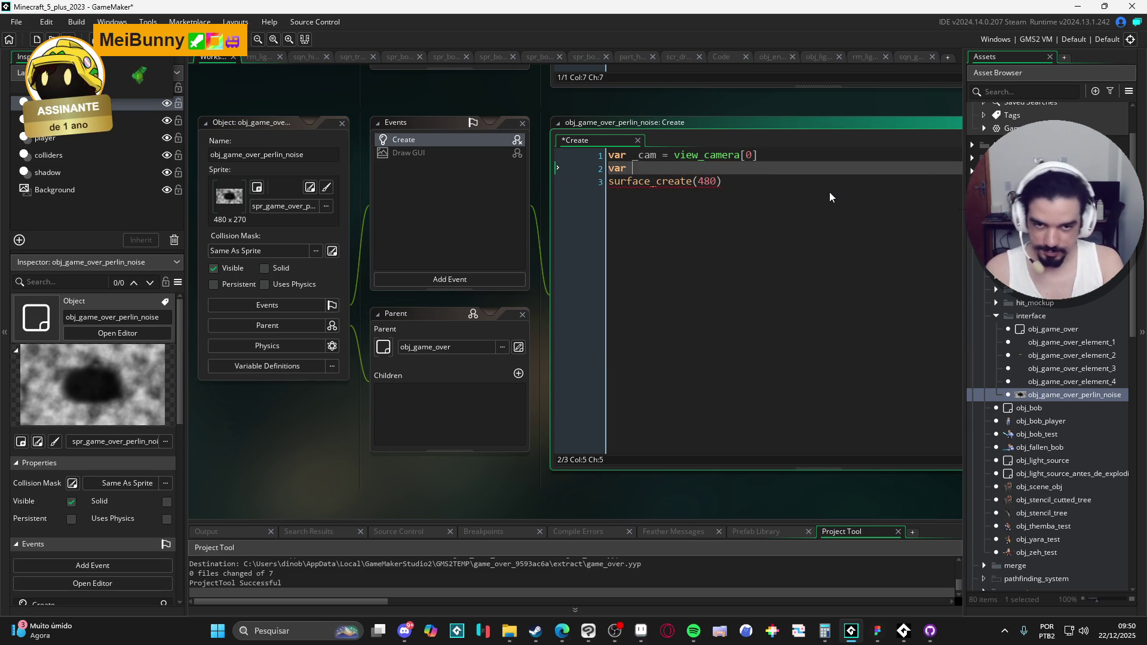
type("_cw = cam")
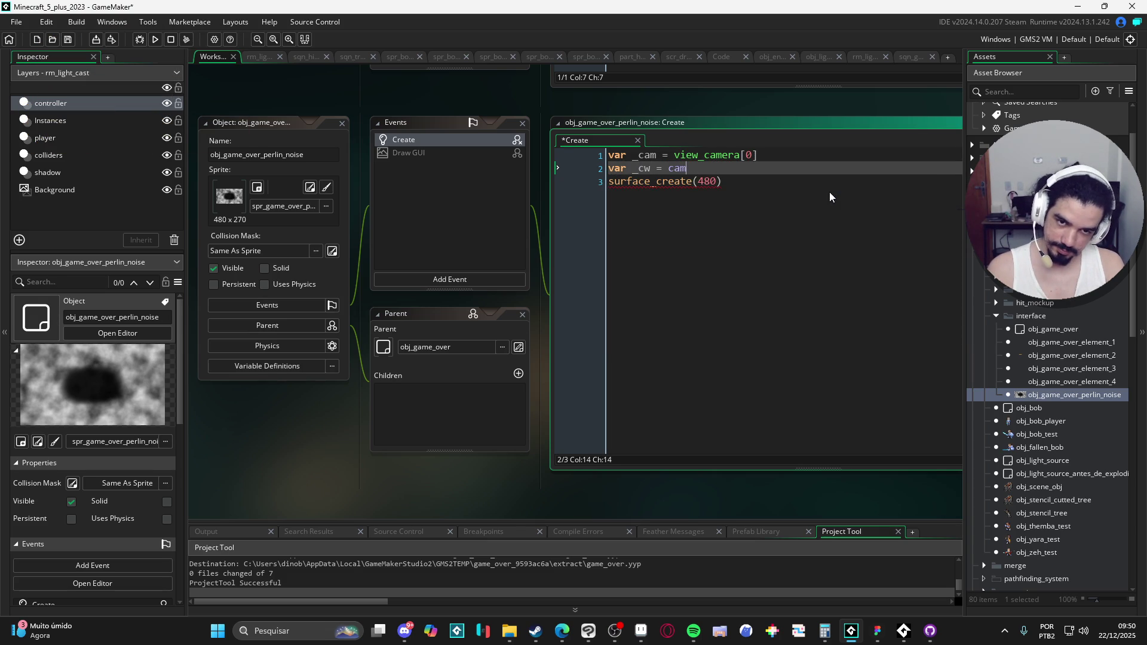
type("era_get_v")
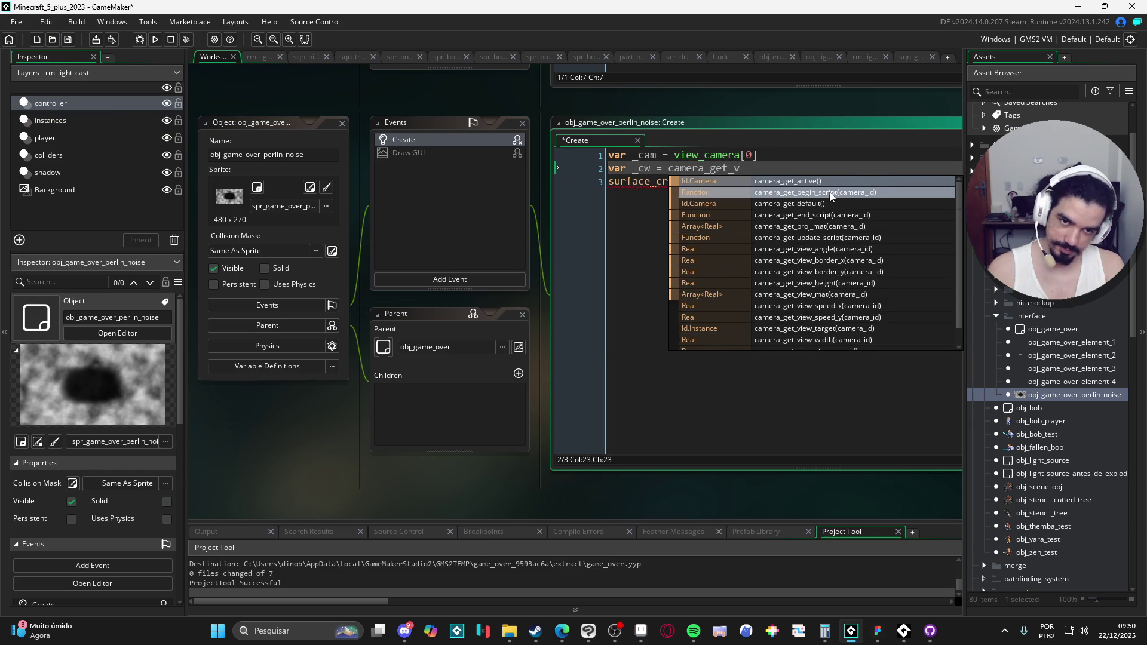
type("iew_w")
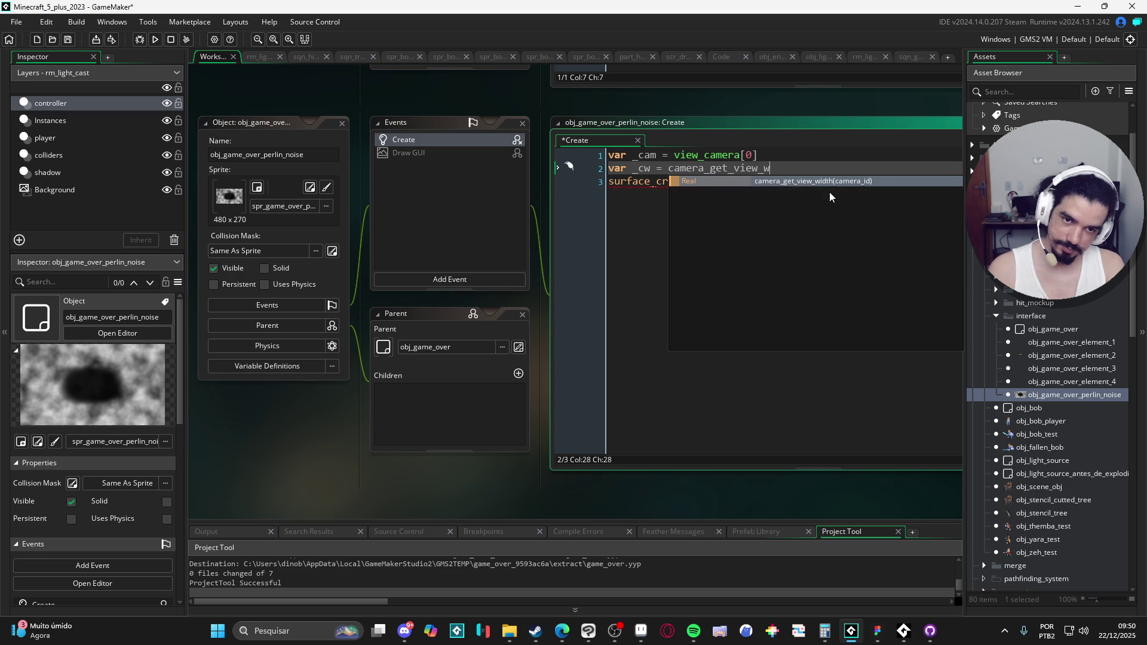
key("Return")
type("_cam)")
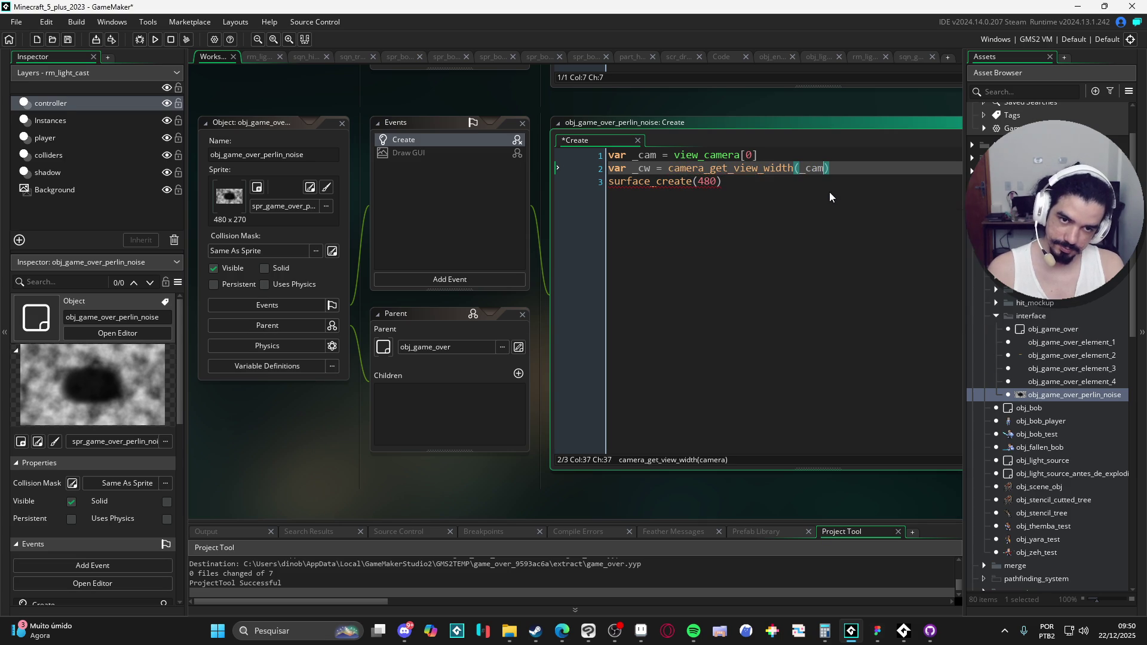
Duplicate the width line into var _ch = camera_get_view_height(_cam).
key("Return")
key("Up")
key("ctrl+d")
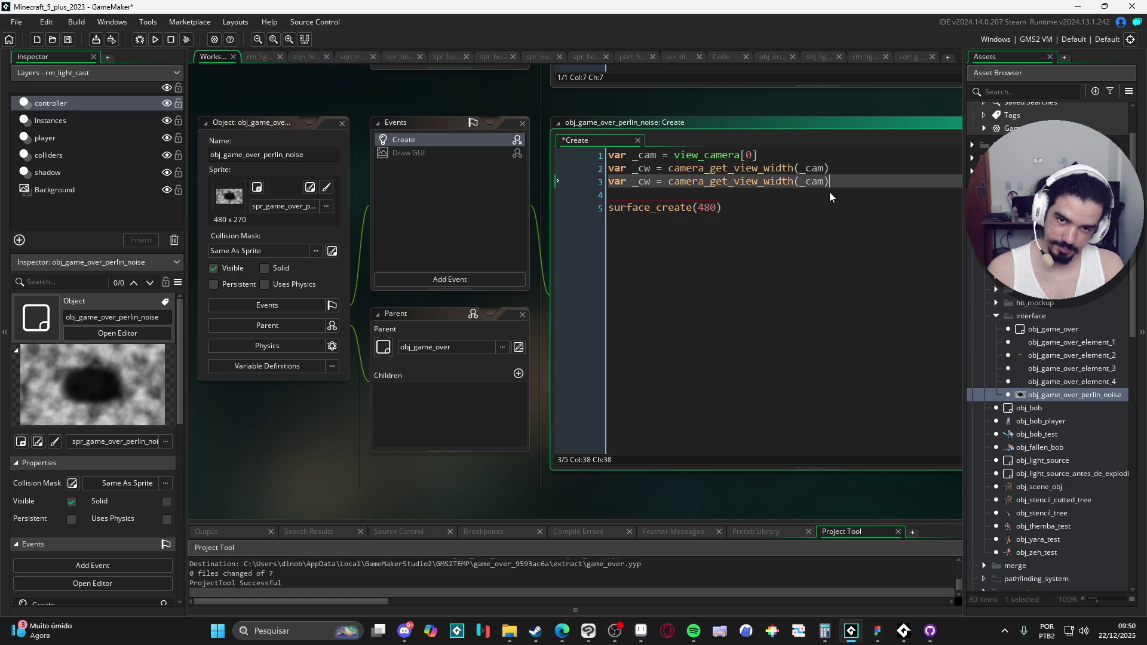
key("Left")
key("Left")
key("Left")
key("ctrl+Left")
key("ctrl+Left")
key("ctrl+Left")
key("BackSpace")
type("h")
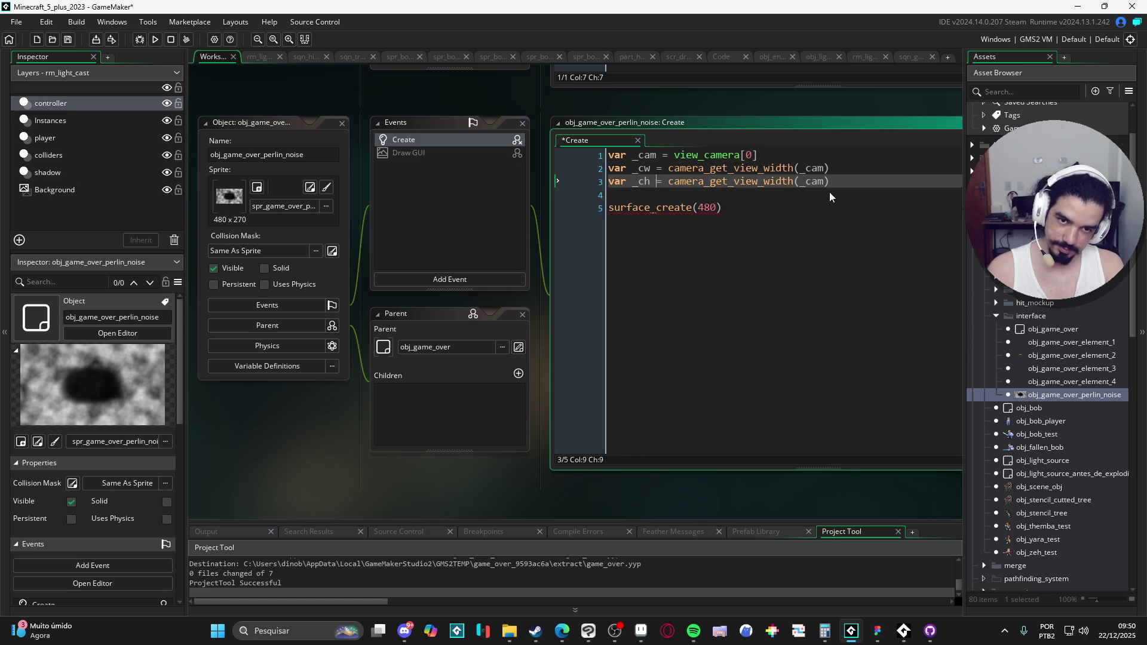
key("ctrl+Right")
key("End")
key("Left")
key("Left")
key("Left")
key("Left")
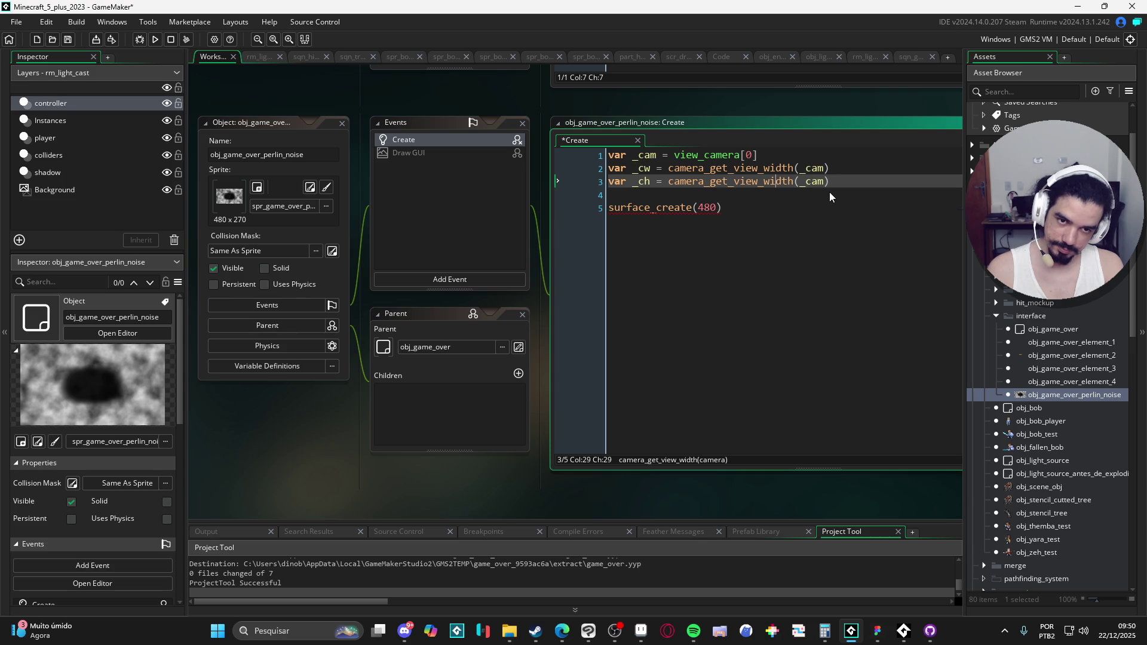
key("Delete")
key("Delete")
key("BackSpace")
key("BackSpace")
key("BackSpace")
type("hei")
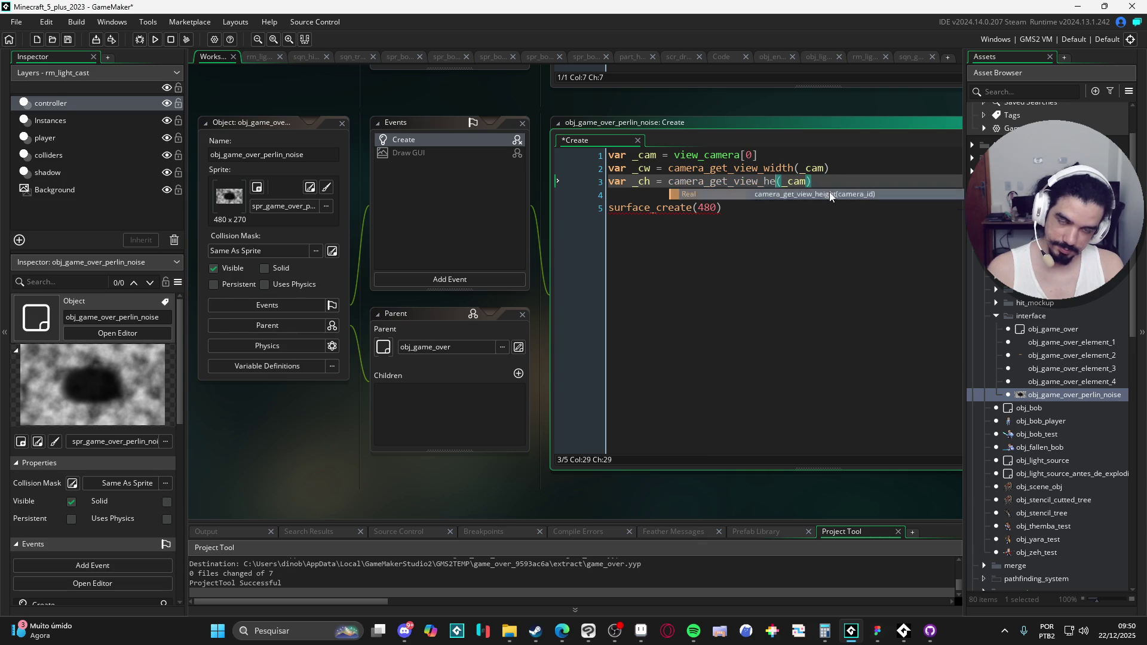
key("Return")
key("Right")
key("Right")
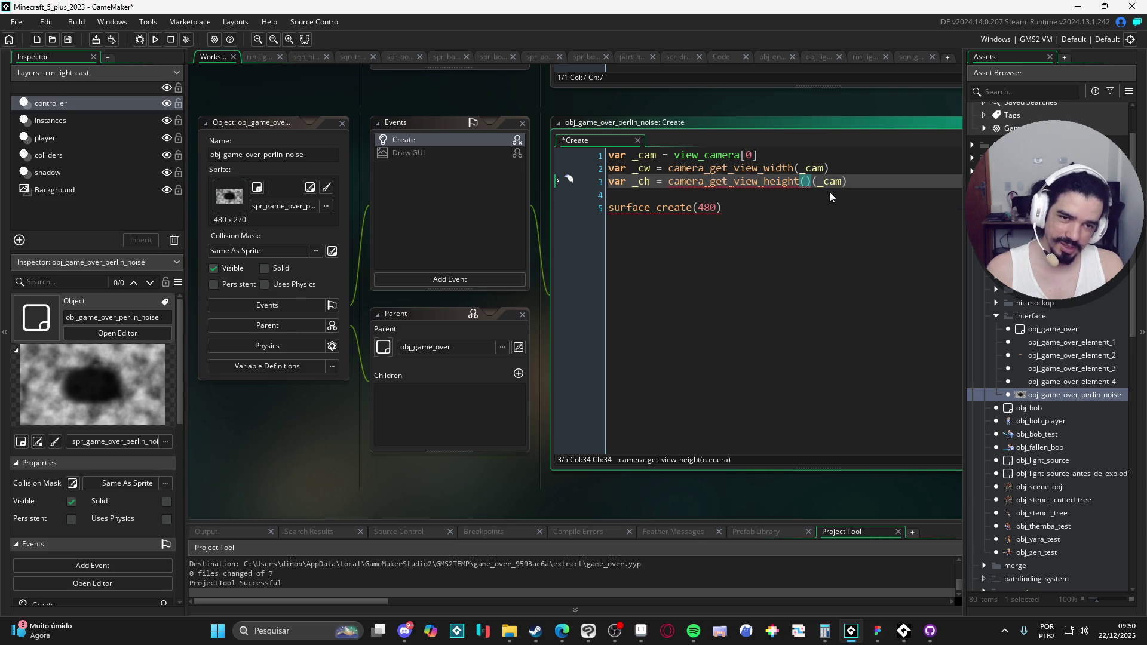
Remove the stray empty parentheses from the camera_get_view_height line.
left_click(830, 168)
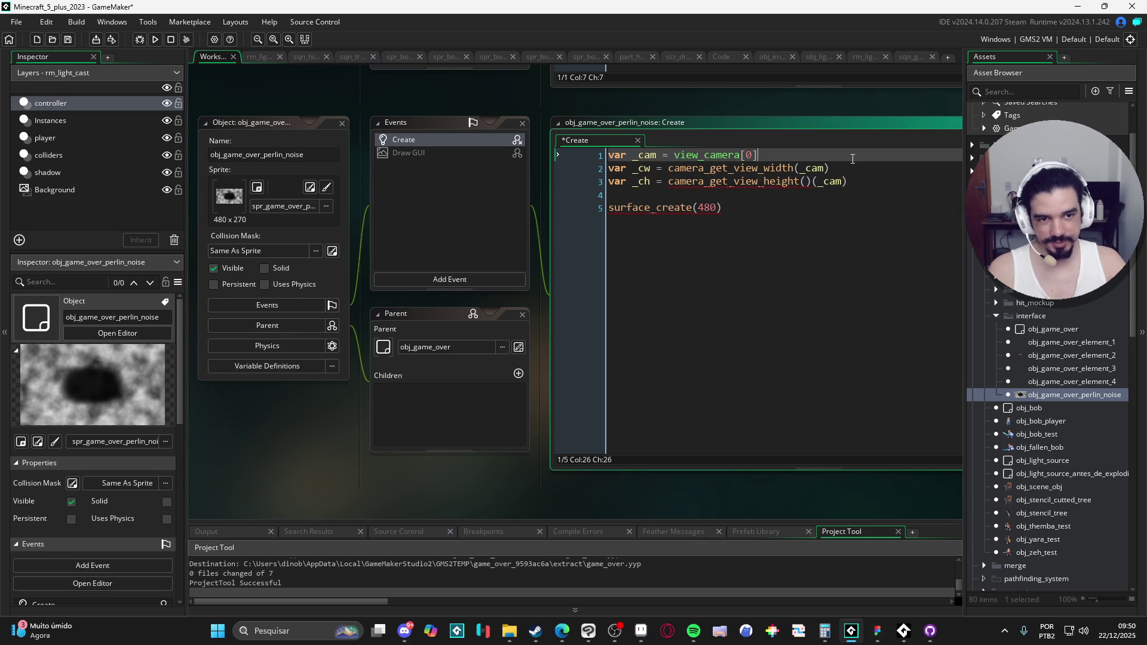
left_click_drag(830, 167, 667, 163)
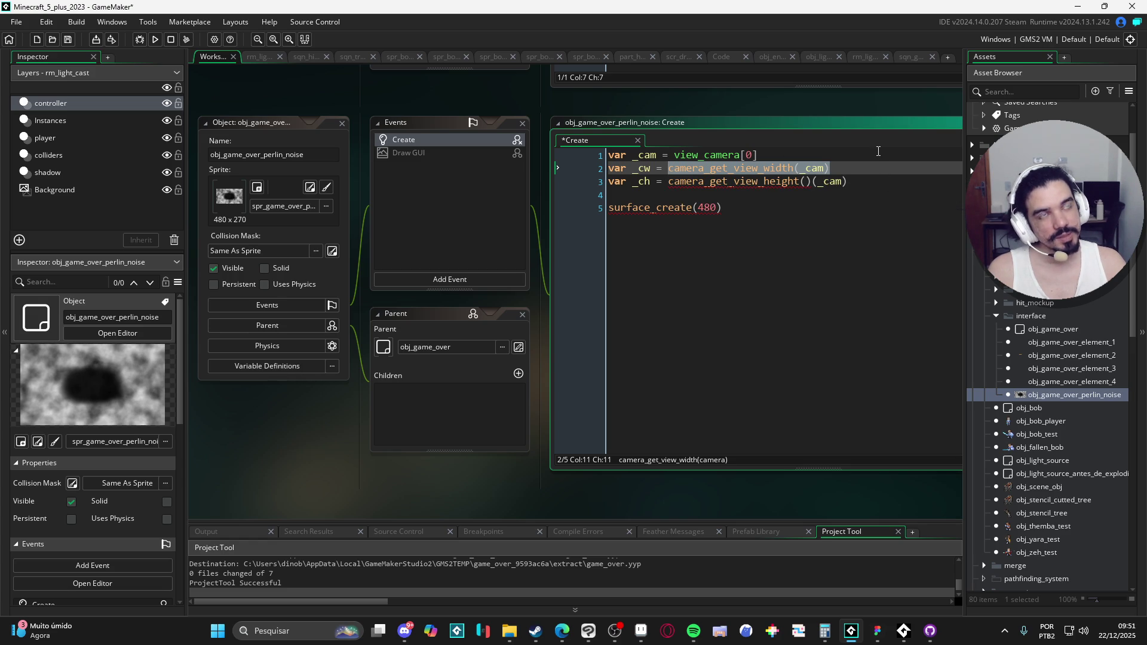
left_click(811, 184)
key("BackSpace")
key("BackSpace")
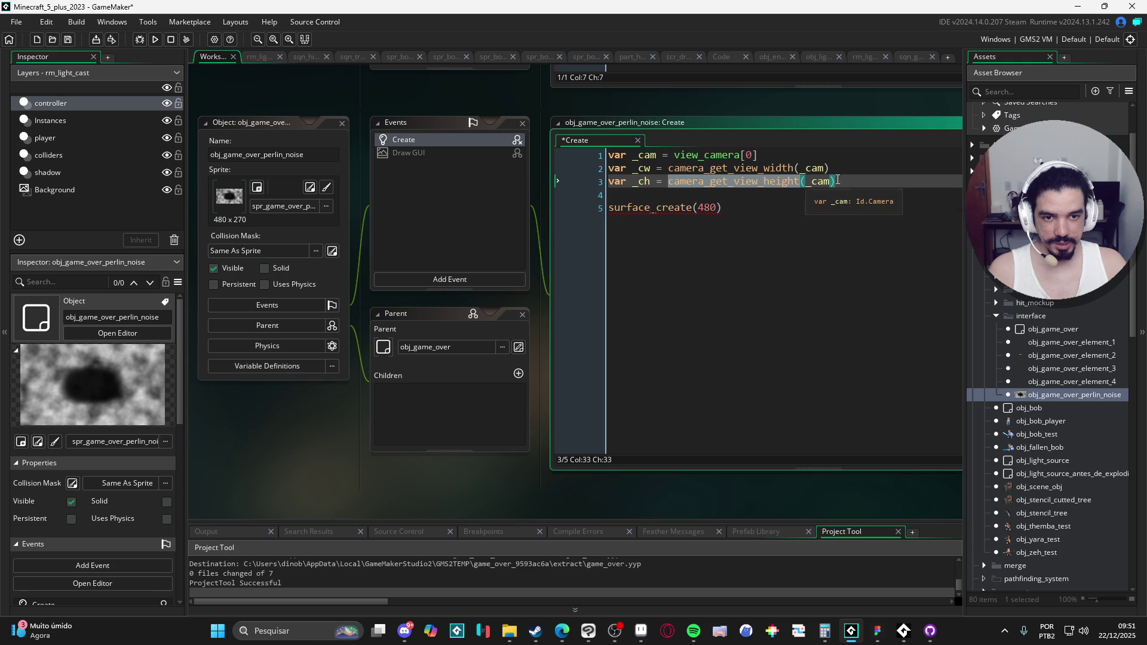
left_click(731, 211)
left_click(653, 167)
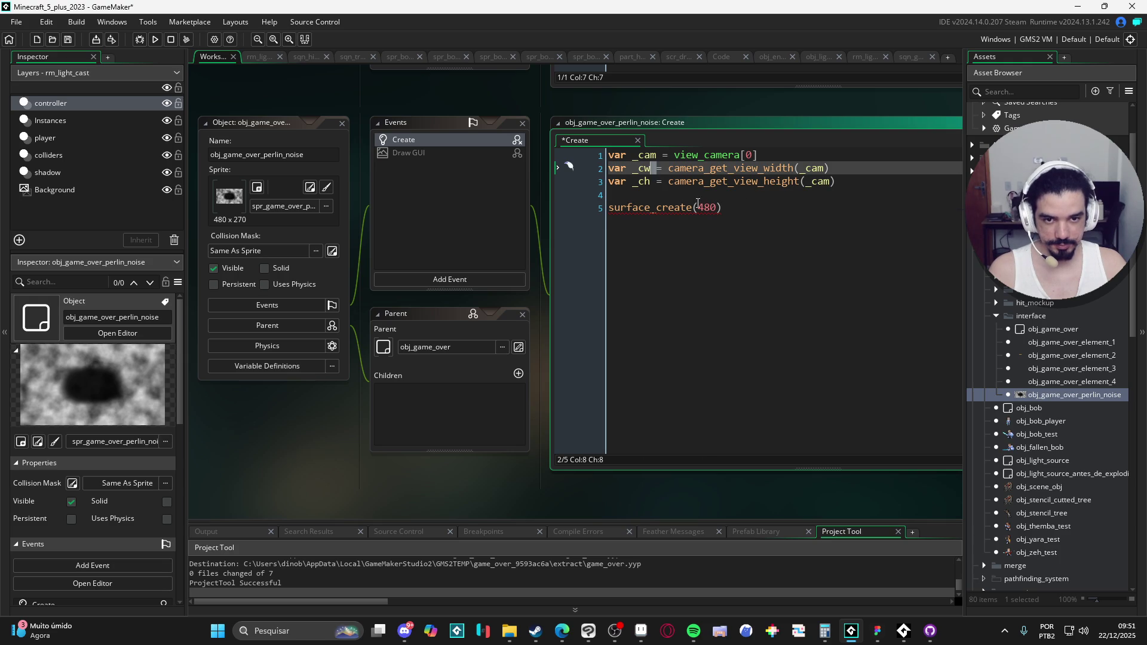
Replace surface_create's 480 with _cw, _ch and begin a surface_set call below.
double_click(706, 207)
type("_cw")
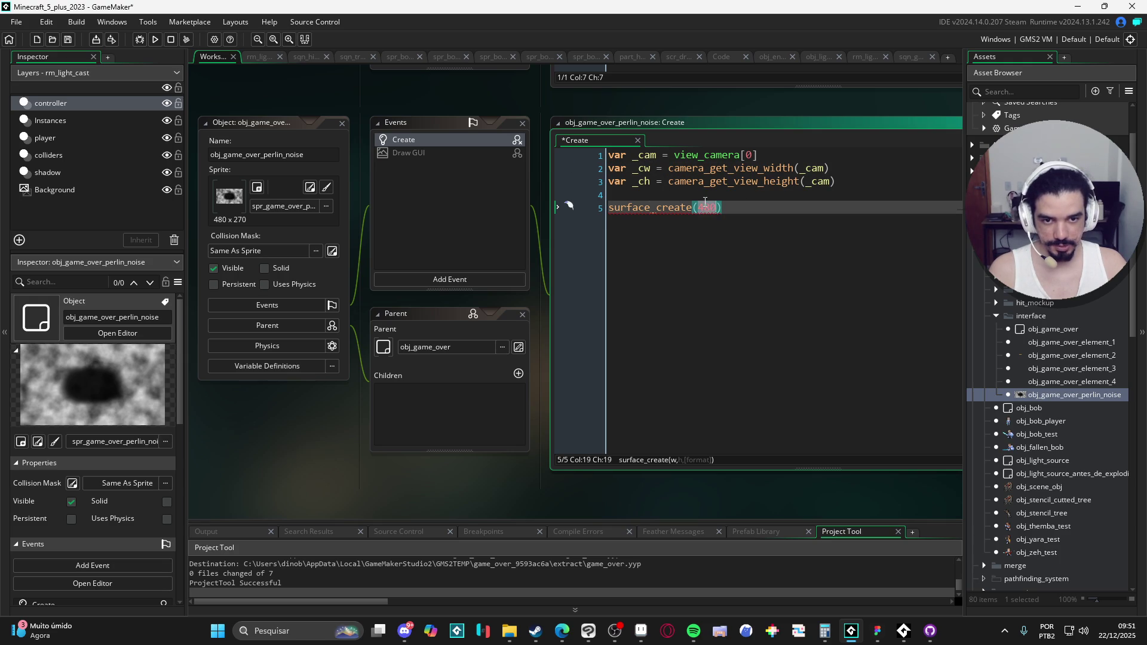
type(", _v")
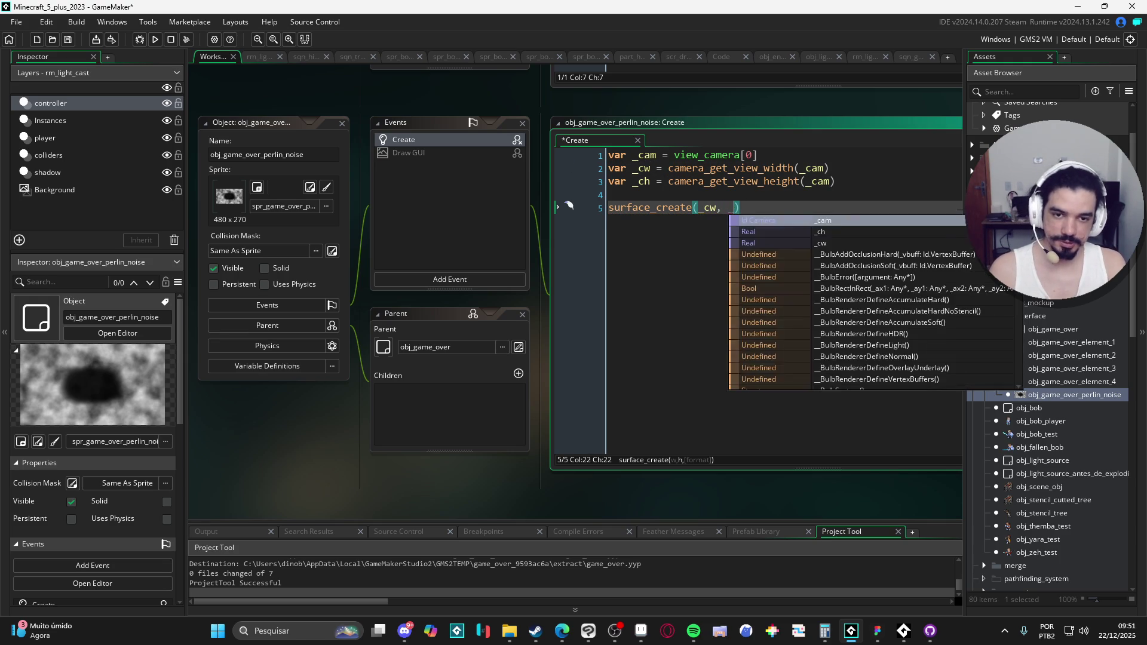
key("BackSpace")
type("ch")
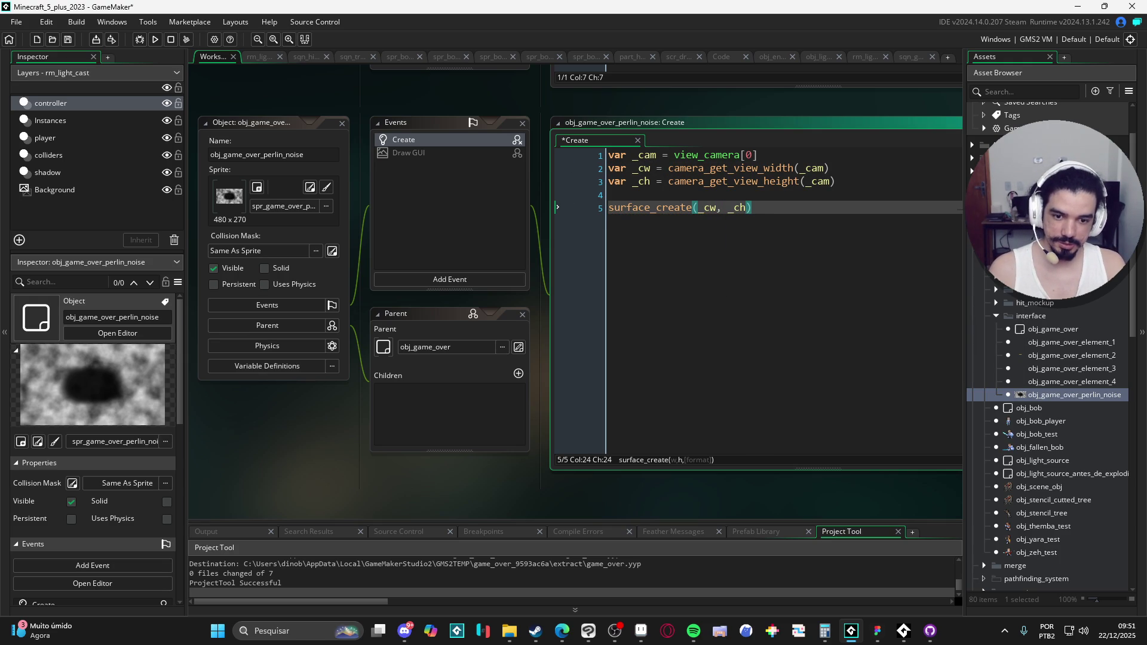
key("End")
key("Return")
key("Return")
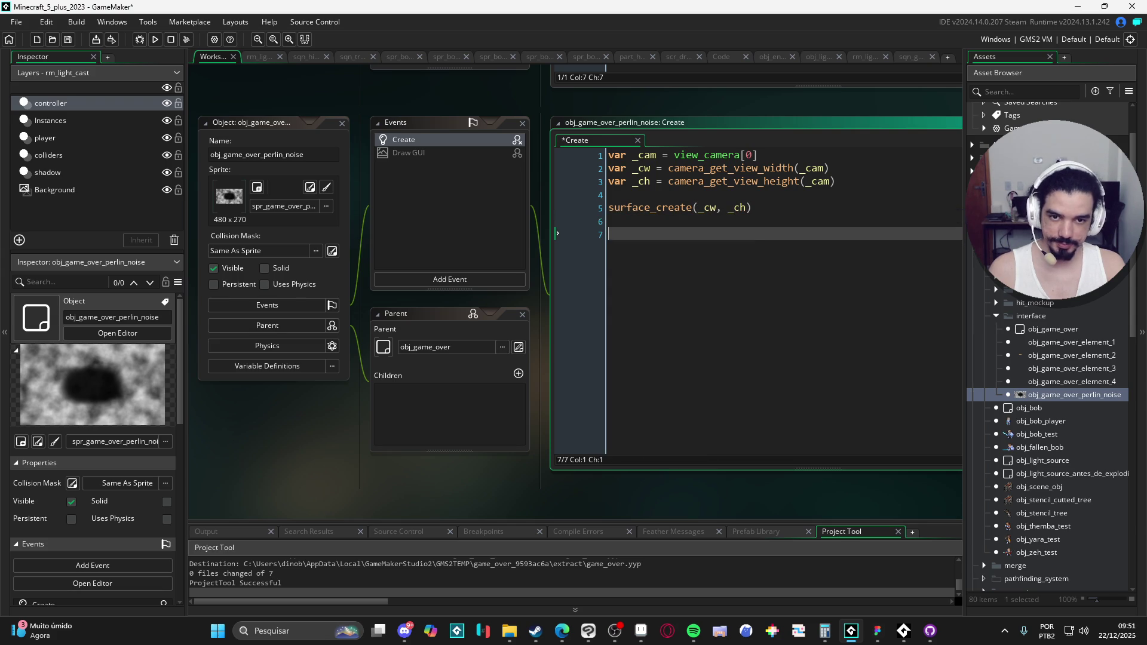
type("urfac")
key("BackSpace")
key("BackSpace")
key("BackSpace")
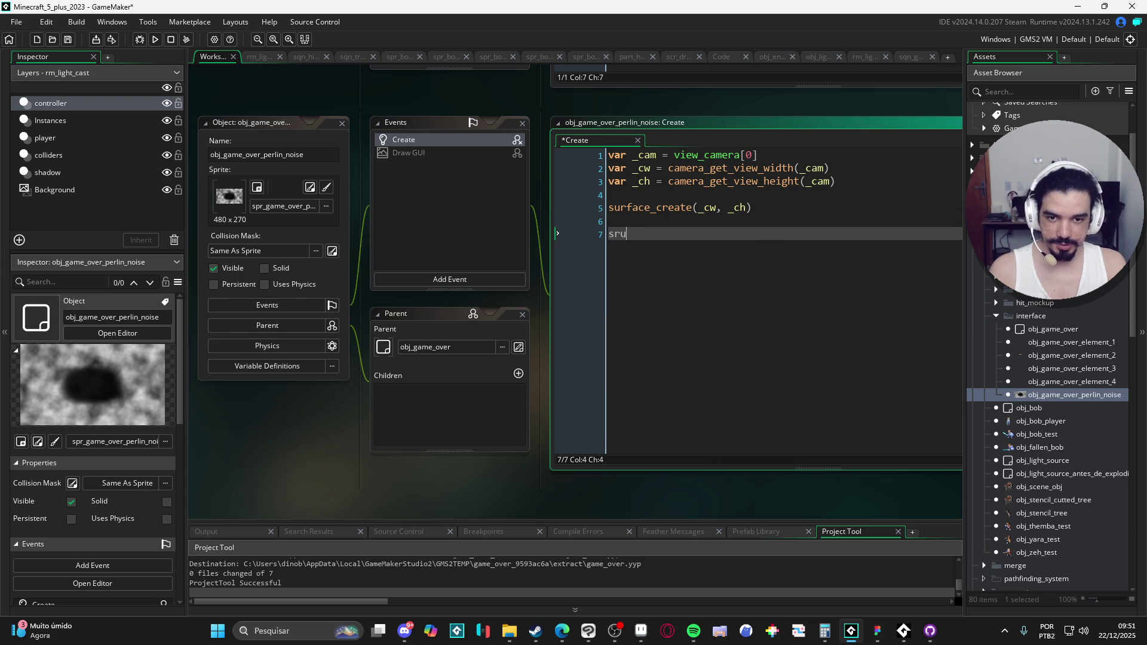
type("rface_set_")
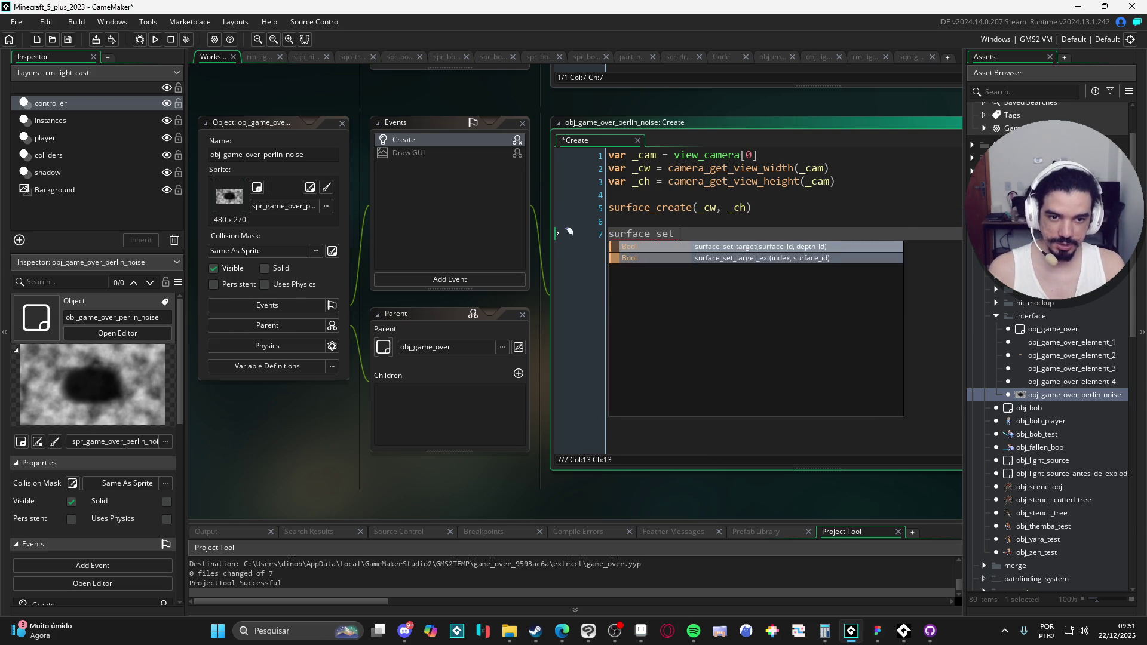
Store the new surface in var _surf and pass _surf to surface_set_target.
key("Return")
type("_sur")
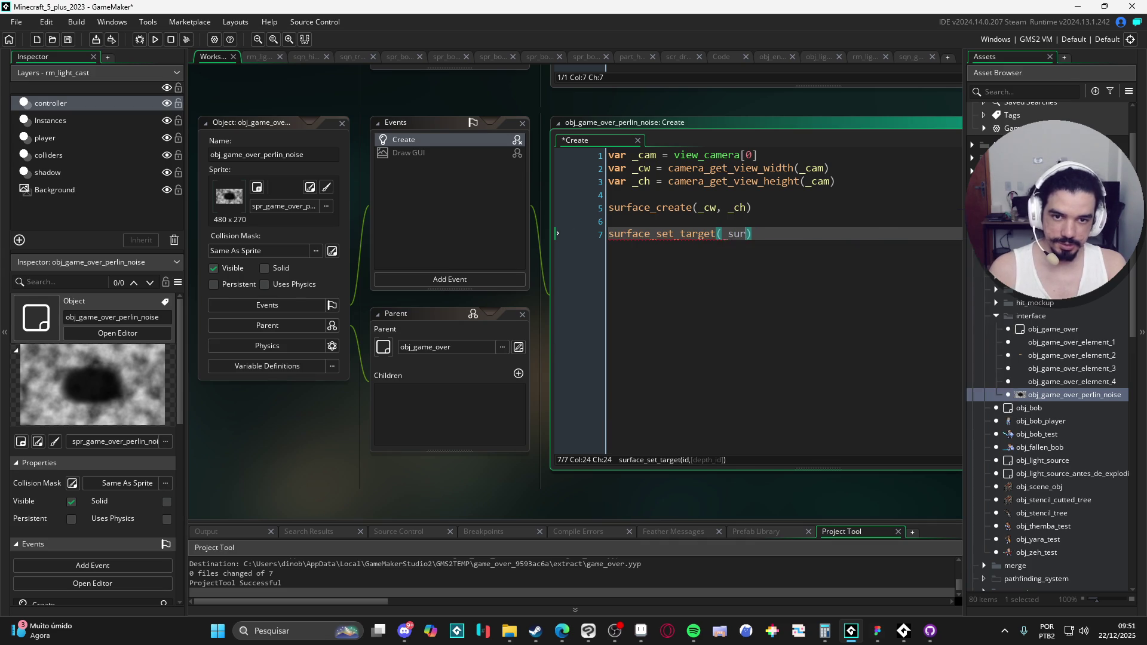
type("f")
key("Up")
key("Up")
key("Left")
key("Left")
key("Left")
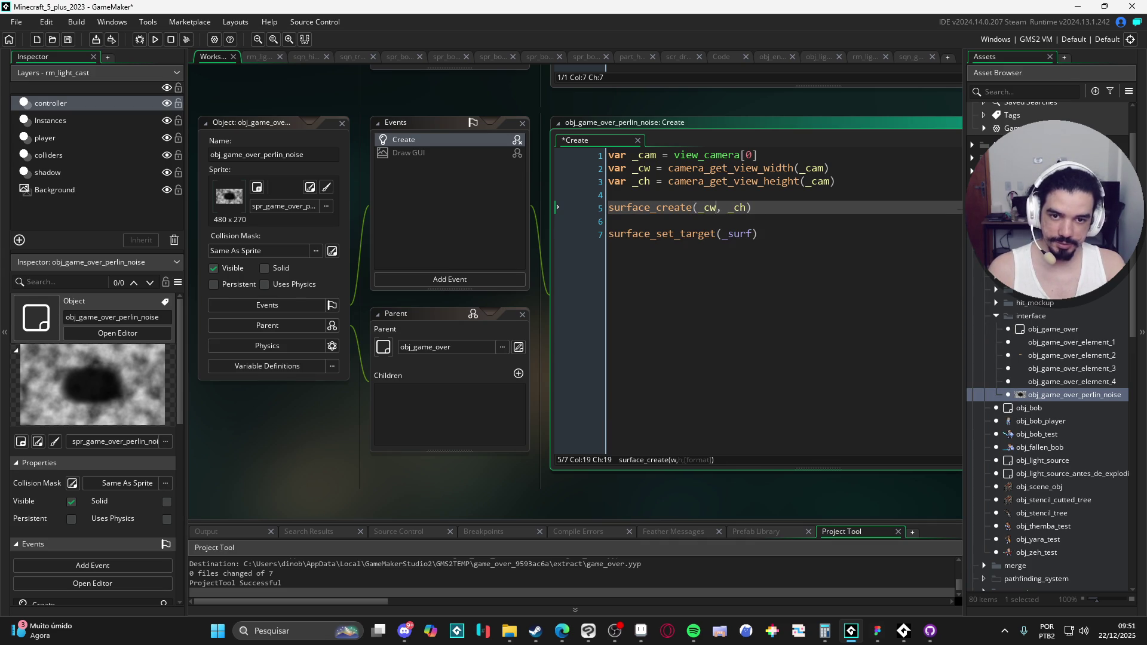
key("Home")
type("var _su")
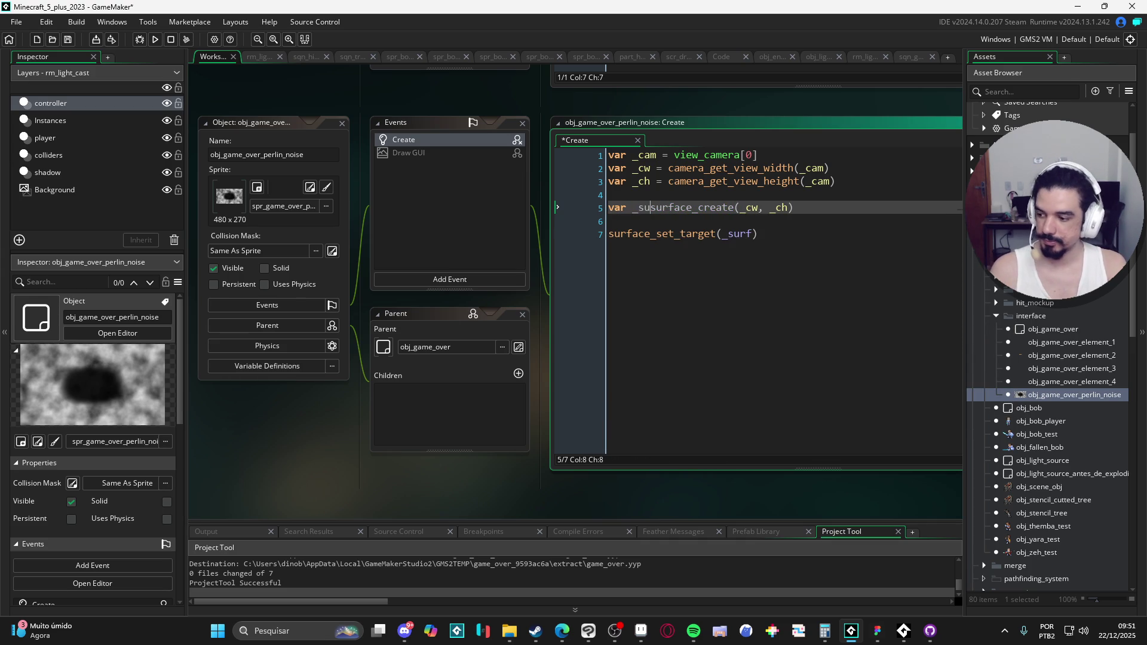
type("rf =")
key("Down")
key("Down")
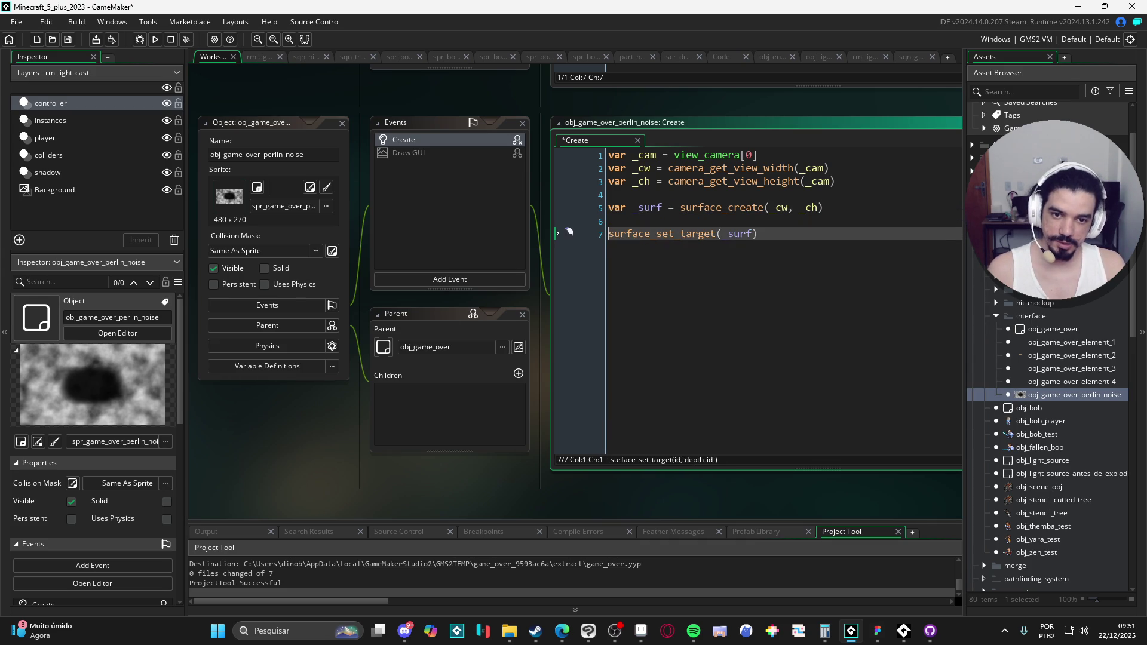
key("ctrl+Right")
key("ctrl+Right")
key("Right")
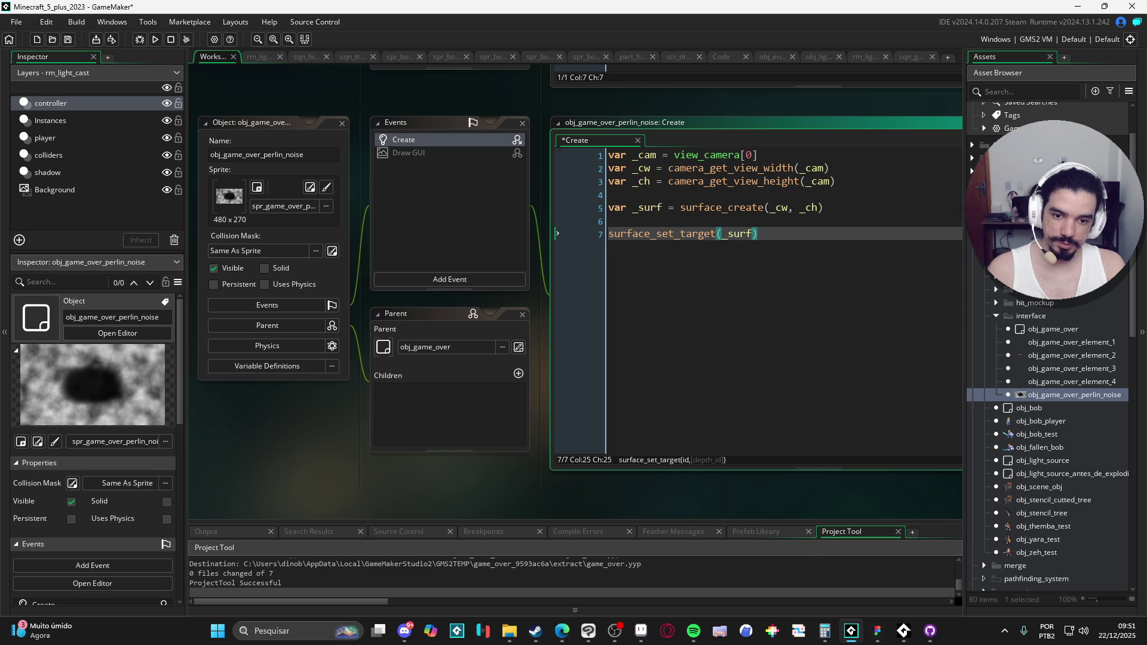
type(",")
key("BackSpace")
key("BackSpace")
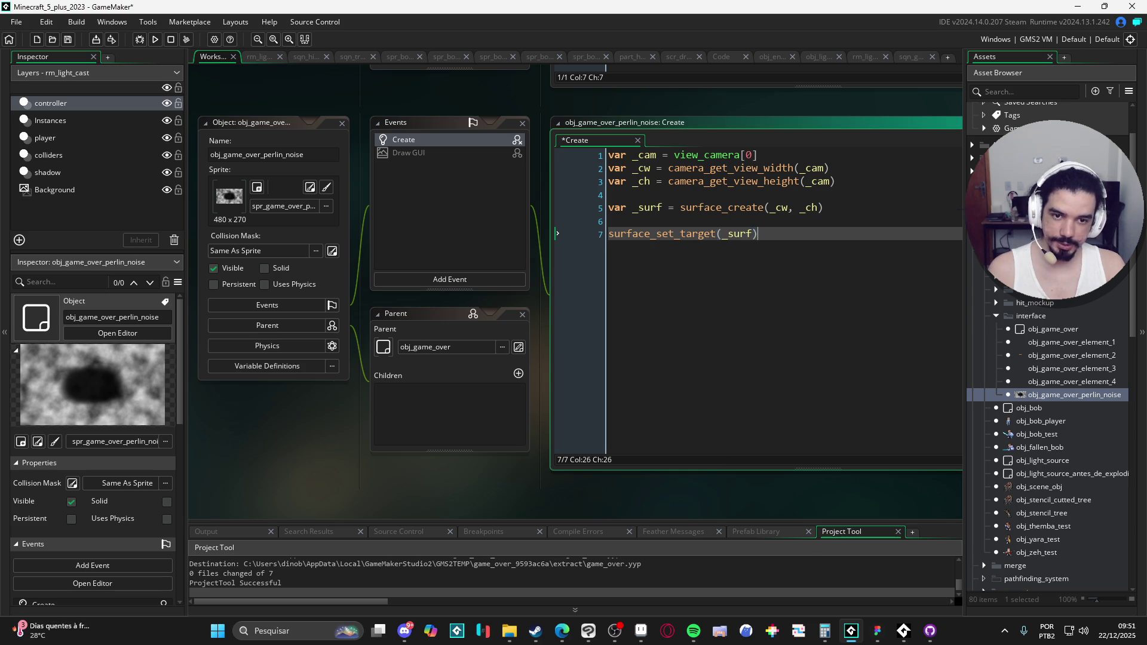
Add draw_clear_alpha(c_black, 1) and surface_reset_target() below, then save.
key("End")
key("Return")
key("Return")
key("Return")
type("surface_re")
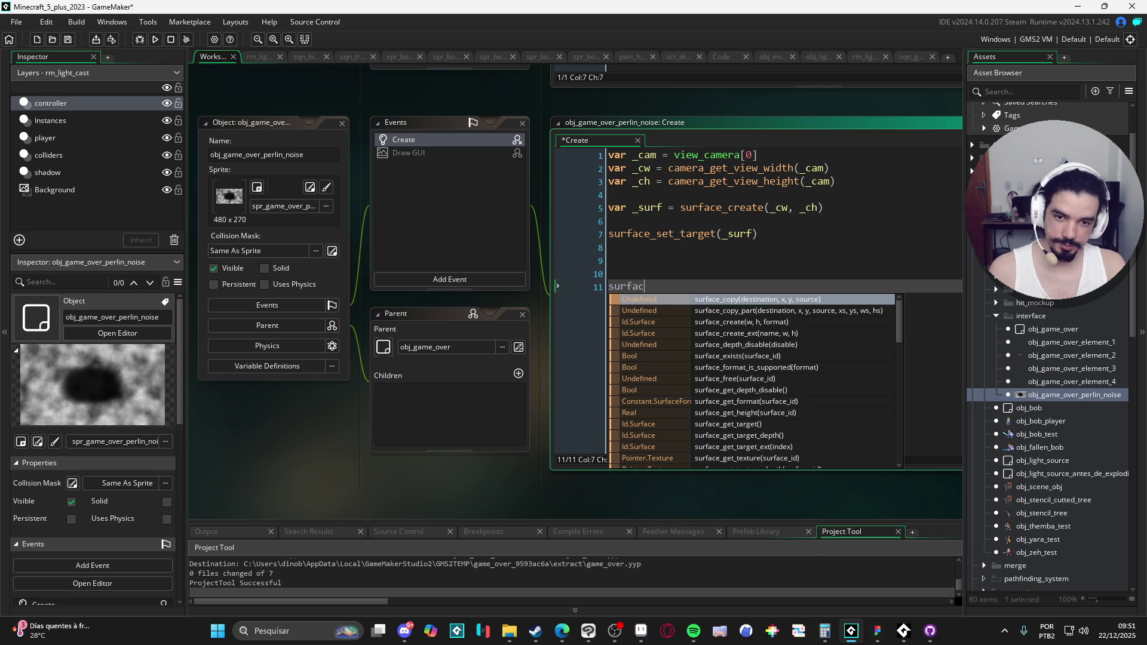
key("Return")
key("Up")
key("Up")
key("Up")
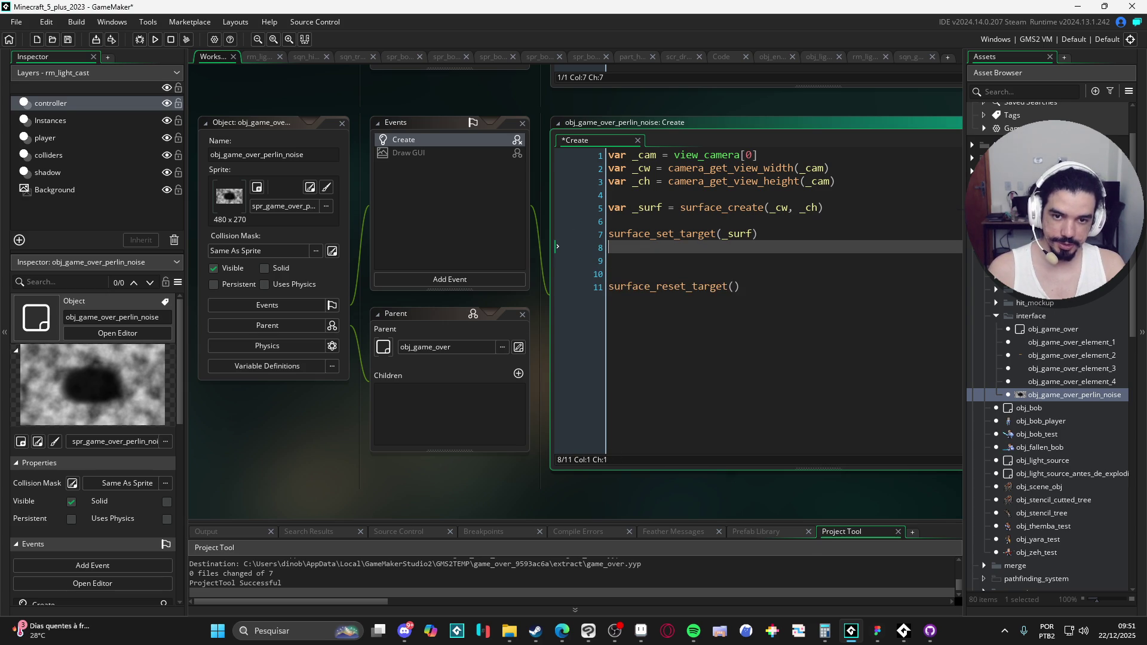
type("draw_cl")
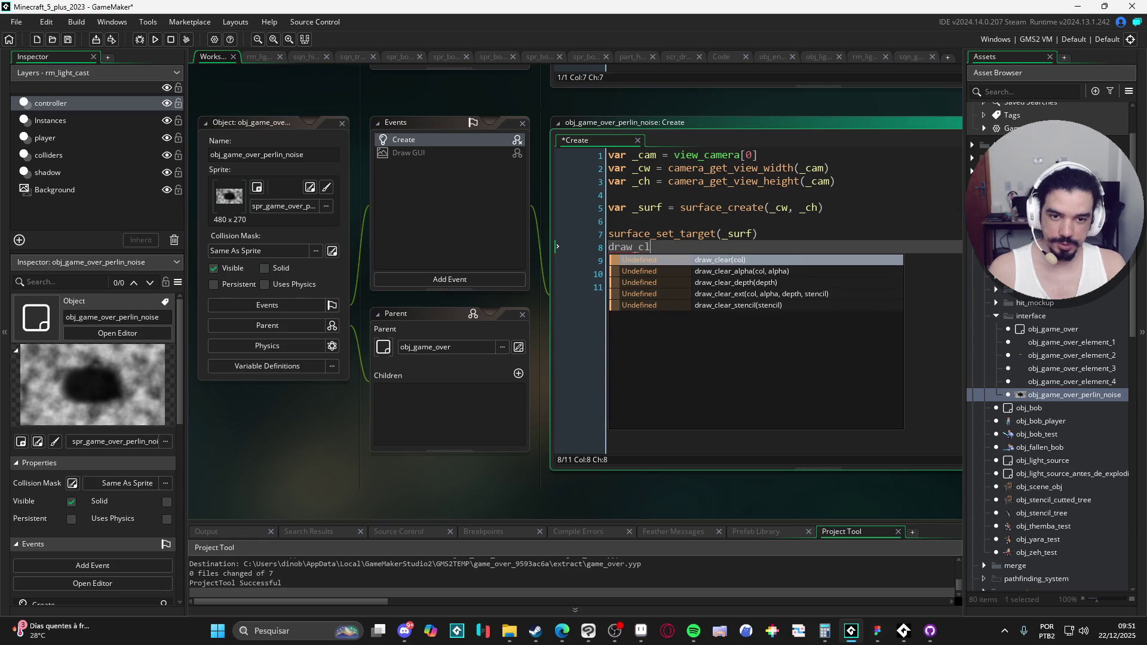
key("Return")
type("c_black, 1")
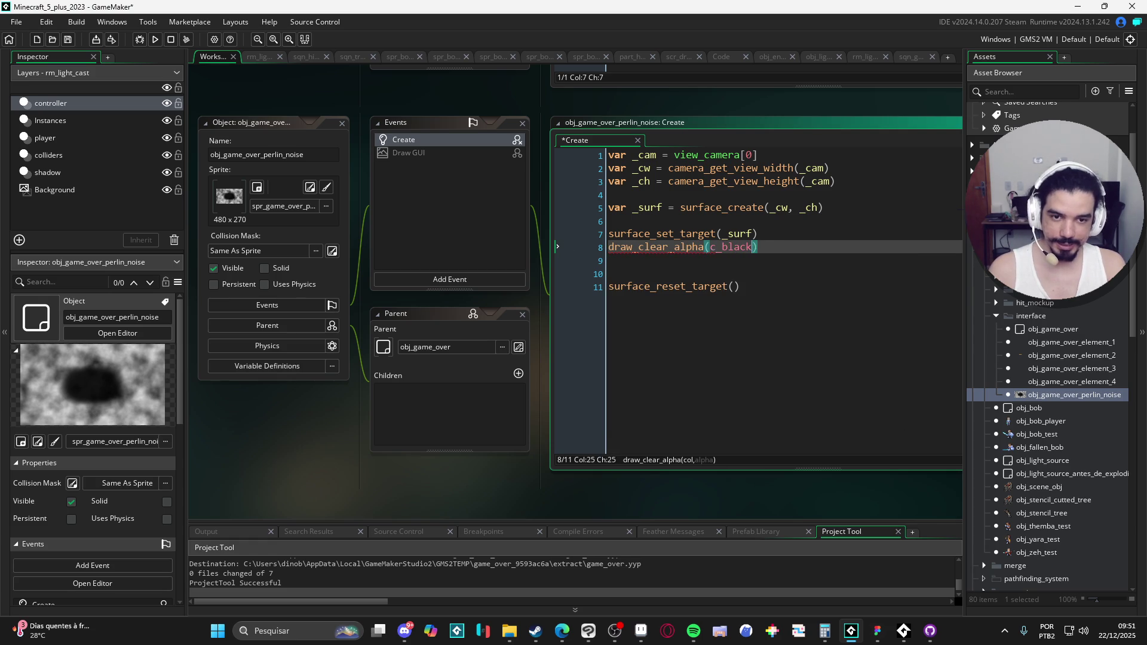
key("ctrl+s")
key("Down")
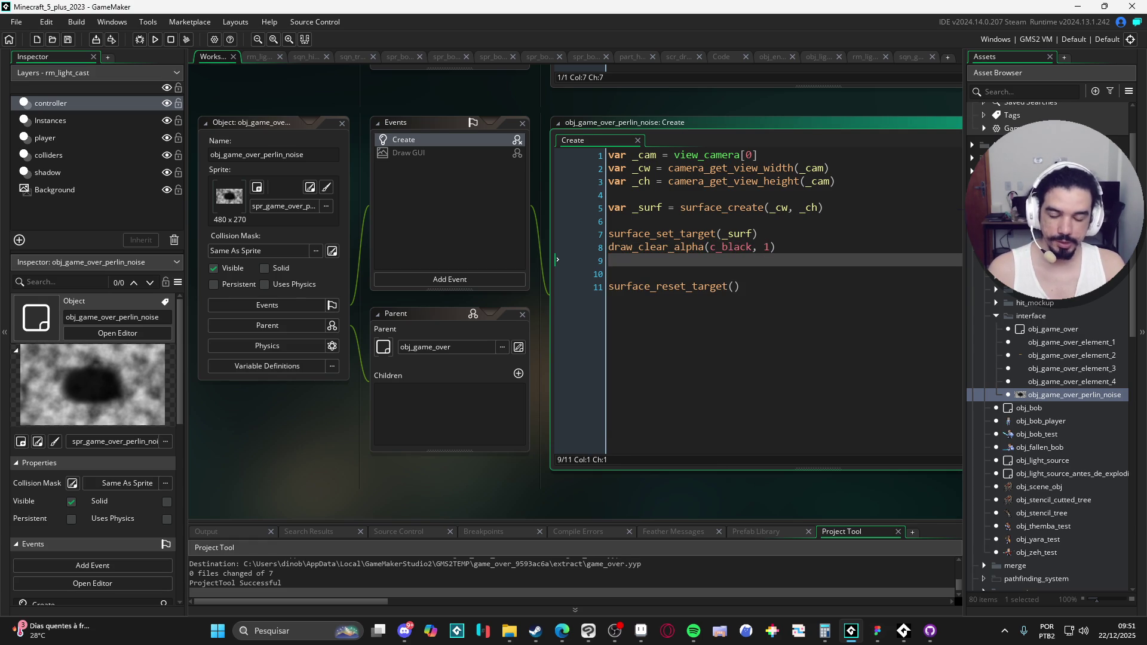
Set the blend mode to bm_subtract and draw_sprite(sprite_index, 0, 0, 0) onto the surface.
type("gpu")
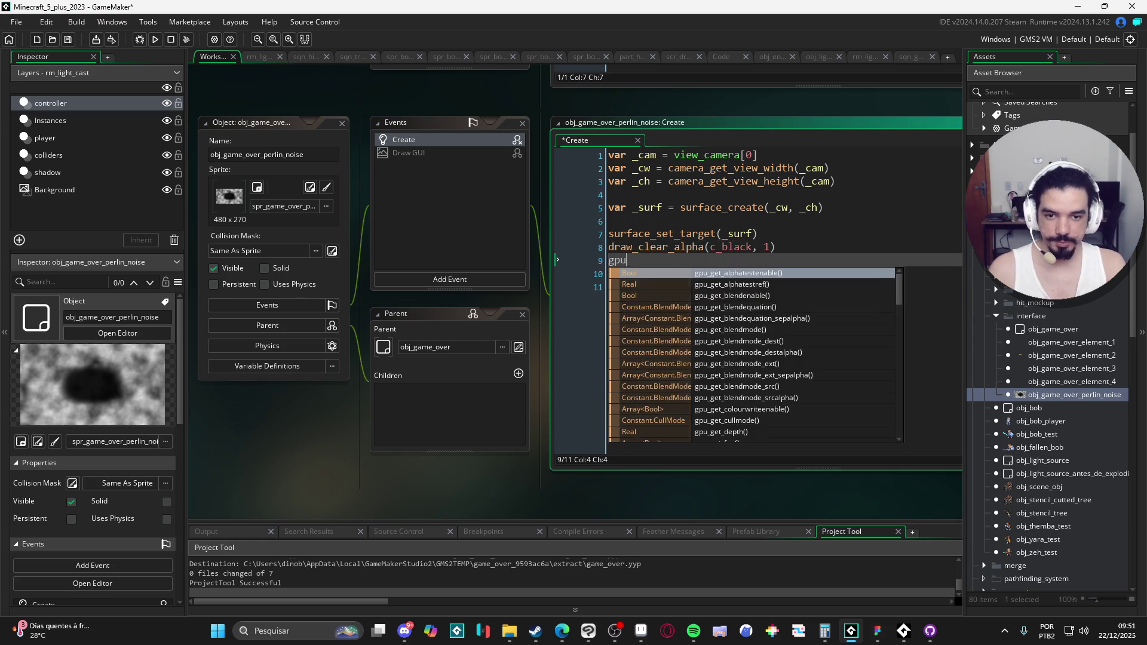
type("_set_blendmode")
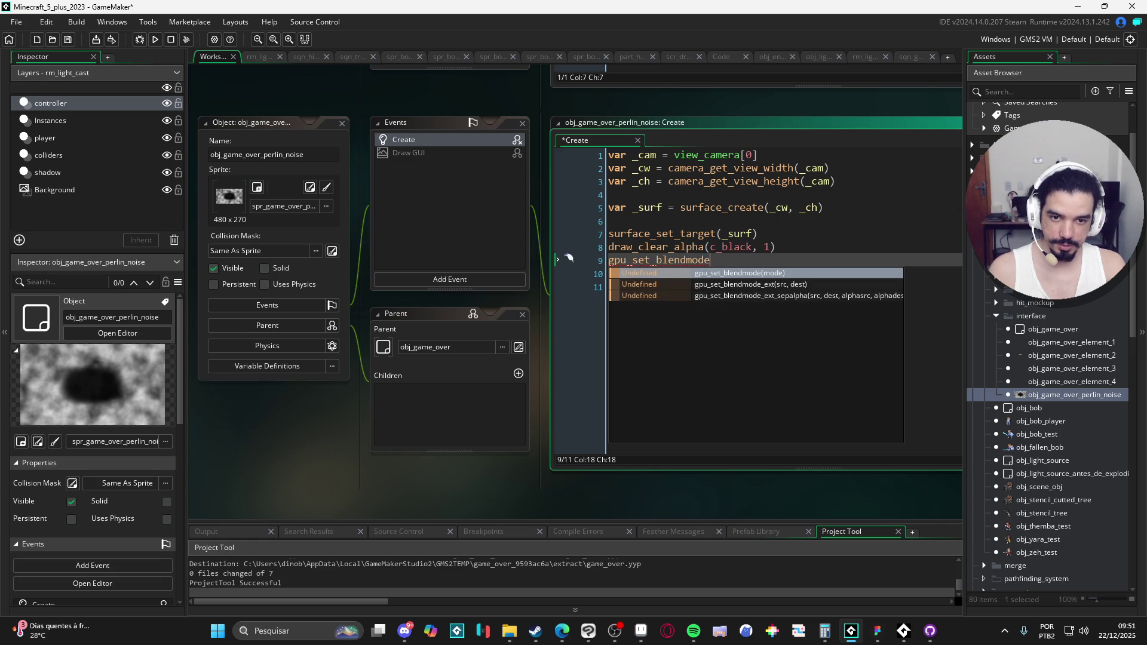
type("(bm_su")
key("Return")
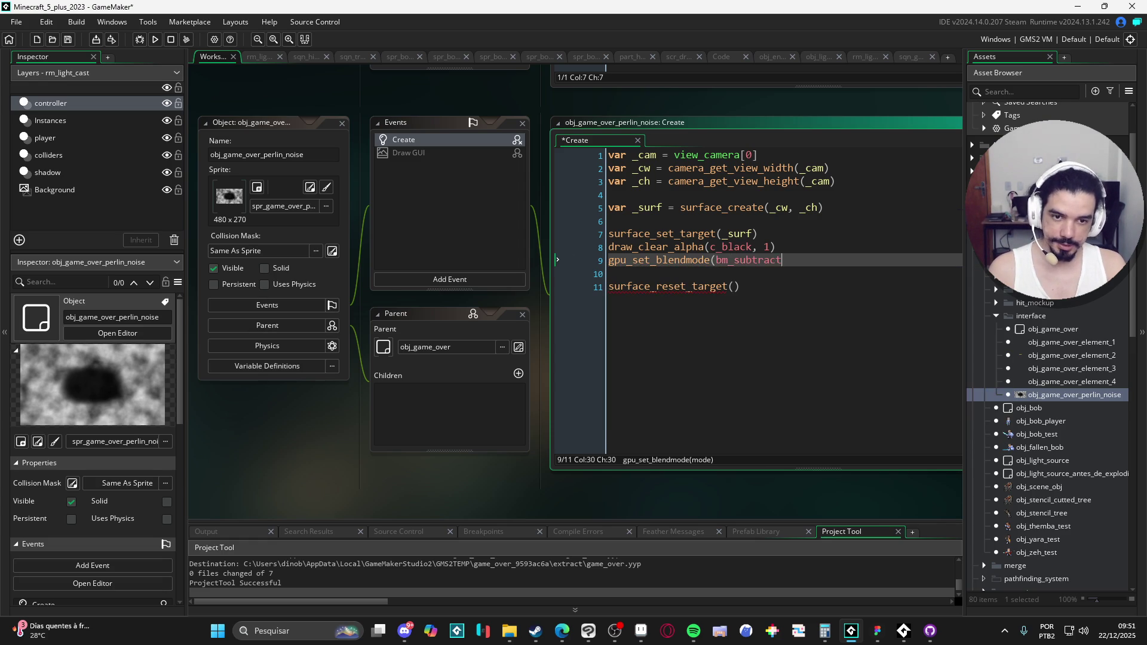
type(")")
key("Return")
type("draw_sprite")
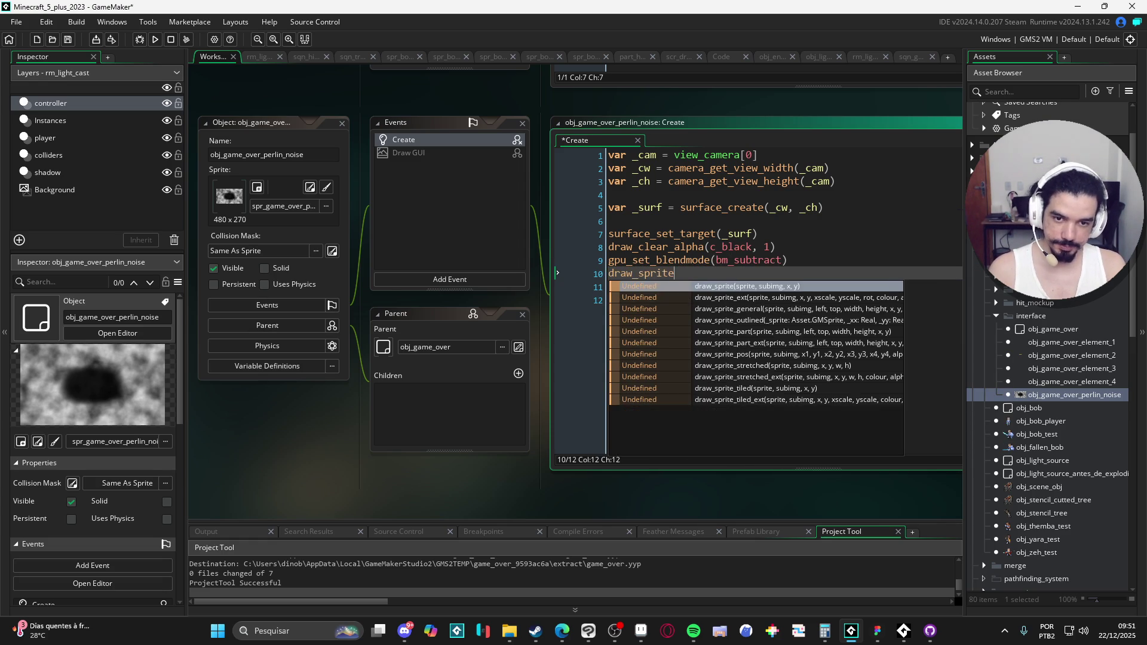
type("(")
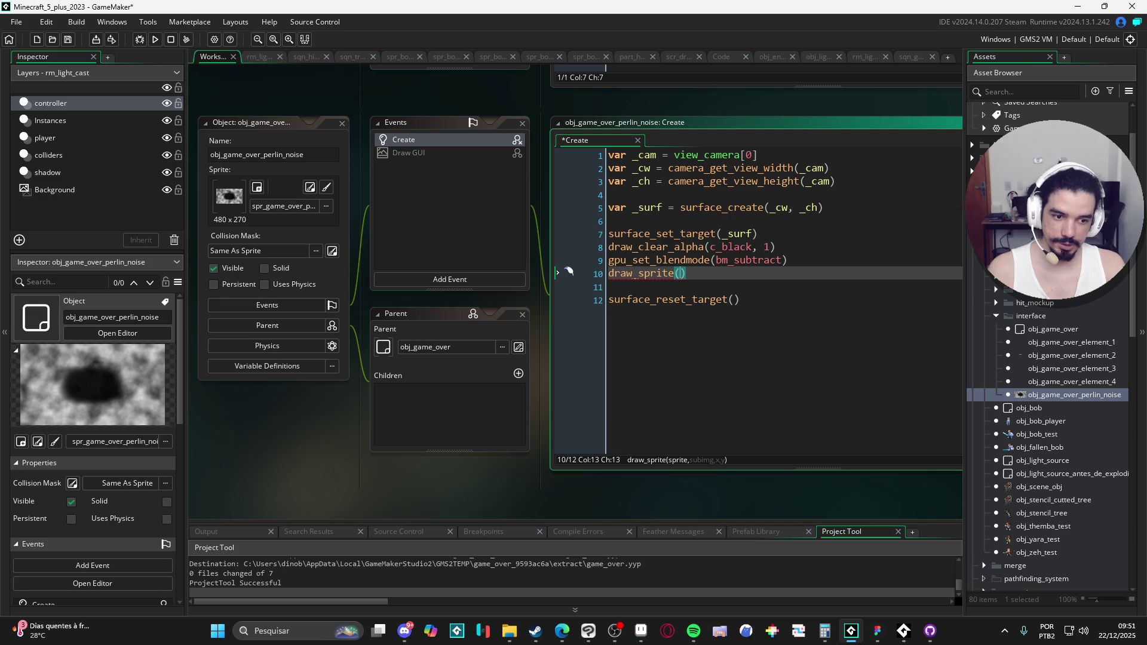
type("sprite_index, ")
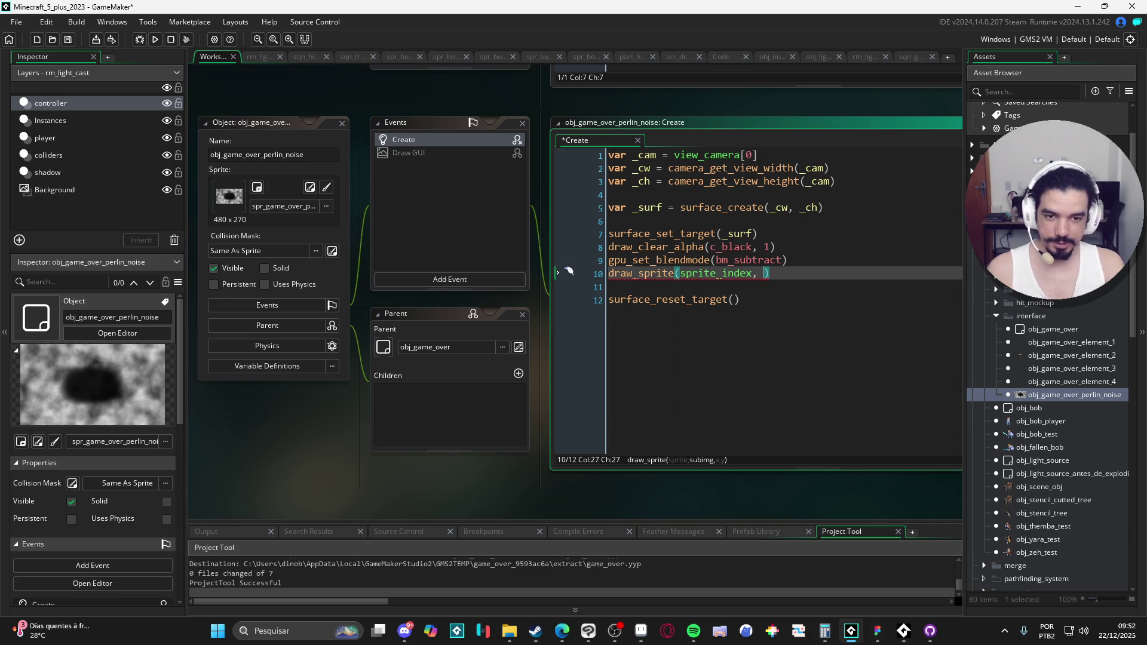
type("0,")
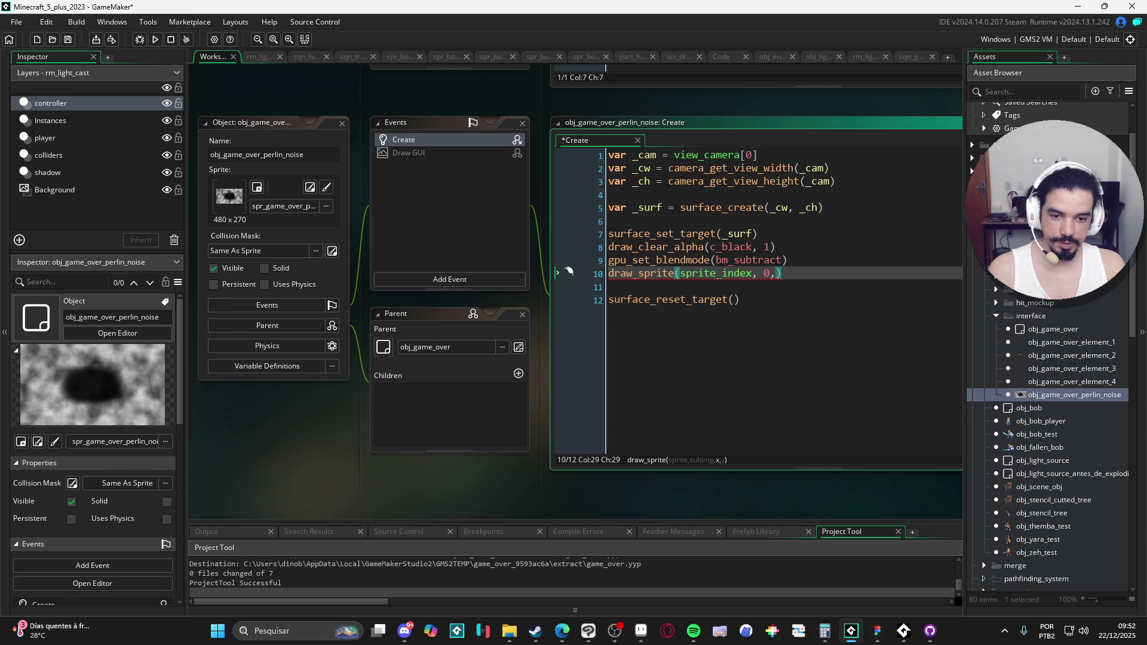
type(" 0")
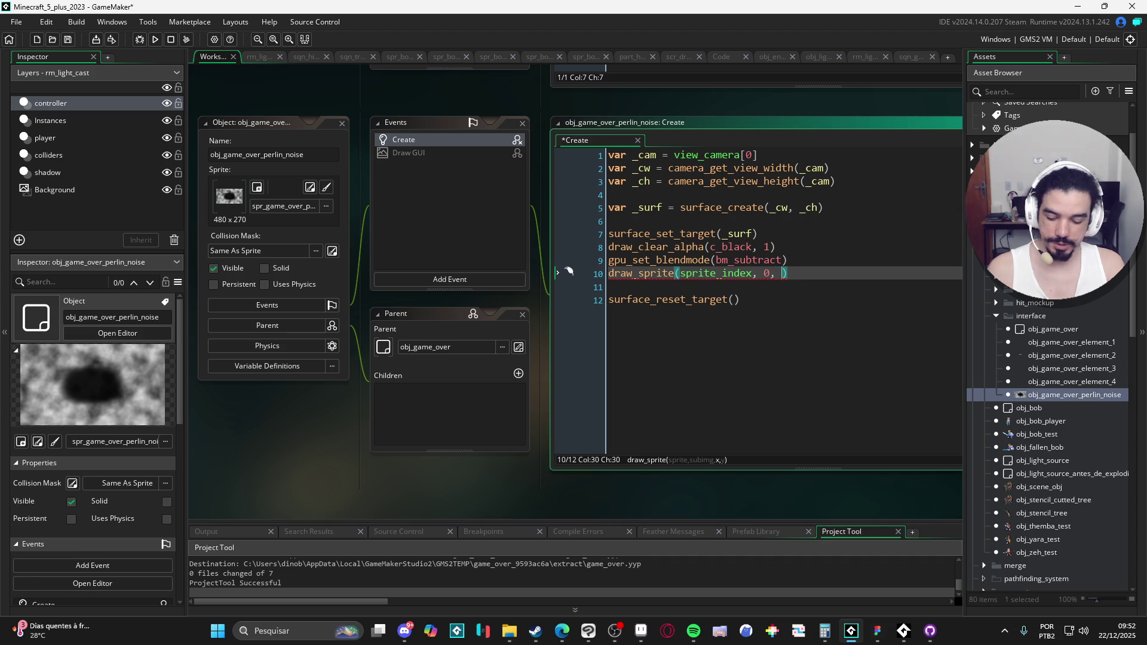
type(",0")
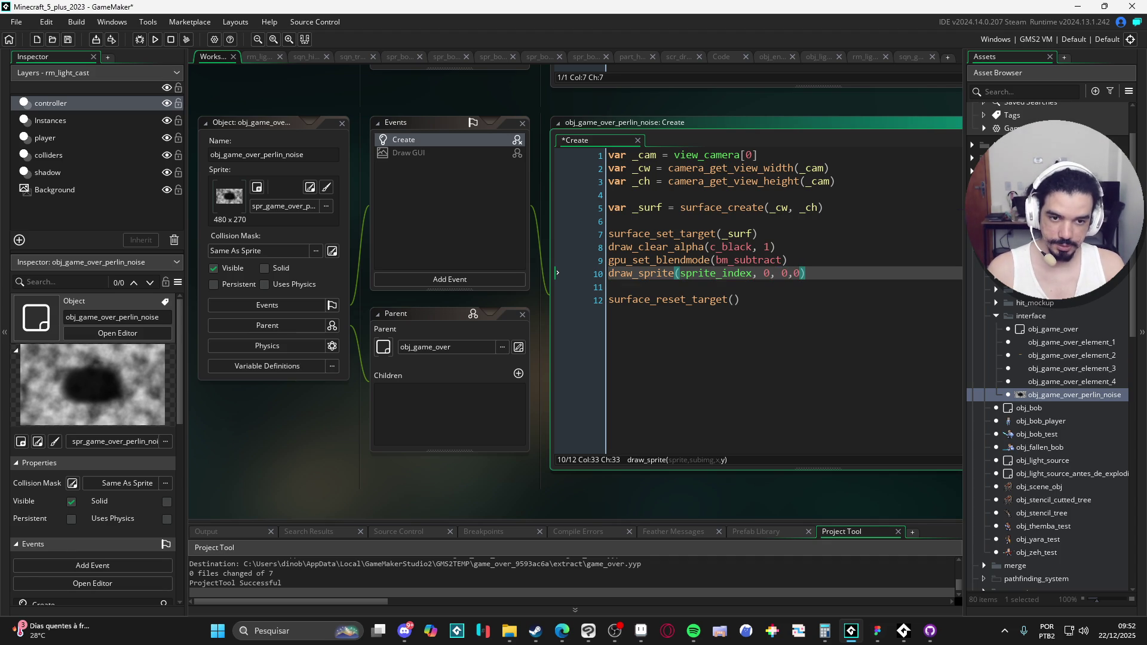
key("BackSpace")
type("0)")
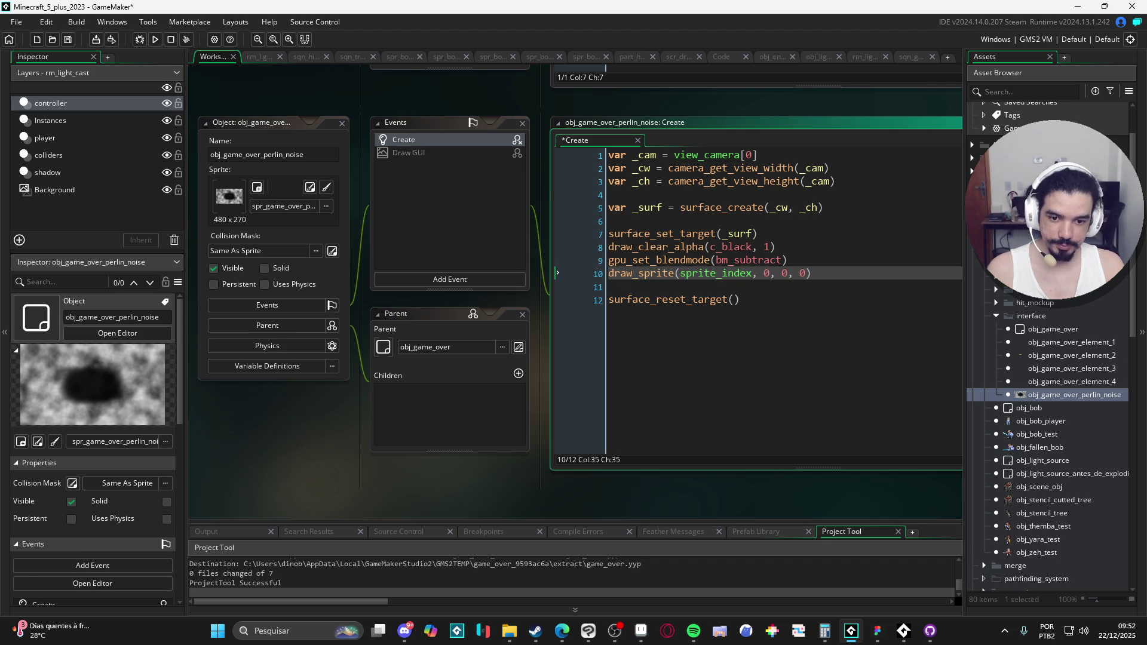
key("Return")
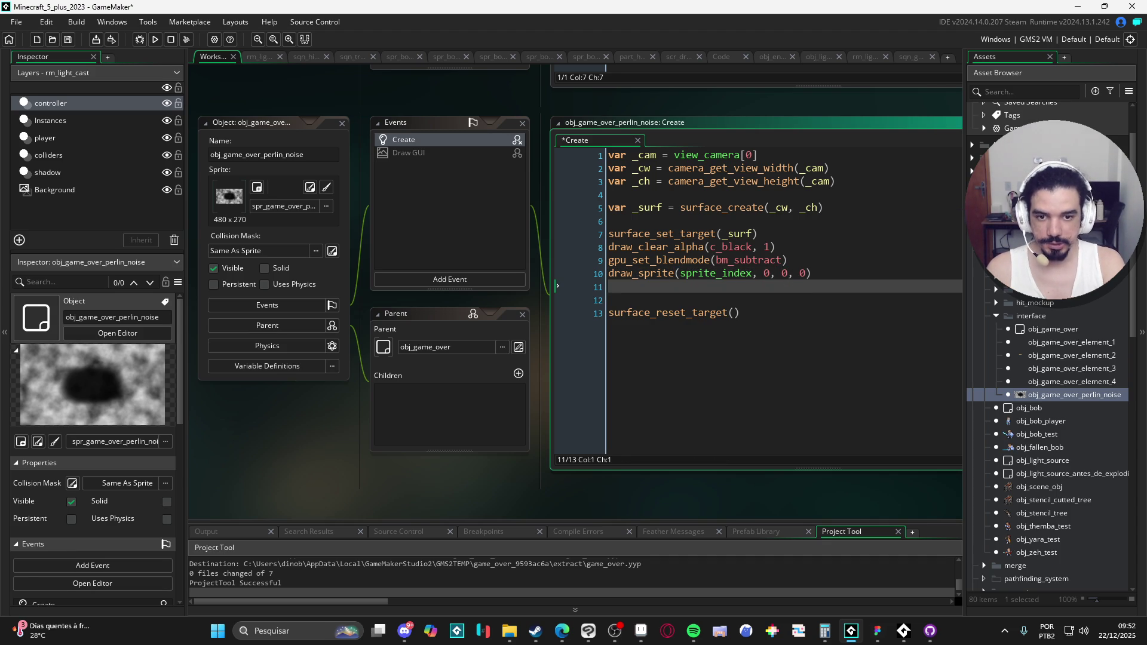
Restore gpu_set_blendmode(bm_normal) right before surface_reset_target() and tidy the blank lines.
type("gpu")
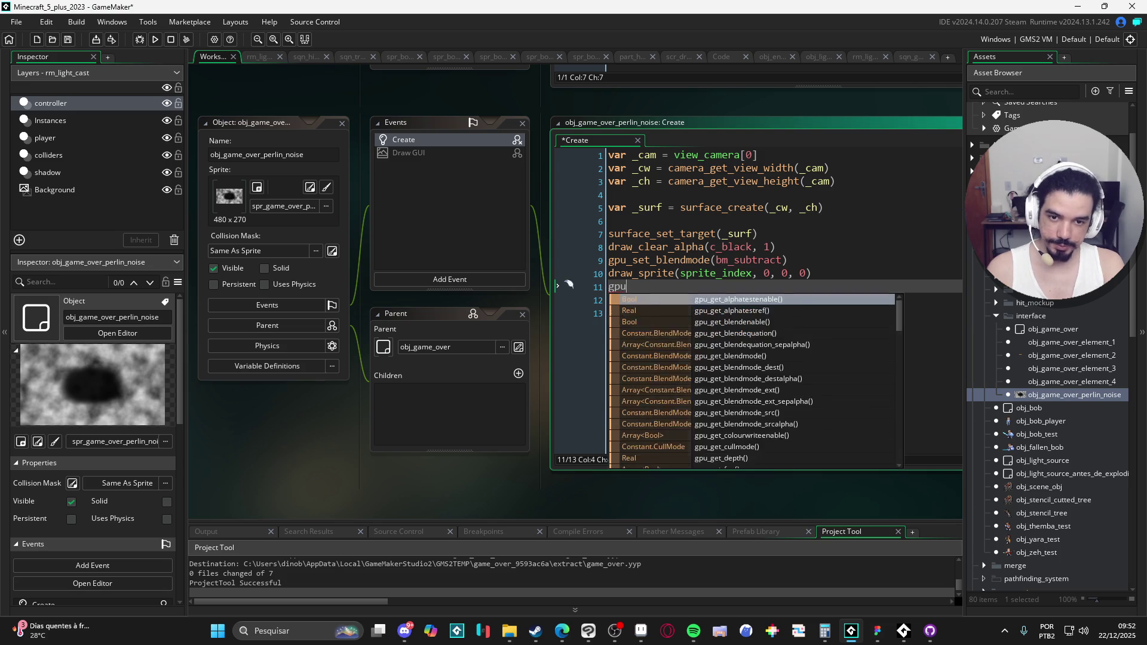
type("_set_blen")
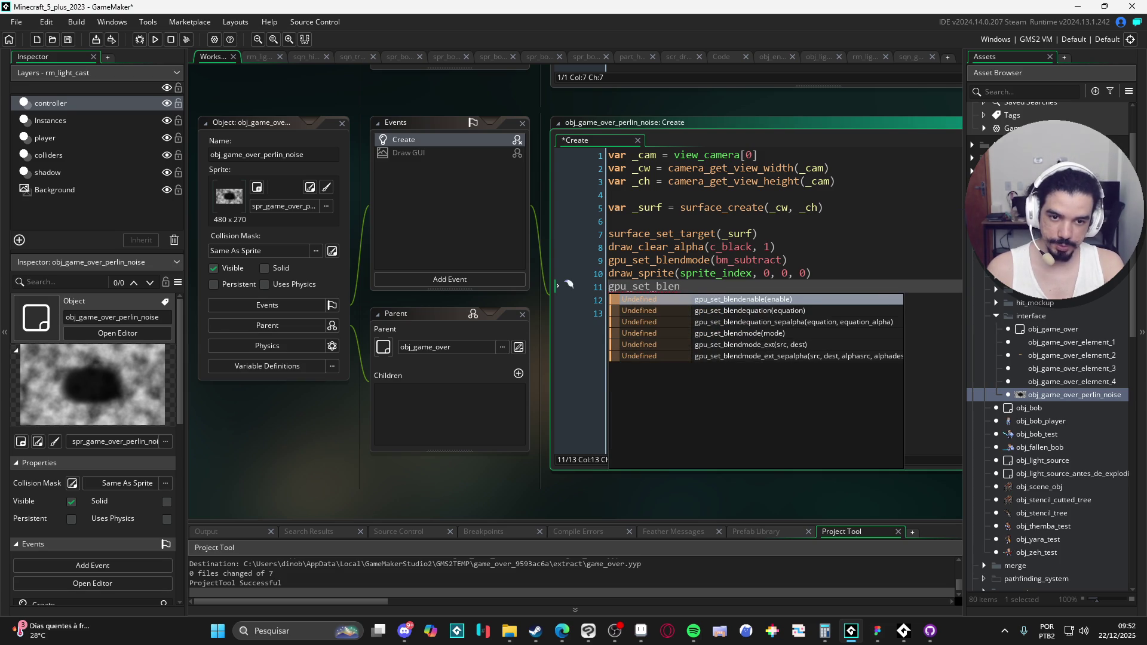
type("dmod")
key("Return")
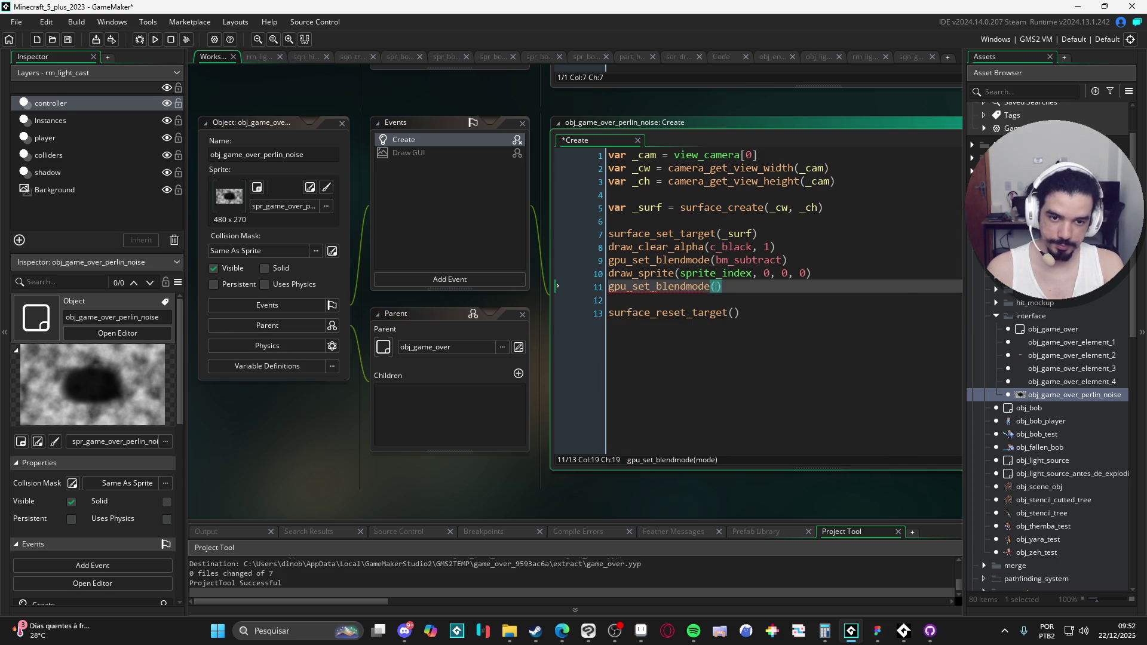
type("bm_")
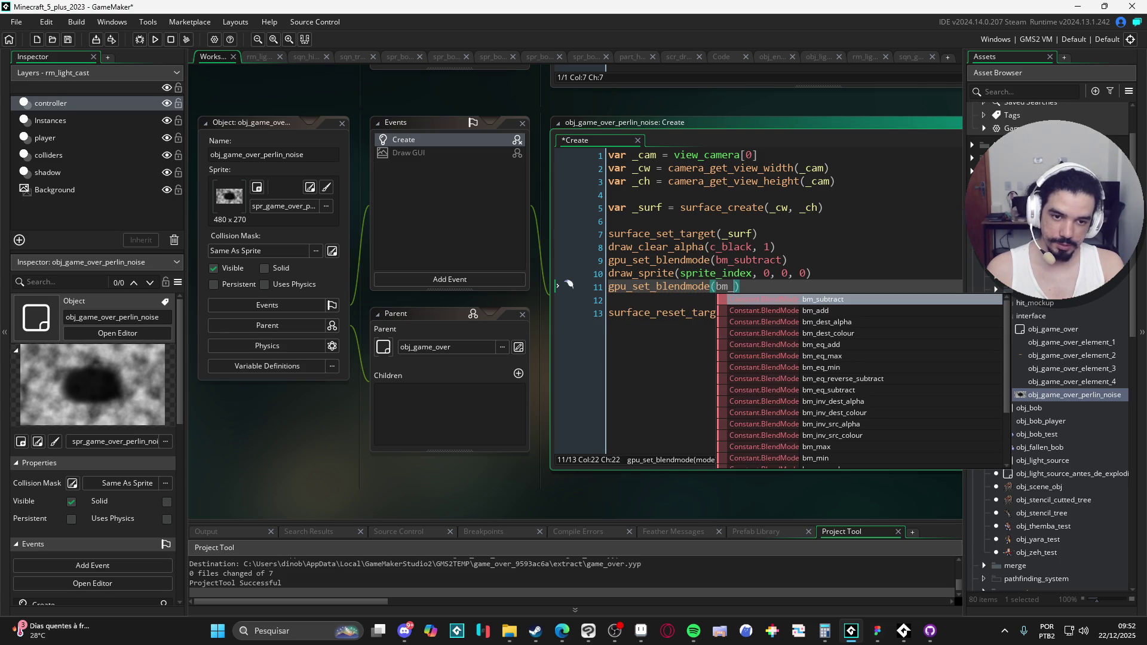
type("no")
key("Return")
key("Down")
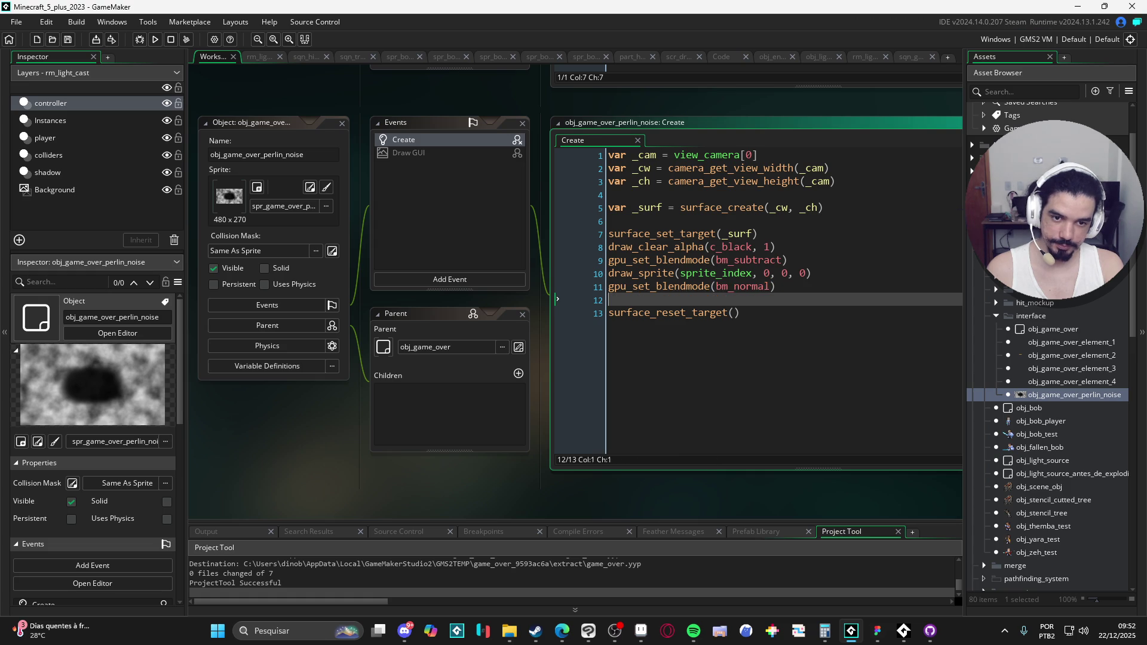
key("BackSpace")
key("Down")
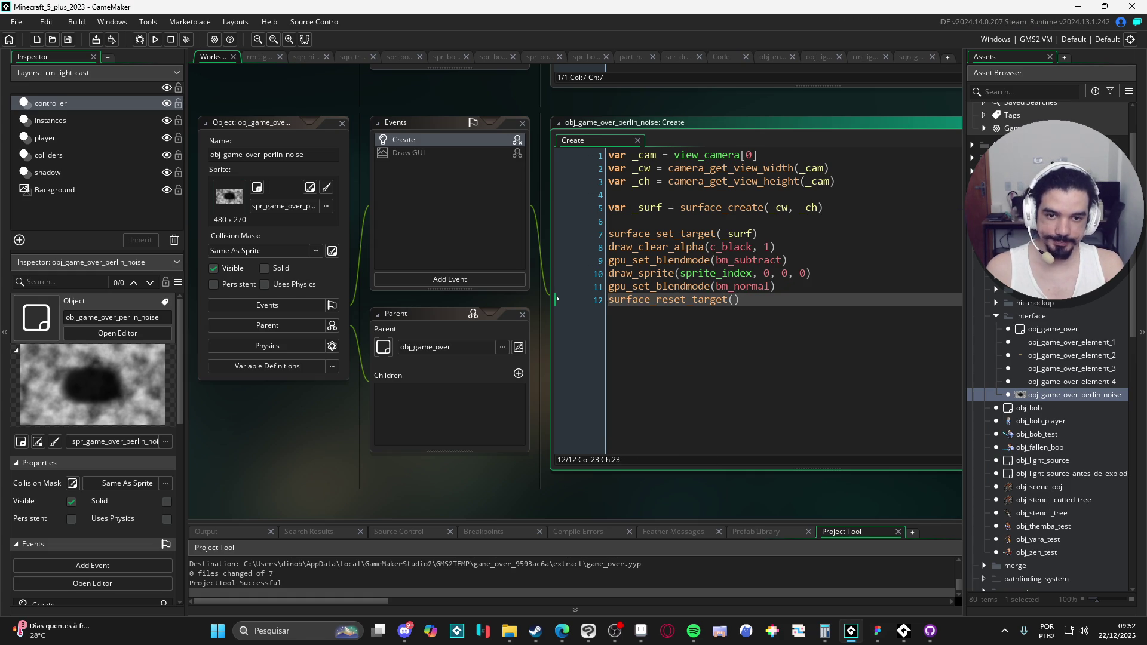
key("Return")
key("Return")
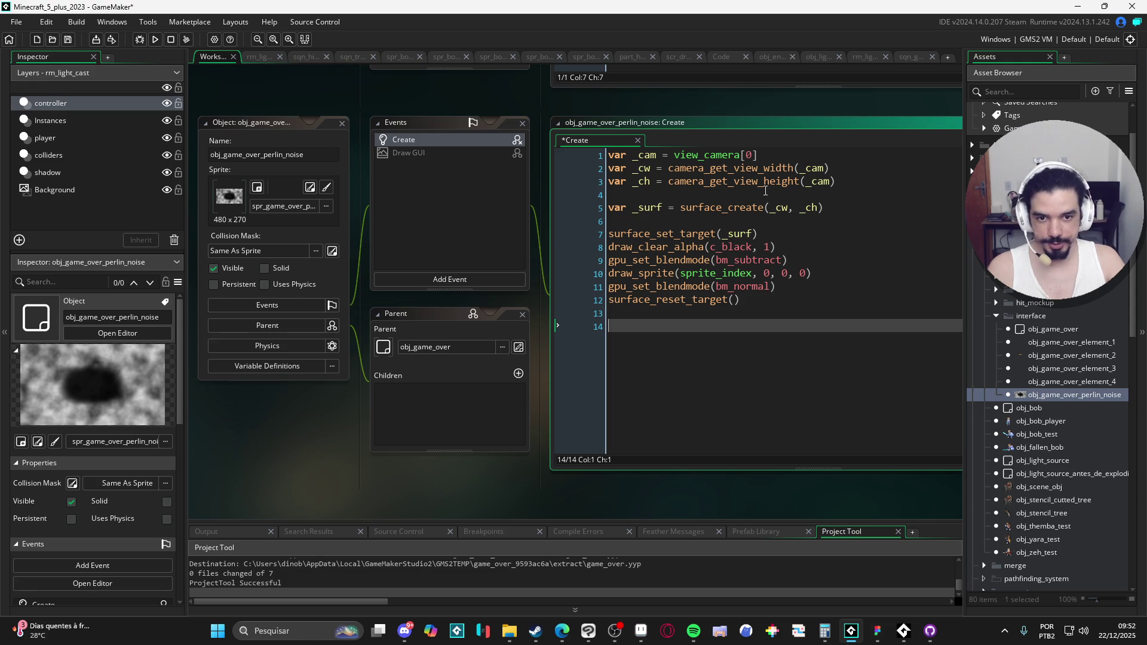
type("d")
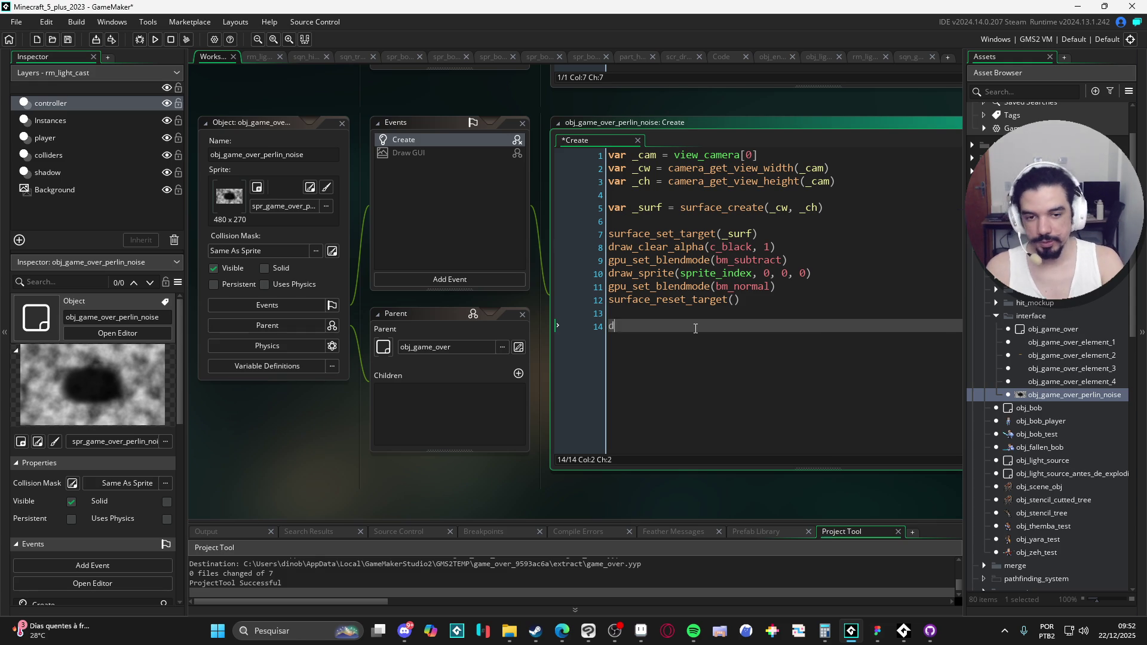
type("raw = s")
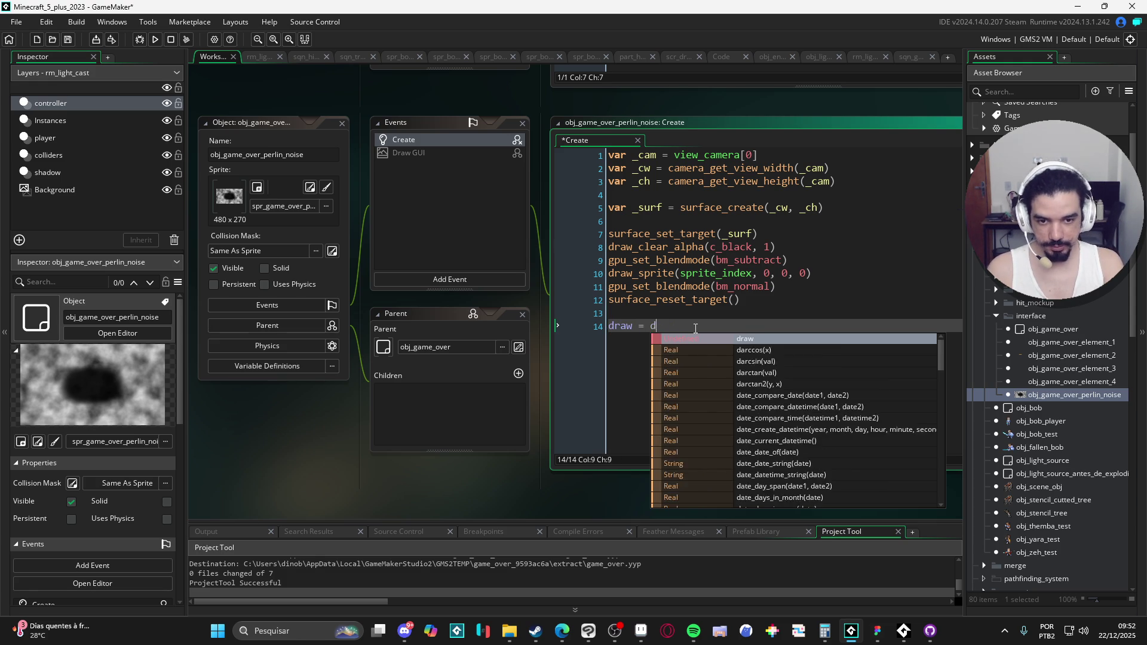
key("BackSpace")
type("funti")
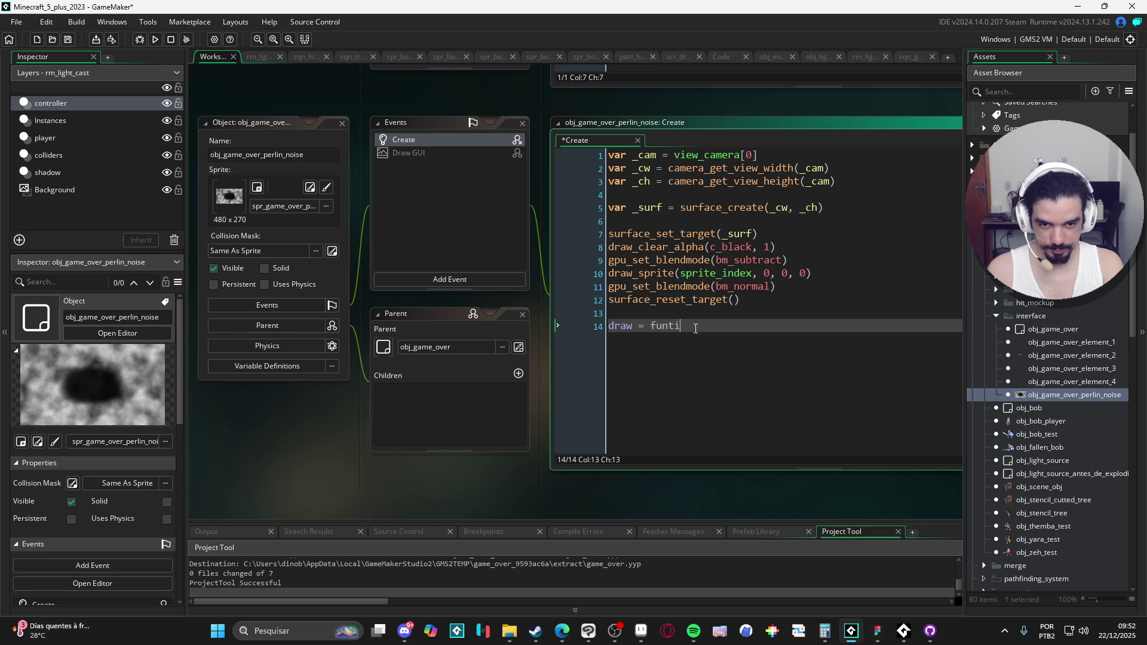
key("BackSpace")
key("BackSpace")
type("ction")
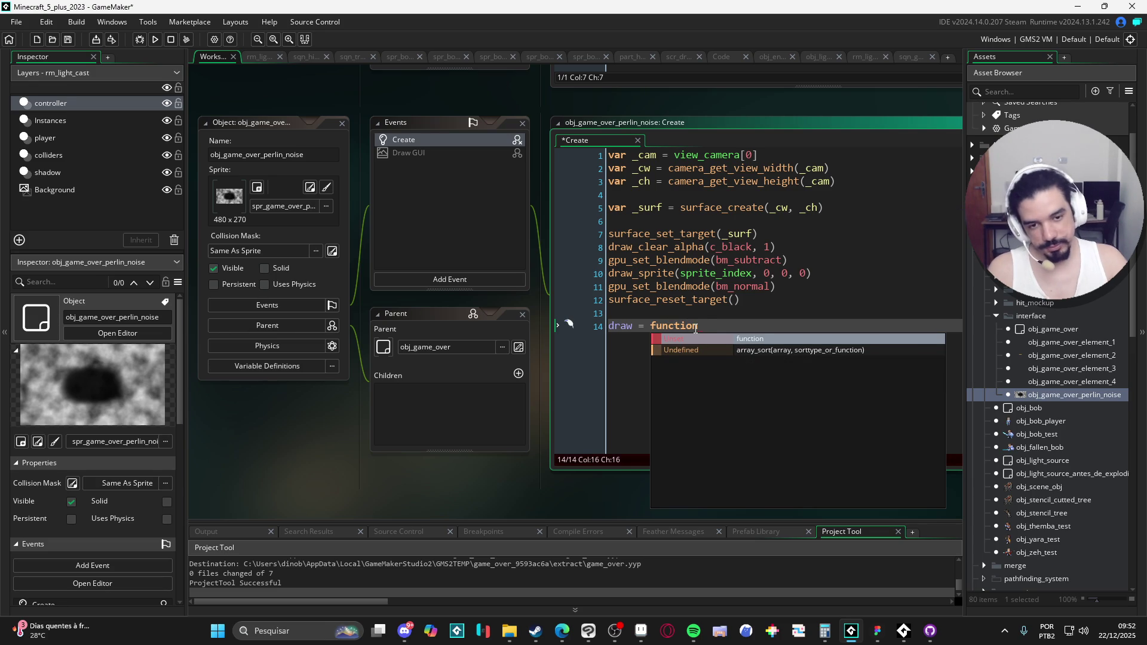
key("Escape")
key("shift+Home")
key("ctrl+x")
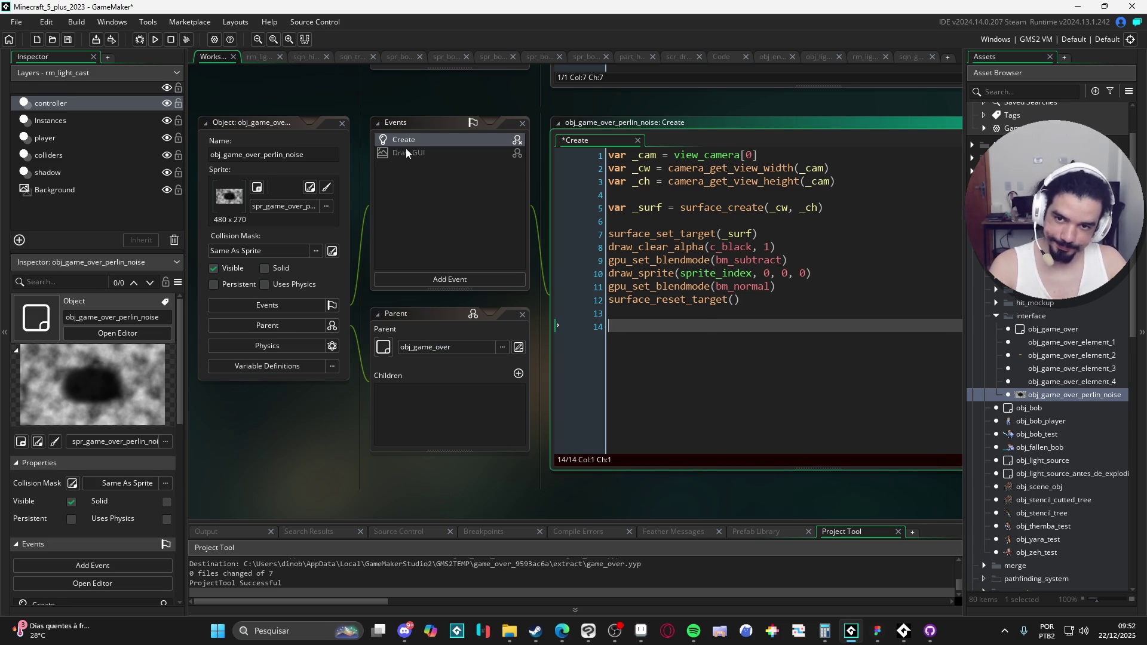
left_click(422, 152)
key("ctrl+a")
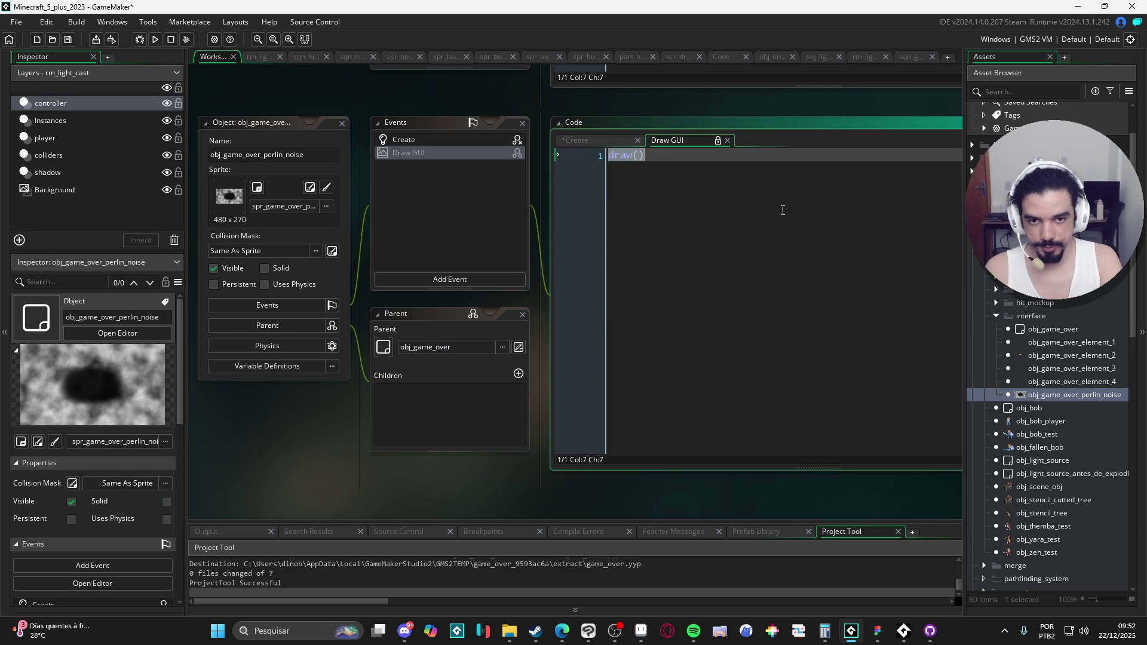
right_click(453, 154)
left_click(432, 140)
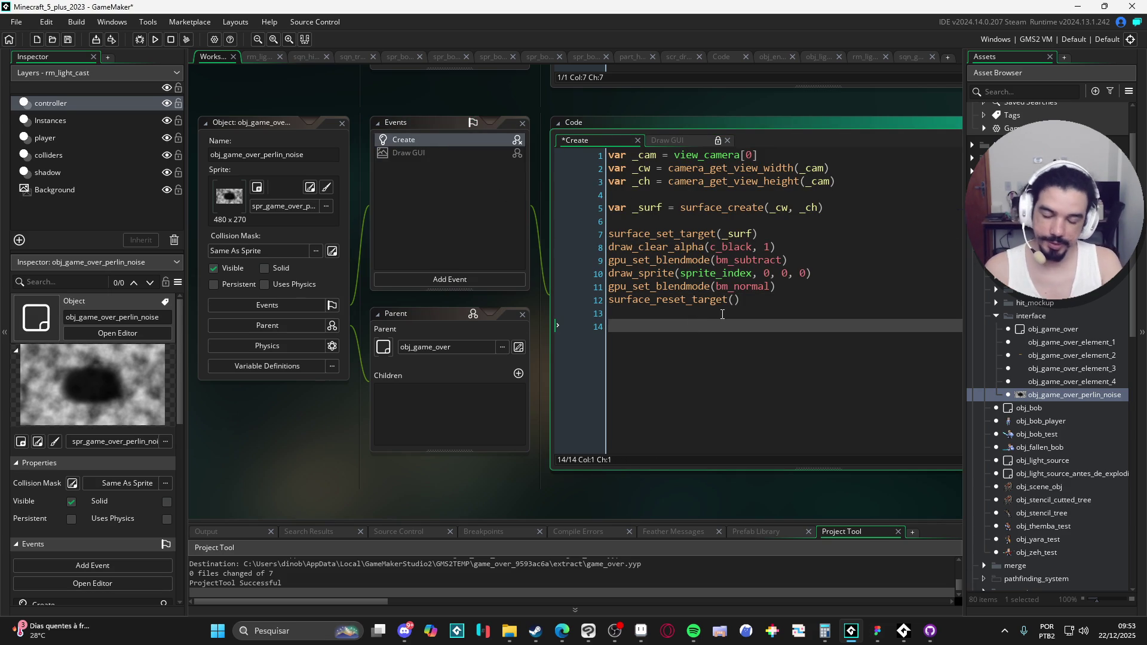
Write sprite_index = sprite_create_from_surface(_surf, 0,0,_cw, _ch, false, false, 0, 0) on line 14.
type("sprite_inde")
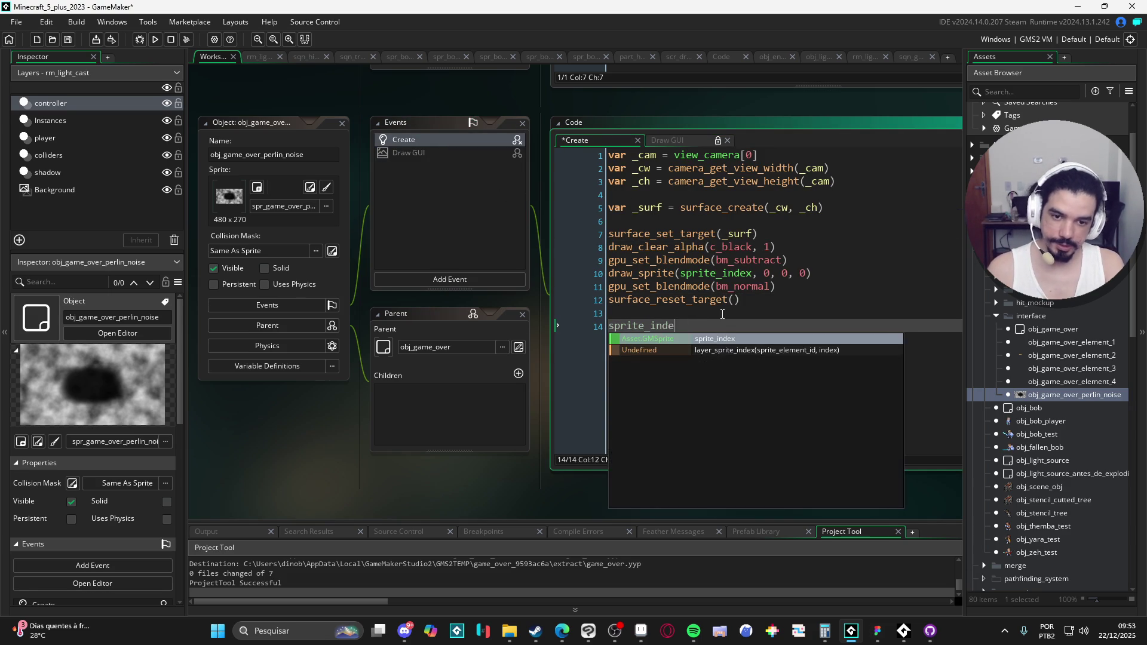
type("x = sprte")
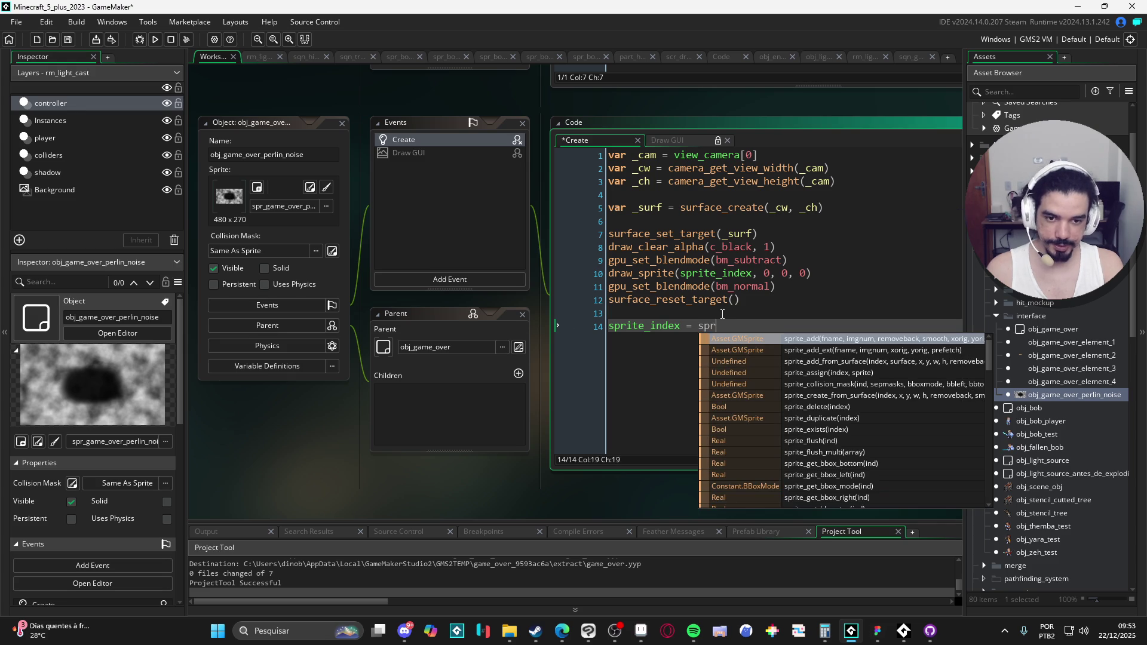
key("BackSpace")
key("BackSpace")
type("ite")
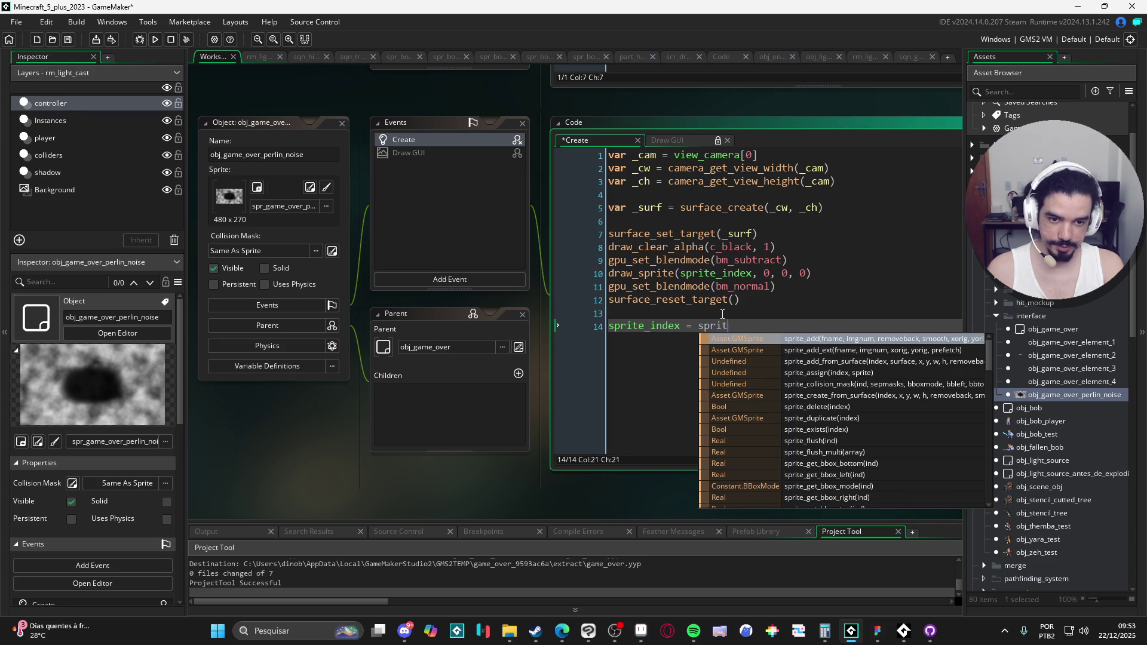
key("Down")
key("Down")
key("Down")
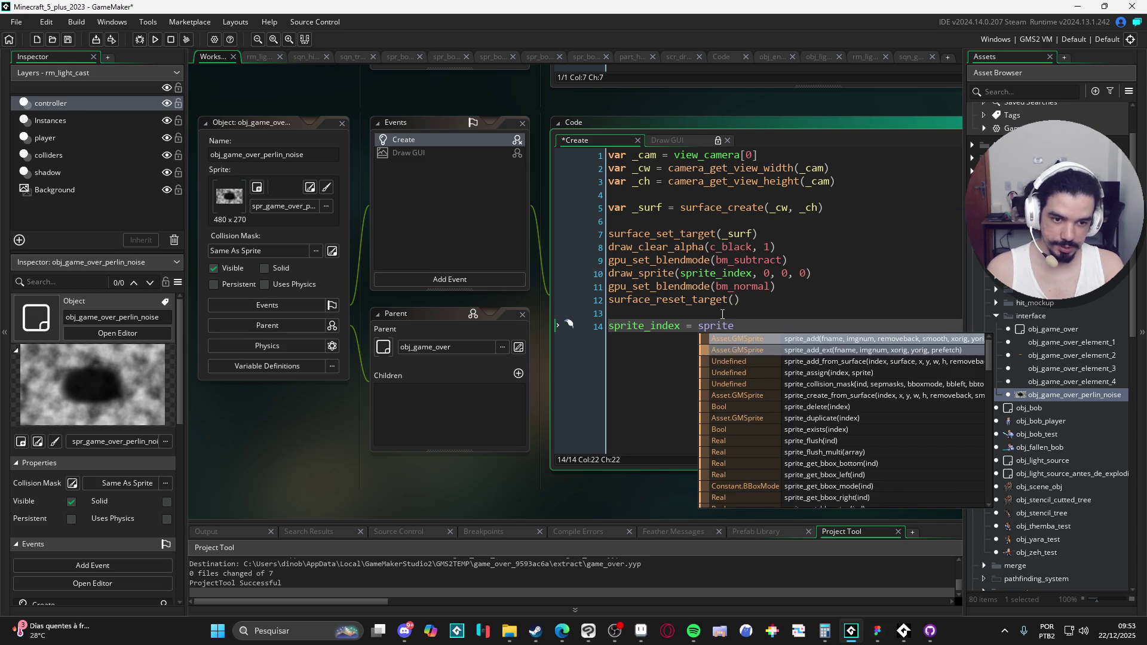
type("_create_from")
key("Return")
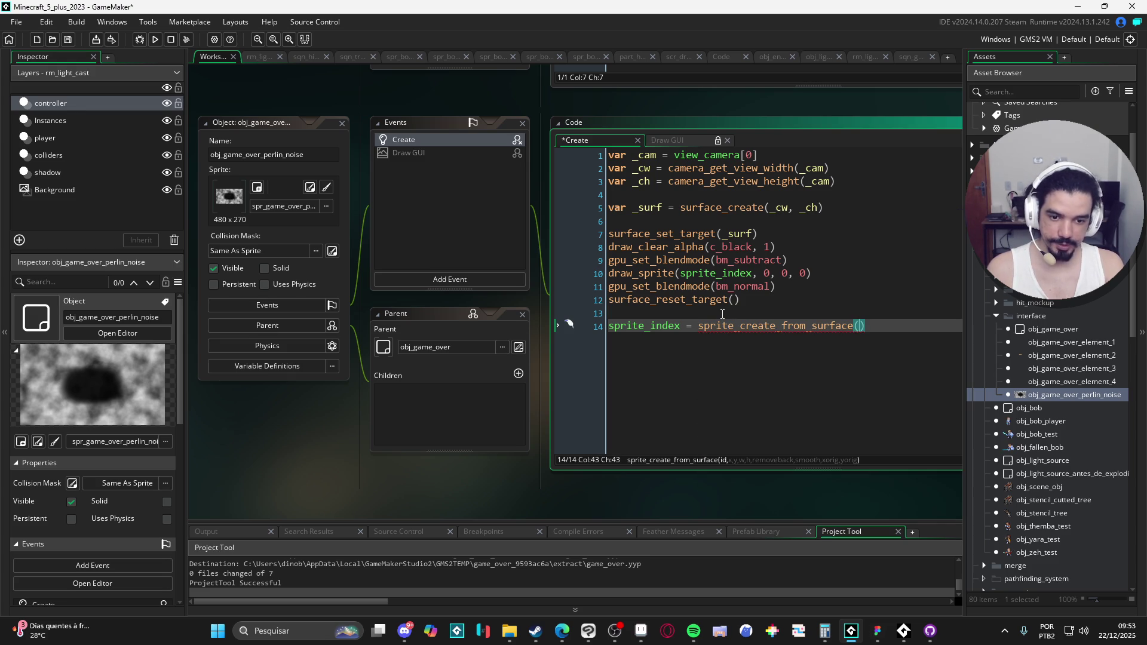
type("_surf, ")
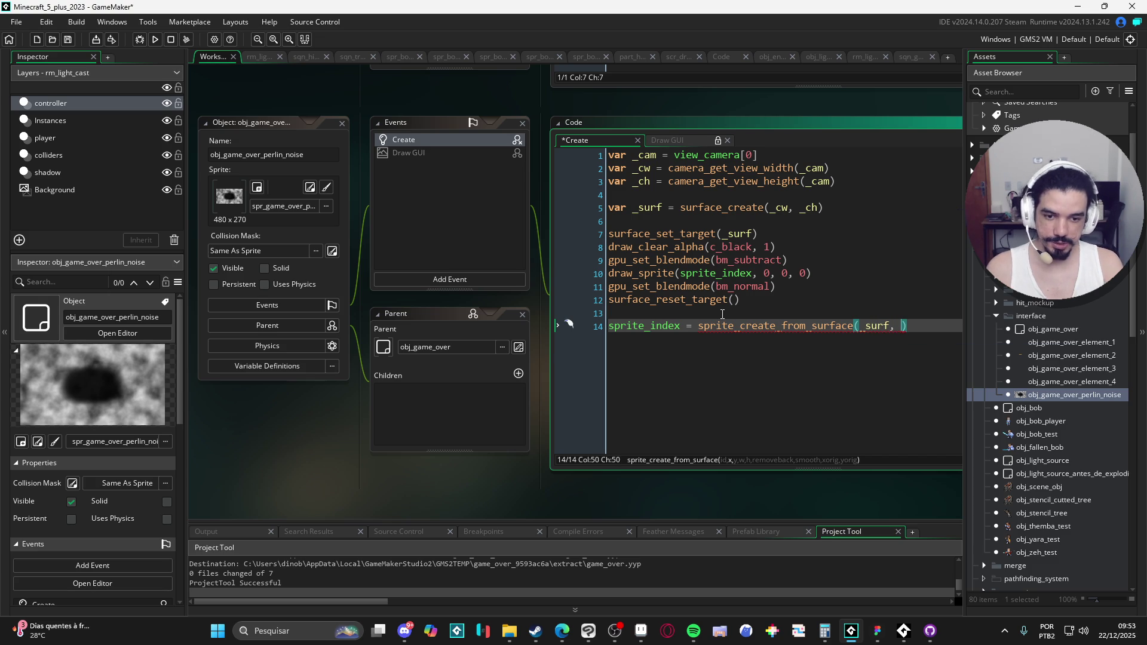
type("0,0,")
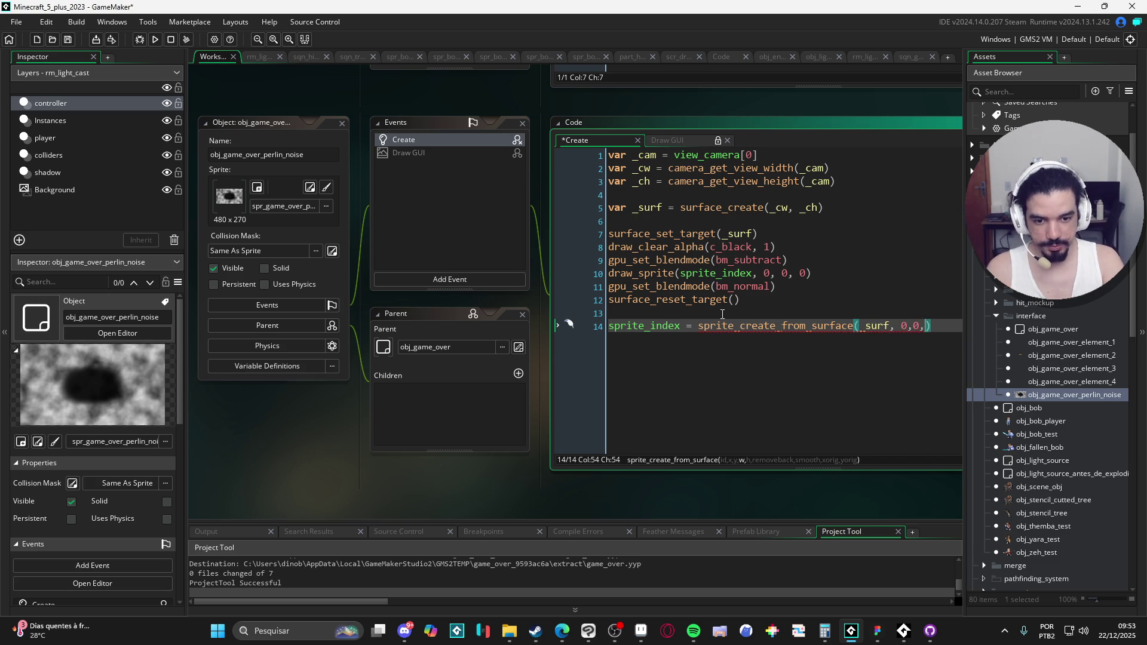
type("_cw, _")
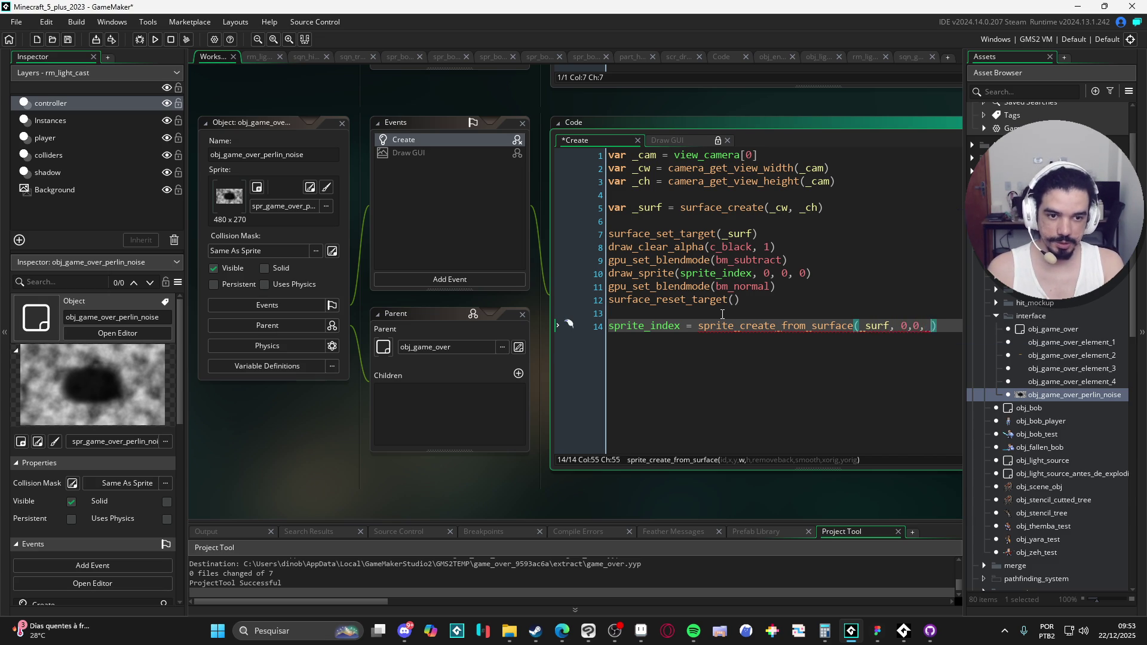
type("ch,")
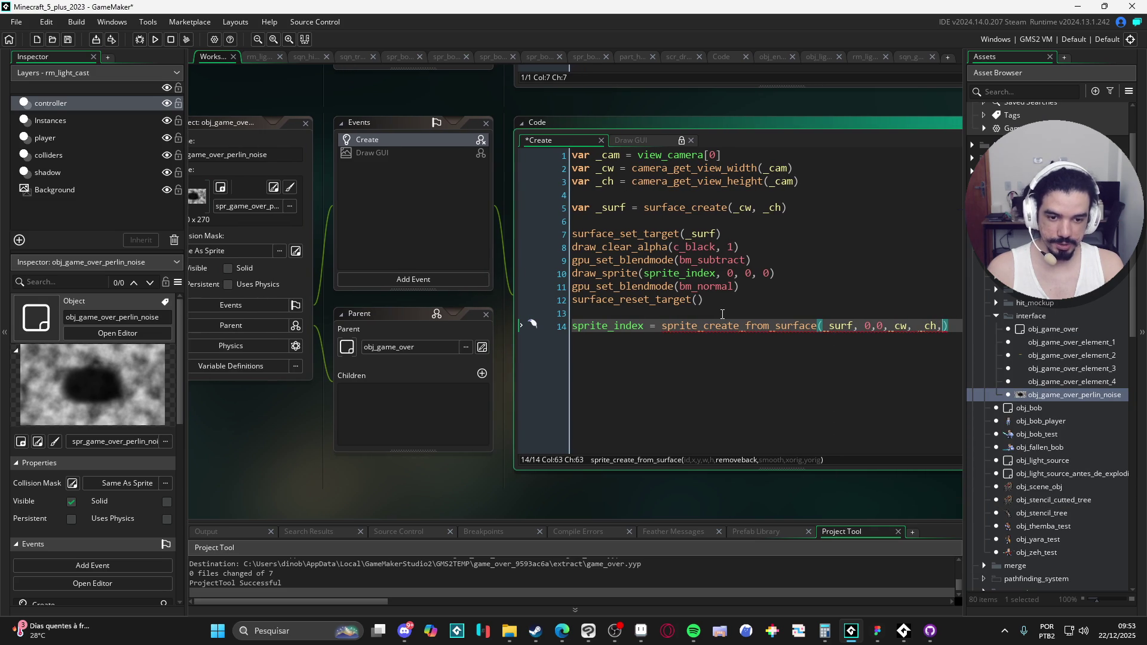
type(" false, ")
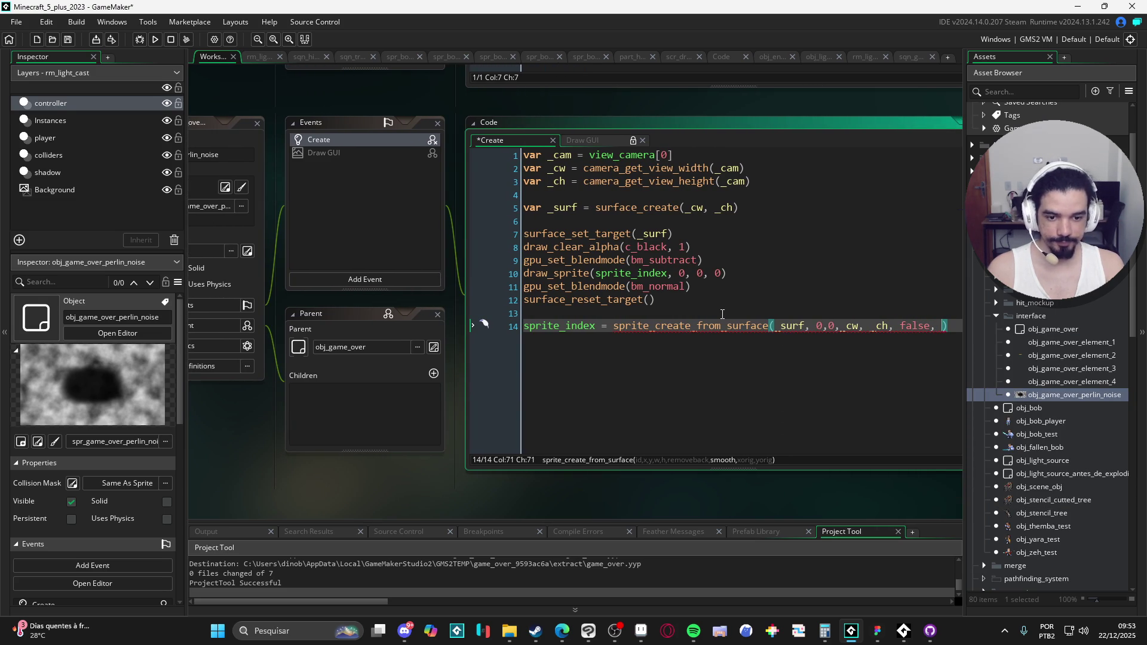
type("false, 0")
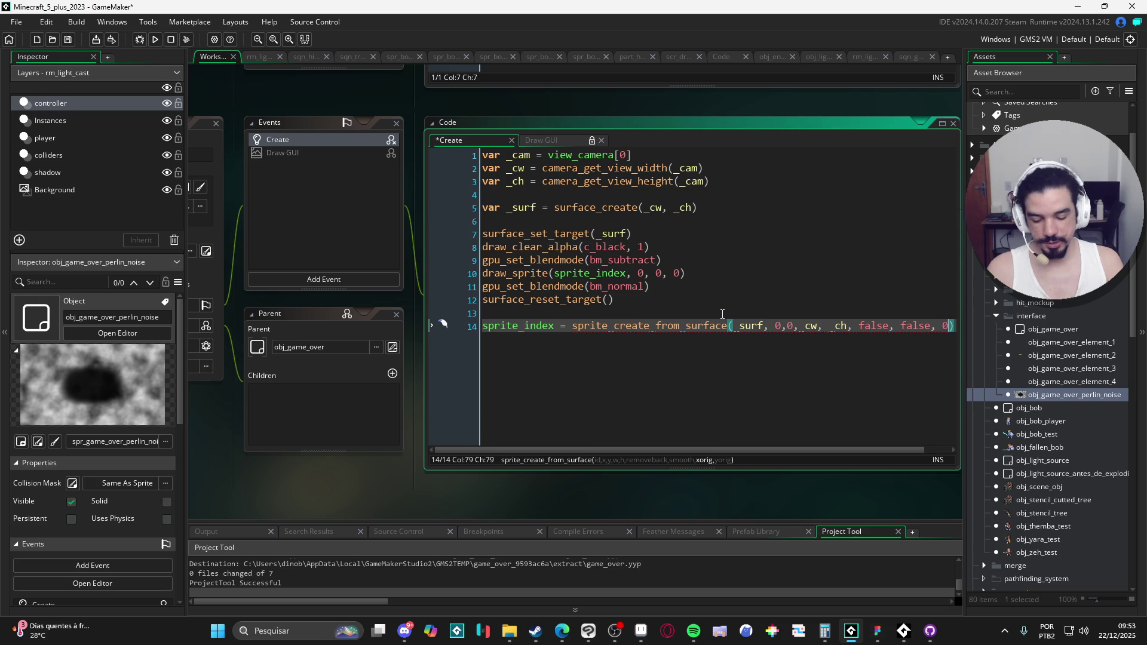
type(" ,")
type("0")
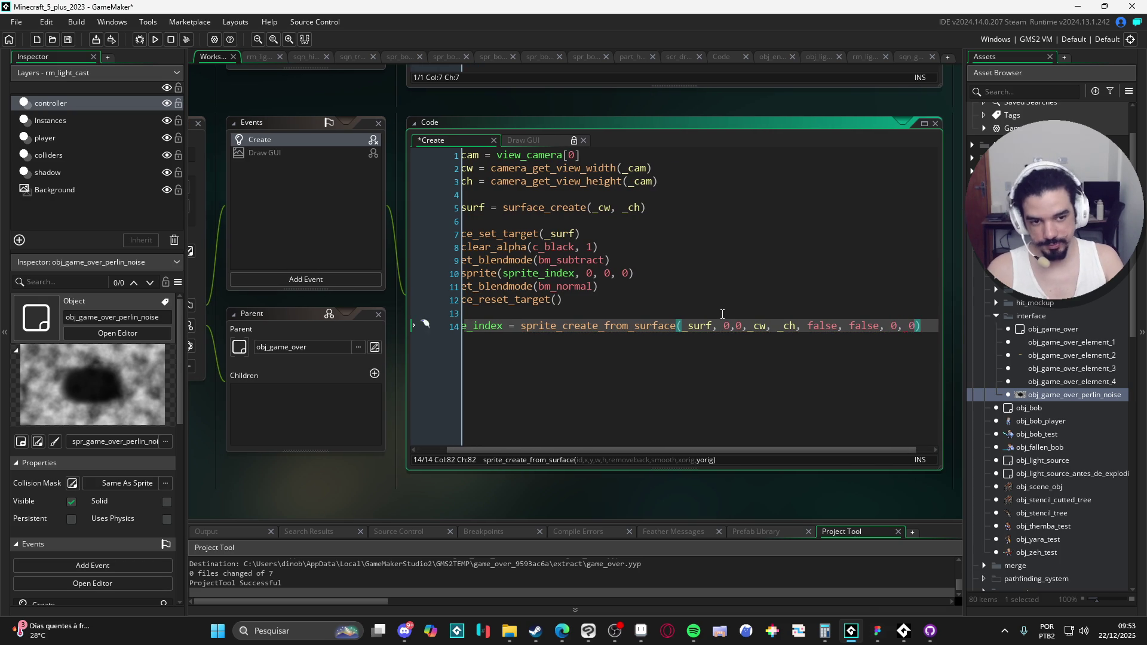
scroll(695, 332, "left", 2)
key("Right")
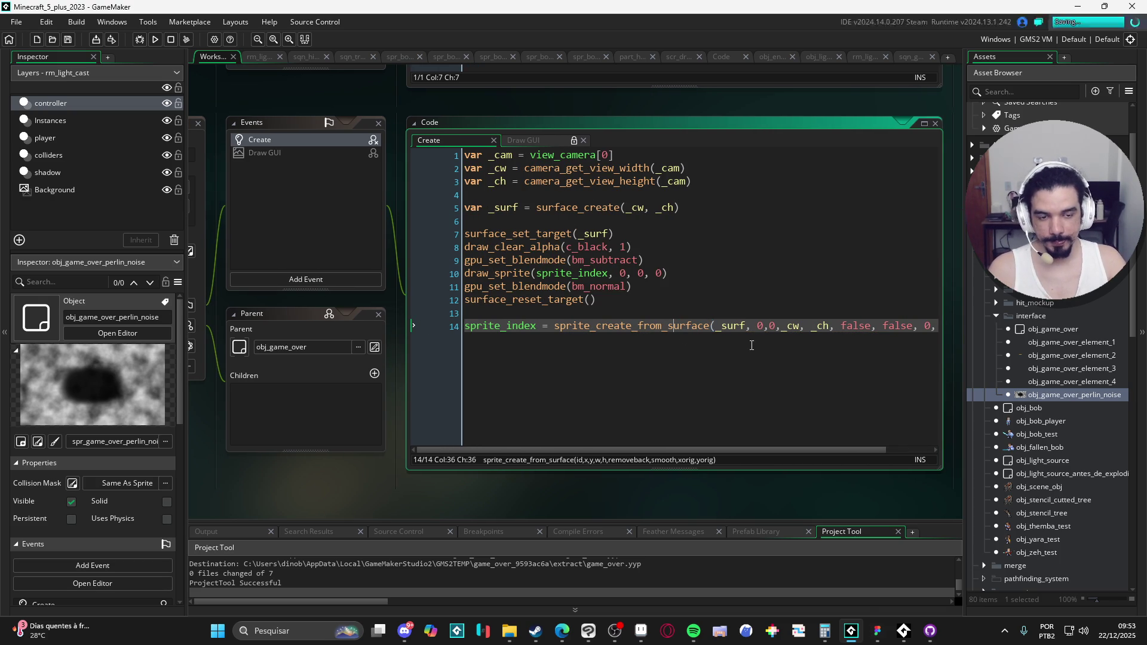
Review the draw_sprite call and the bm_normal reset lines above it.
scroll(824, 340, "right", 2)
scroll(891, 331, "left", 2)
left_click(649, 275)
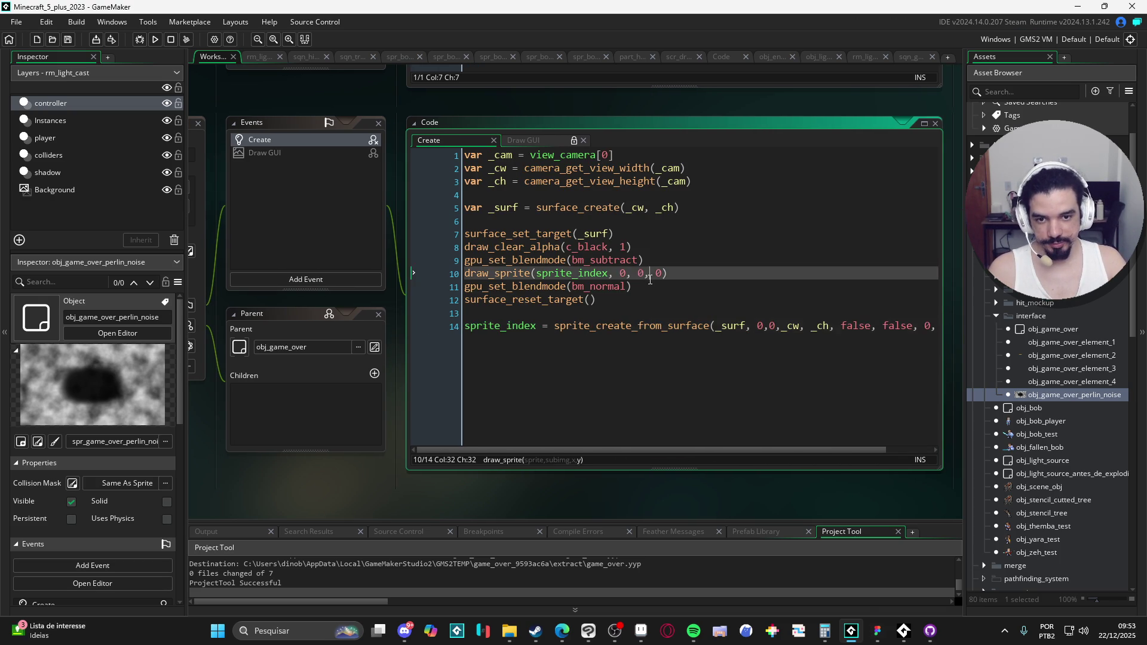
left_click(675, 299)
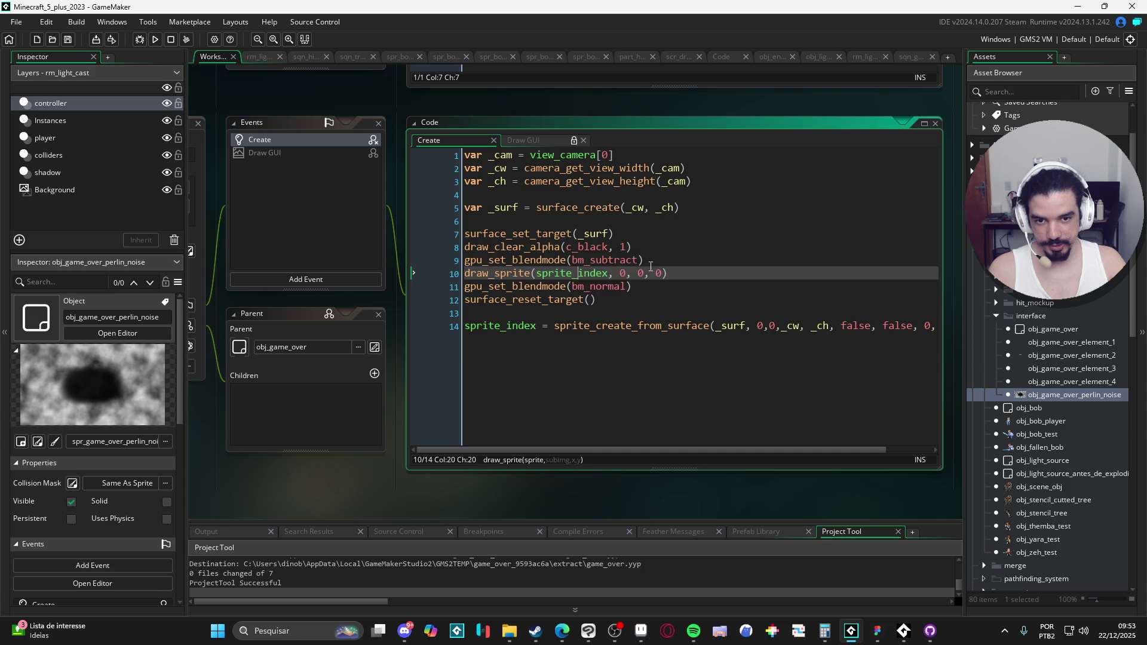
left_click(658, 291)
left_click(652, 275)
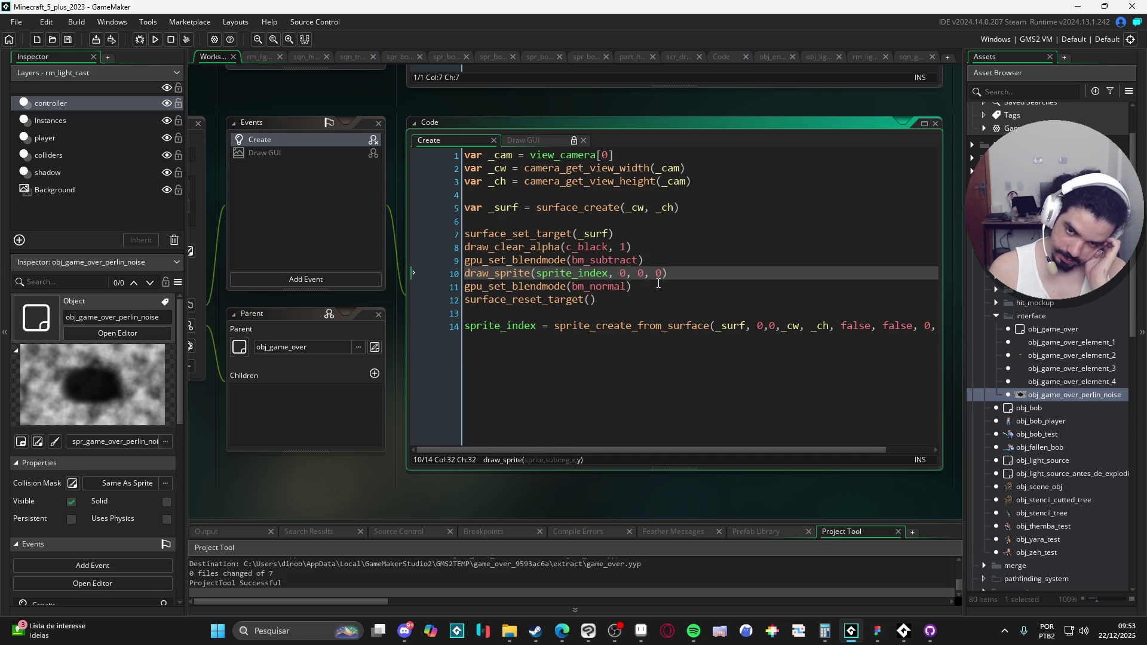
left_click(328, 279)
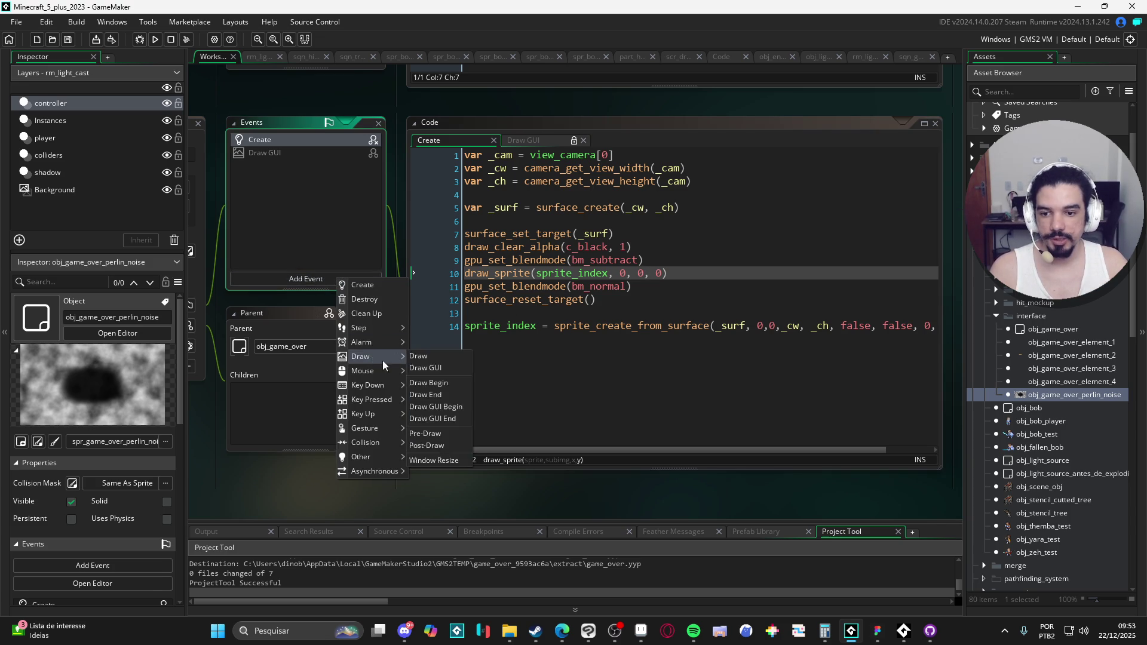
mouse_move(392, 378)
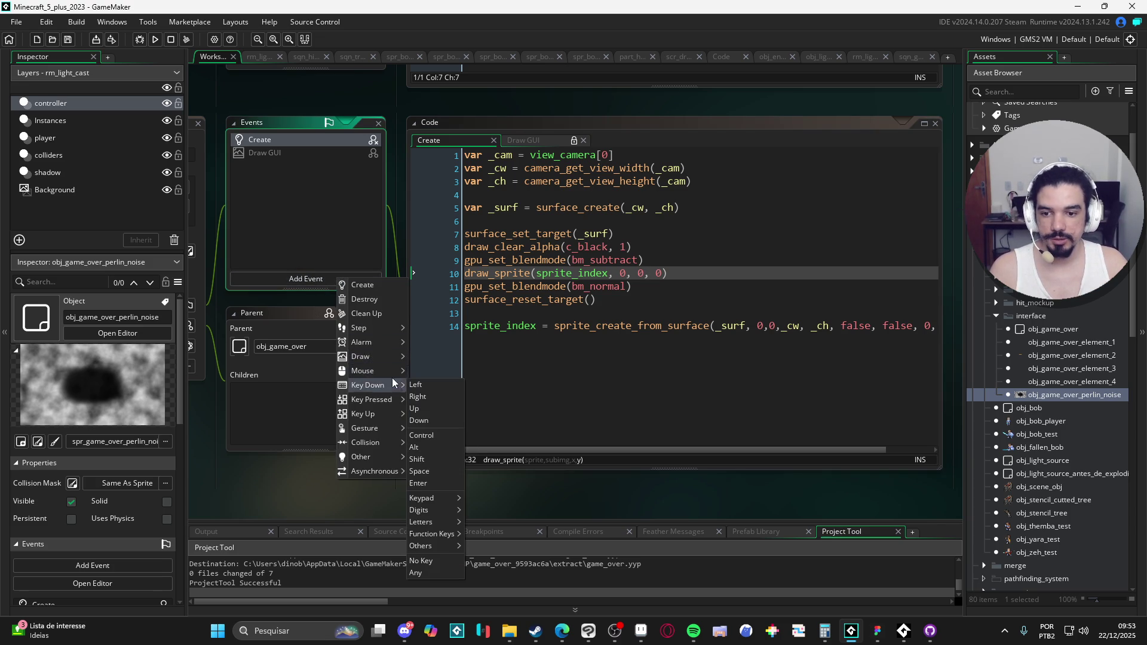
left_click(384, 314)
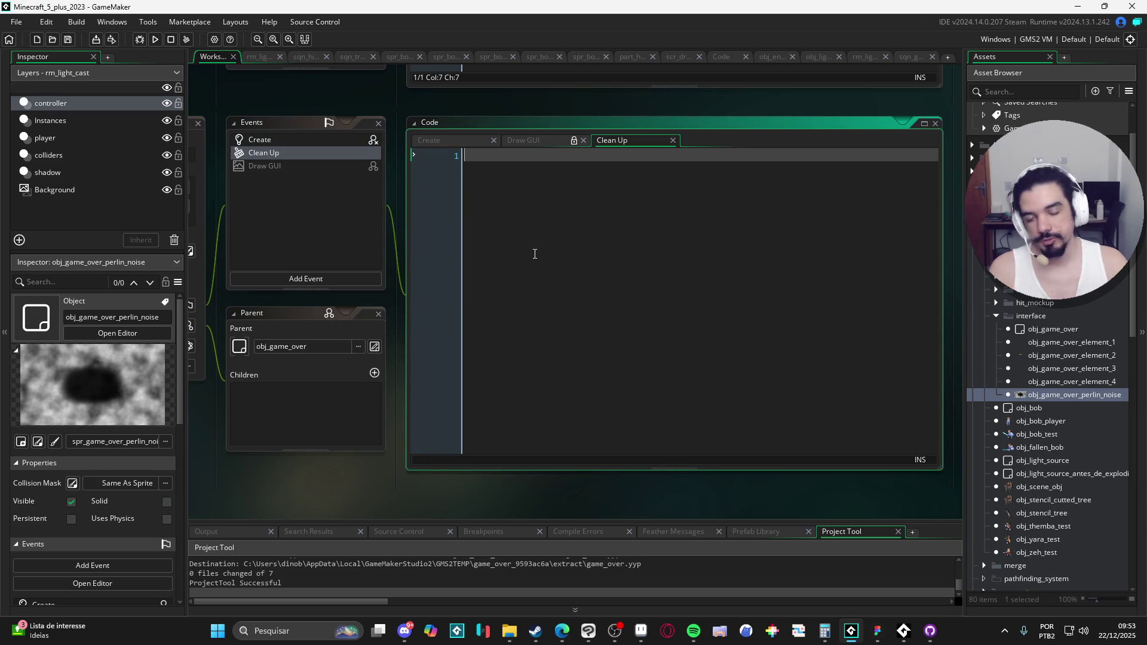
type("sprite_del")
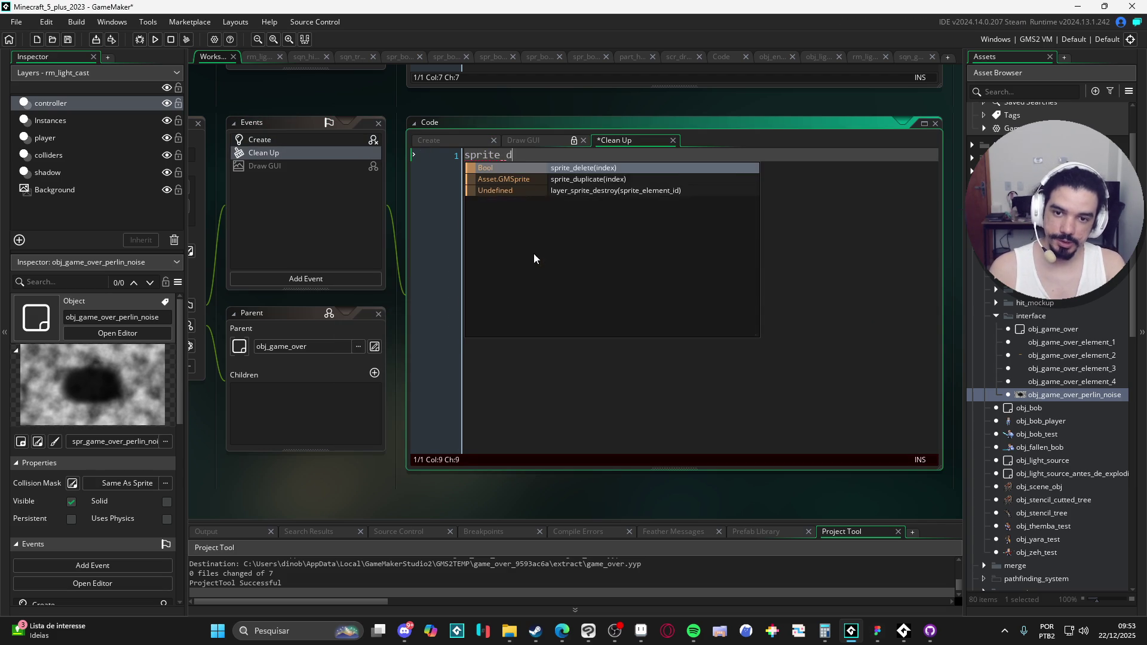
key("Return")
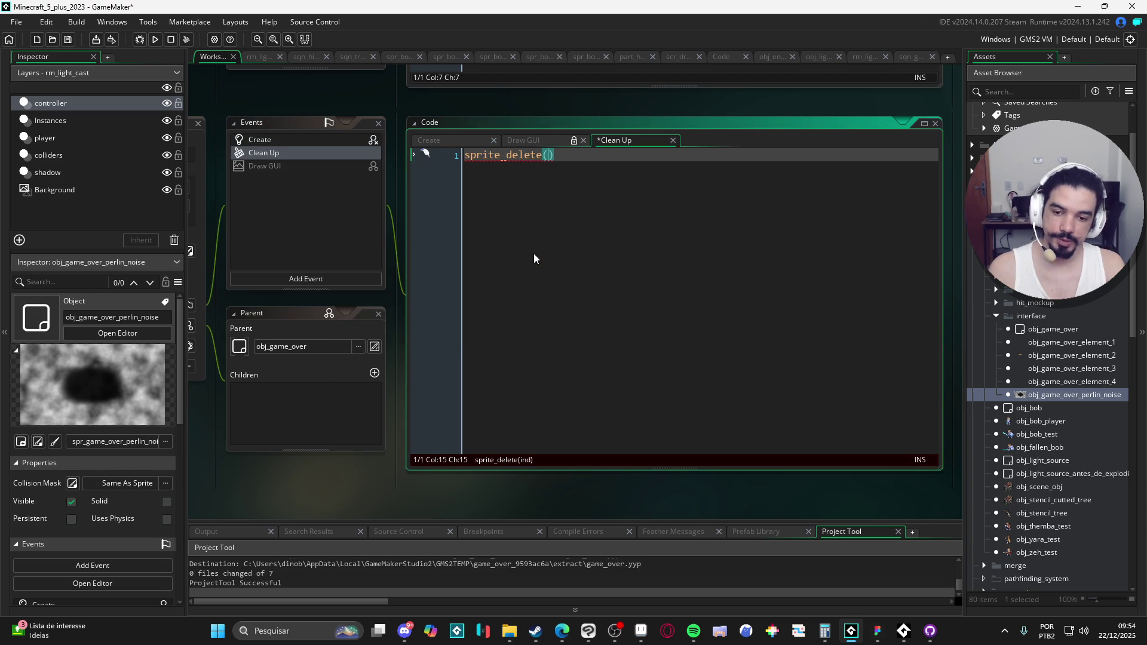
type("sprite_in")
key("Return")
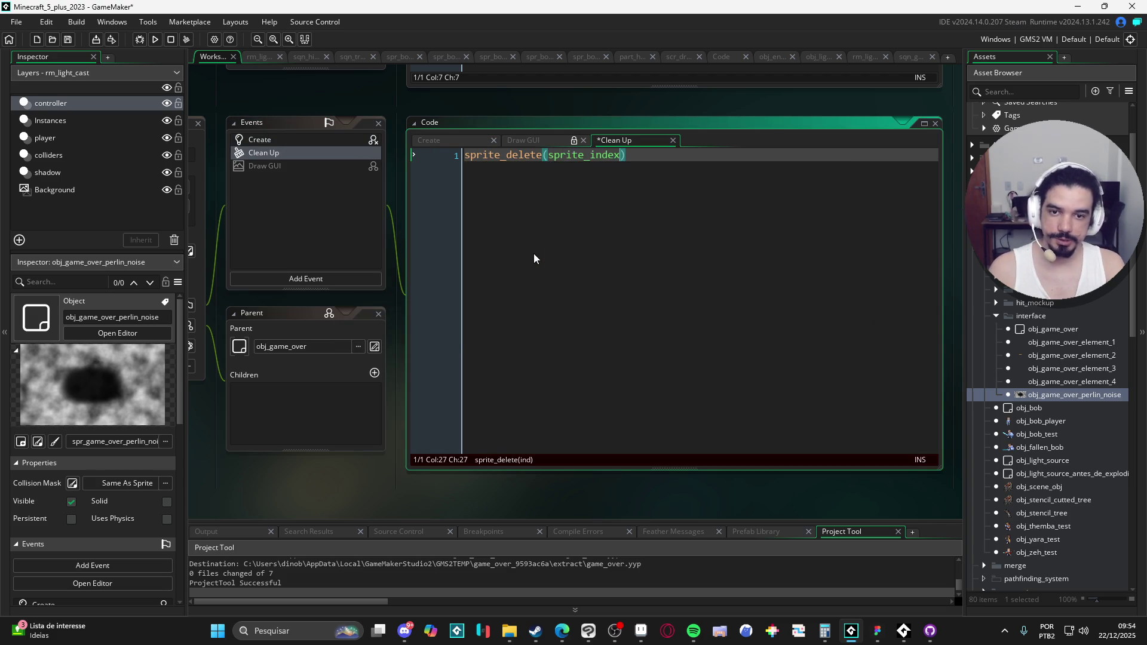
key("ctrl+s")
left_click(307, 139)
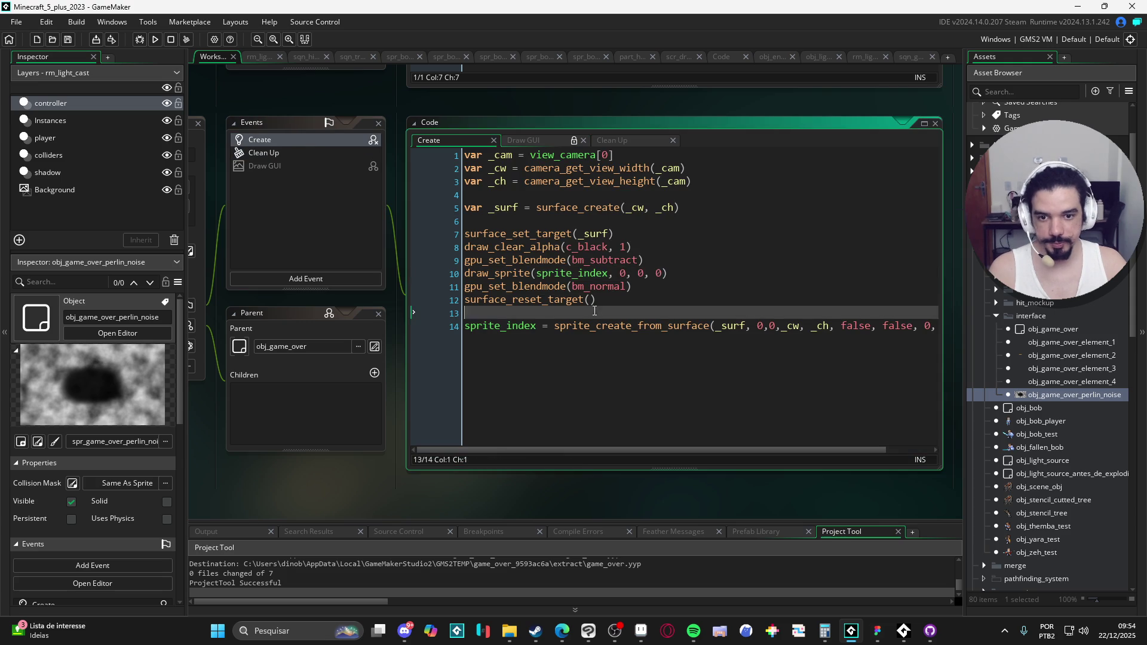
left_click(698, 325)
left_click(296, 152)
type("sprite_delete(sprite_index)")
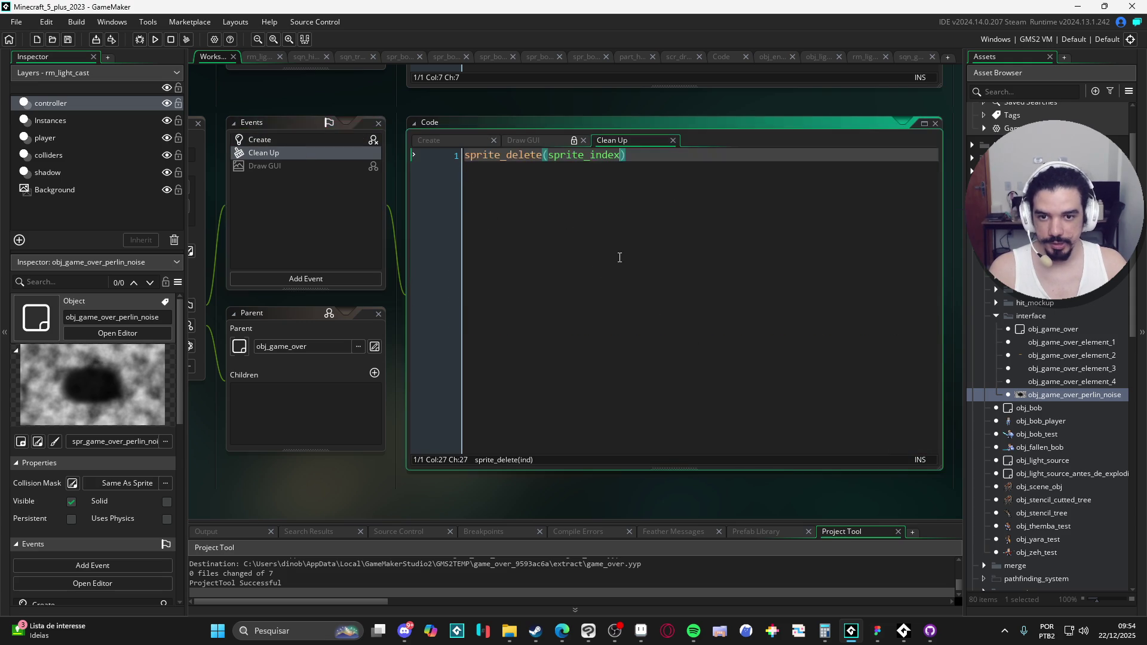
left_click(338, 141)
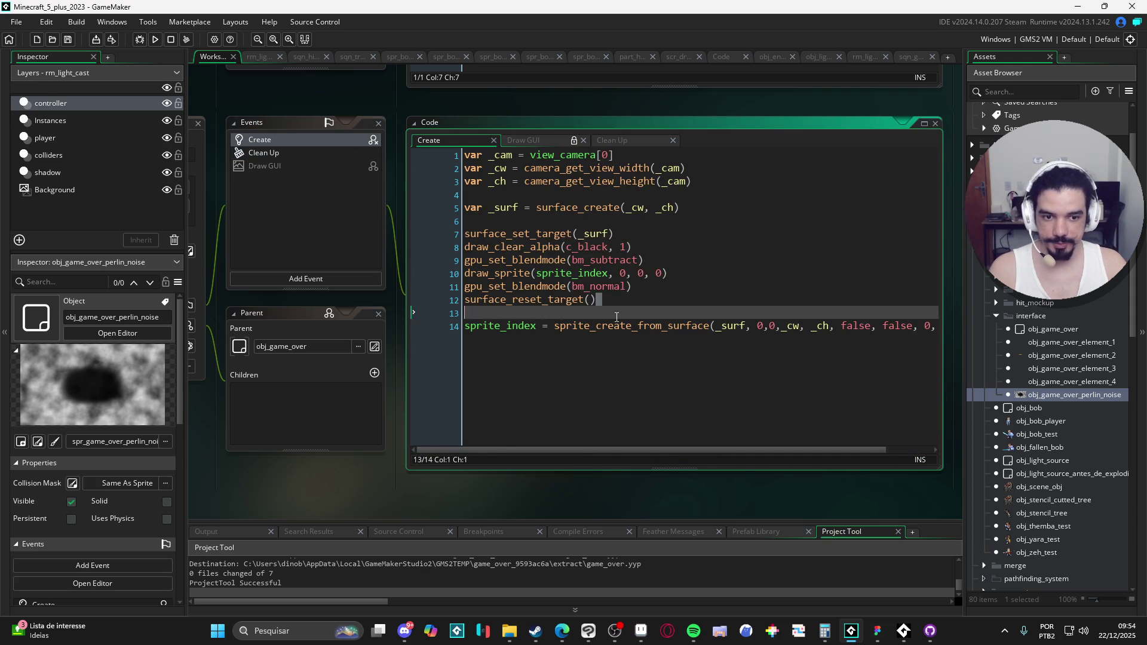
left_click(917, 335)
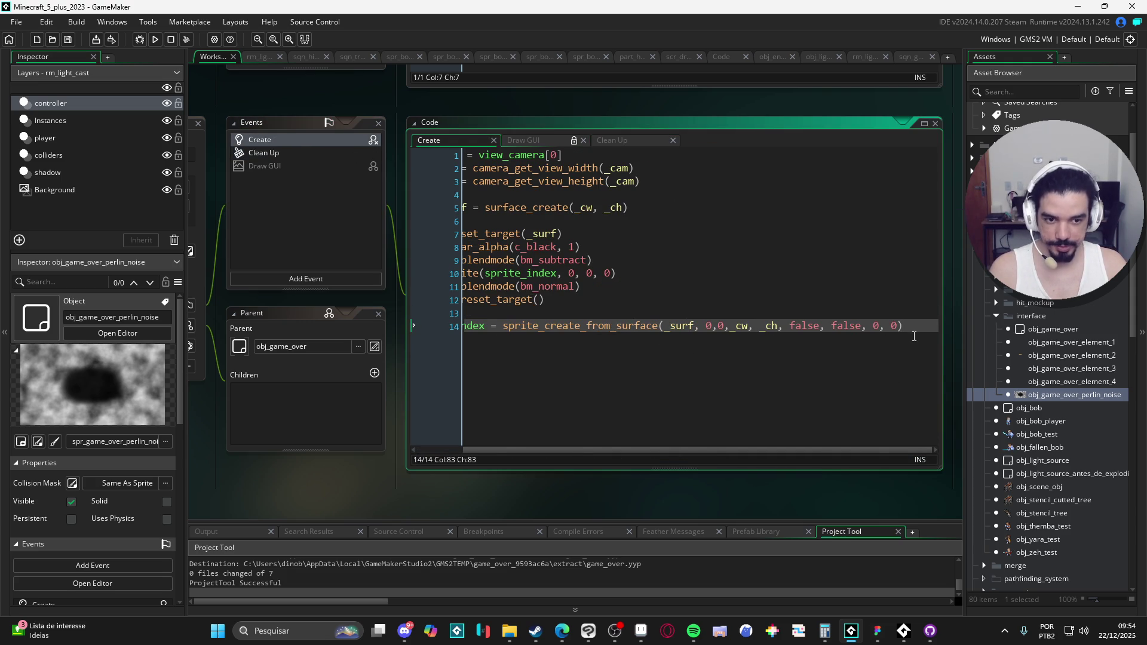
scroll(887, 332, "left", 3)
left_click(668, 312)
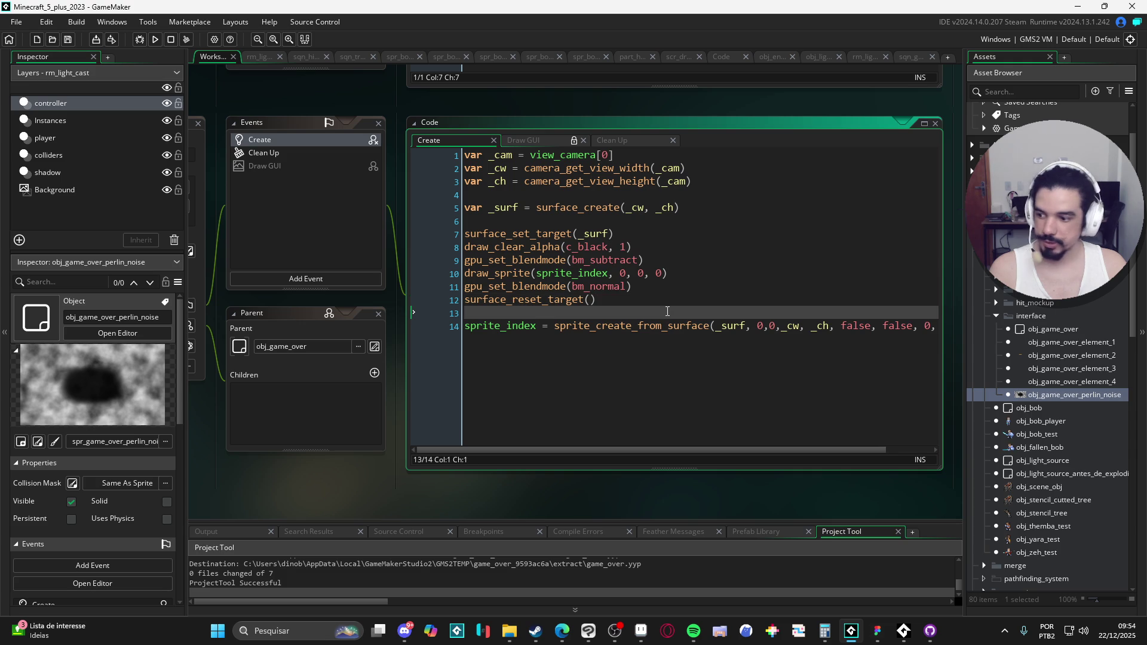
left_click(628, 327)
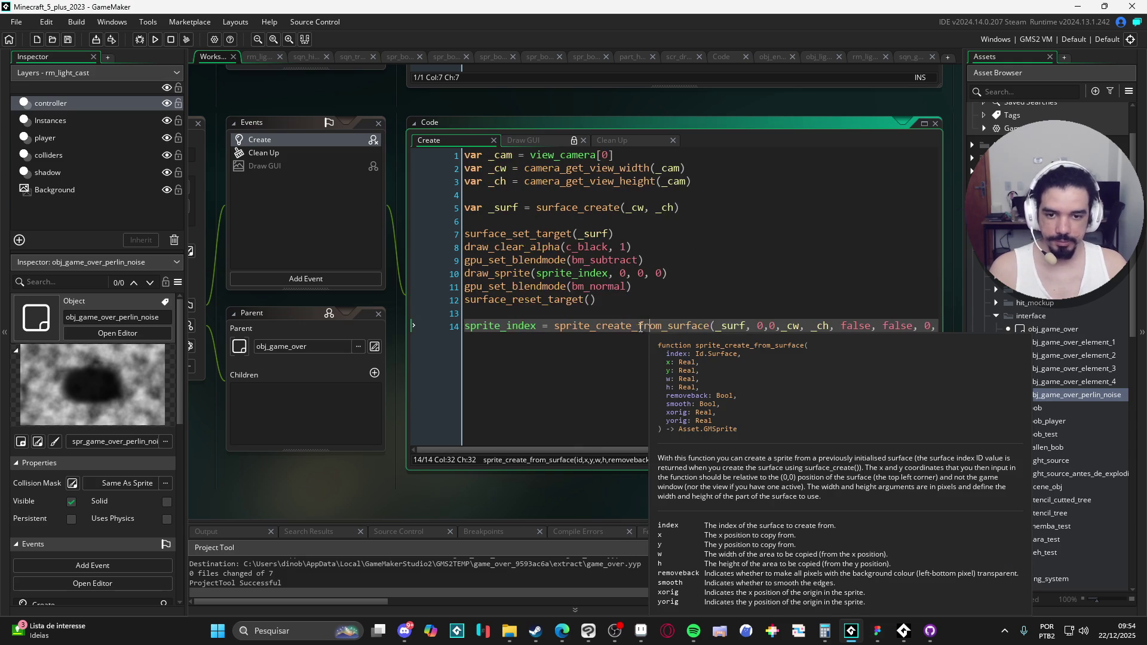
left_click(533, 300)
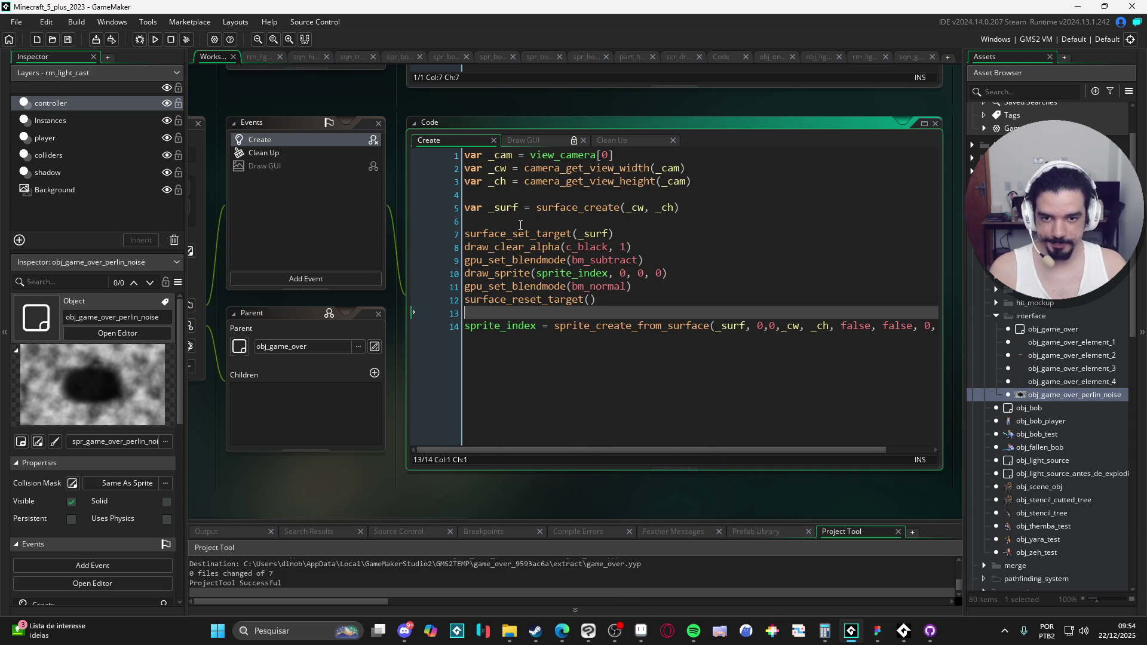
left_click(710, 221)
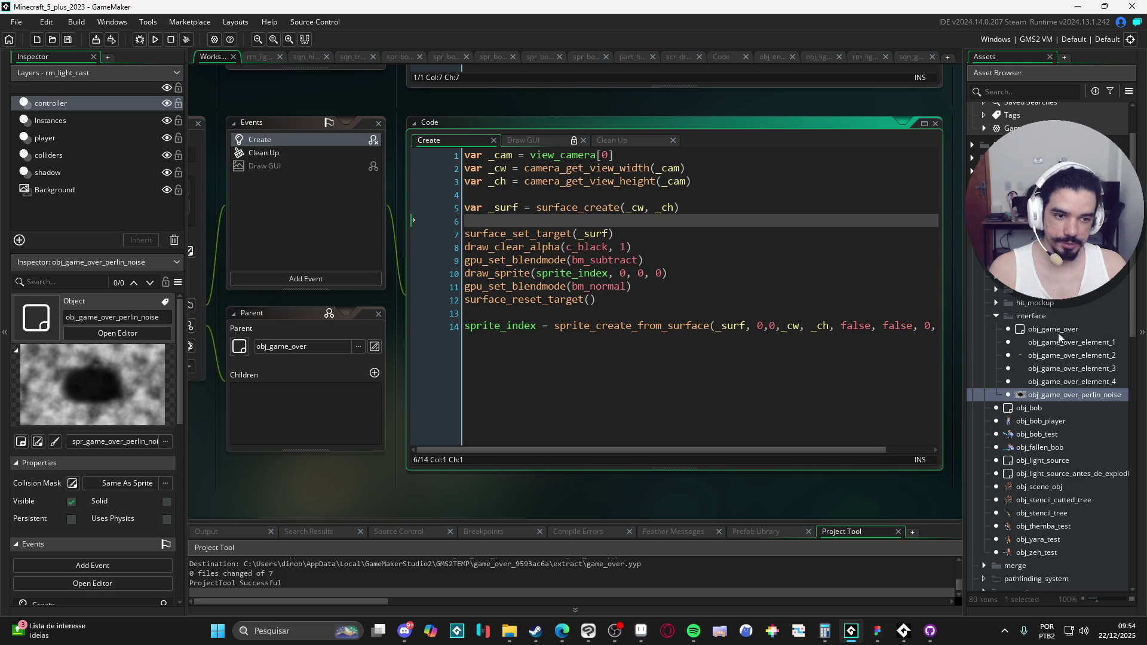
Add draw_self() to obj_game_over's Draw GUI event and delete its Create event.
left_click(296, 173)
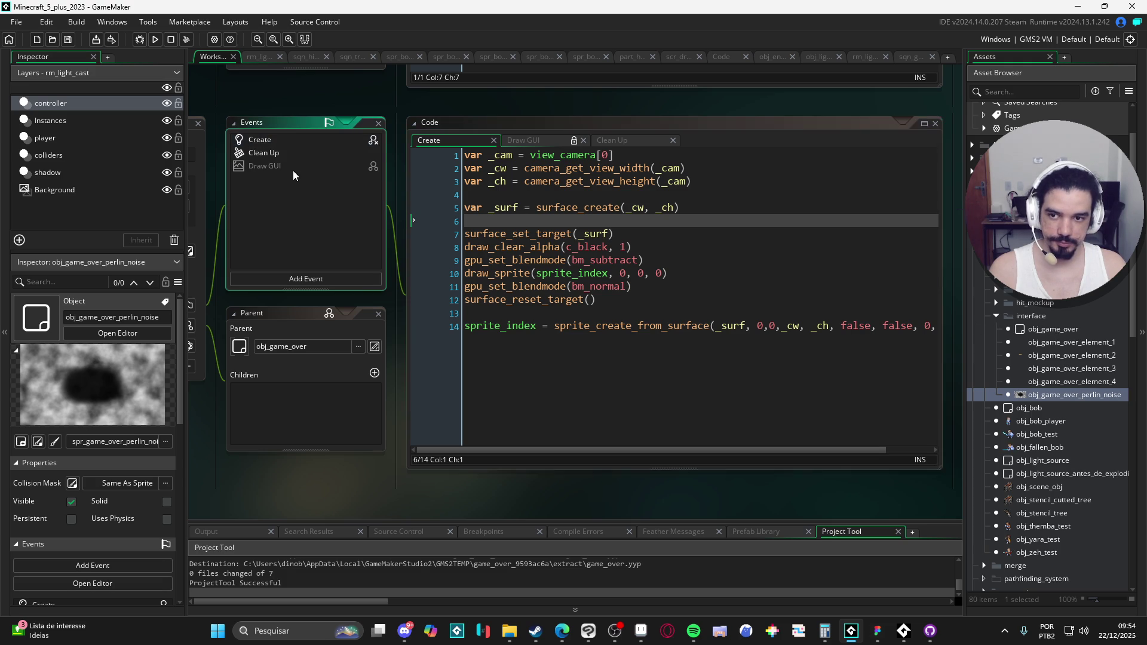
double_click(1065, 330)
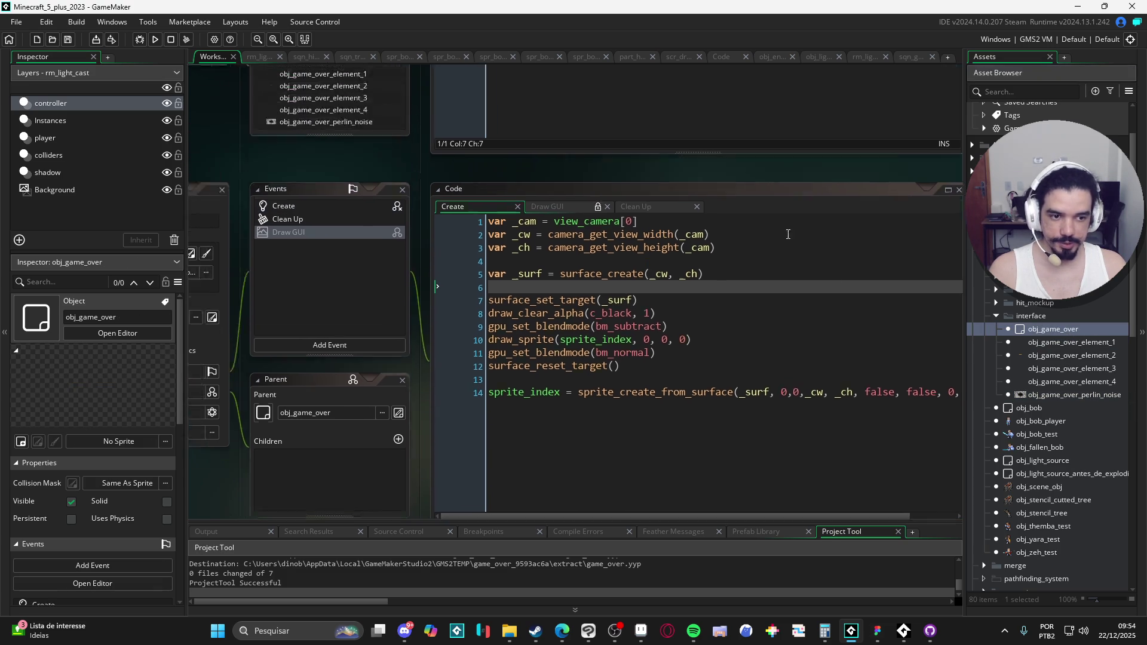
type("draw_")
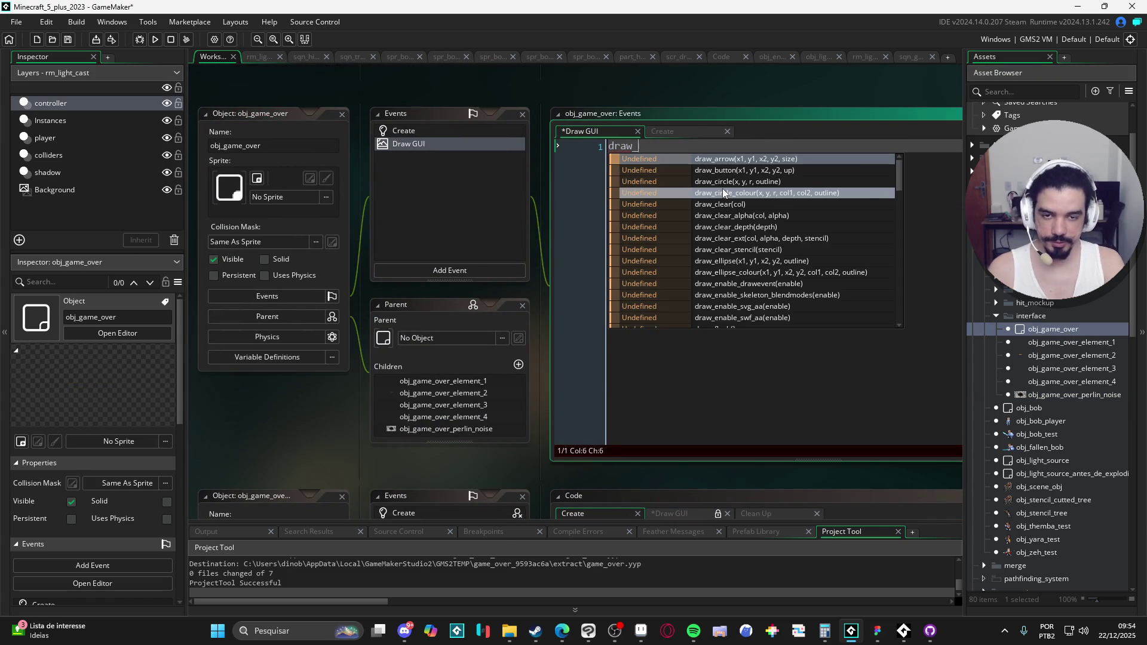
type("self()")
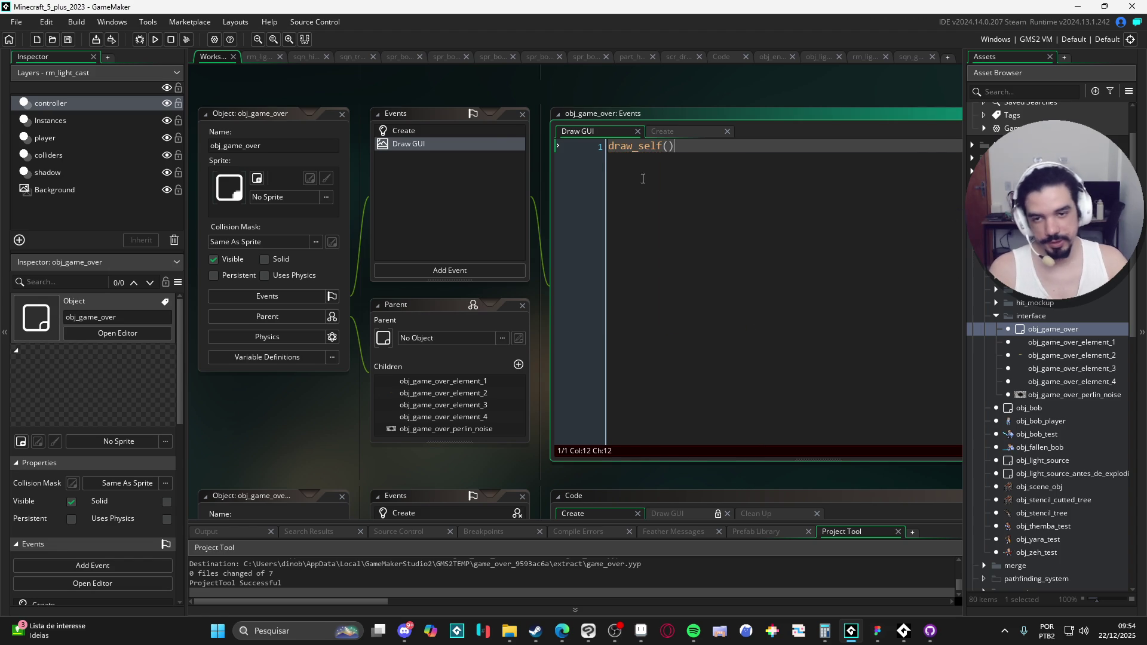
left_click(475, 130)
key("Delete")
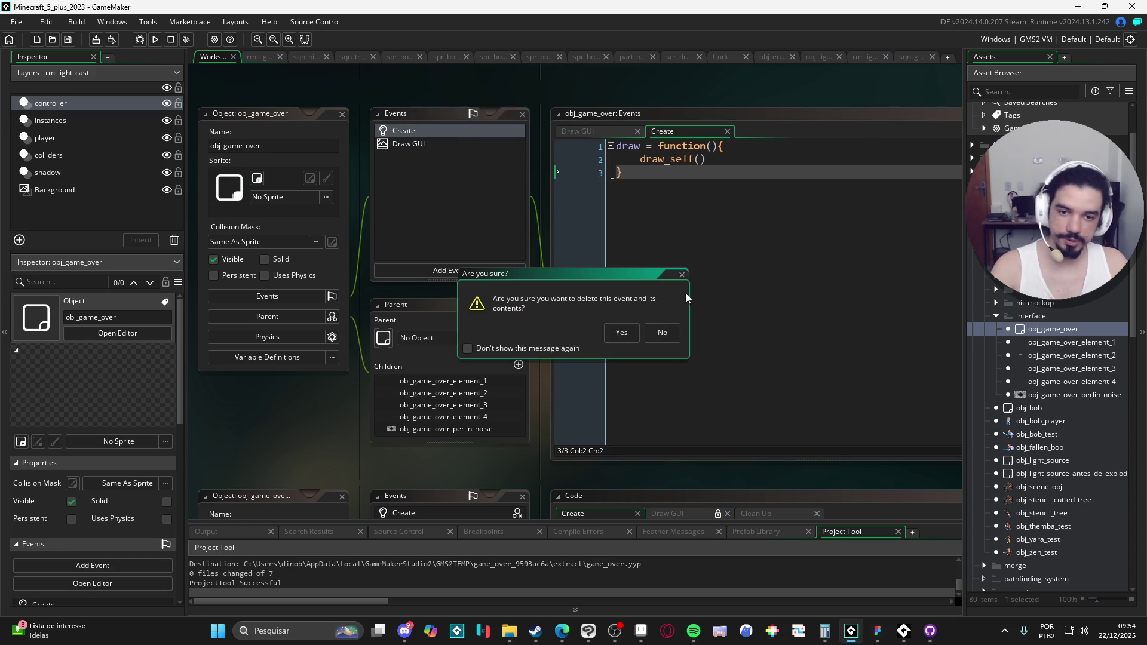
left_click(621, 332)
Step through the game-over element objects and reopen obj_game_over_perlin_noise's Create code.
double_click(1079, 344)
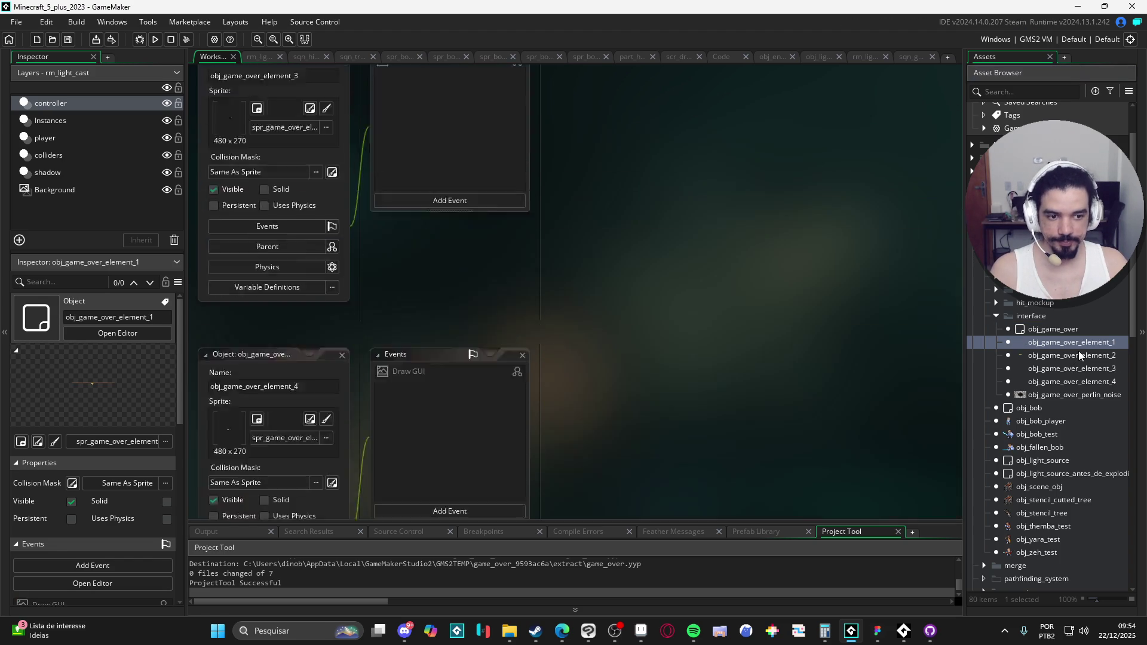
double_click(1072, 354)
double_click(1070, 367)
double_click(1073, 382)
left_click(1069, 396)
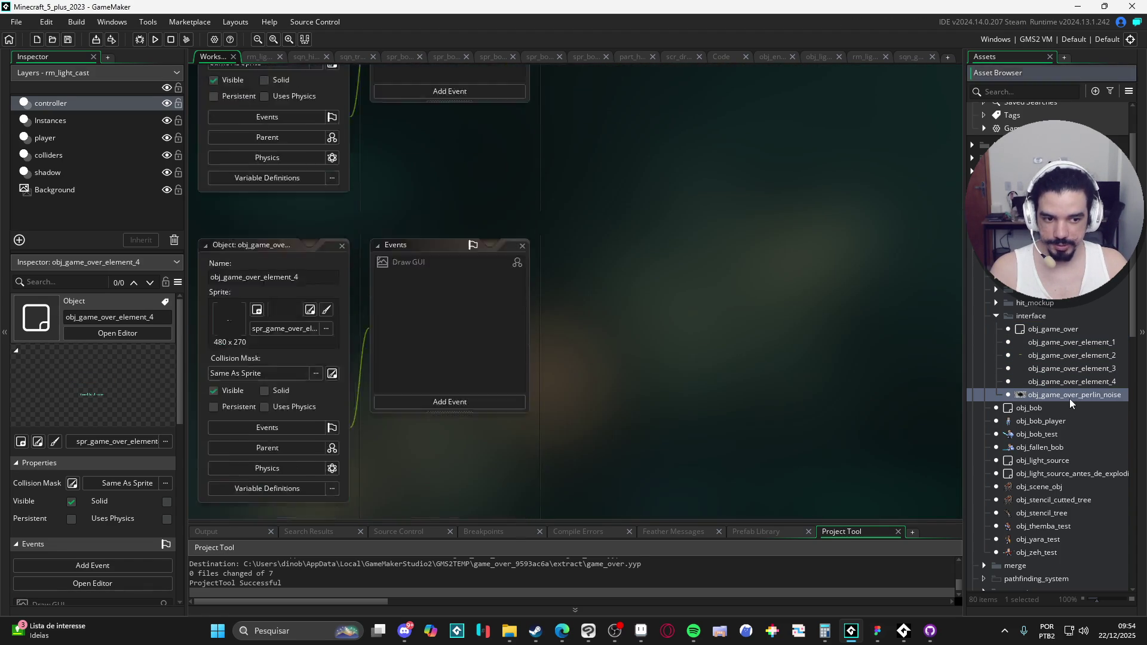
double_click(1069, 399)
left_click(850, 330)
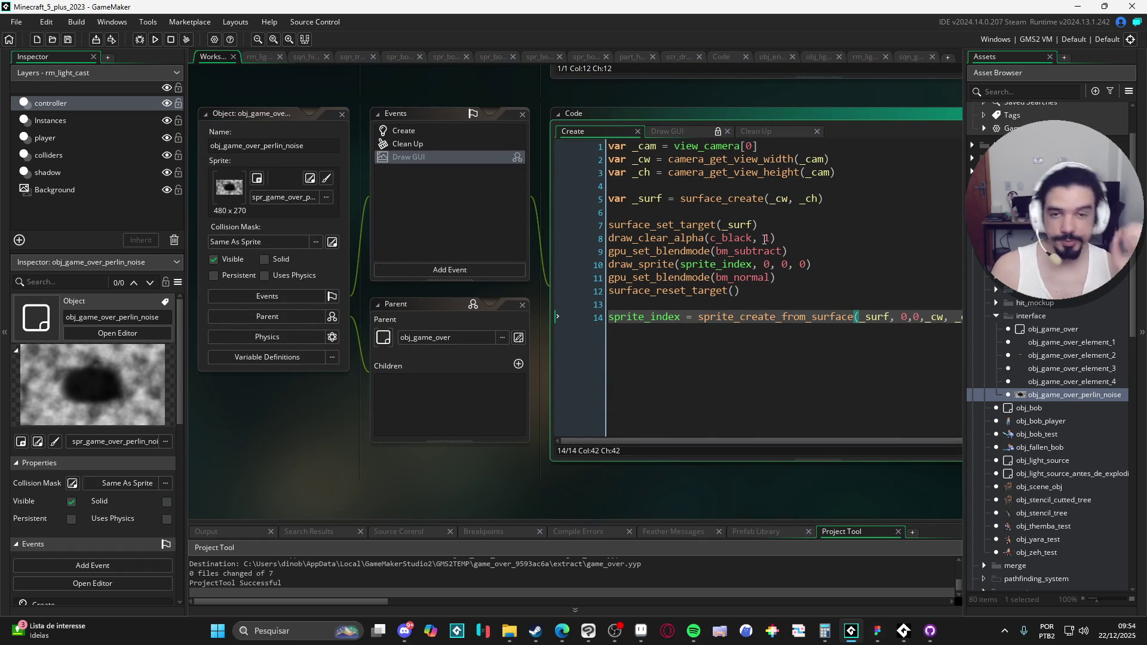
Open rm_light_font, close all other editors, and fit the whole room into view.
left_click(256, 57)
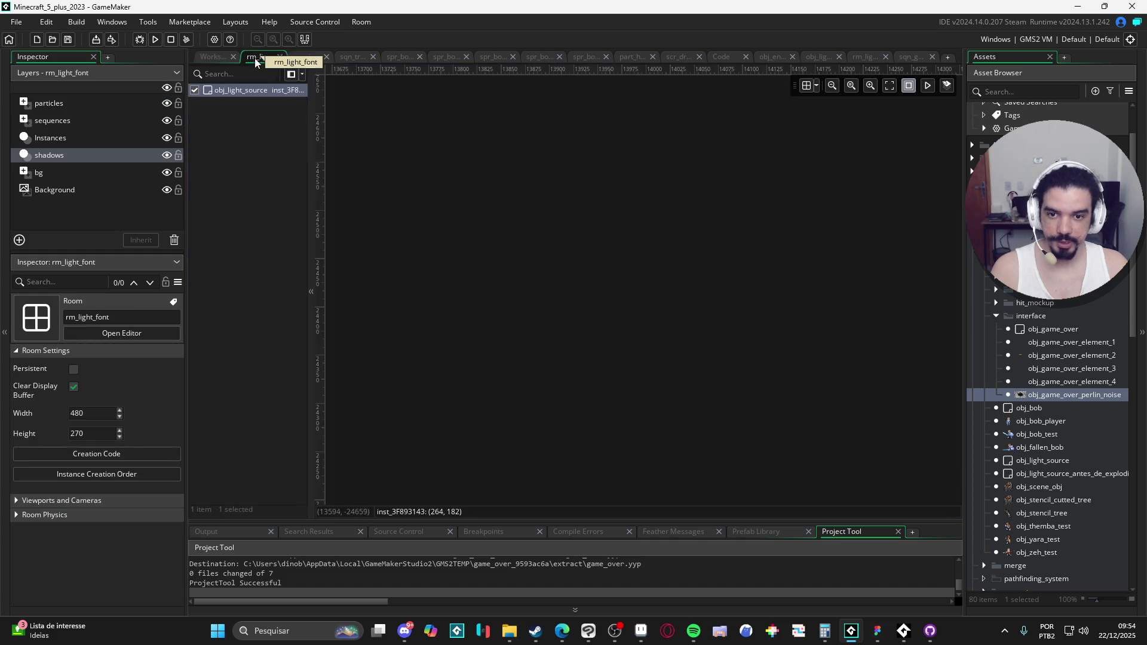
left_click(214, 57)
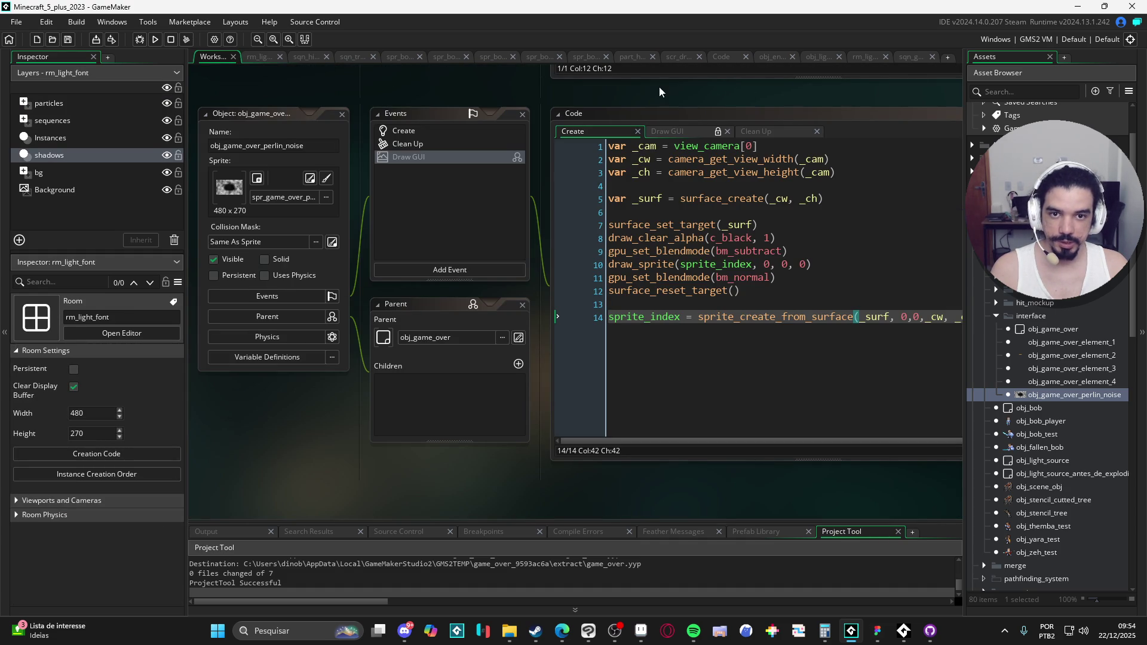
left_click(254, 58)
right_click(254, 59)
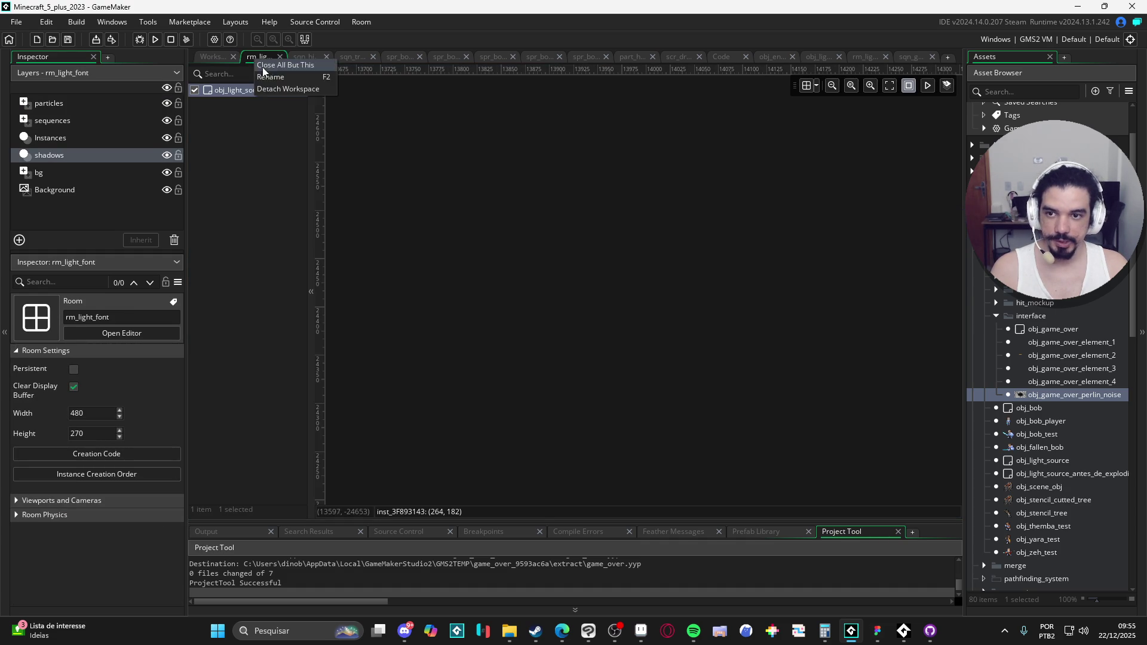
left_click(303, 67)
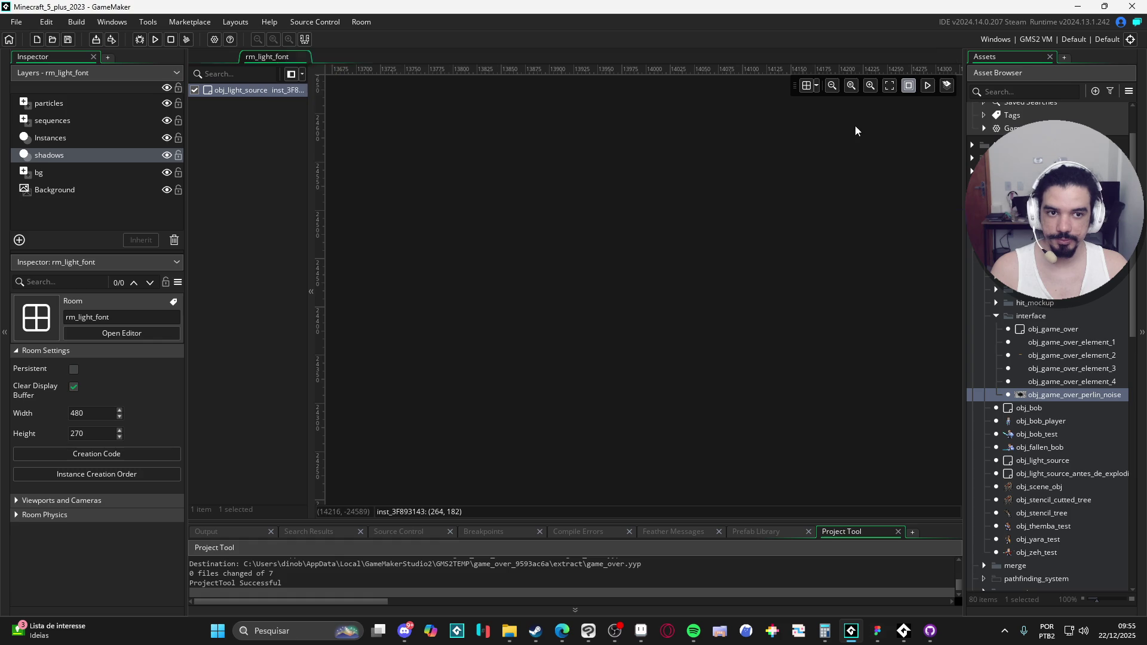
left_click(888, 86)
Pan the room view and inspect the sqn_game_over sequence on the sequences layer.
left_click_drag(629, 335, 605, 319)
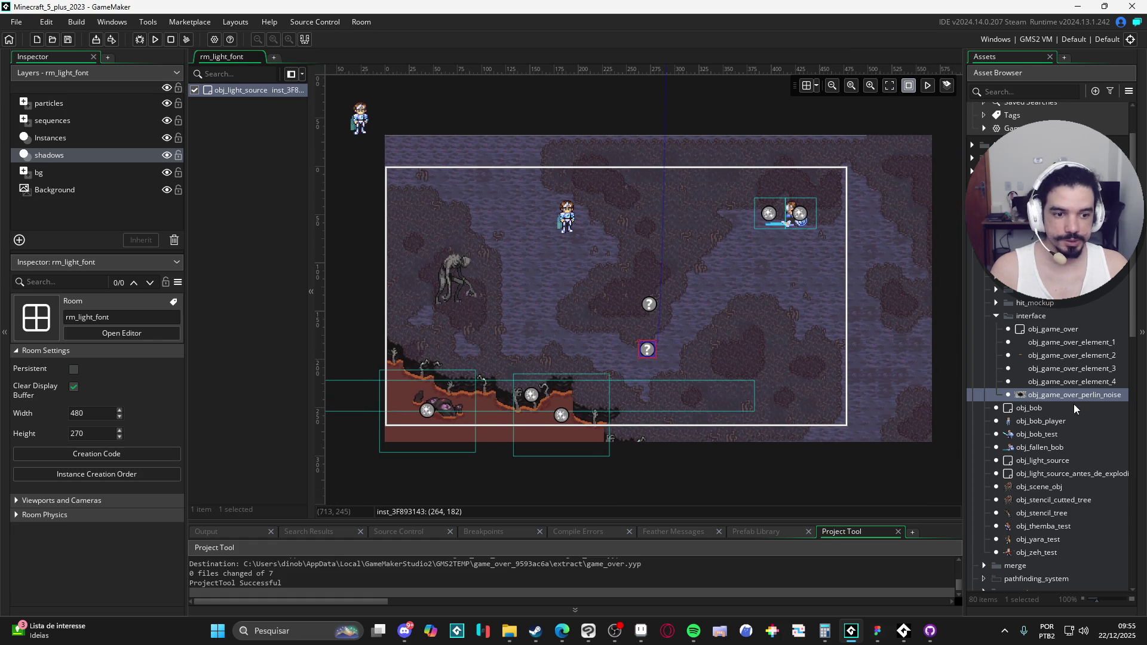
scroll(1073, 404, "down", 10)
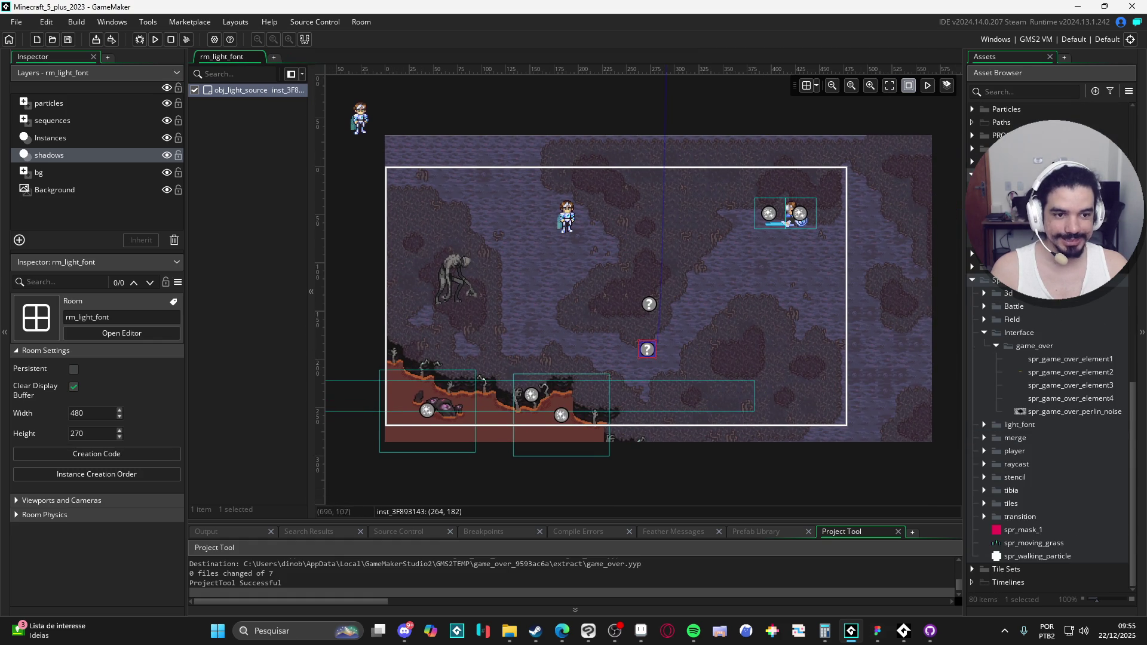
left_click(1027, 180)
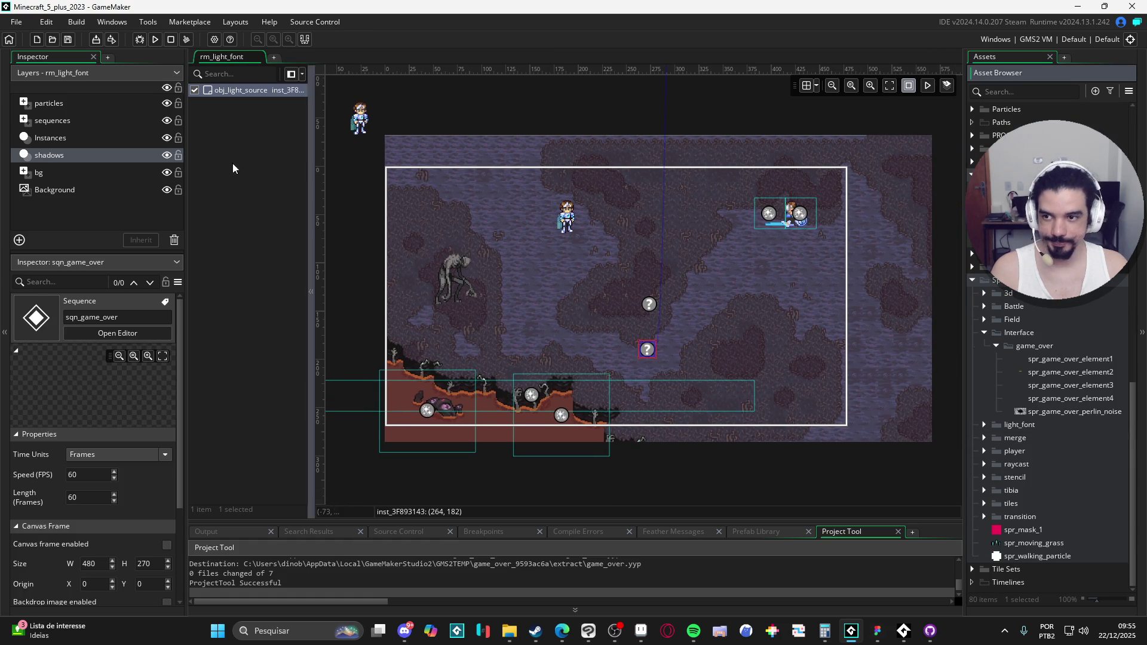
left_click(83, 122)
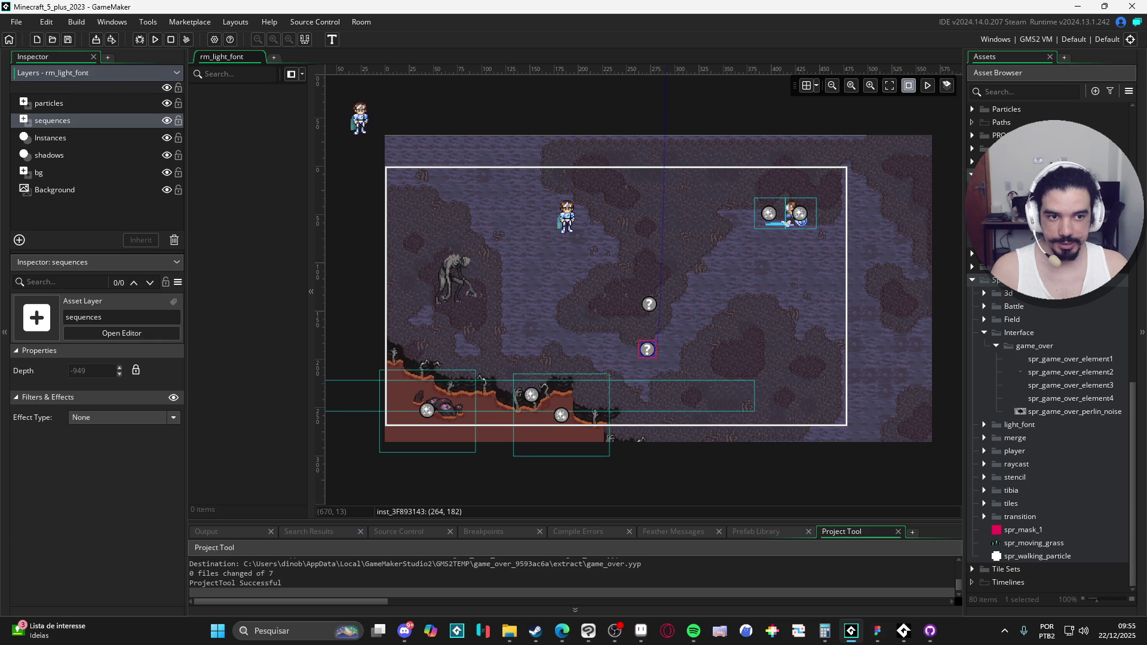